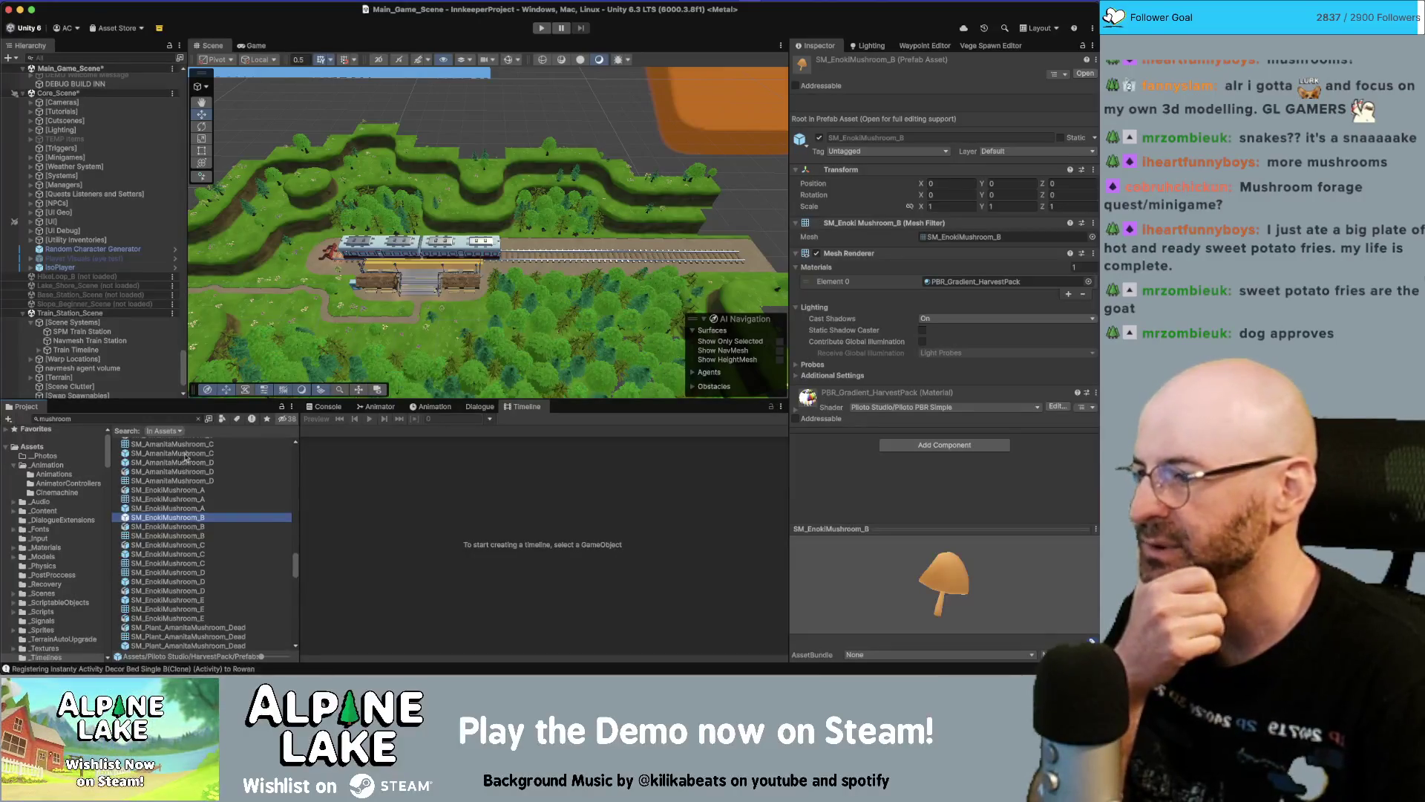
Clear the mushroom search and preview the enoki, SM_Gailardia_A and SM_BlackTrumpet_B/C prefabs
left_click(202, 420)
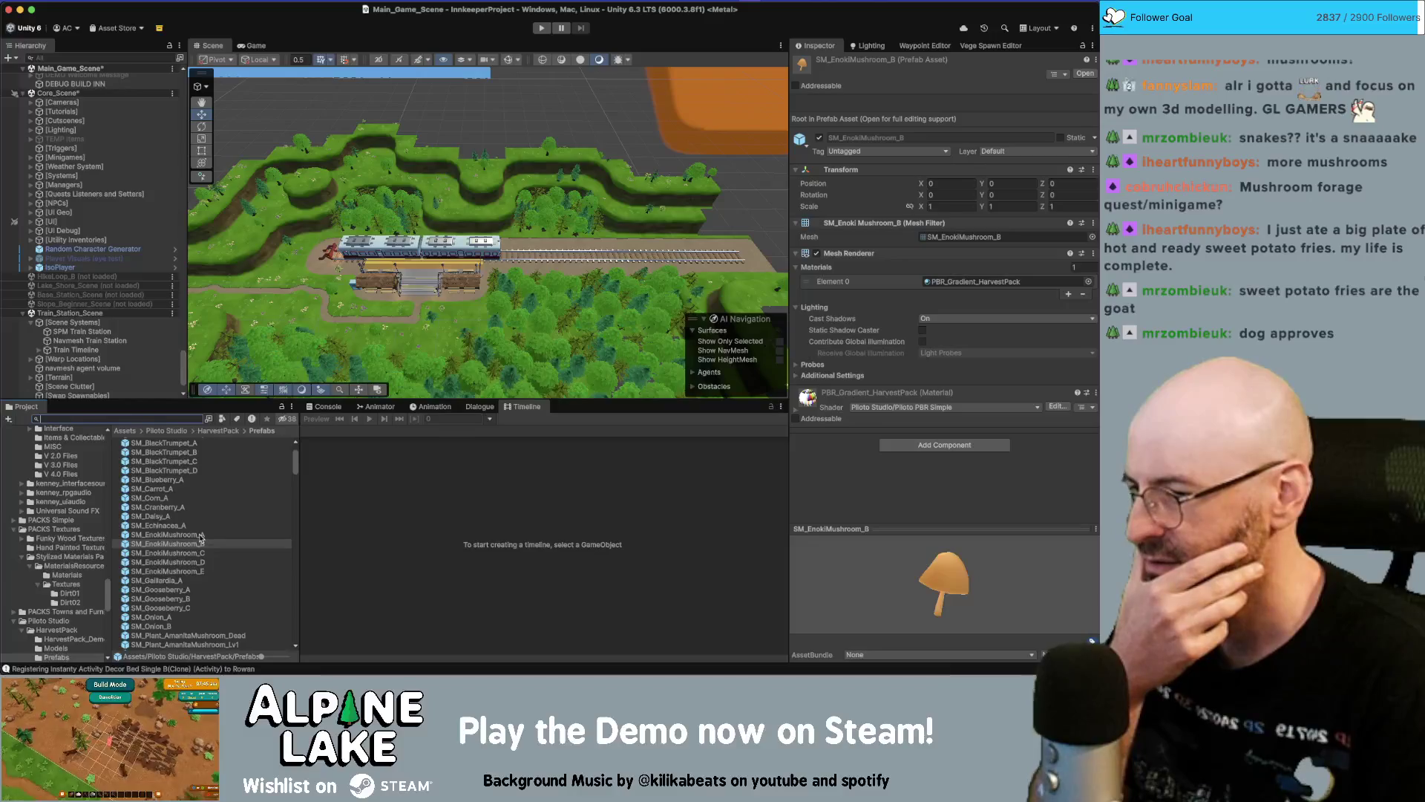
left_click(199, 580)
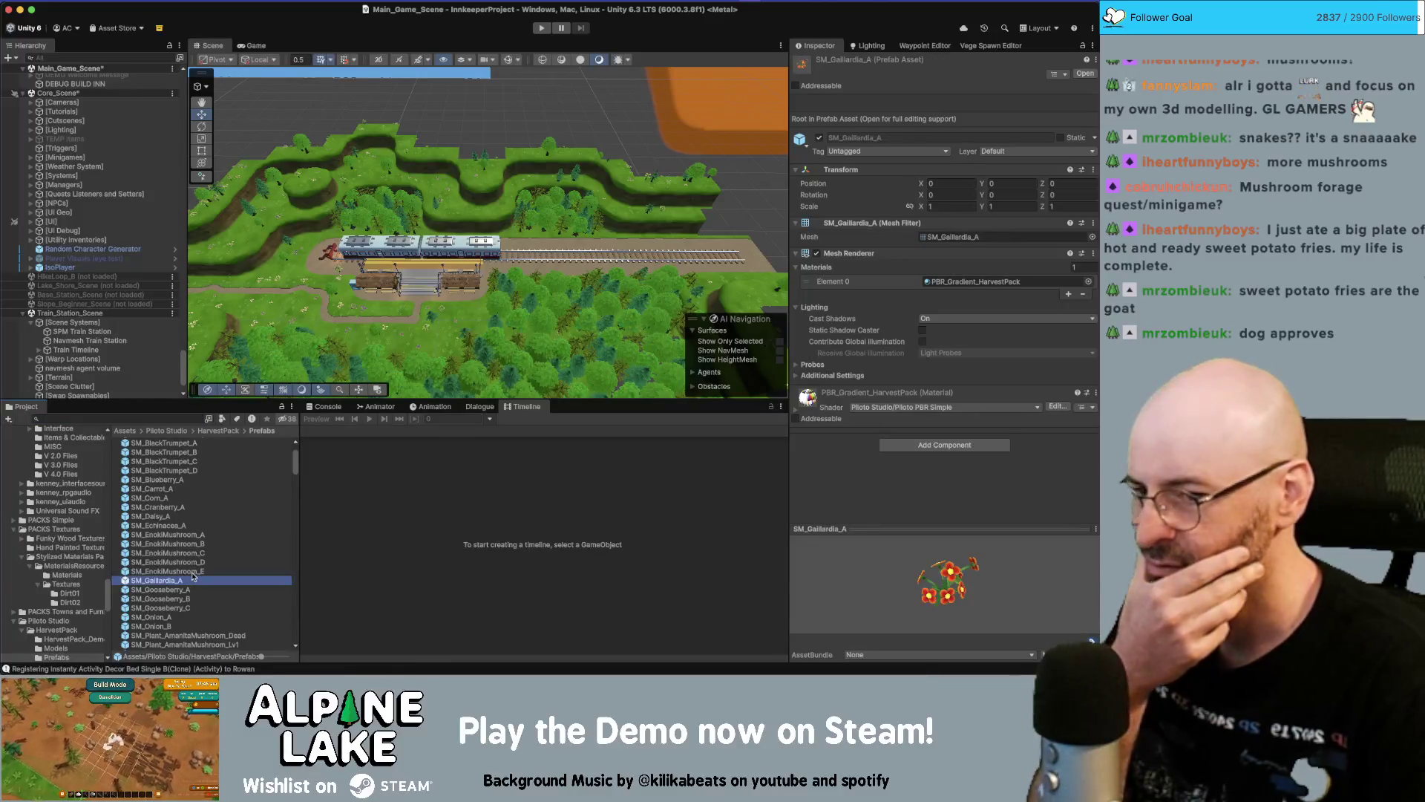
left_click(197, 572)
left_click(194, 579)
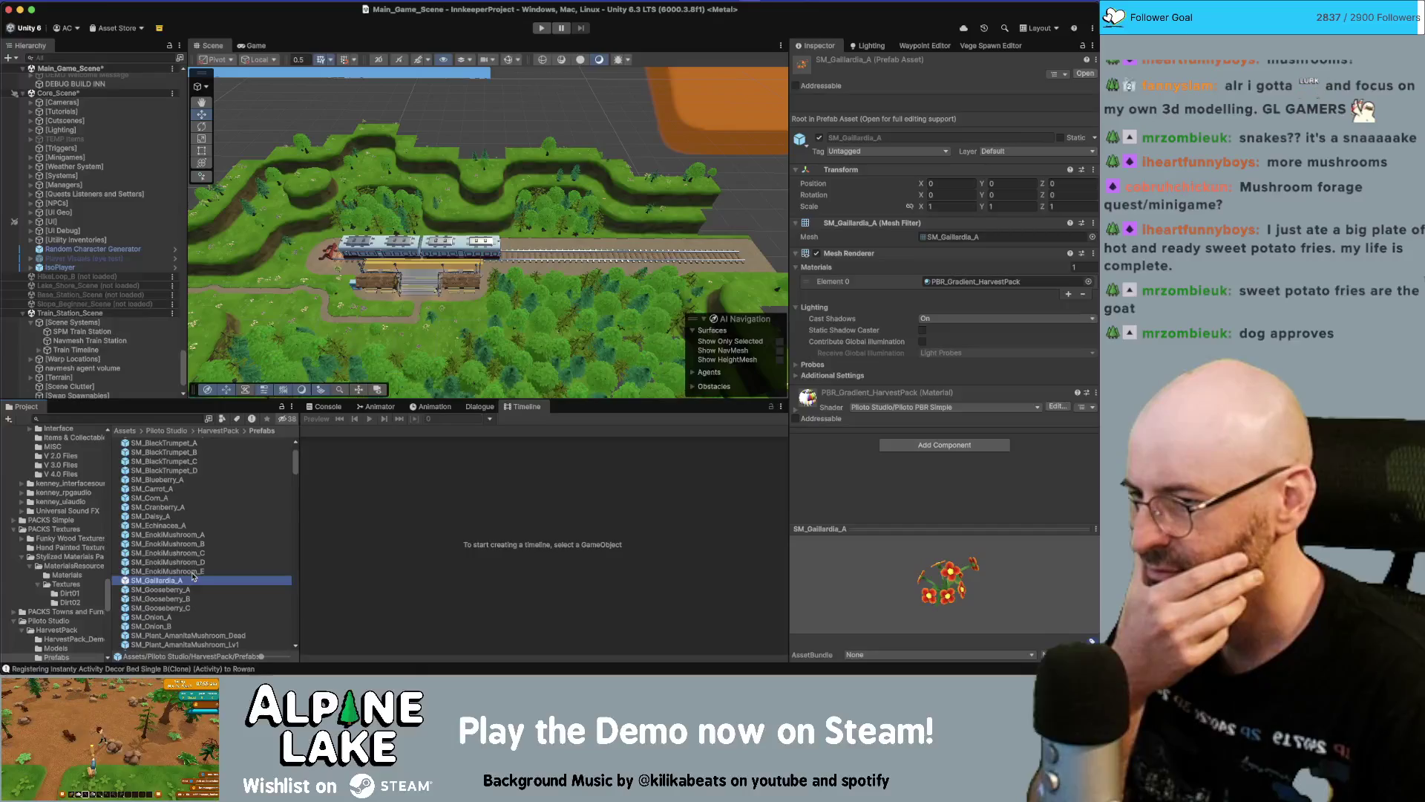
left_click(185, 452)
left_click(184, 462)
scroll(185, 467, "up", 2)
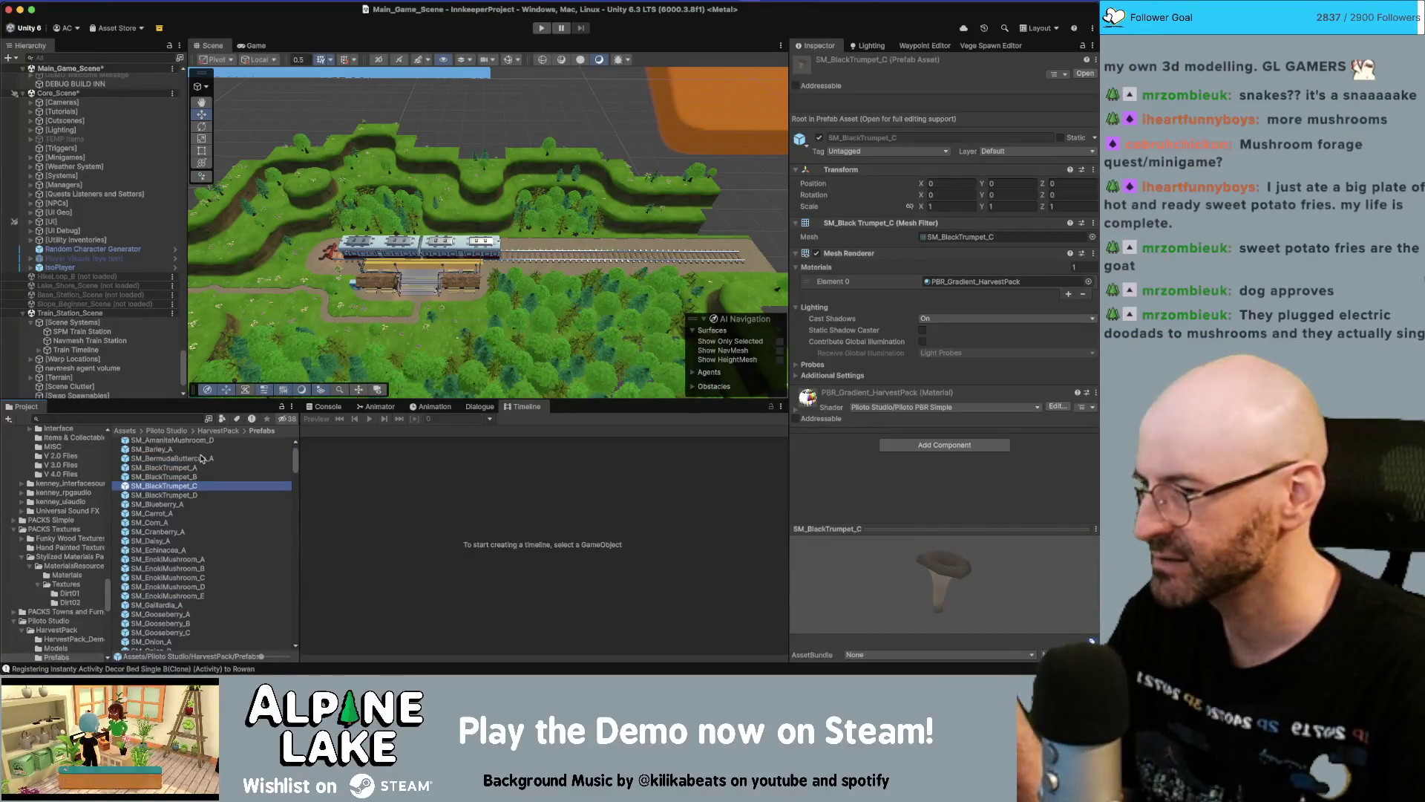
scroll(198, 551, "down", 5)
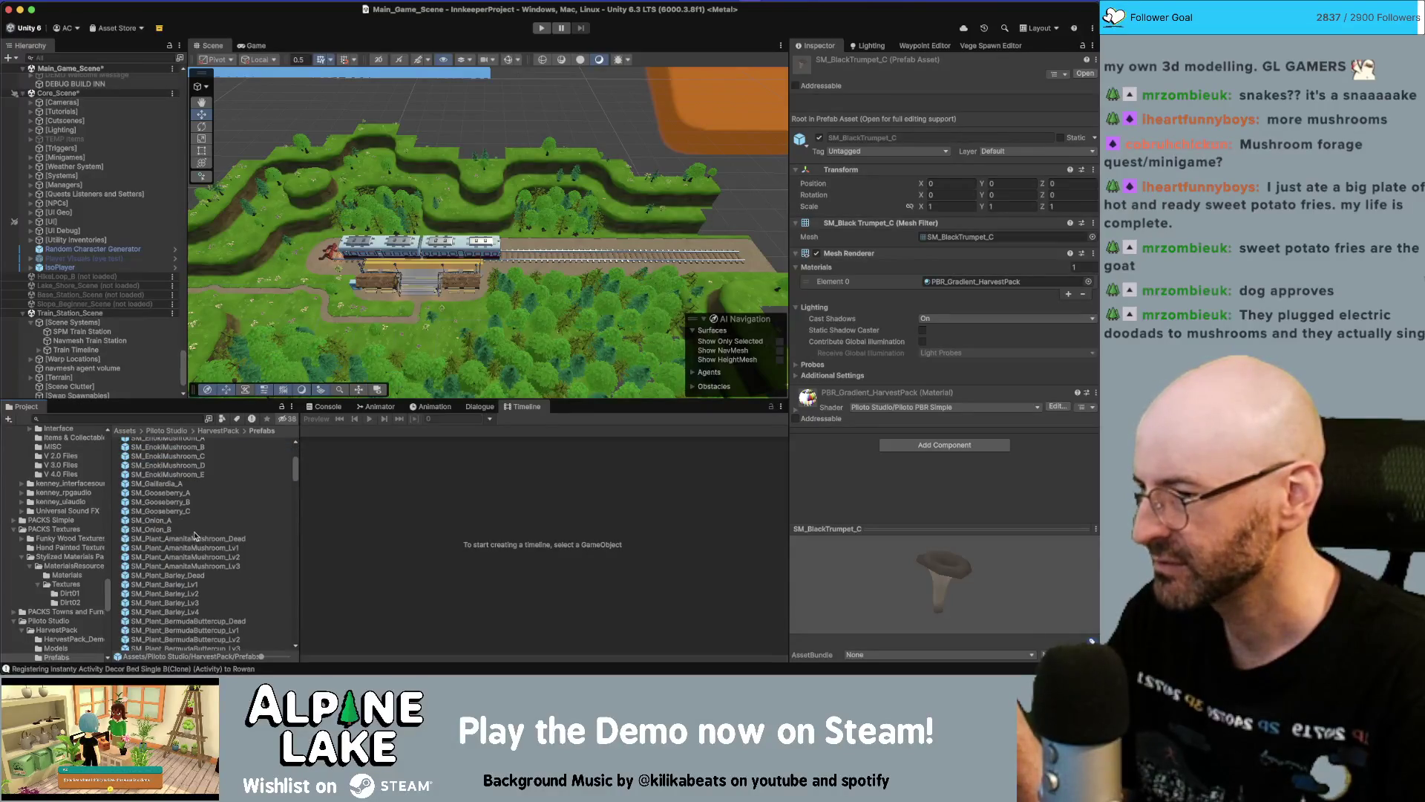
Preview the onion, AmanitaMushroom_Lv1, barley Lv2 and BermudaButtercup_Lv3 plant prefabs
left_click(195, 530)
key("Up")
key("Down")
key("Down")
key("Down")
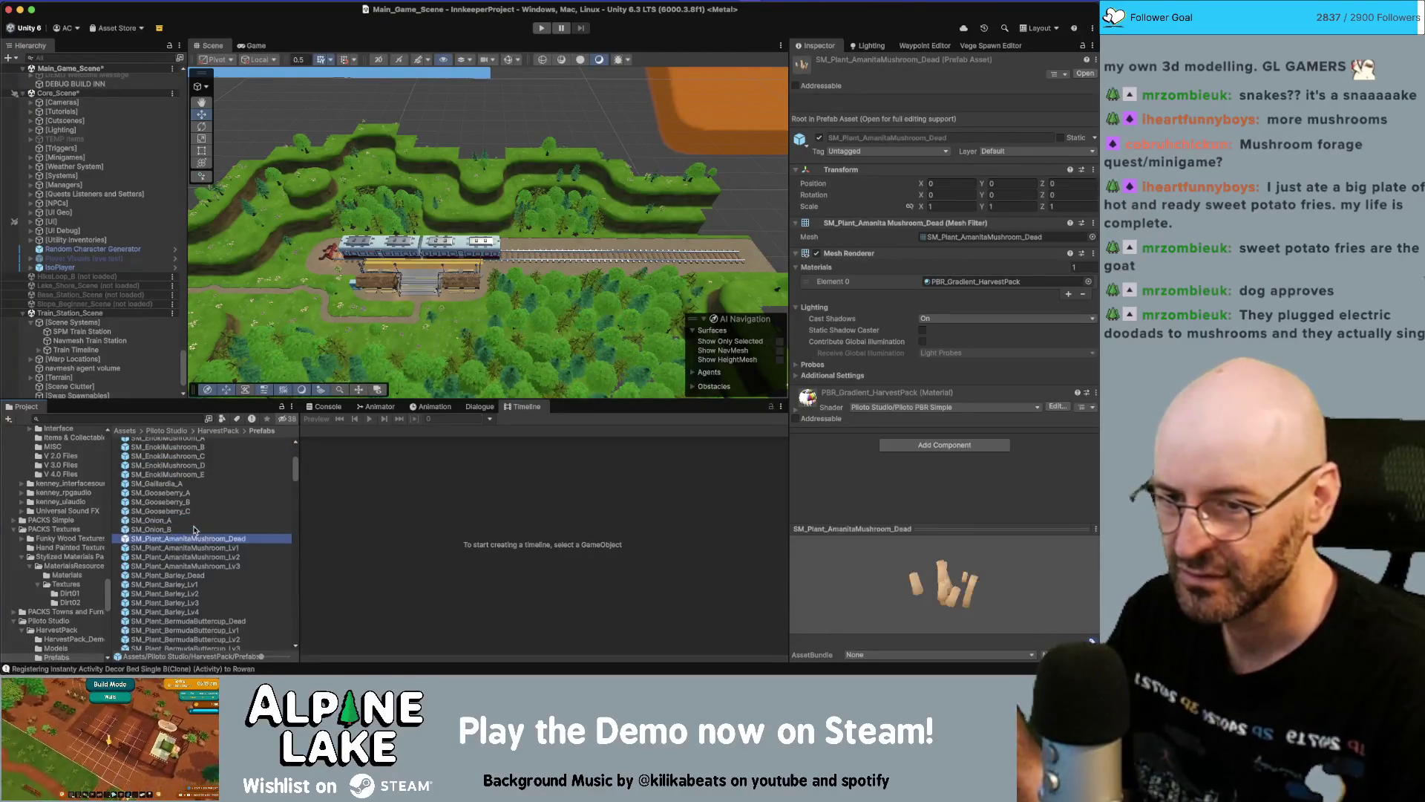
key("Down")
key("Down")
key("Down")
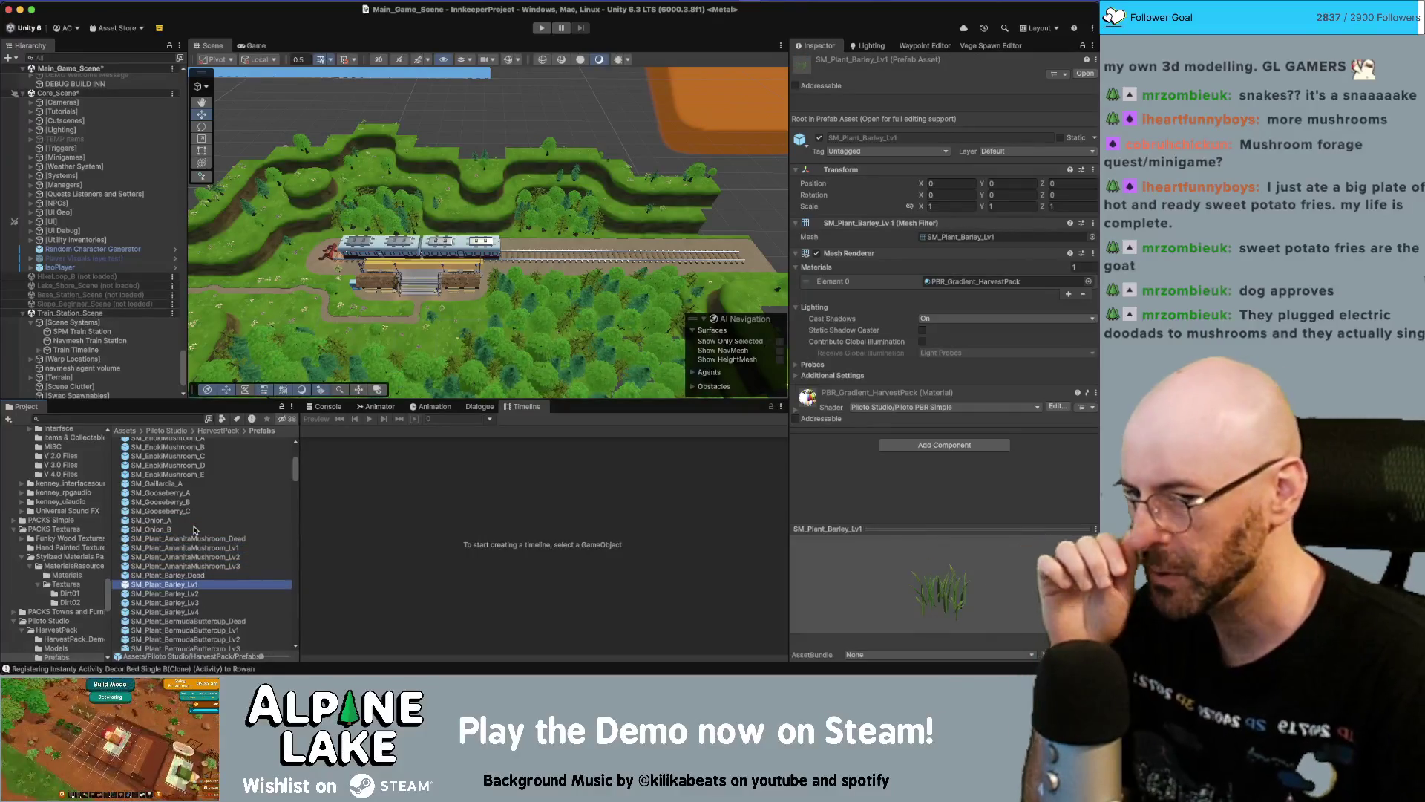
scroll(204, 564, "down", 2)
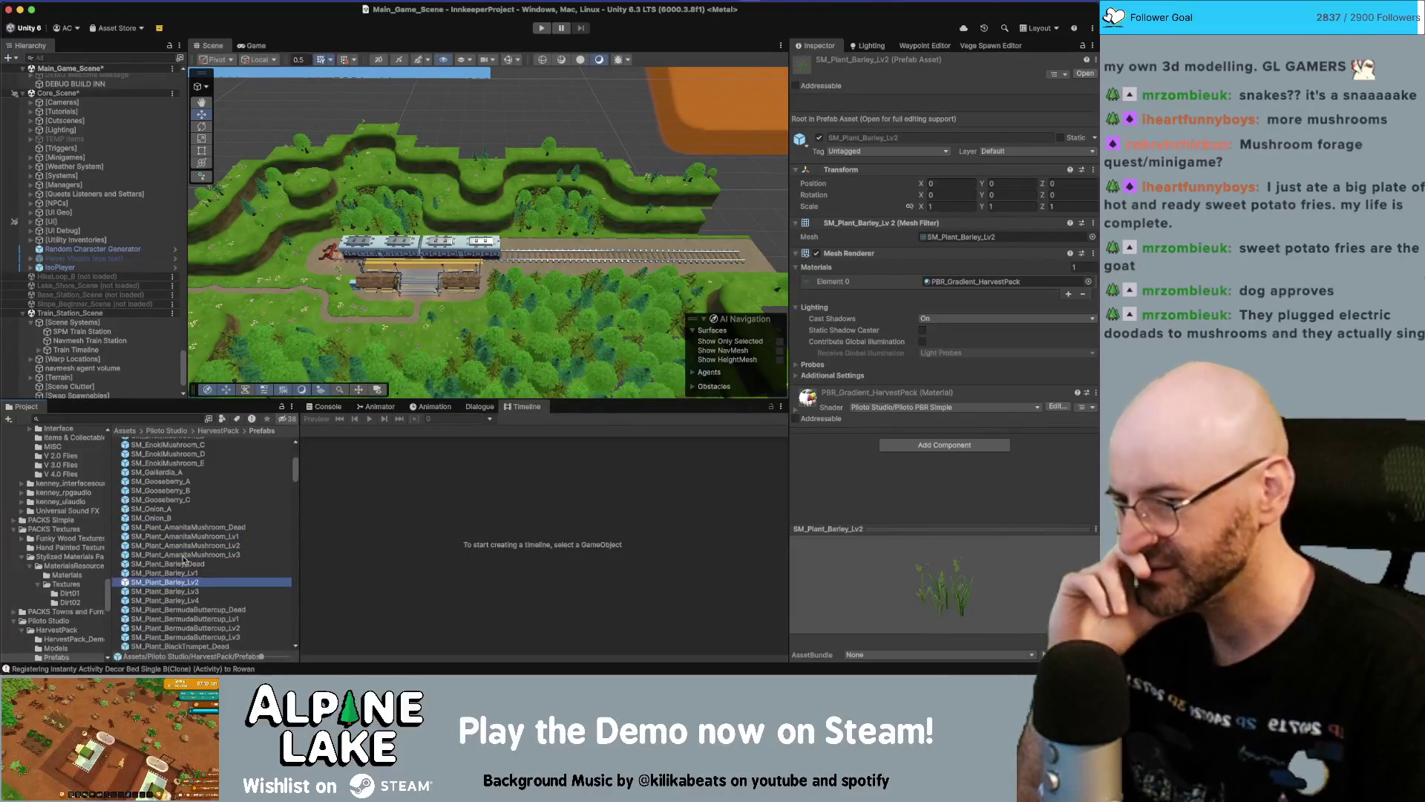
left_click(217, 590)
key("Down")
key("Down")
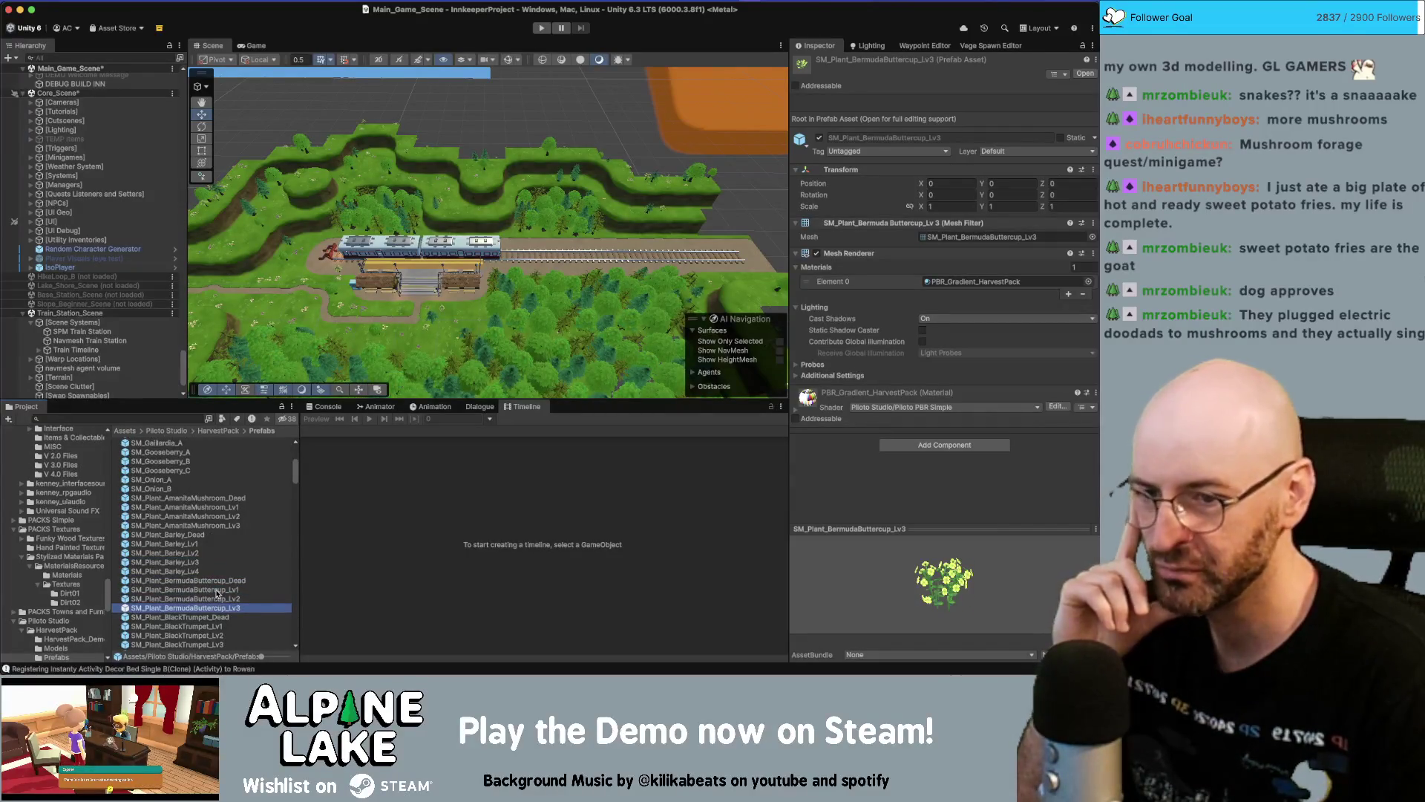
key("Down")
key("Down")
key("Down")
key("Down")
key("Down")
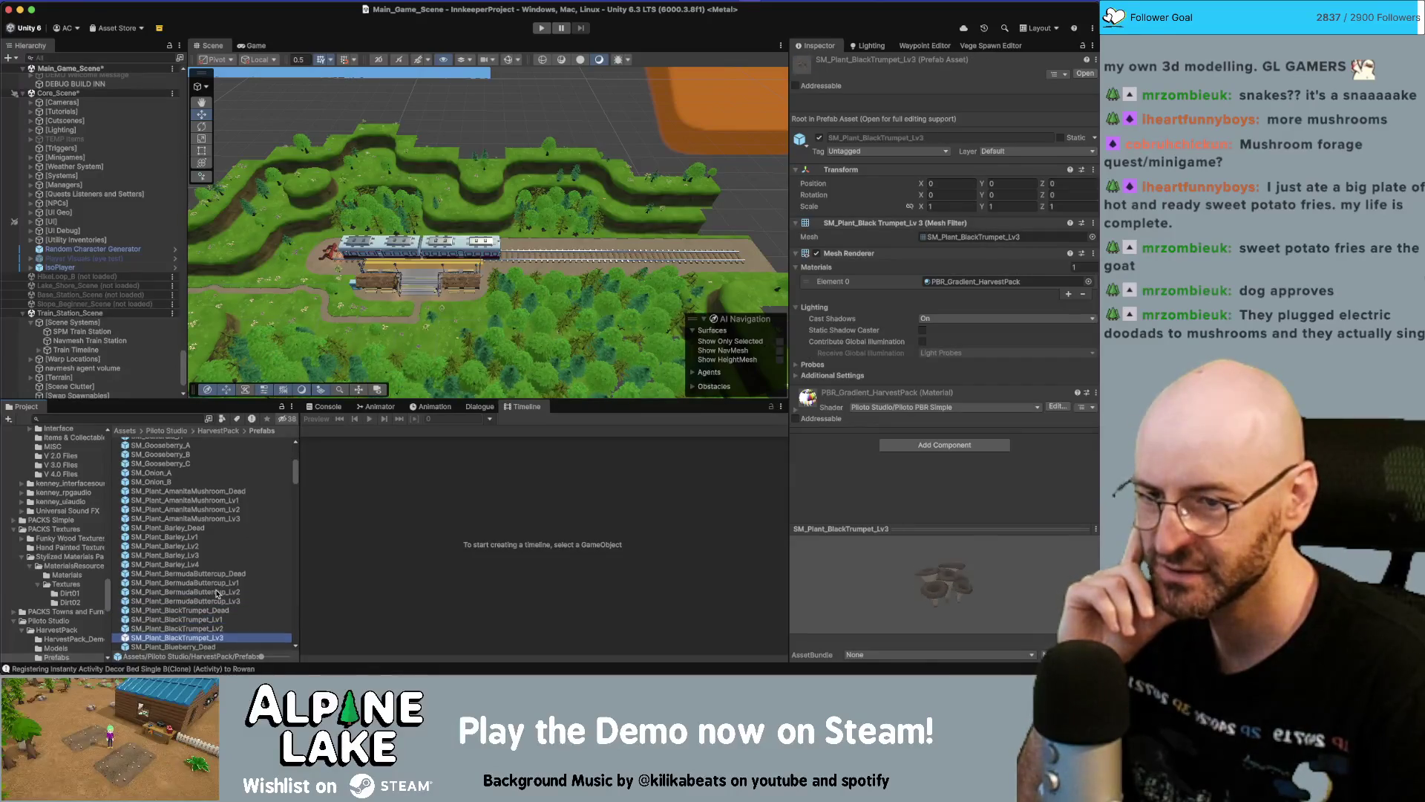
Preview the blueberry, corn dead, cranberry and echinacea prefabs, then rotate the Daisy_Lv3 preview
key("Up")
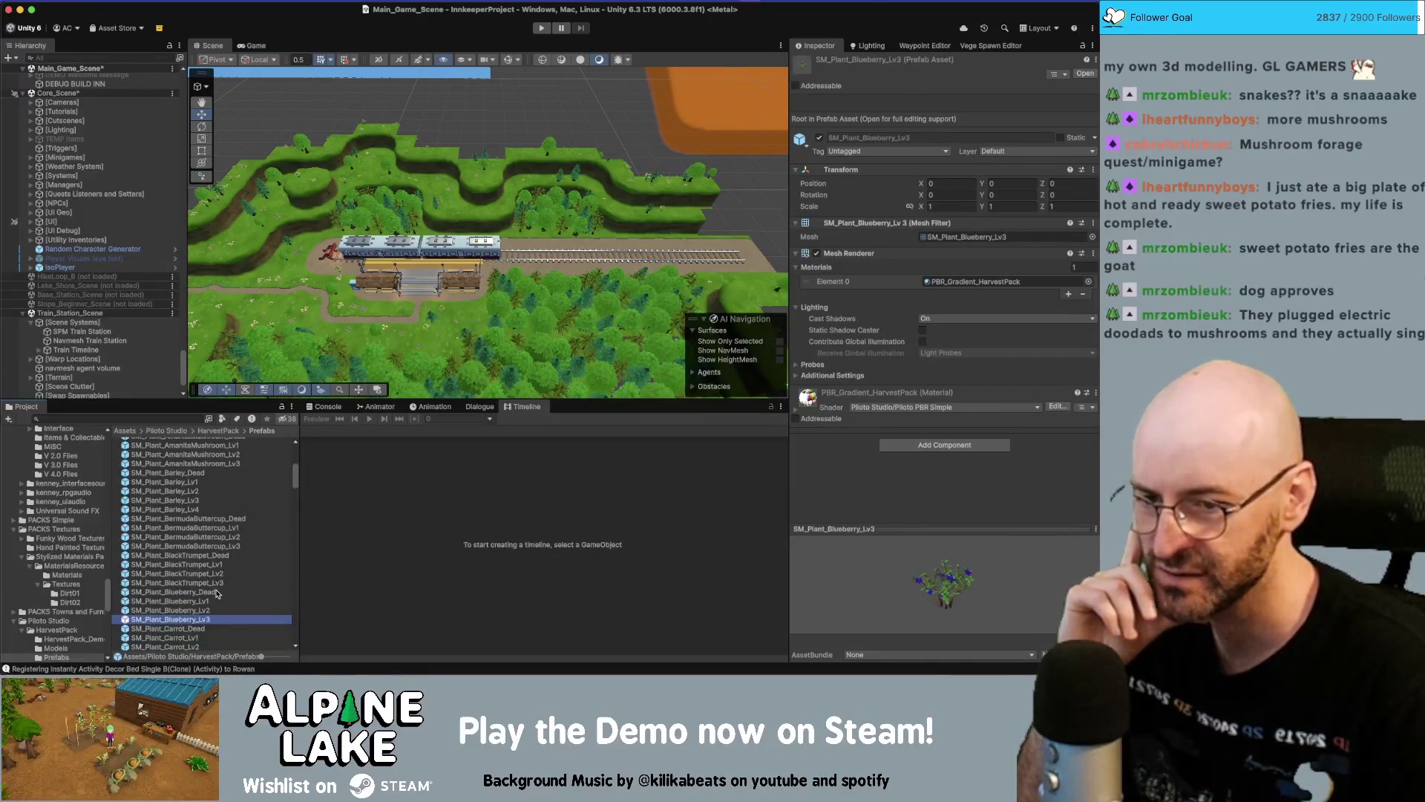
key("Down")
key("Down")
key("Down")
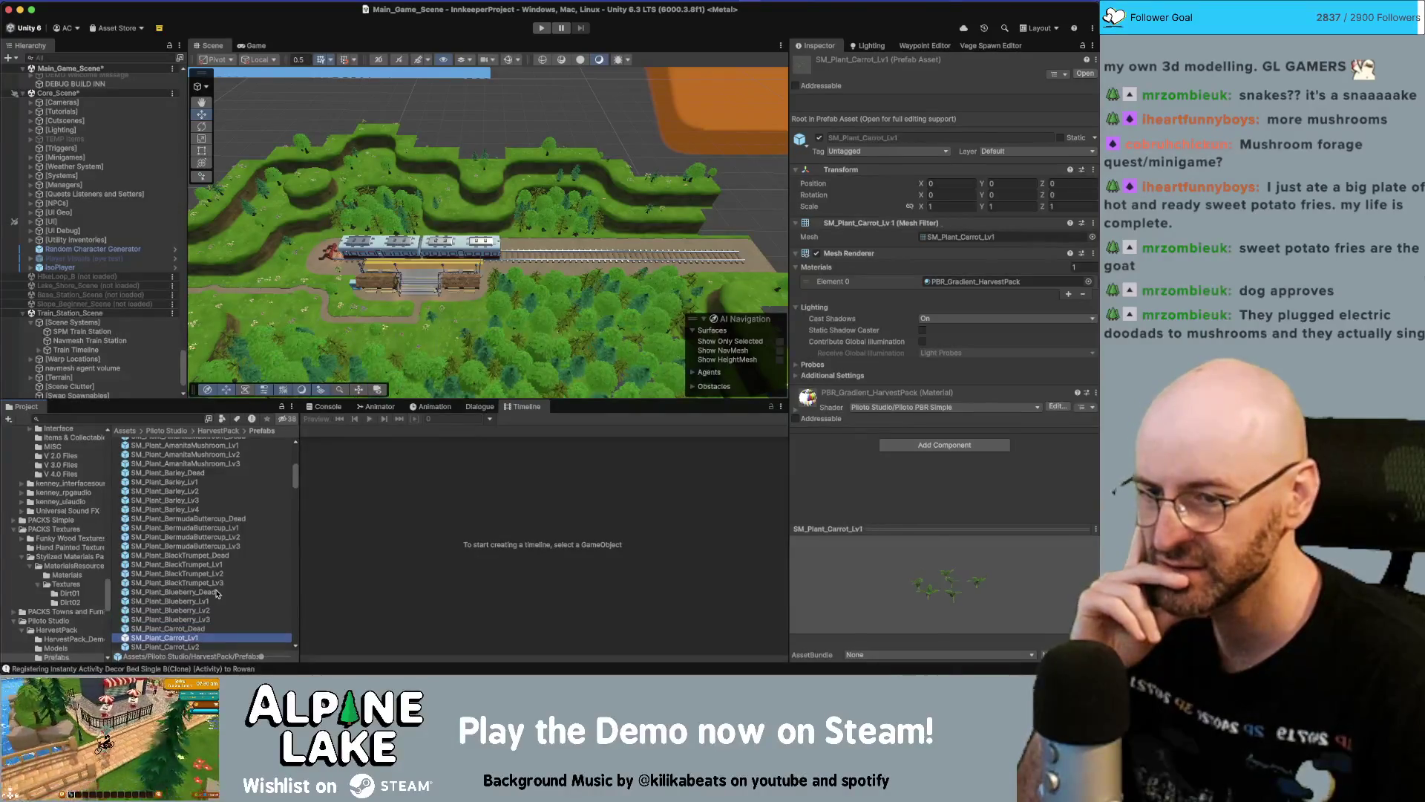
key("Down")
key("Down")
key("Down")
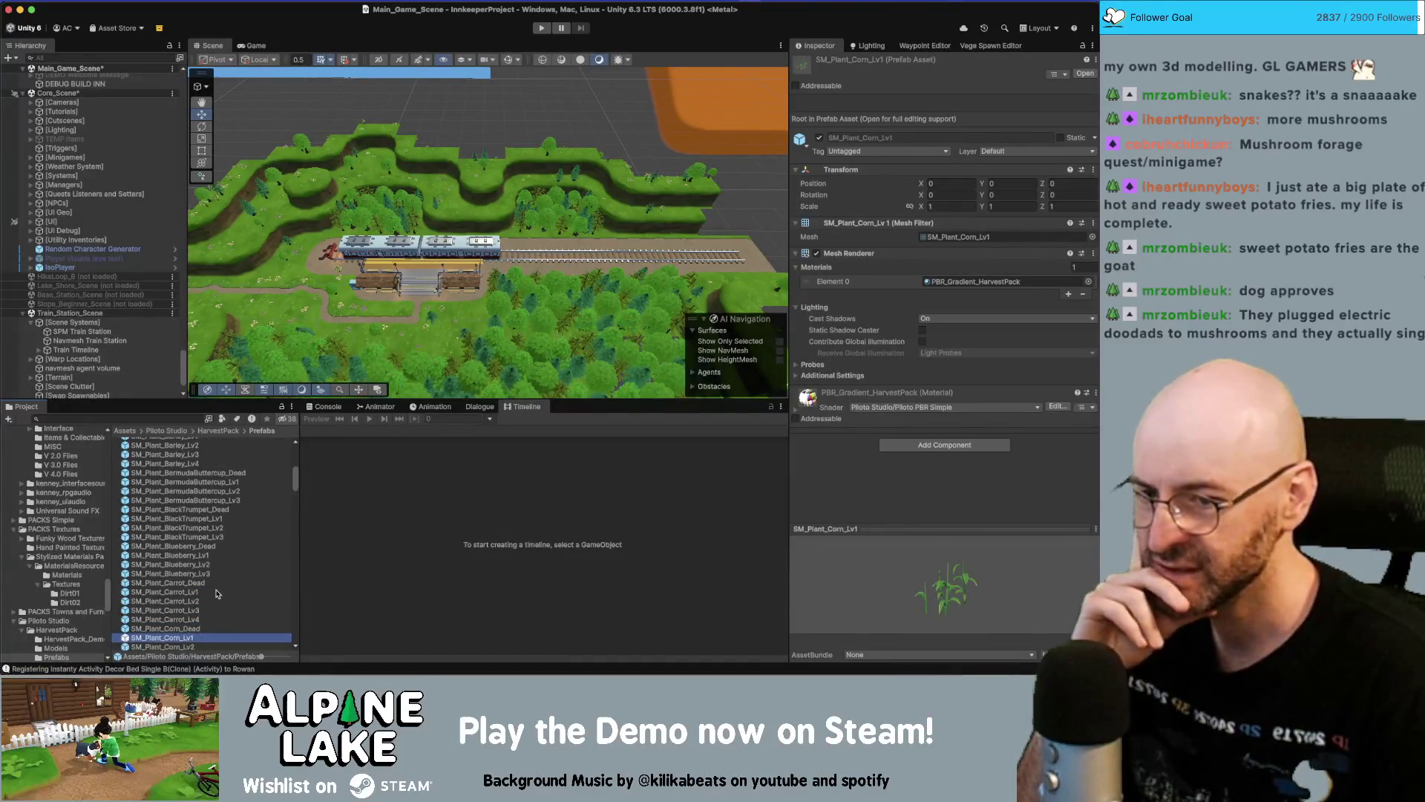
key("Down")
key("Down")
key("Down")
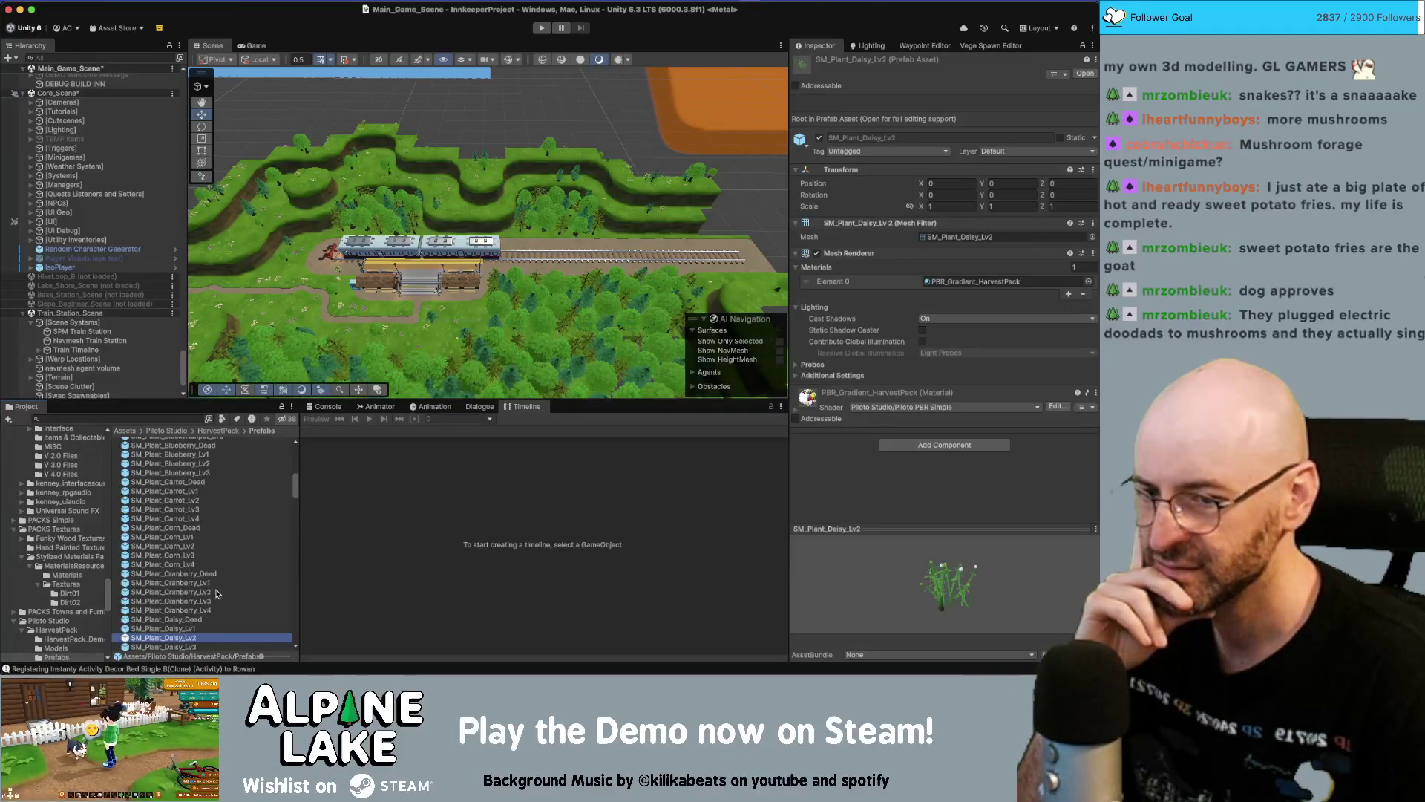
key("Up")
key("Up")
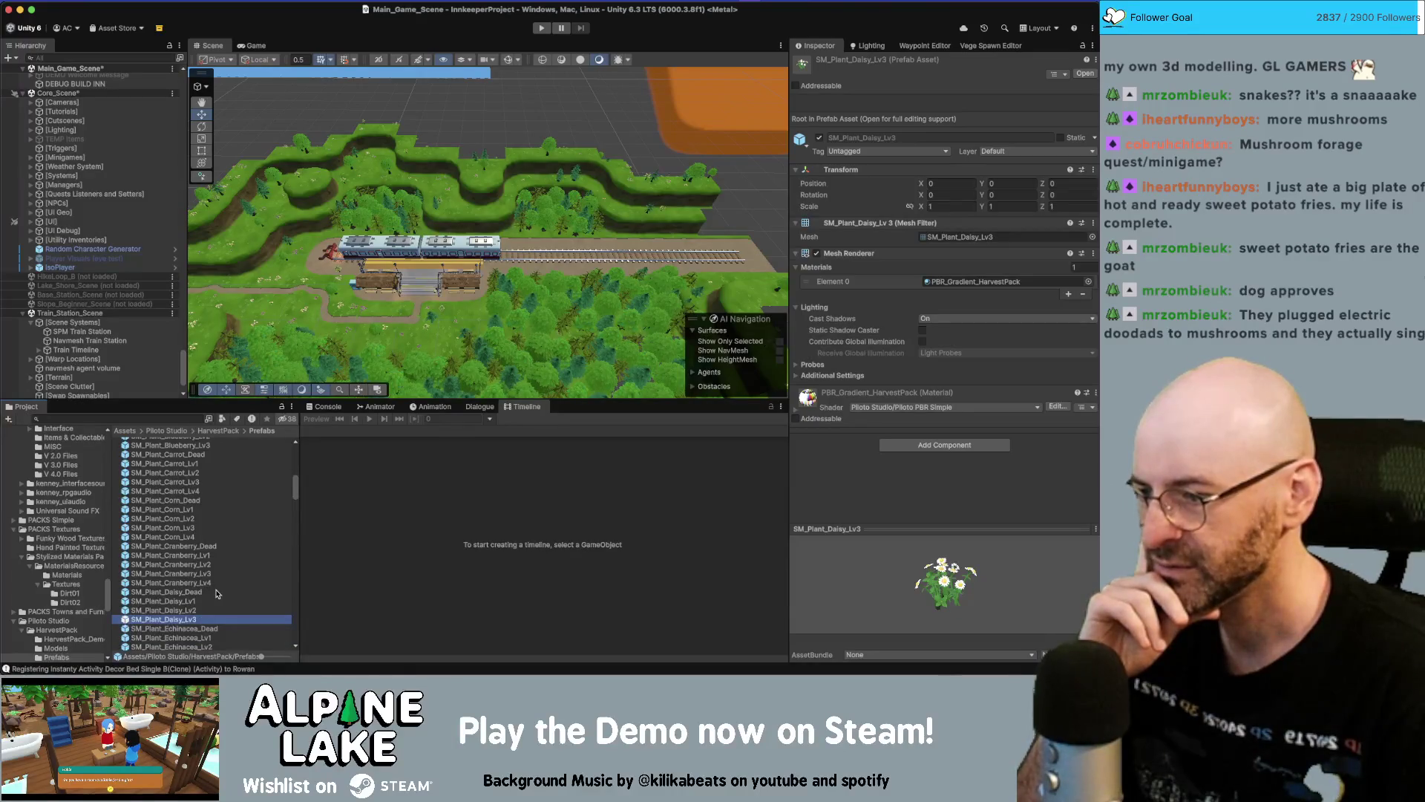
left_click_drag(909, 613, 927, 617)
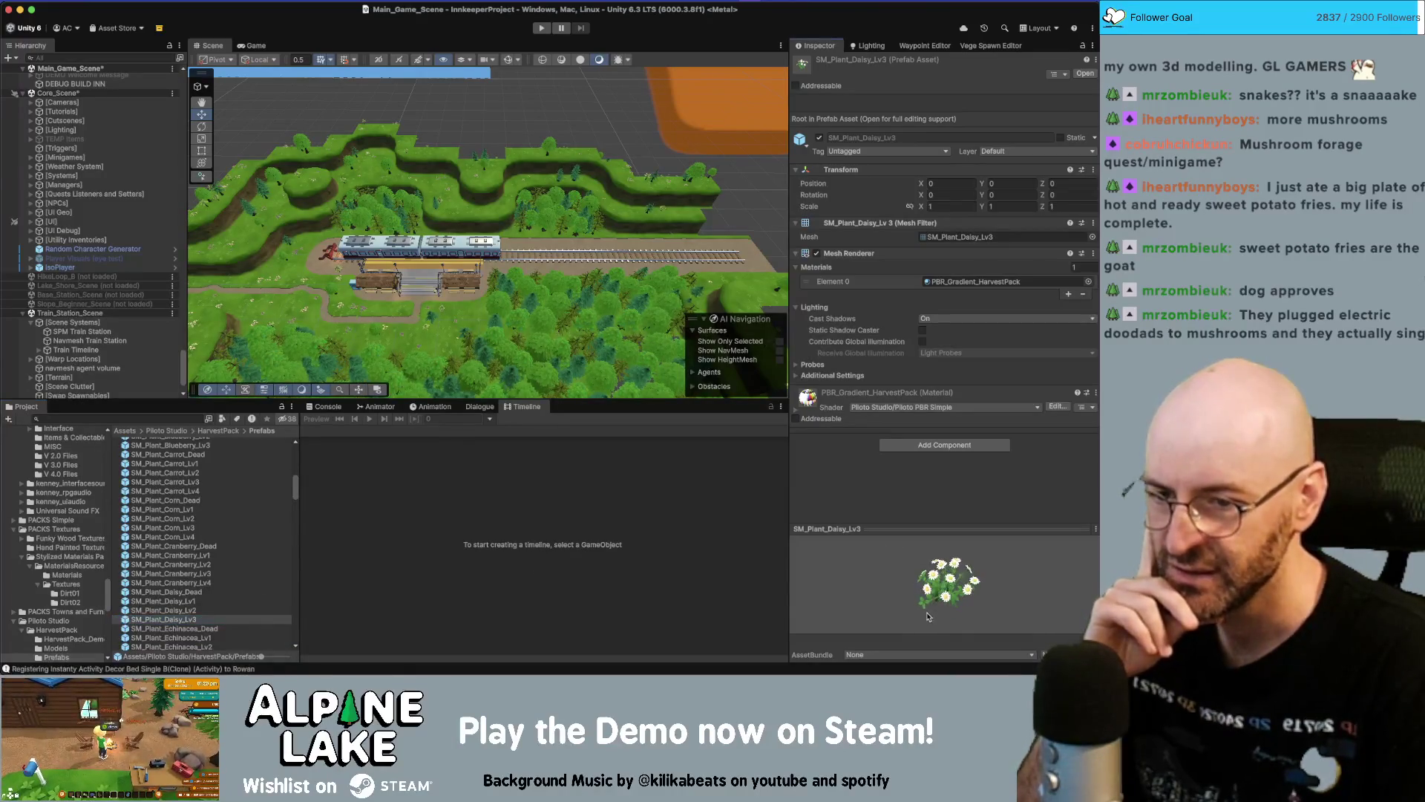
Preview the Daisy_Lv2, Daisy_Lv3 and enoki mushroom Lv1 prefabs, then scroll down the list
left_click(178, 611)
left_click(180, 620)
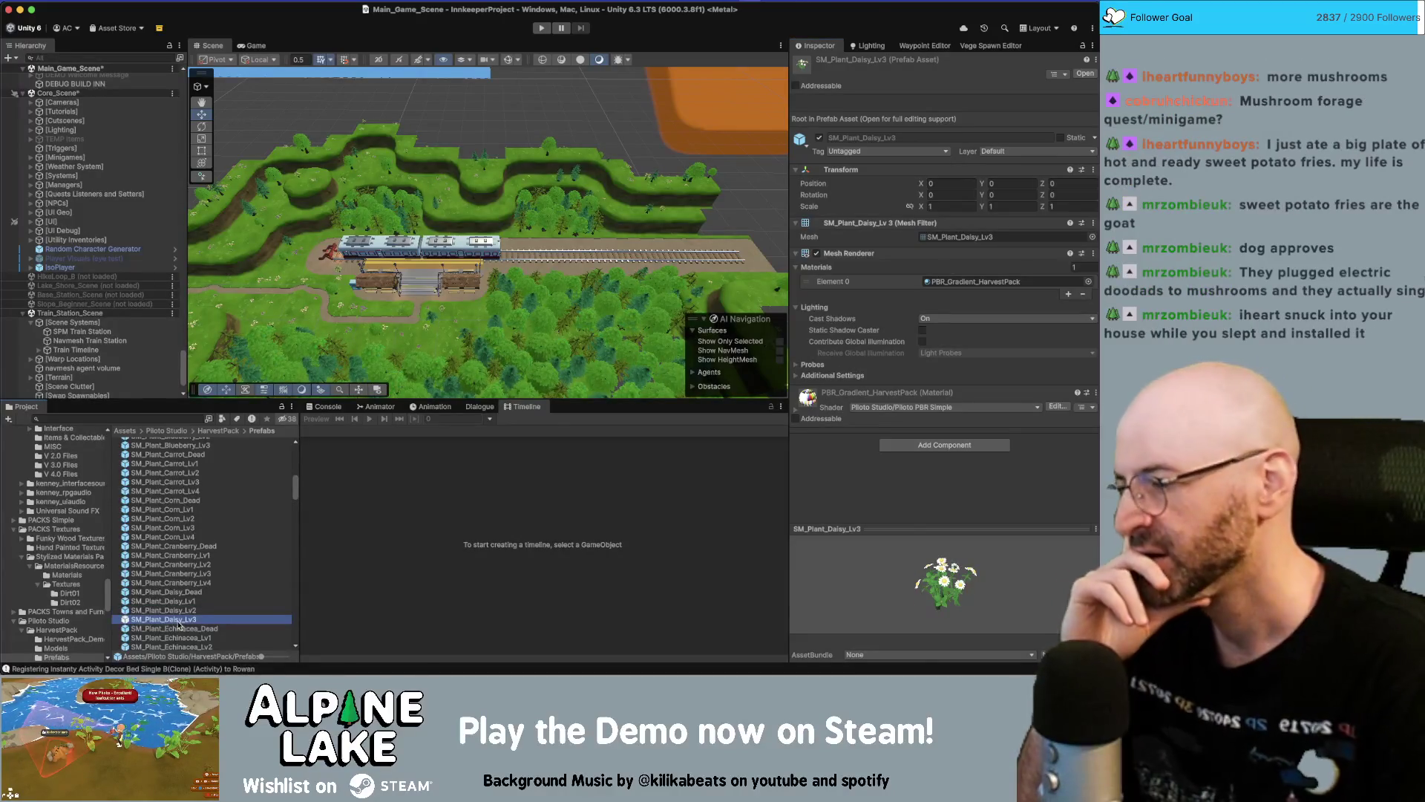
scroll(141, 602, "down", 5)
left_click(145, 581)
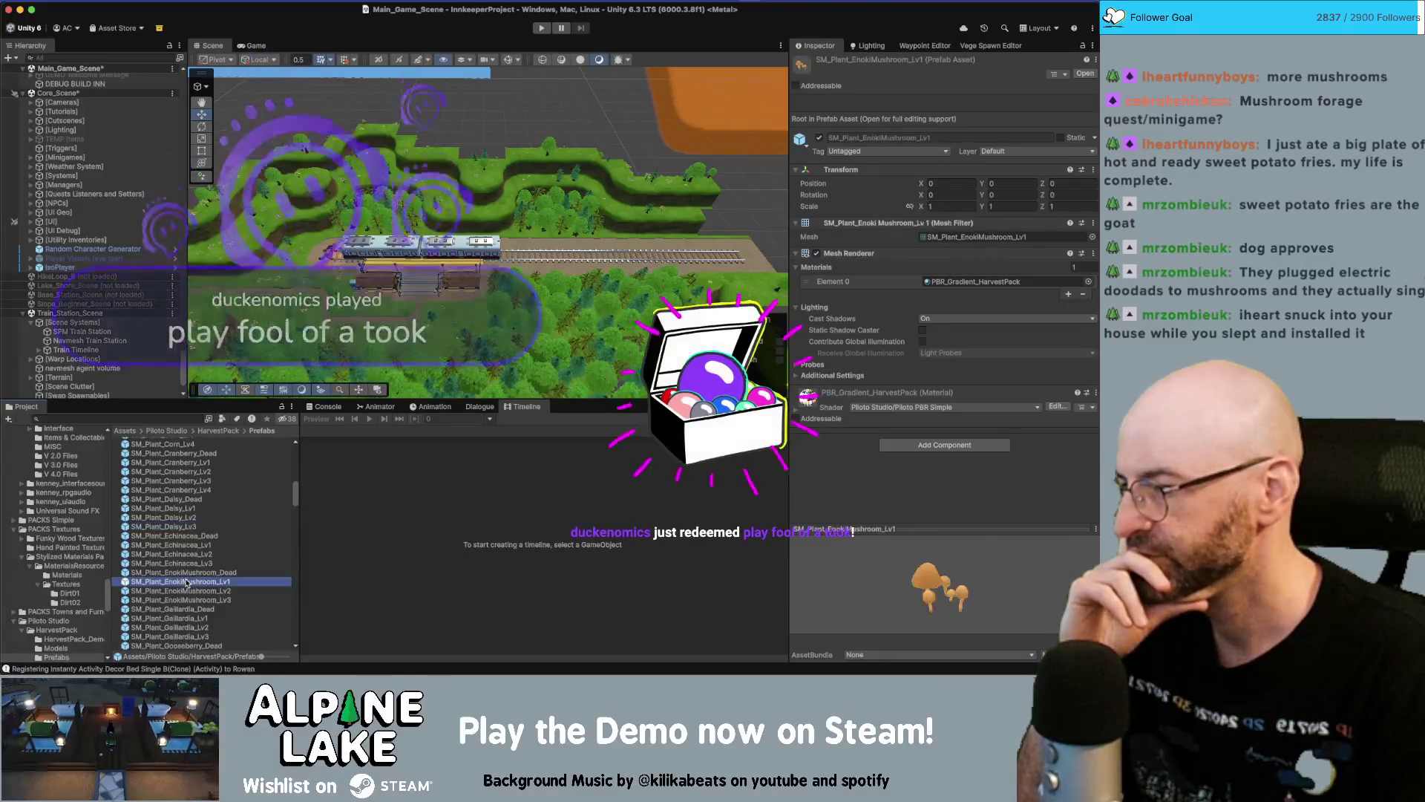
scroll(185, 590, "down", 3)
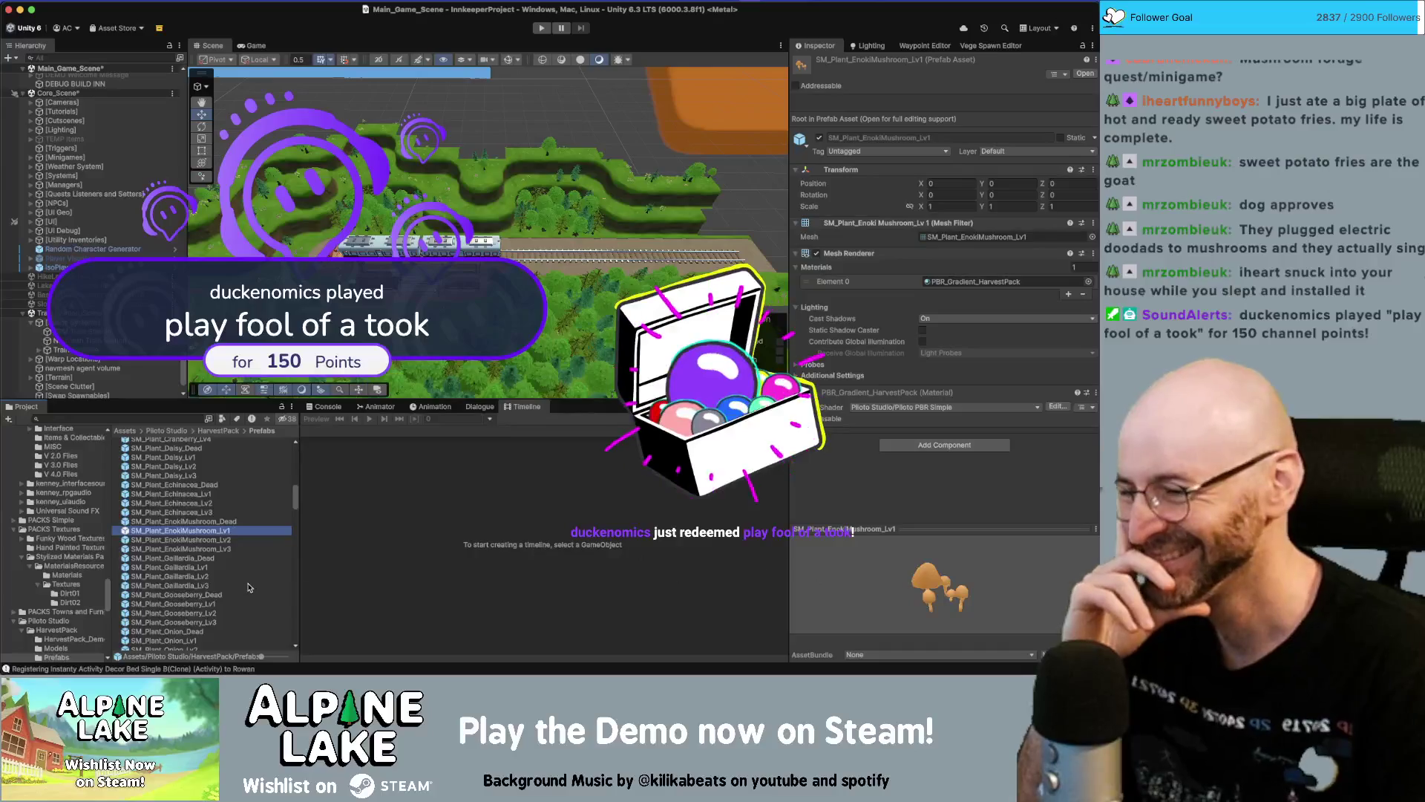
scroll(239, 588, "down", 5)
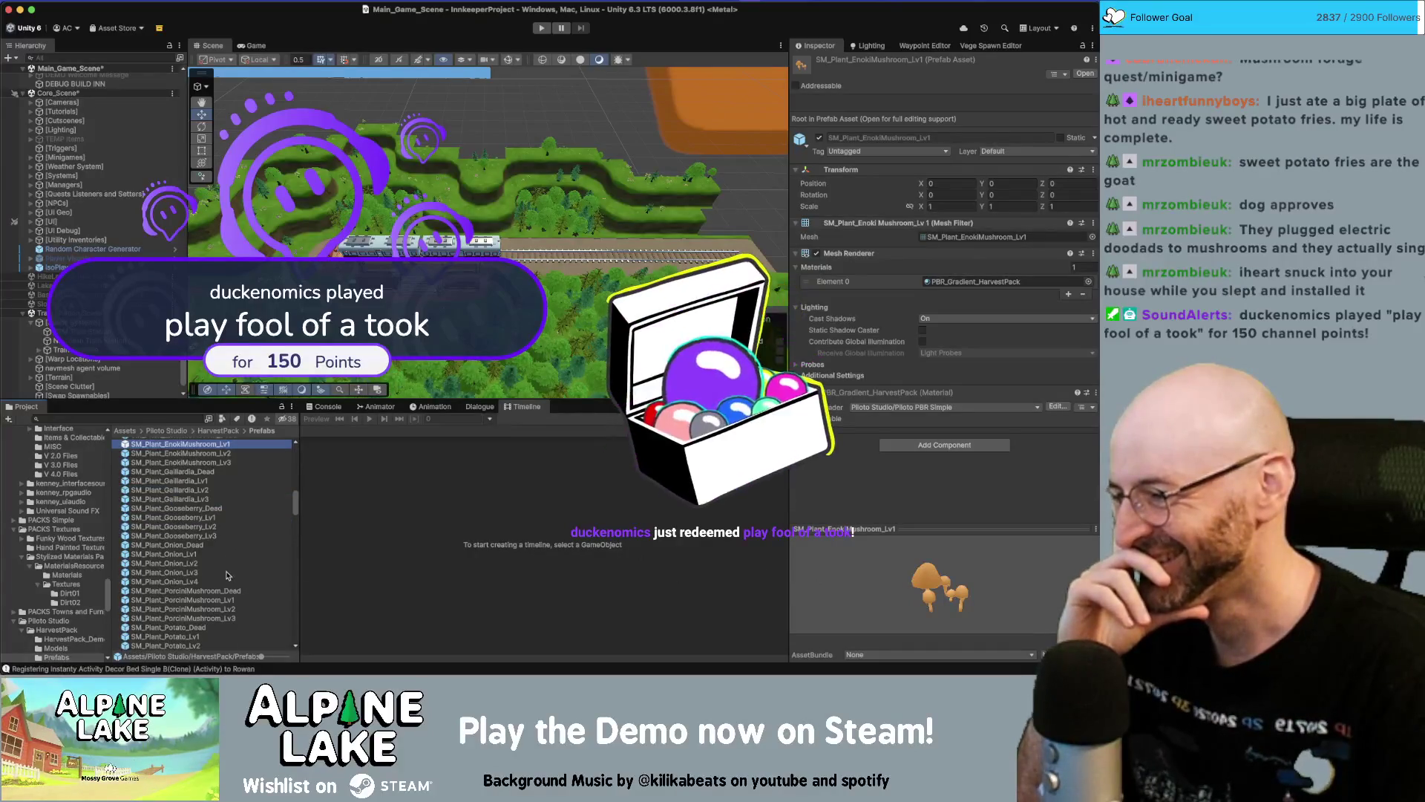
scroll(238, 587, "down", 2)
scroll(228, 577, "down", 1)
scroll(228, 577, "down", 2)
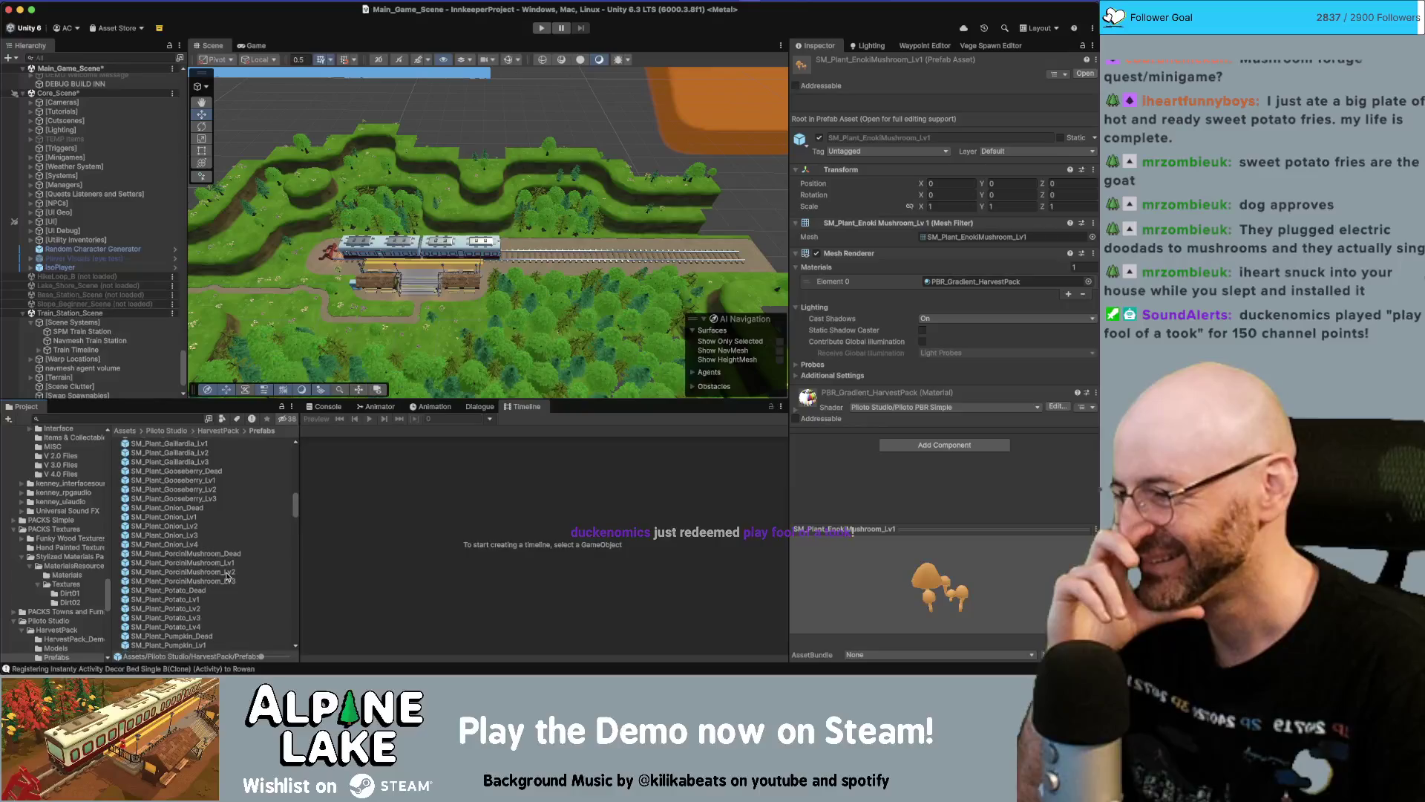
scroll(228, 576, "down", 3)
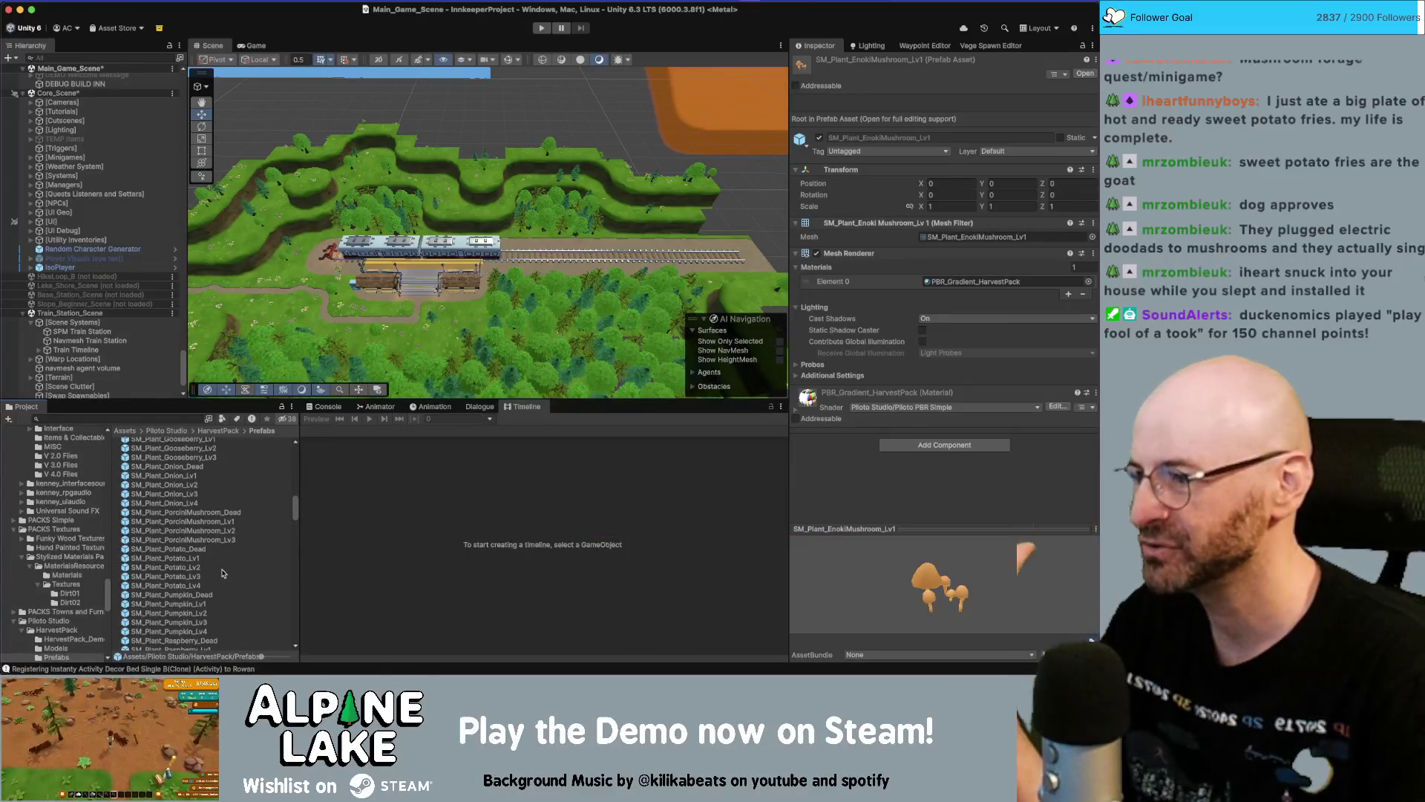
scroll(154, 498, "down", 5)
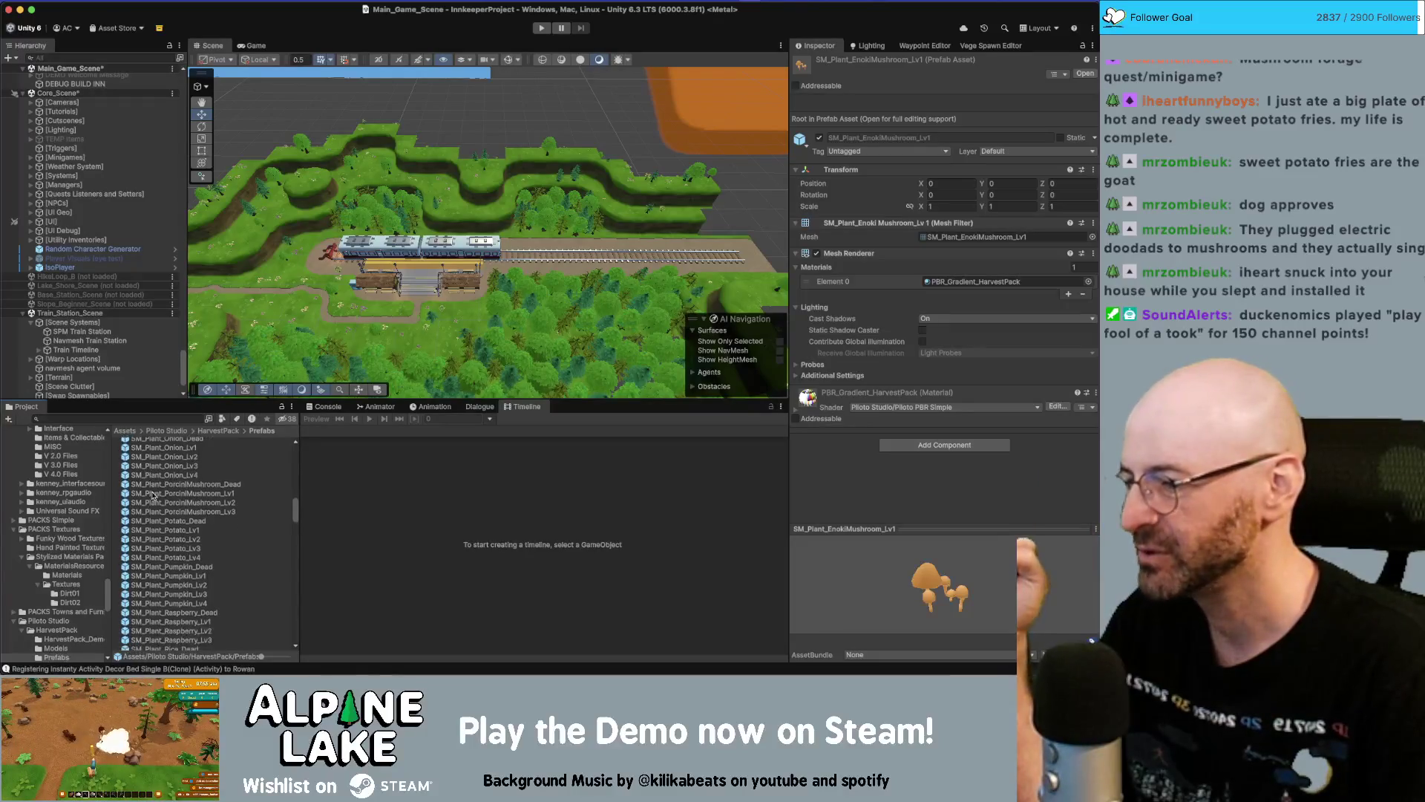
scroll(154, 498, "down", 3)
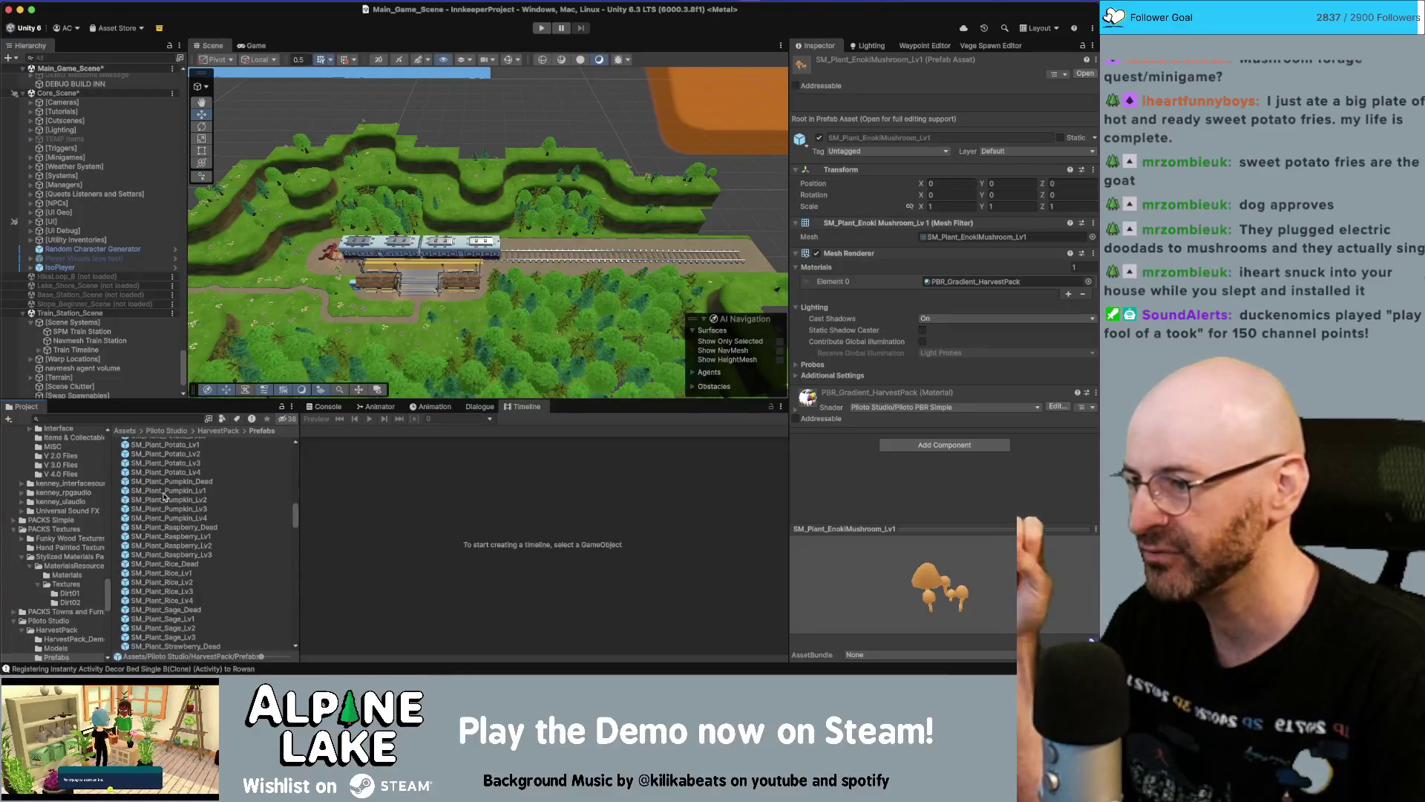
Scroll back up and preview the black trumpet Lv3, Lv2 and Lv1 prefabs
scroll(165, 497, "up", 4)
scroll(181, 496, "up", 4)
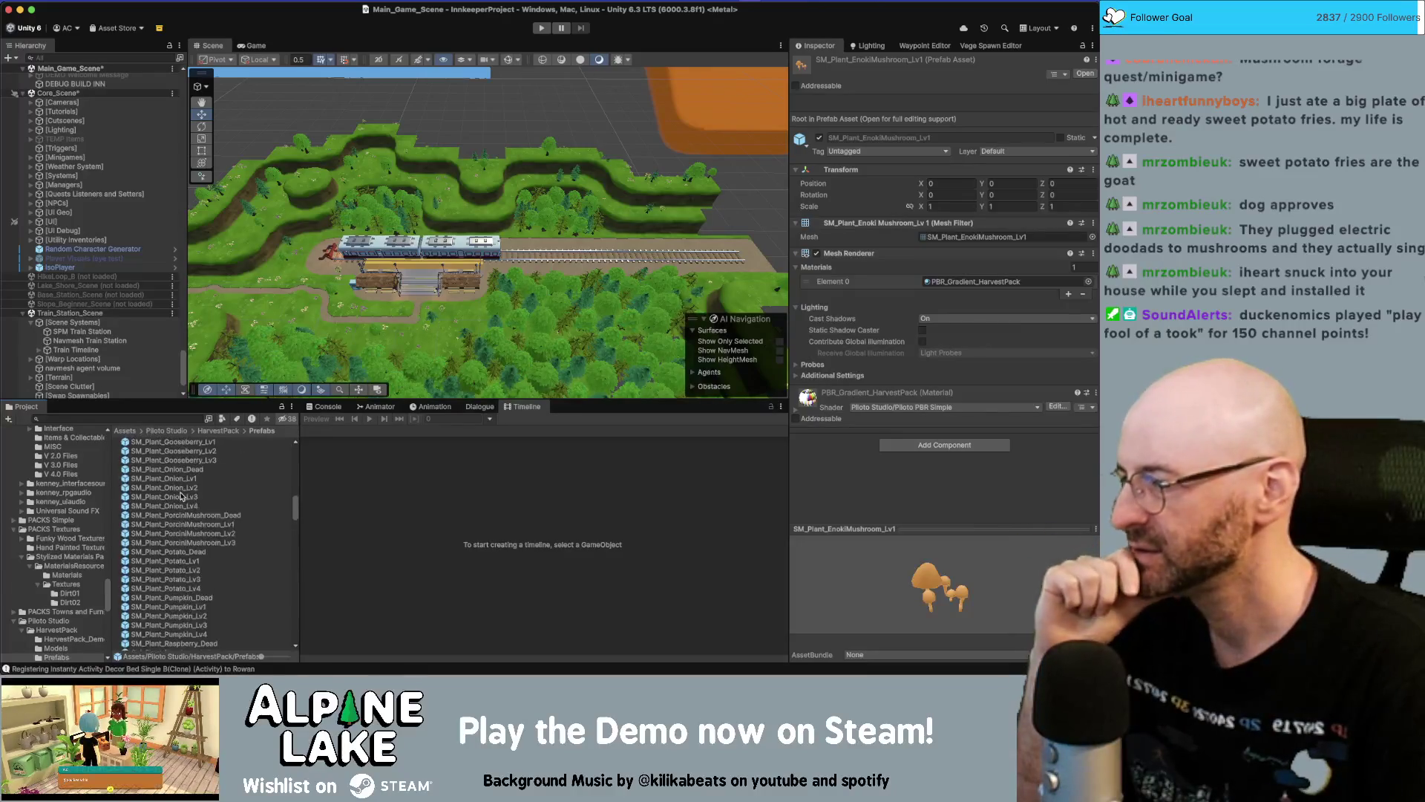
scroll(181, 496, "up", 5)
scroll(181, 497, "up", 4)
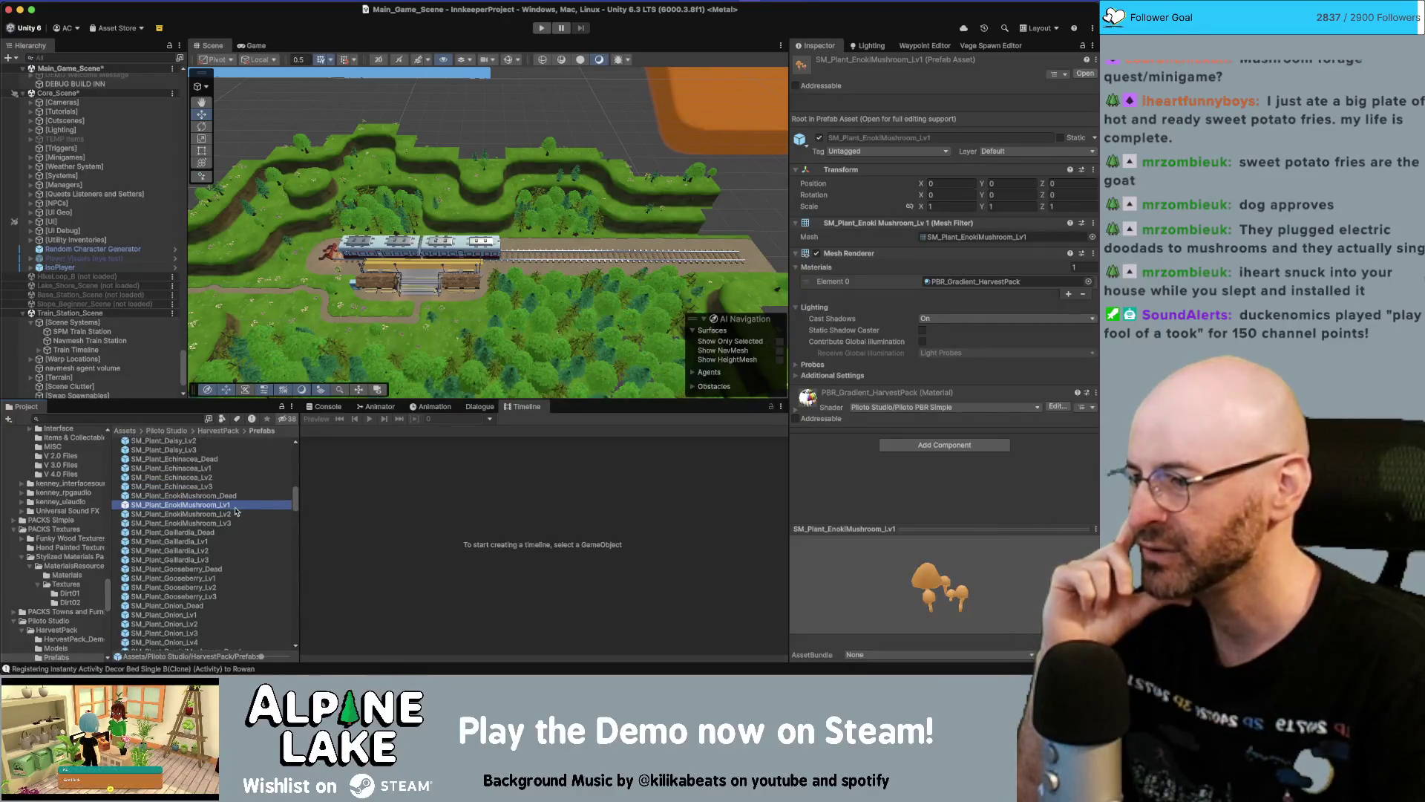
scroll(236, 511, "up", 10)
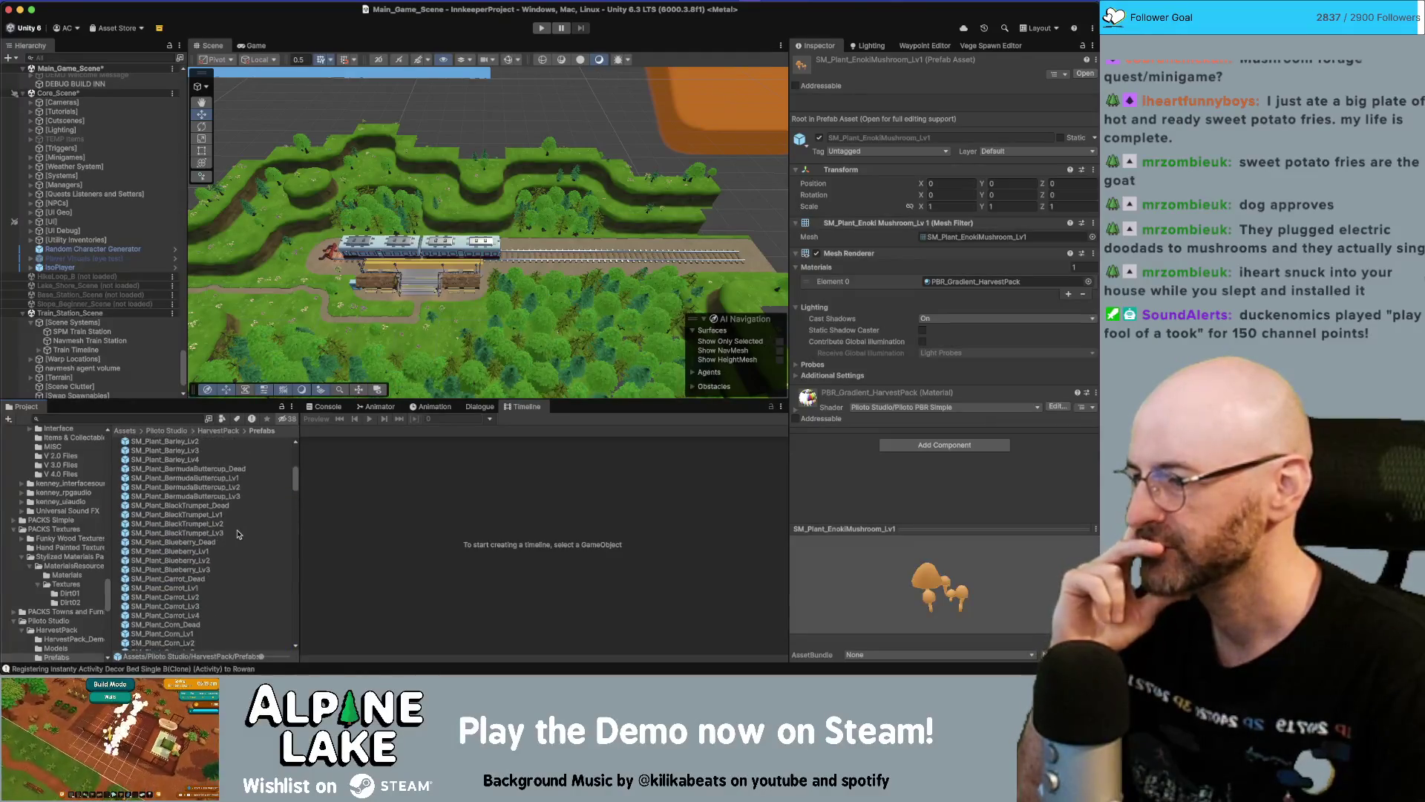
left_click(178, 533)
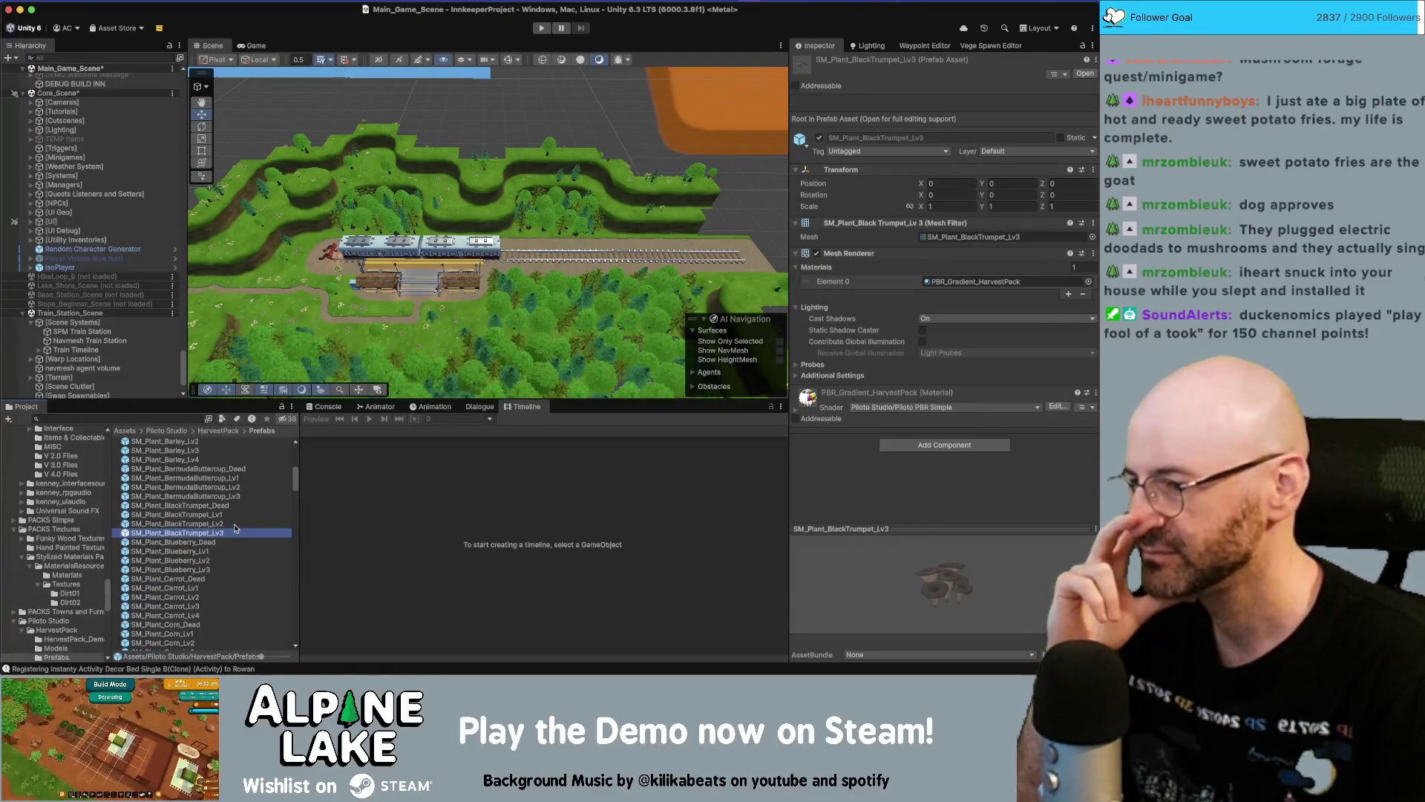
left_click(232, 523)
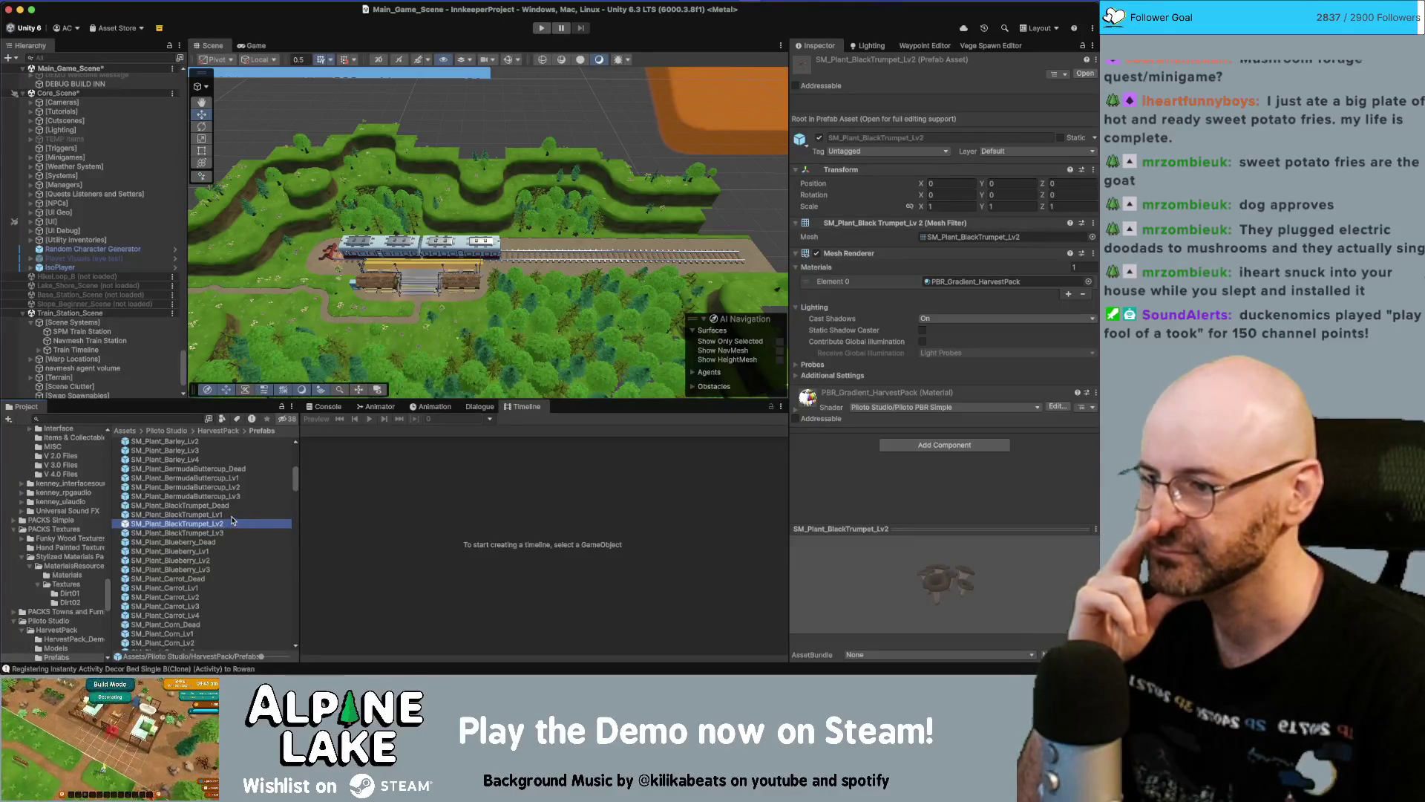
left_click(233, 517)
key("Down")
key("Down")
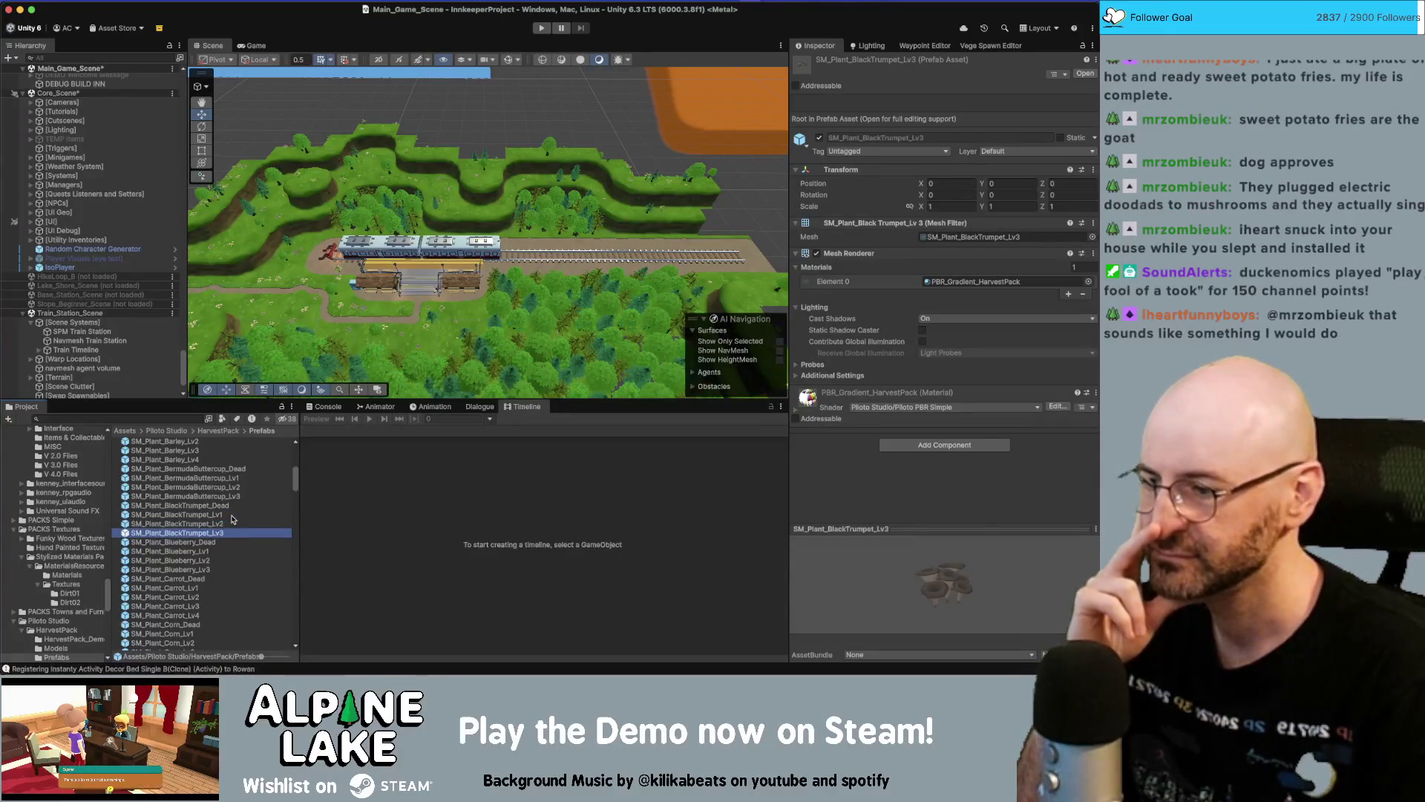
Step through the Barley prefabs and stop on SM_Plant_AmanitaMushroom_Lv1
scroll(232, 519, "up", 1)
left_click(209, 460)
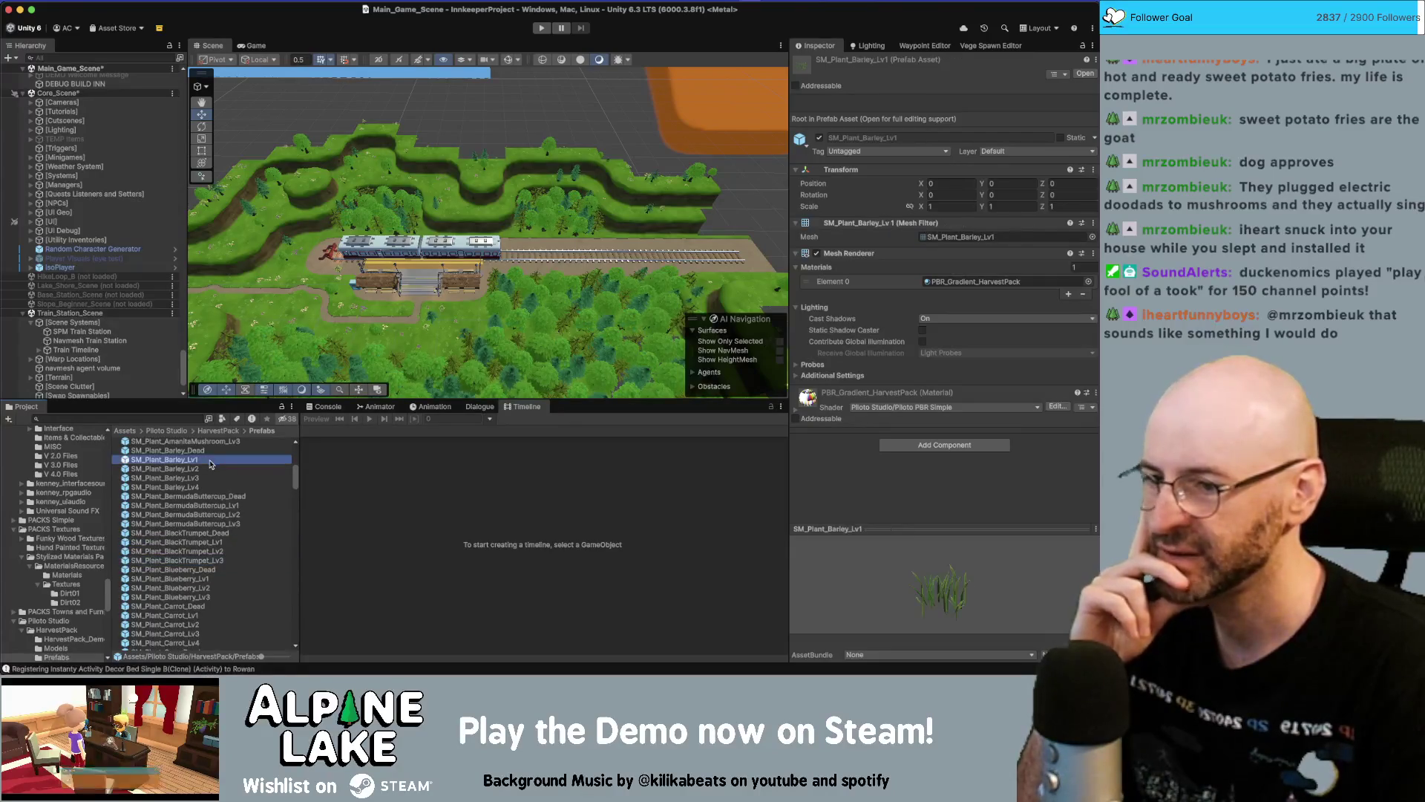
key("Down")
key("Down")
key("Down")
key("Down")
key("Up")
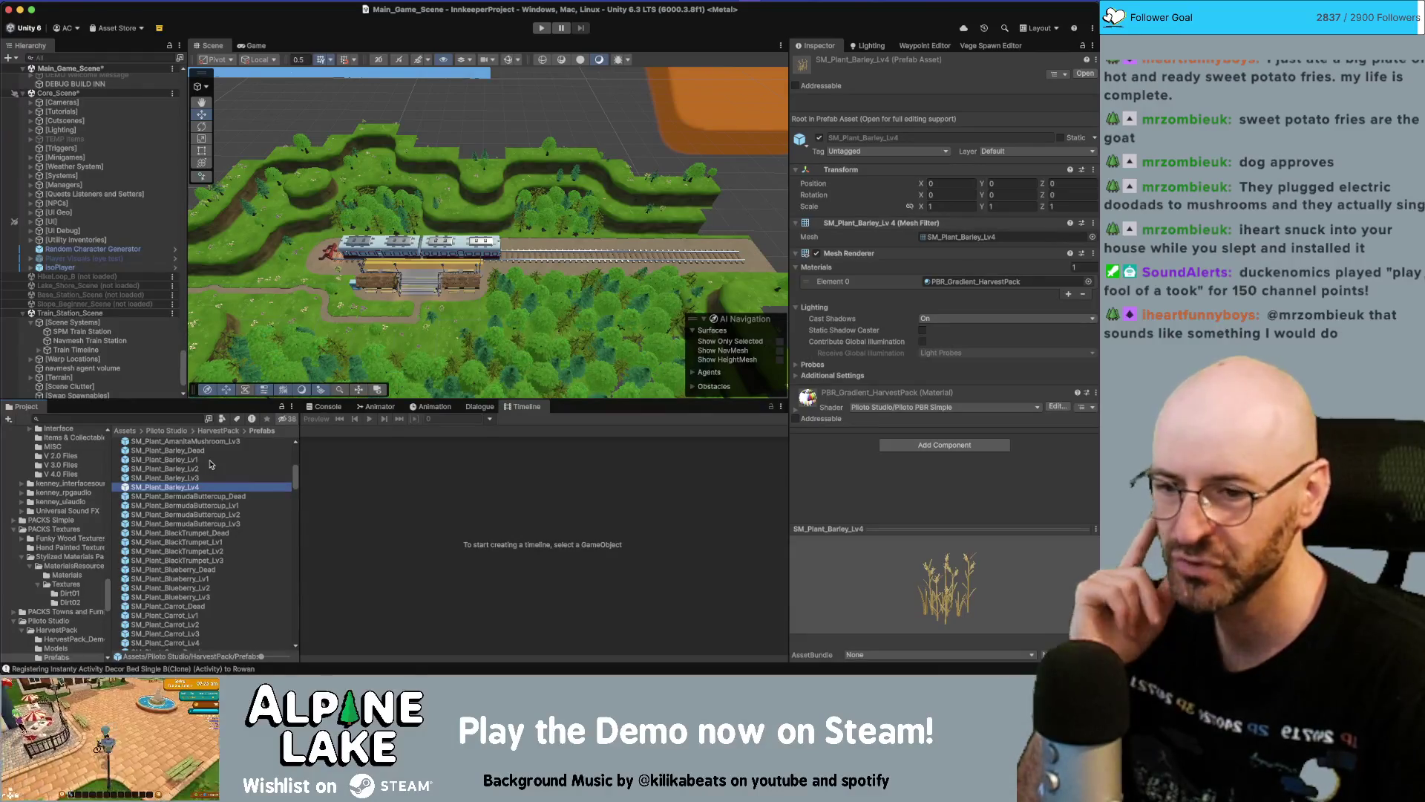
key("Up")
key("Up")
key("Up")
key("Up")
key("Up")
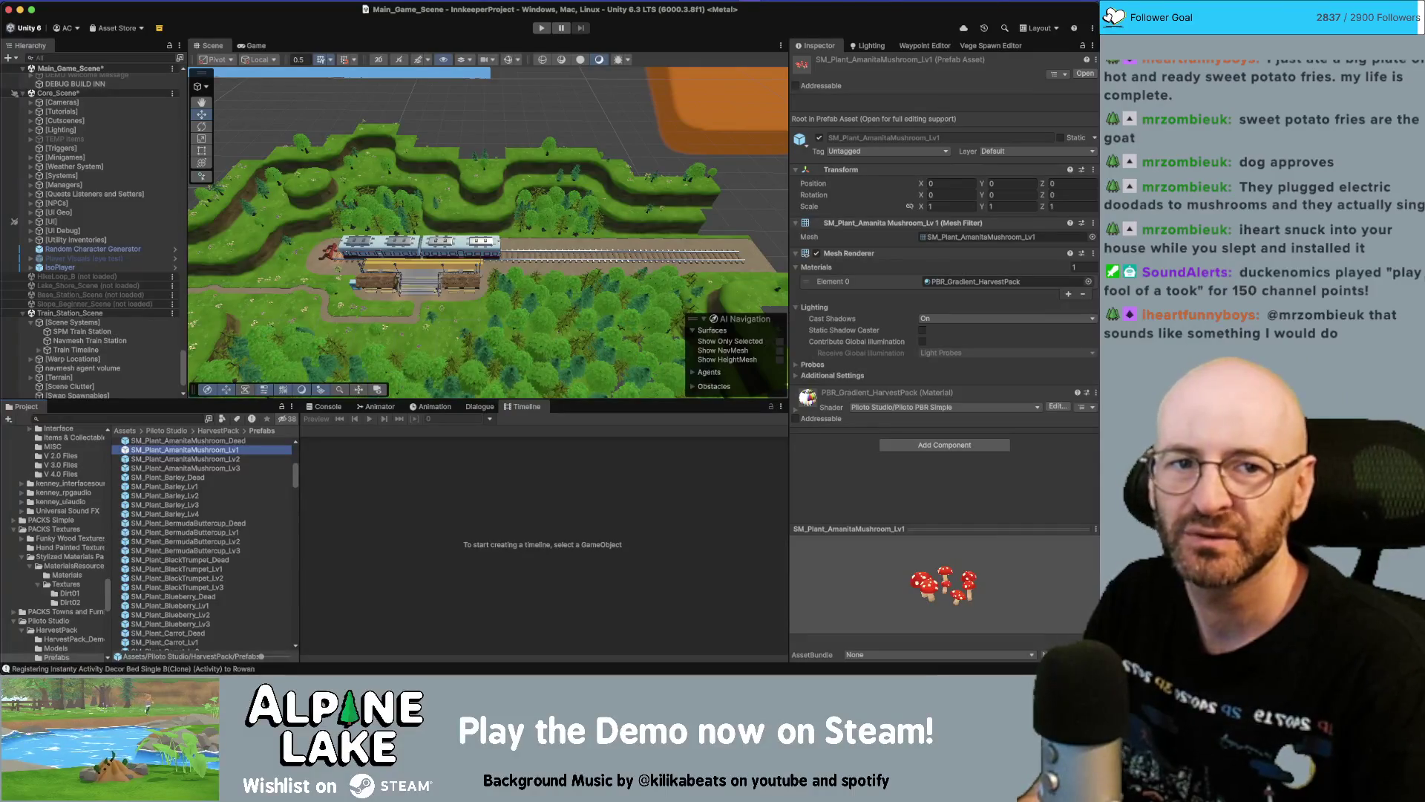
key("super+Tab")
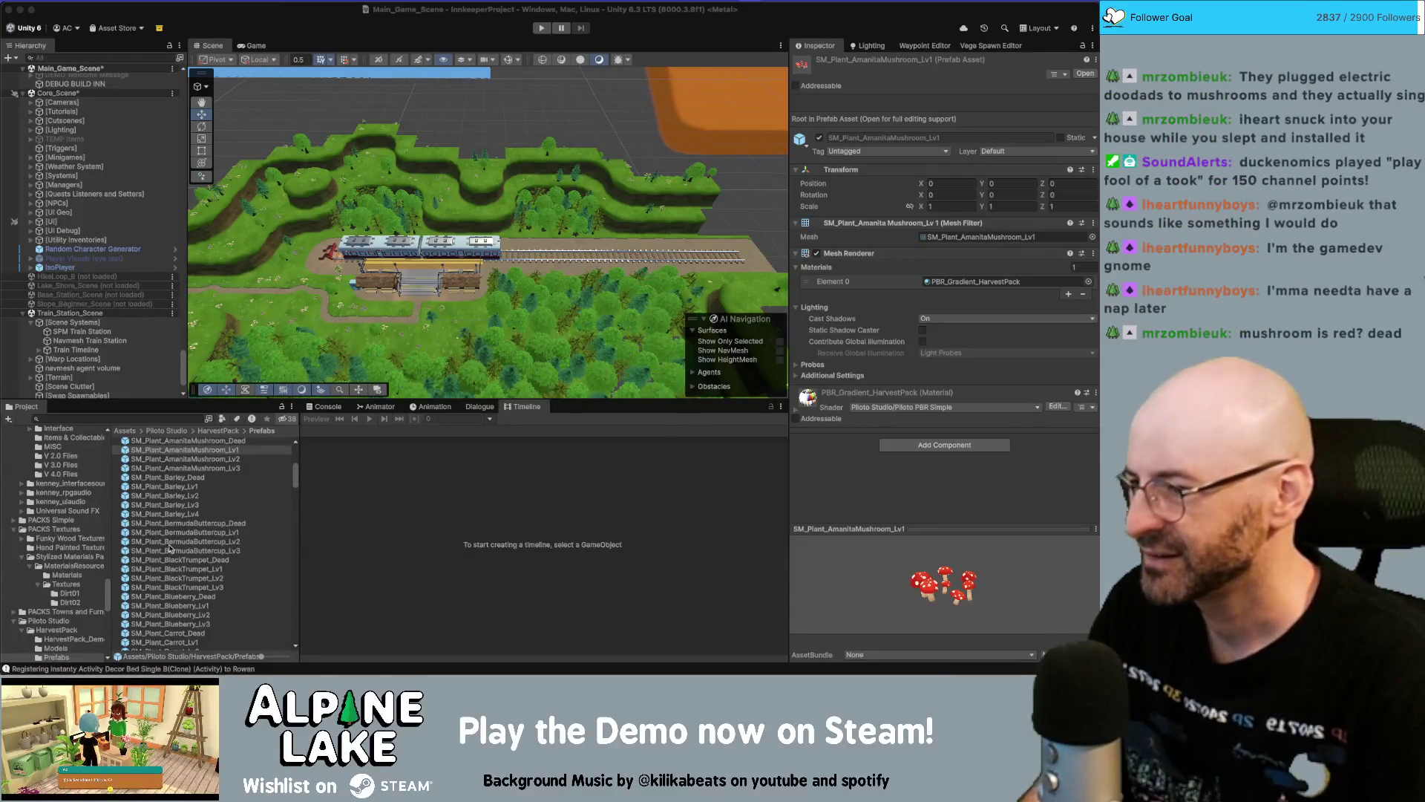
scroll(82, 556, "down", 1)
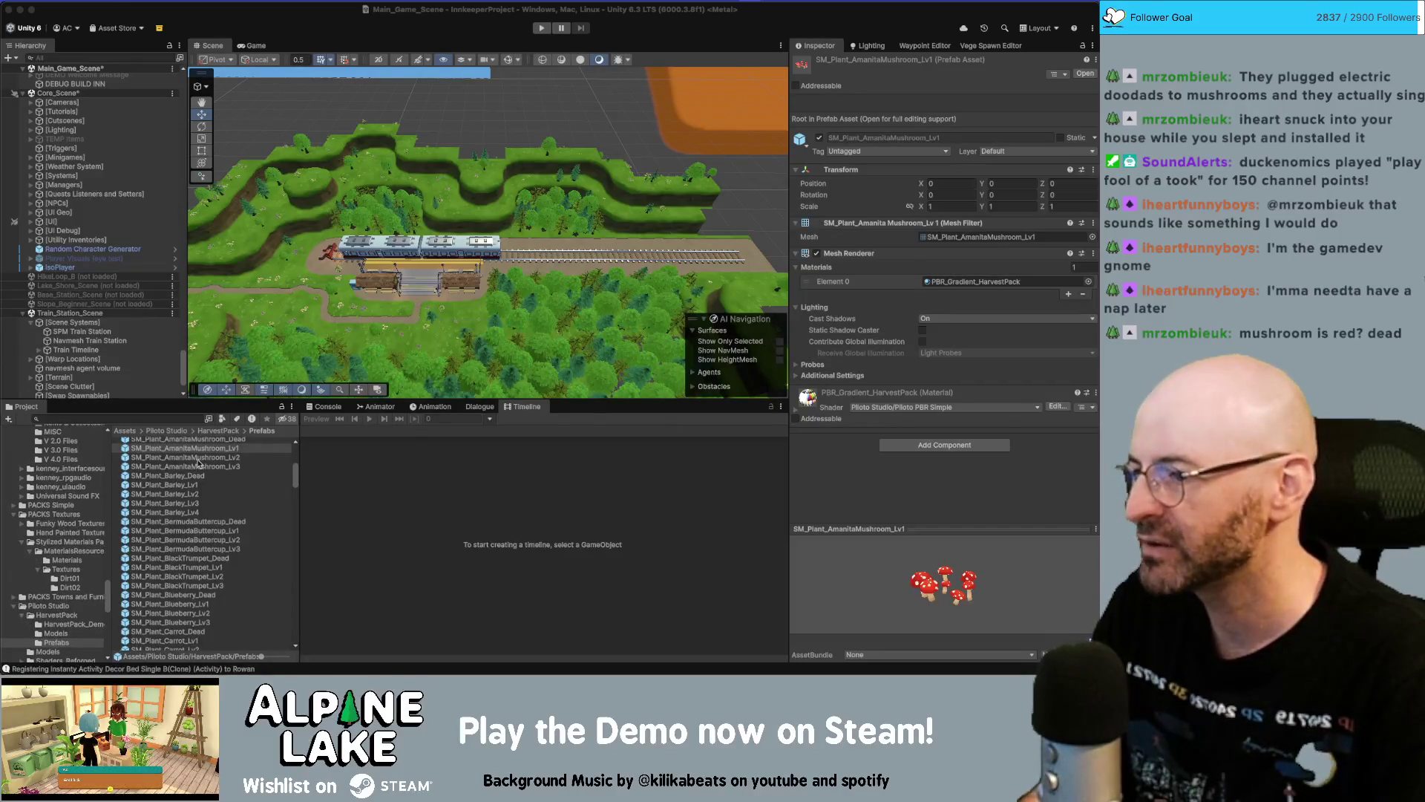
Open the HarvestPack_Demo scene from the Piloto Studio > HarvestPack folder
left_click(218, 431)
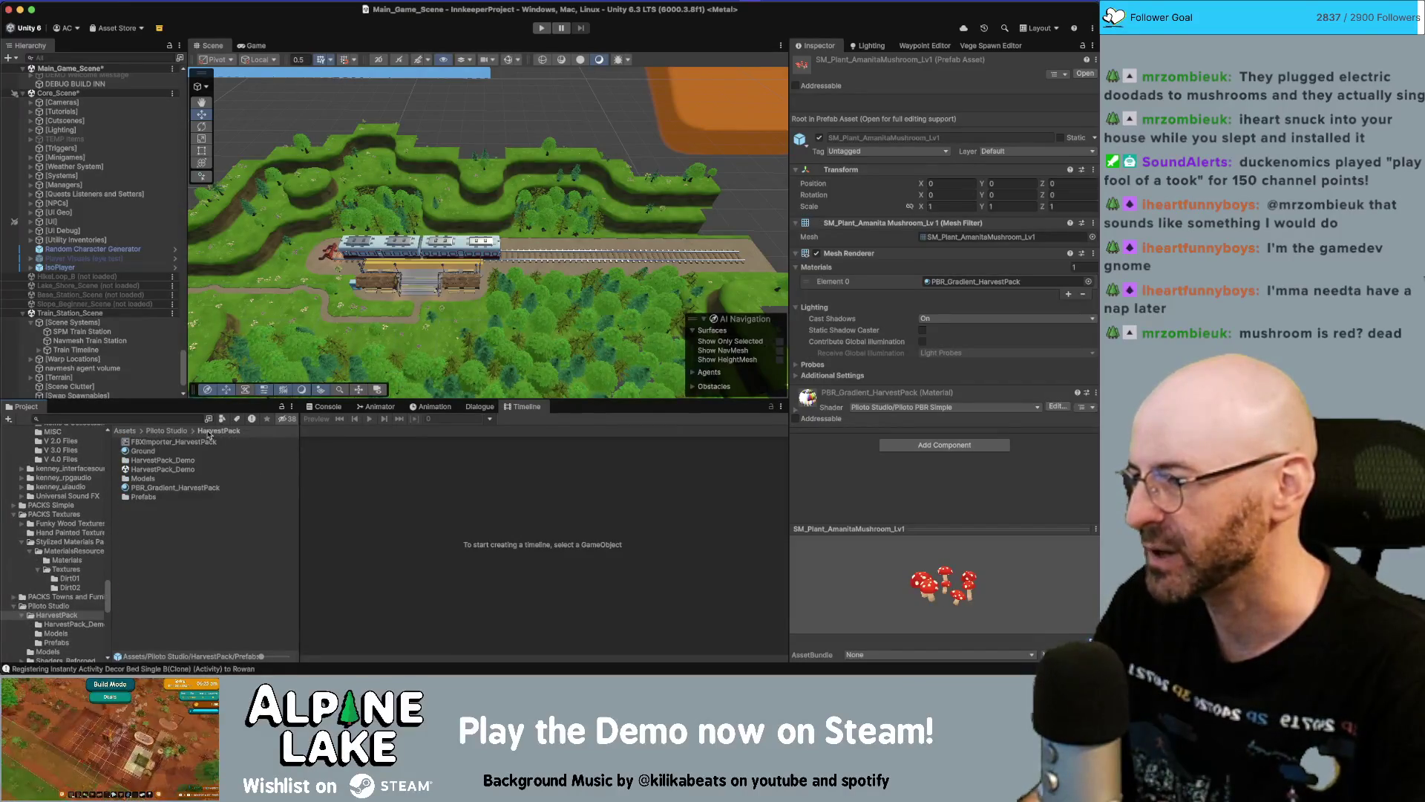
left_click(167, 432)
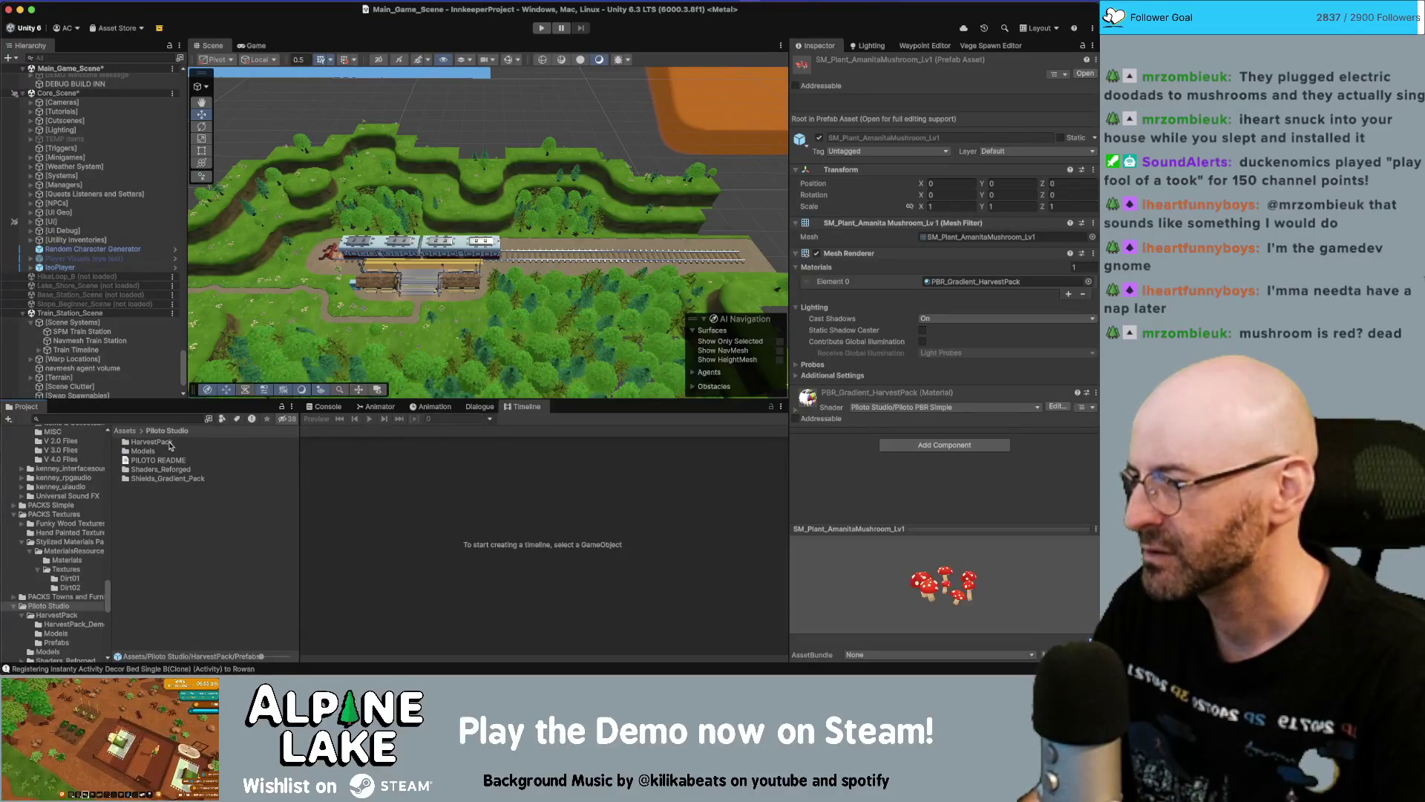
double_click(169, 443)
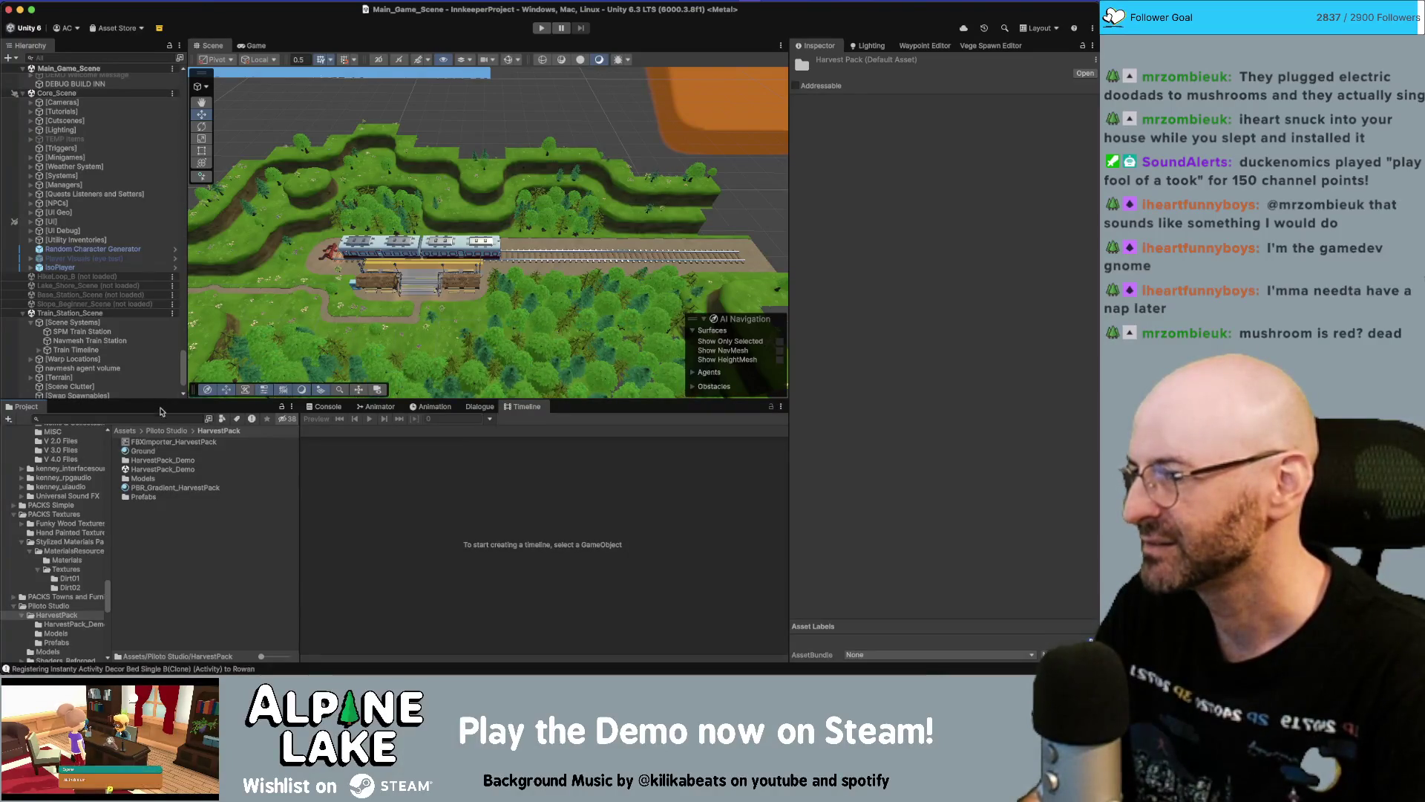
left_click(150, 470)
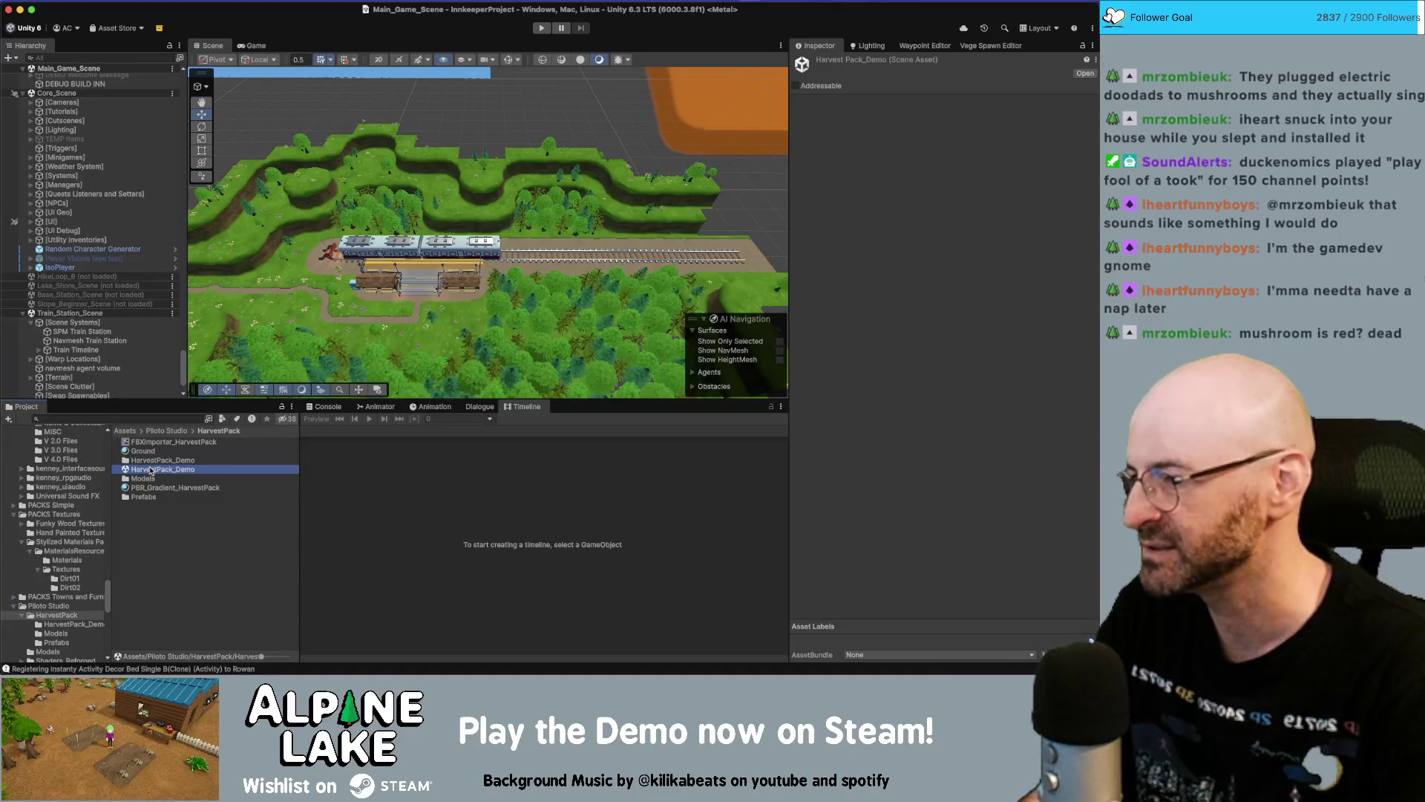
double_click(151, 470)
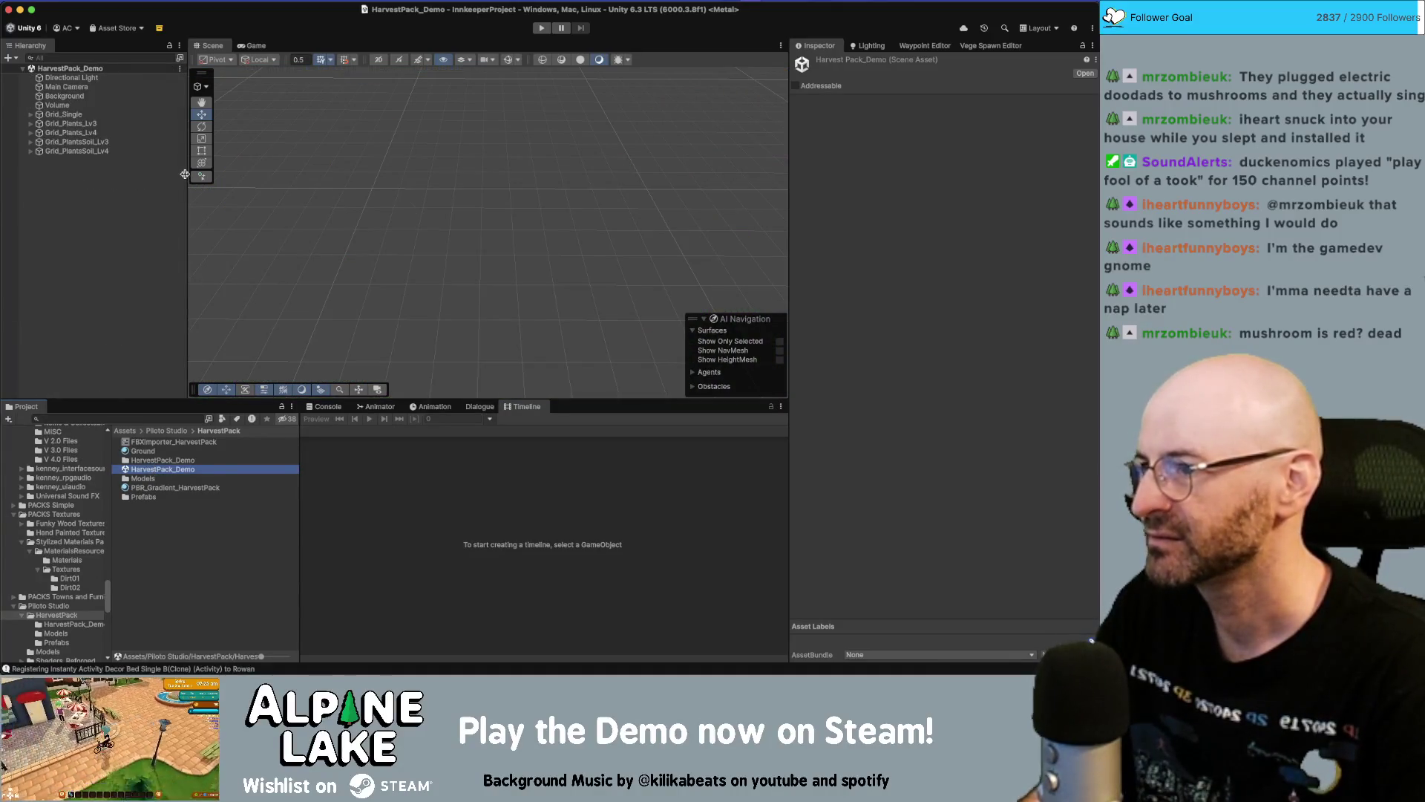
Orbit and zoom the Scene view over the plant field and select the Background object
scroll(400, 203, "down", 5)
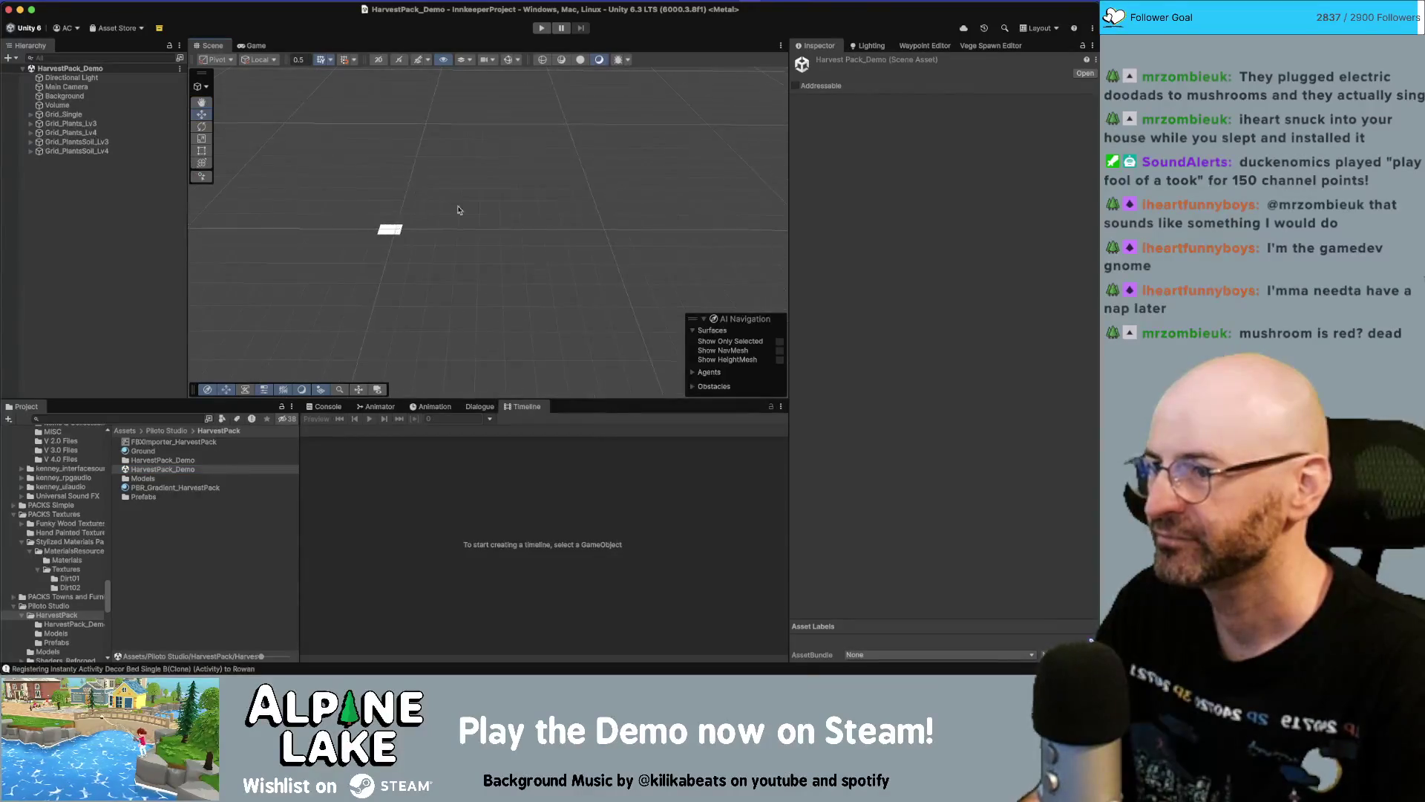
scroll(605, 271, "up", 5)
left_click_drag(567, 248, 468, 295)
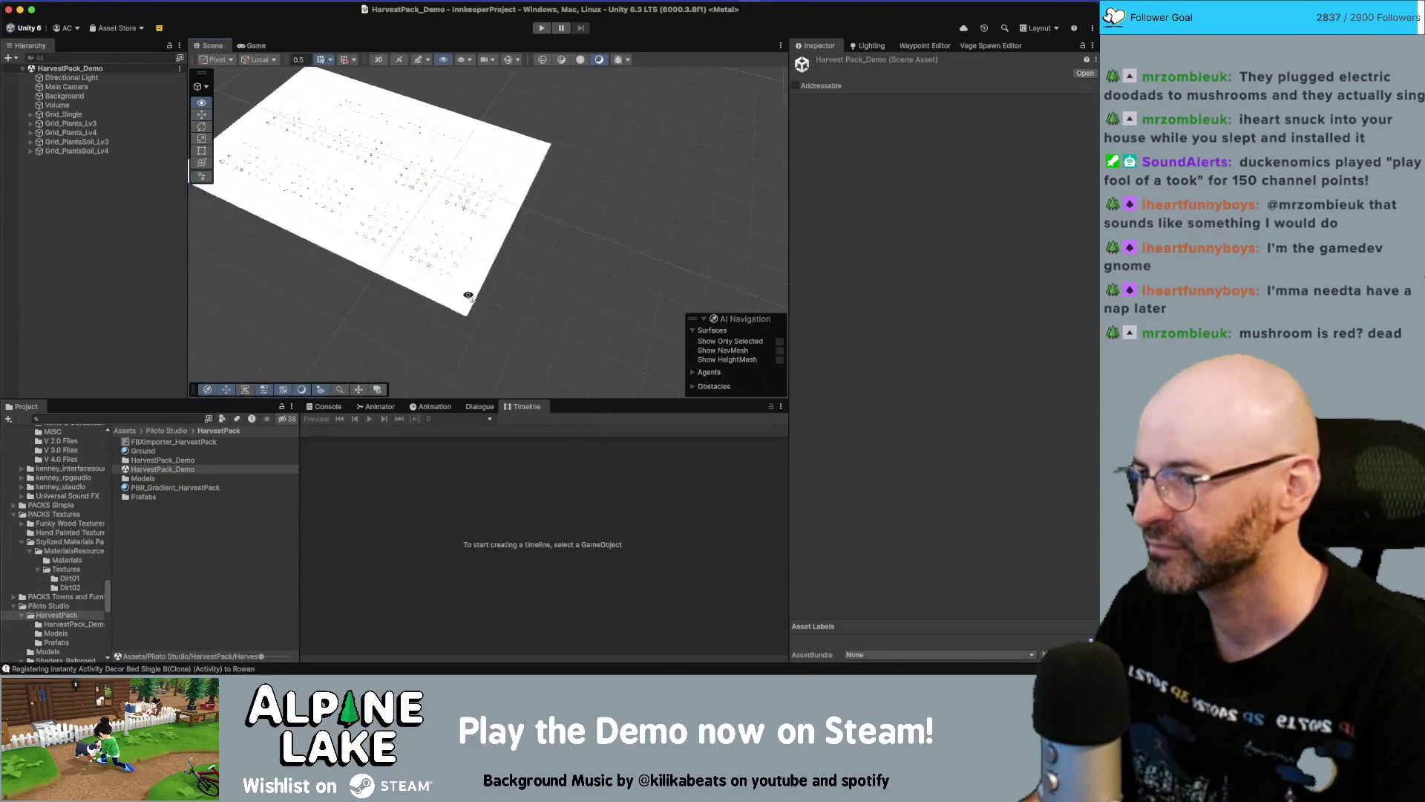
scroll(467, 295, "up", 10)
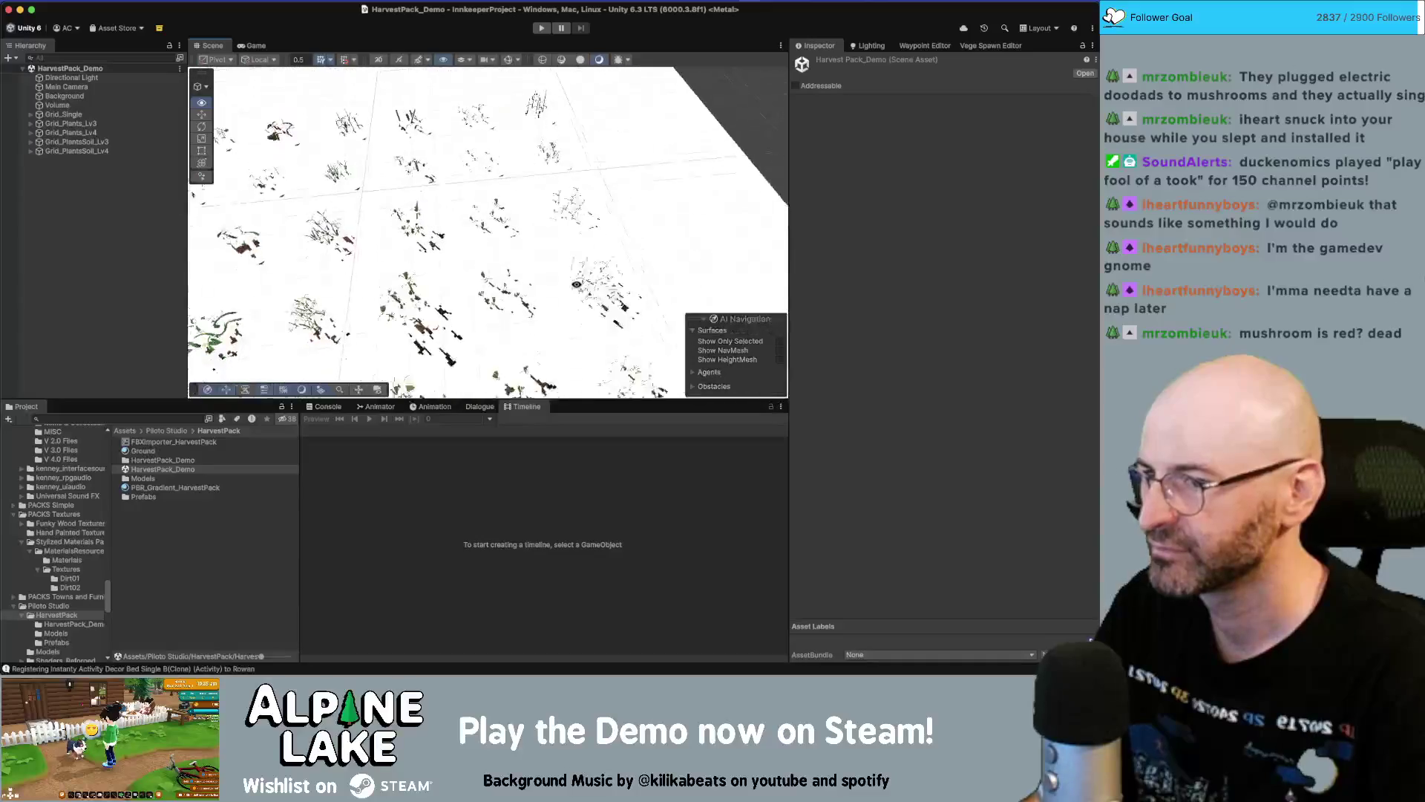
scroll(575, 286, "down", 5)
left_click_drag(575, 285, 575, 223)
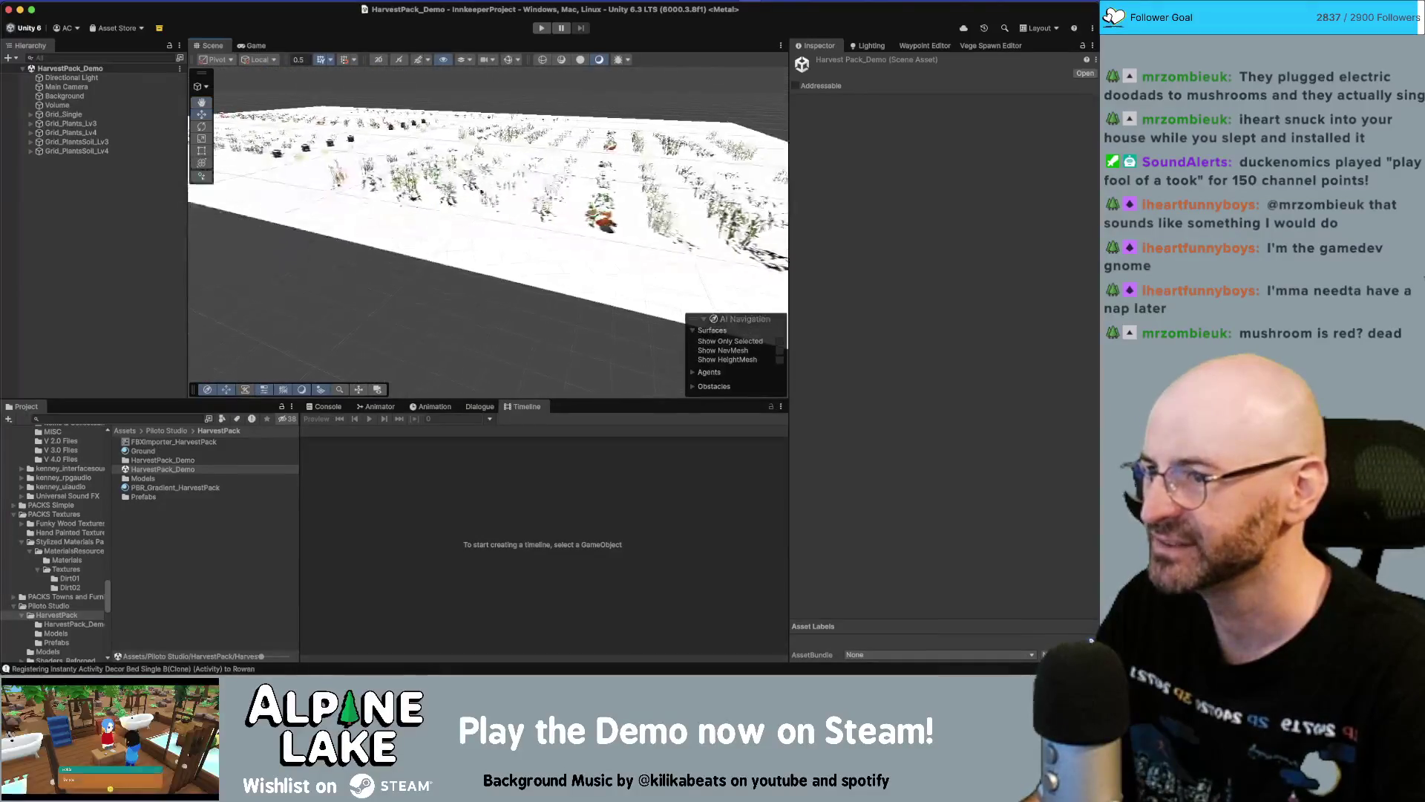
left_click(408, 175)
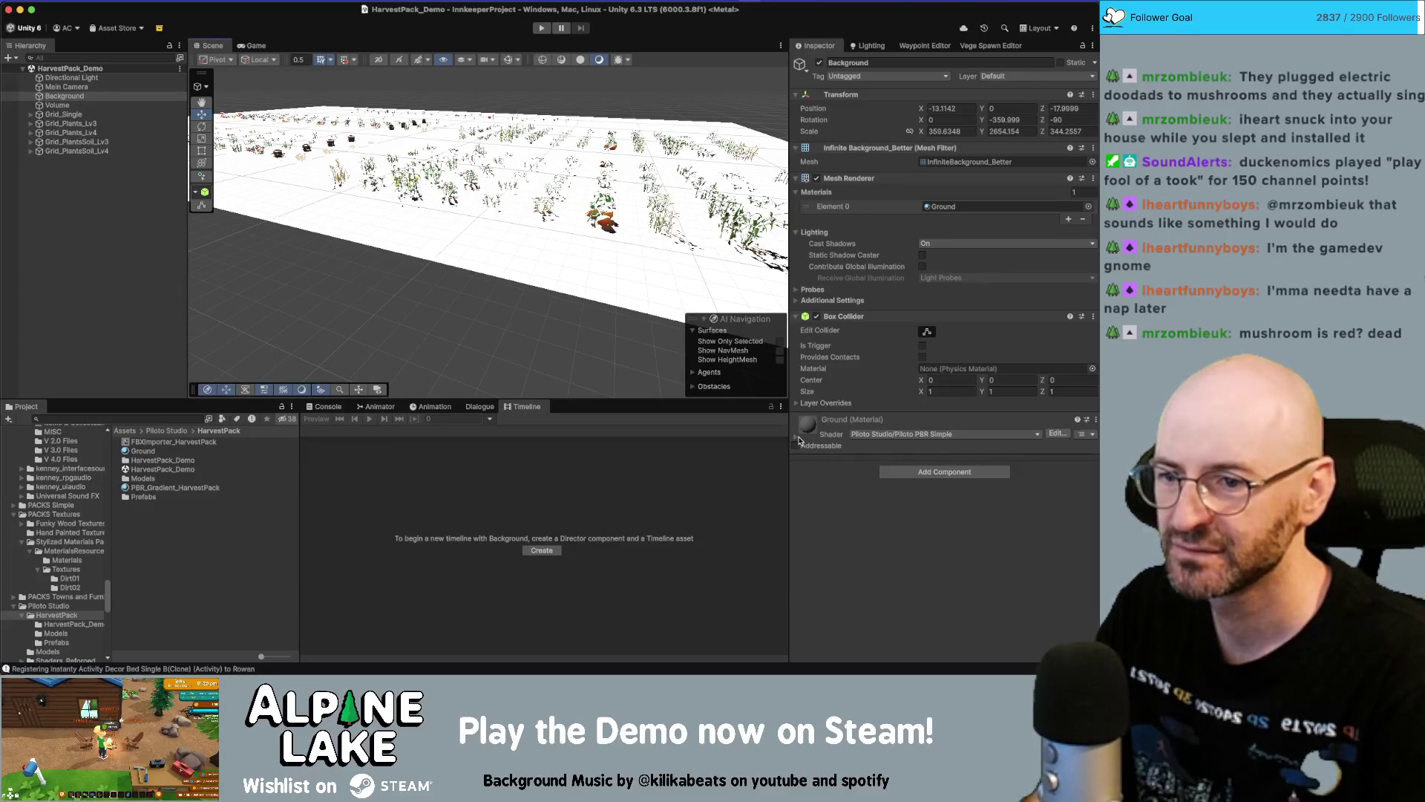
Disable the Background object so the white ground plane disappears
left_click(799, 439)
scroll(934, 527, "down", 2)
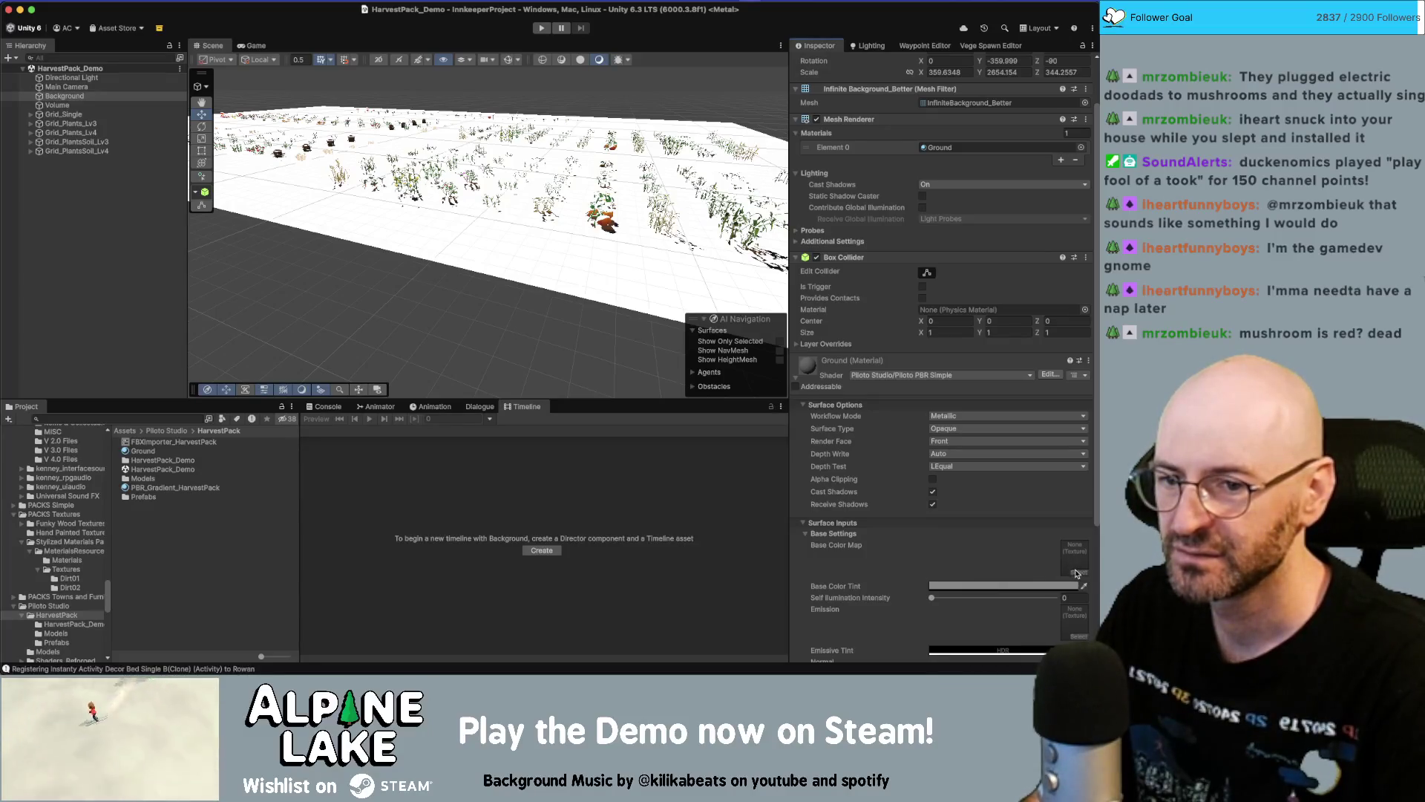
scroll(822, 123, "up", 2)
left_click(820, 63)
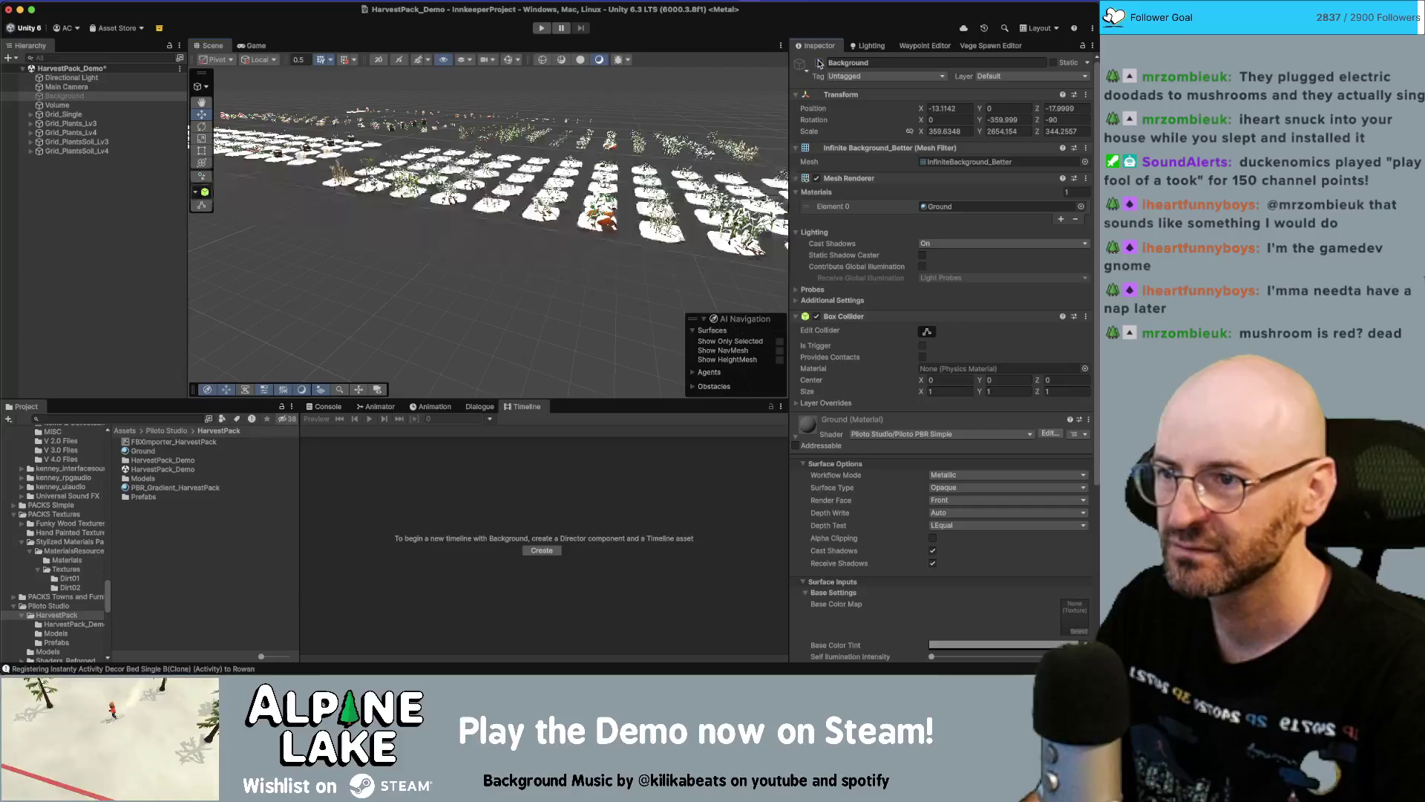
scroll(682, 258, "up", 5)
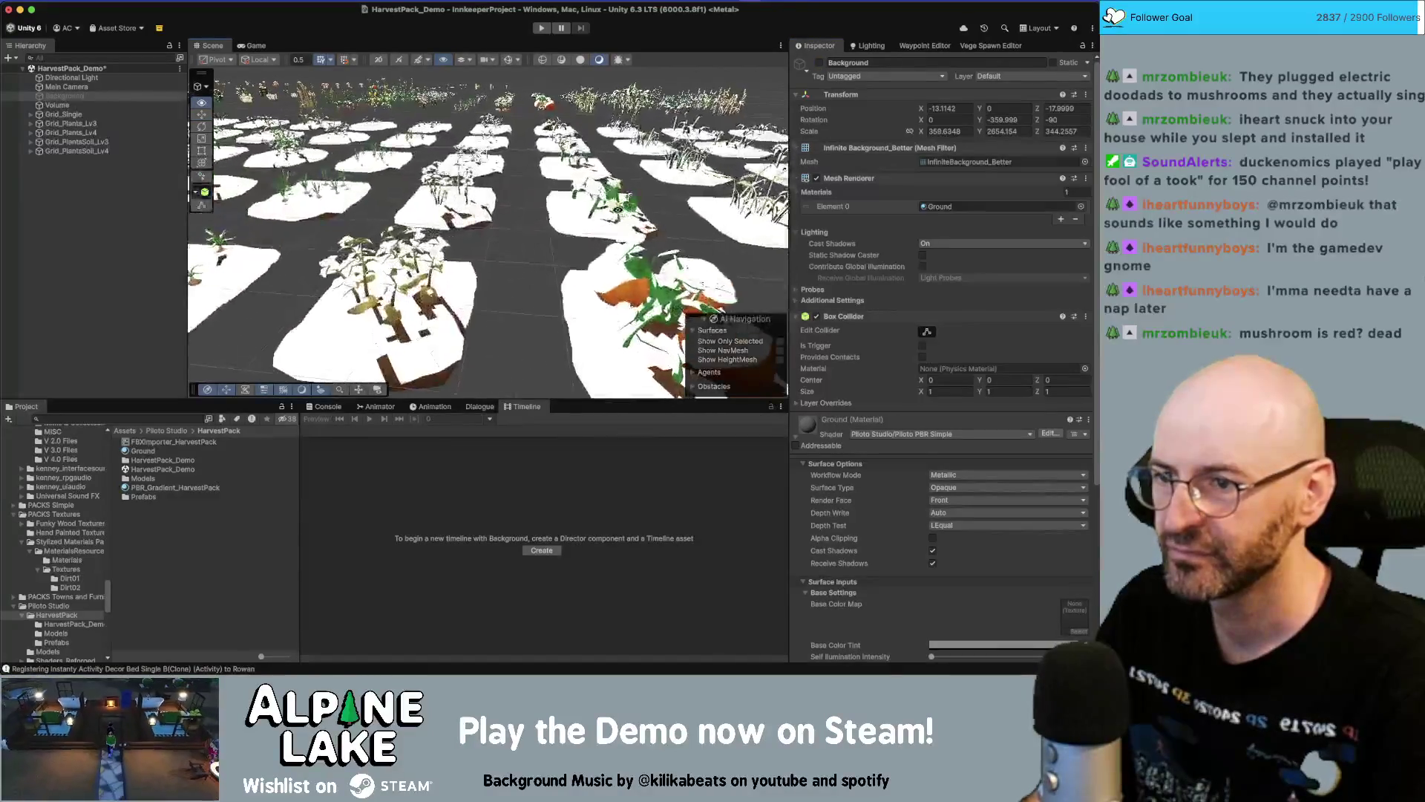
scroll(681, 258, "up", 5)
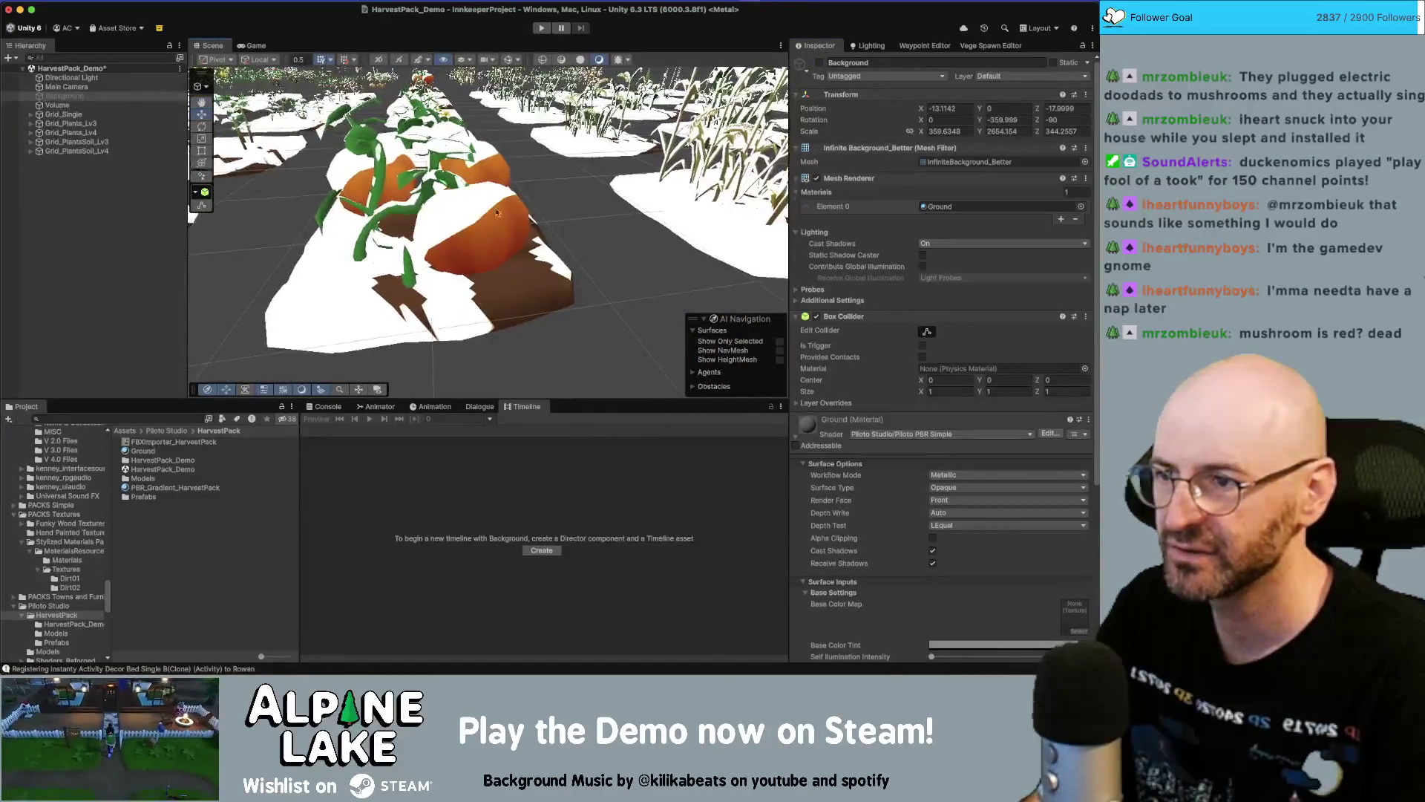
Locate the Gradient texture used by the pumpkin plot's PBR_Gradient_HarvestPack material
left_click(497, 204)
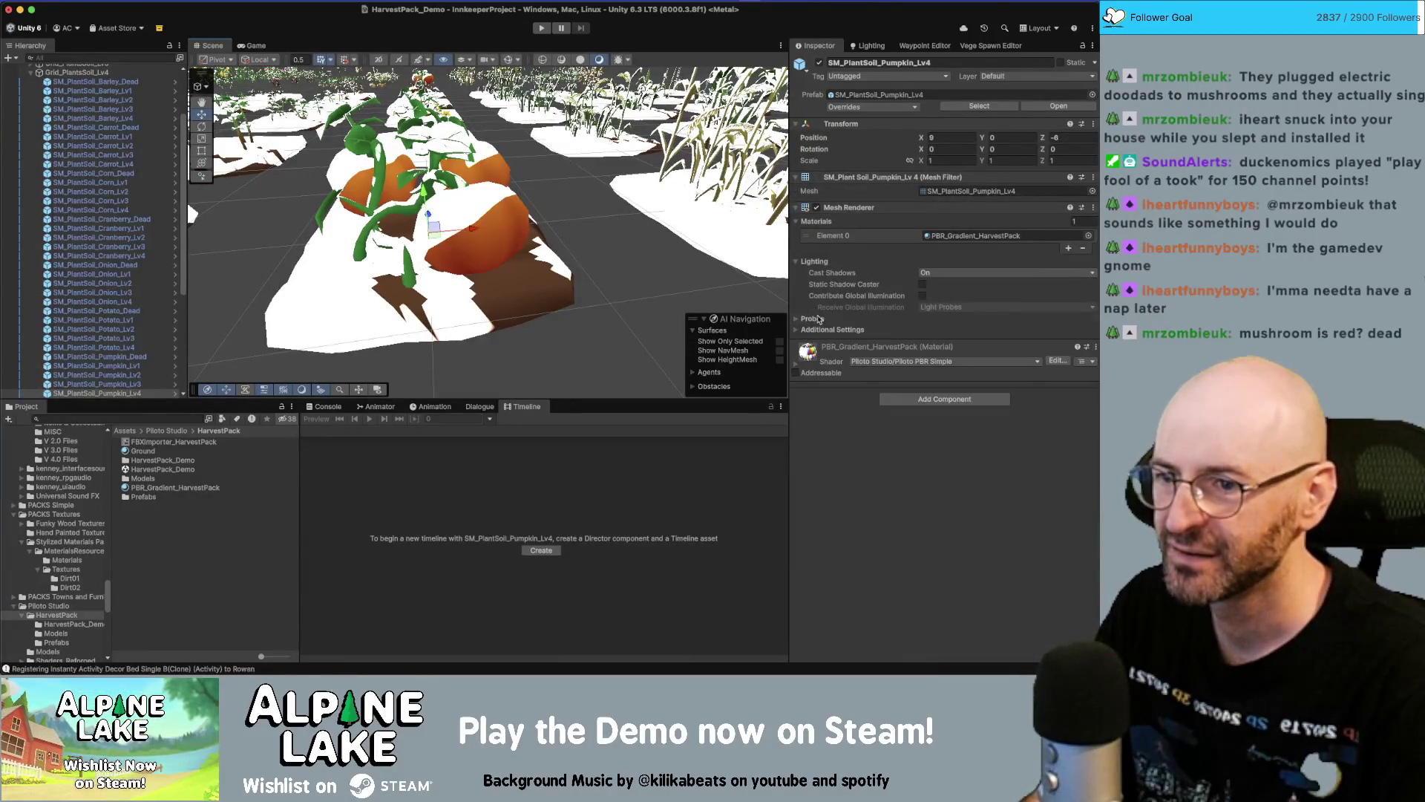
left_click(795, 368)
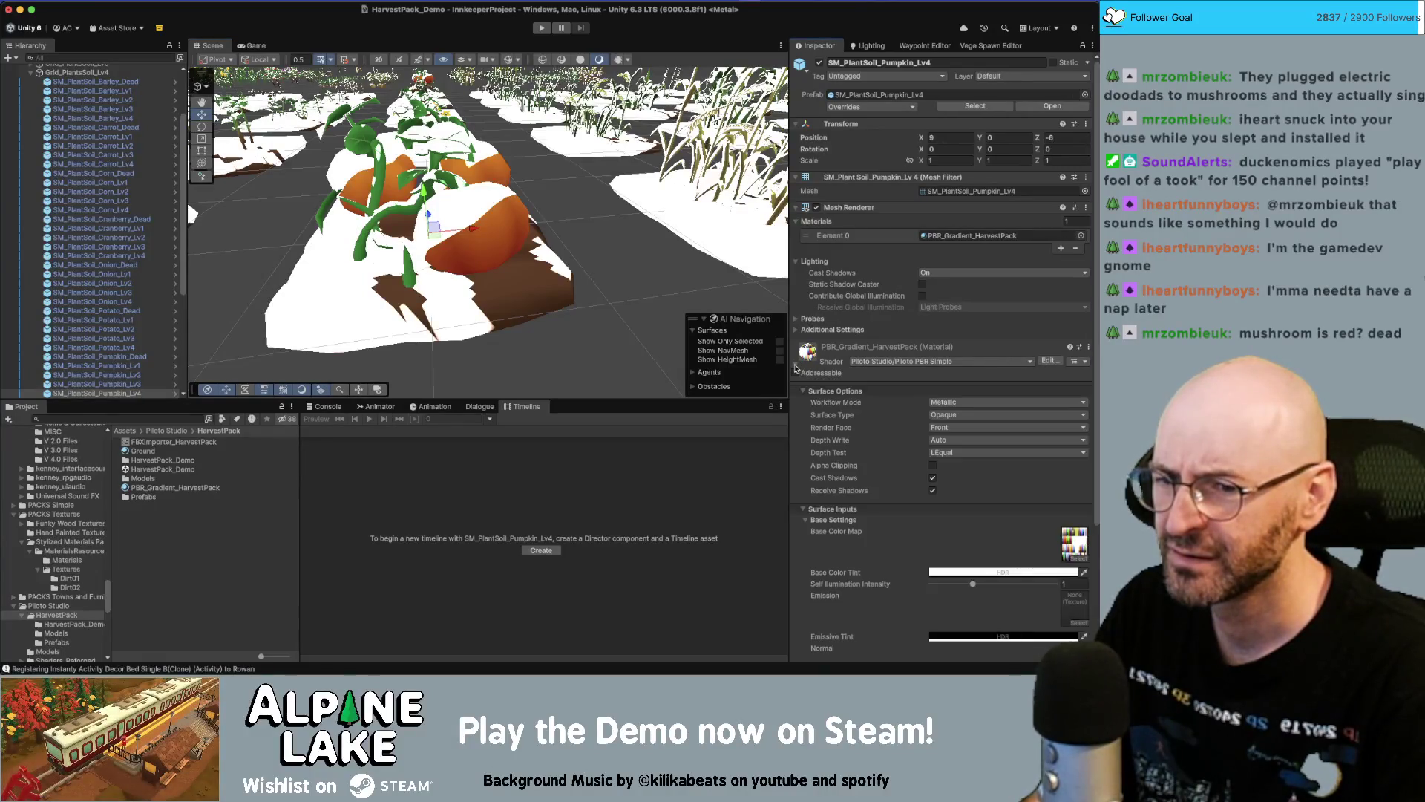
left_click(1071, 548)
mouse_move(498, 271)
left_mouse_down()
mouse_move(445, 280)
mouse_move(461, 277)
mouse_move(406, 252)
mouse_move(772, 253)
mouse_move(599, 272)
left_mouse_up()
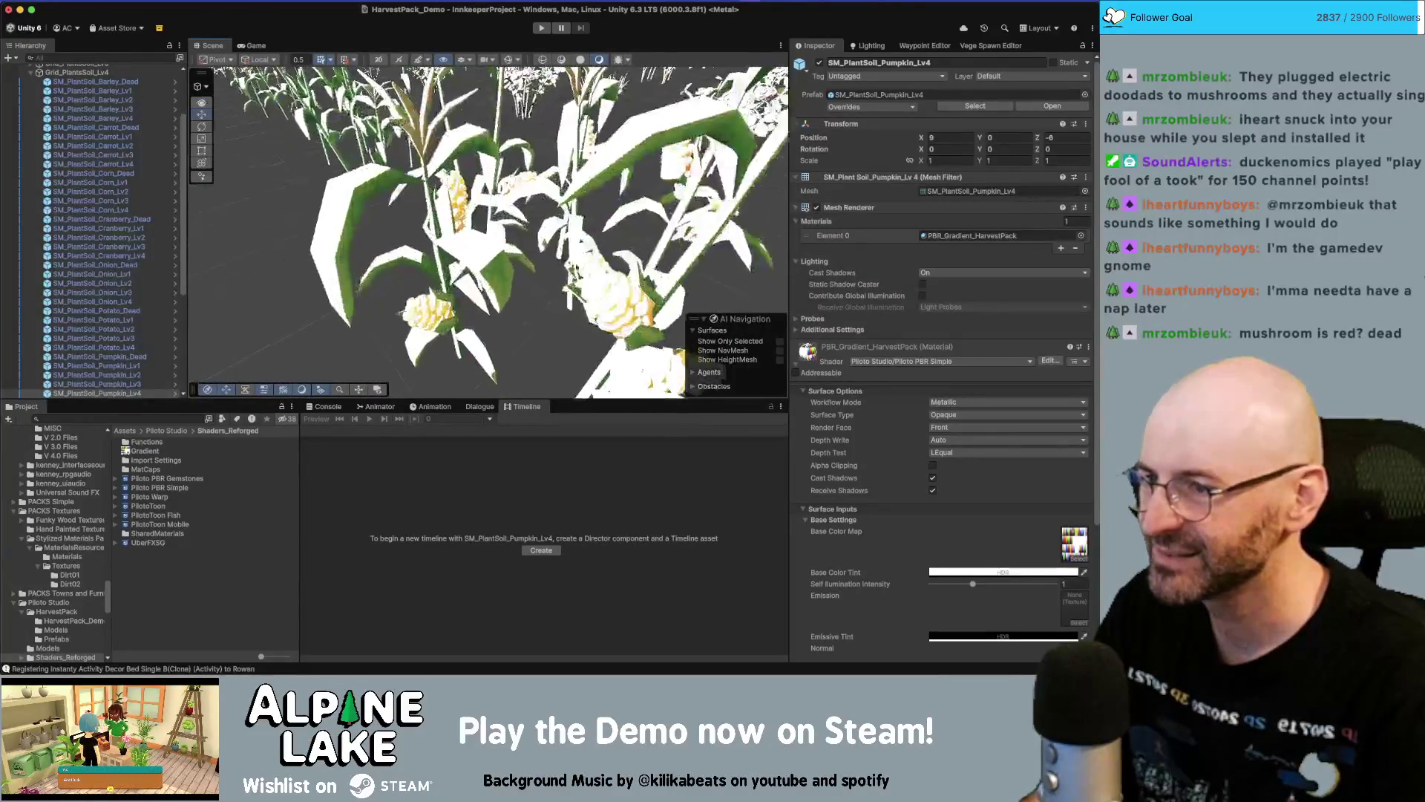
left_click(372, 187)
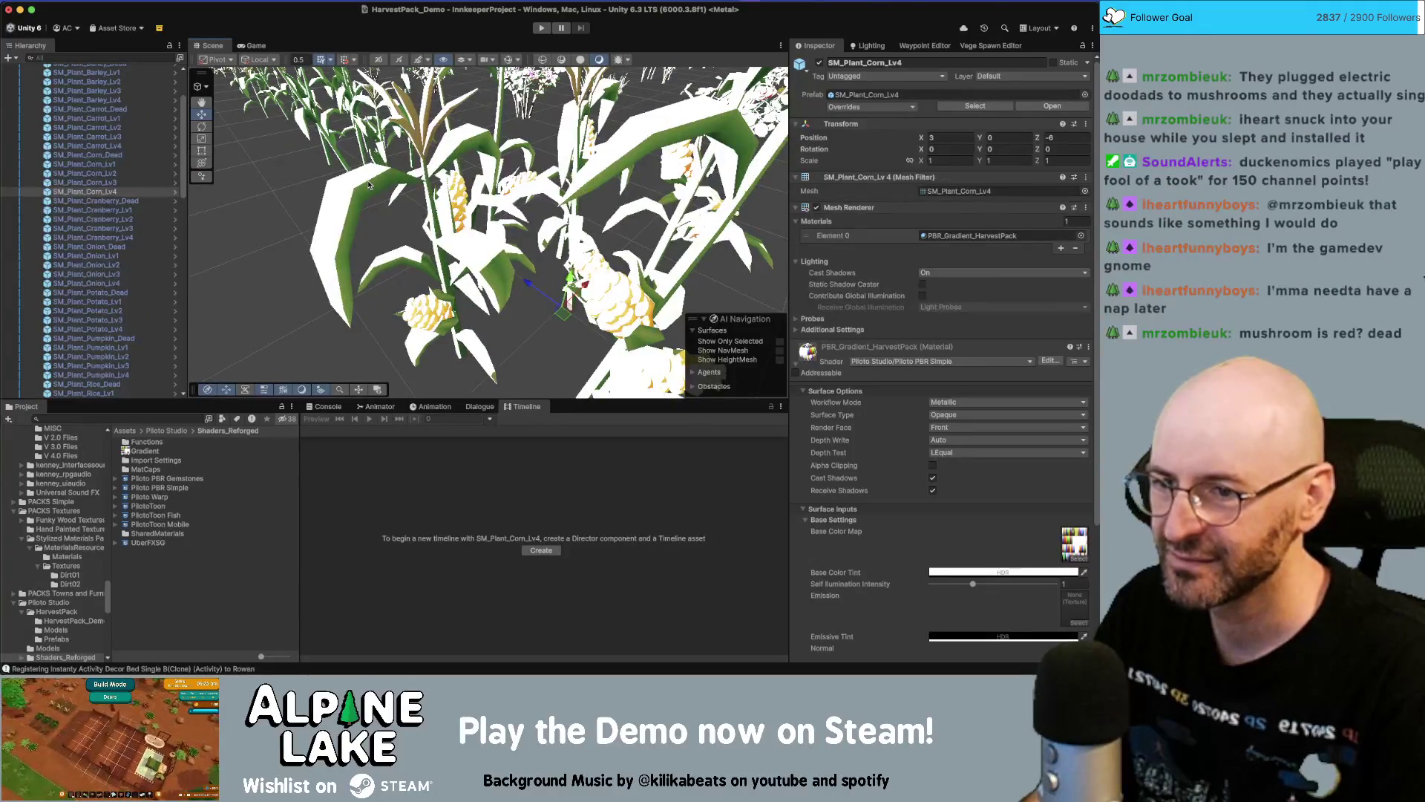
scroll(951, 365, "down", 5)
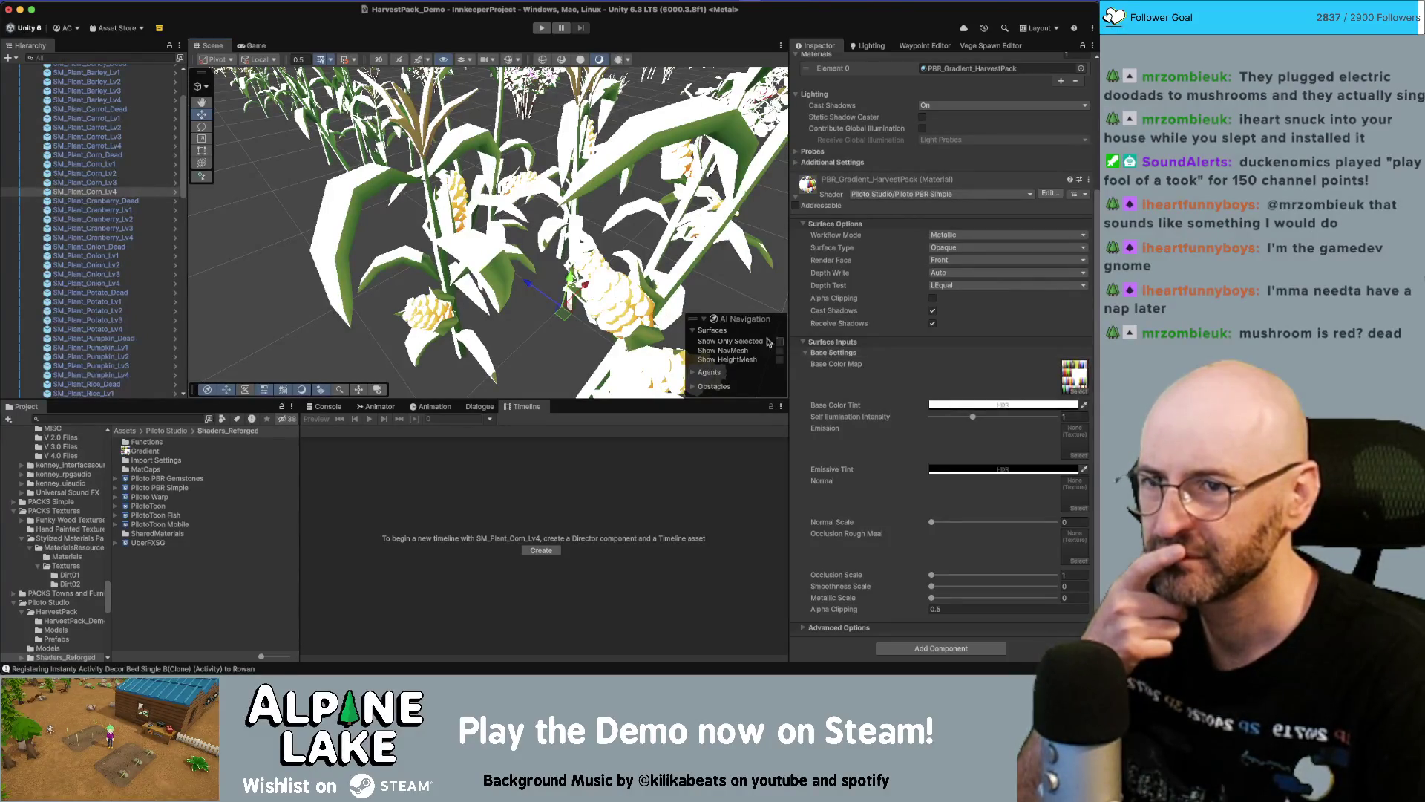
left_click(382, 314)
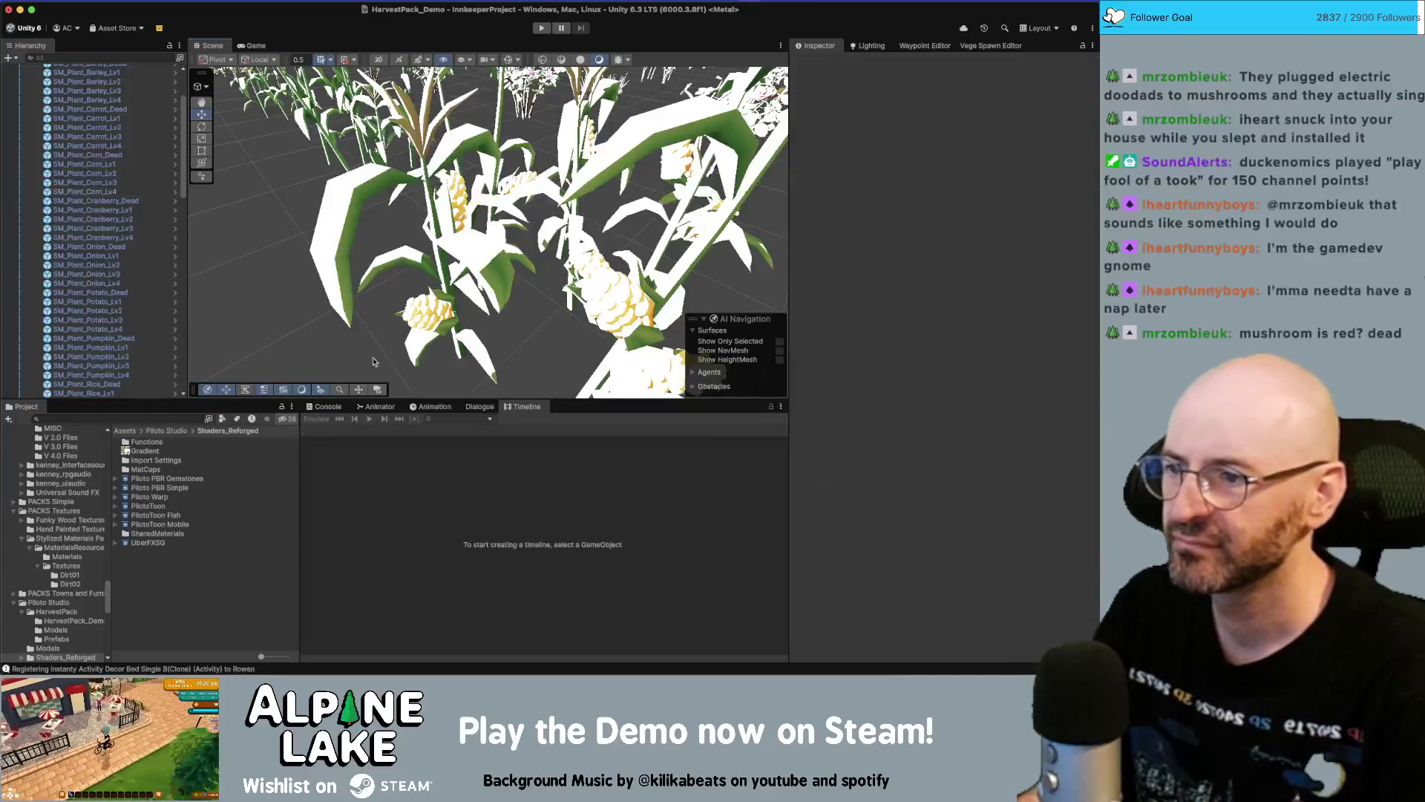
scroll(511, 271, "down", 10)
left_click(553, 282)
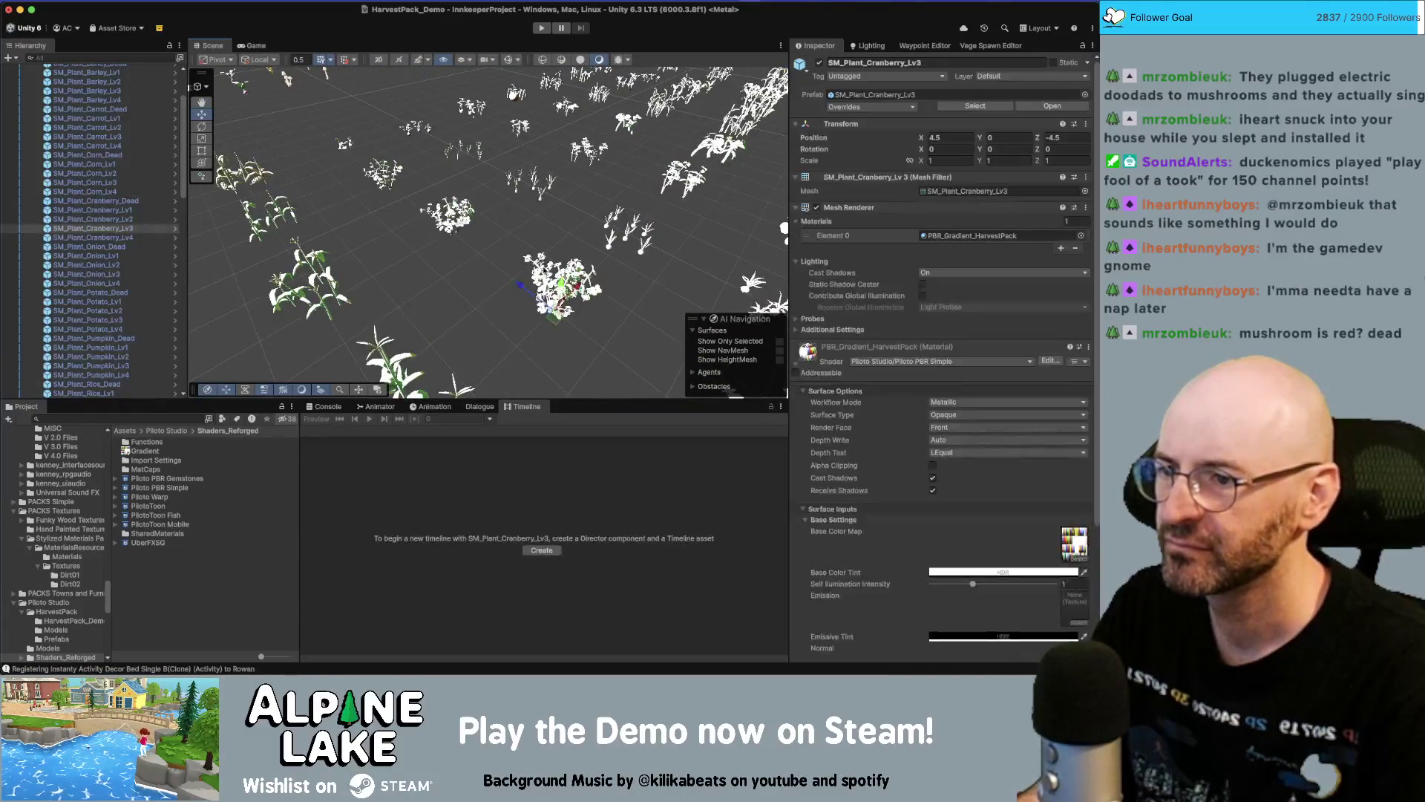
key("f")
mouse_move(534, 82)
left_mouse_down()
mouse_move(536, 146)
mouse_move(419, 210)
left_mouse_up()
scroll(483, 178, "up", 5)
scroll(419, 210, "down", 10)
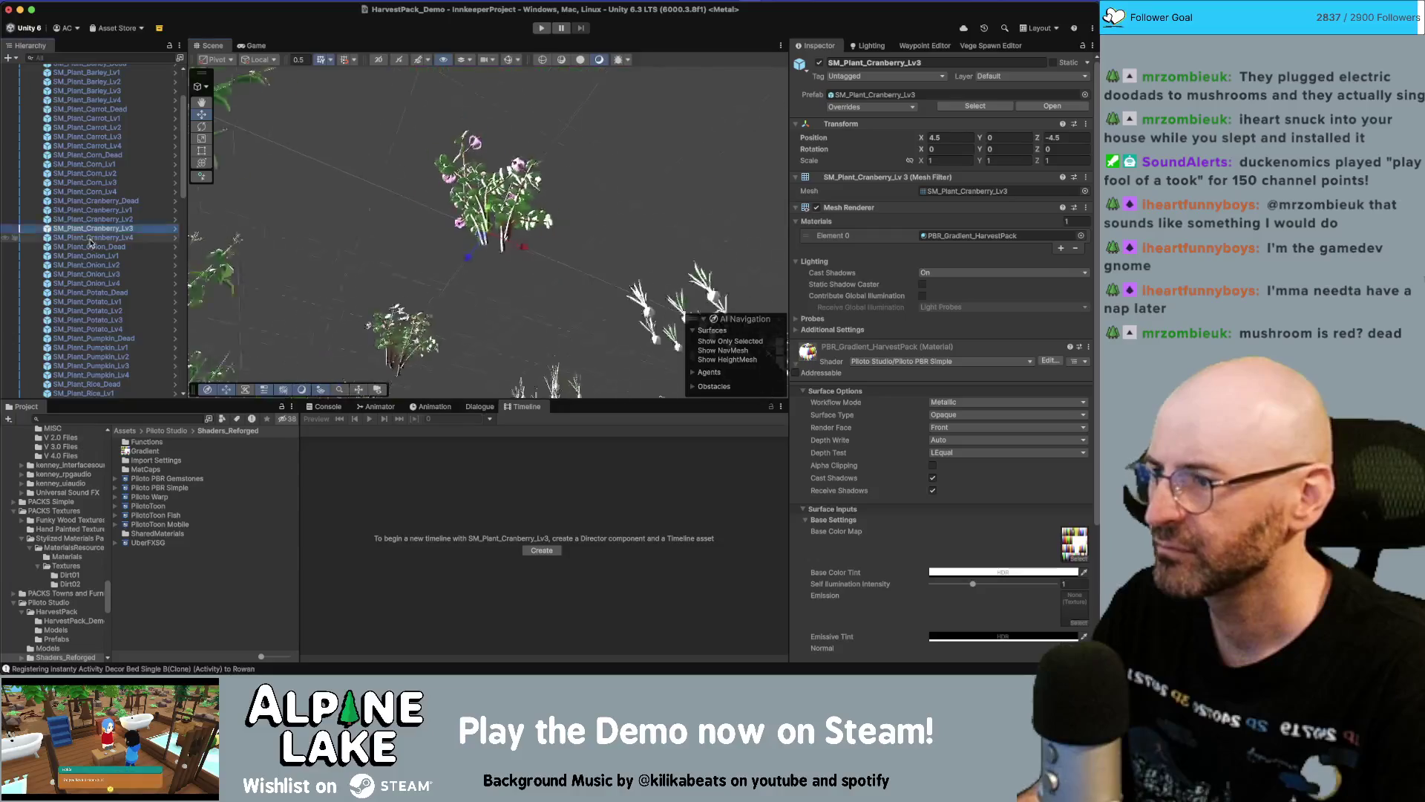
scroll(439, 251, "up", 5)
scroll(439, 251, "up", 5)
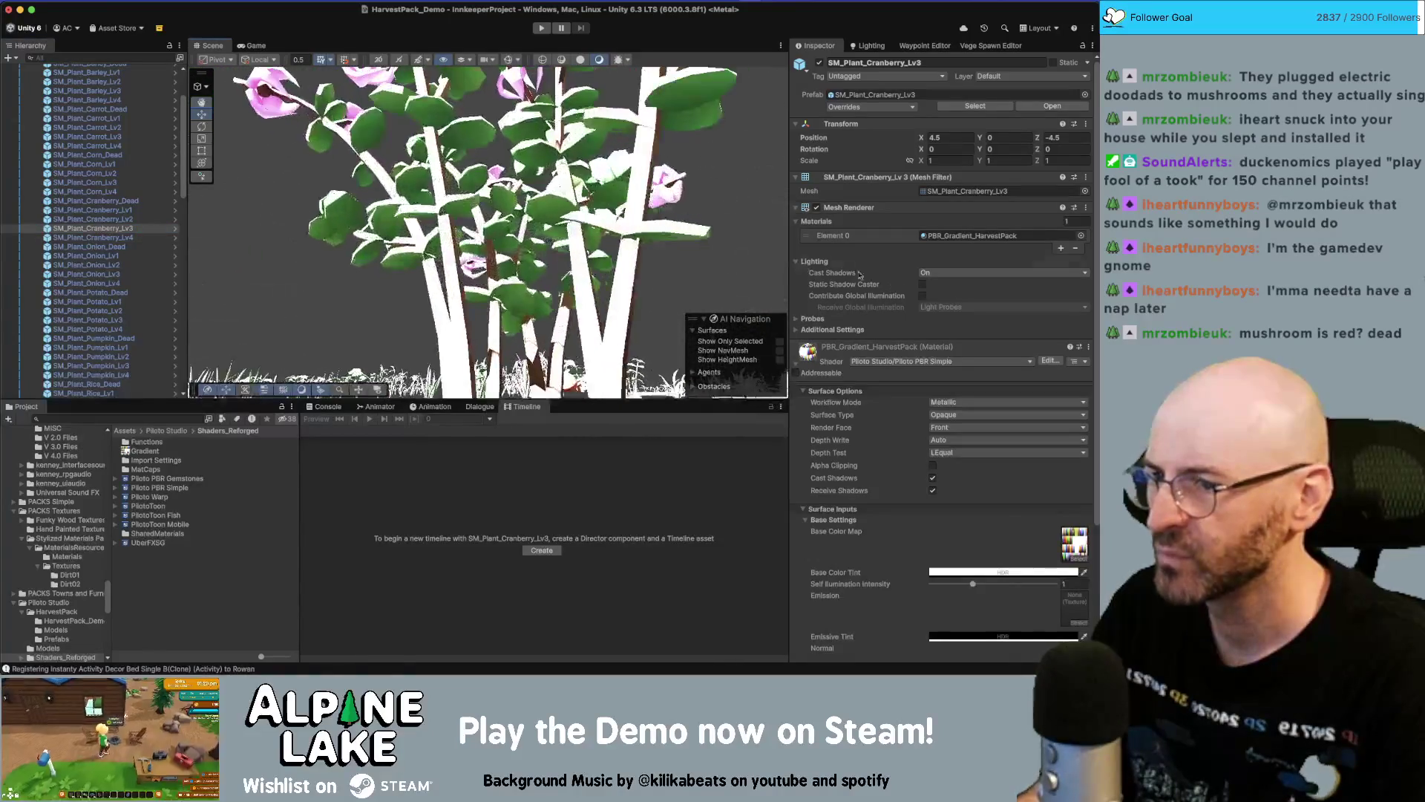
scroll(53, 279, "up", 3)
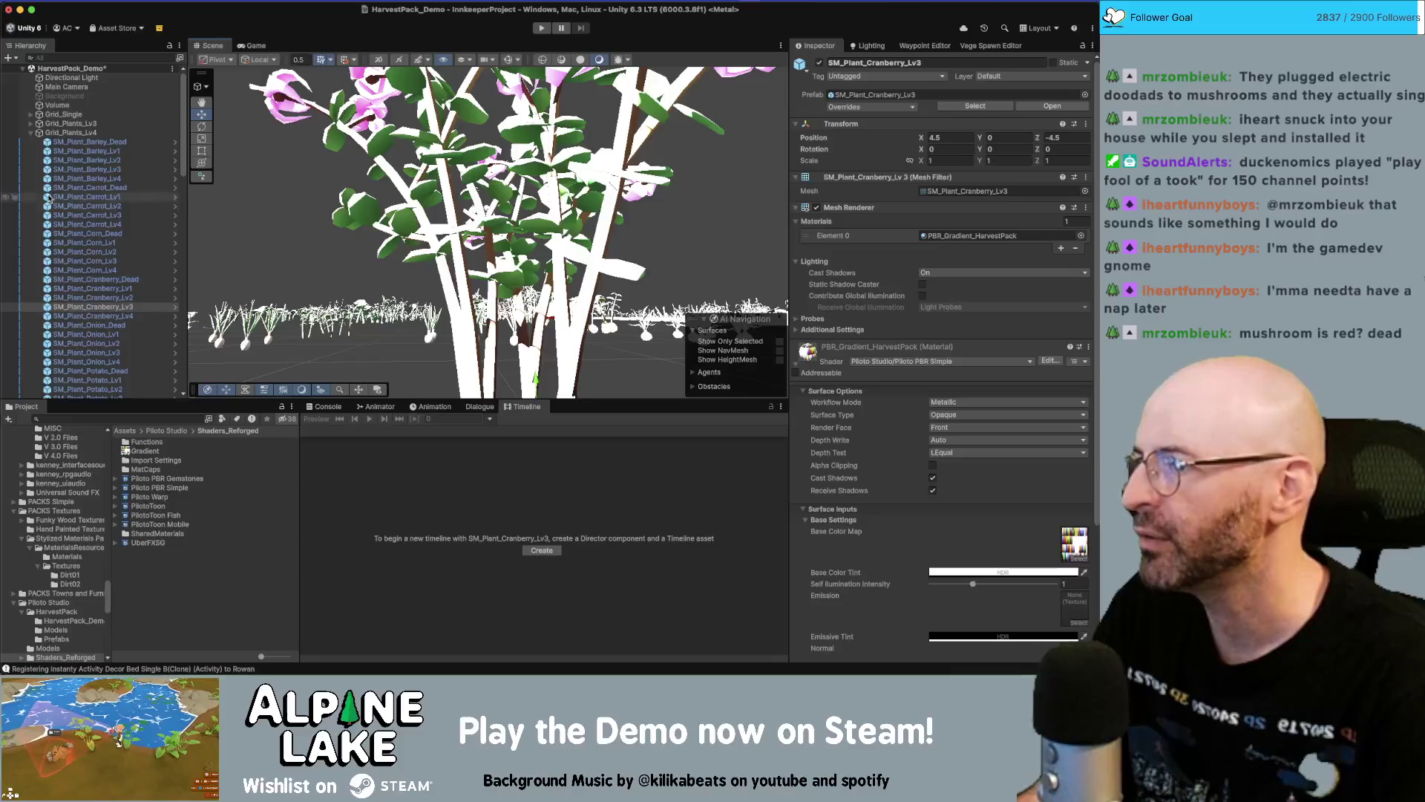
left_click(67, 88)
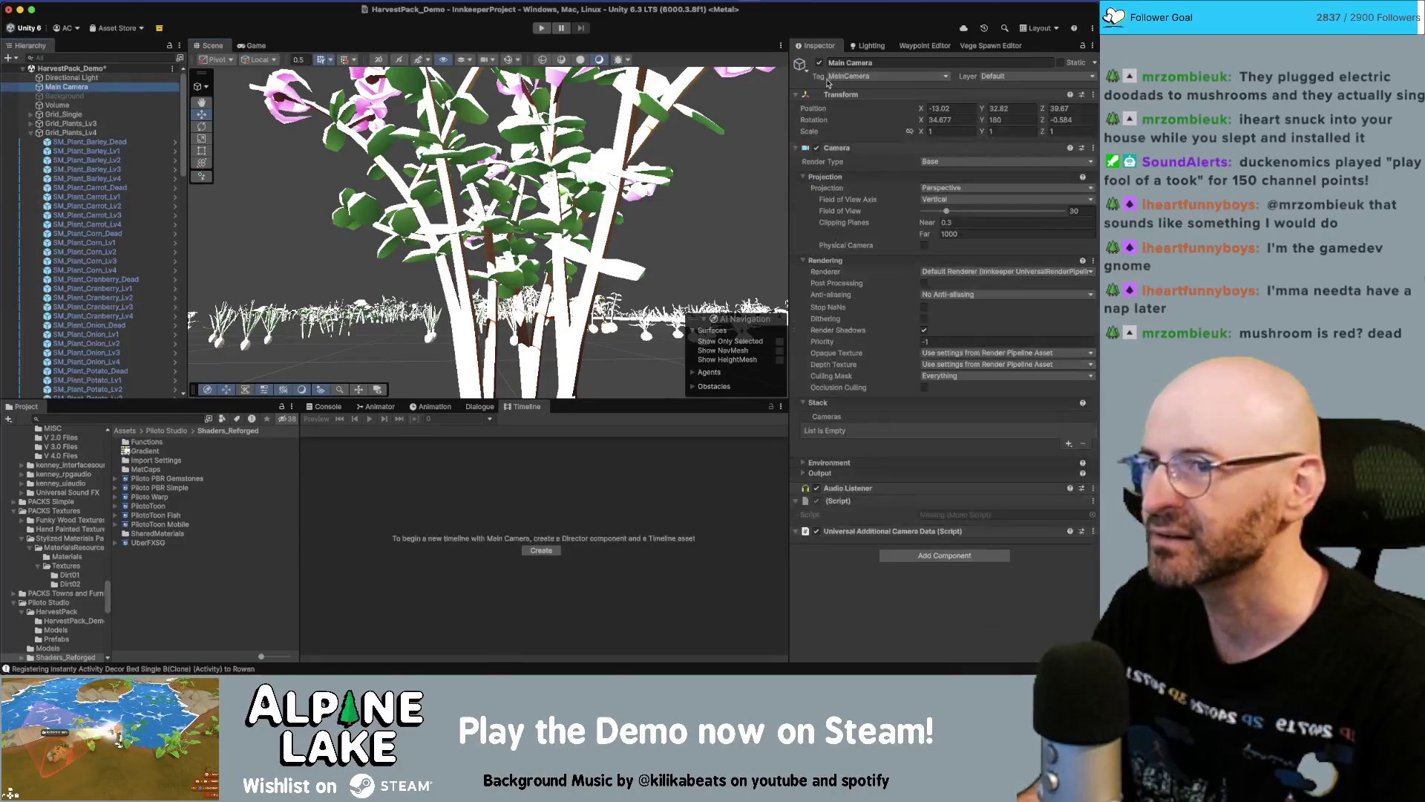
Deactivate the Main Camera and disable the Volume object
left_click(819, 63)
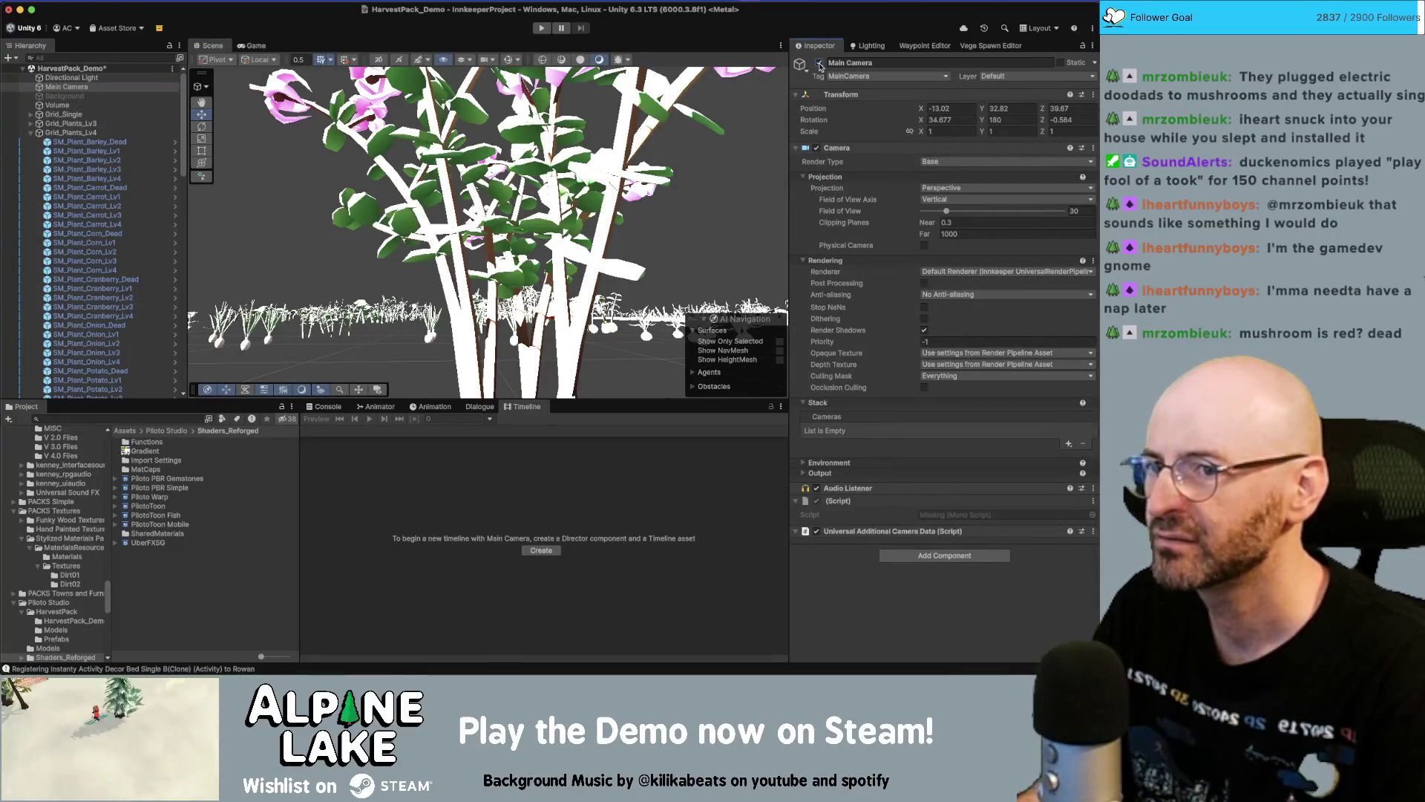
scroll(637, 117, "down", 3)
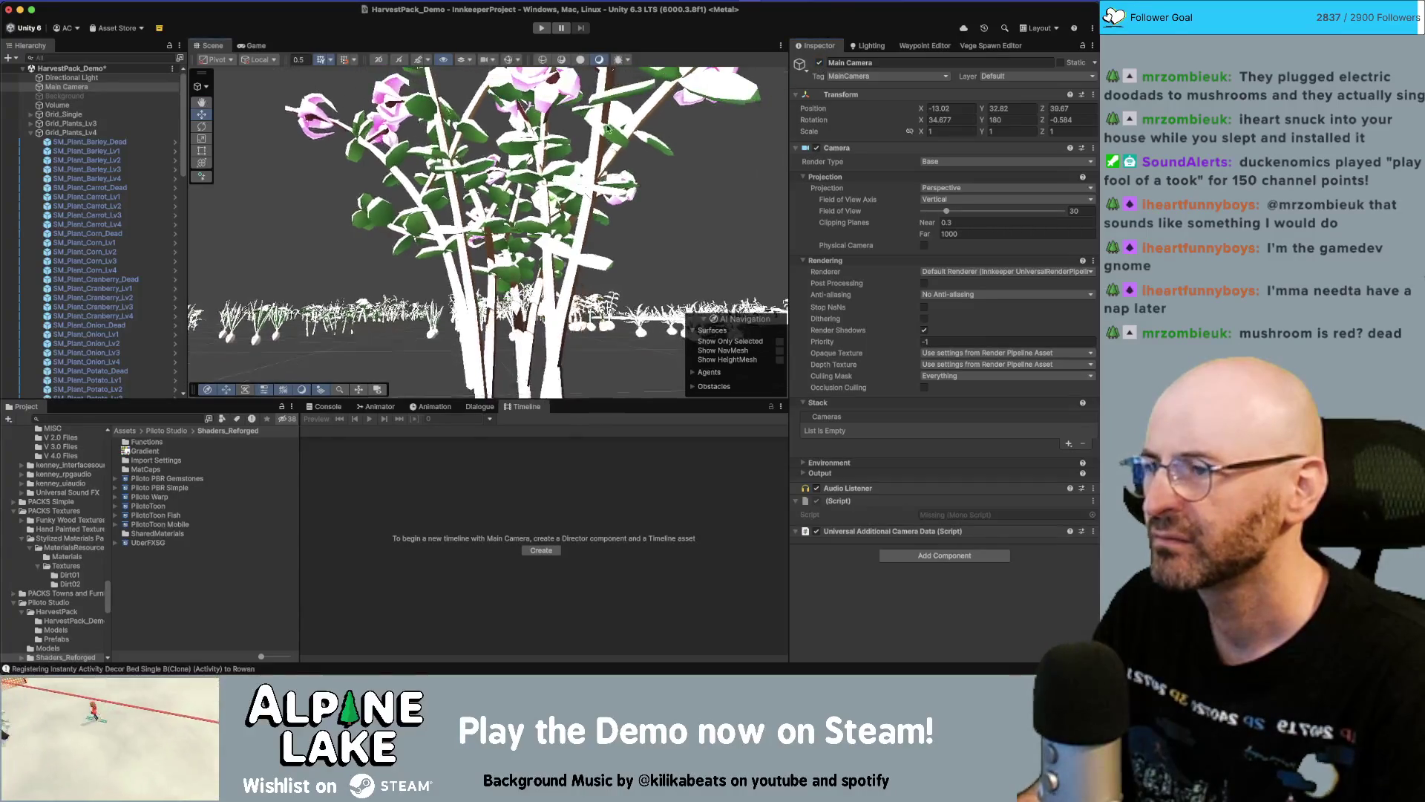
left_click(50, 106)
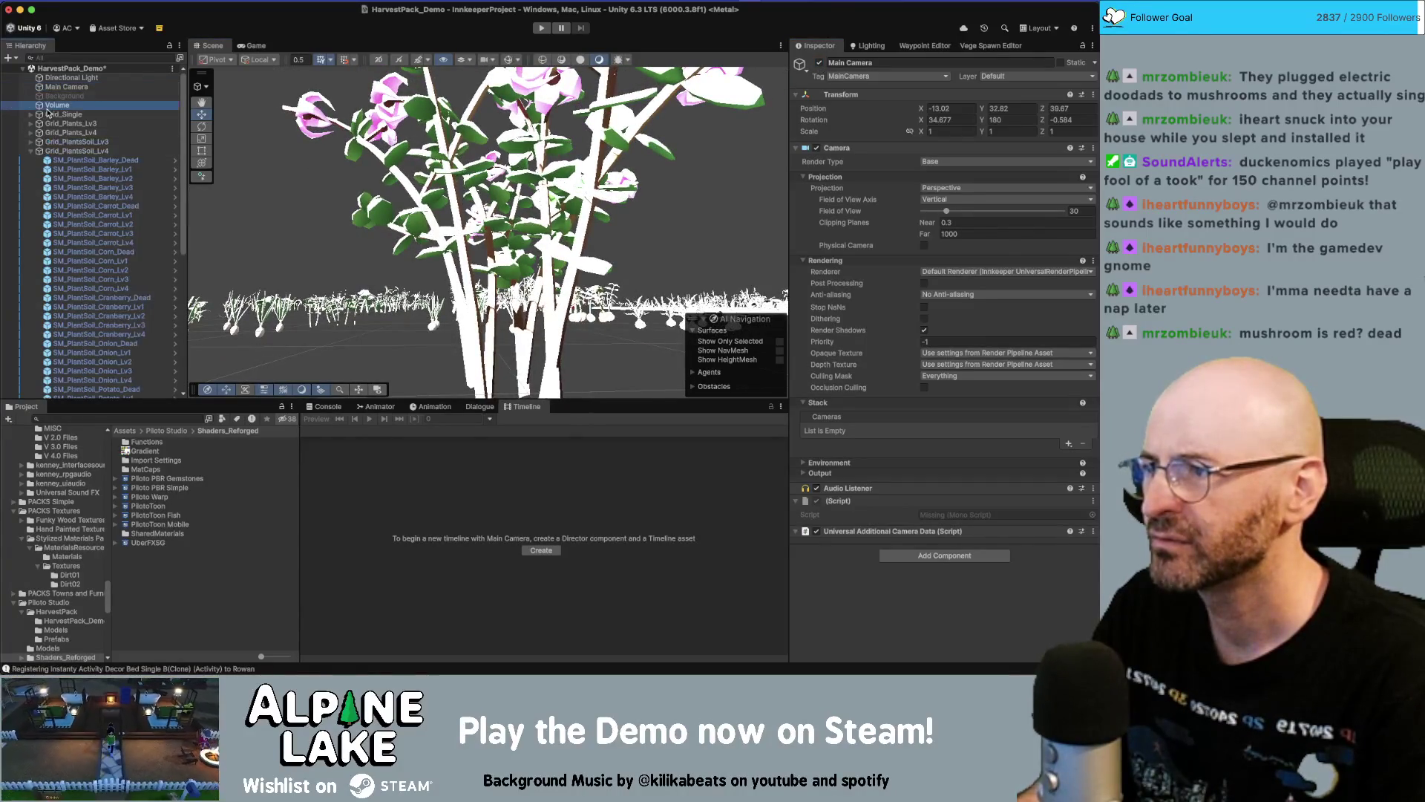
left_click(29, 152)
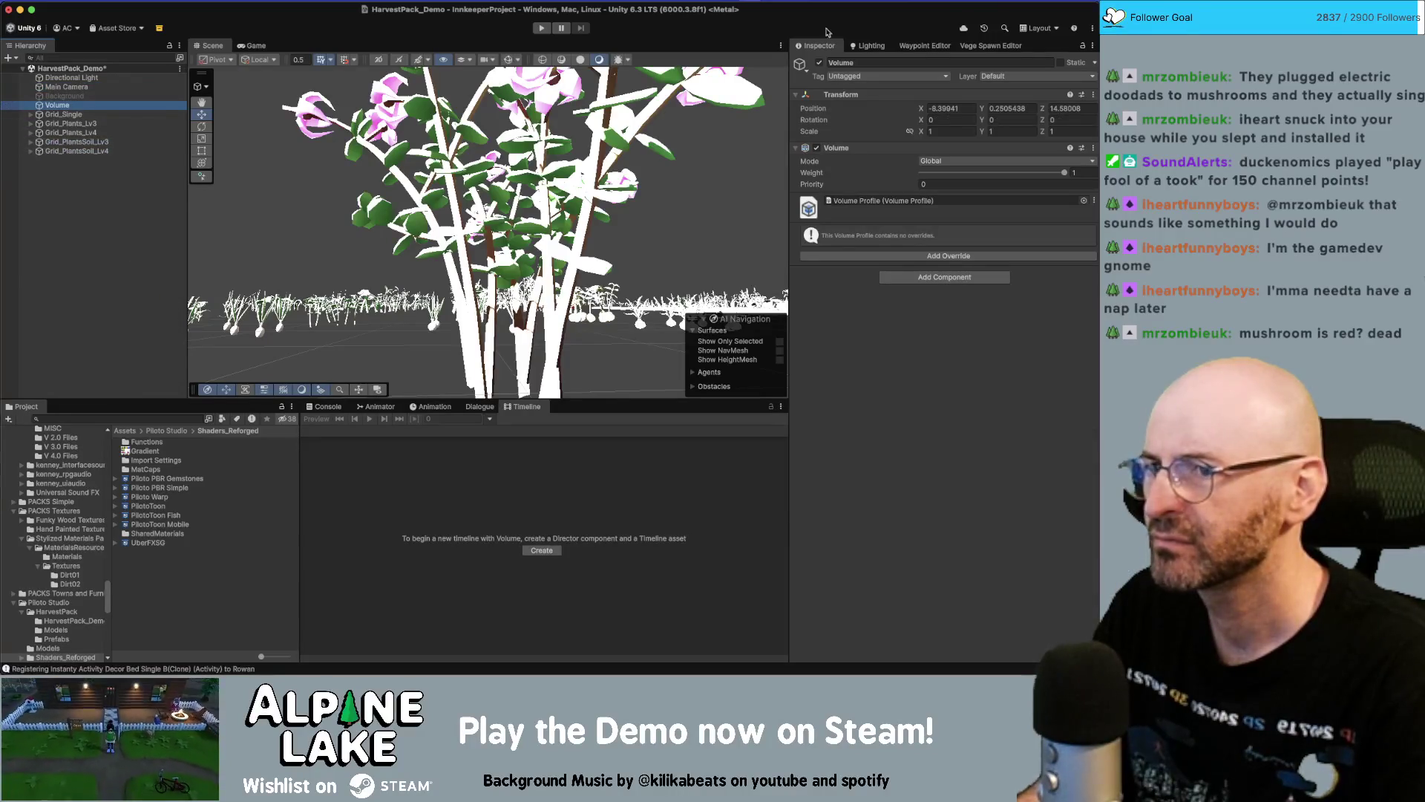
left_click(820, 63)
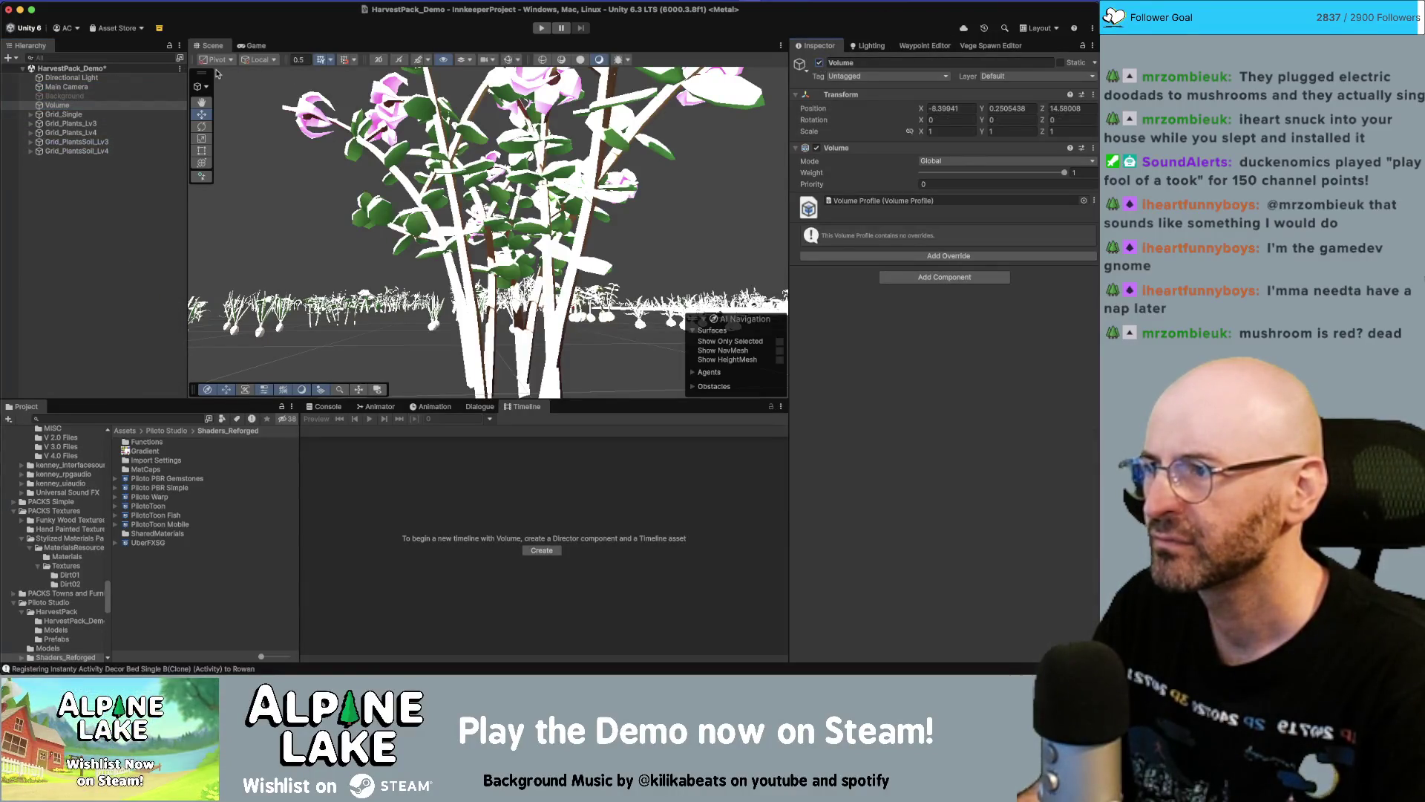
Set the Directional Light's Intensity to 3
left_click(98, 79)
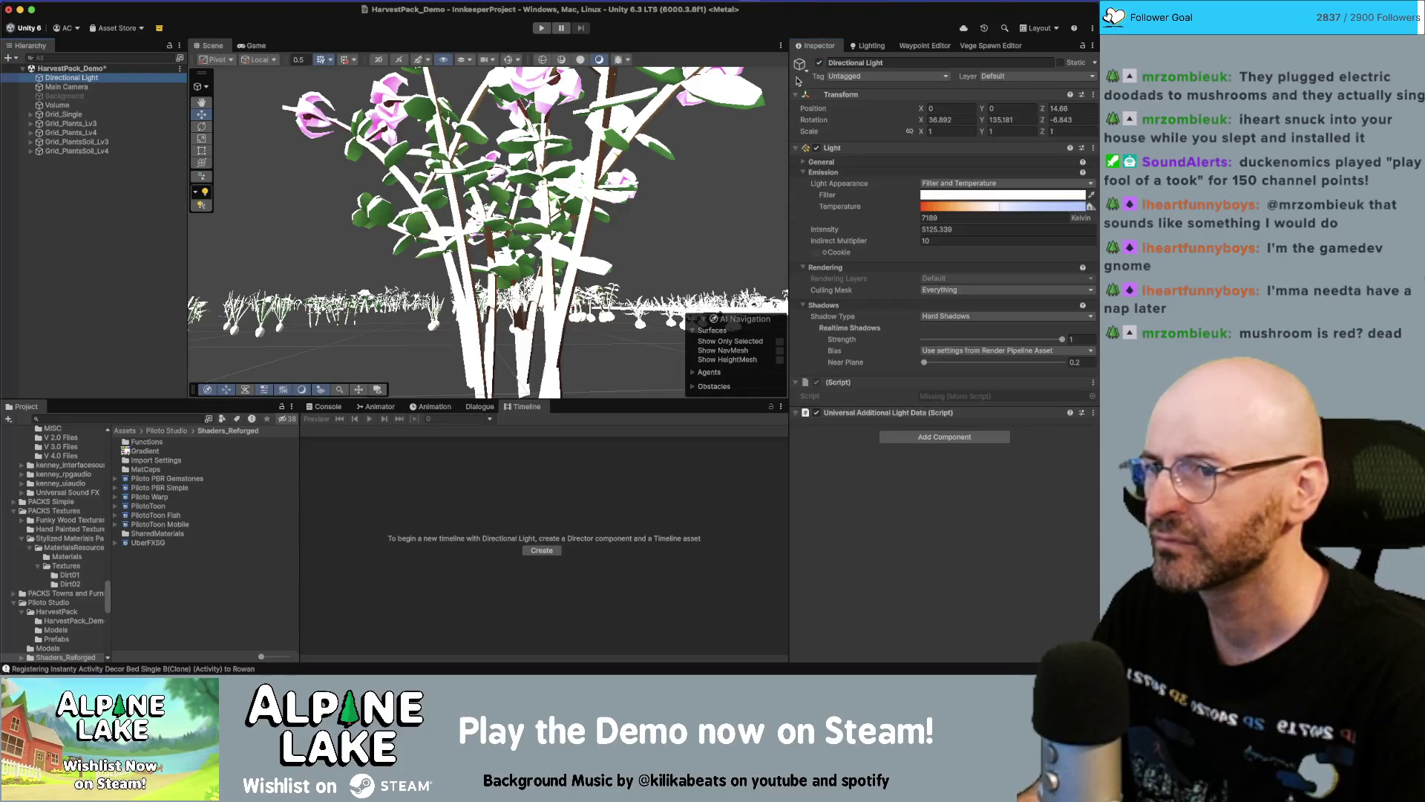
left_click(821, 63)
left_click(820, 63)
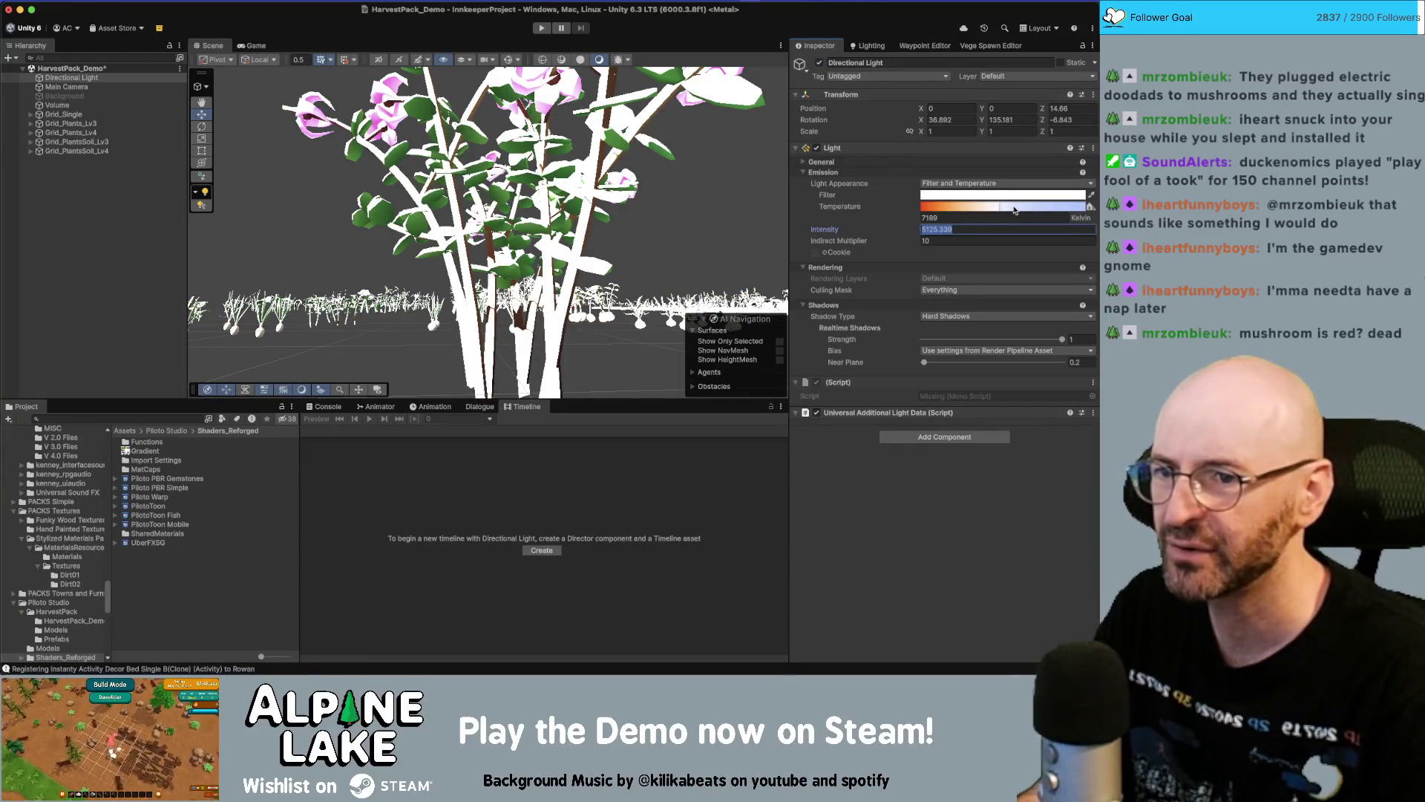
type("500")
type("3")
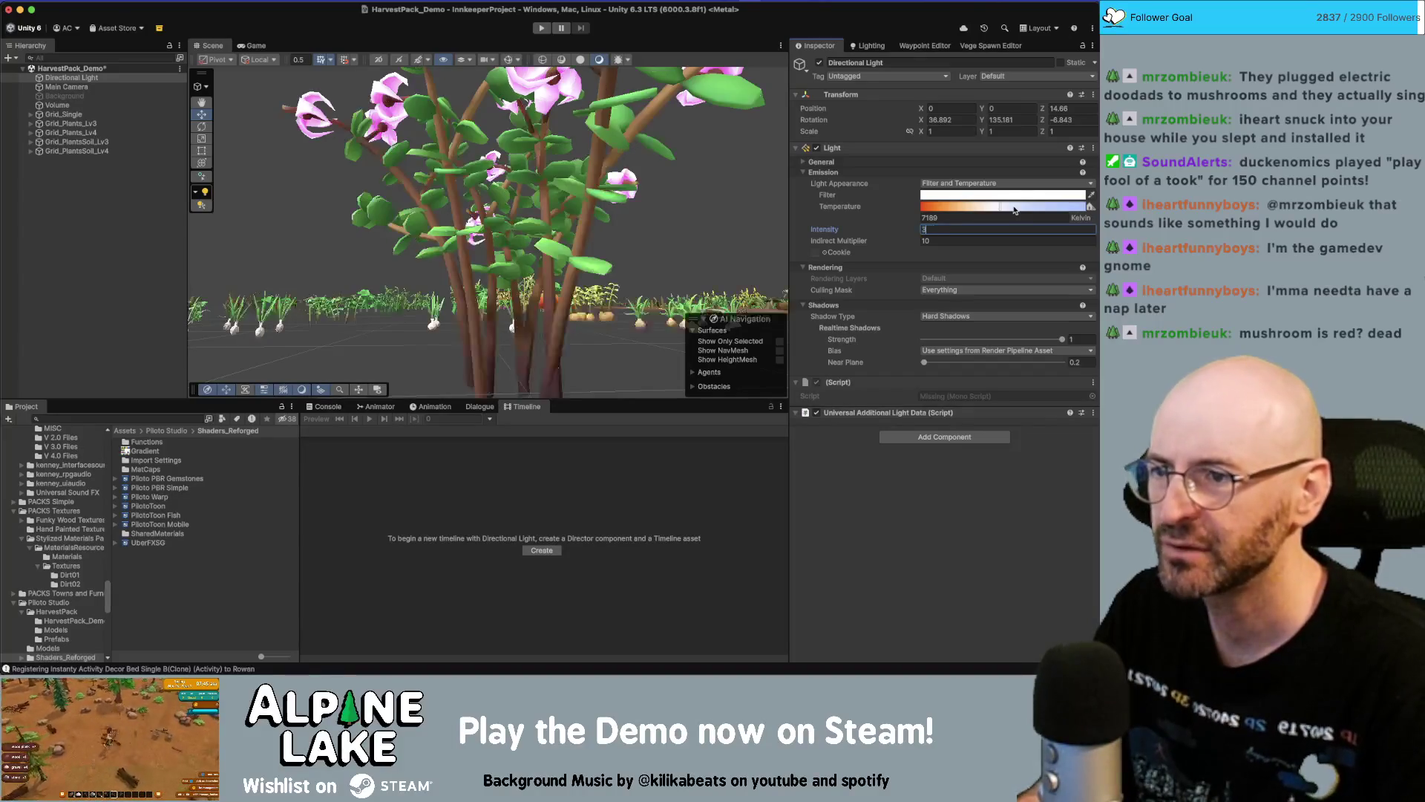
scroll(537, 212, "down", 10)
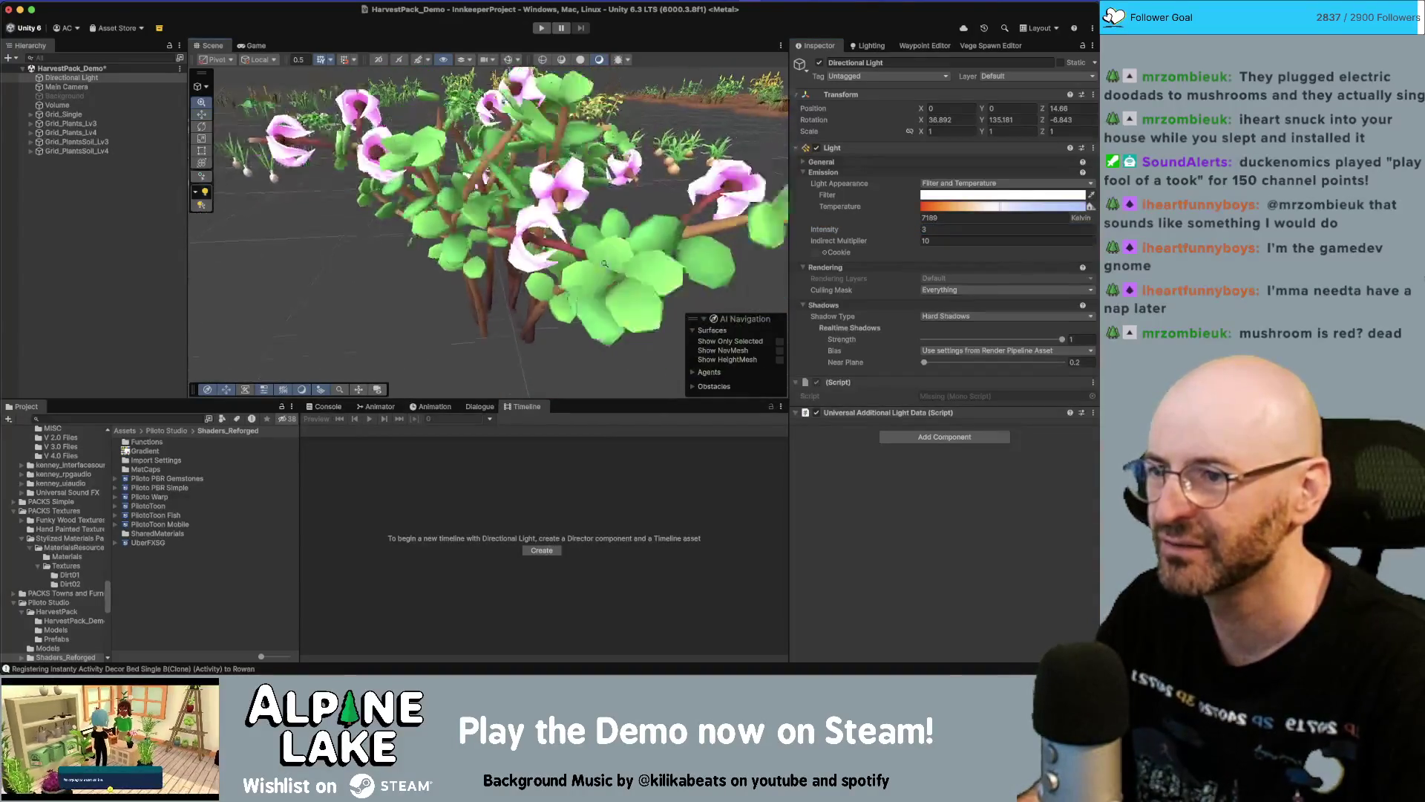
mouse_move(537, 212)
left_mouse_down()
mouse_move(254, 267)
mouse_move(447, 238)
mouse_move(493, 211)
mouse_move(478, 217)
left_mouse_up()
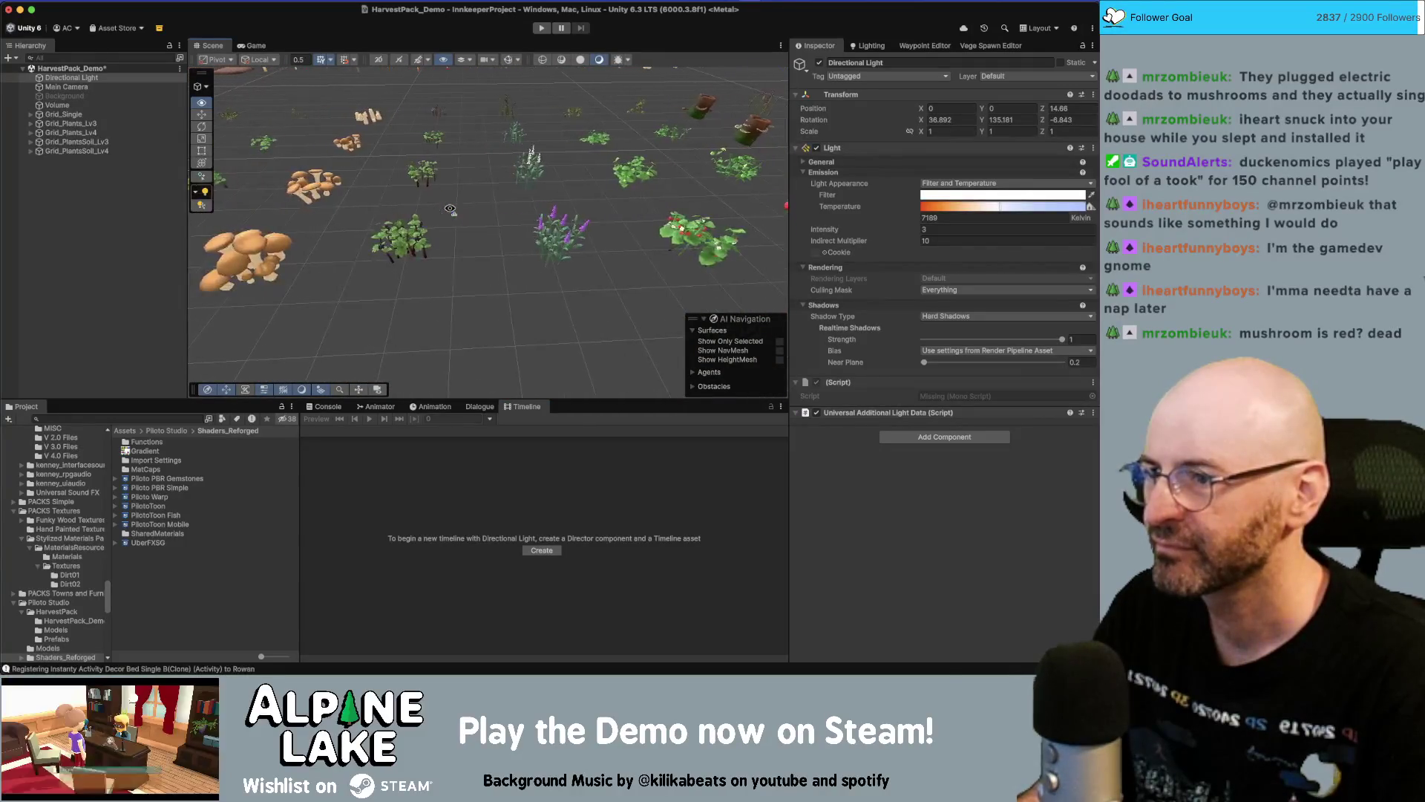
mouse_move(450, 210)
left_mouse_down()
mouse_move(400, 219)
mouse_move(418, 217)
left_mouse_up()
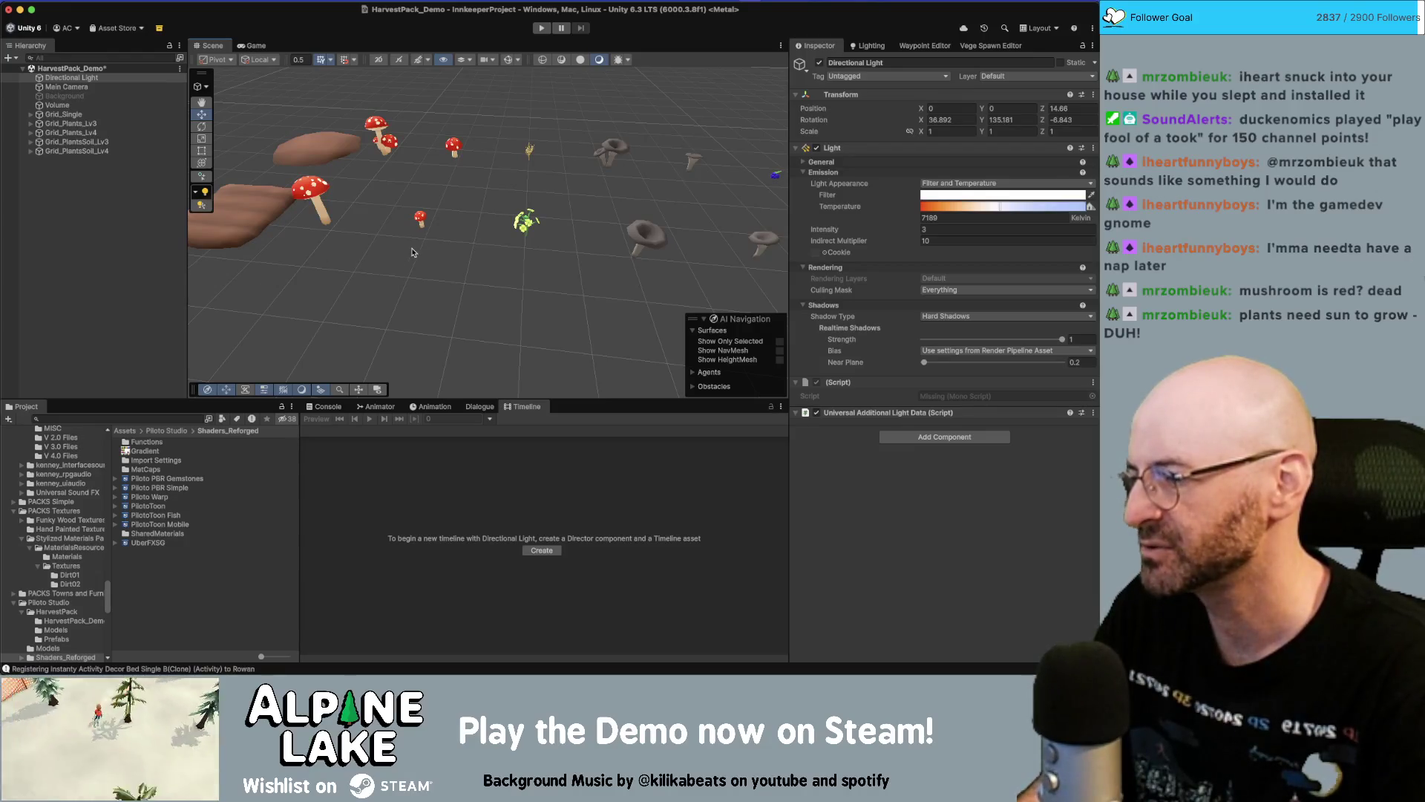
mouse_move(417, 251)
left_mouse_down()
mouse_move(772, 236)
mouse_move(450, 251)
left_mouse_up()
left_click(412, 220)
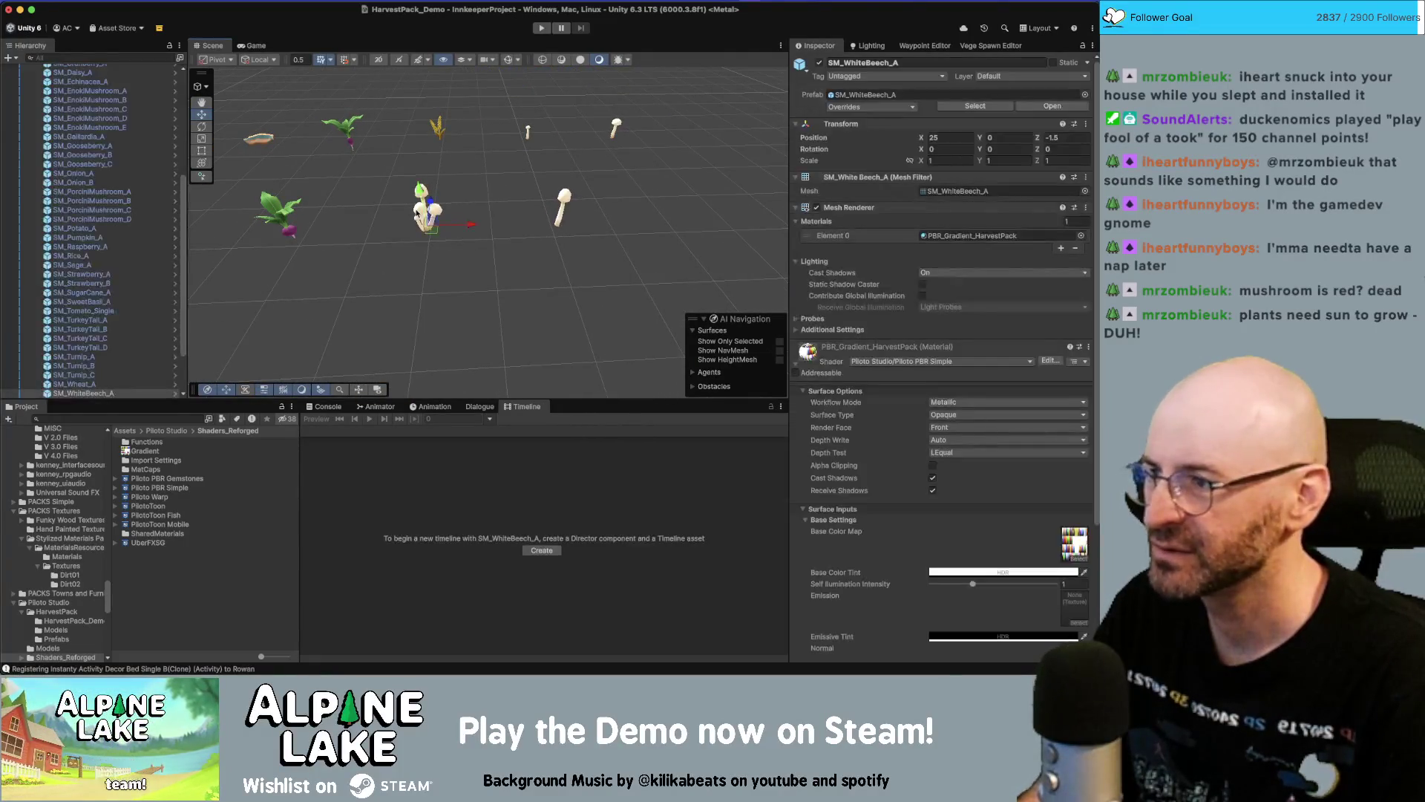
left_click_drag(626, 213, 620, 211)
left_click_drag(420, 252, 440, 249)
scroll(444, 244, "up", 3)
left_click(339, 238)
mouse_move(352, 259)
left_mouse_down()
mouse_move(461, 248)
mouse_move(446, 248)
left_mouse_up()
scroll(423, 245, "down", 5)
scroll(363, 215, "up", 5)
mouse_move(363, 215)
left_mouse_down()
mouse_move(481, 205)
mouse_move(514, 242)
mouse_move(479, 240)
left_mouse_up()
left_click(391, 172)
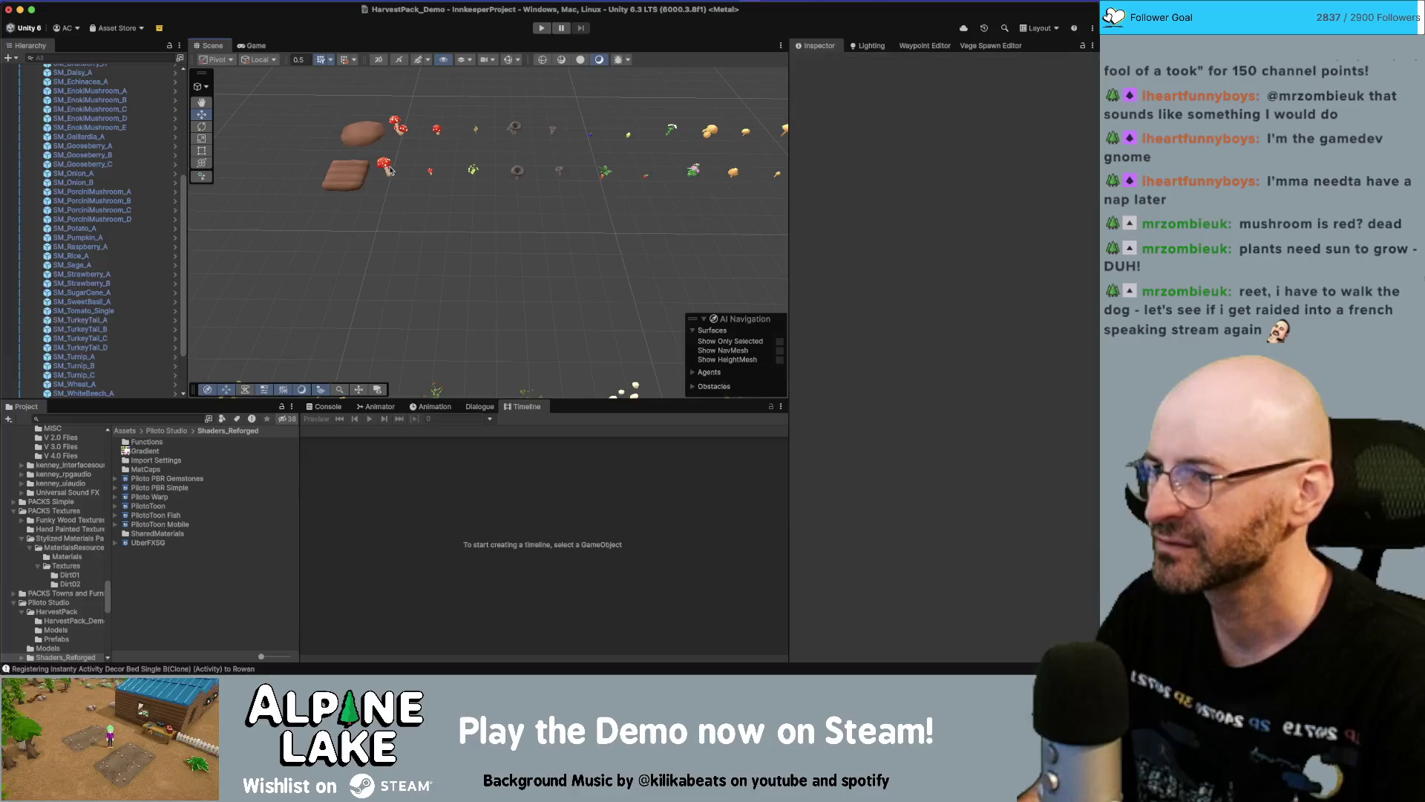
Select the four Amanita mushrooms and add the four Black Trumpet mushrooms
left_click(399, 128)
scroll(111, 186, "up", 2)
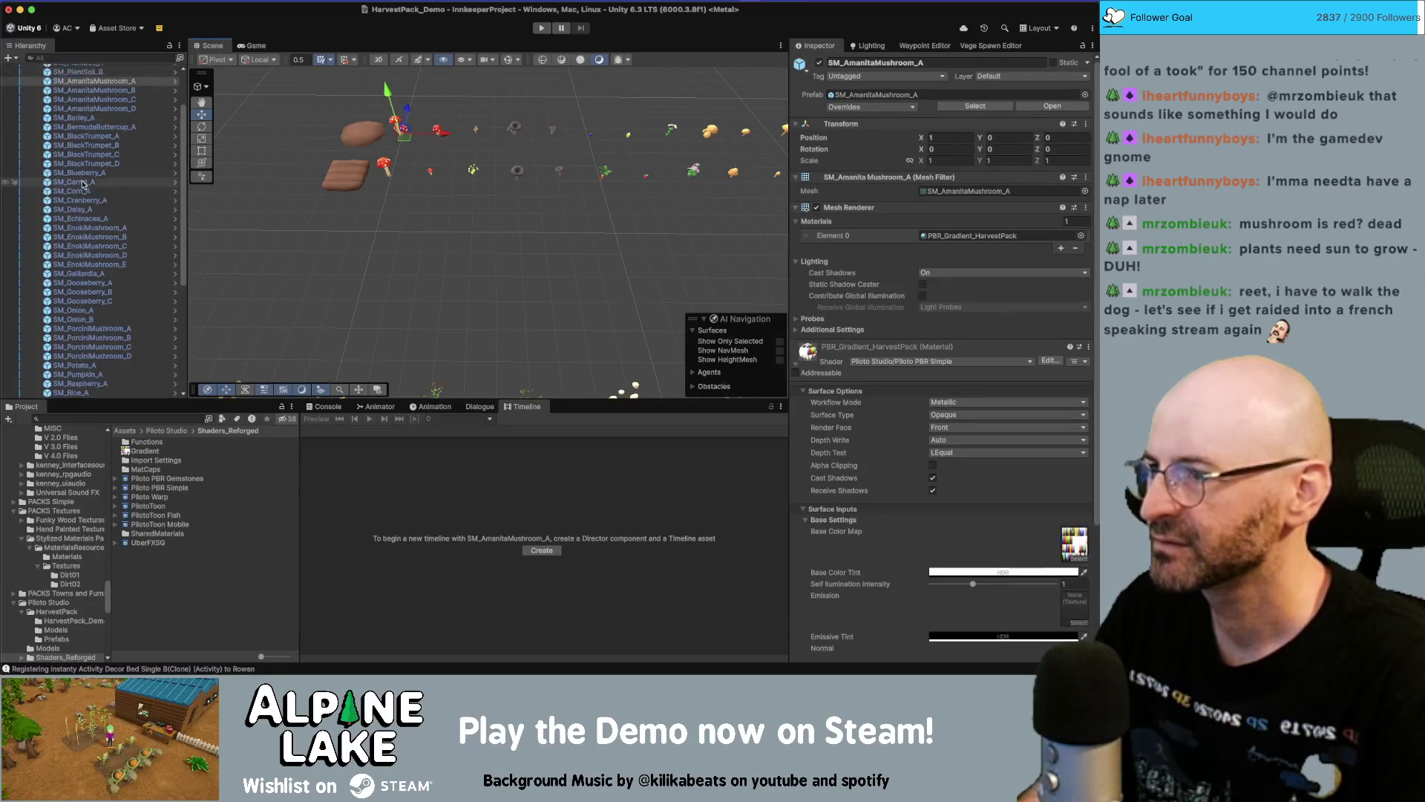
left_click(117, 130, "shift")
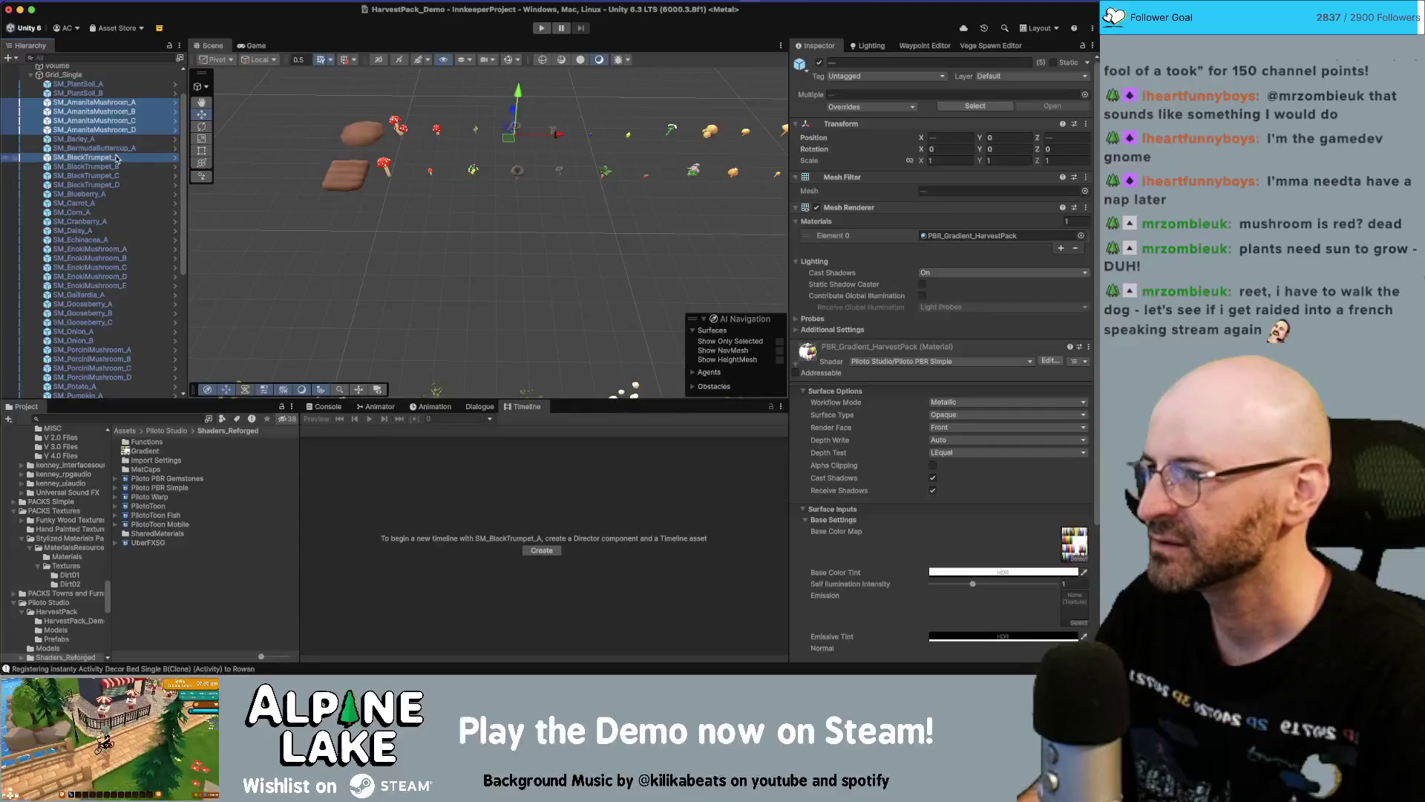
left_click(117, 157, "super")
left_click(115, 166, "super")
left_click(115, 176, "super")
left_click(115, 184, "super")
Add SM_EnokiMushroom_A–D and the four Porcini mushrooms to the selection
left_click(115, 249, "super")
left_click(115, 267, "super")
left_click(115, 258, "super")
left_click(115, 276, "super")
left_click(115, 350, "super")
left_click(115, 358, "super")
left_click(115, 368, "super")
left_click(115, 377, "super")
Add the four Turkey Tail and four White Beech mushrooms to the selection
scroll(115, 329, "down", 1)
scroll(115, 329, "down", 5)
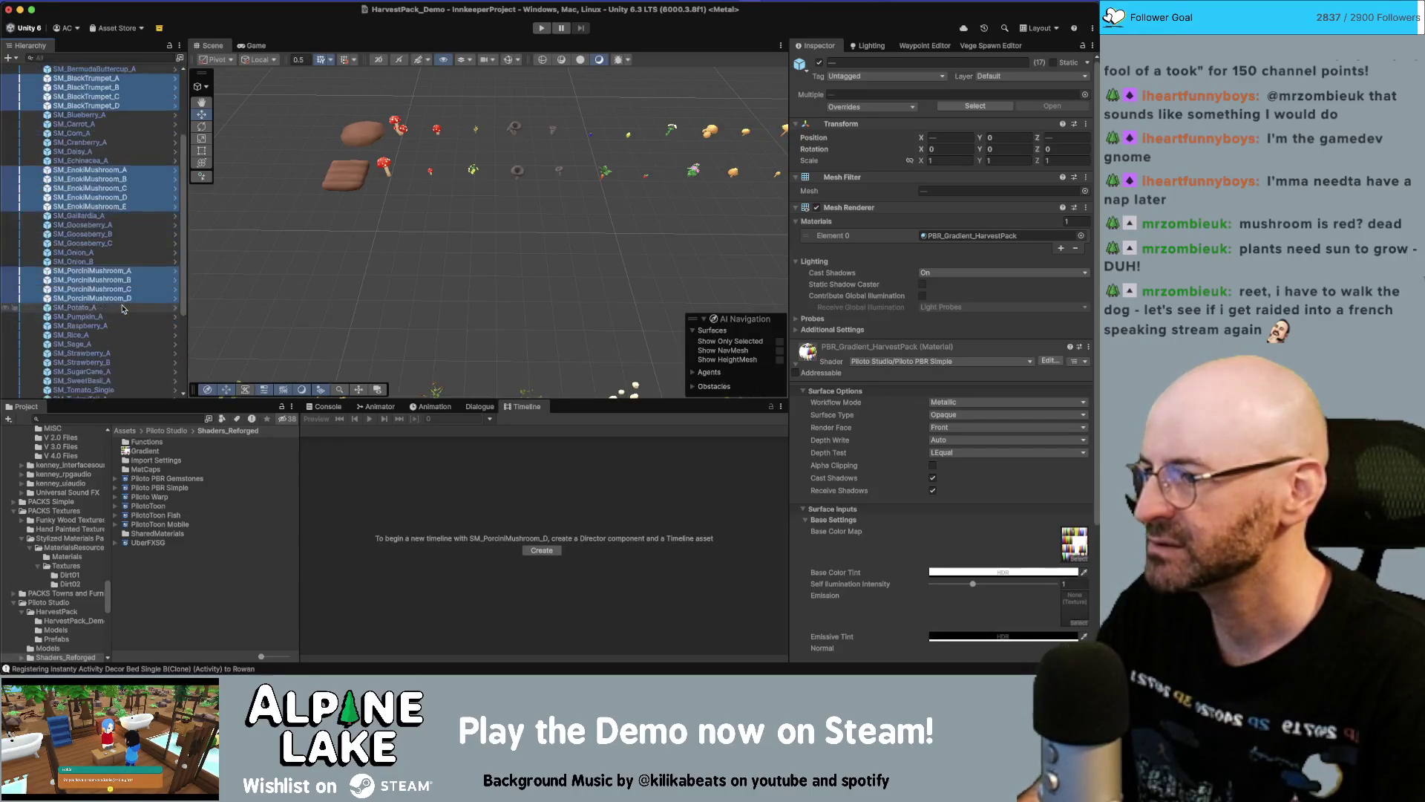
left_click(109, 340, "super")
left_click(109, 349, "super")
left_click(110, 359, "super")
left_click(110, 368, "super")
scroll(108, 363, "down", 4)
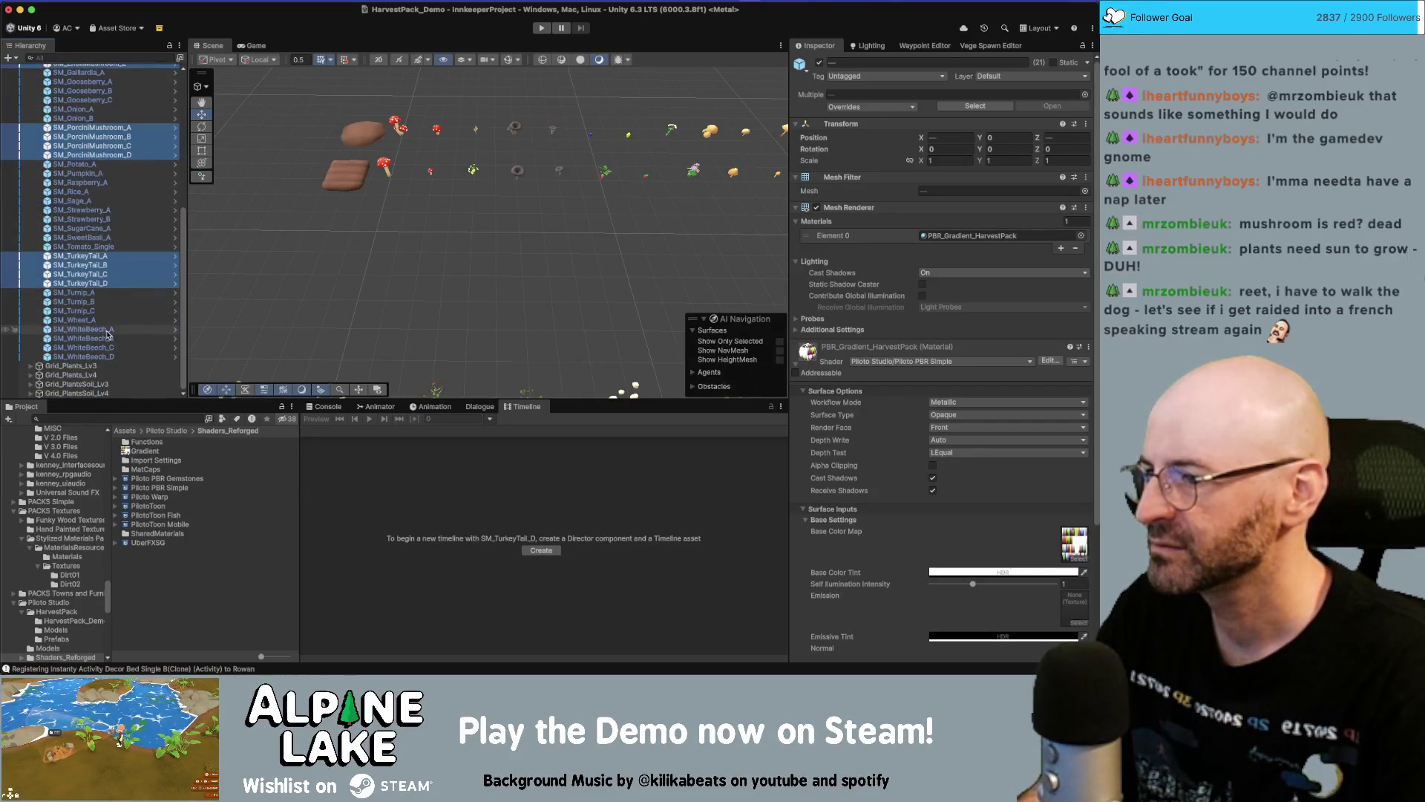
left_click(109, 328, "super")
left_click(109, 338, "super")
left_click(109, 347, "super")
left_click(109, 357, "super")
scroll(421, 219, "down", 10)
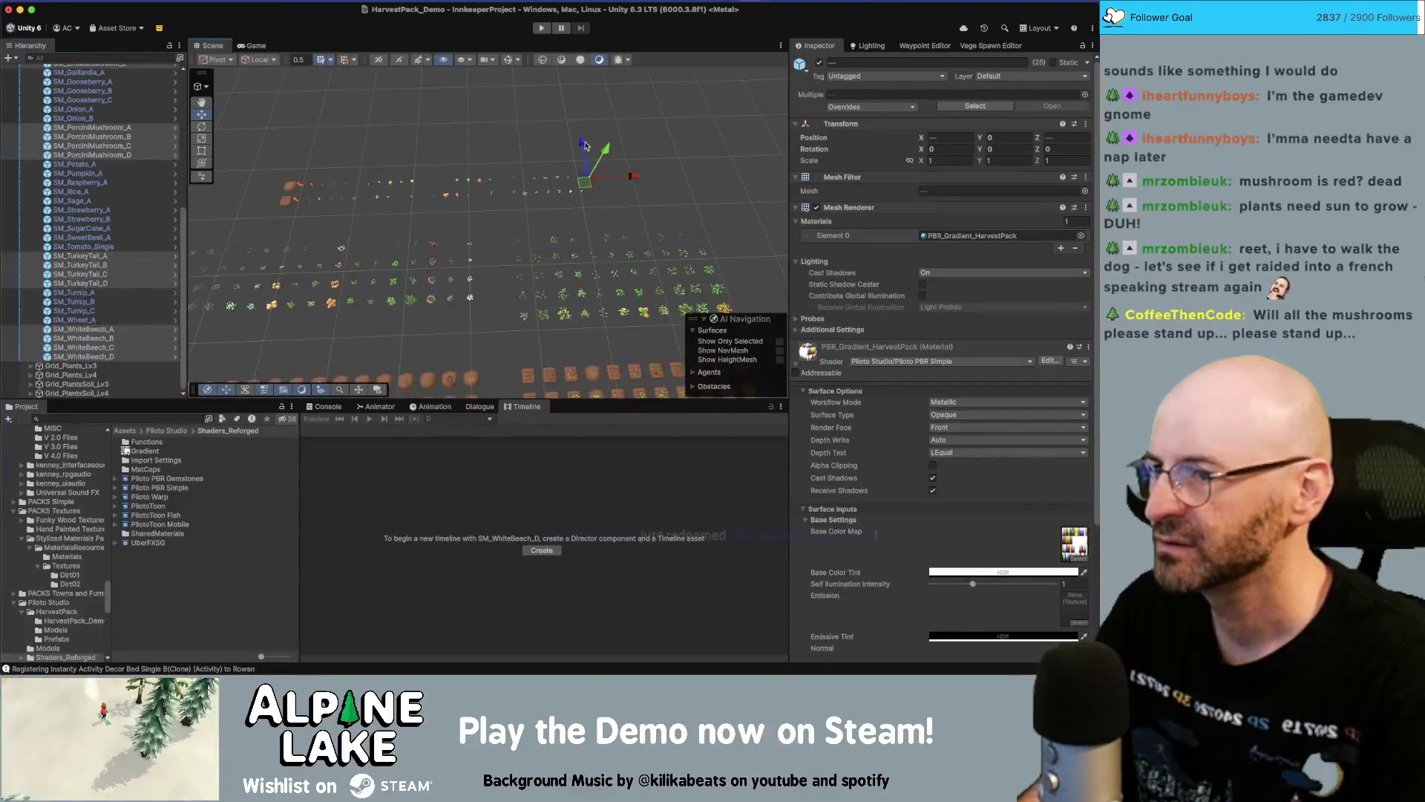
scroll(586, 144, "down", 2)
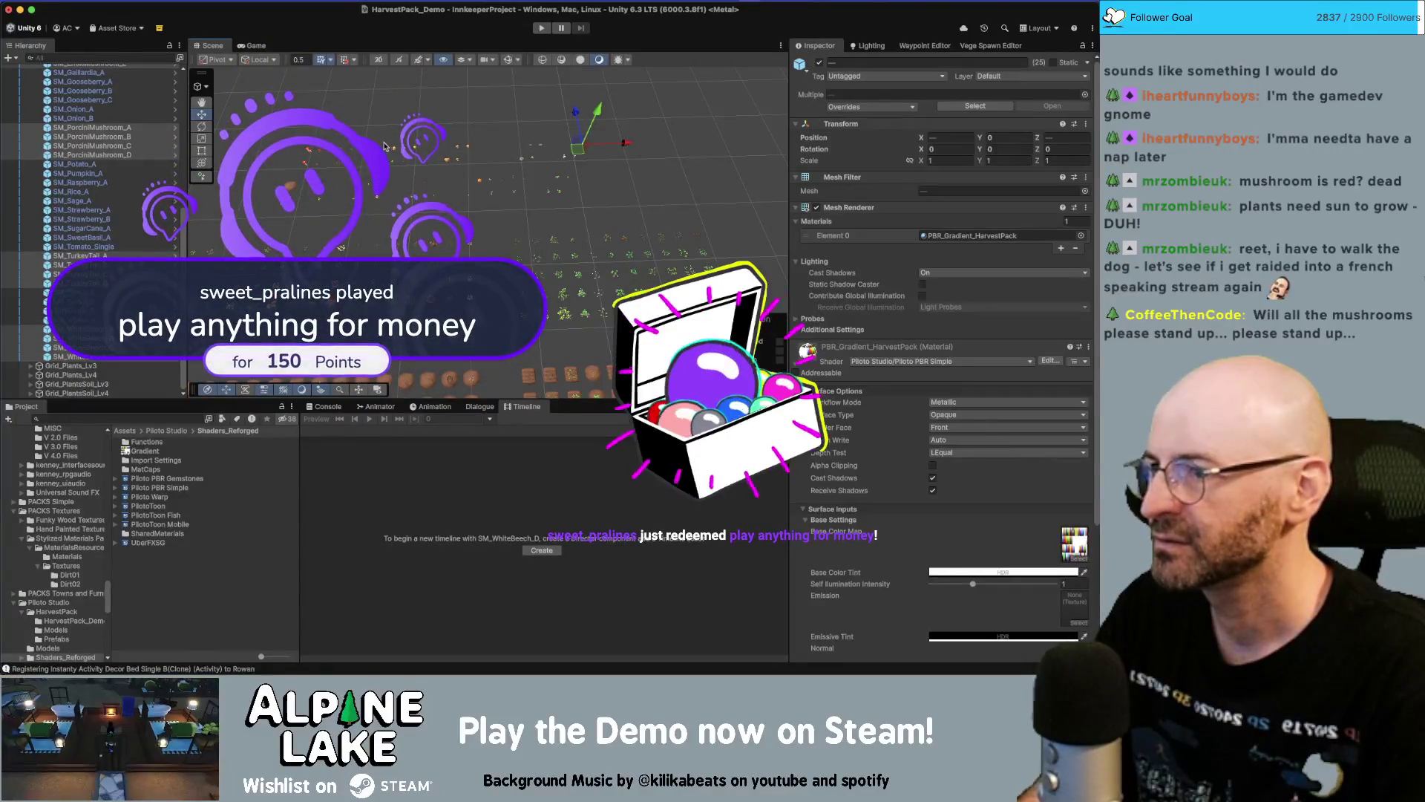
scroll(554, 116, "up", 1)
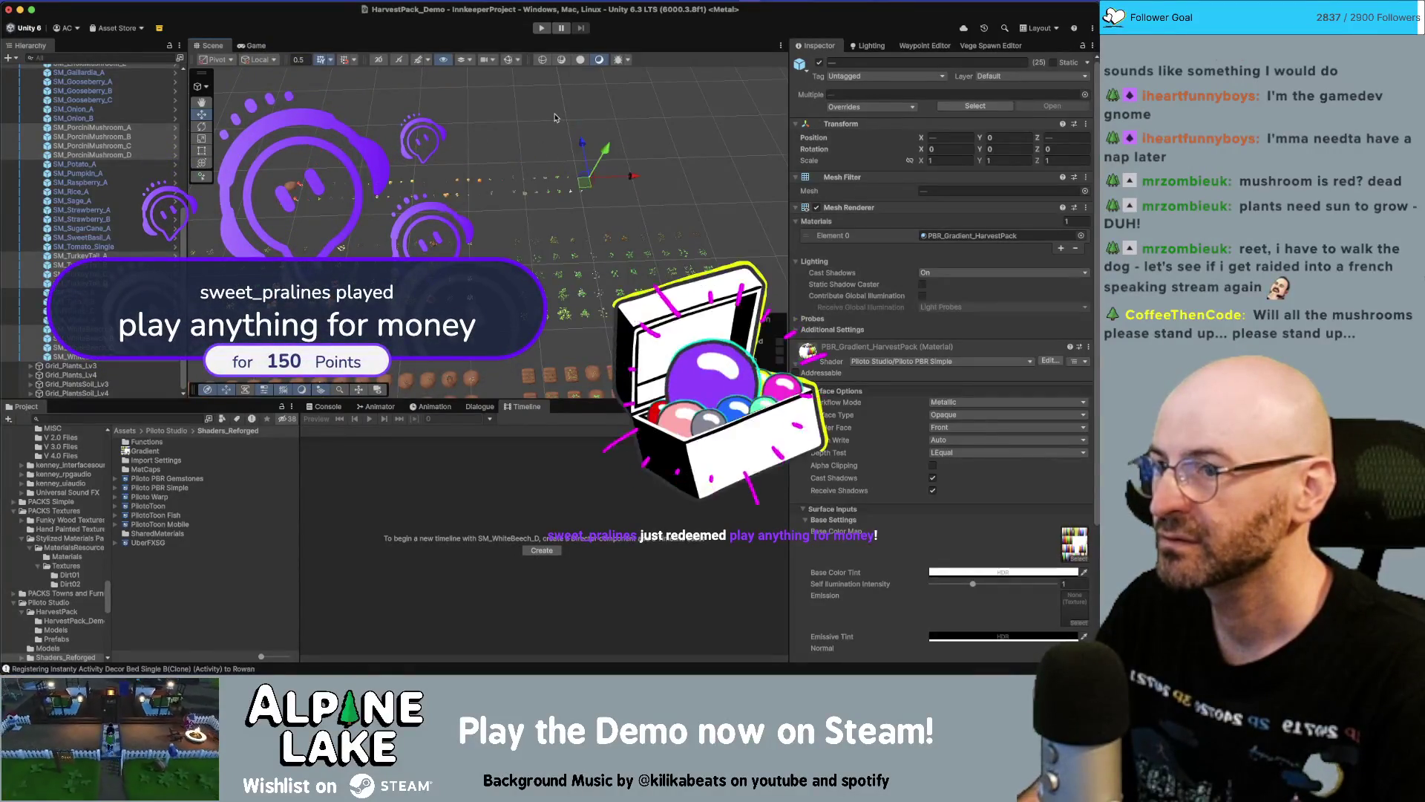
Move the selected mushrooms away from the crop rows
left_click_drag(592, 152, 579, 105)
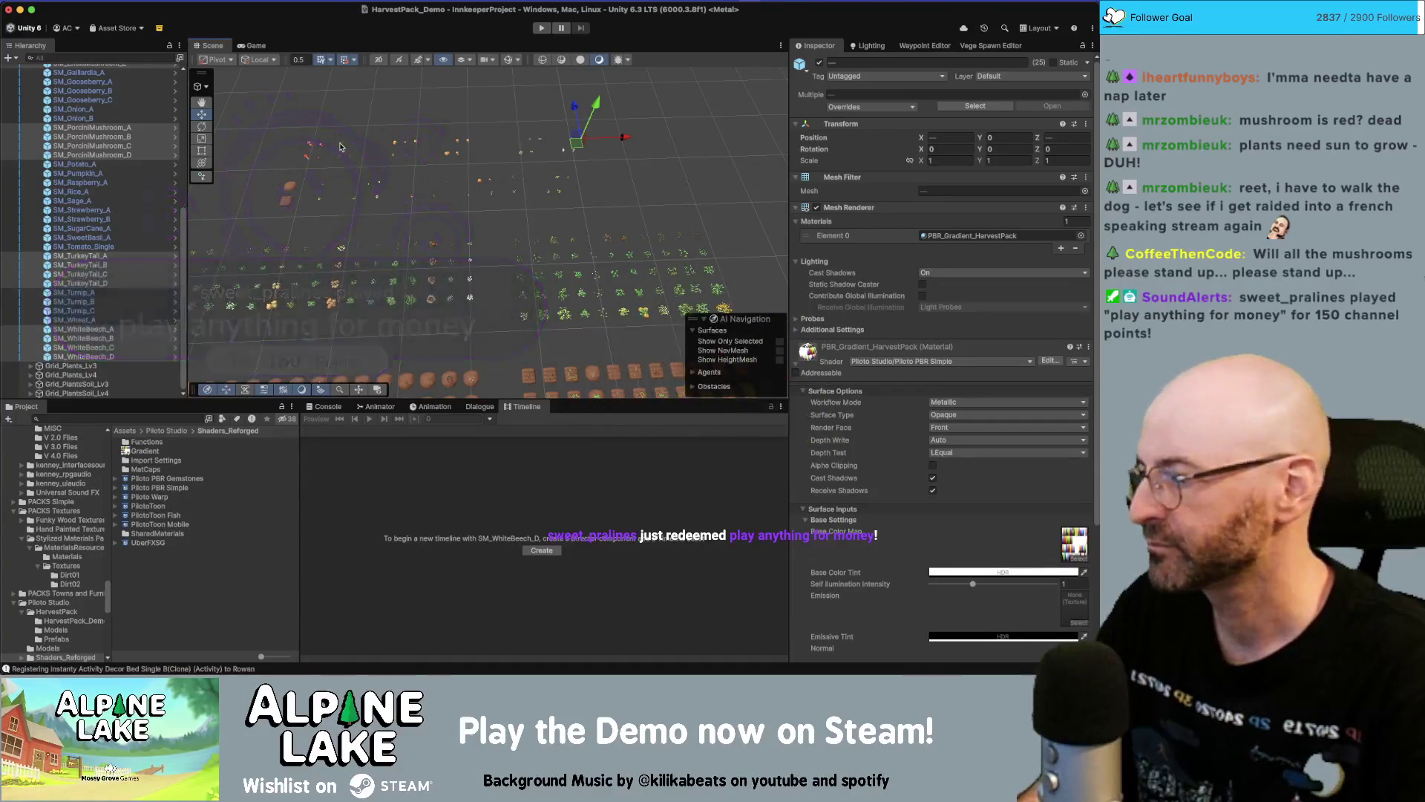
left_click_drag(335, 147, 376, 207)
scroll(377, 207, "up", 8)
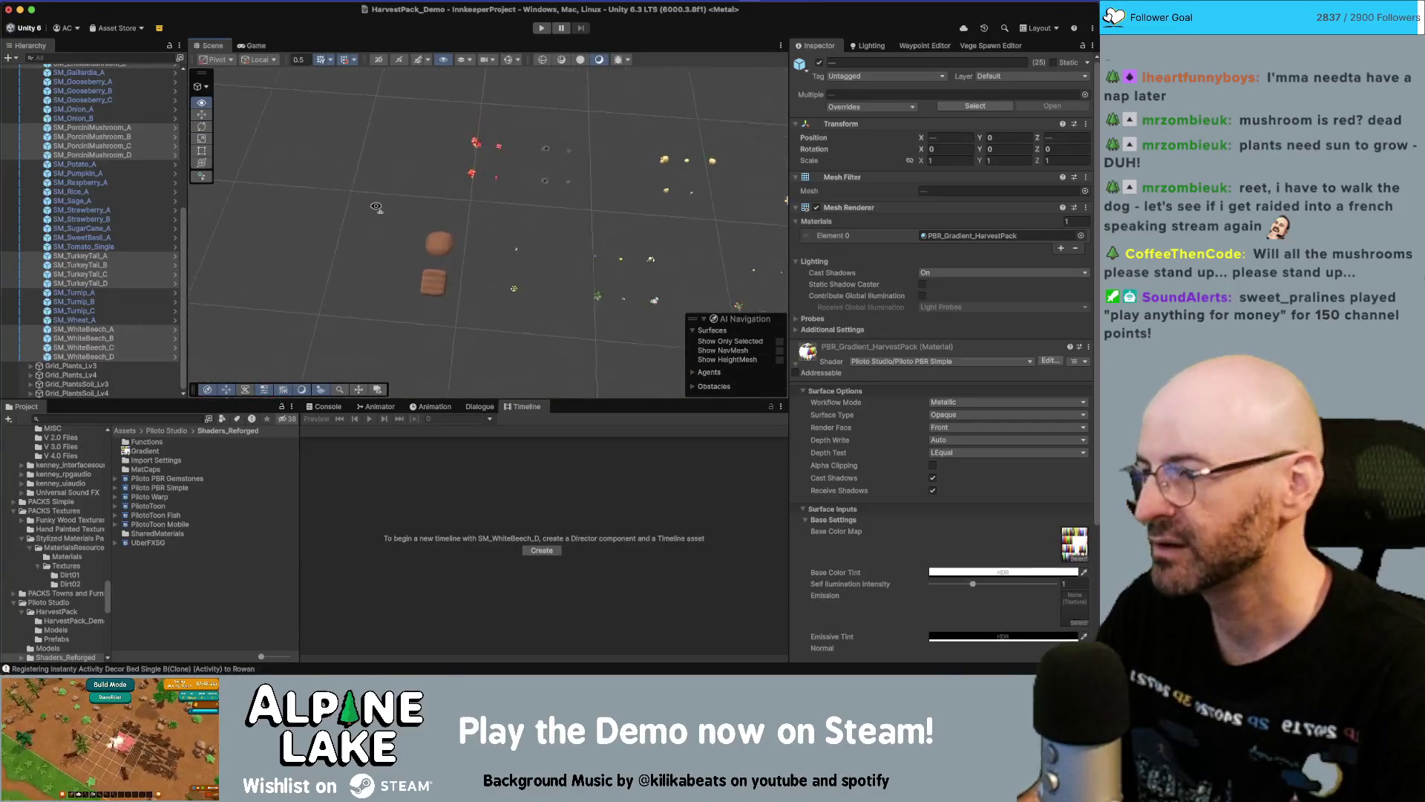
scroll(377, 208, "up", 5)
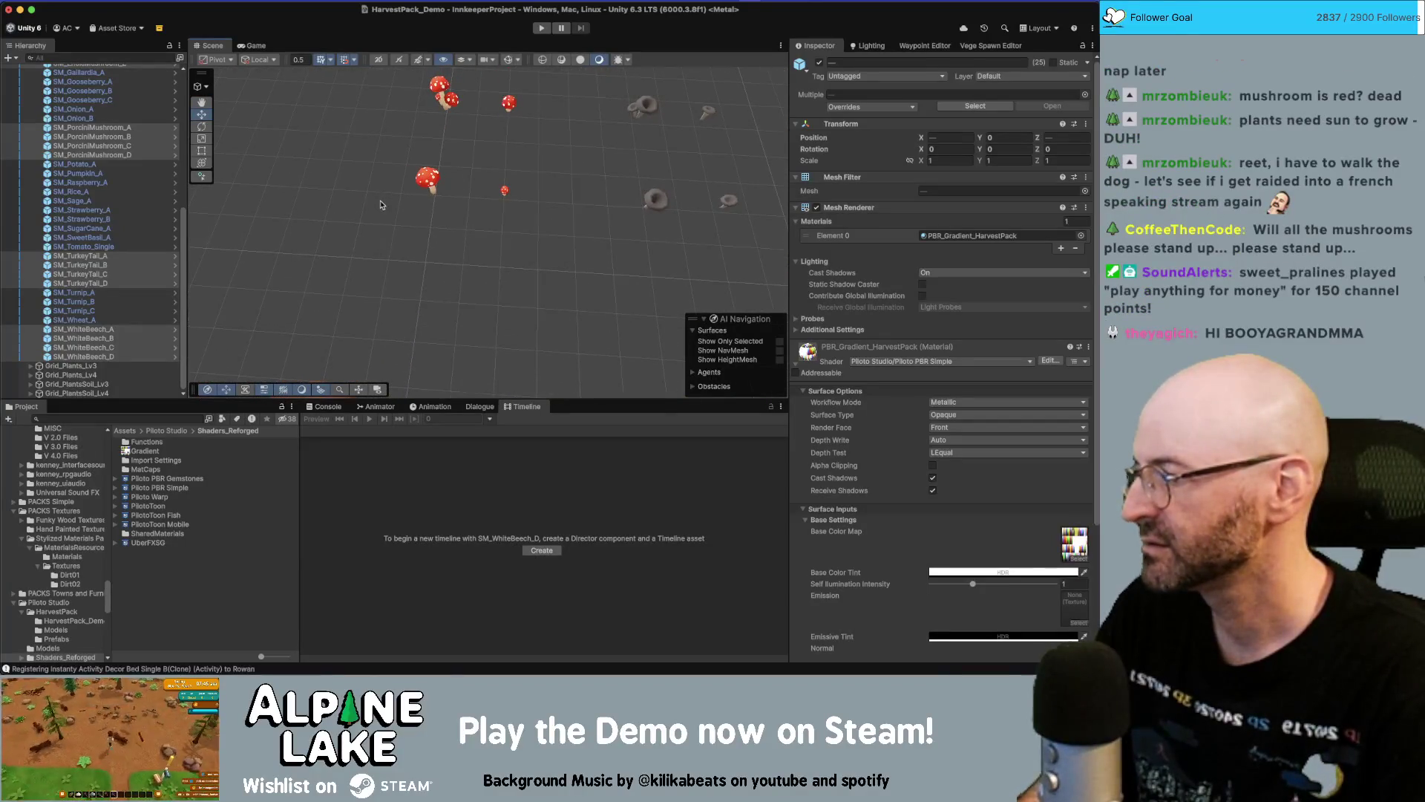
Undo an accidental move, then shift the four Black Trumpets toward the red Amanitas
left_click(453, 184)
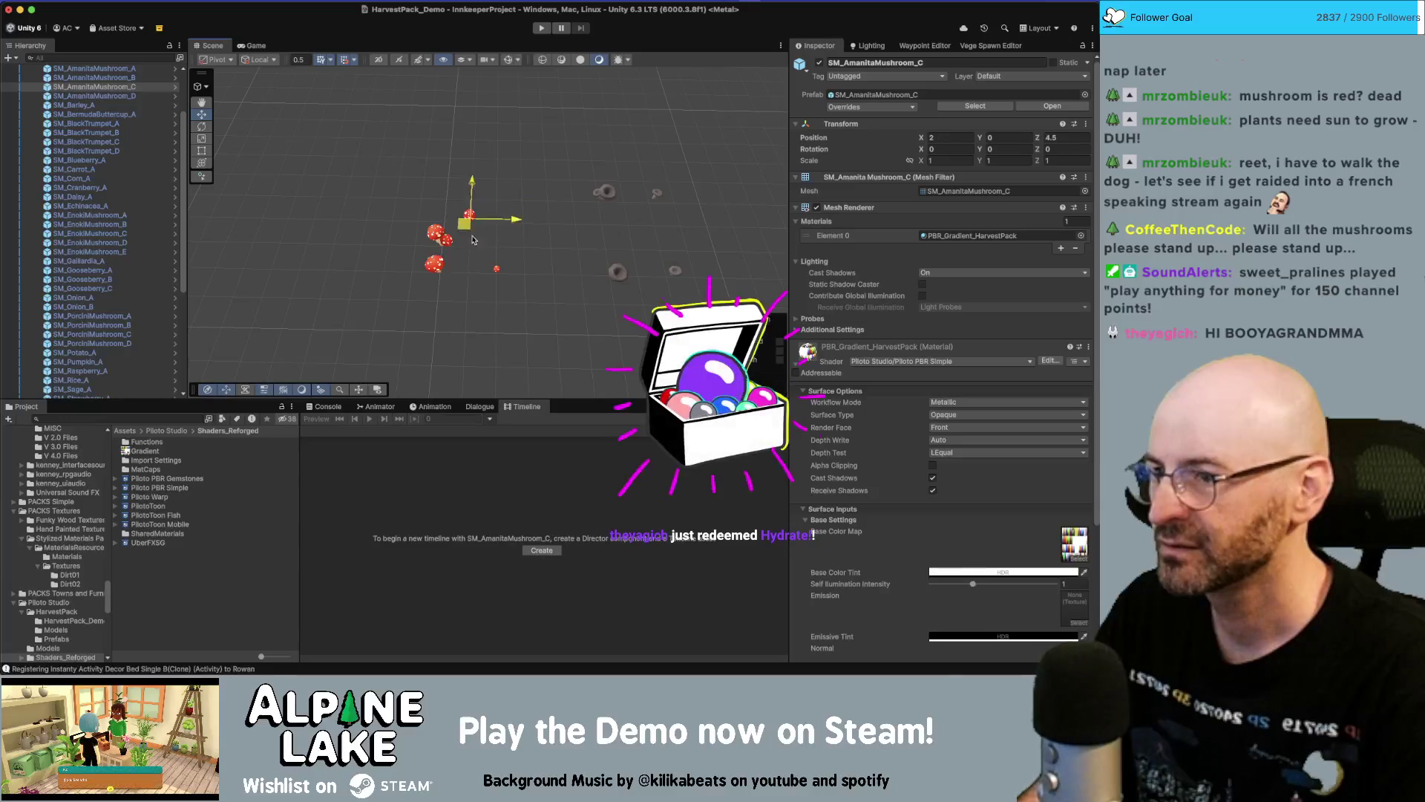
left_click(503, 285)
key("ctrl+z")
mouse_move(560, 156)
left_mouse_down()
mouse_move(633, 230)
mouse_move(551, 199)
left_mouse_up()
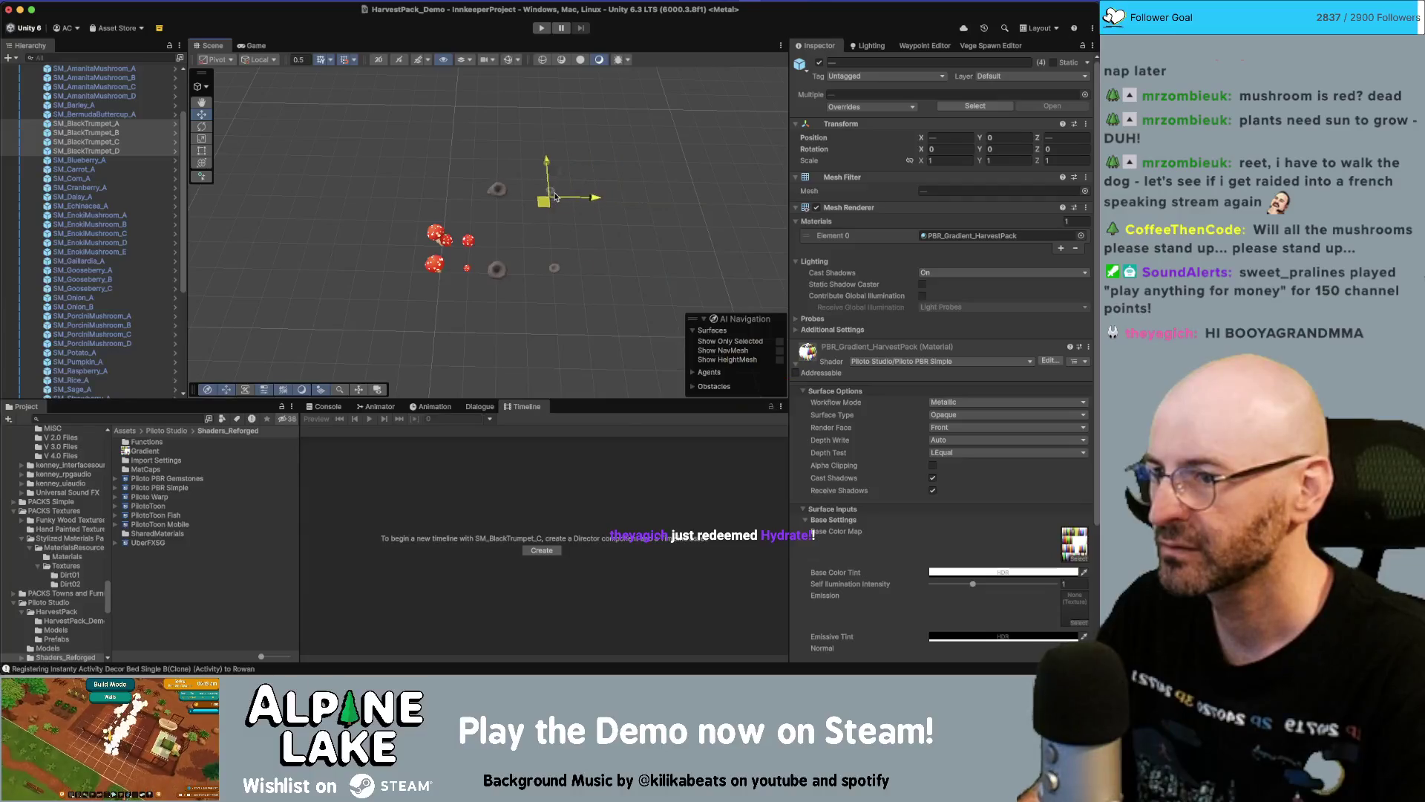
left_click_drag(573, 141, 498, 203)
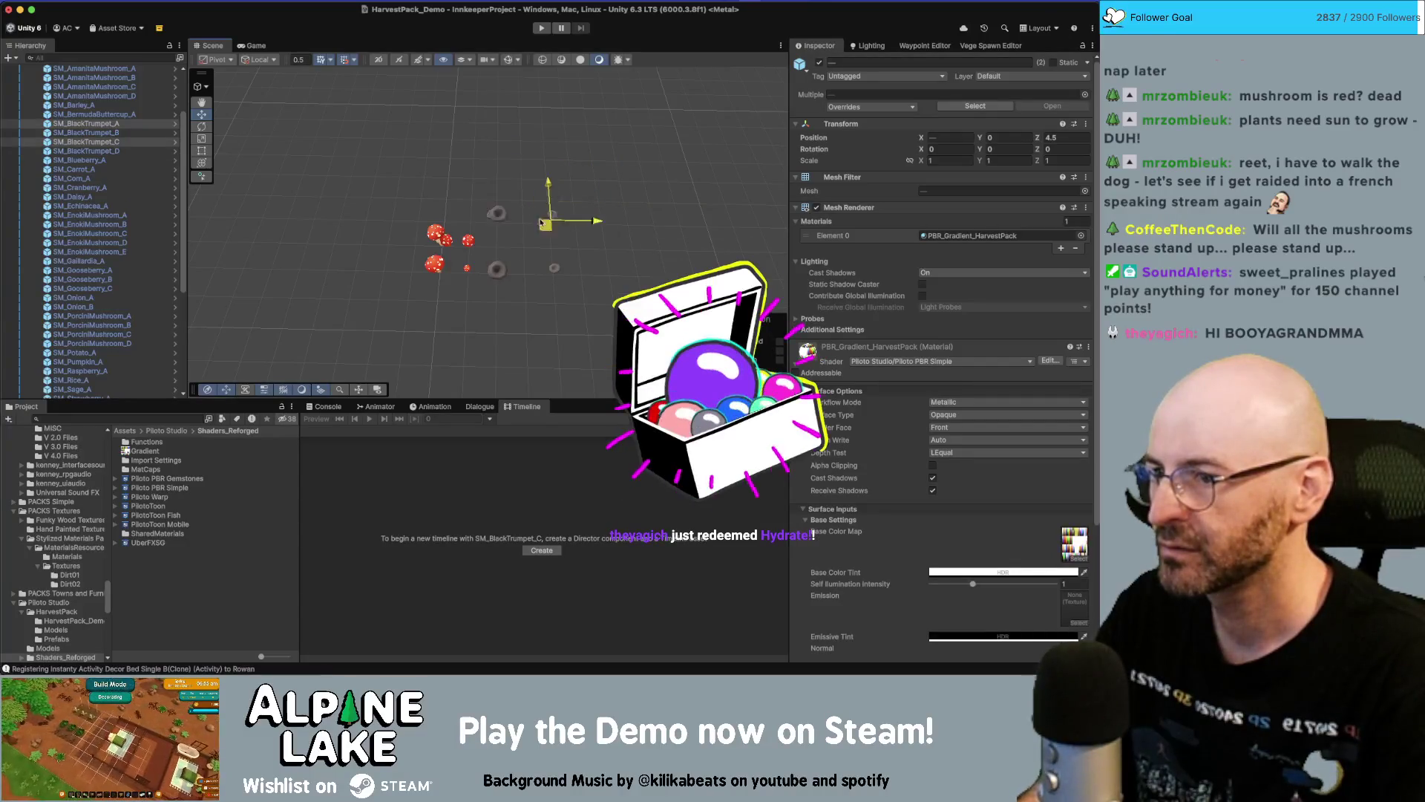
Marquee-select Black Trumpet C and D, then the five Enoki mushrooms
mouse_move(622, 207)
left_mouse_down()
mouse_move(547, 306)
mouse_move(551, 282)
mouse_move(510, 319)
left_mouse_up()
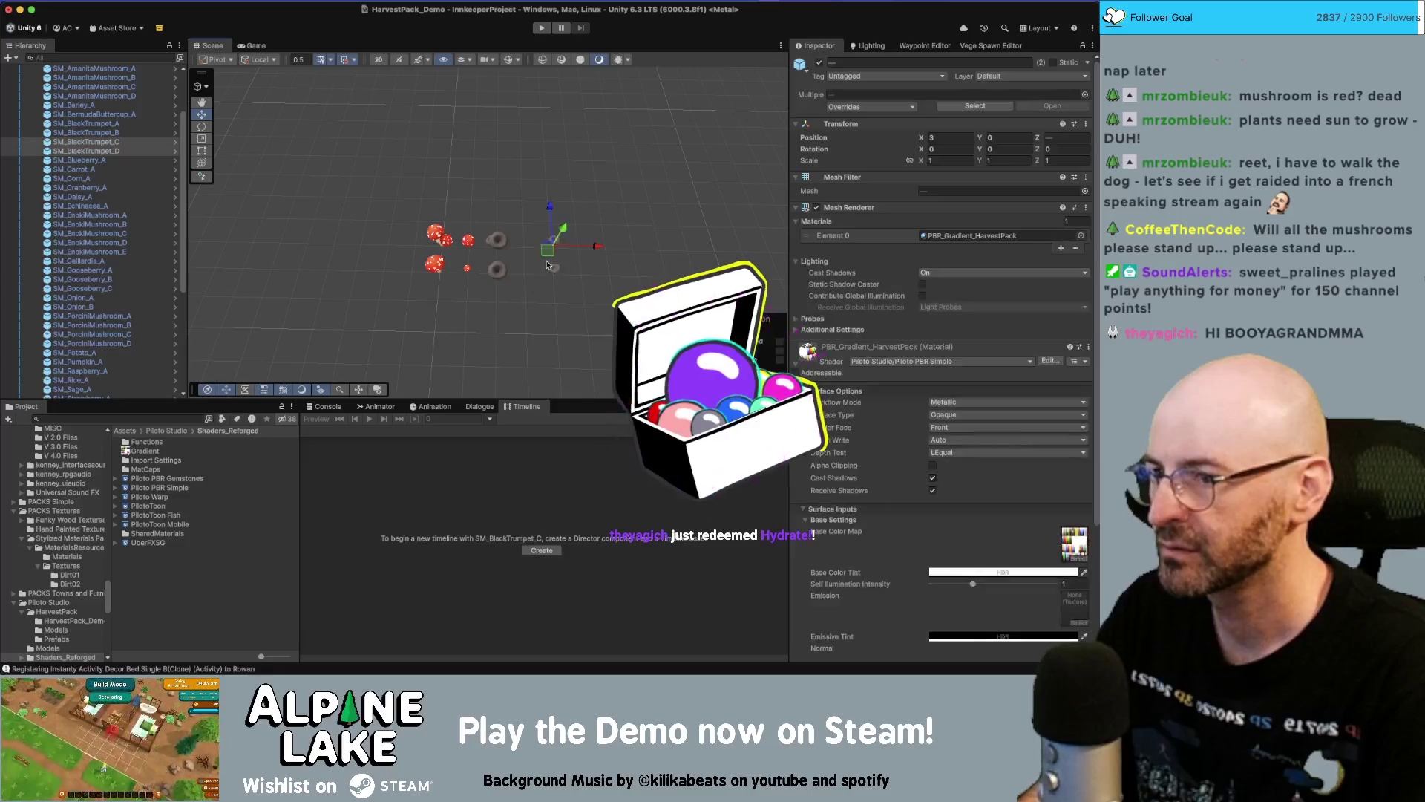
scroll(518, 260, "down", 5)
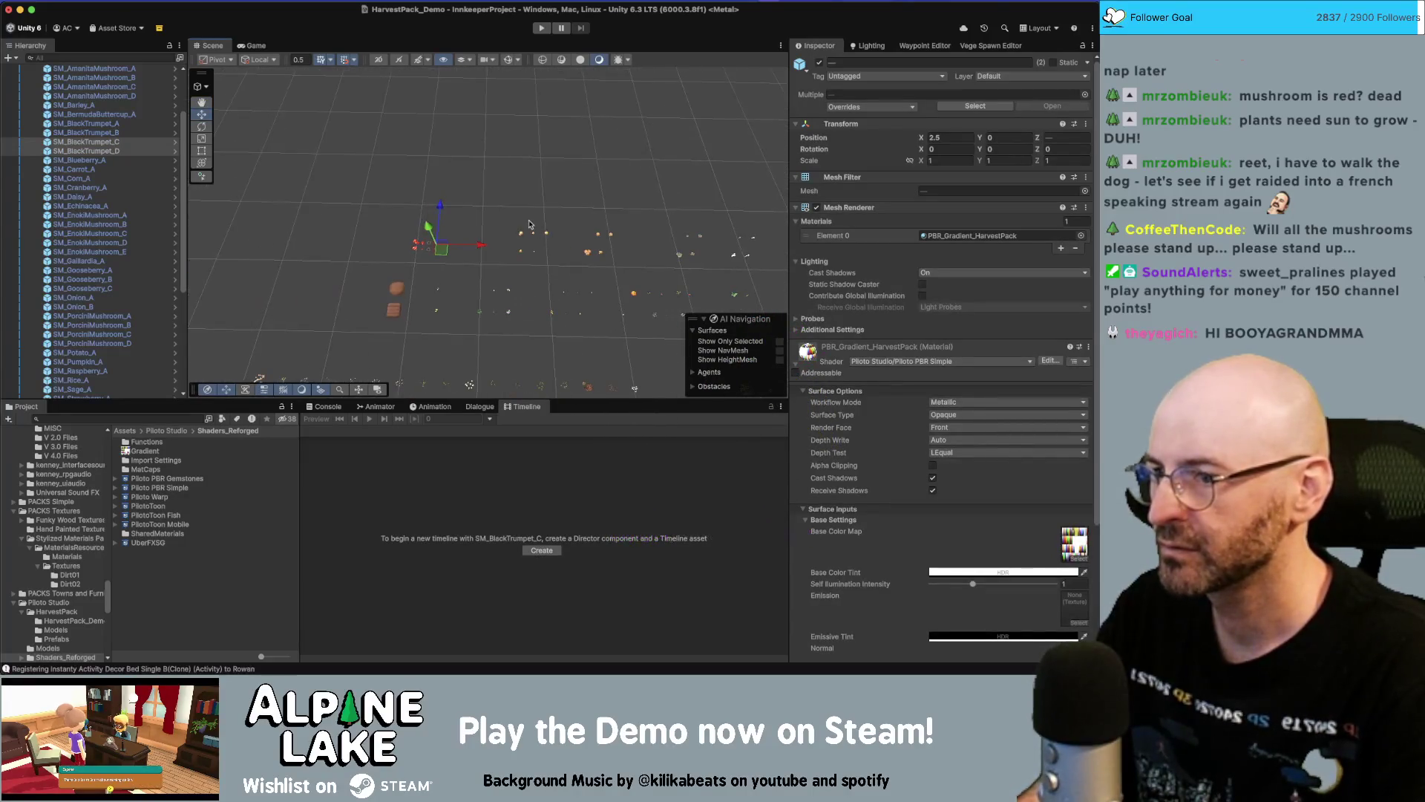
scroll(529, 224, "up", 3)
left_click_drag(516, 202, 580, 272)
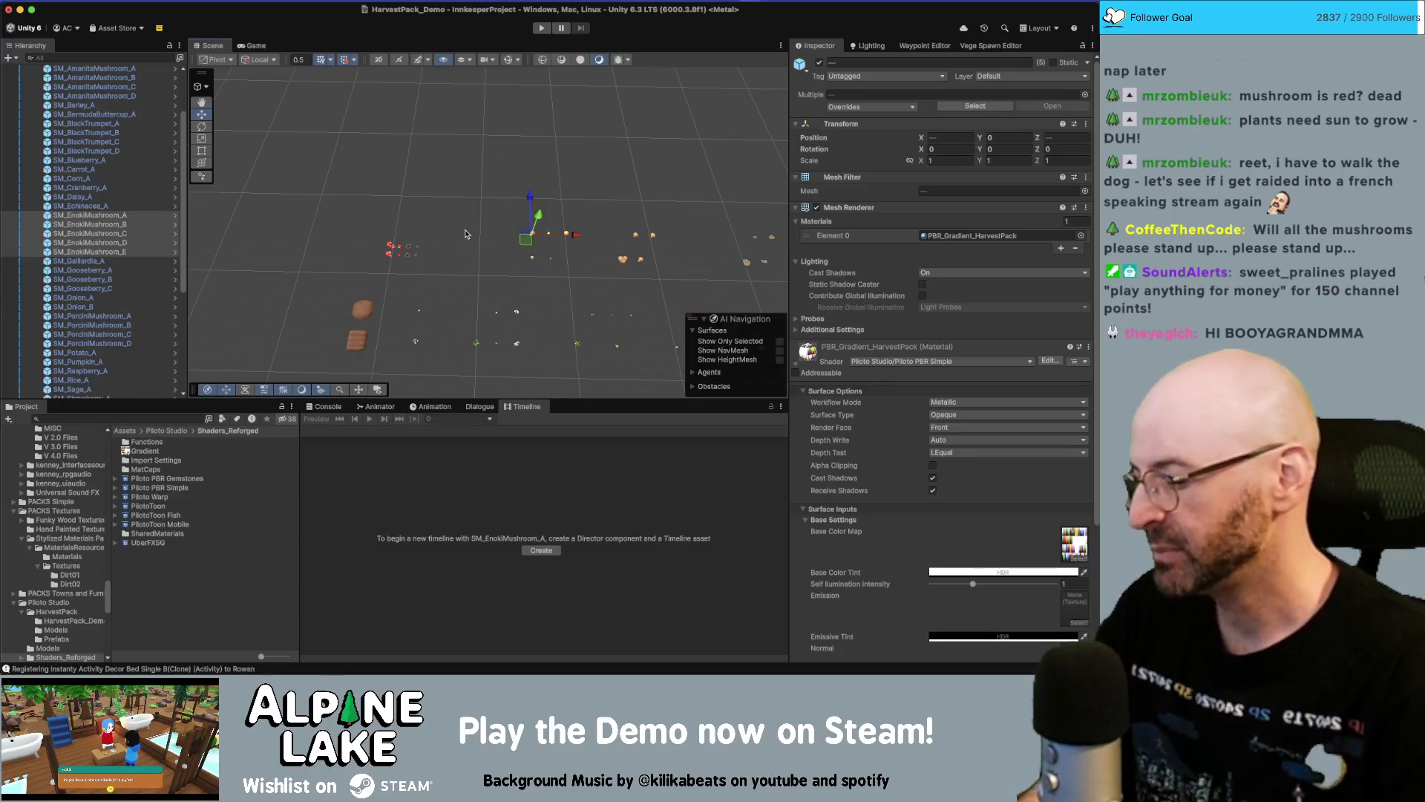
Launch the Photos app from Spotlight by searching 'photos'
key("super+space")
type("photos")
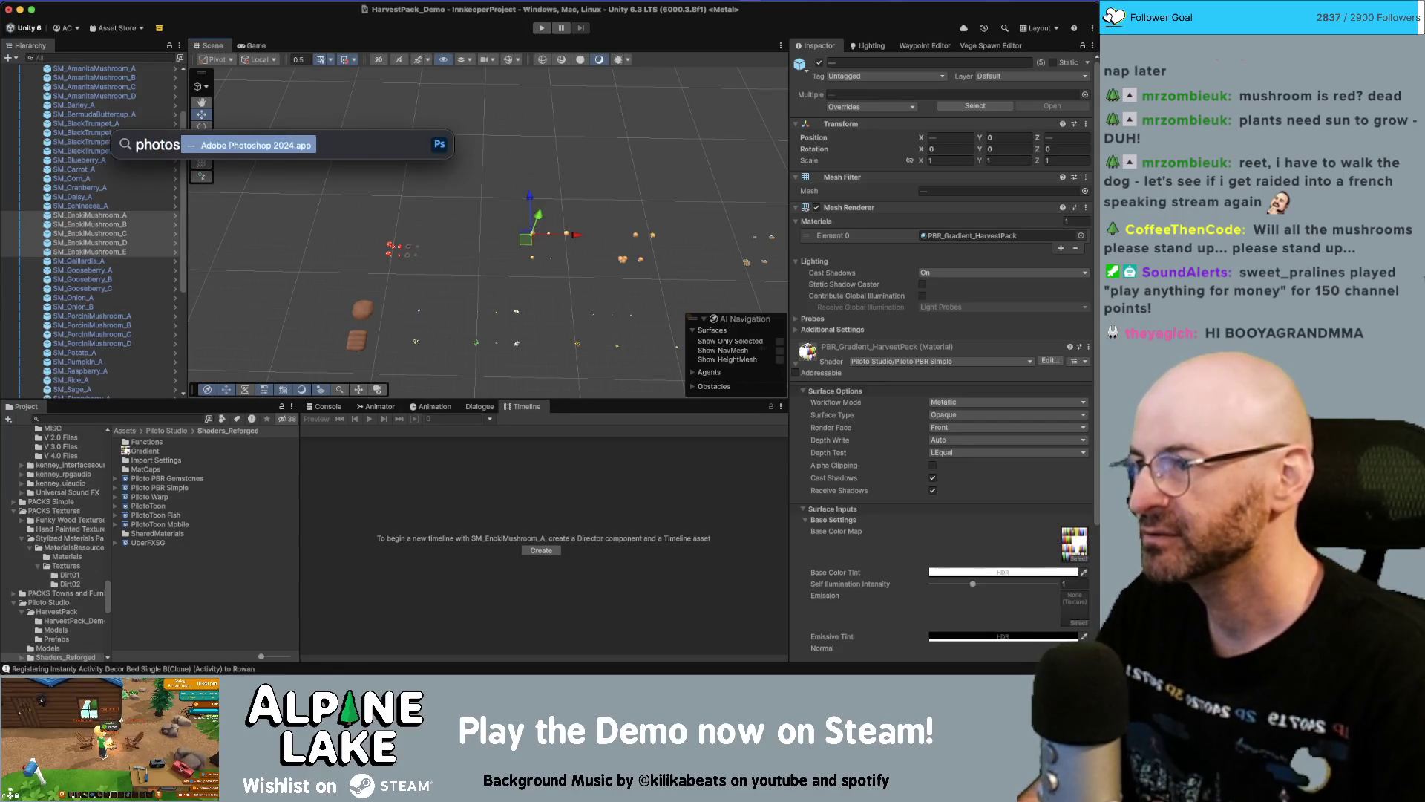
key("Down")
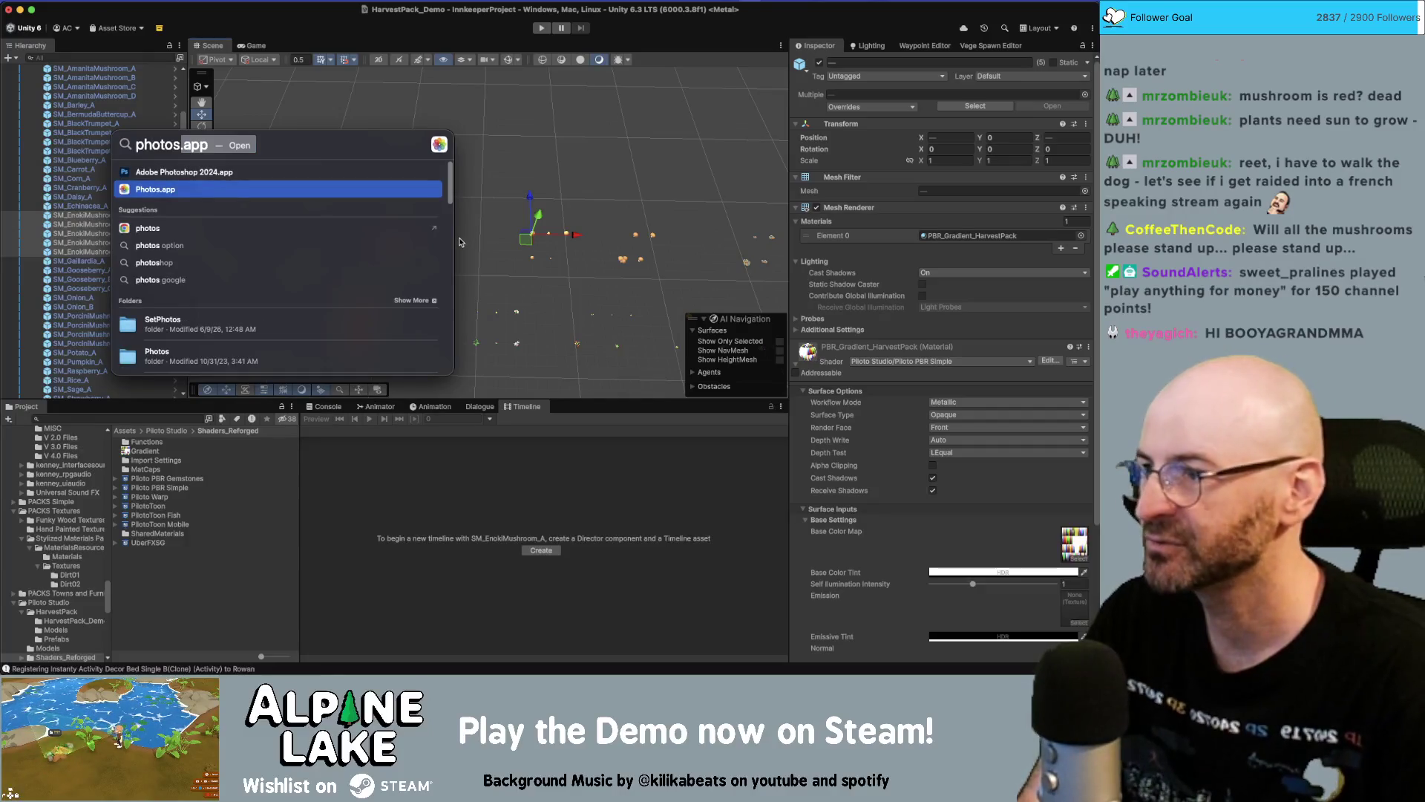
key("Return")
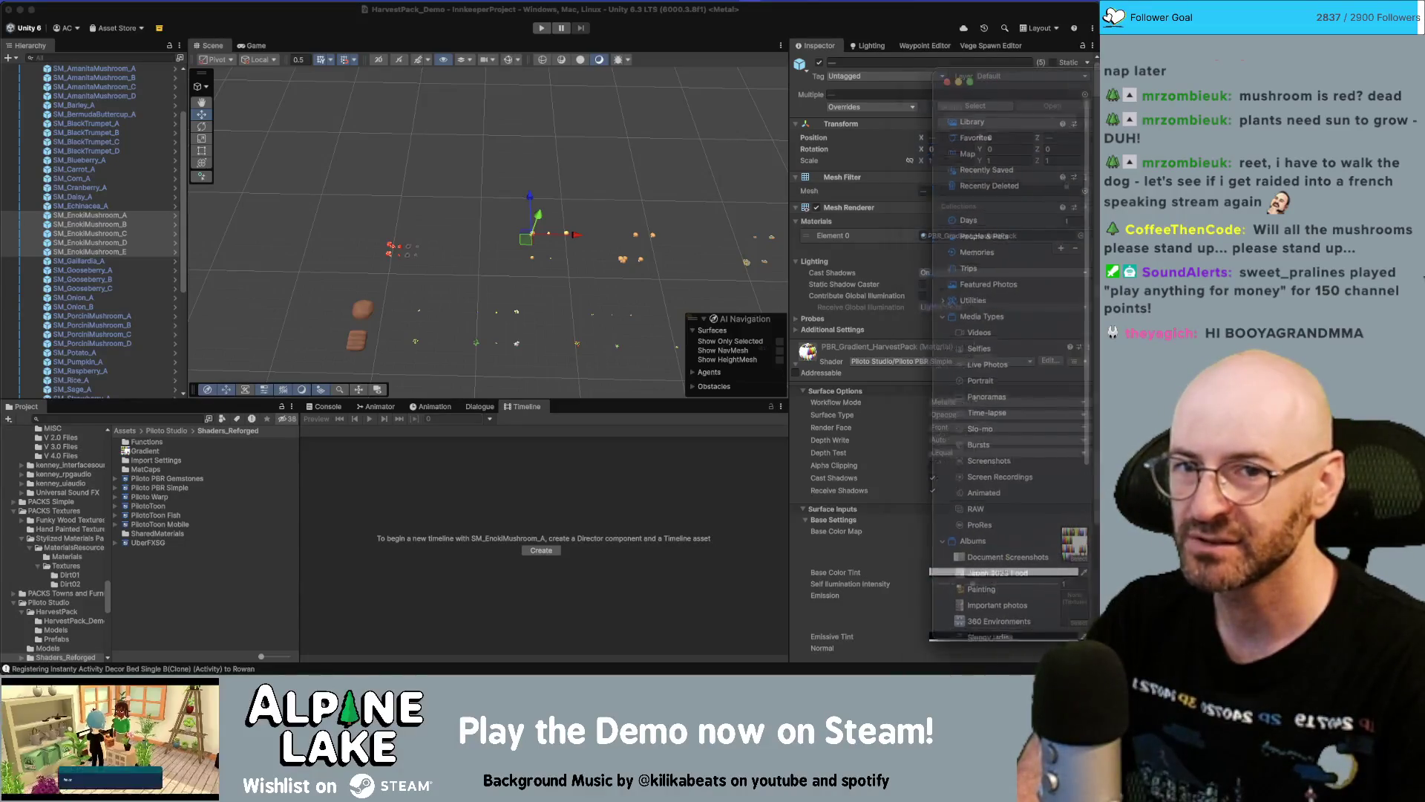
Slide the Photos window aside to reveal Unity, then bring it back over the editor
key("super+Tab")
left_click_drag(388, 75, 401, 69)
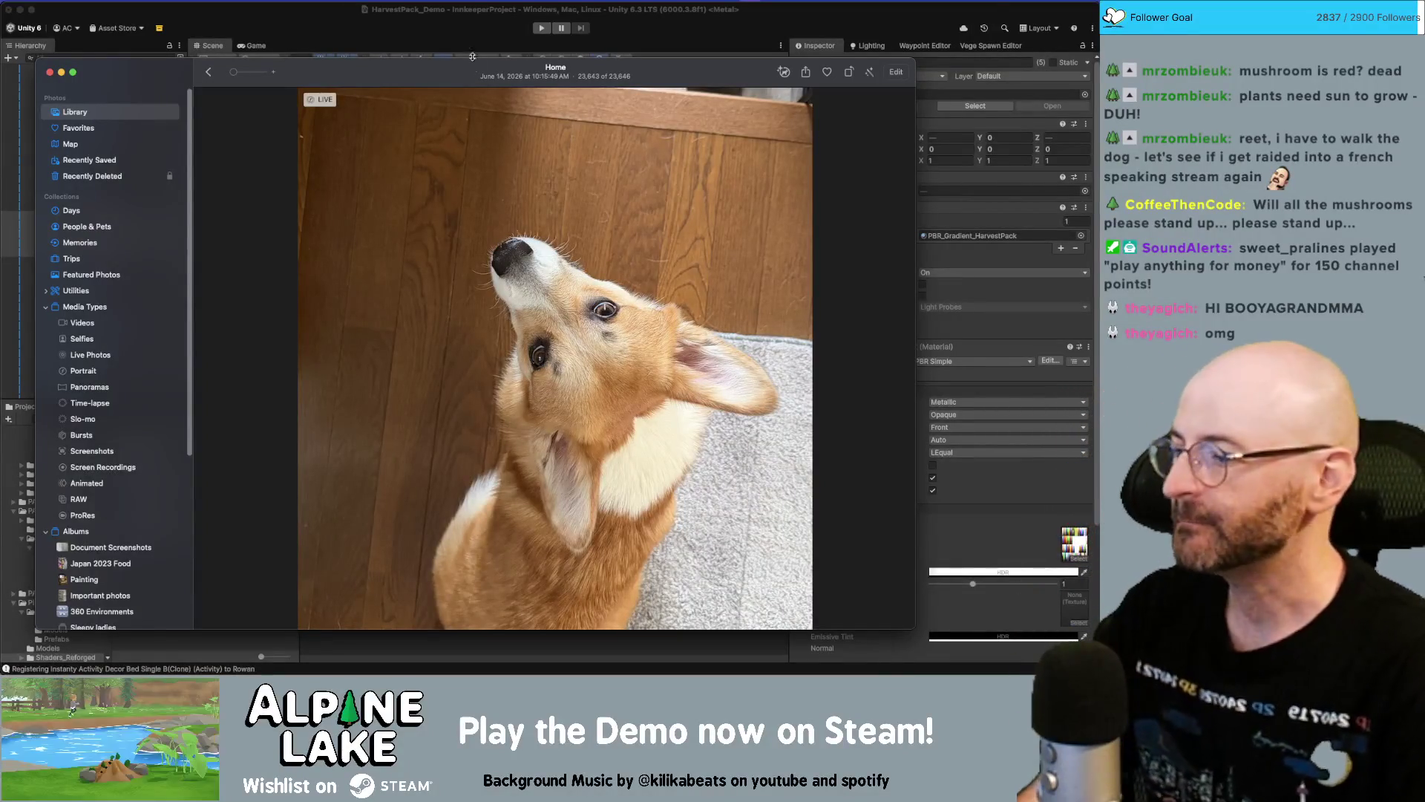
left_click_drag(356, 101, 1418, 103)
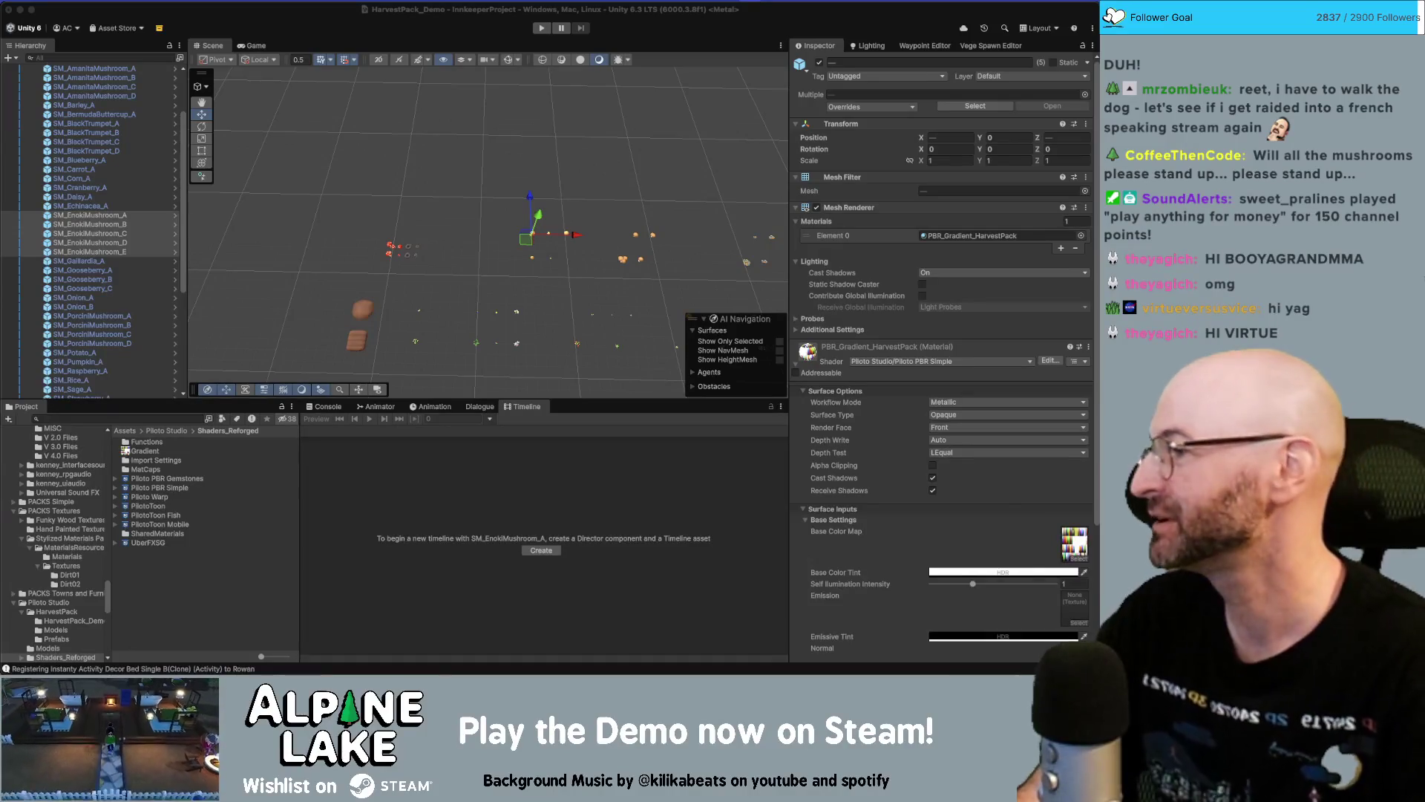
mouse_move(1424, 123)
left_mouse_down()
mouse_move(853, 123)
mouse_move(663, 81)
left_mouse_up()
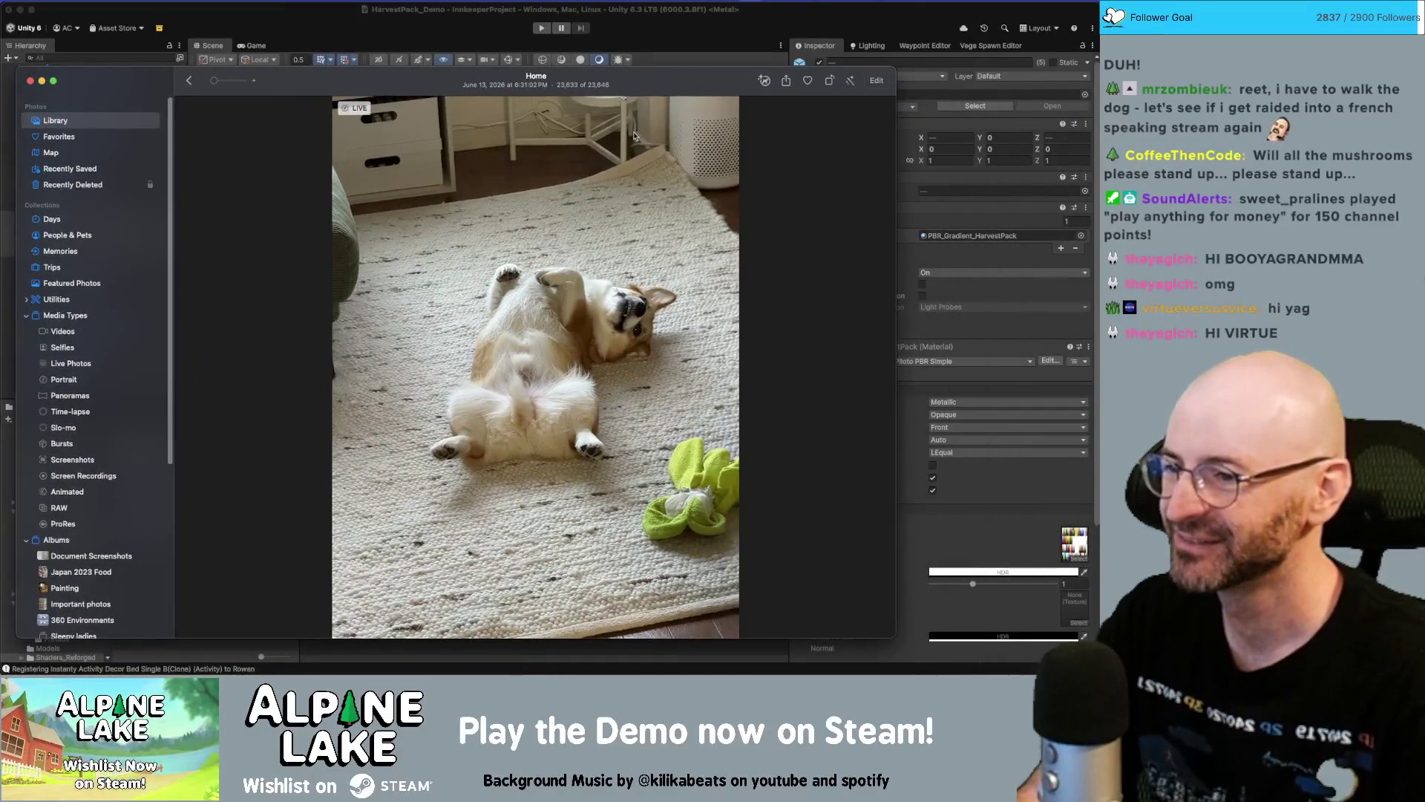
Zoom the corgi photo in and out, move the window aside, close it with Cmd+W
scroll(622, 221, "up", 3)
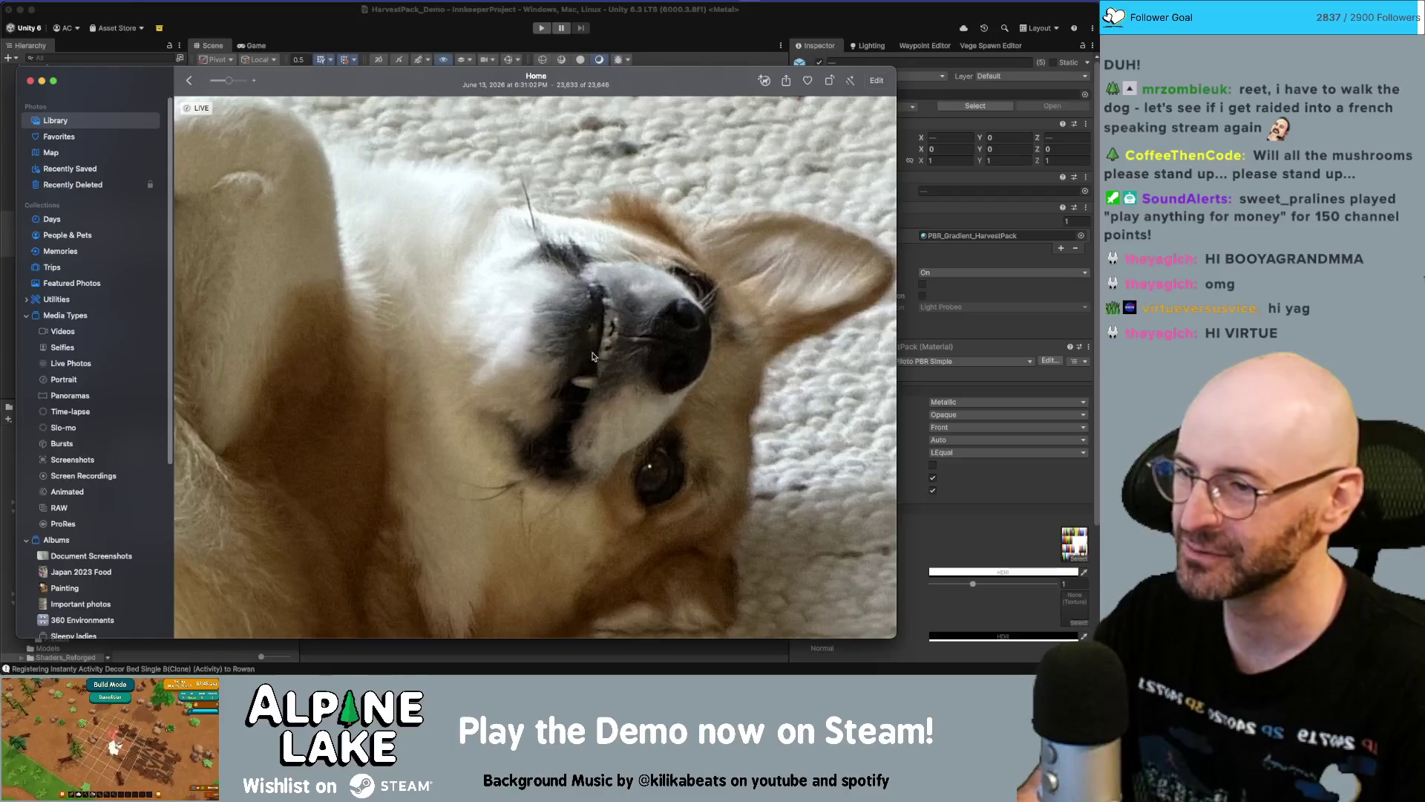
scroll(630, 348, "down", 3)
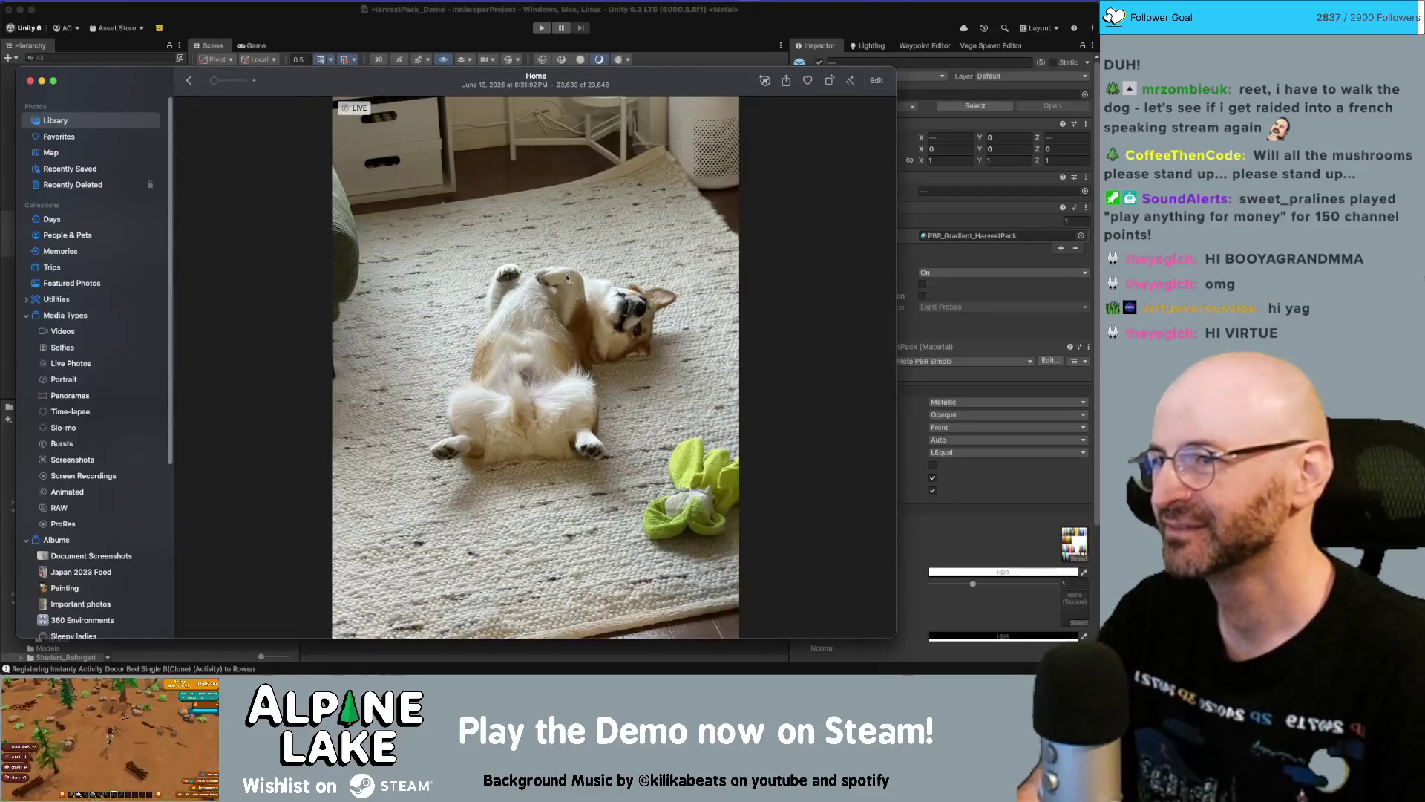
mouse_move(388, 90)
left_mouse_down()
mouse_move(473, 74)
mouse_move(564, 108)
left_mouse_up()
key("super+w")
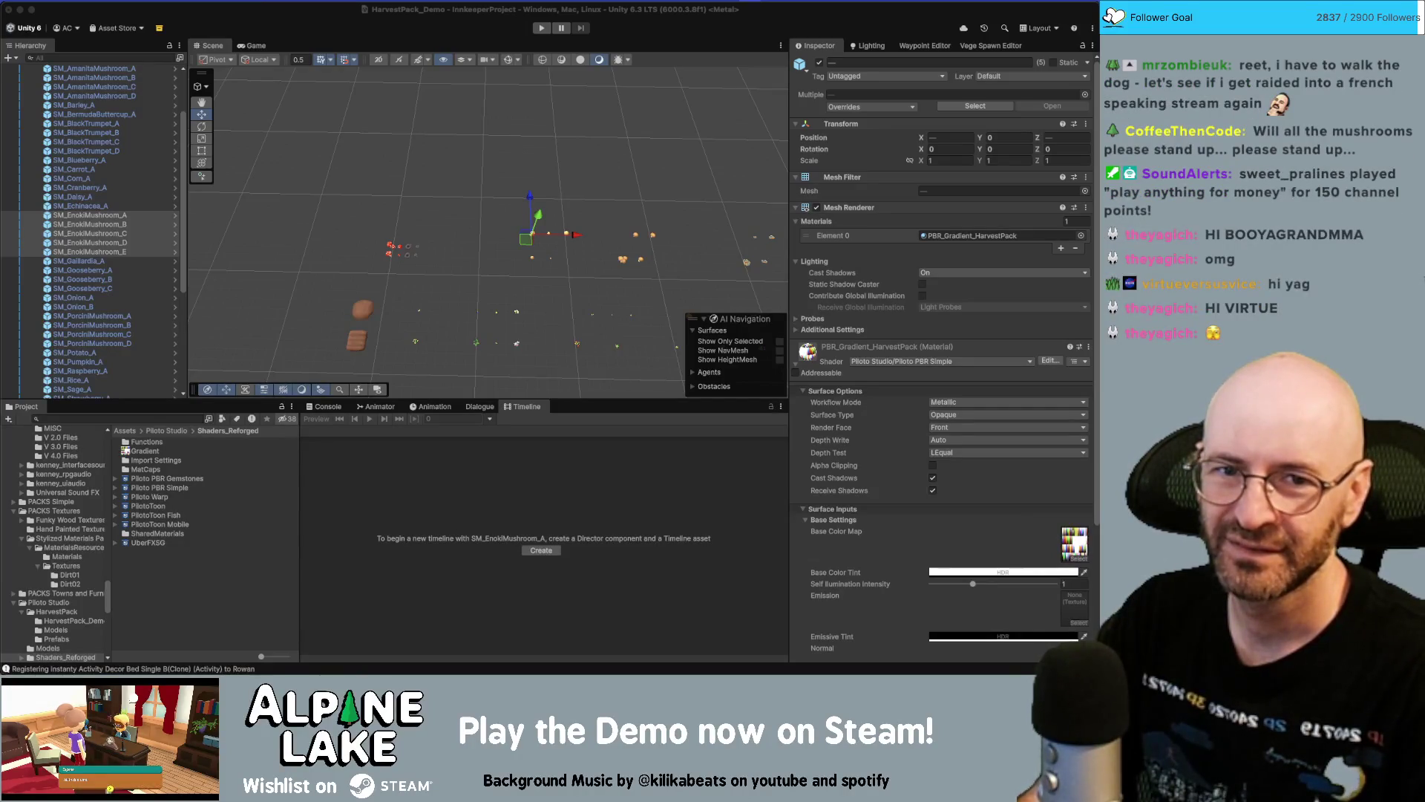
key("super+Tab")
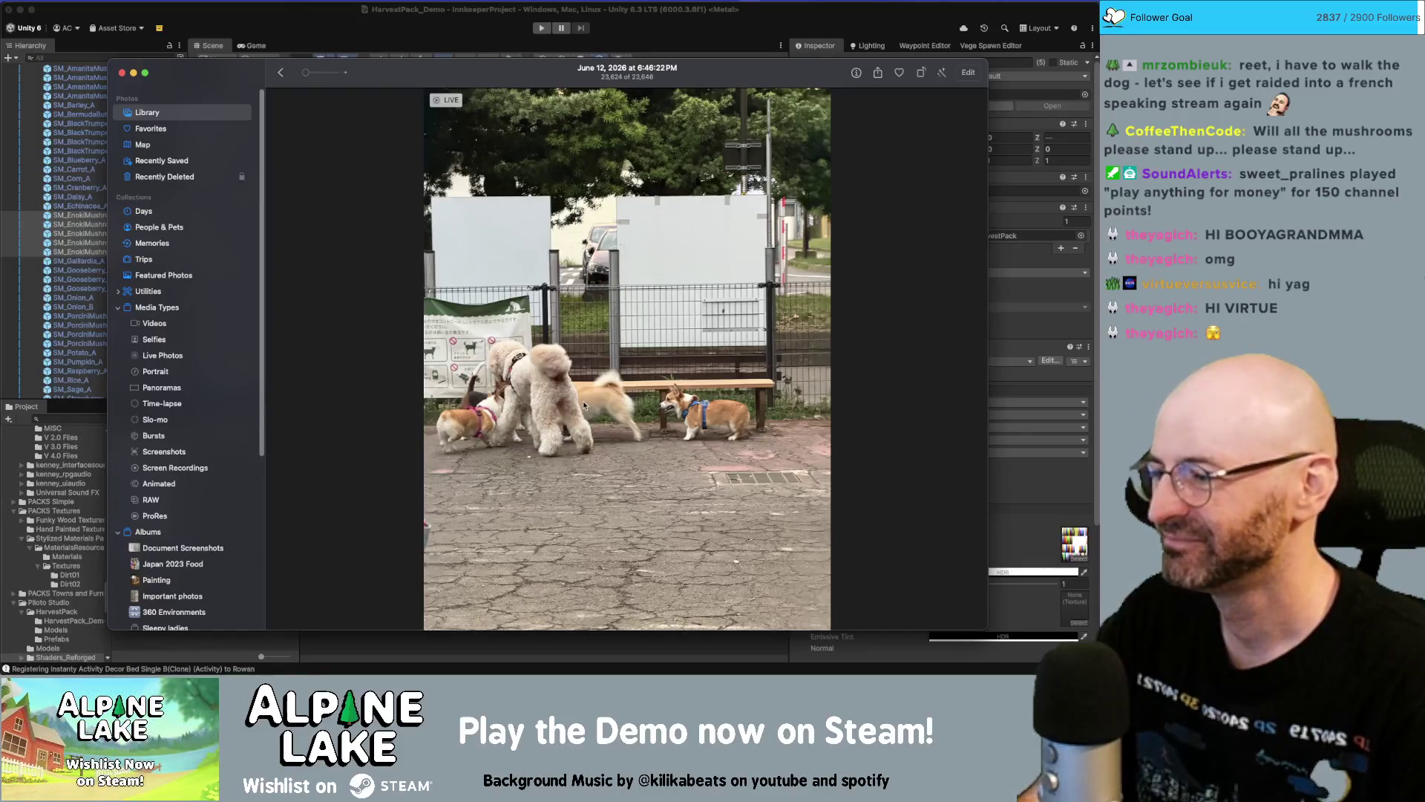
Move the Photos window up-left, then right, checking Unity before returning to Photos
left_click_drag(431, 81, 407, 53)
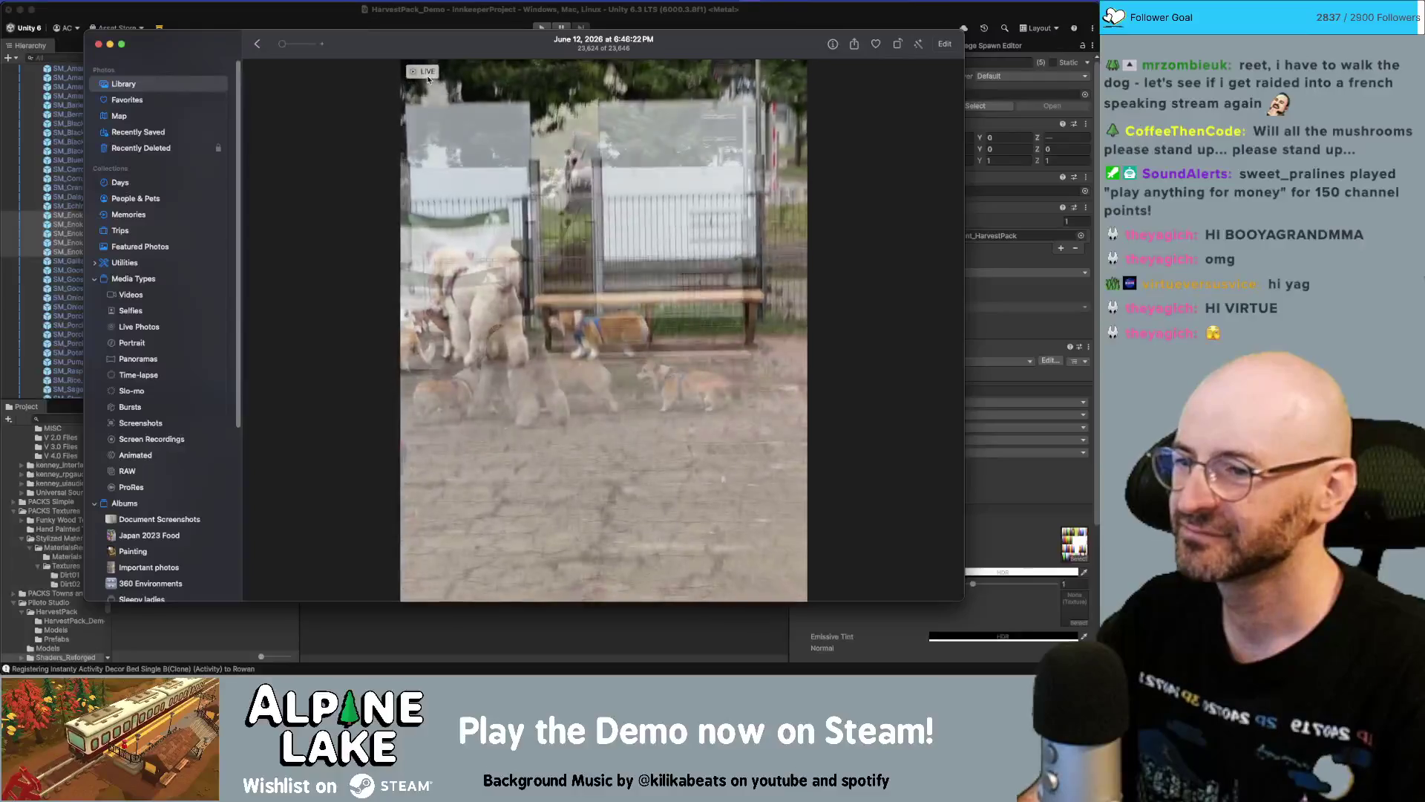
mouse_move(420, 74)
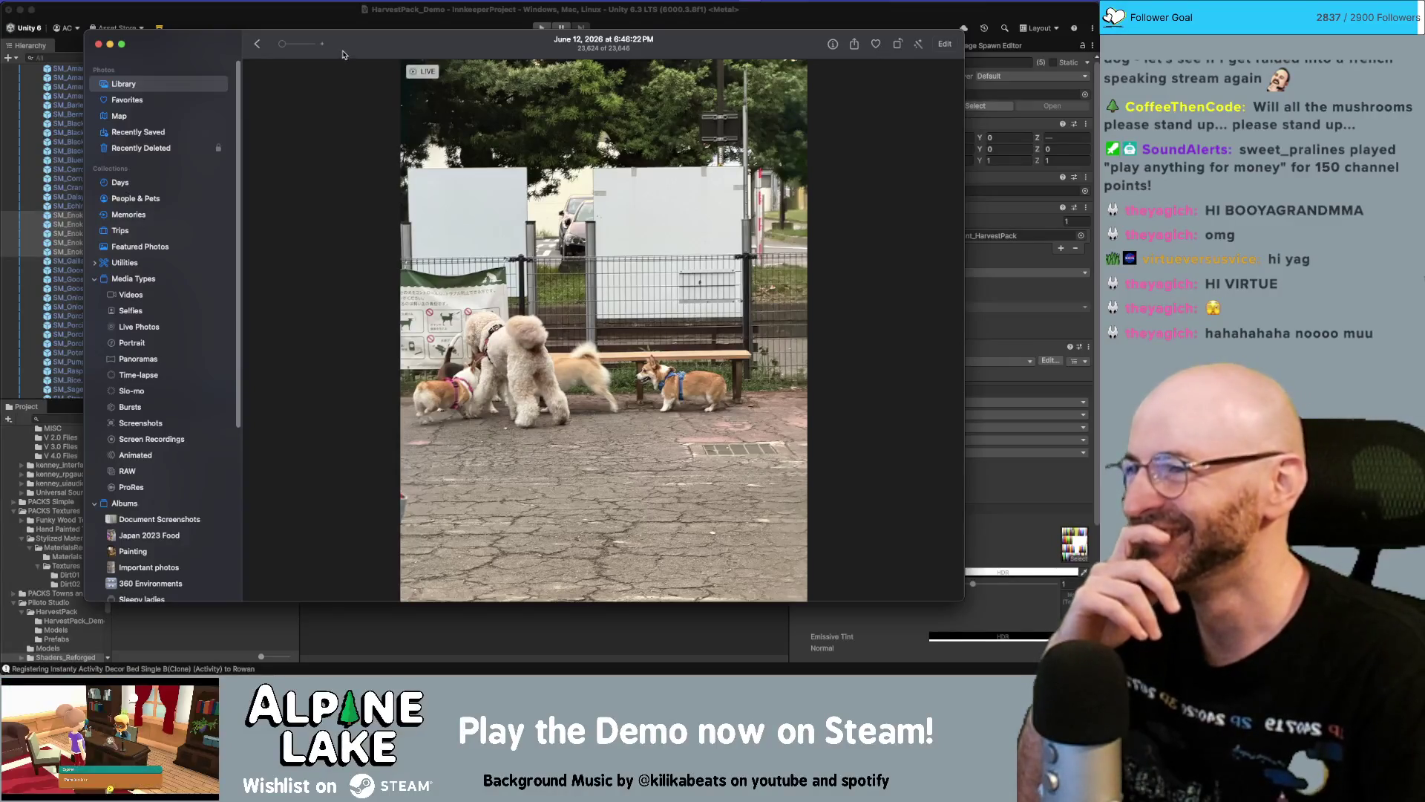
left_click_drag(343, 54, 529, 62)
key("super+Tab")
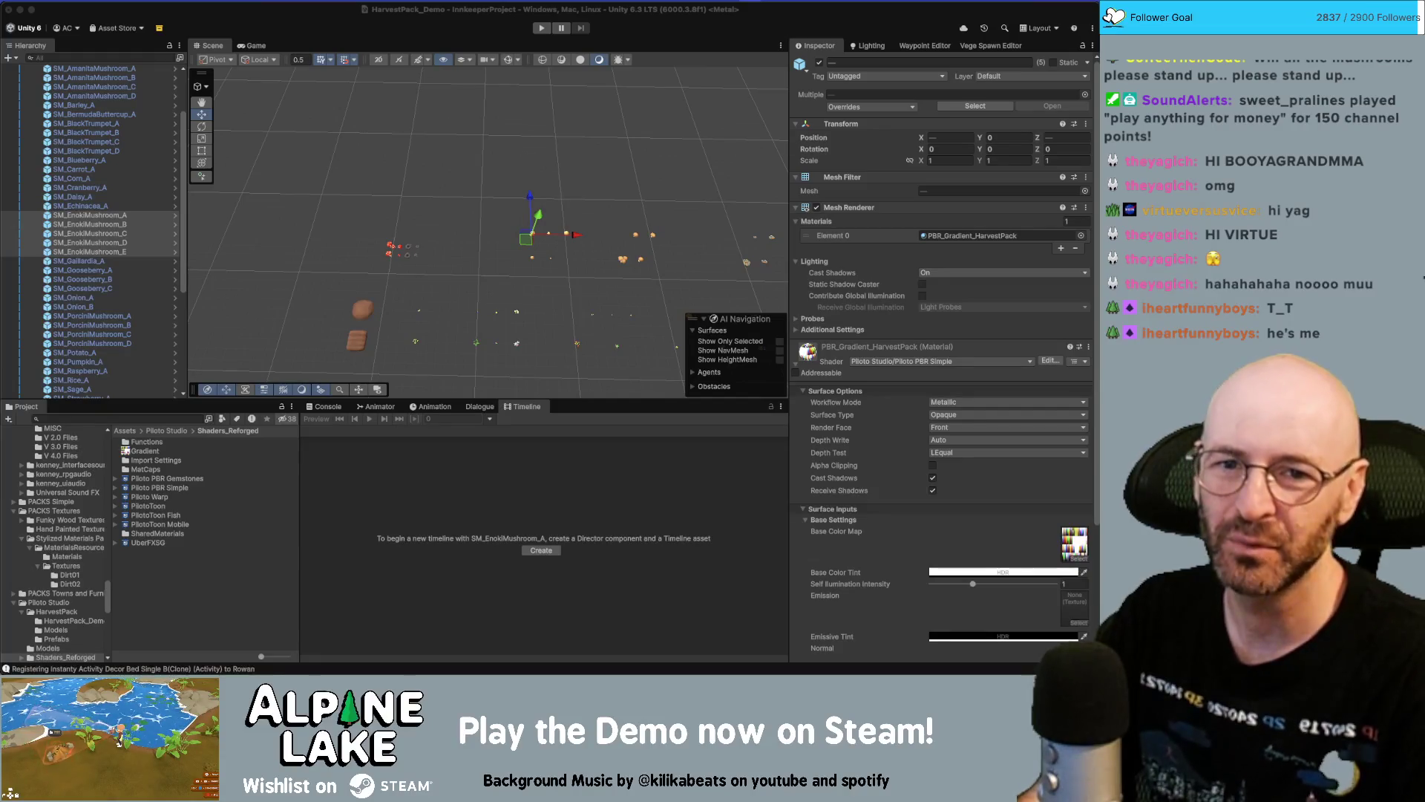
key("super+Tab")
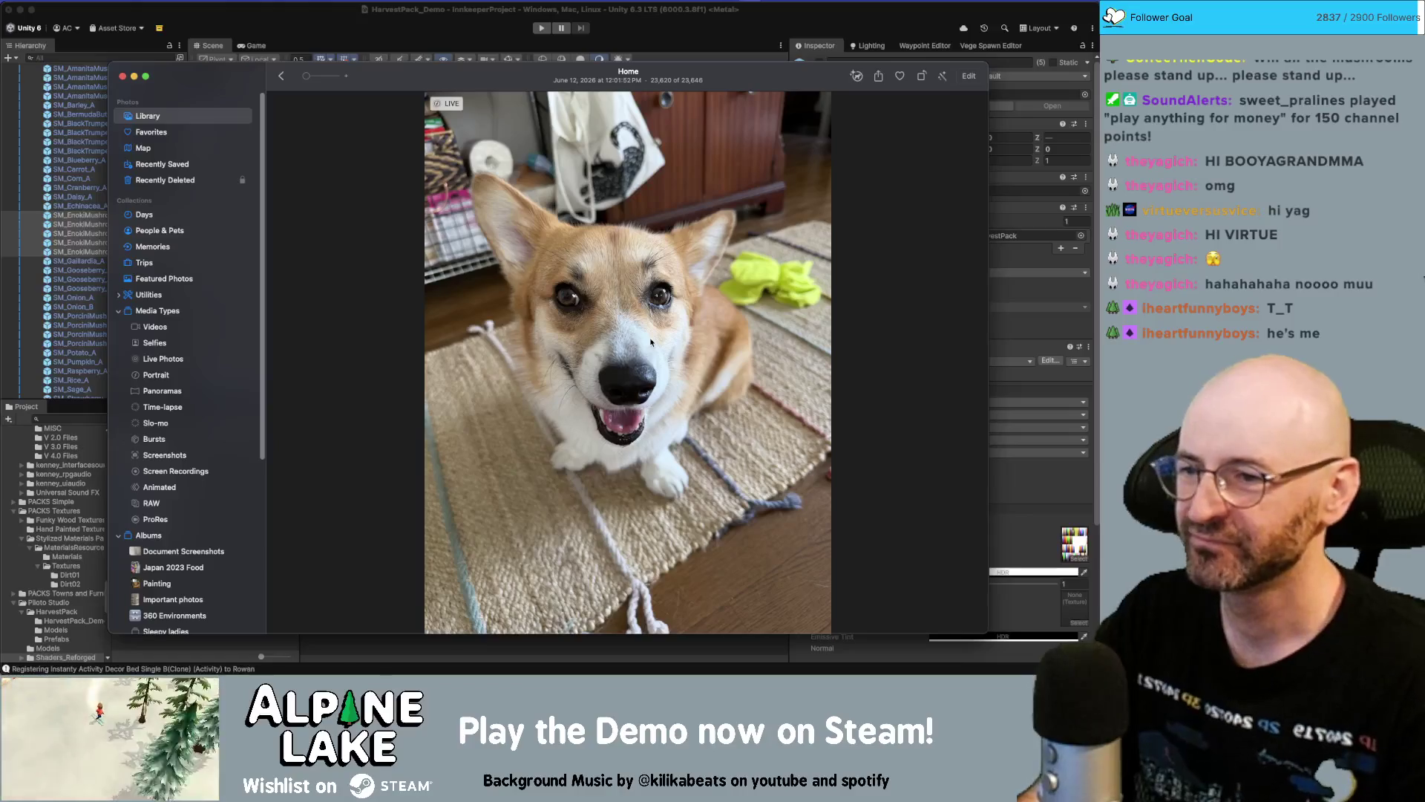
Zoom into the corgi photo, nudge the window up-left, and hide Photos
scroll(651, 342, "up", 5)
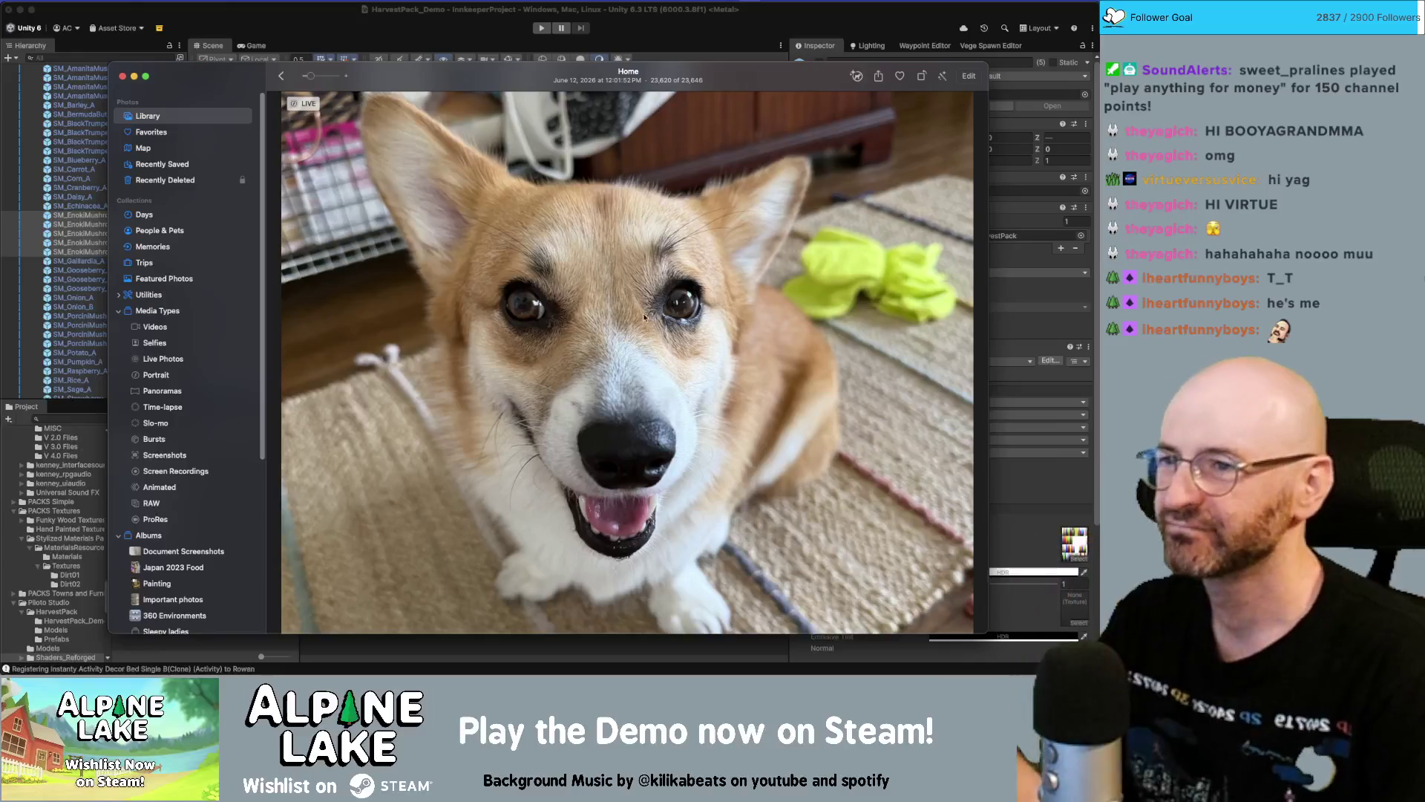
left_click_drag(489, 84, 474, 51)
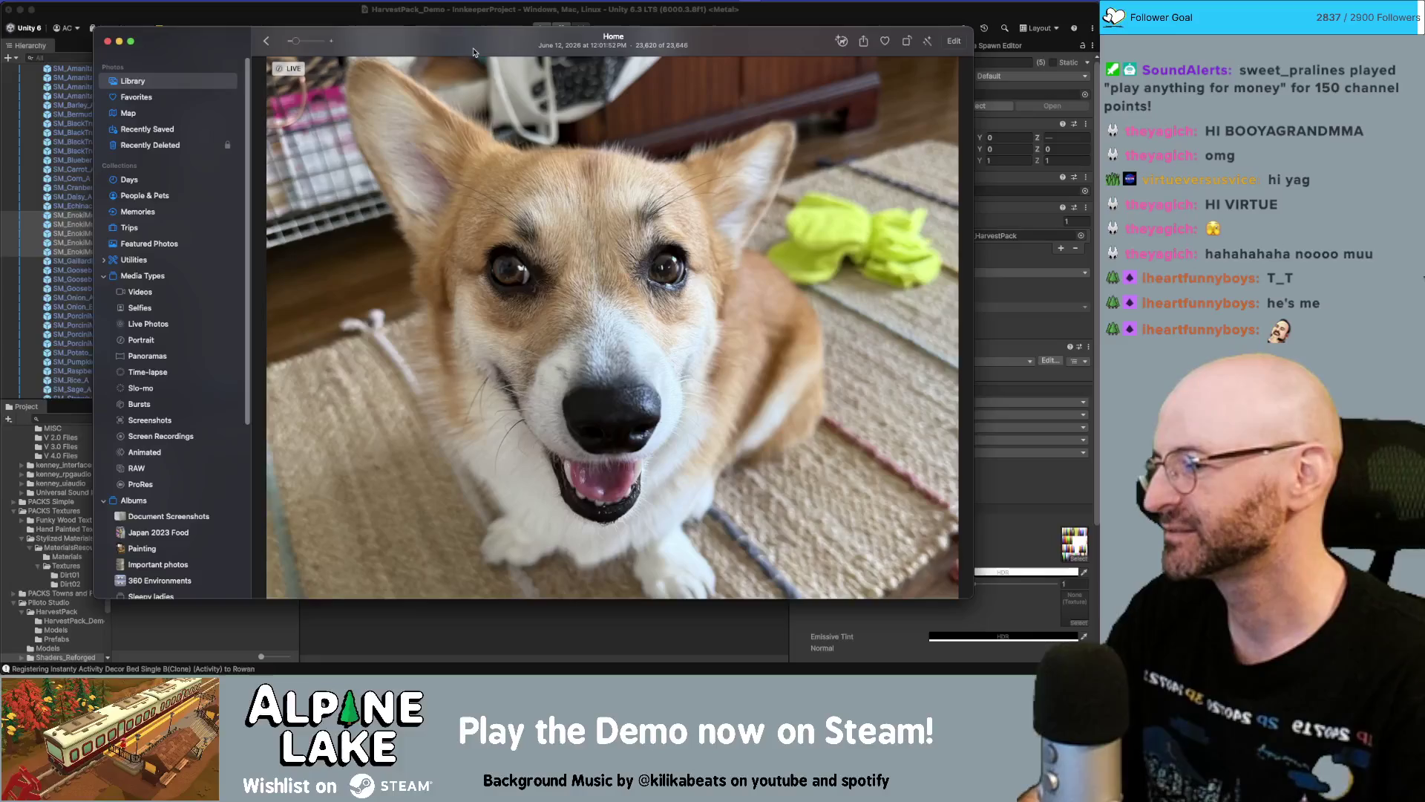
left_click_drag(468, 49, 463, 47)
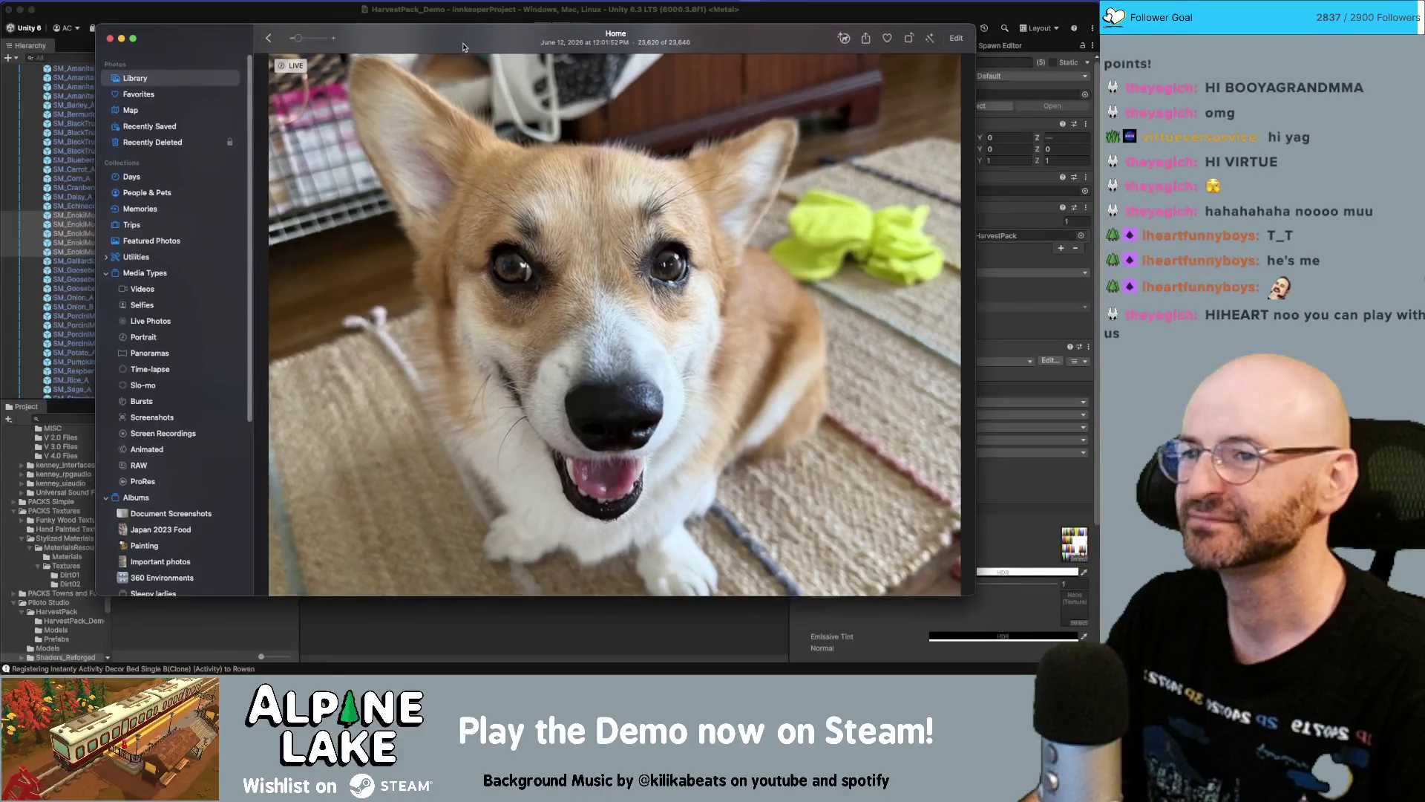
key("super+w")
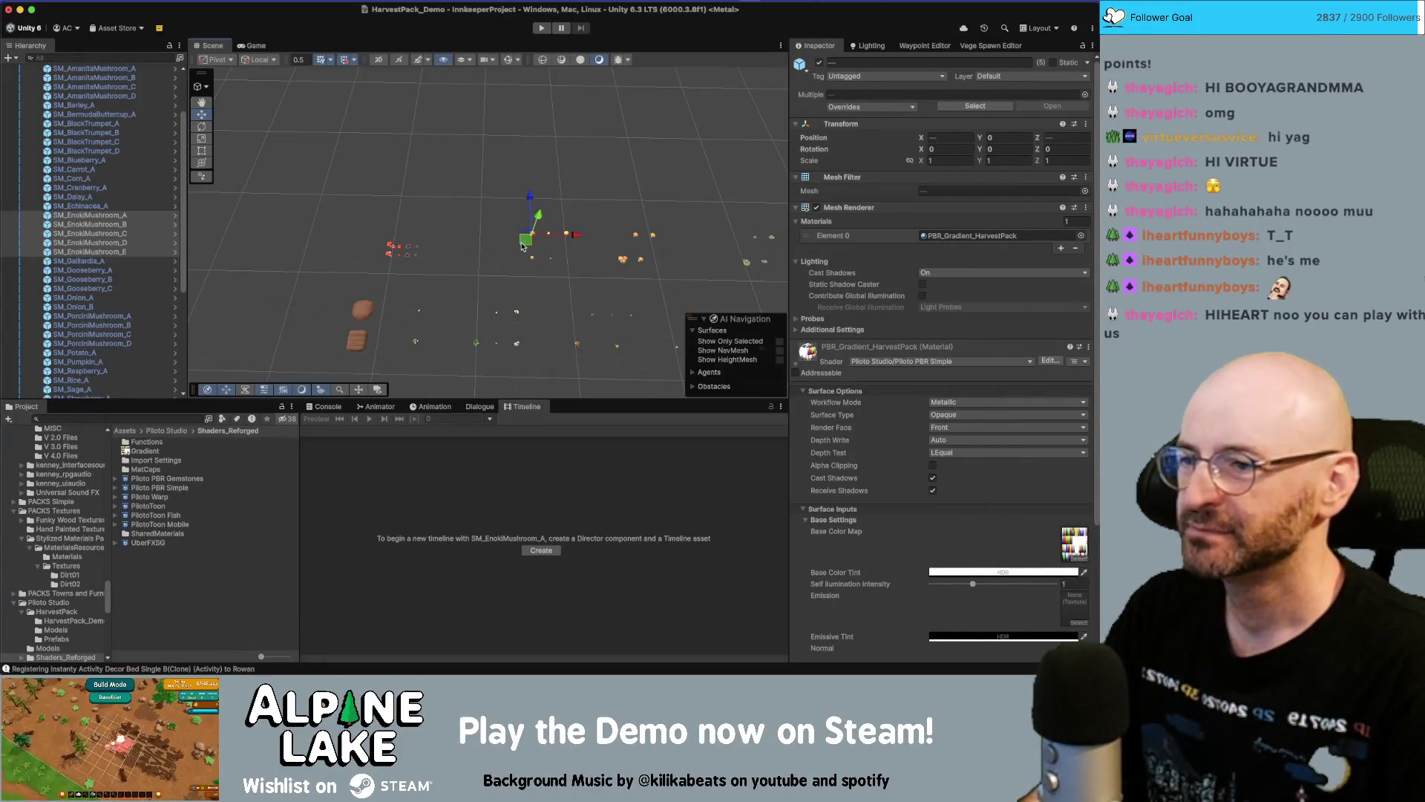
Select and shift Enoki E, Porcini C and D, and TurkeyTail C and D
mouse_move(493, 192)
left_mouse_down()
mouse_move(419, 240)
mouse_move(441, 269)
left_mouse_up()
left_click(460, 252)
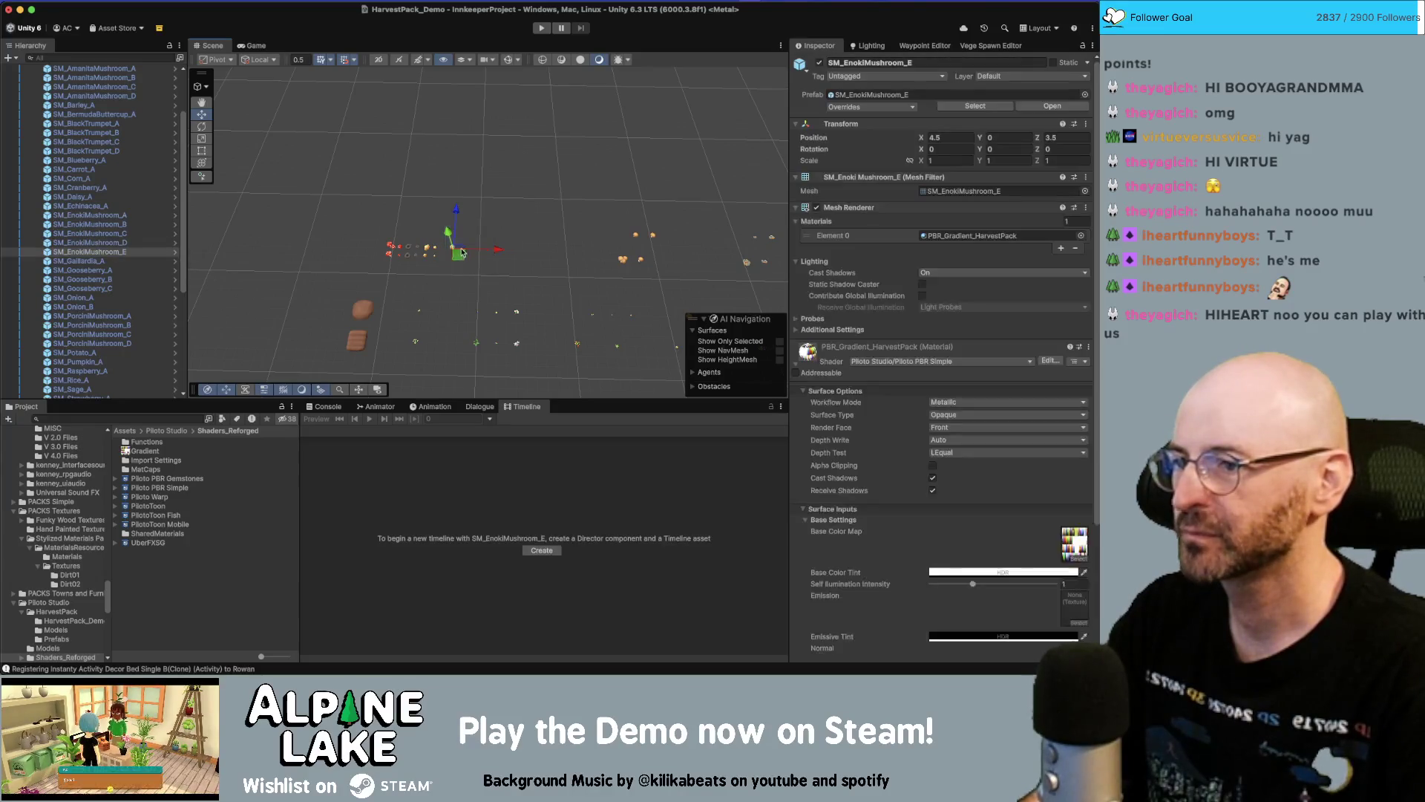
mouse_move(549, 205)
left_mouse_down()
mouse_move(675, 286)
mouse_move(493, 275)
mouse_move(484, 244)
mouse_move(484, 266)
left_mouse_up()
left_click(483, 243)
mouse_move(654, 212)
left_mouse_down()
mouse_move(787, 281)
mouse_move(775, 255)
mouse_move(525, 239)
mouse_move(490, 277)
mouse_move(509, 258)
mouse_move(490, 262)
left_mouse_up()
left_click(489, 261)
left_click(488, 263, "shift")
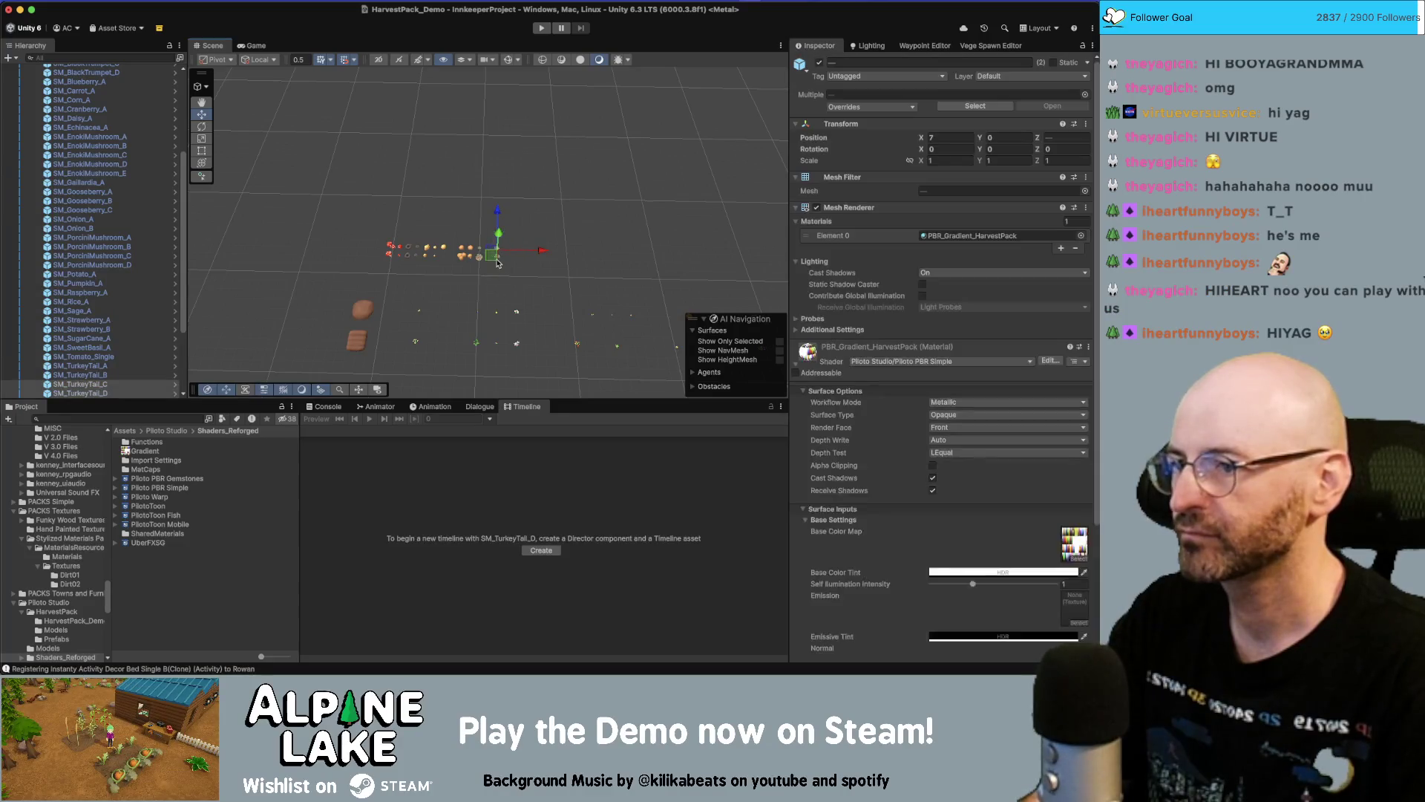
Select the Porcini and TurkeyTail mushrooms and move two into the row at Z 4
mouse_move(447, 209)
left_mouse_down()
mouse_move(523, 271)
mouse_move(610, 299)
left_mouse_up()
scroll(484, 256, "right", 5)
scroll(403, 244, "left", 10)
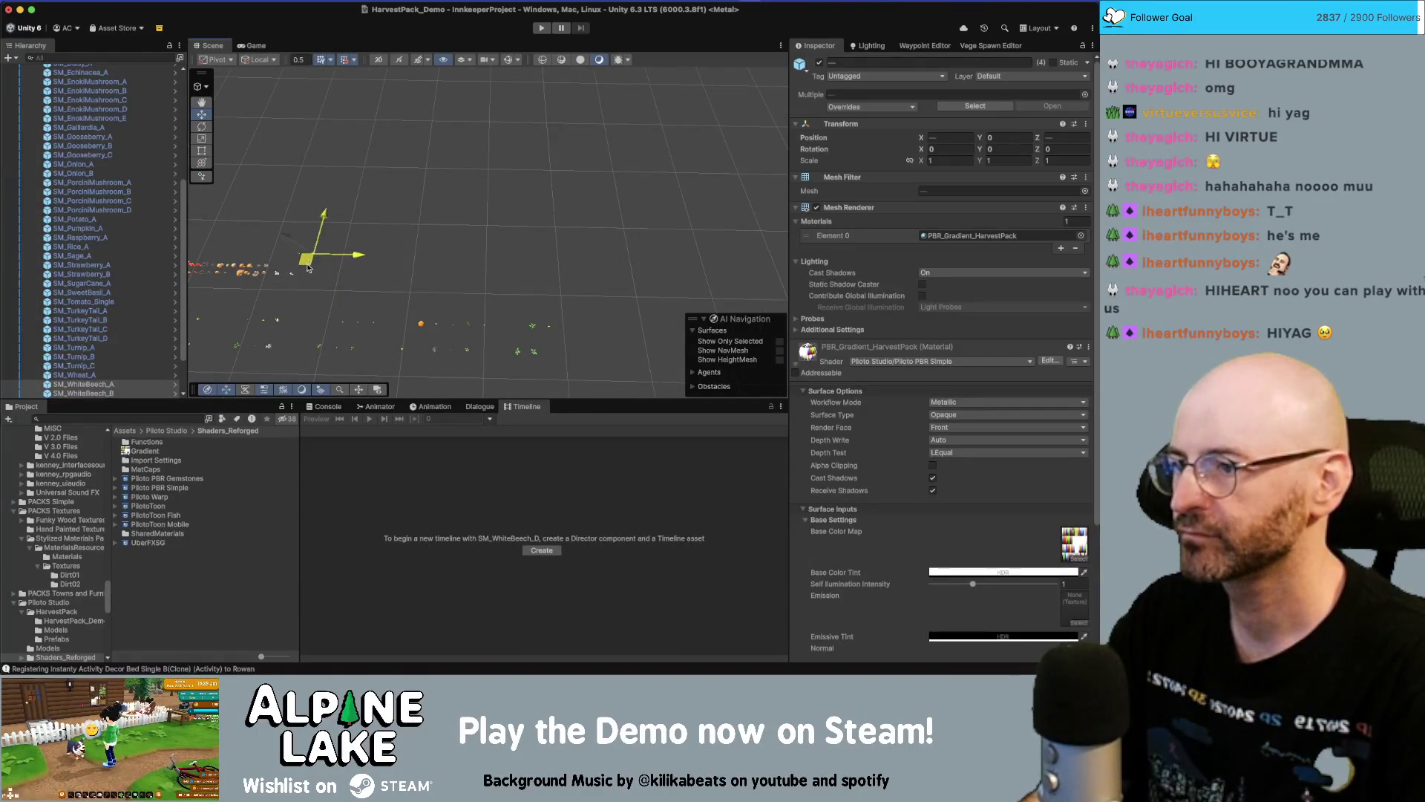
scroll(404, 243, "up", 5)
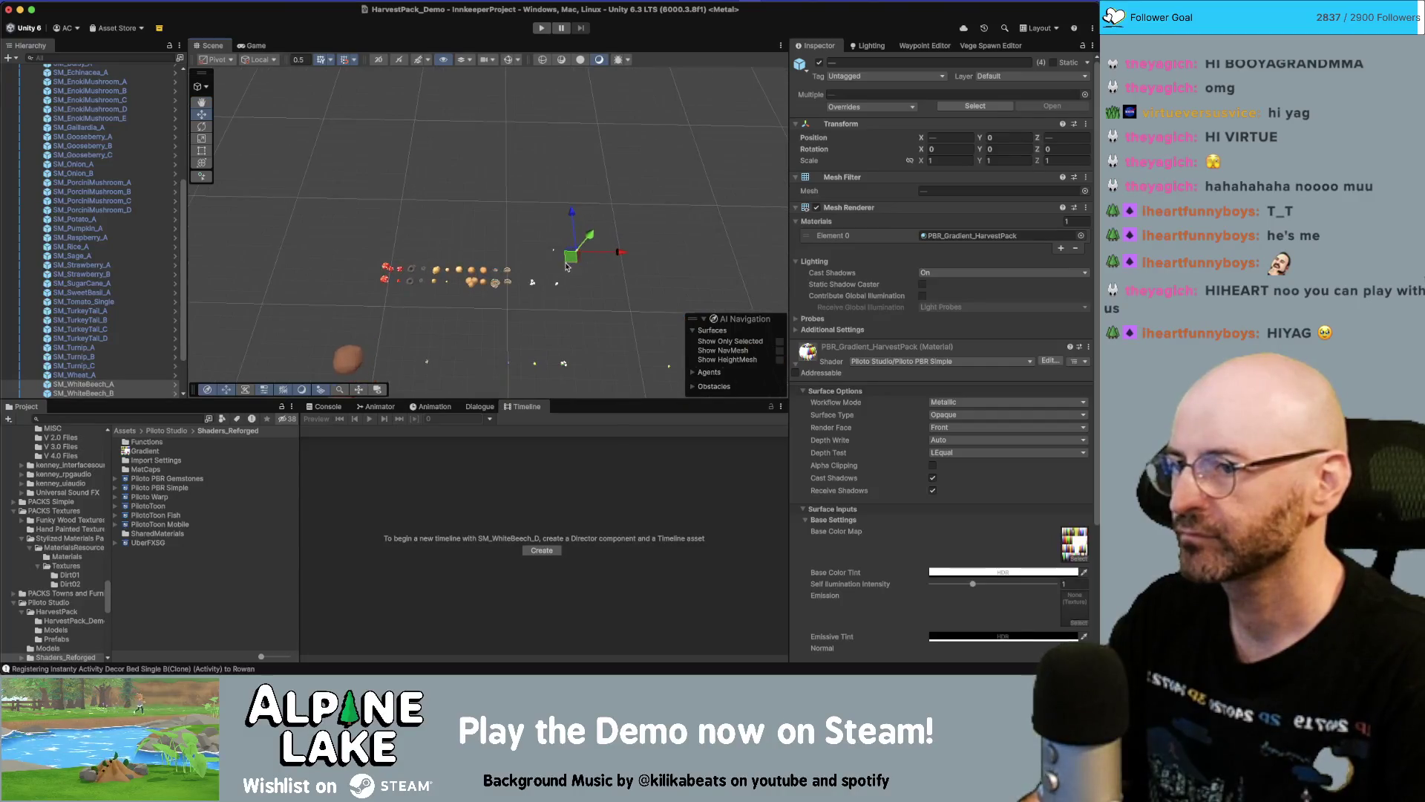
left_click_drag(564, 260, 538, 278)
Select WhiteBeech C and D, then all 25 row mushrooms, and frame them from a low angle
left_click_drag(531, 300, 539, 287)
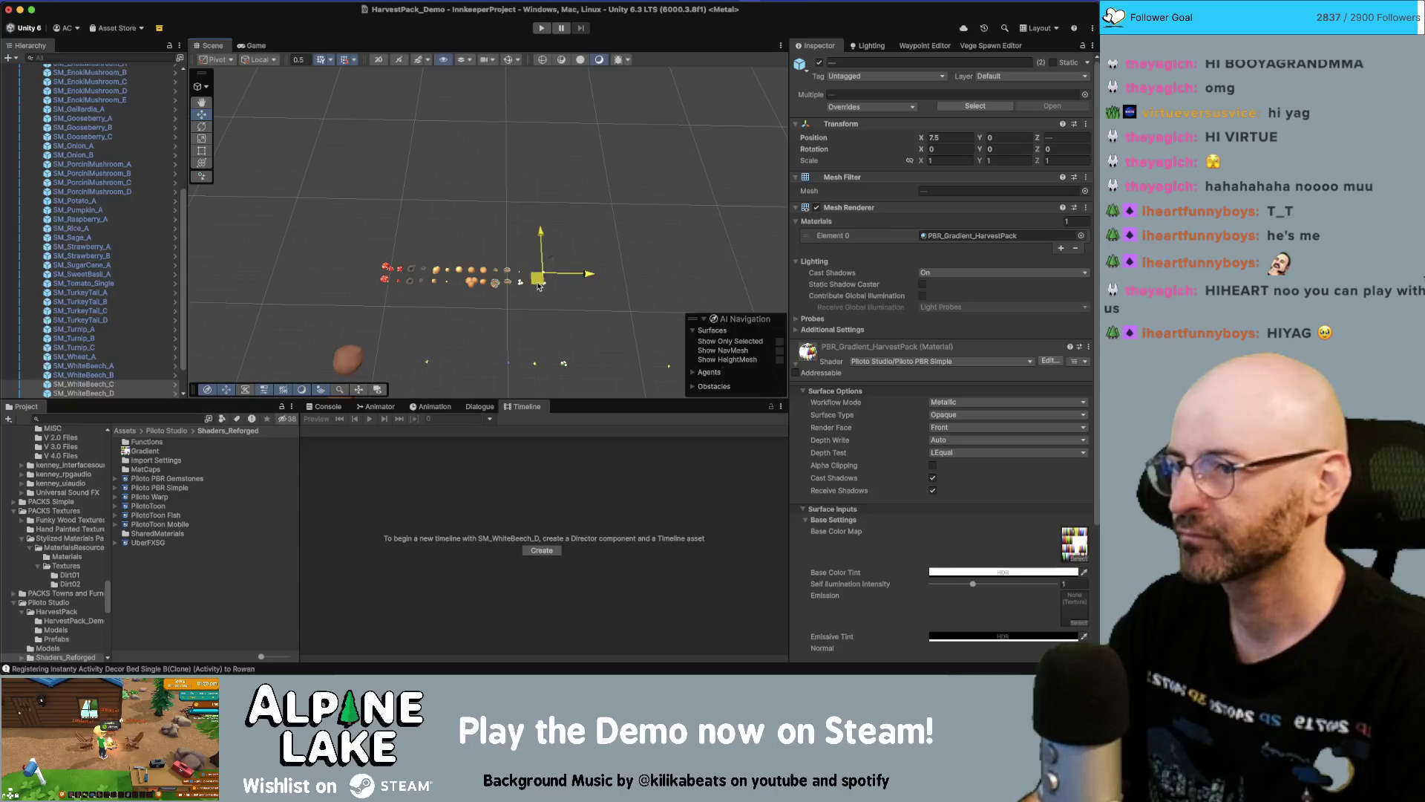
left_click_drag(356, 245, 564, 297)
key("f")
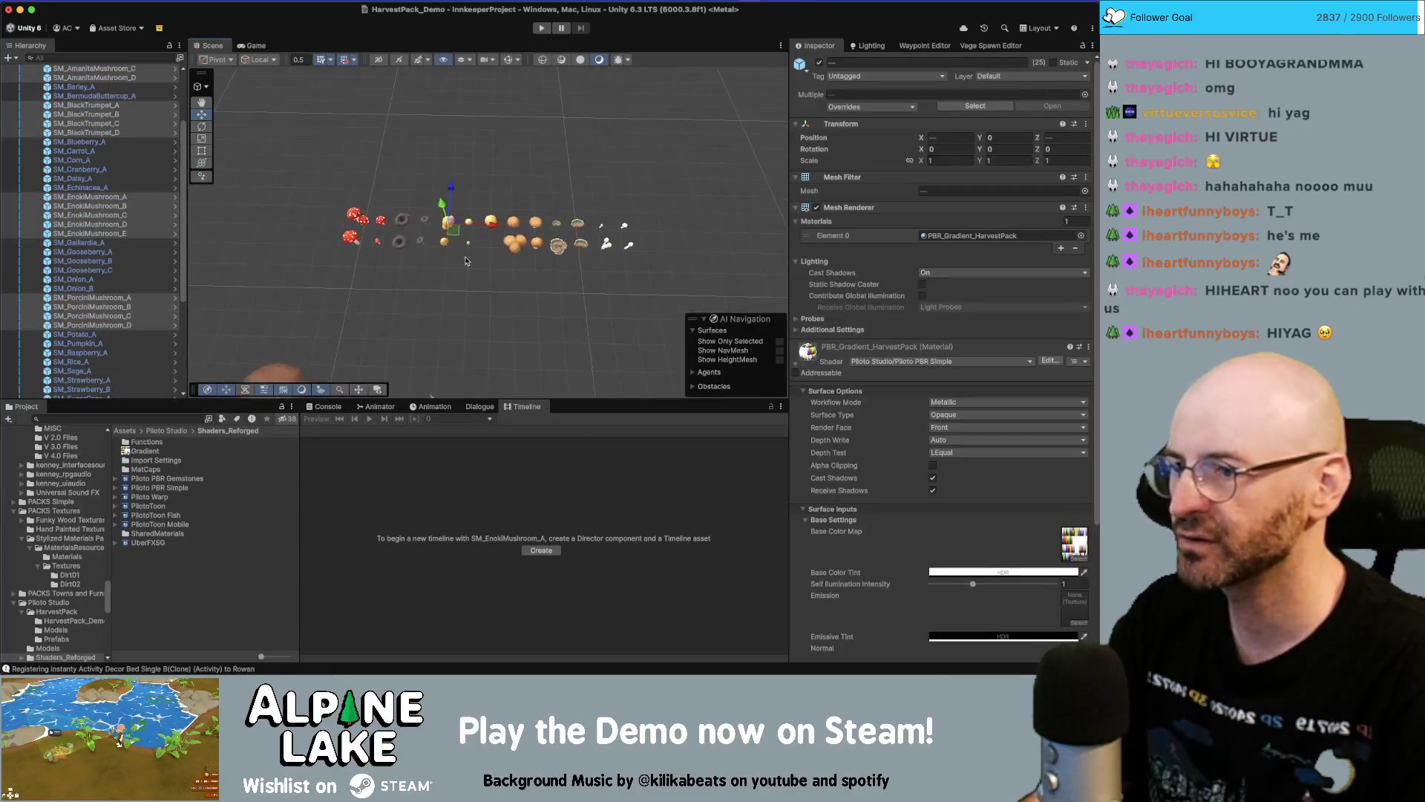
mouse_move(482, 223)
left_mouse_down("alt")
mouse_move(424, 119)
mouse_move(436, 202)
left_mouse_up("alt")
mouse_move(536, 175)
left_mouse_down()
mouse_move(414, 224)
mouse_move(461, 292)
mouse_move(538, 184)
mouse_move(460, 344)
left_mouse_up()
scroll(97, 313, "down", 4)
scroll(122, 328, "down", 3)
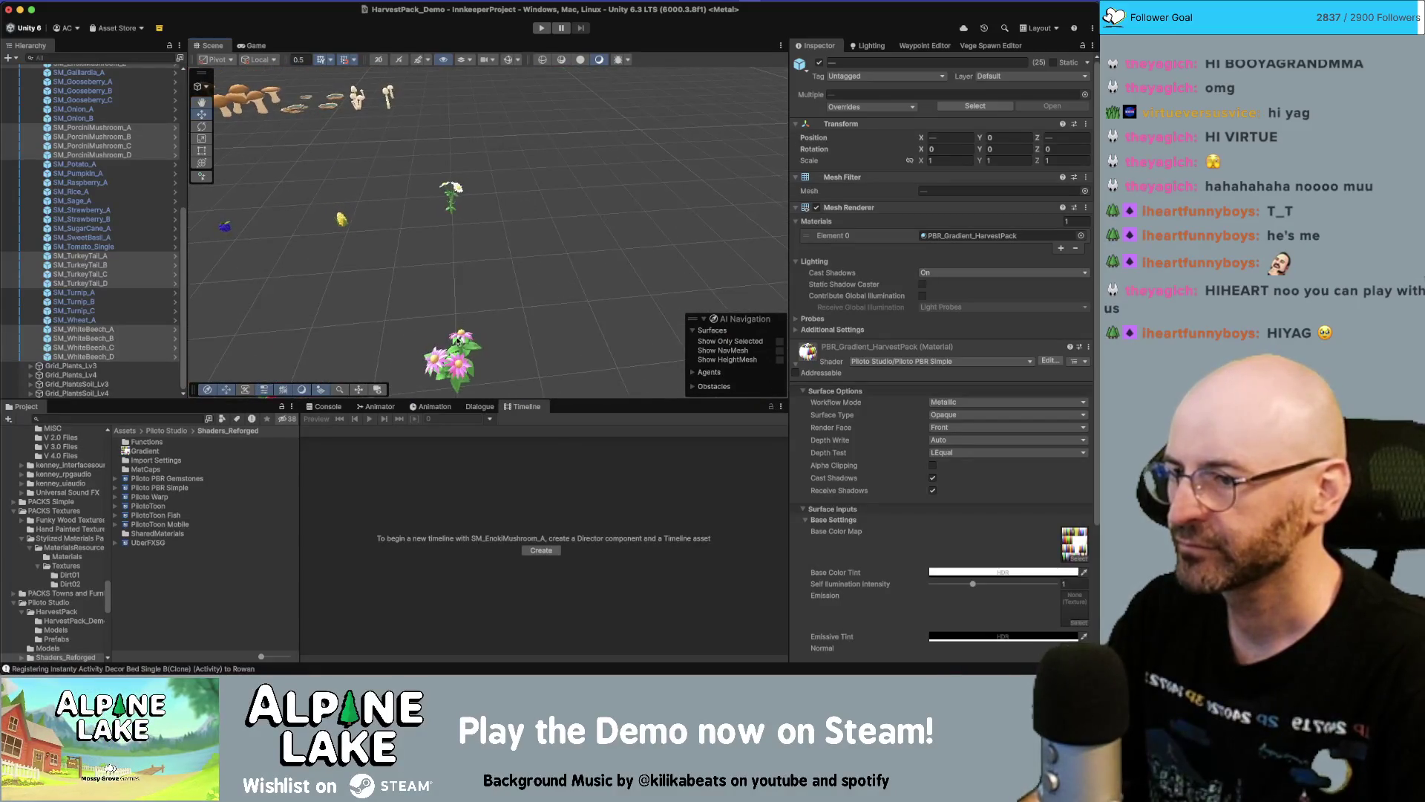
Clear the selection and turn on the wireframe overlay for the shaded objects
left_click(460, 343)
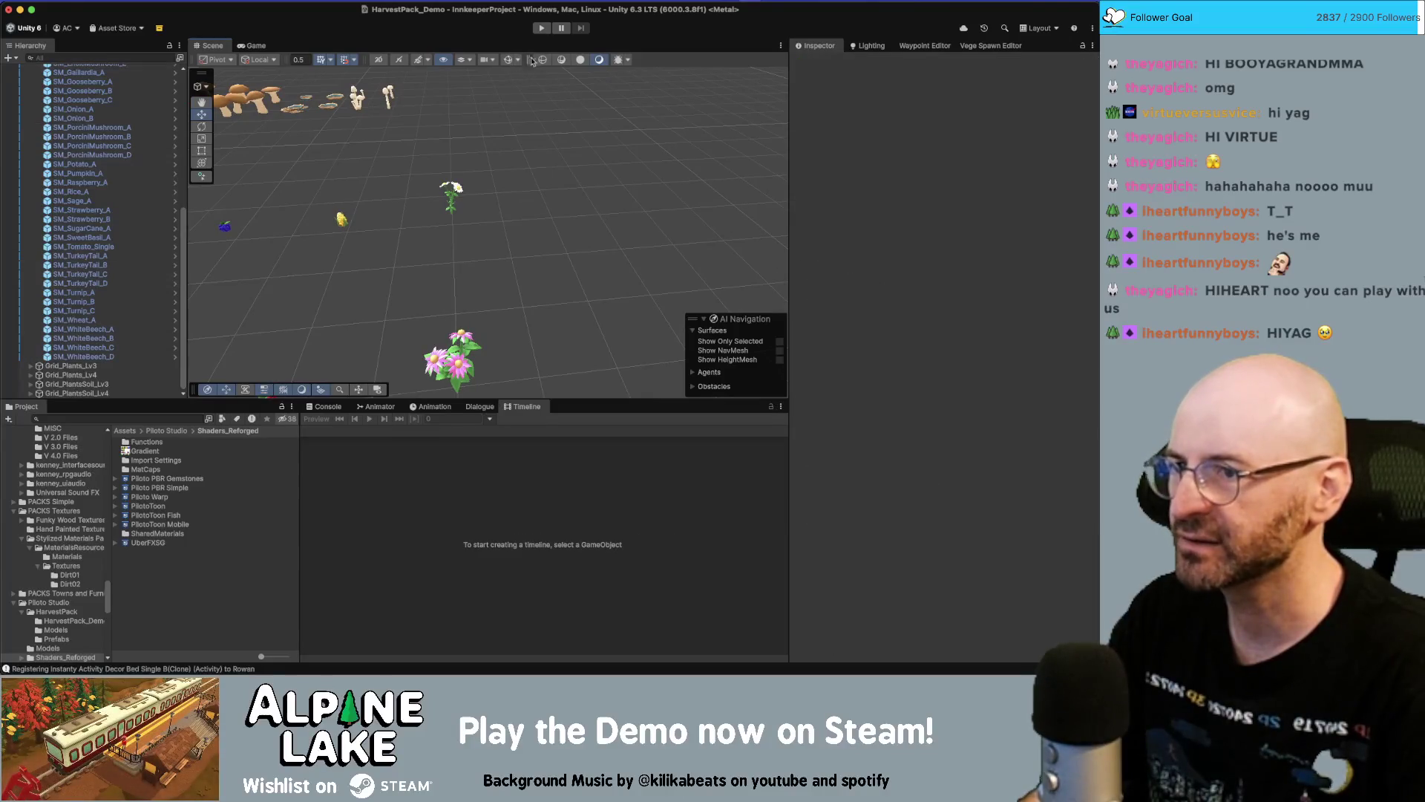
left_click(560, 63)
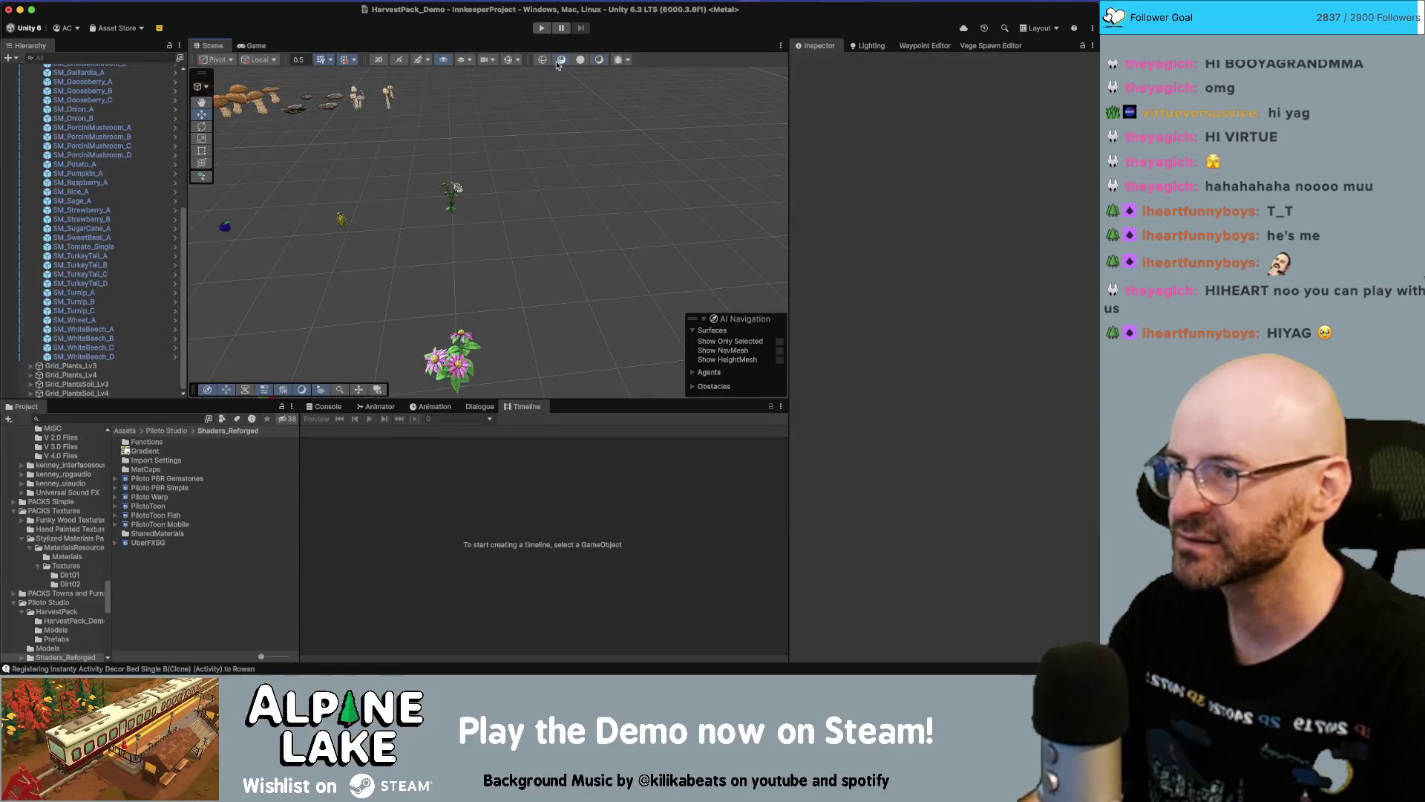
scroll(457, 222, "up", 10)
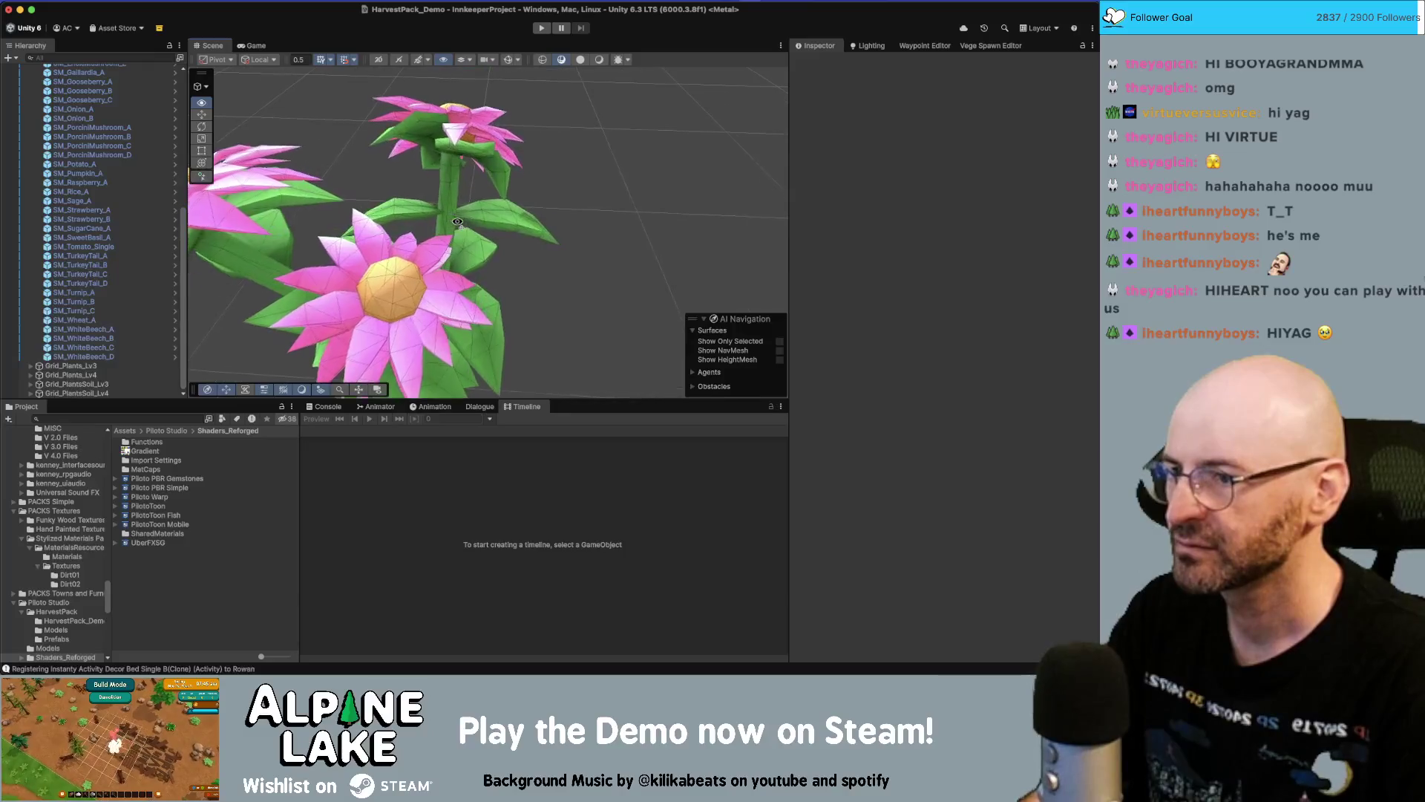
scroll(458, 222, "down", 10)
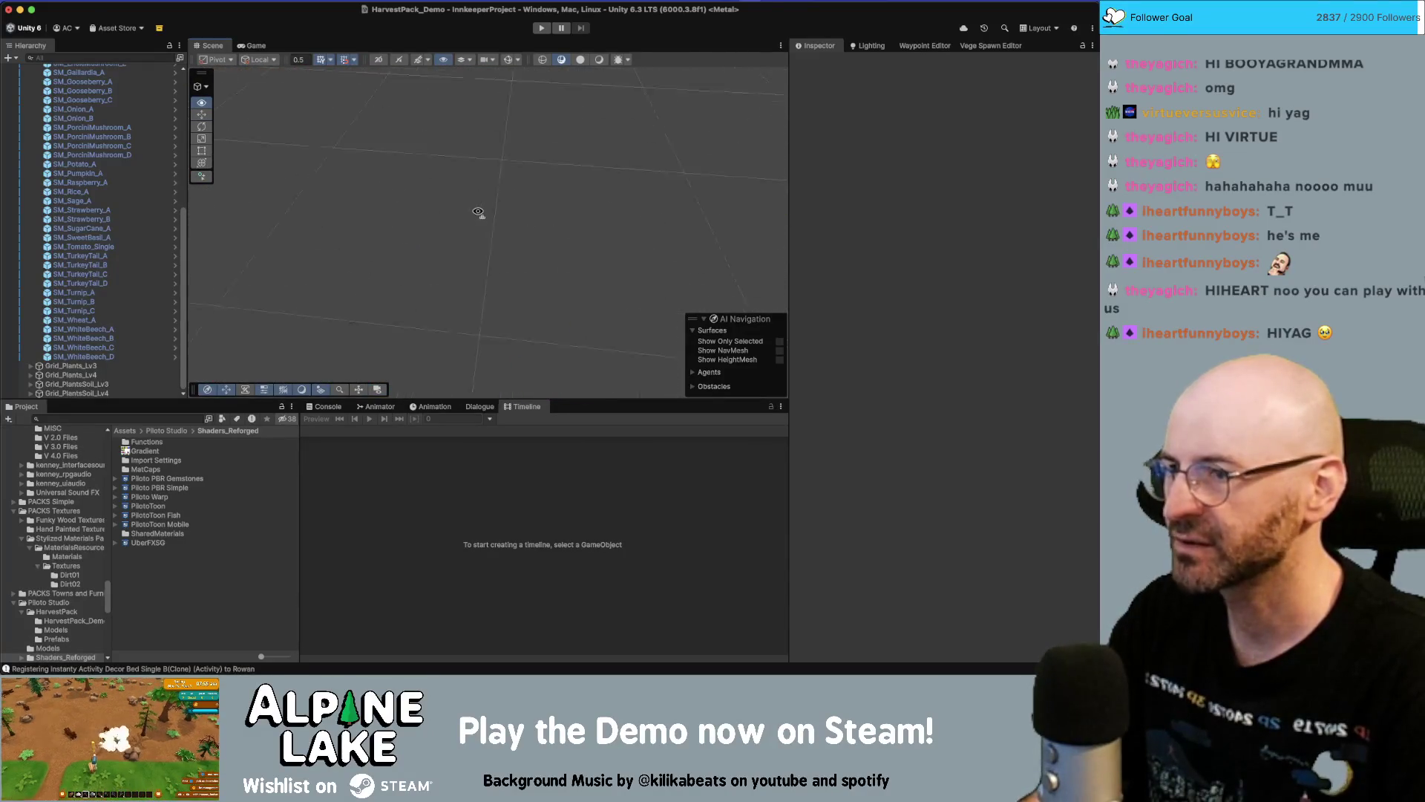
Fly the Scene camera through the plant rows to the purple flower bunch
key("a")
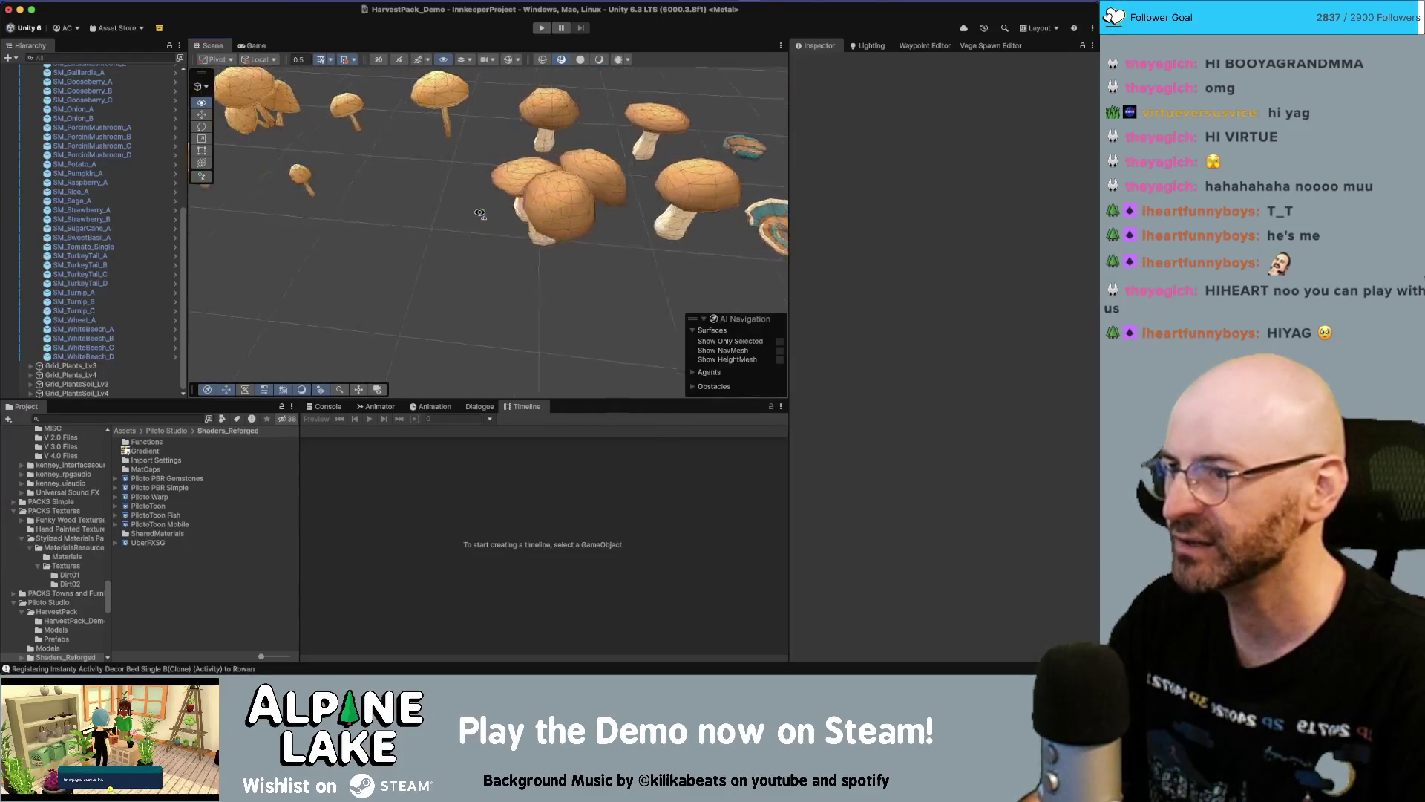
key("s")
mouse_move(536, 191)
left_mouse_down()
mouse_move(1060, 90)
mouse_move(1027, 126)
left_mouse_up()
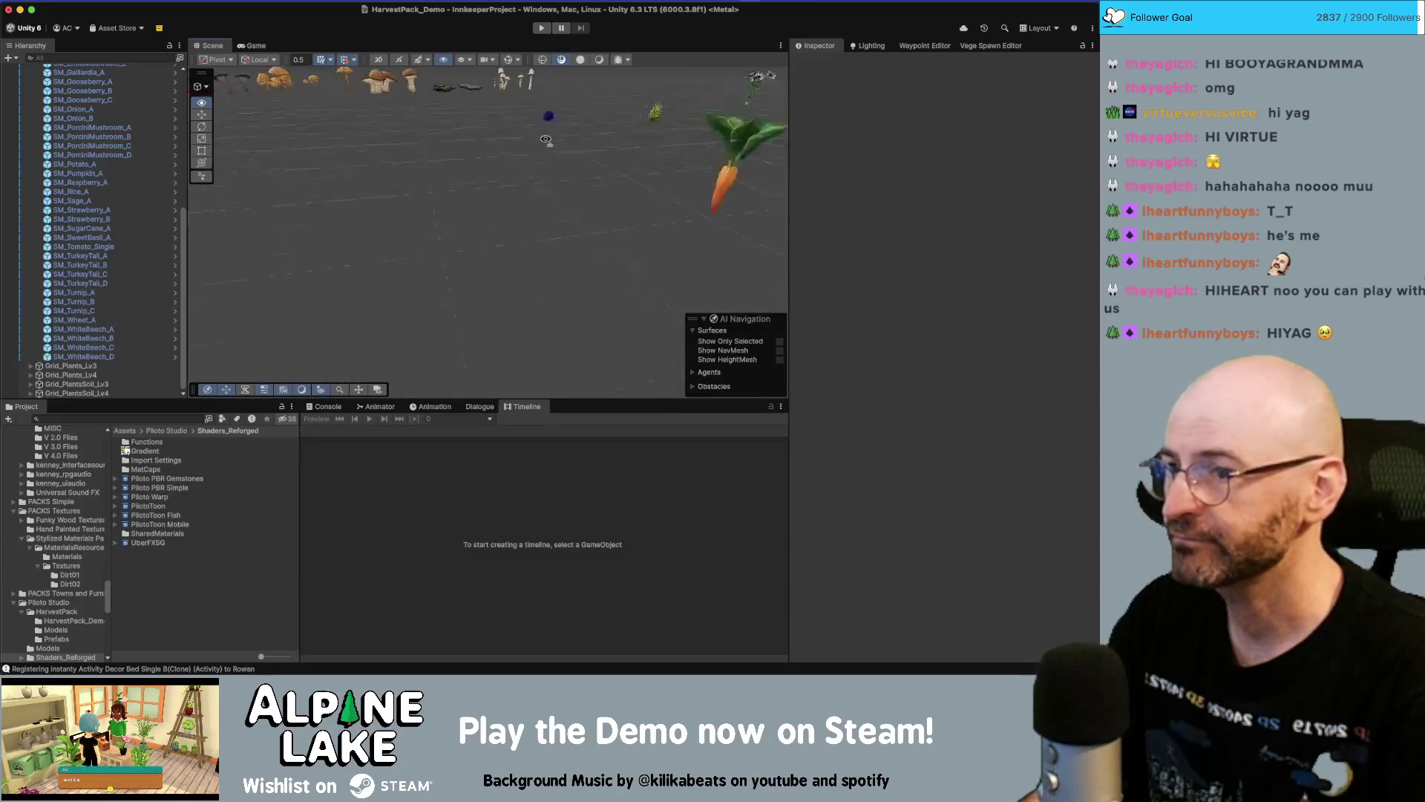
left_click_drag(541, 201, 534, 209)
key("s")
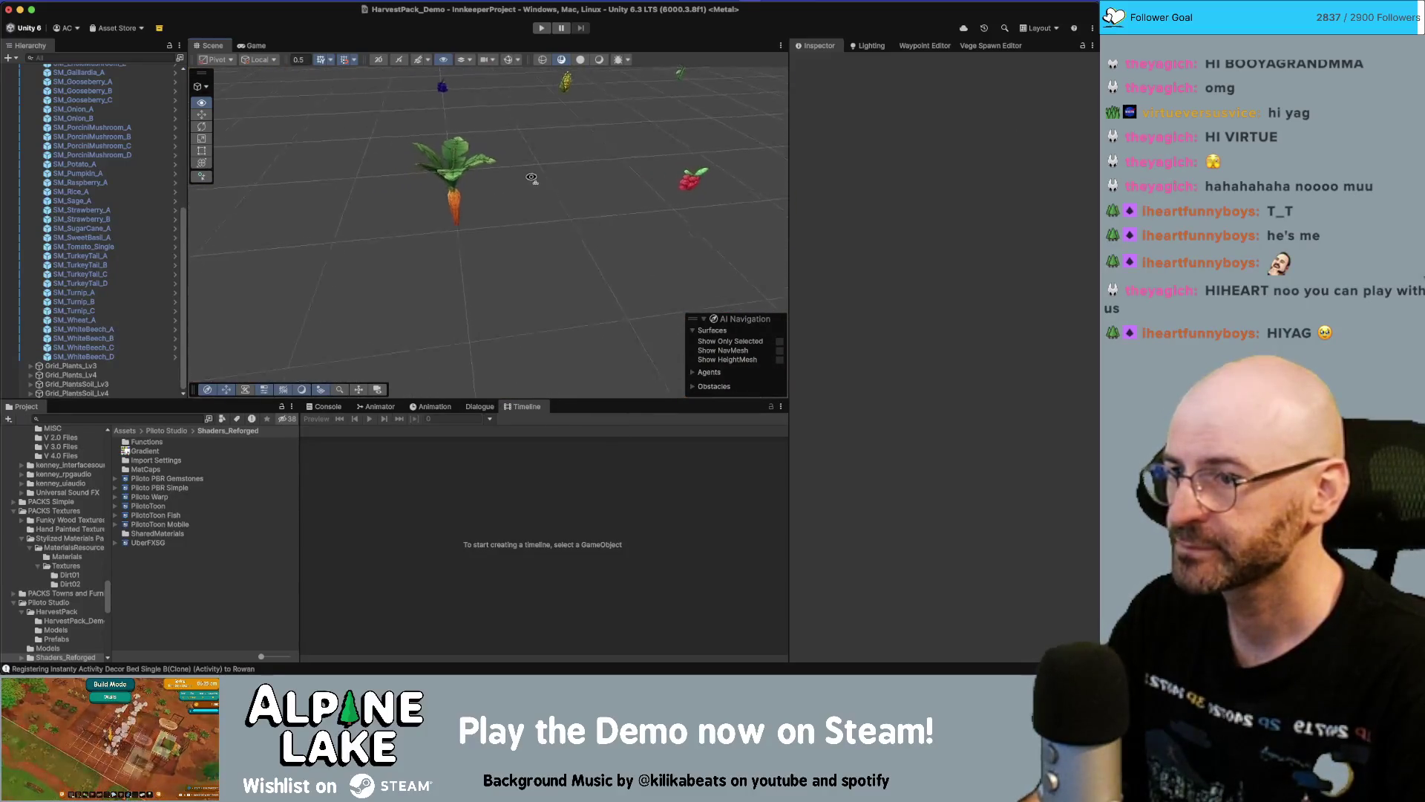
key("w")
left_click_drag(532, 175, 516, 157)
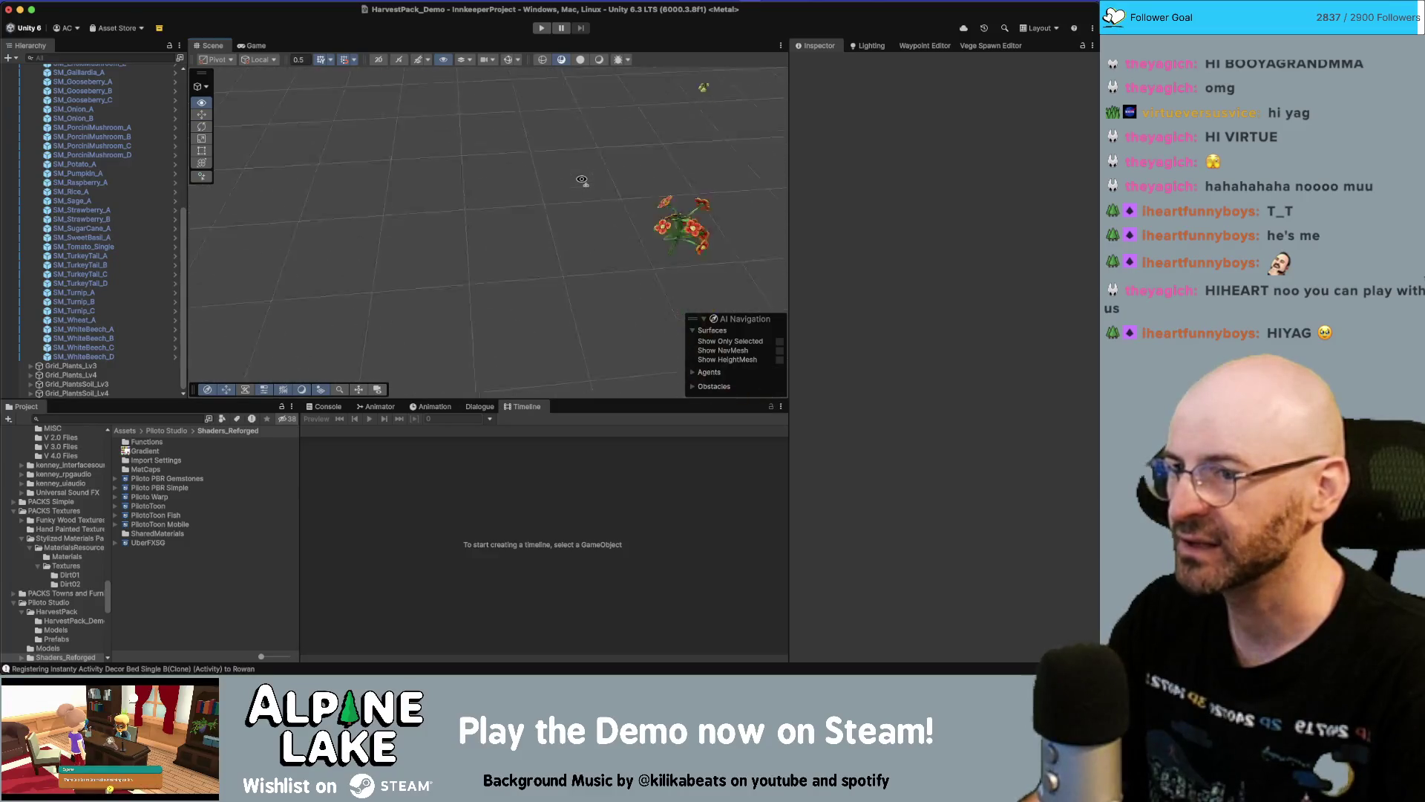
key("s")
mouse_move(574, 162)
left_mouse_down()
mouse_move(460, 115)
mouse_move(498, 155)
mouse_move(540, 139)
mouse_move(505, 167)
left_mouse_up()
key("d")
key("w")
Select SM_Sage_A, then SM_SweetBasil_A, in the flower bunch
left_click(502, 159)
left_click(541, 138)
type("sweet bas")
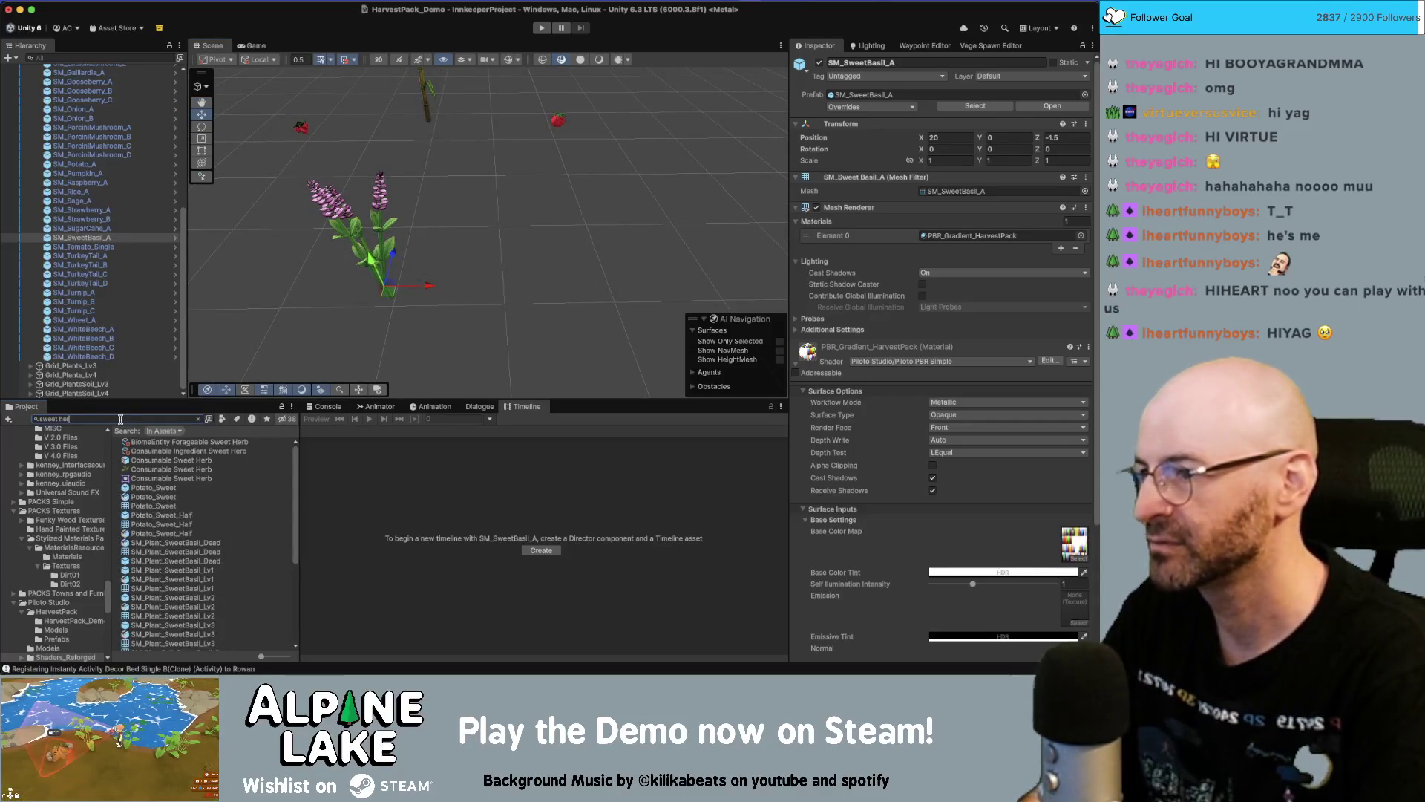
type("b")
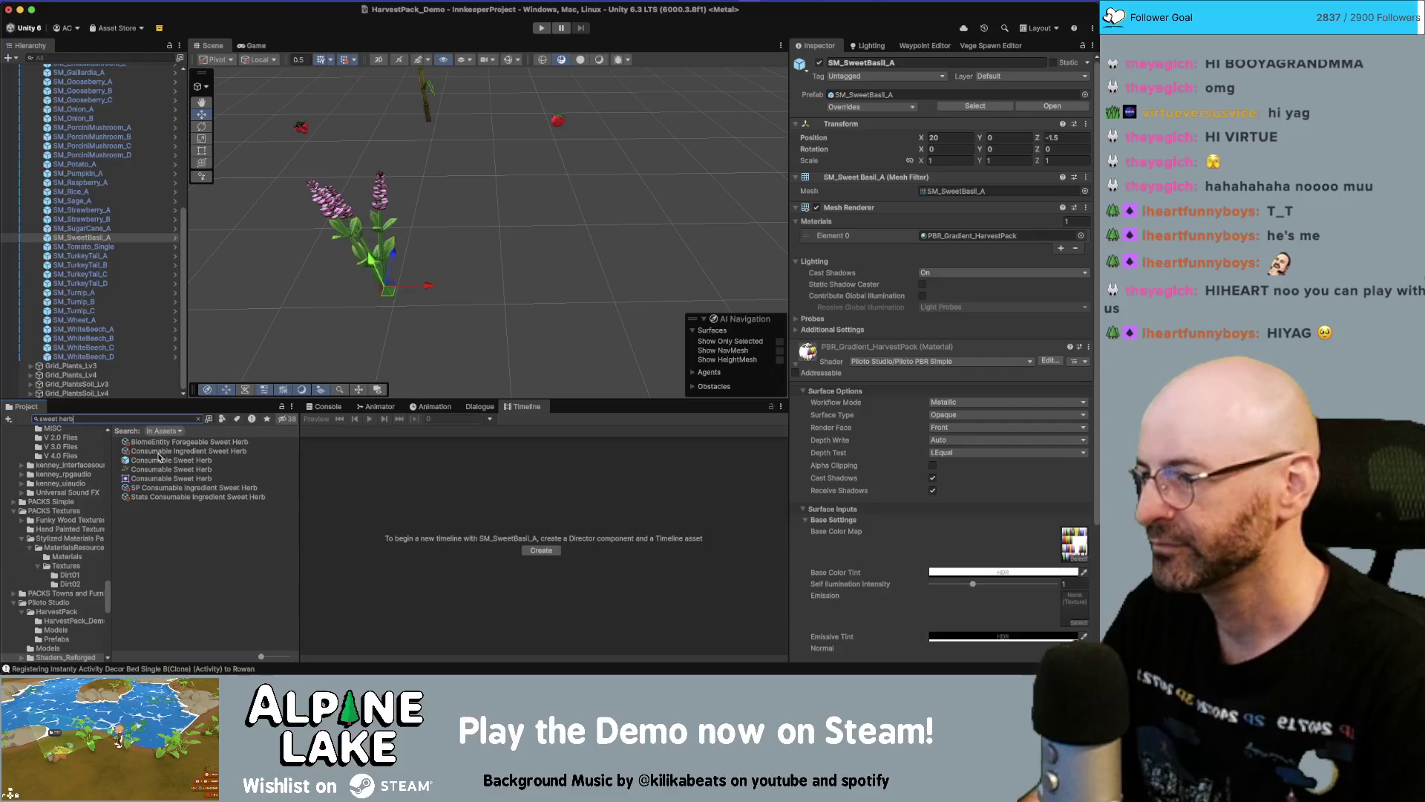
Paste SM_SweetBasil_A into the Consumable Sweet Herb prefab
left_click(96, 238)
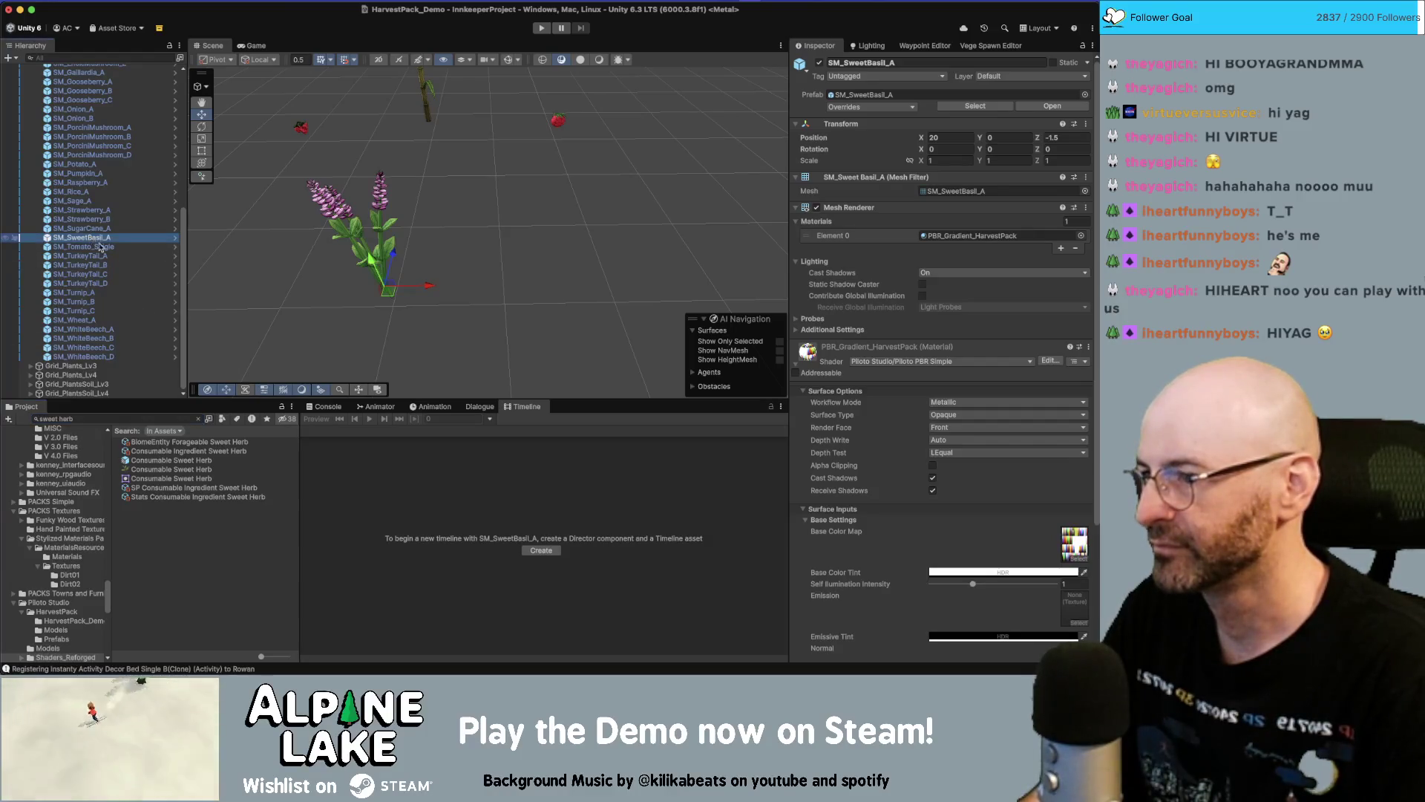
double_click(164, 463)
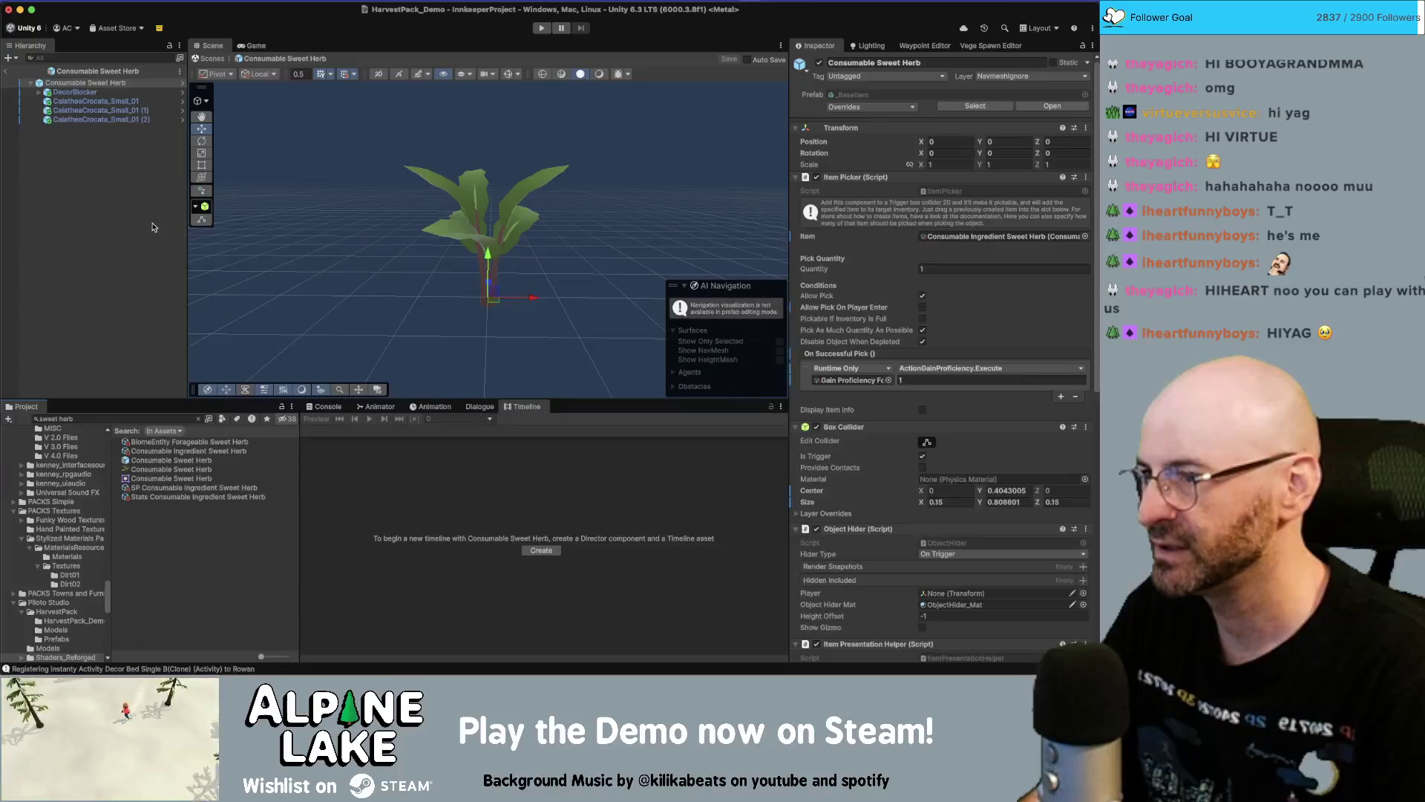
key("super+v")
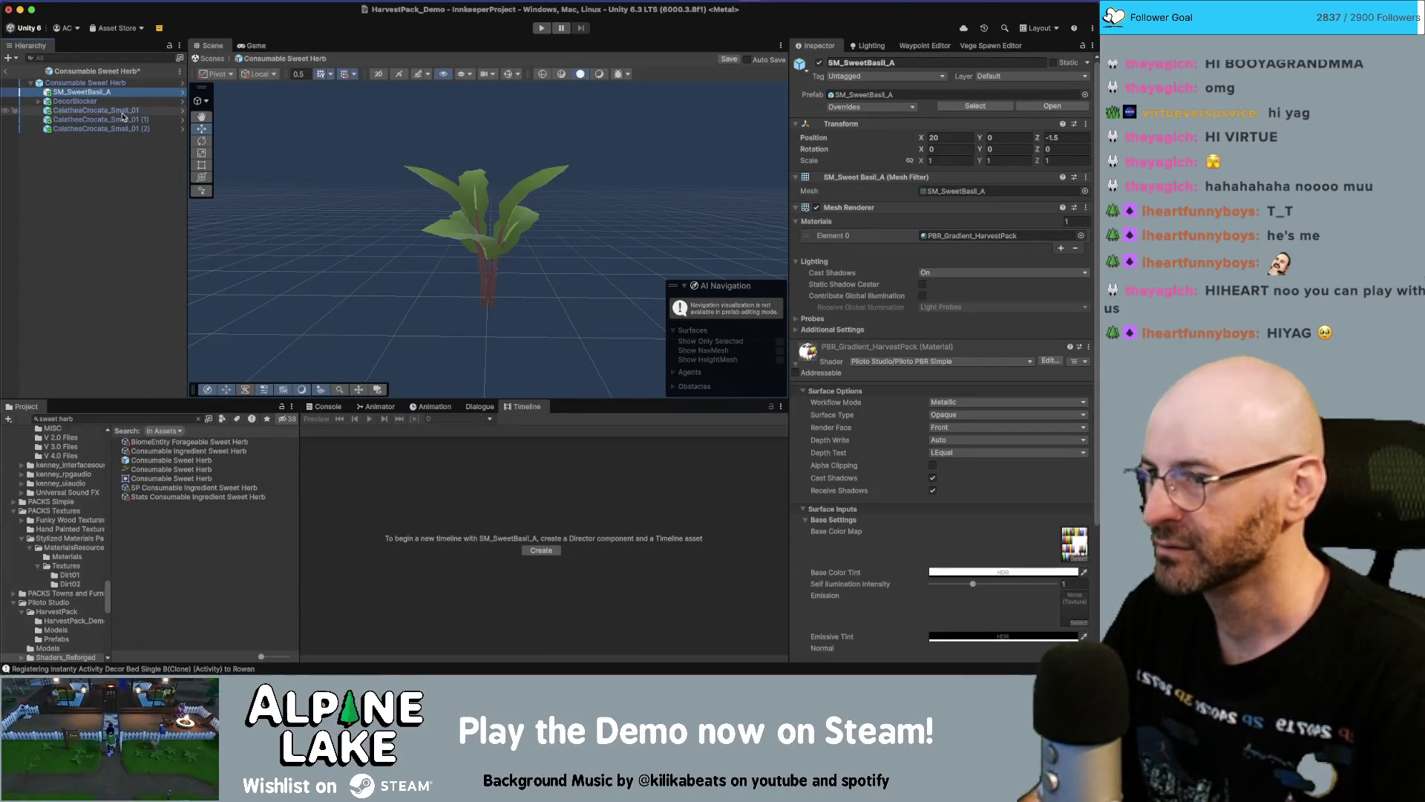
Centre the basil at position 0, 0, 0 and scale it to about twice its size
left_click(965, 136)
type("0")
key("Tab")
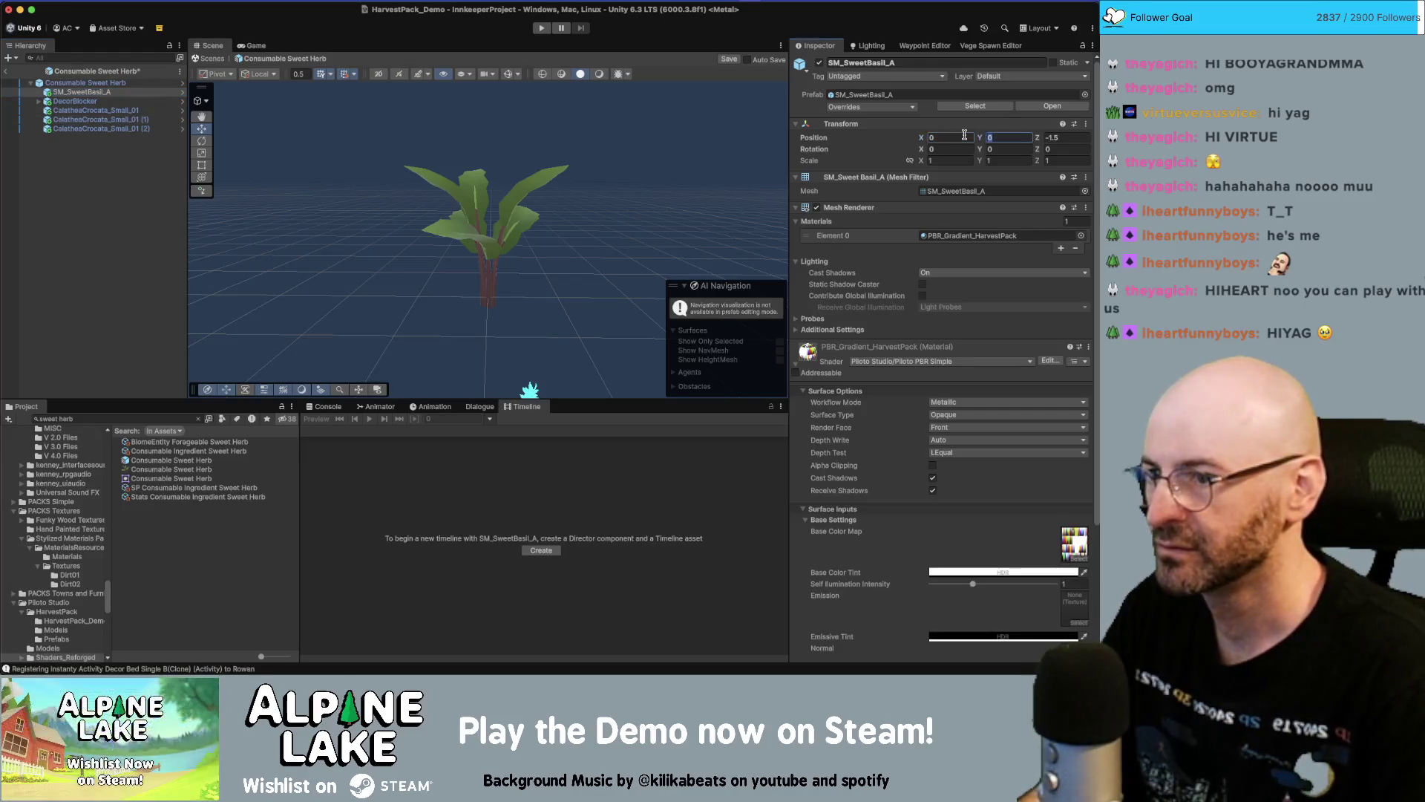
type("0")
key("Return")
key("r")
mouse_move(517, 296)
left_mouse_down()
mouse_move(553, 297)
mouse_move(497, 304)
left_mouse_up()
mouse_move(499, 234)
left_mouse_down("alt")
mouse_move(413, 277)
mouse_move(497, 302)
mouse_move(521, 282)
mouse_move(469, 245)
mouse_move(449, 195)
left_mouse_up("alt")
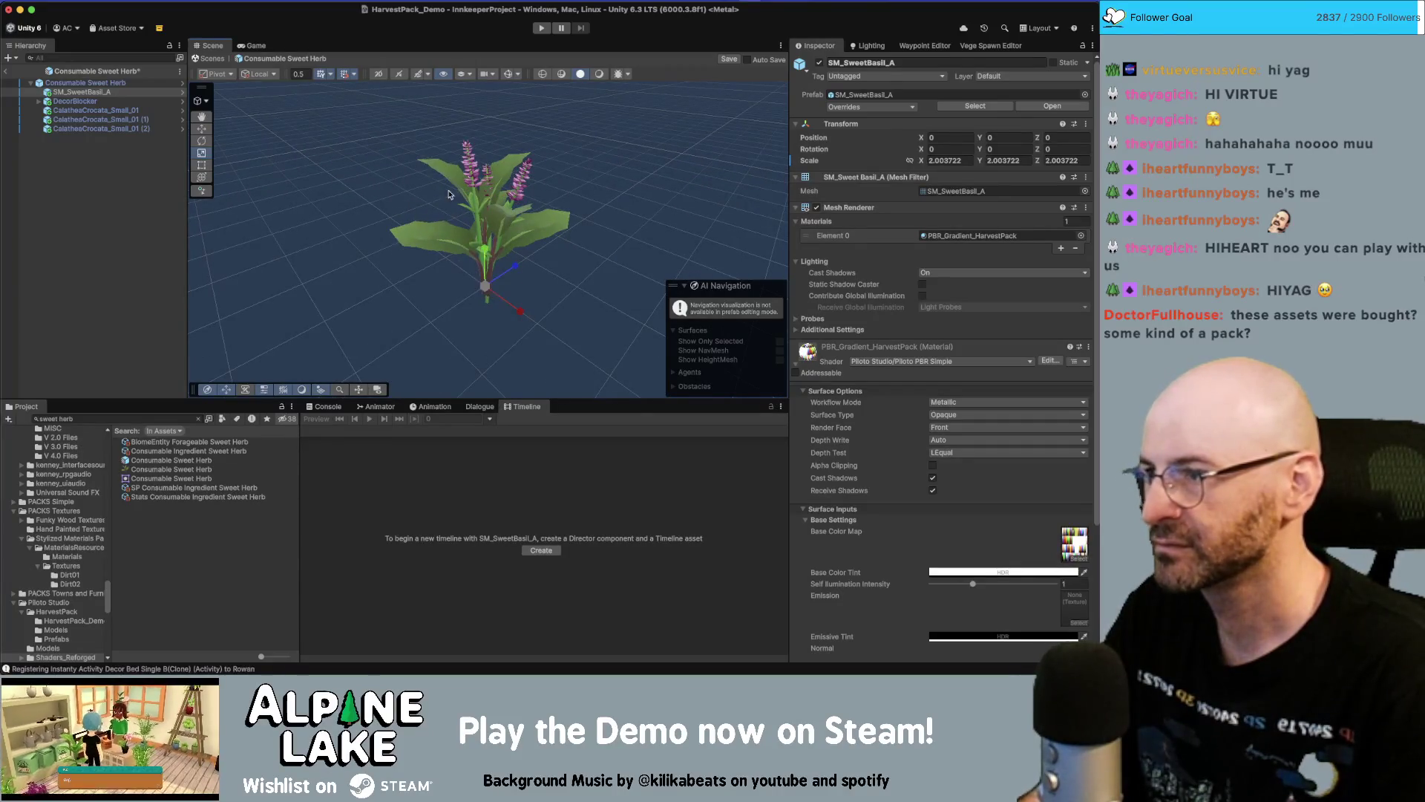
Put the basil on the HighlightPickable layer
left_click(1024, 76)
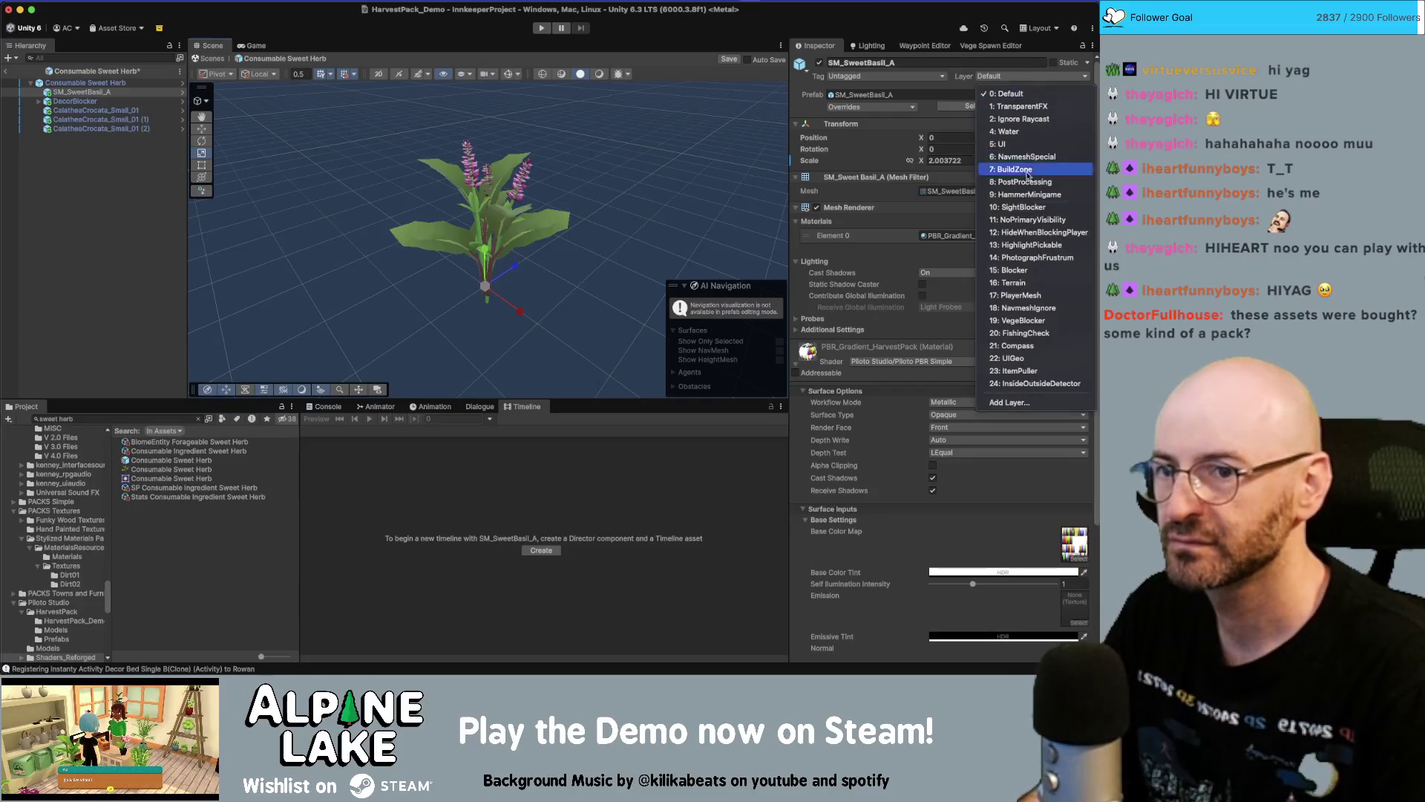
left_click(1034, 245)
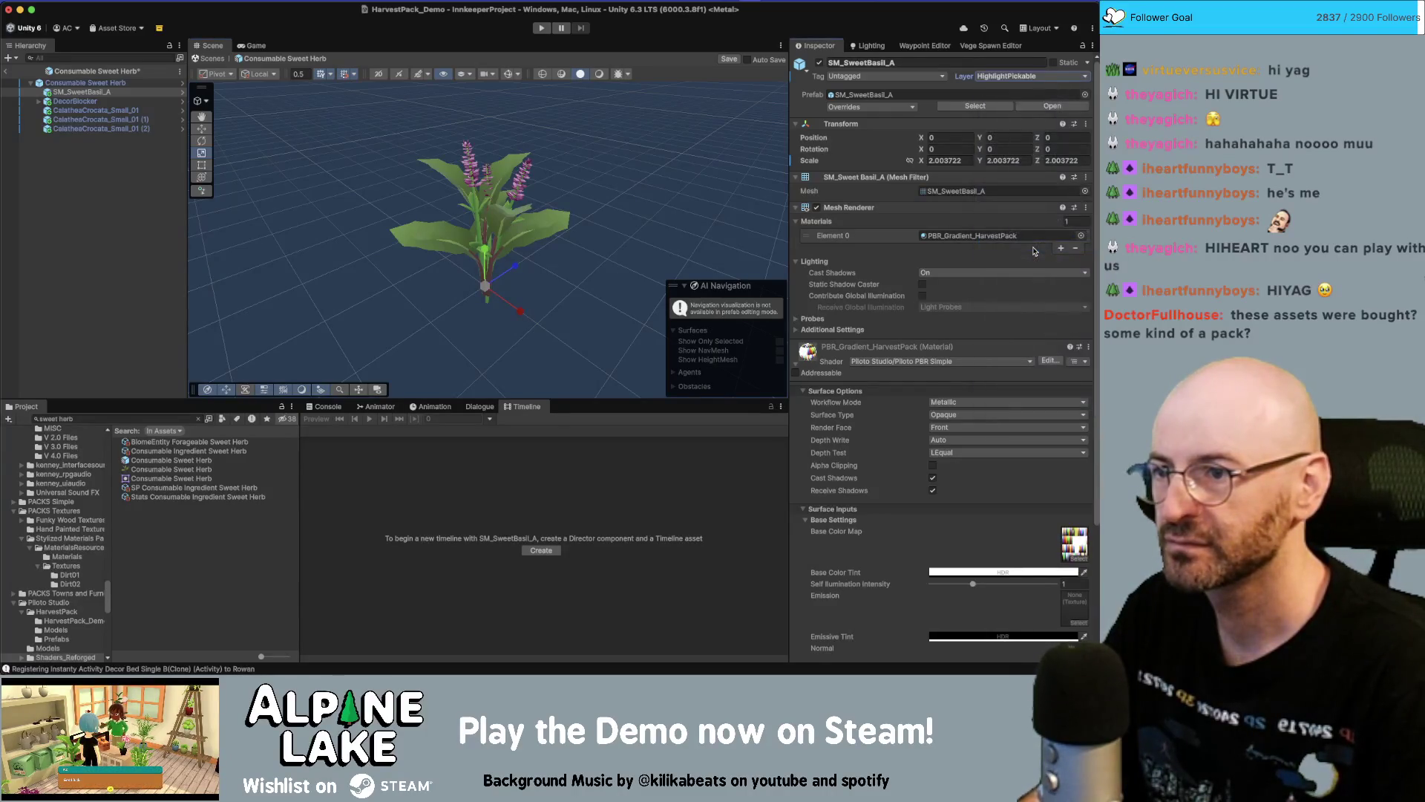
left_click_drag(353, 233, 674, 233)
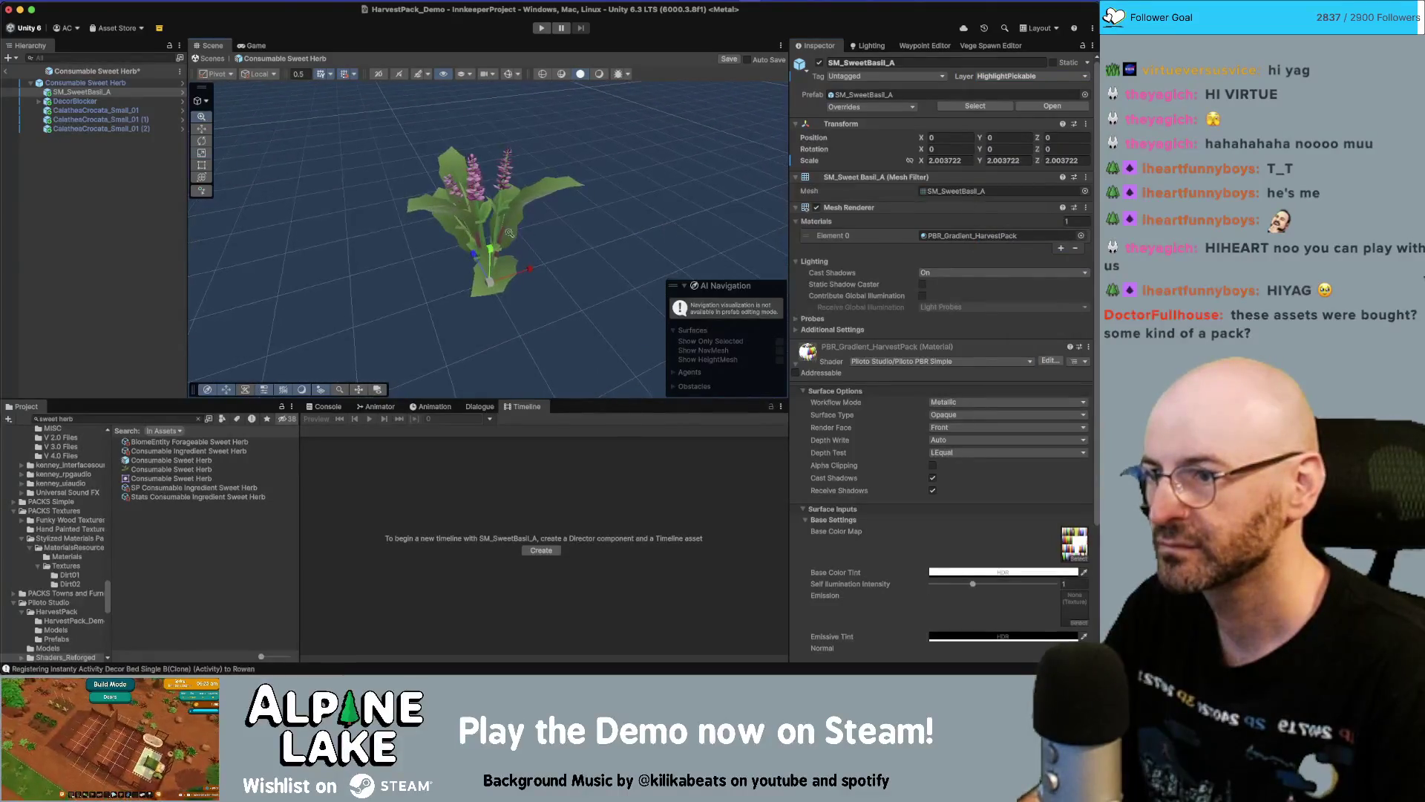
Delete the three CalatheaCrocata_Small_01 leaf objects from the prefab
left_click(96, 110)
left_click(98, 129, "shift")
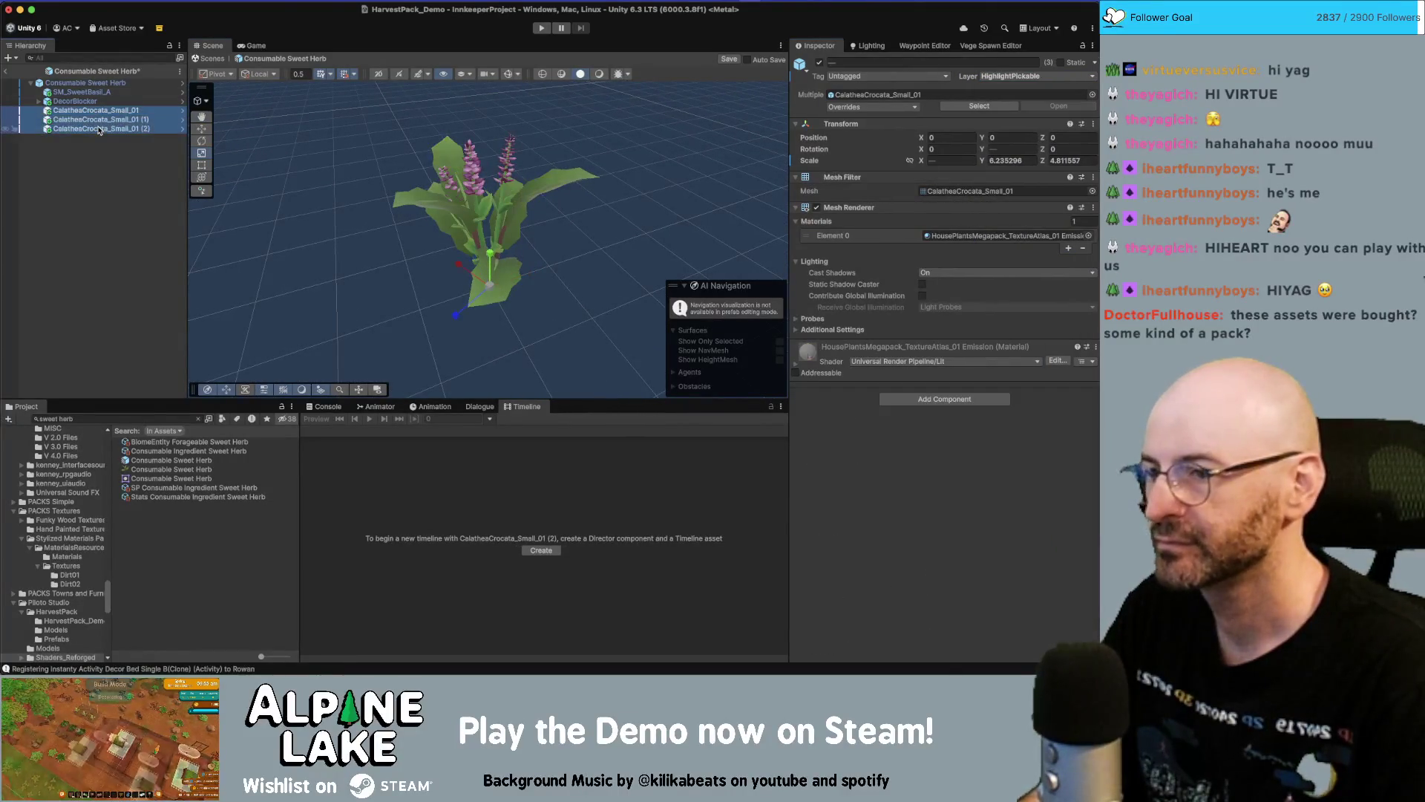
key("Delete")
mouse_move(475, 96)
left_mouse_down()
mouse_move(548, 91)
mouse_move(482, 148)
mouse_move(230, 275)
mouse_move(478, 170)
left_mouse_up()
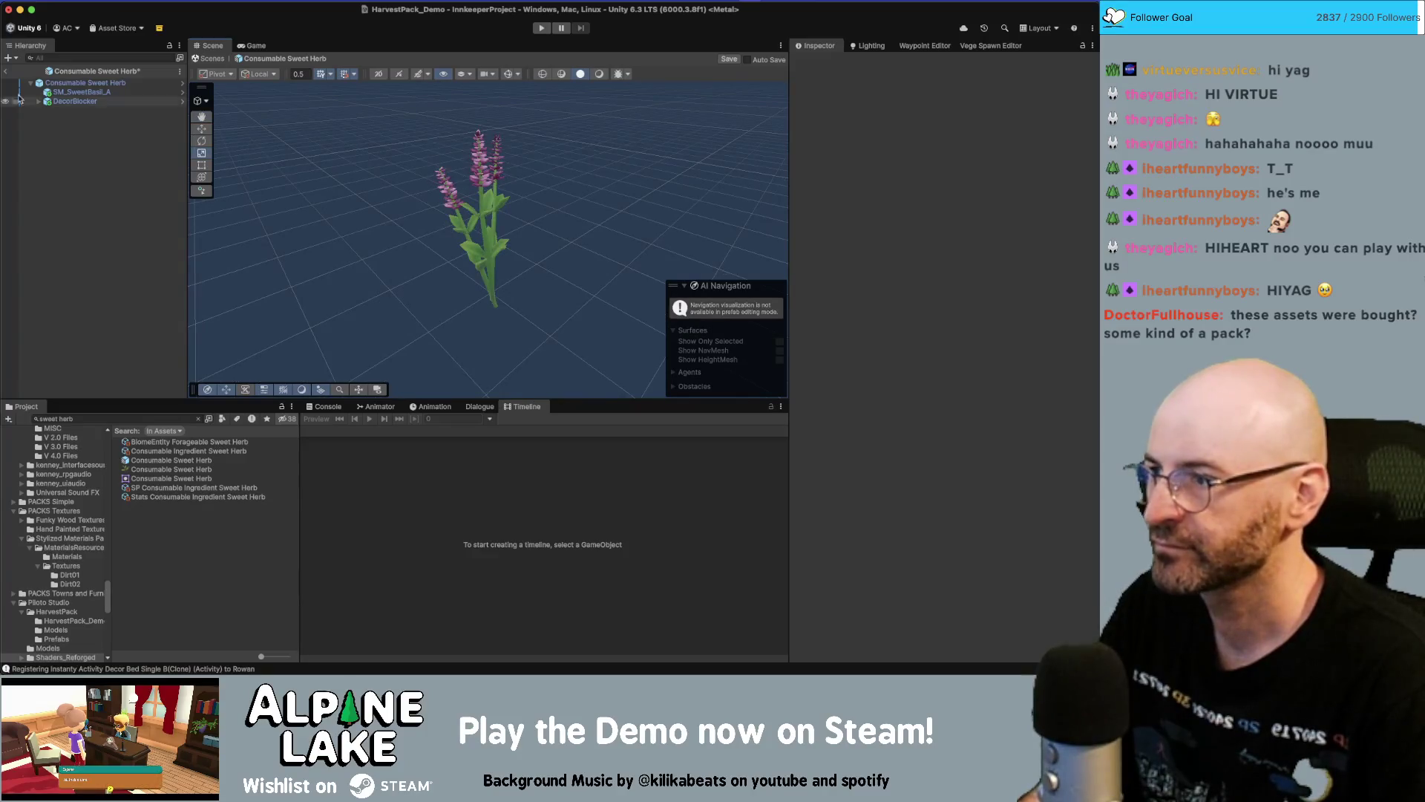
Reselect SM_SweetBasil_A, undo to restore the Calathea leaves, and exit prefab mode
left_click(83, 94)
mouse_move(564, 186)
left_mouse_down()
mouse_move(614, 181)
mouse_move(635, 312)
mouse_move(718, 238)
mouse_move(356, 213)
left_mouse_up()
key("super+v")
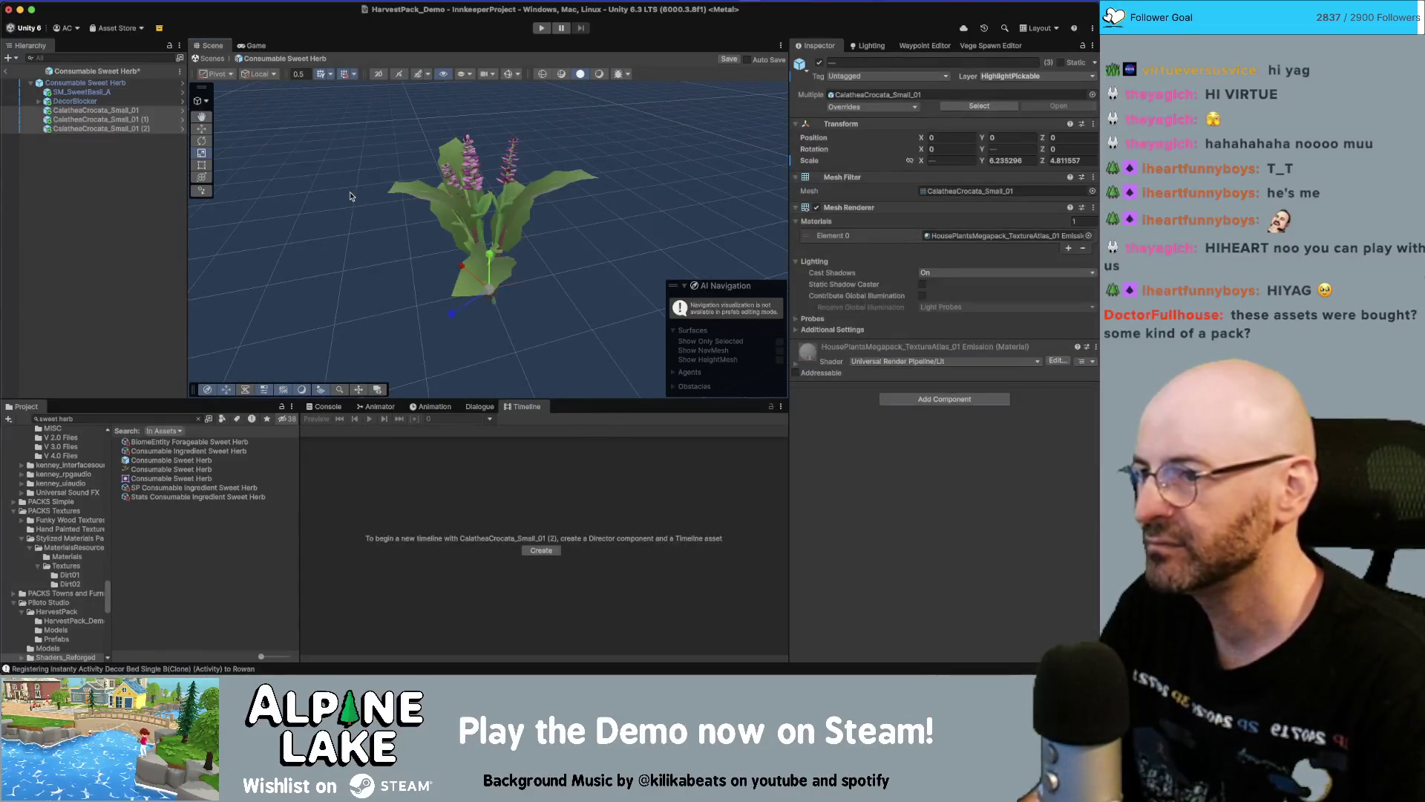
key("super+z")
key("super+z")
key("super+z")
key("super+z")
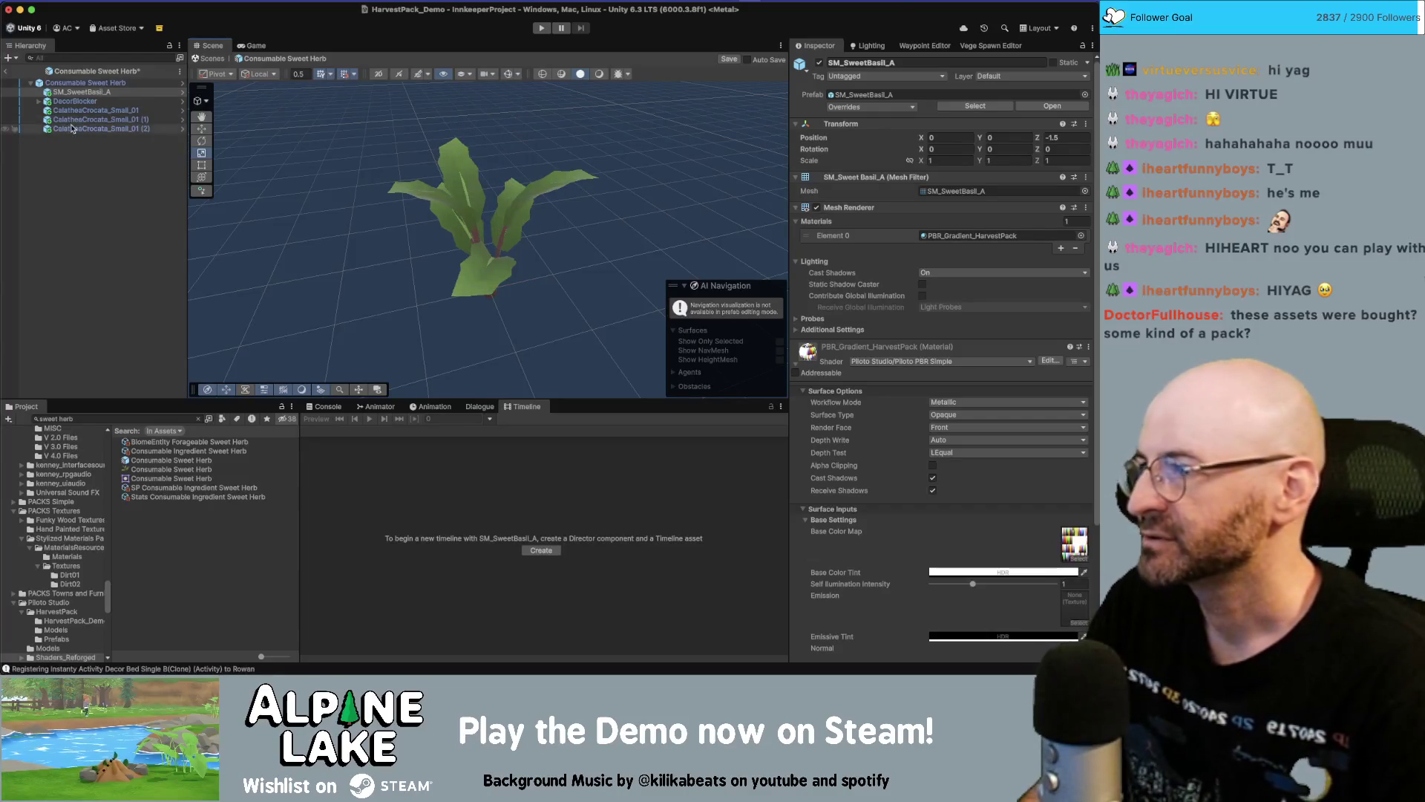
left_click(5, 72)
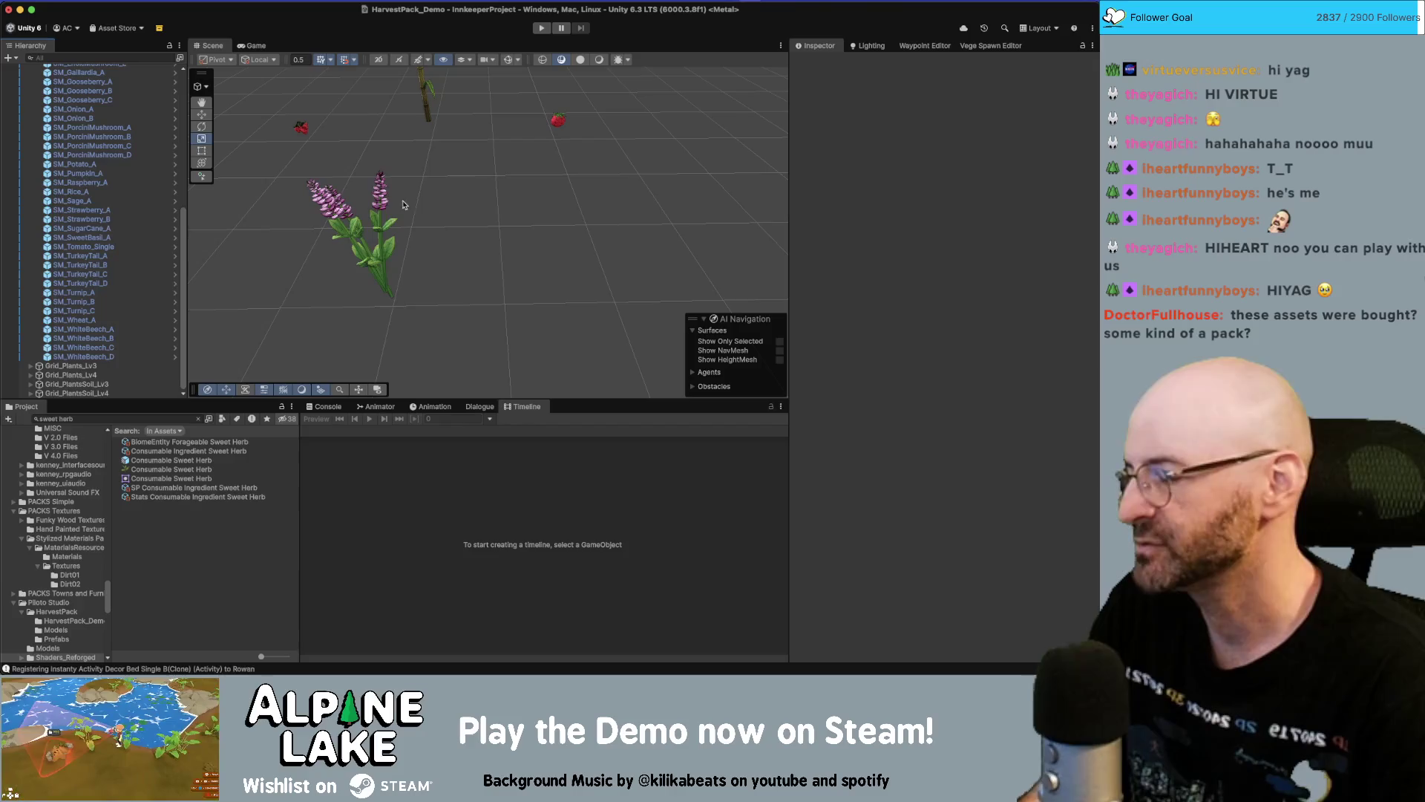
Box-select the turnip and wheat plants, framing them, and extend the selection to 14 plants
scroll(469, 197, "down", 5)
scroll(468, 197, "up", 2)
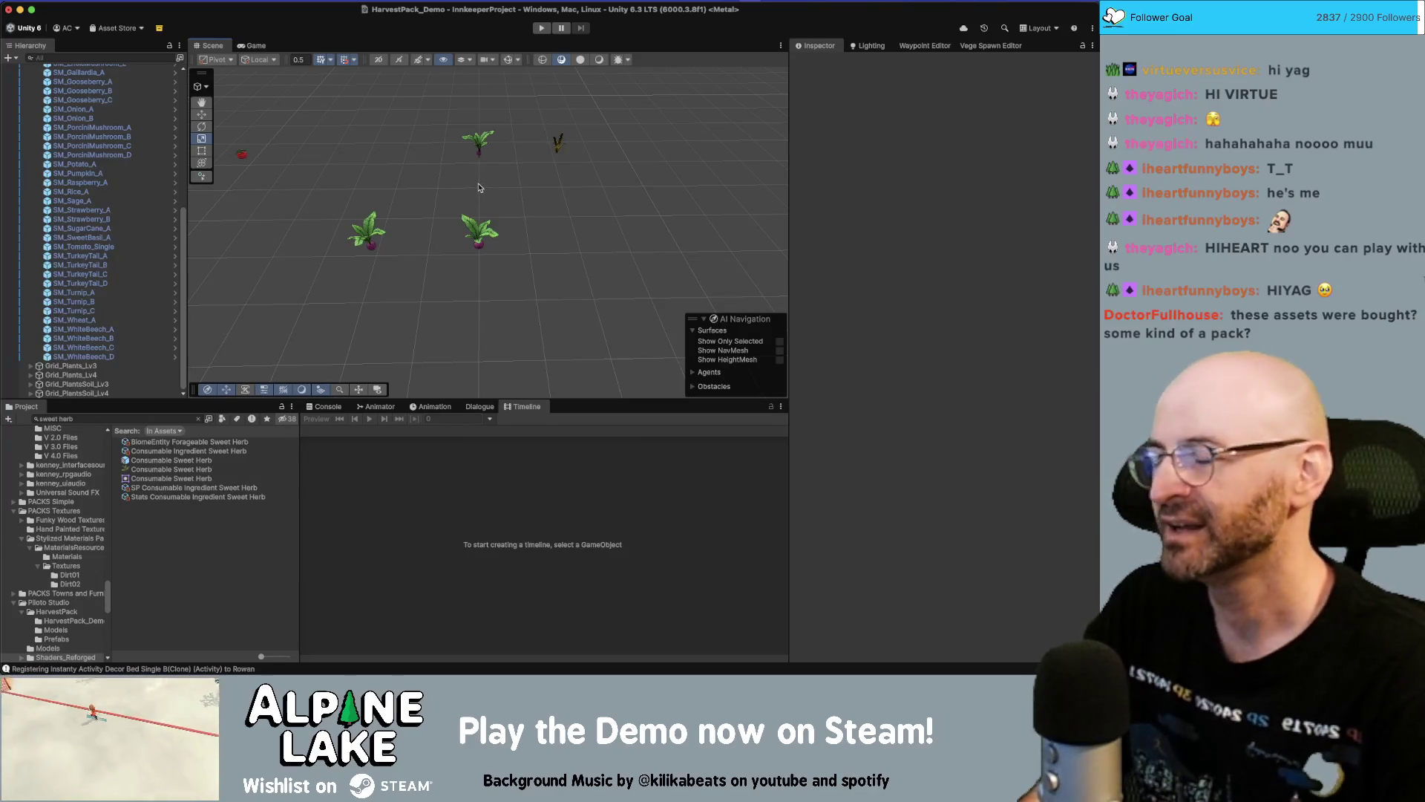
left_click_drag(605, 115, 468, 177)
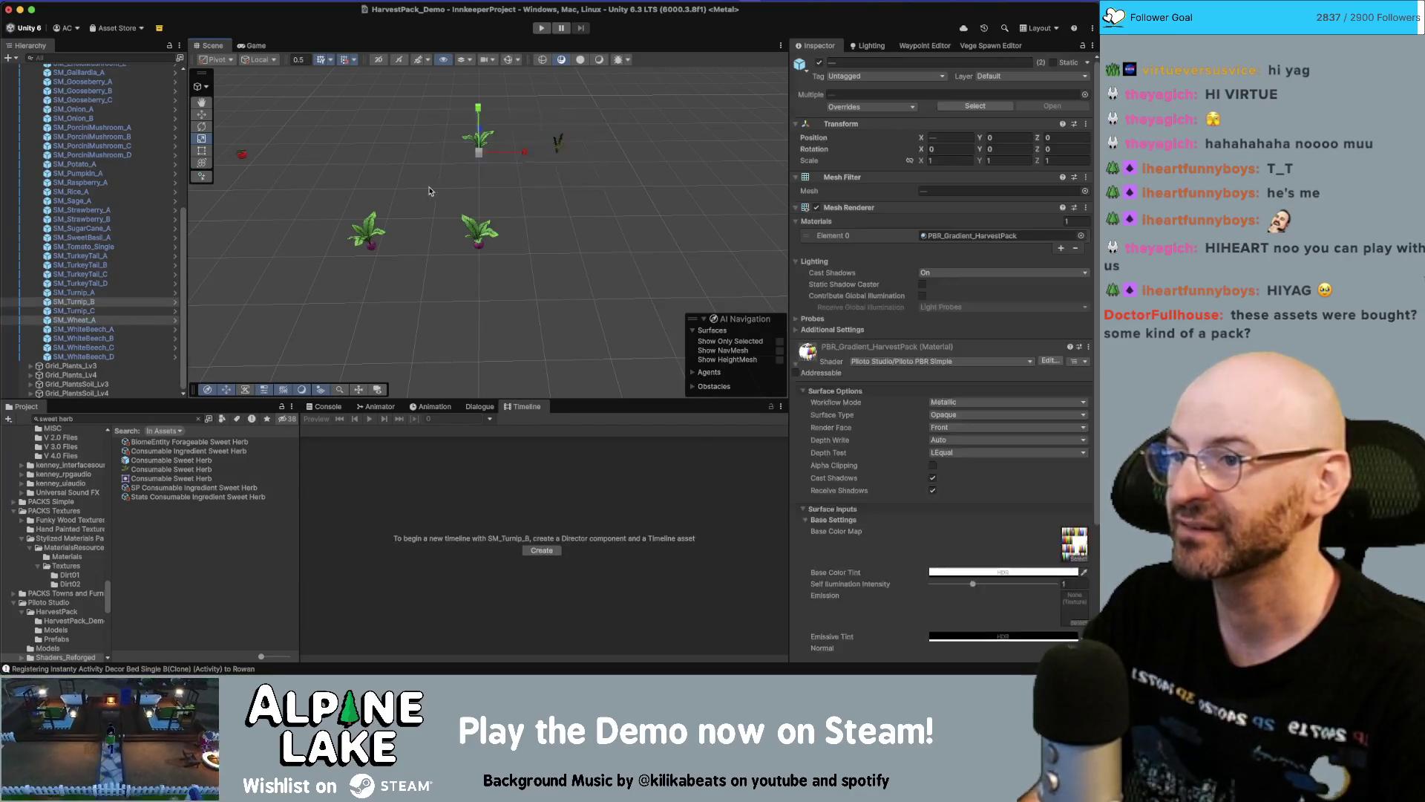
key("f")
scroll(575, 221, "down", 10)
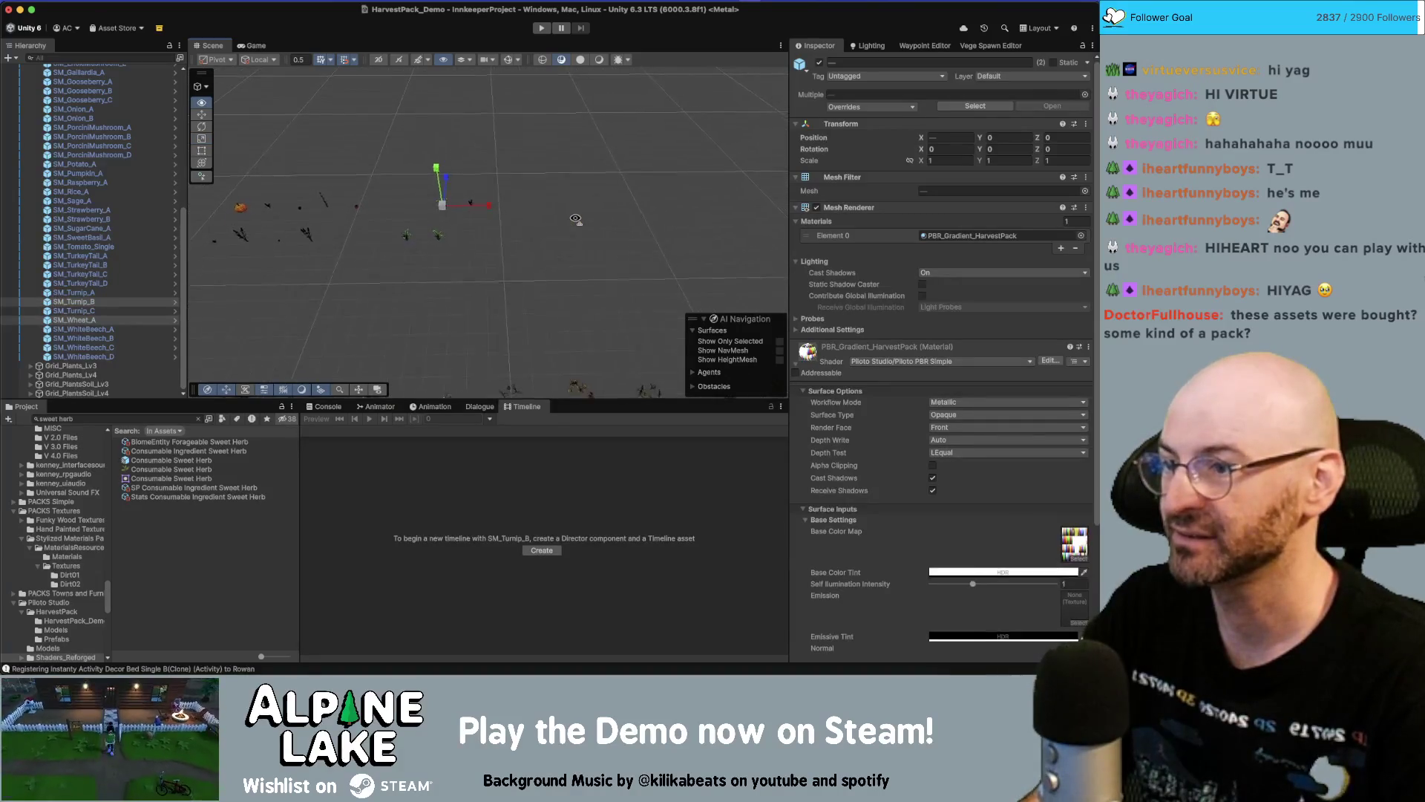
left_click_drag(637, 147, 503, 258)
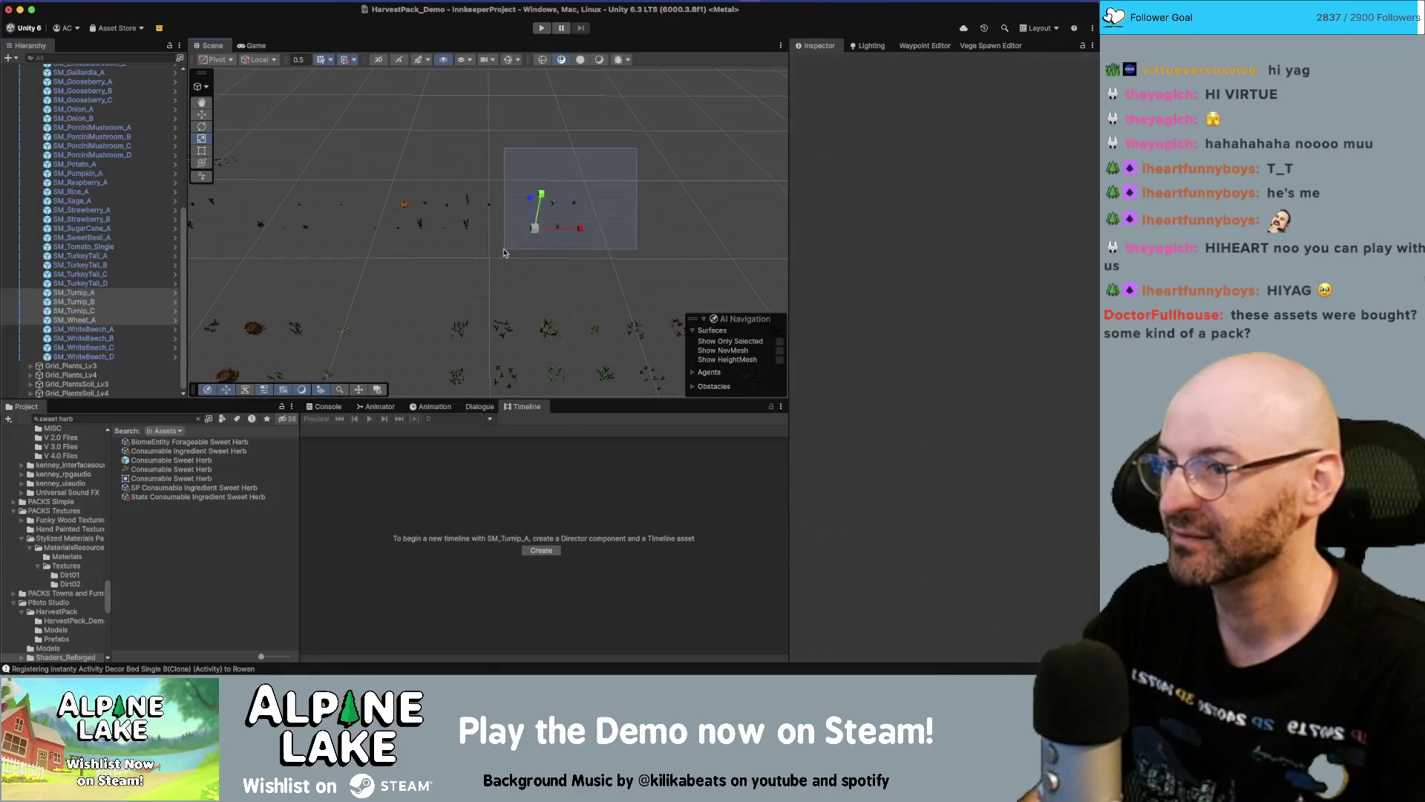
mouse_move(597, 138)
left_mouse_down()
mouse_move(461, 225)
mouse_move(352, 265)
mouse_move(469, 233)
mouse_move(501, 202)
mouse_move(480, 213)
left_mouse_up()
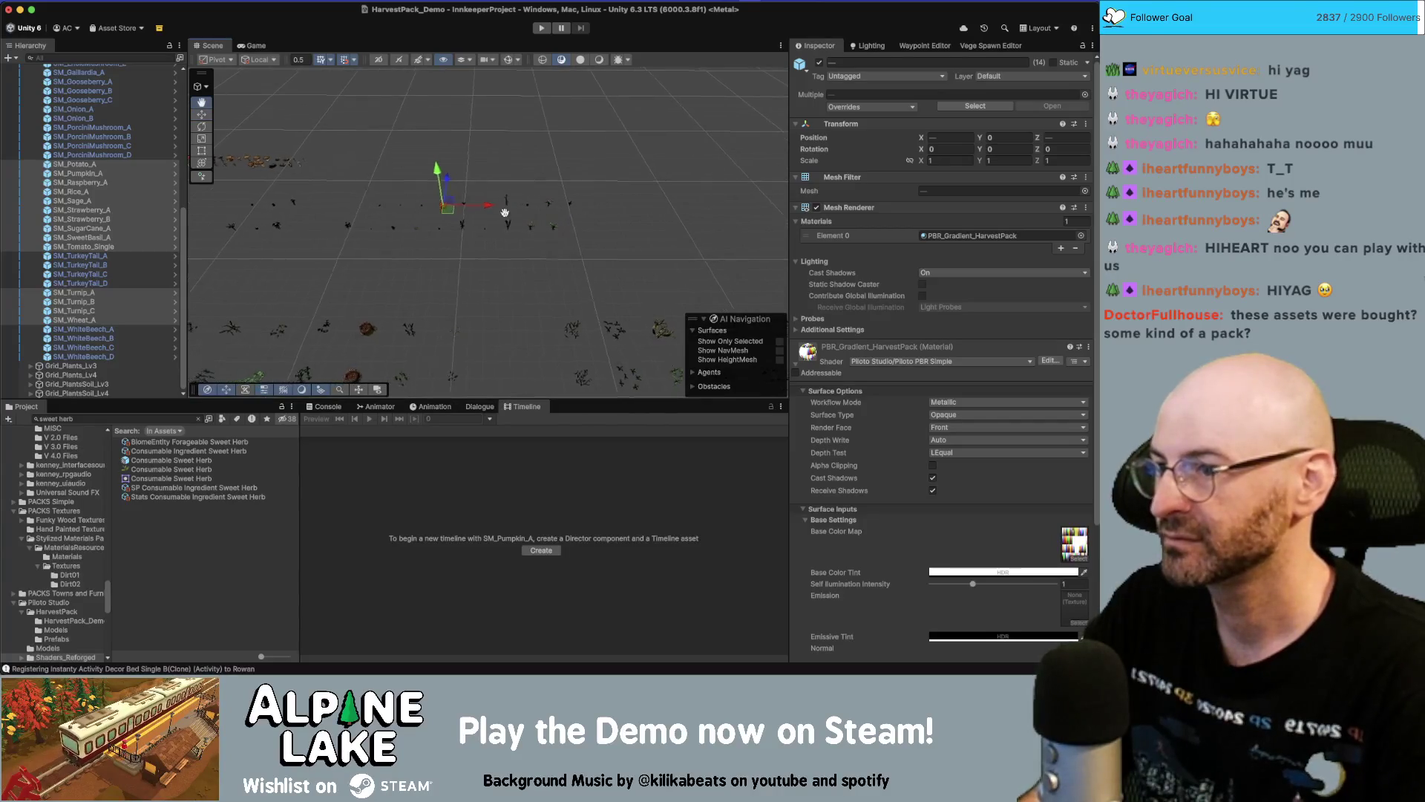
Shift the plants right along X, extend to 28, then deselect and orbit toward the mounds
left_click_drag(652, 141, 343, 272)
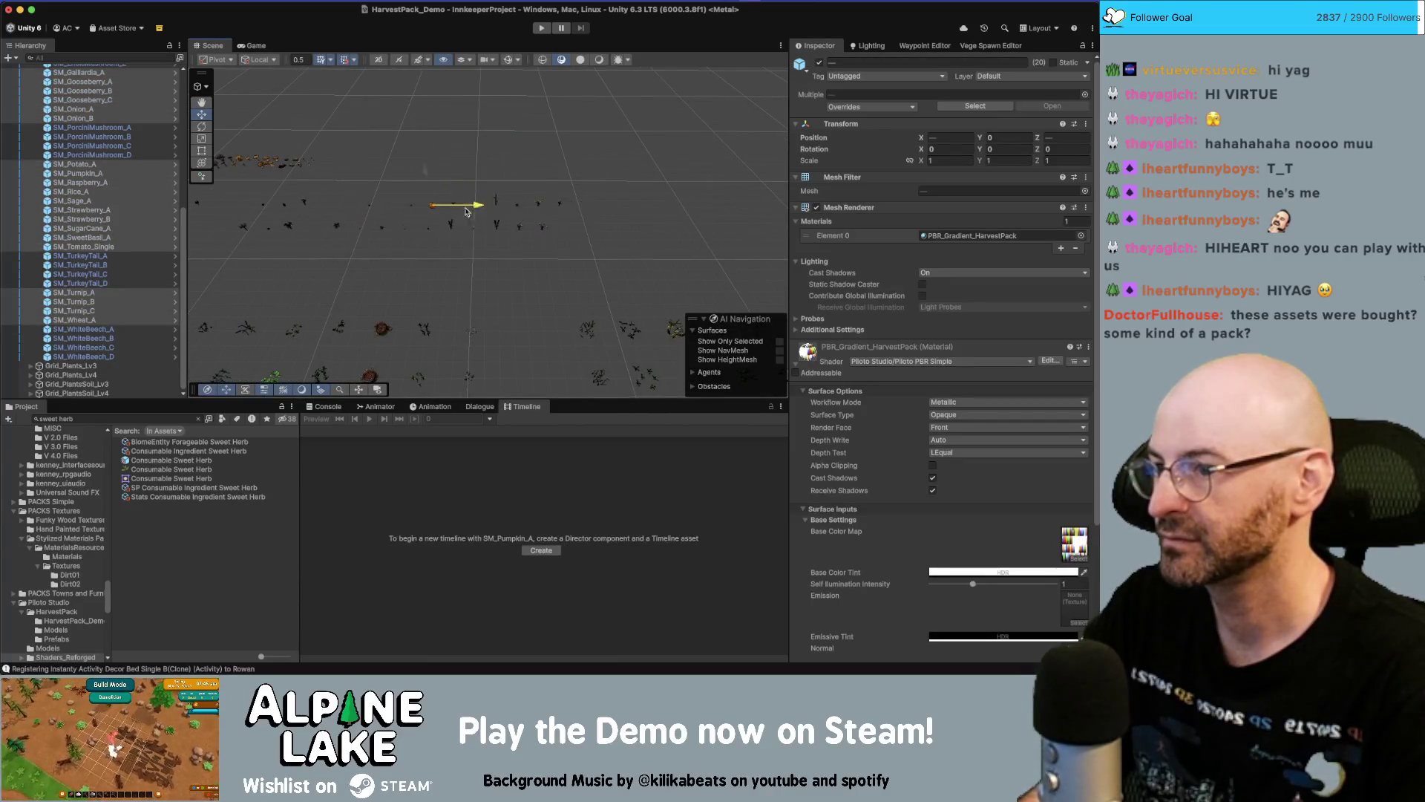
left_click_drag(330, 215, 715, 201)
mouse_move(270, 190)
left_mouse_down()
mouse_move(683, 255)
mouse_move(477, 212)
left_mouse_up()
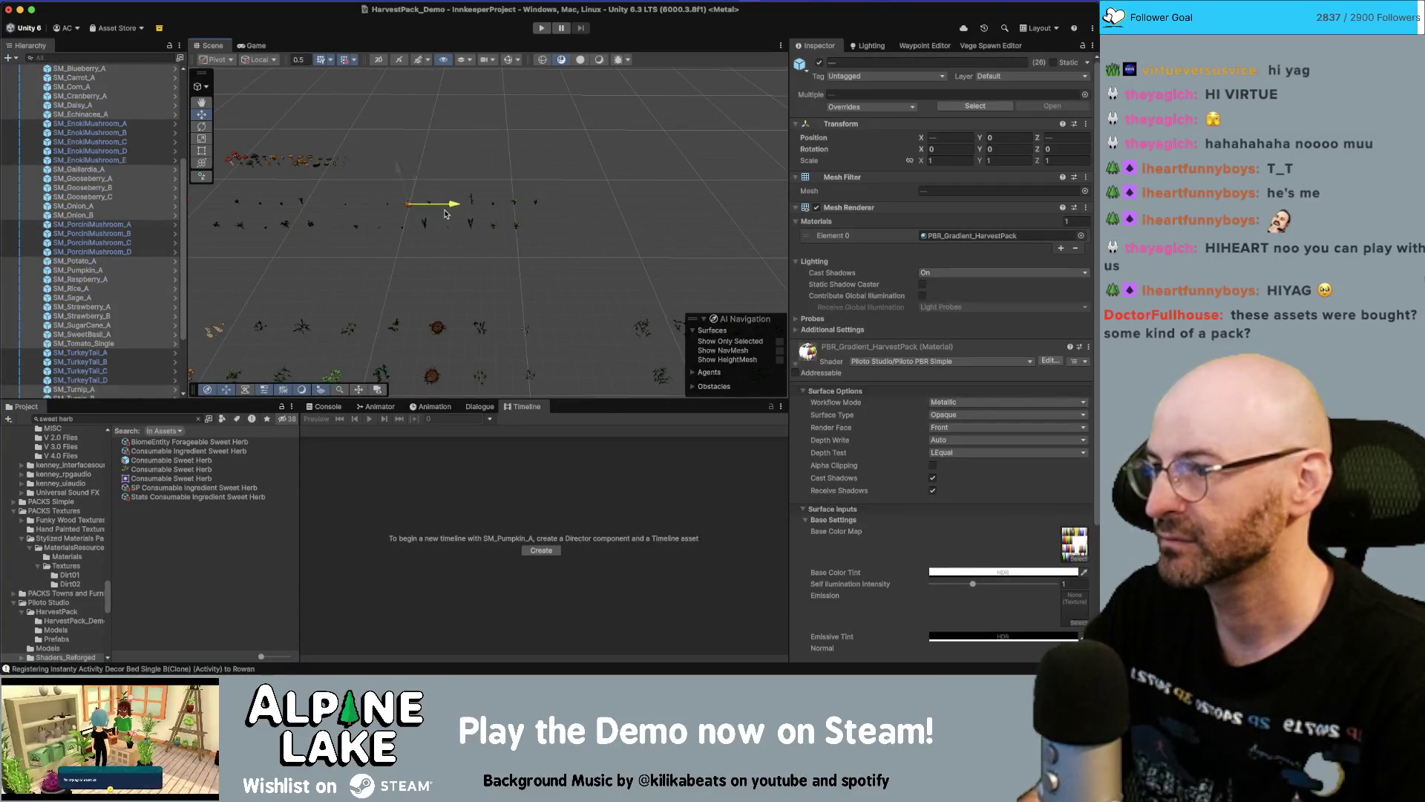
left_click_drag(304, 214, 627, 228)
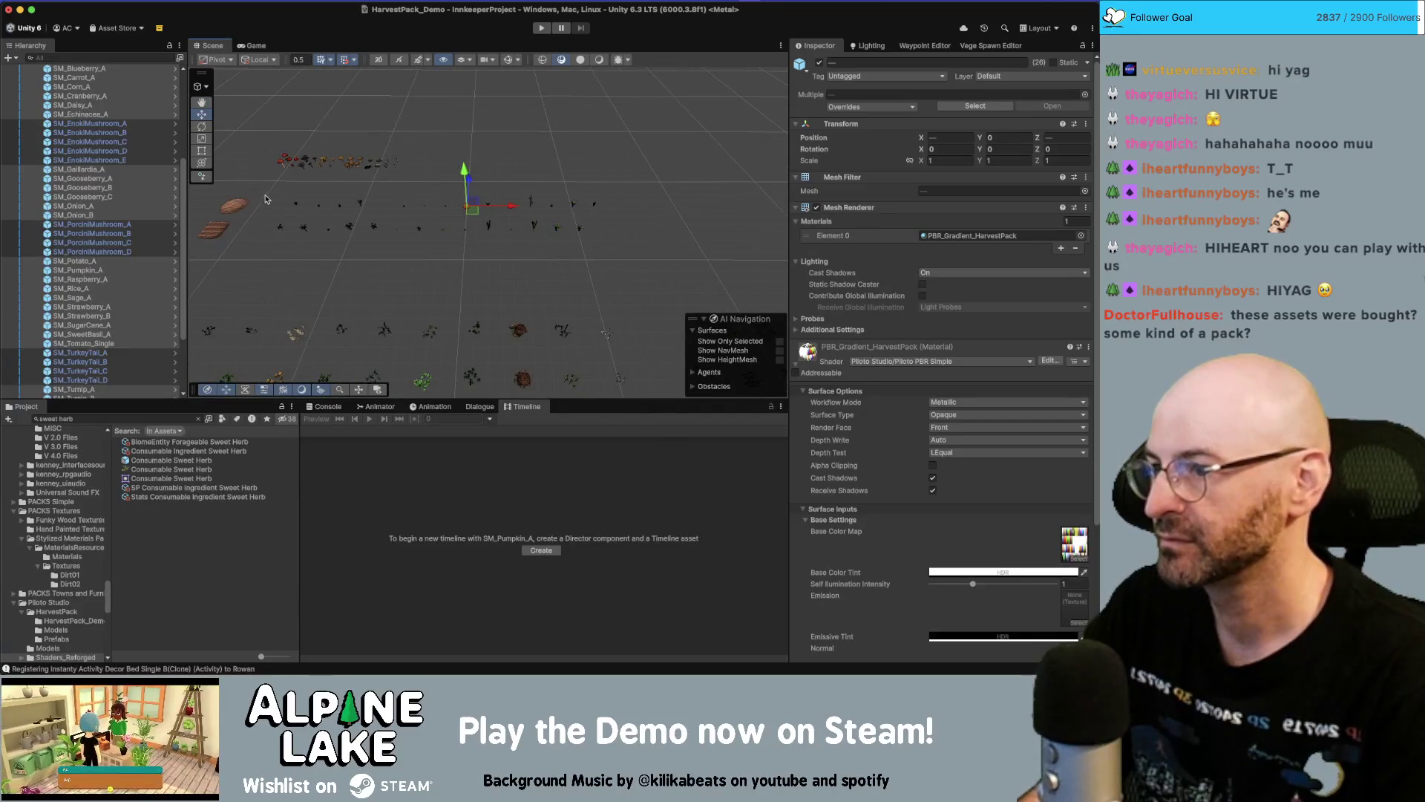
left_click(344, 206)
mouse_move(343, 207)
left_mouse_down()
mouse_move(915, 216)
mouse_move(907, 167)
mouse_move(823, 205)
mouse_move(505, 241)
left_mouse_up()
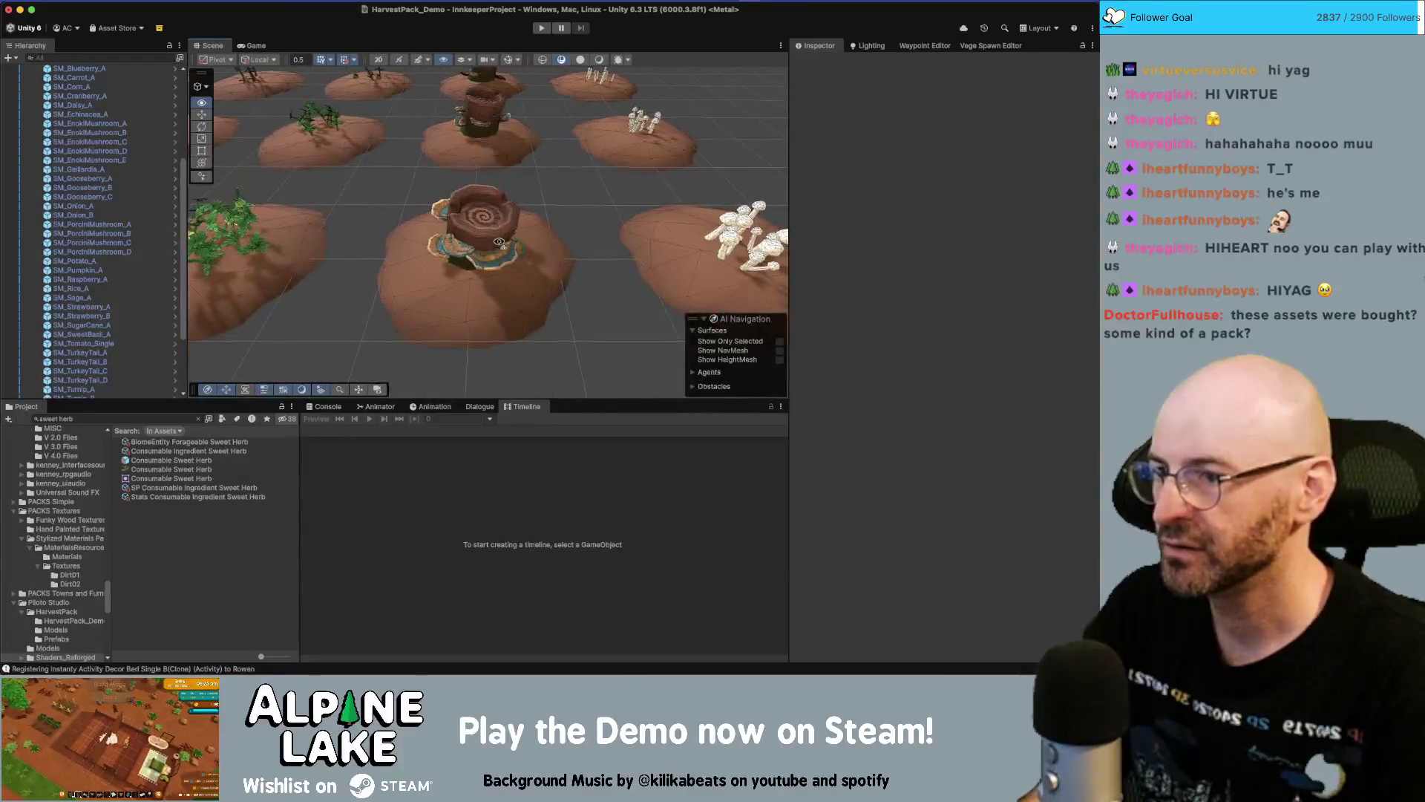
left_click(491, 236)
scroll(510, 232, "down", 5)
scroll(381, 305, "up", 4)
left_click(381, 305)
left_click_drag(381, 305, 380, 283)
scroll(416, 290, "up", 5)
left_click(434, 298)
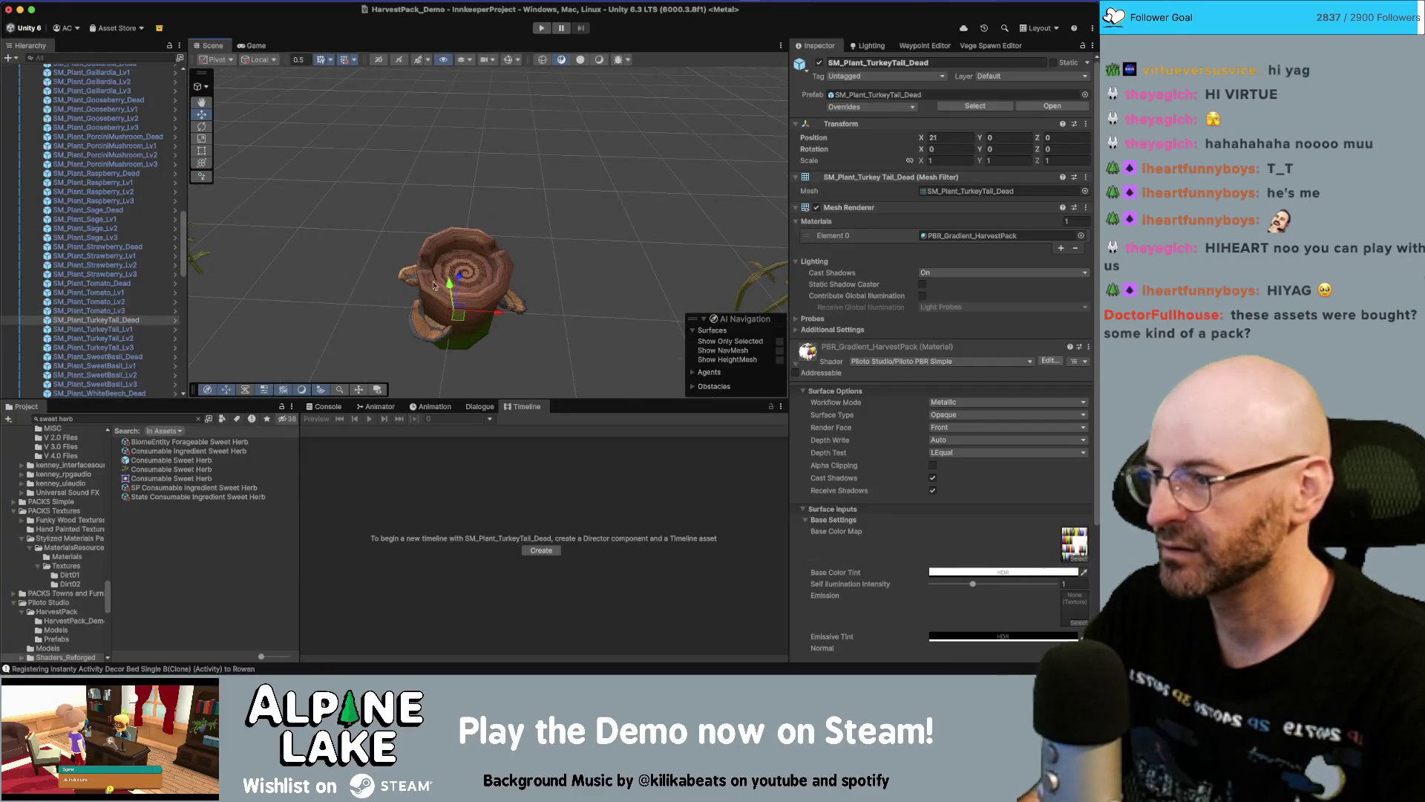
left_click_drag(426, 288, 694, 181)
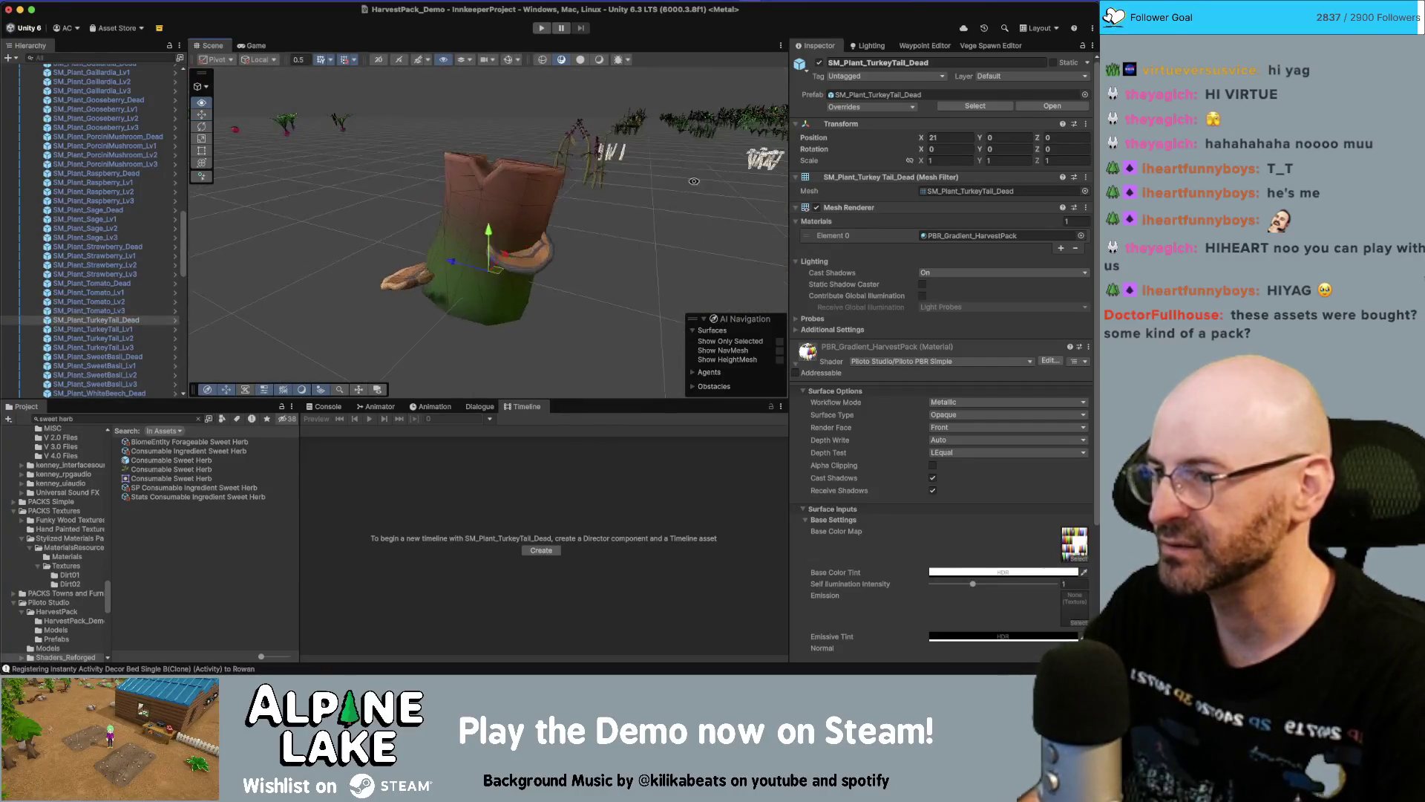
left_click(133, 321)
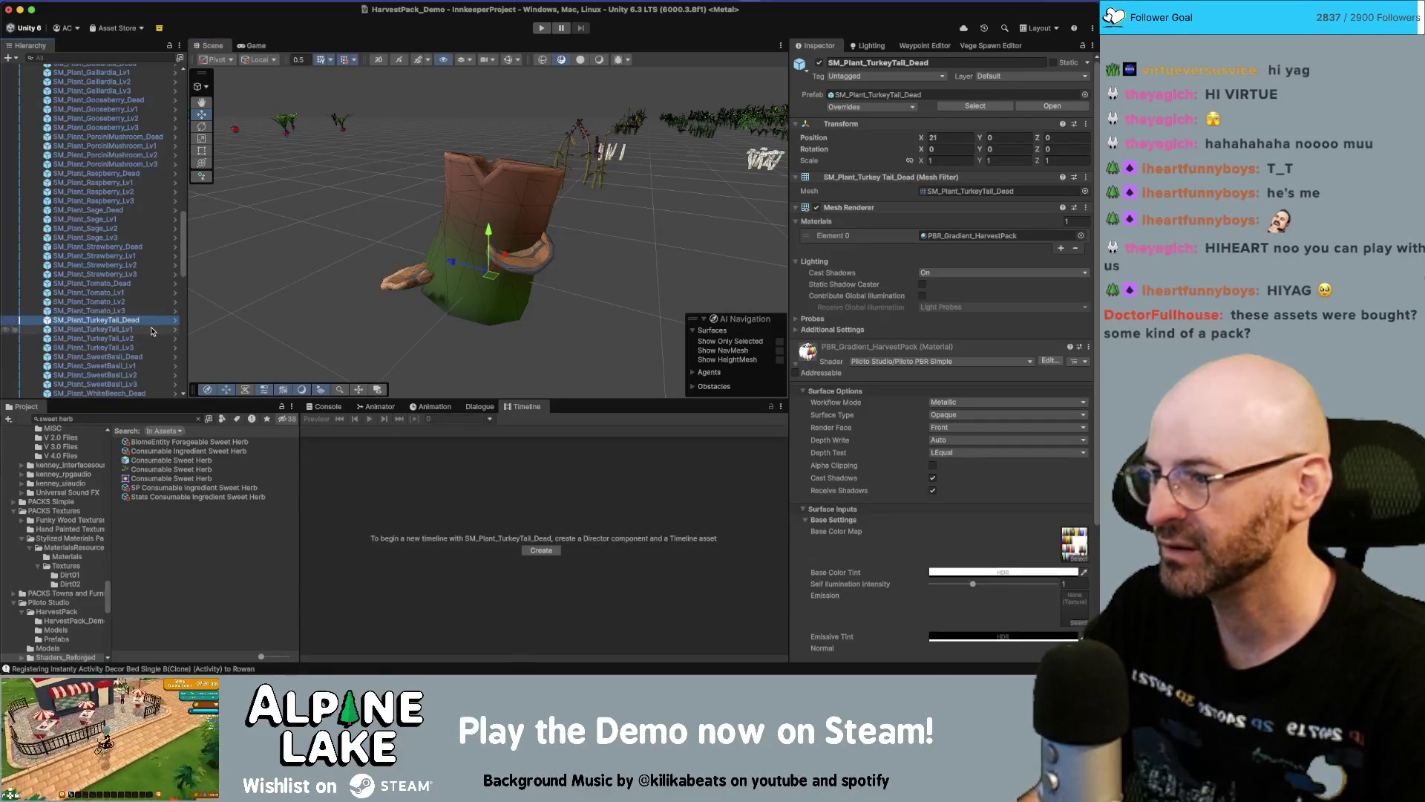
left_click_drag(555, 221, 665, 242)
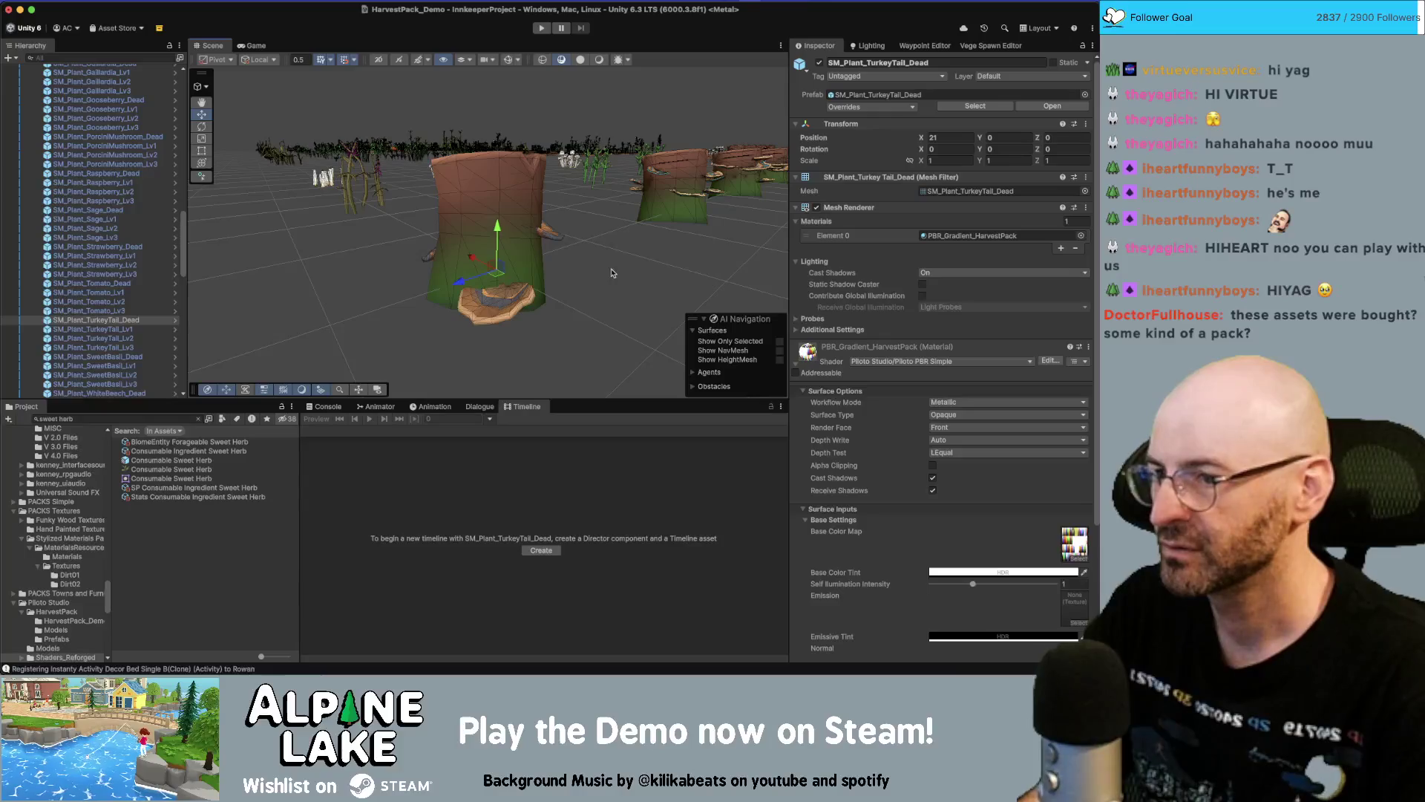
scroll(616, 280, "down", 10)
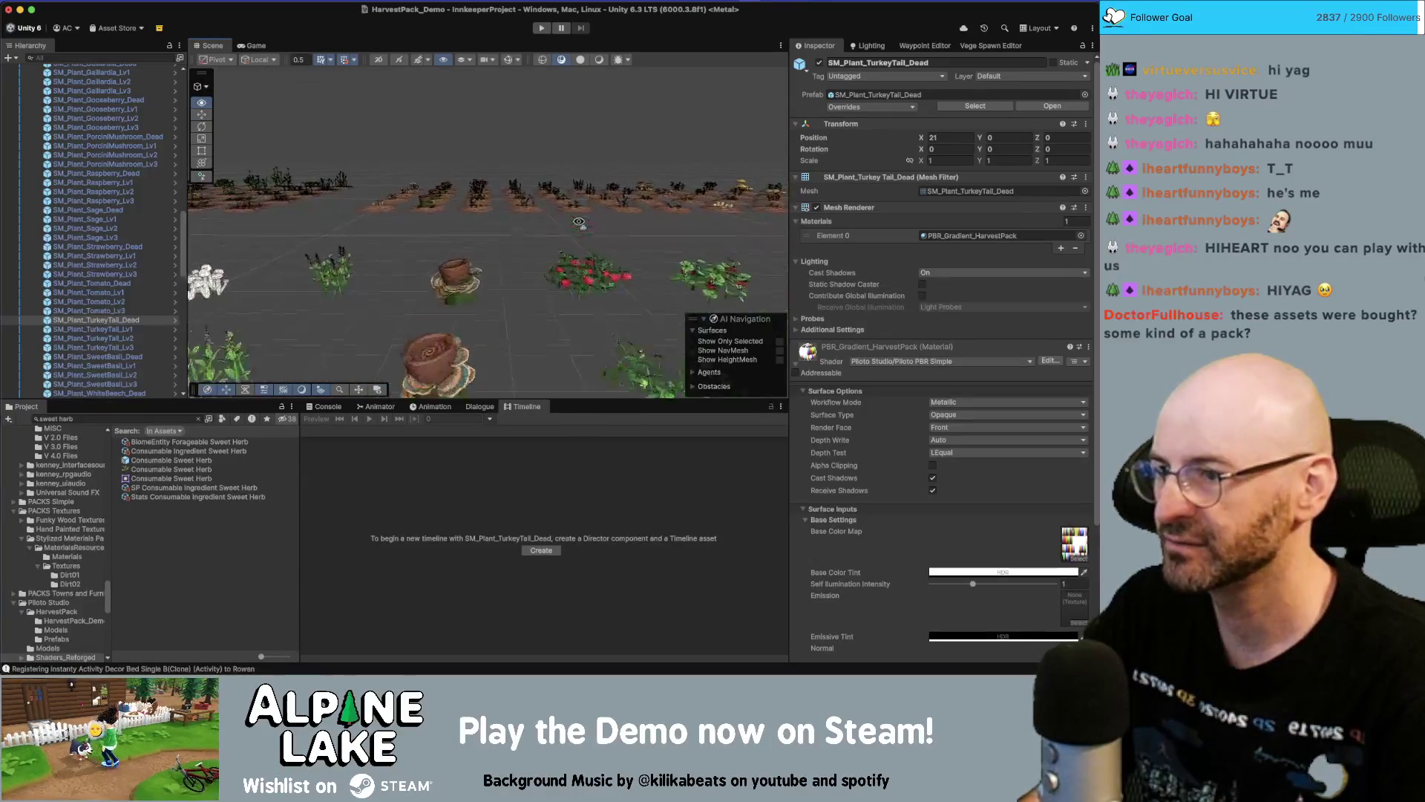
scroll(579, 223, "up", 5)
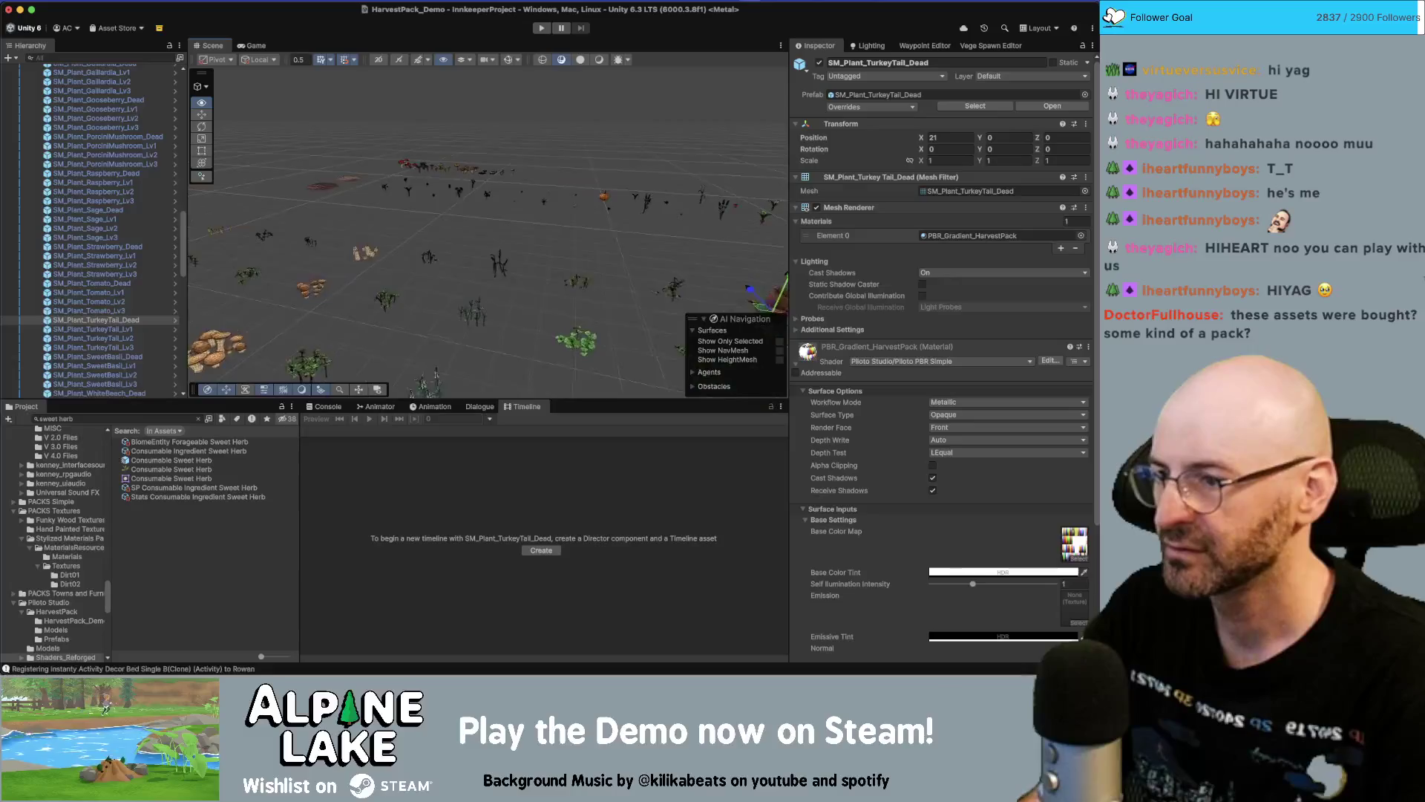
scroll(488, 223, "up", 6)
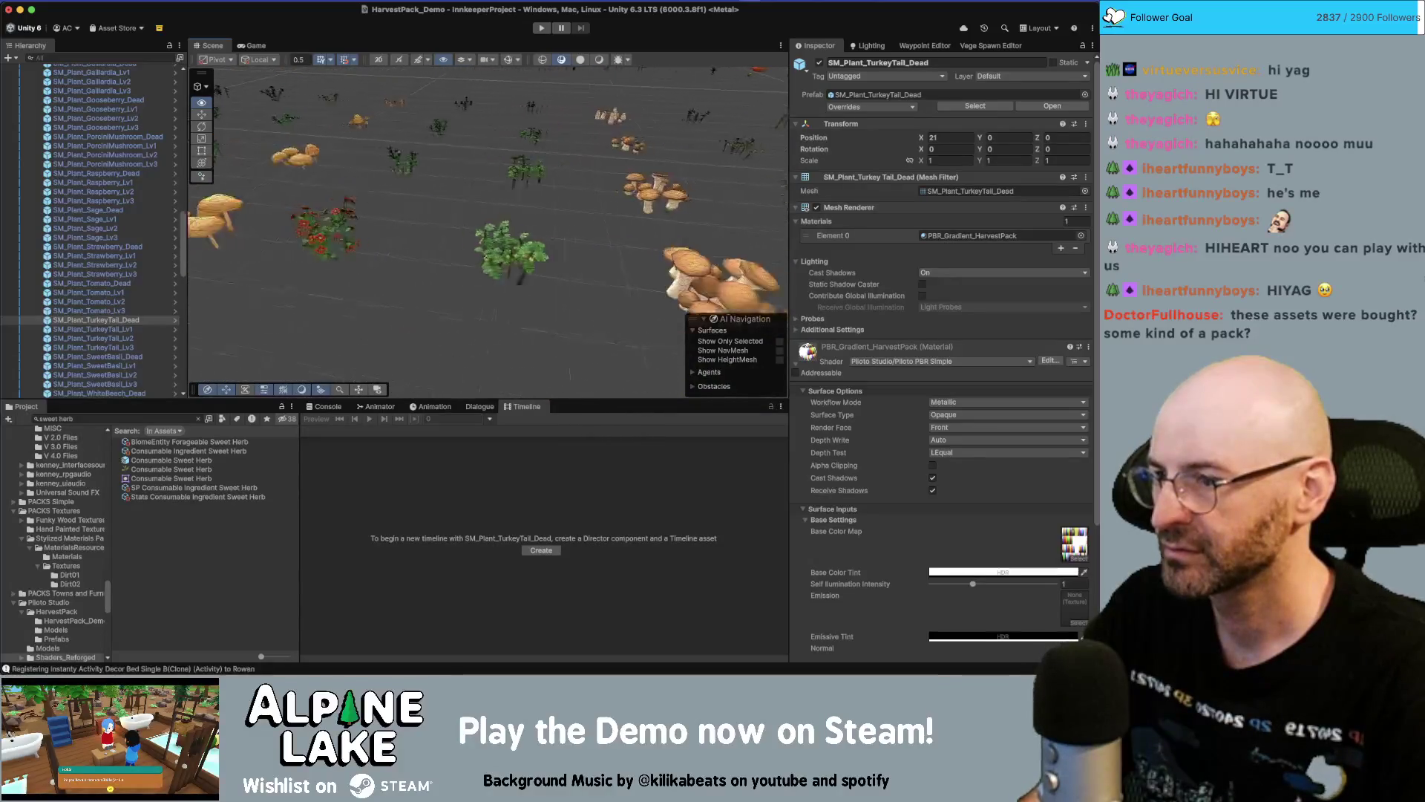
scroll(488, 222, "up", 5)
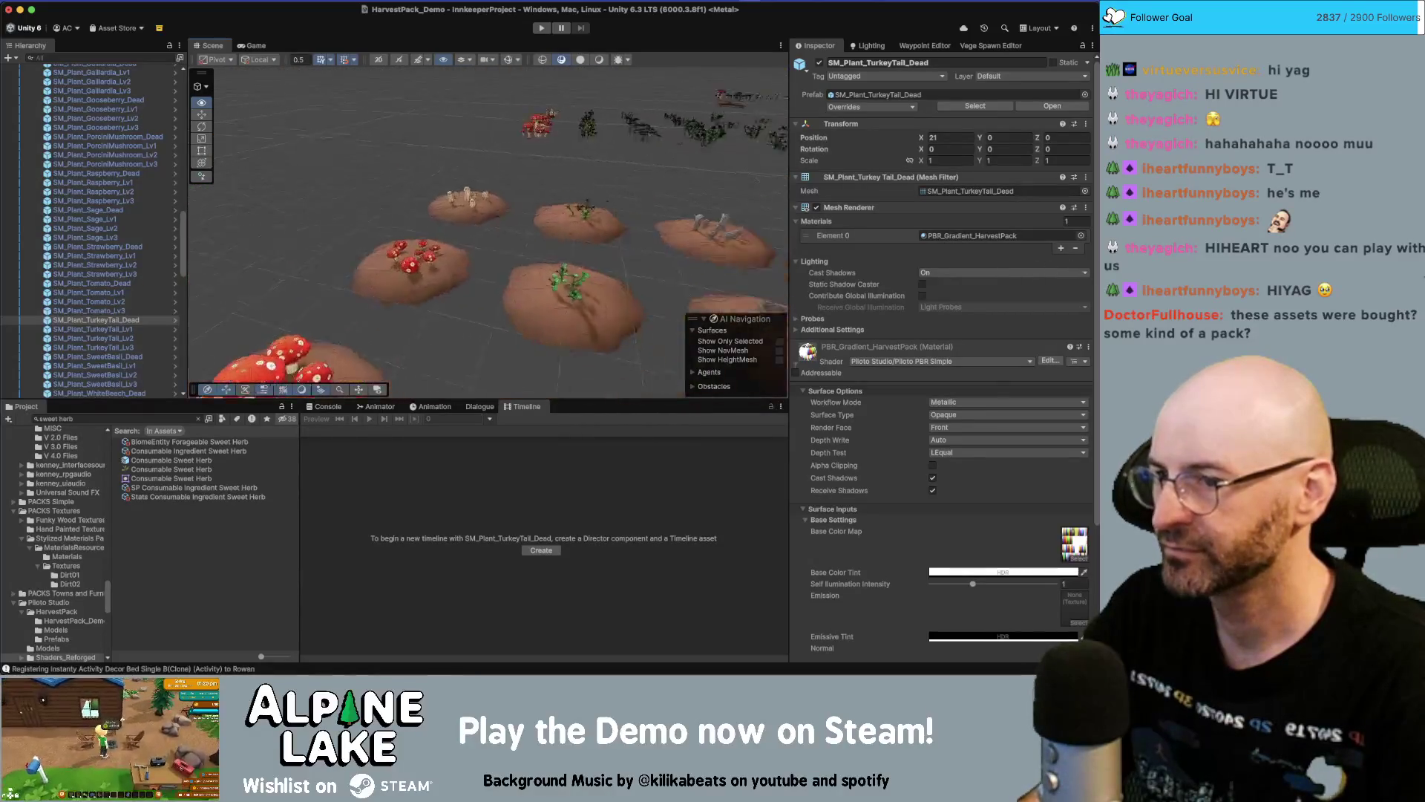
scroll(488, 223, "down", 5)
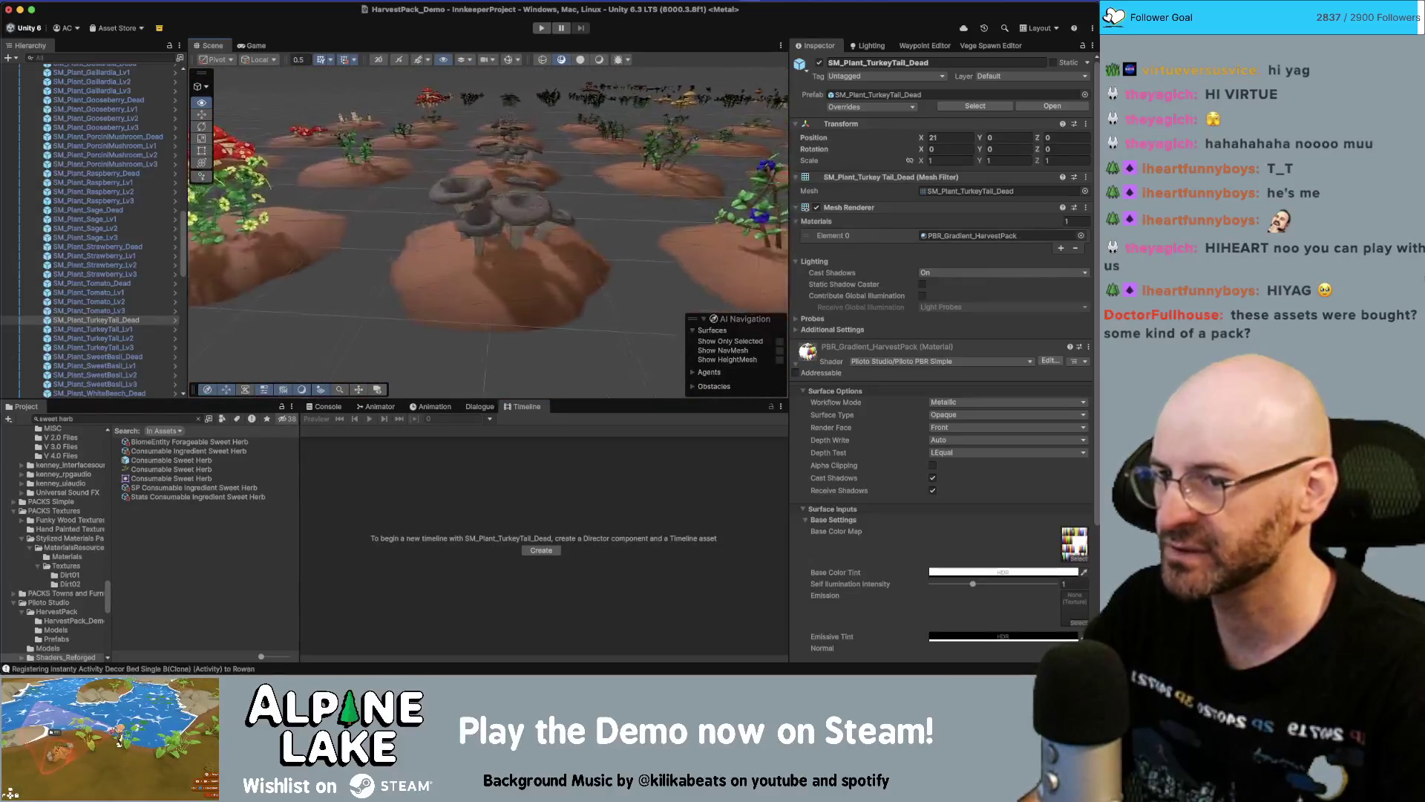
key("d")
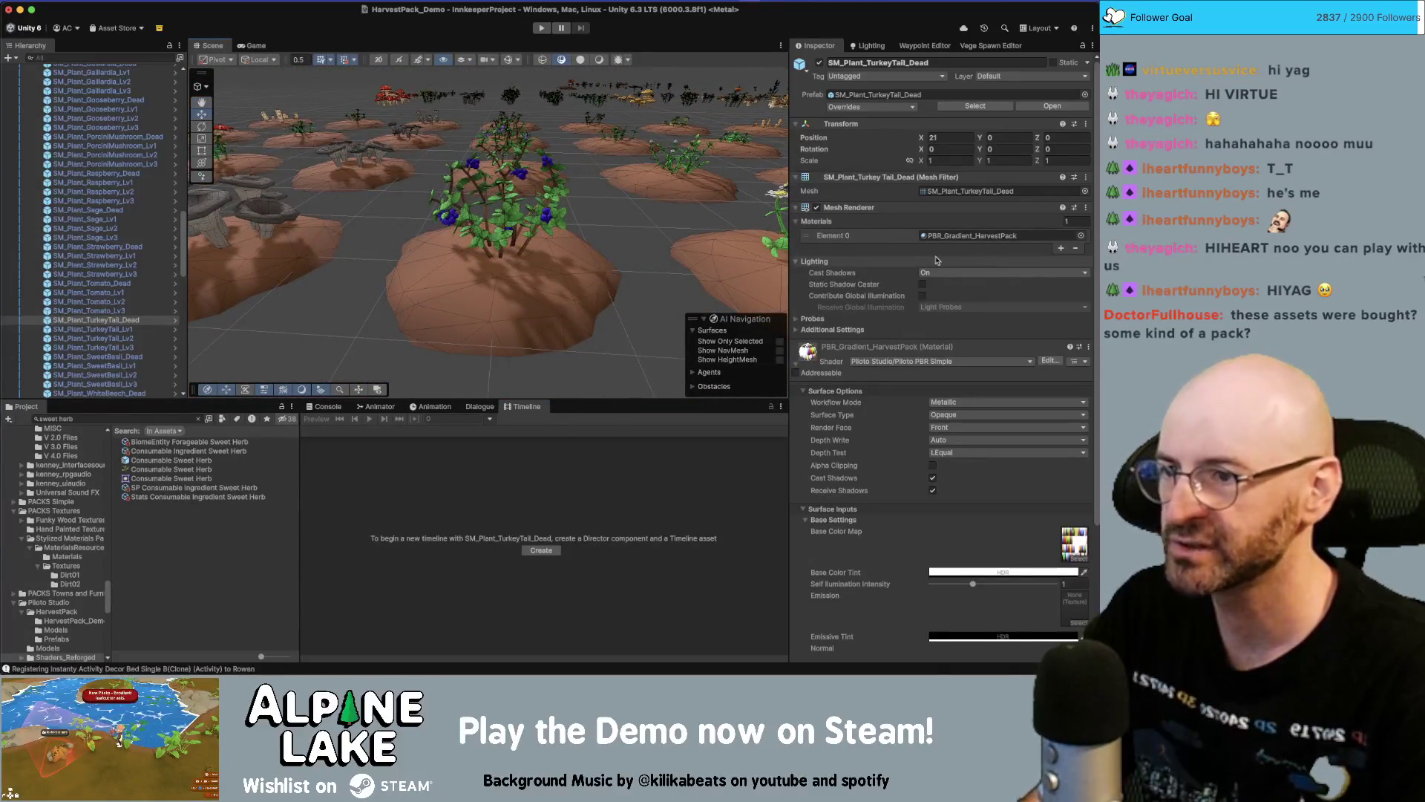
key("s")
key("w")
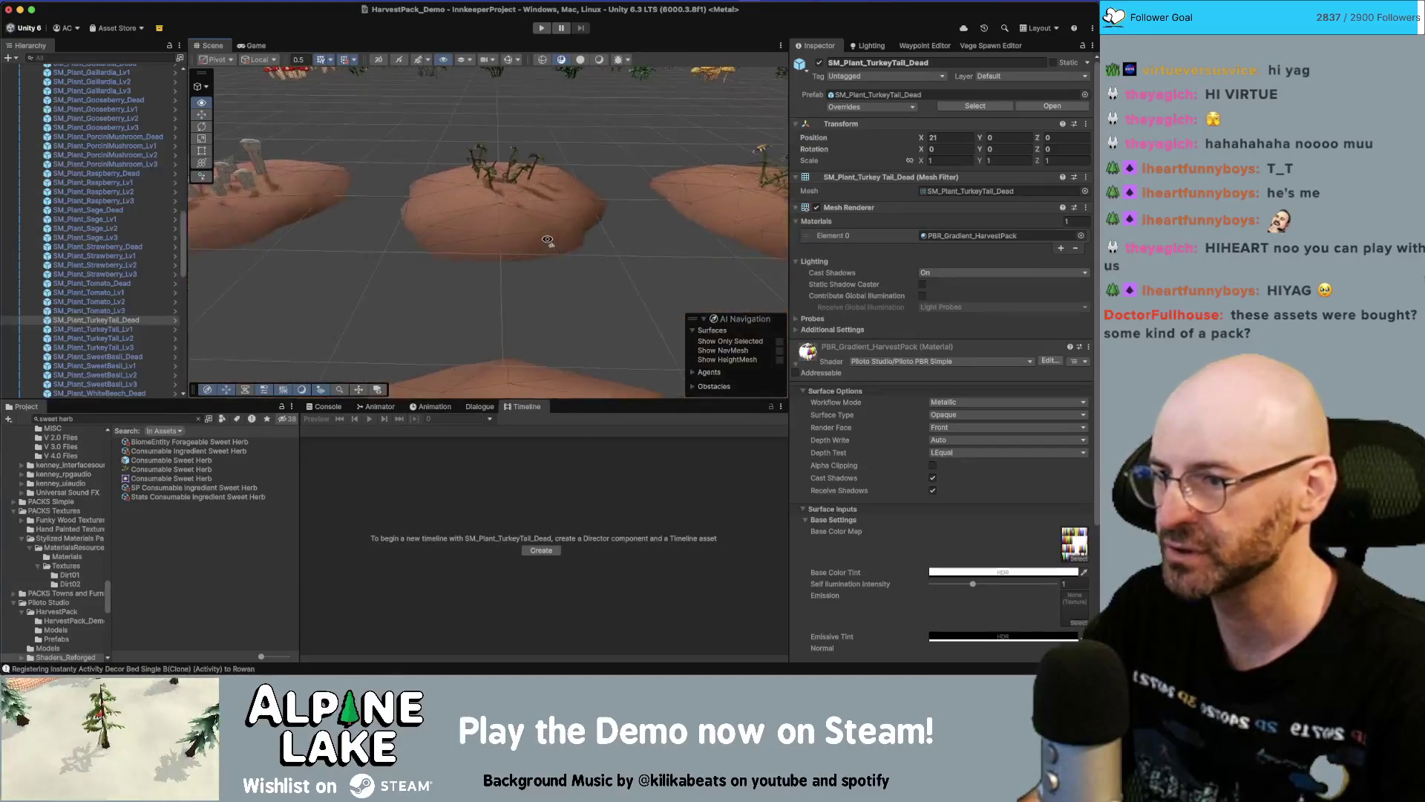
key("s")
left_click(564, 223)
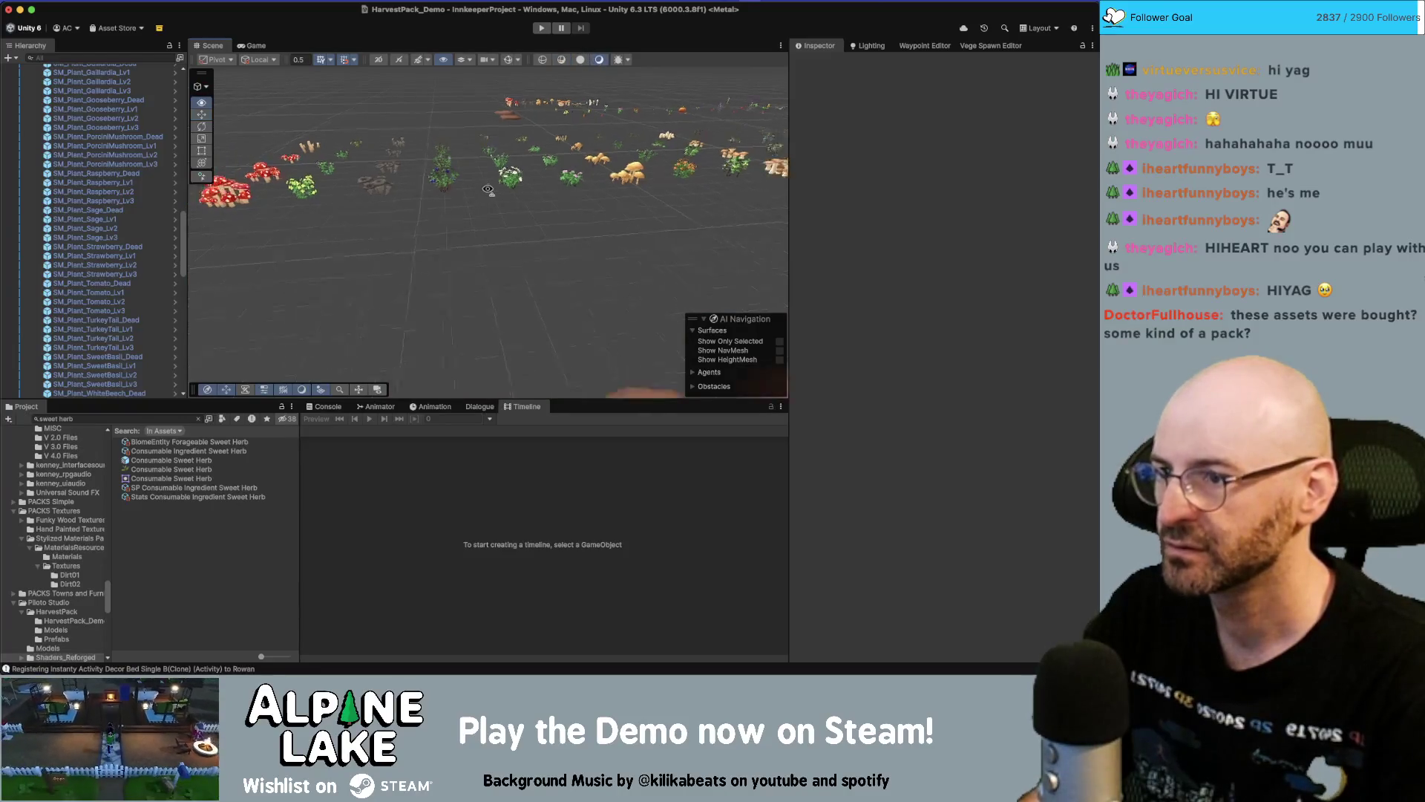
key("w")
key("w")
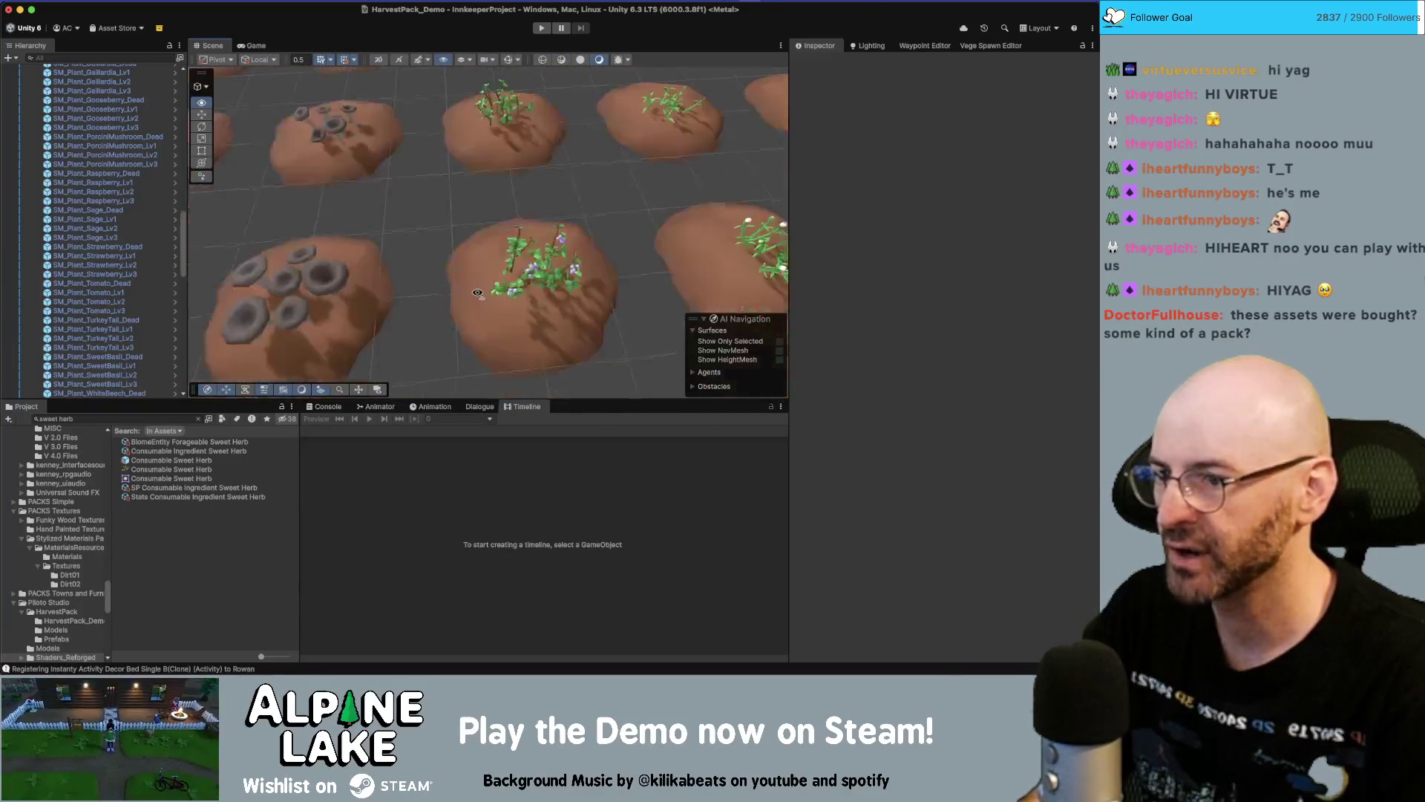
key("s")
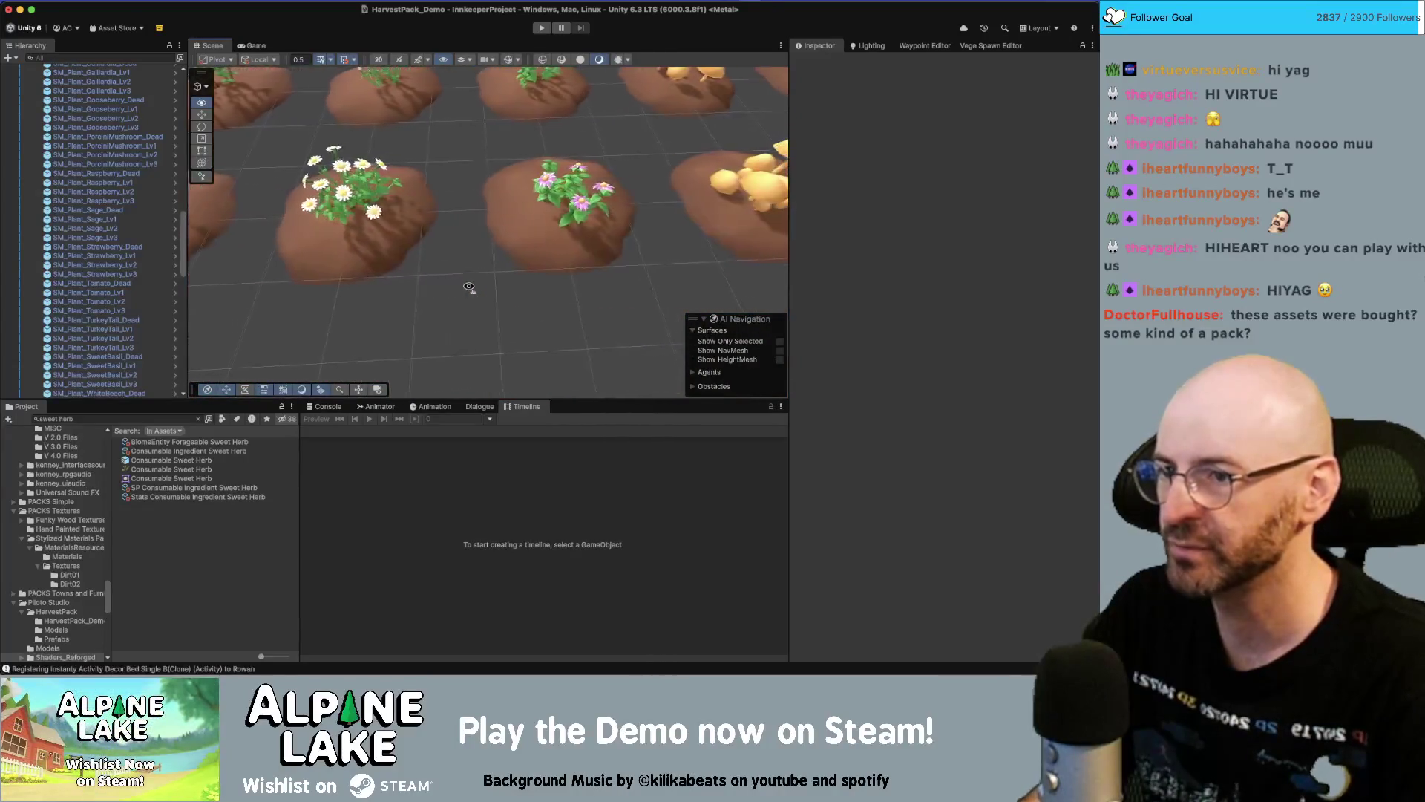
key("s")
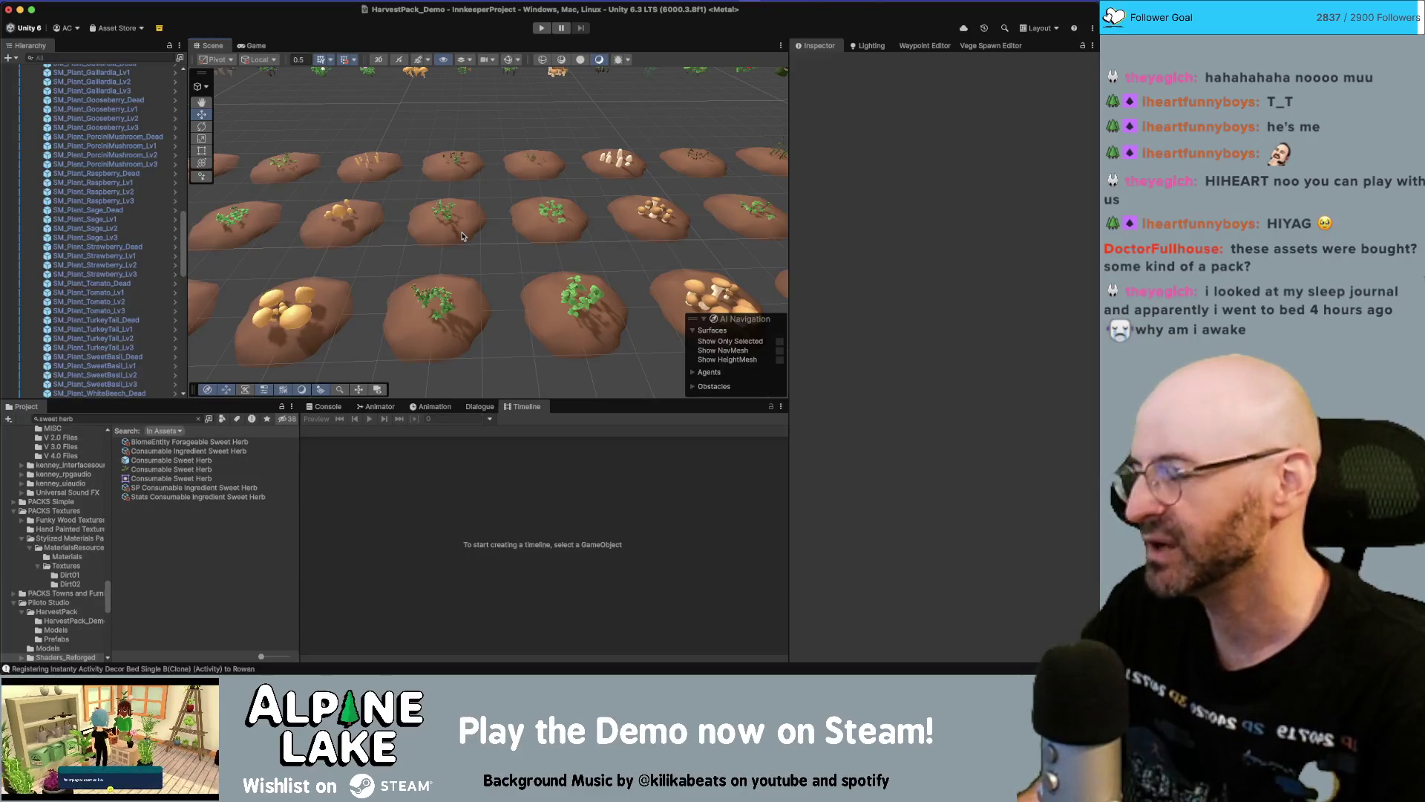
Select the WhiteBeech_Lv2 soil bed and frame the view on the mushroom row
mouse_move(451, 184)
left_mouse_down()
mouse_move(503, 185)
mouse_move(463, 173)
left_mouse_up()
left_click(463, 184)
left_click_drag(463, 184, 387, 164)
key("f")
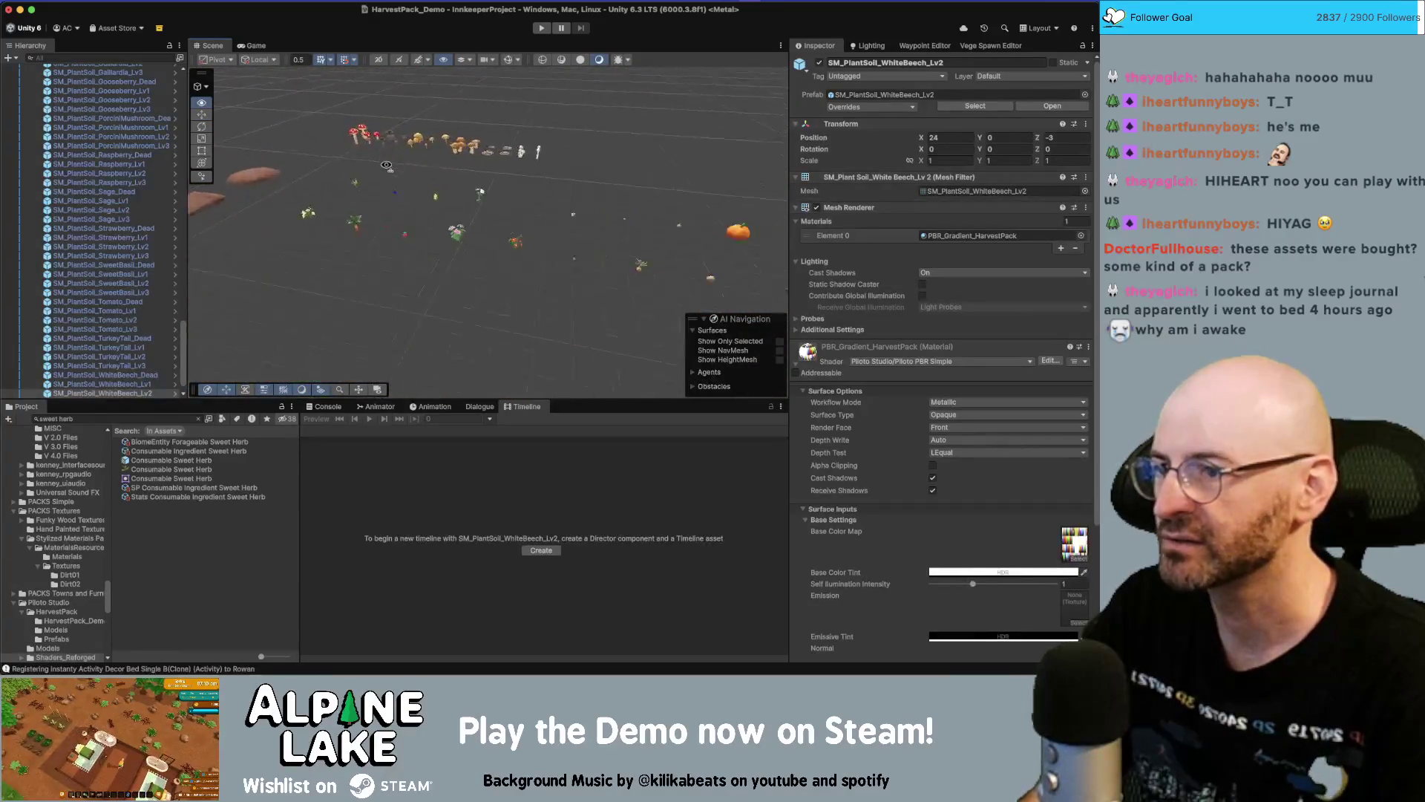
scroll(403, 197, "up", 5)
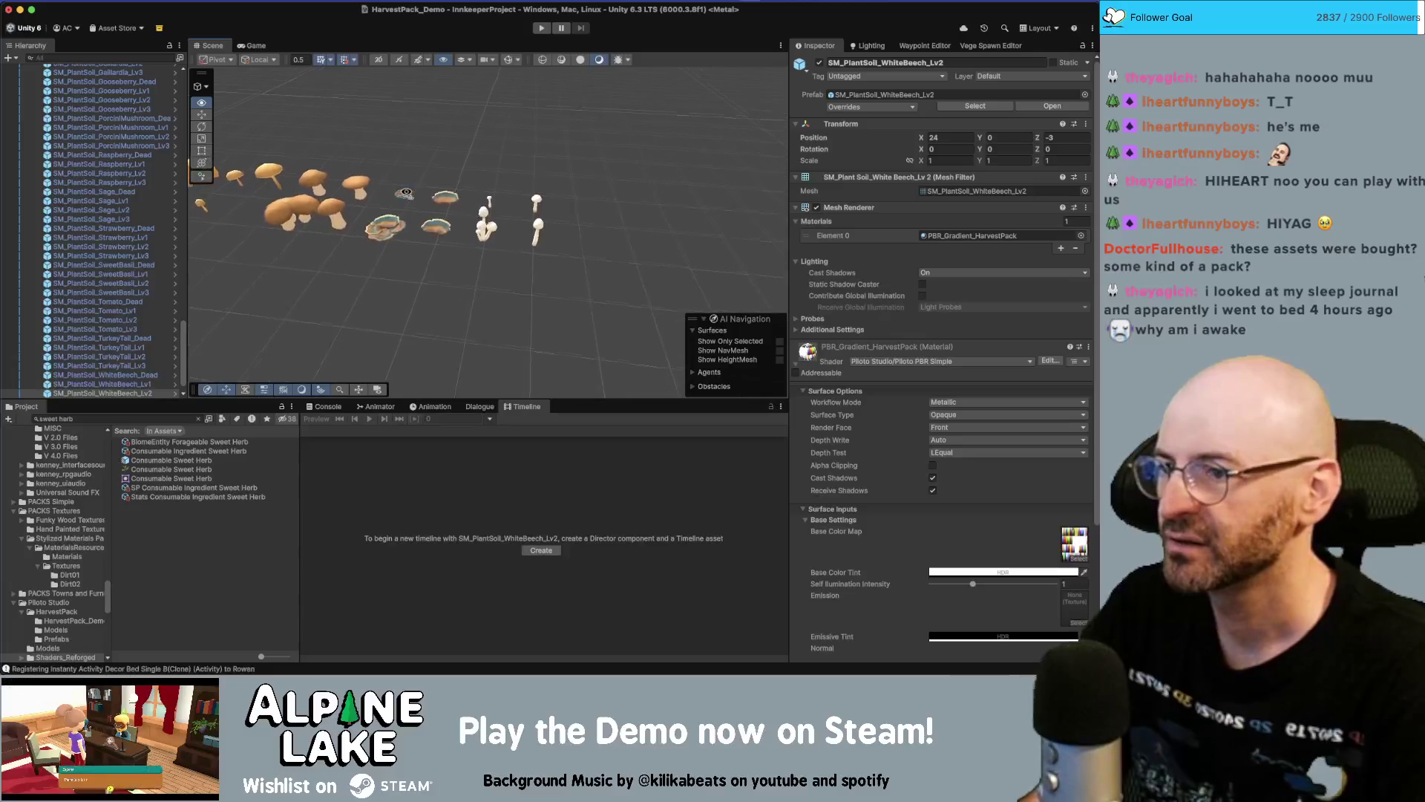
Move the white beech and porcini mushrooms forward out of the main row
left_click(620, 234)
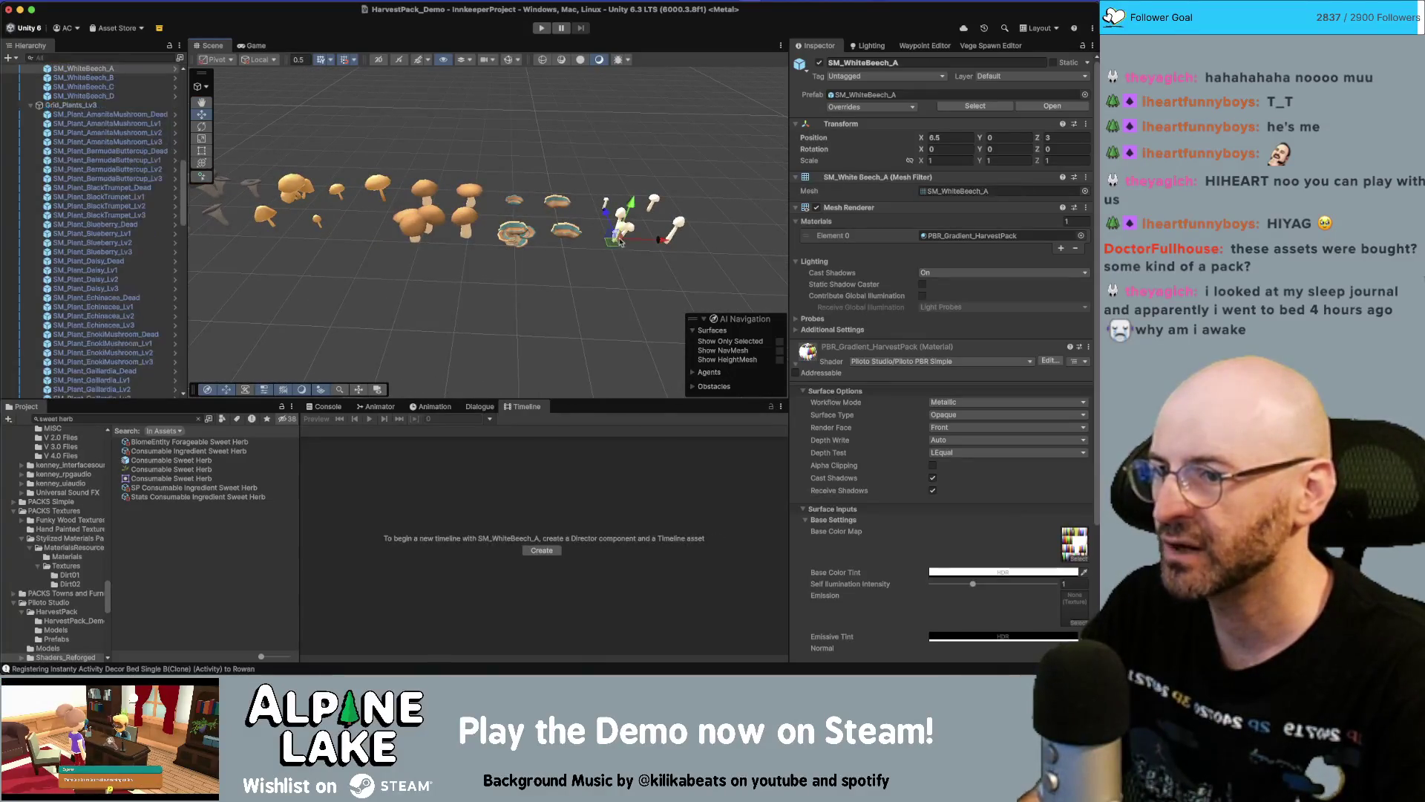
left_click_drag(616, 248, 594, 314)
left_click(404, 237)
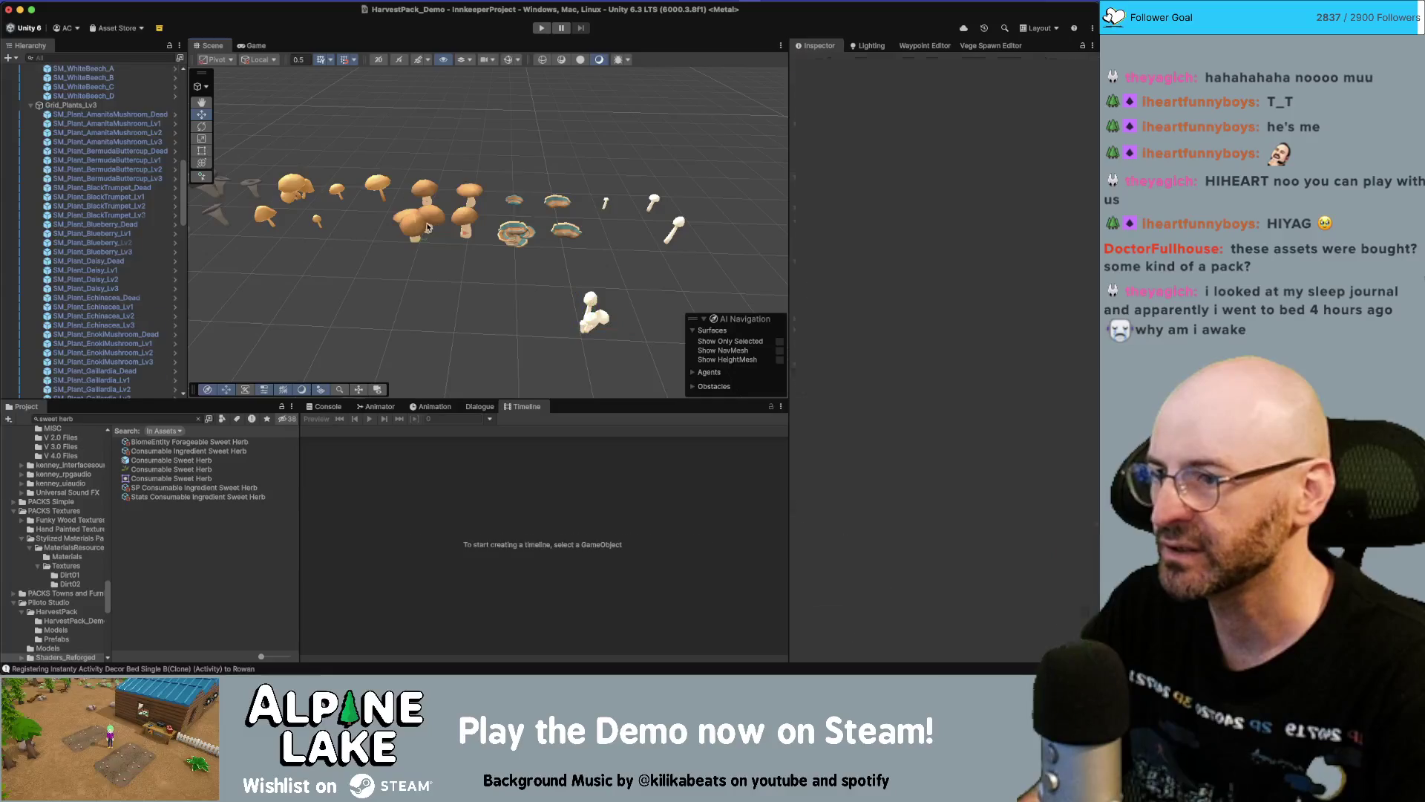
left_click(426, 243)
mouse_move(427, 243)
left_mouse_down()
mouse_move(451, 332)
mouse_move(515, 337)
left_mouse_up()
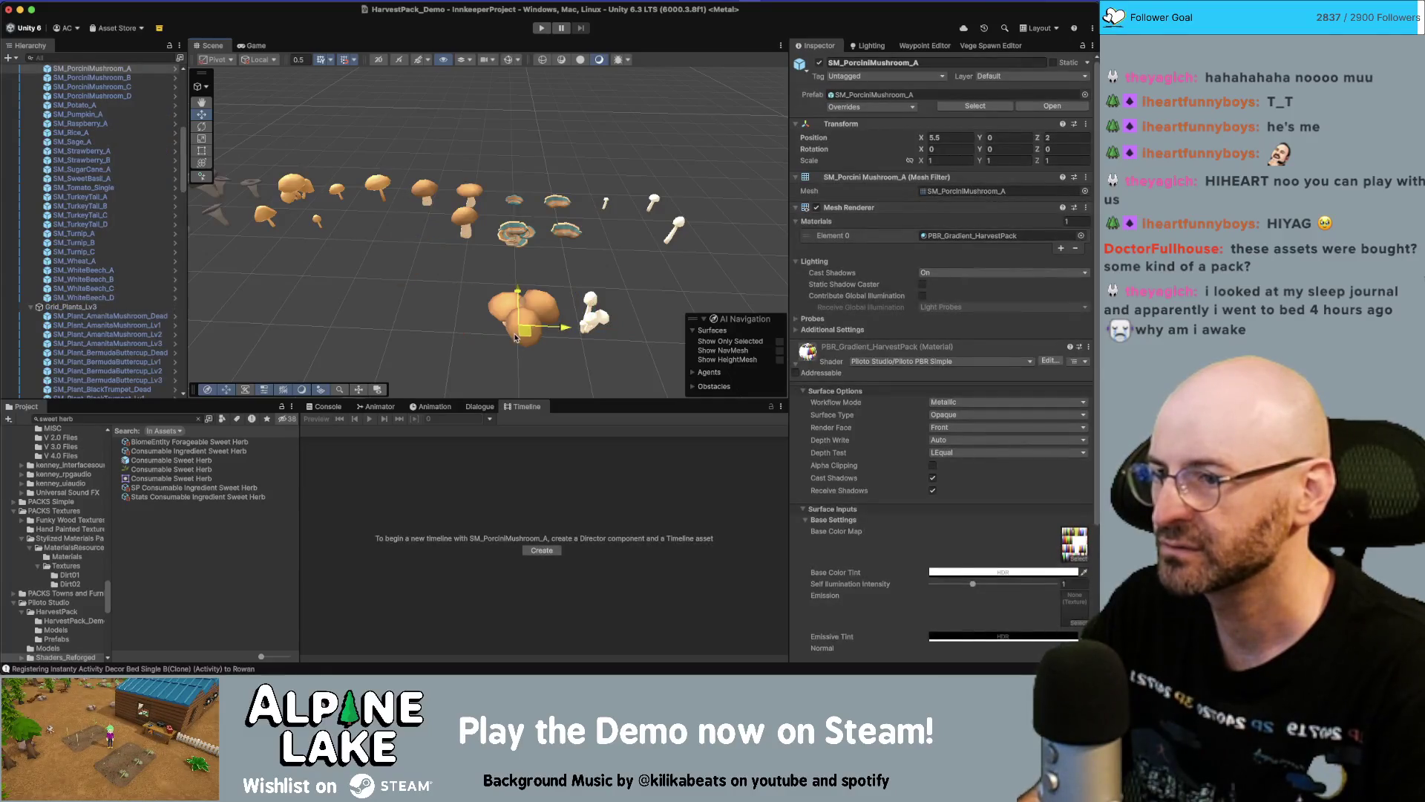
Move the enoki and black trumpet mushrooms into the new front row
left_click(293, 187)
mouse_move(295, 194)
left_mouse_down()
mouse_move(396, 315)
mouse_move(440, 320)
left_mouse_up()
key("f")
mouse_move(475, 252)
left_mouse_down()
mouse_move(587, 190)
mouse_move(498, 203)
left_mouse_up()
scroll(410, 235, "down", 10)
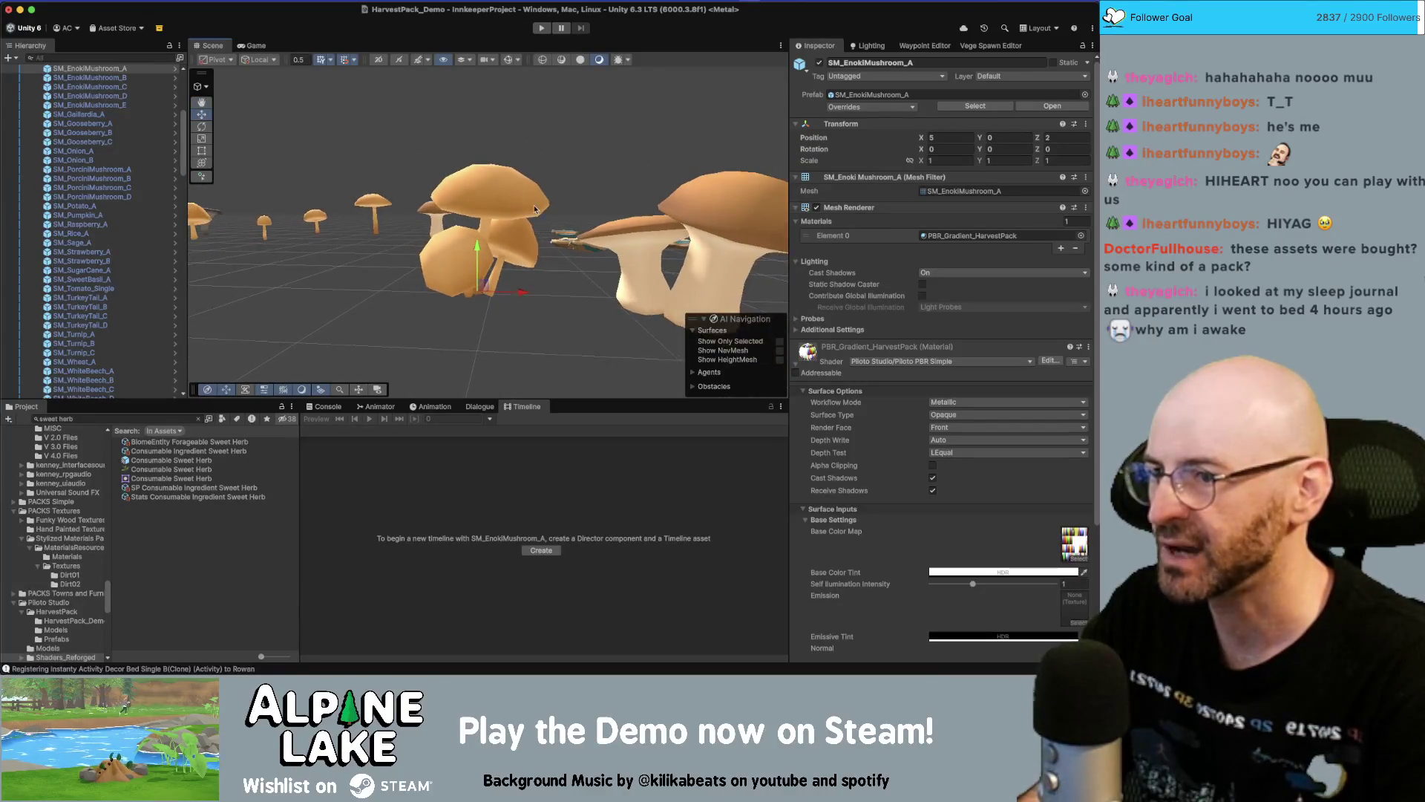
left_click_drag(410, 234, 372, 244)
left_click(308, 195)
mouse_move(275, 165)
left_mouse_down()
mouse_move(418, 254)
mouse_move(446, 252)
left_mouse_up()
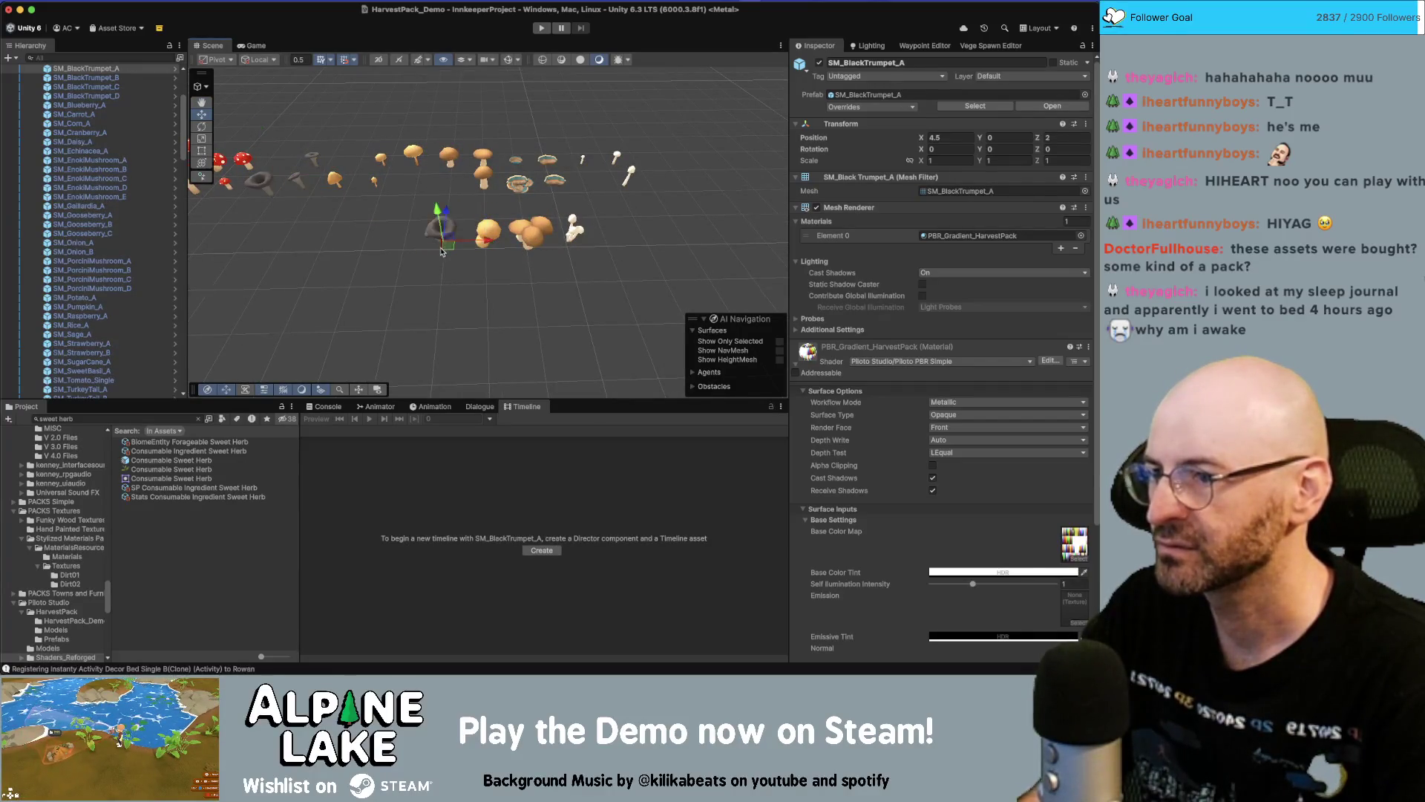
Move an amanita cluster forward, then return SM_AmanitaMushroom_A to the main row
key("f")
scroll(486, 226, "down", 5)
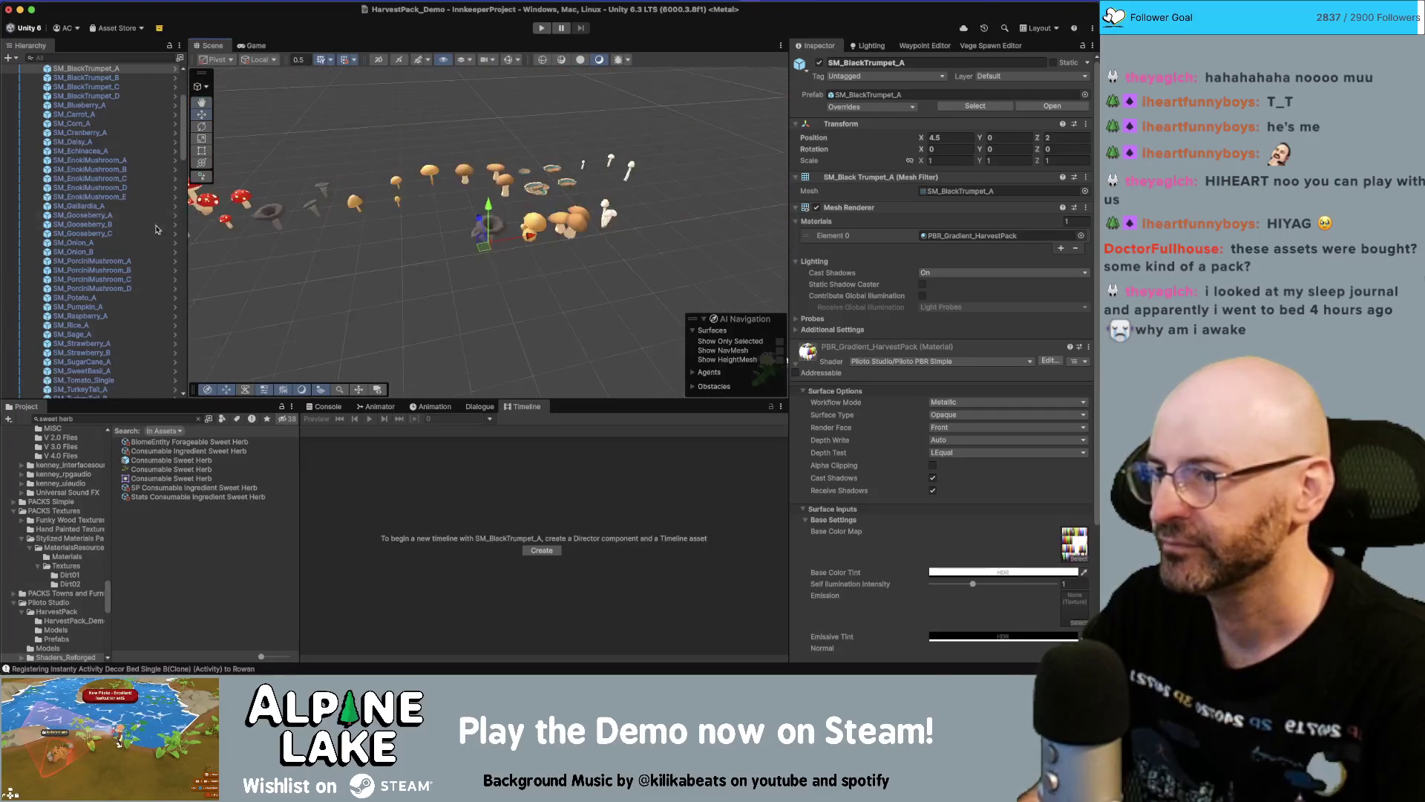
scroll(312, 170, "up", 3)
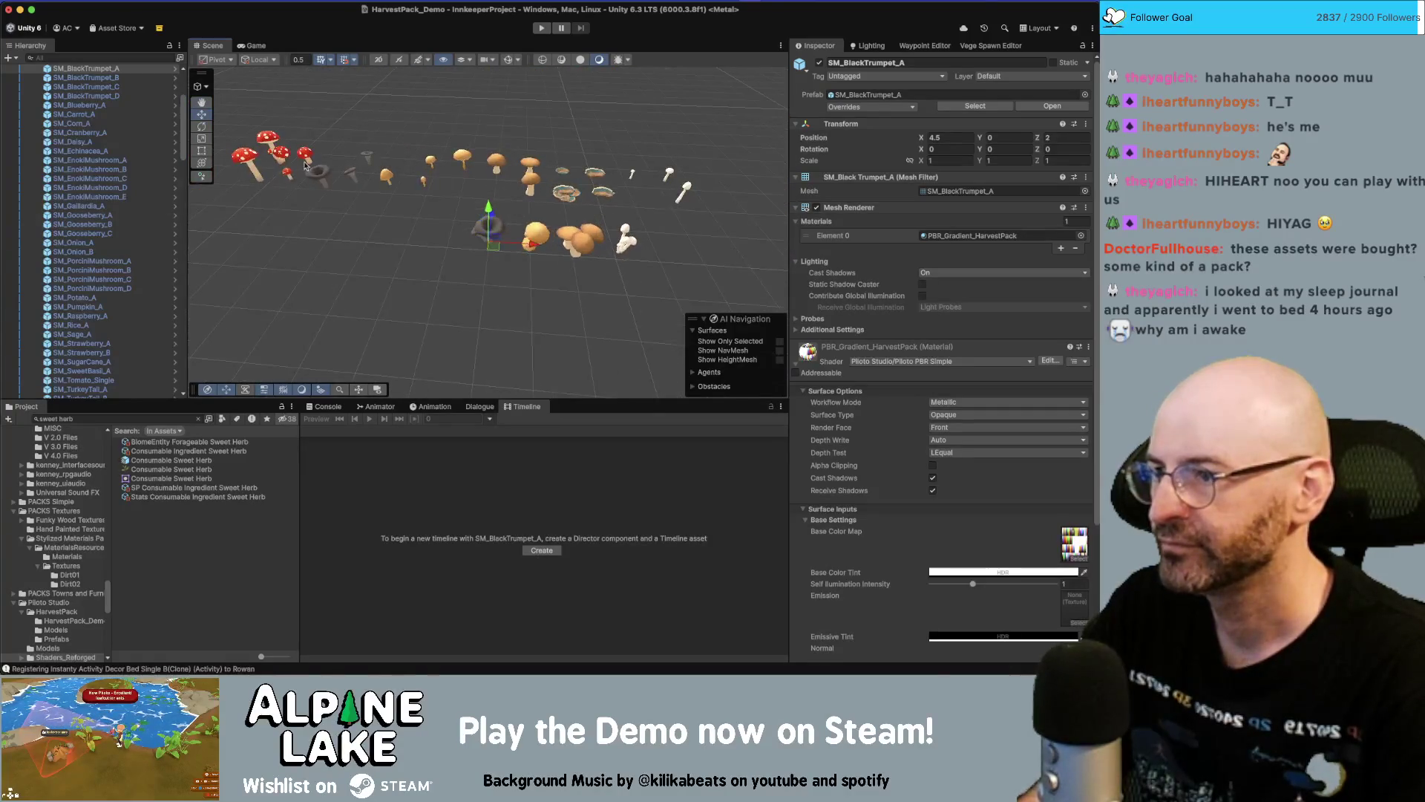
left_click_drag(273, 148, 448, 223)
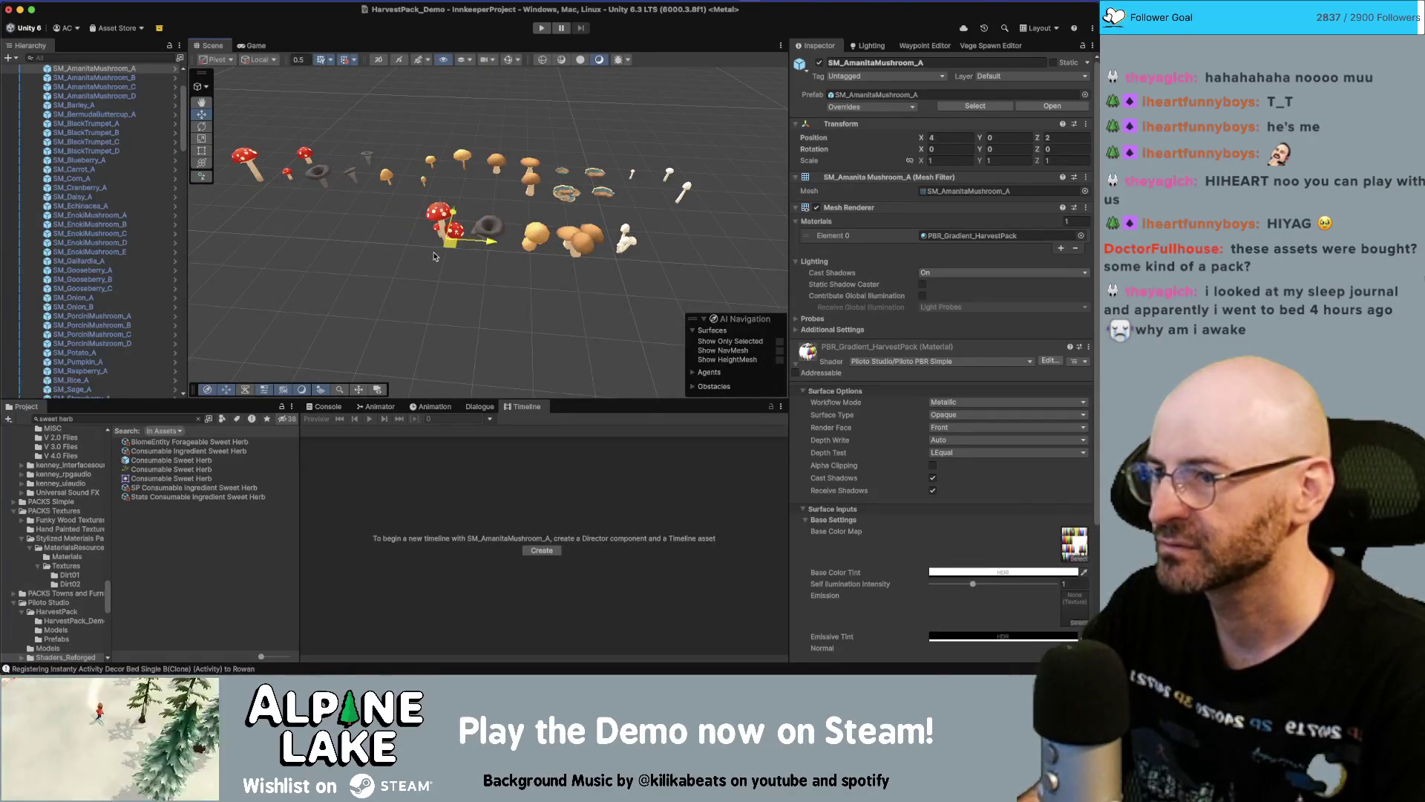
left_click(512, 139)
scroll(512, 138, "up", 5)
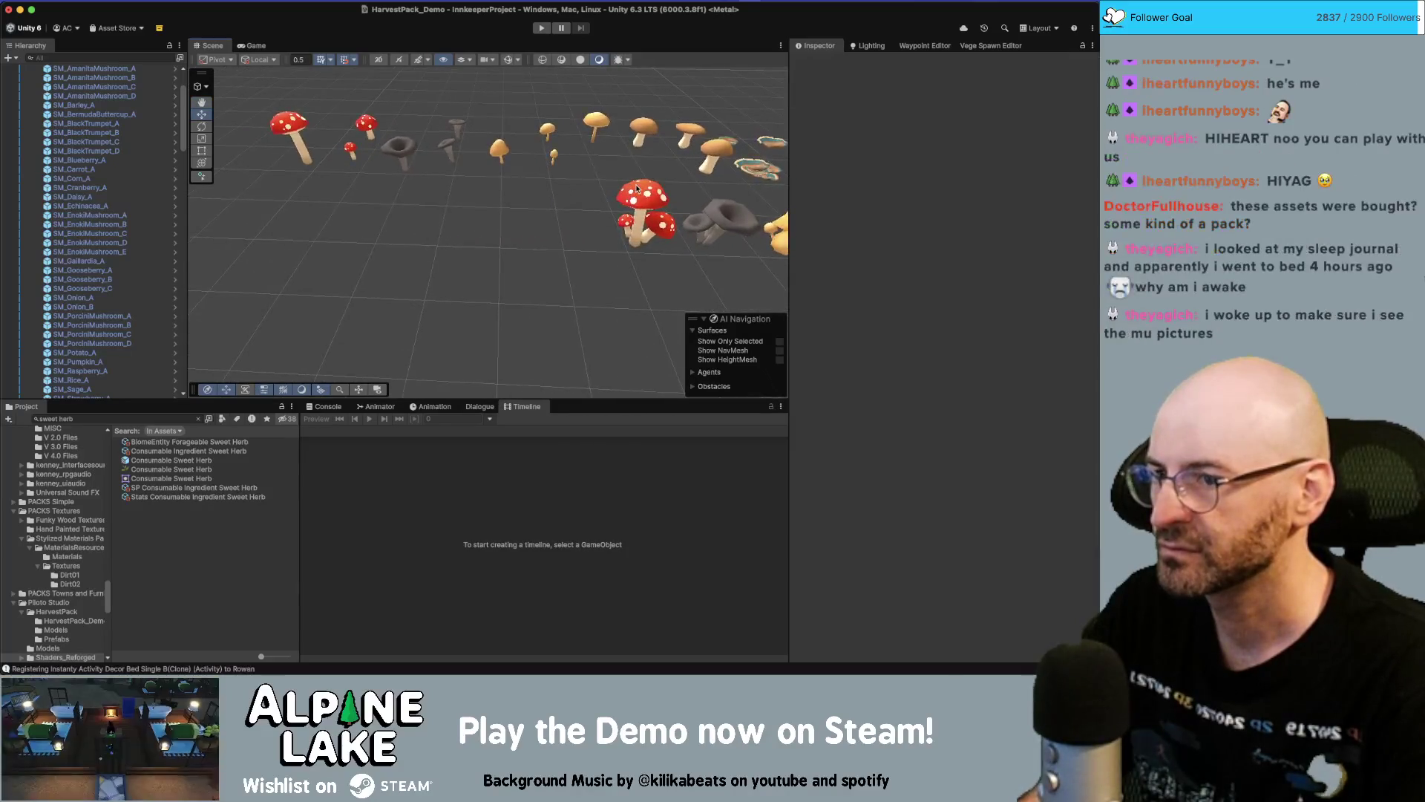
left_click(644, 204)
left_click_drag(633, 245, 377, 152)
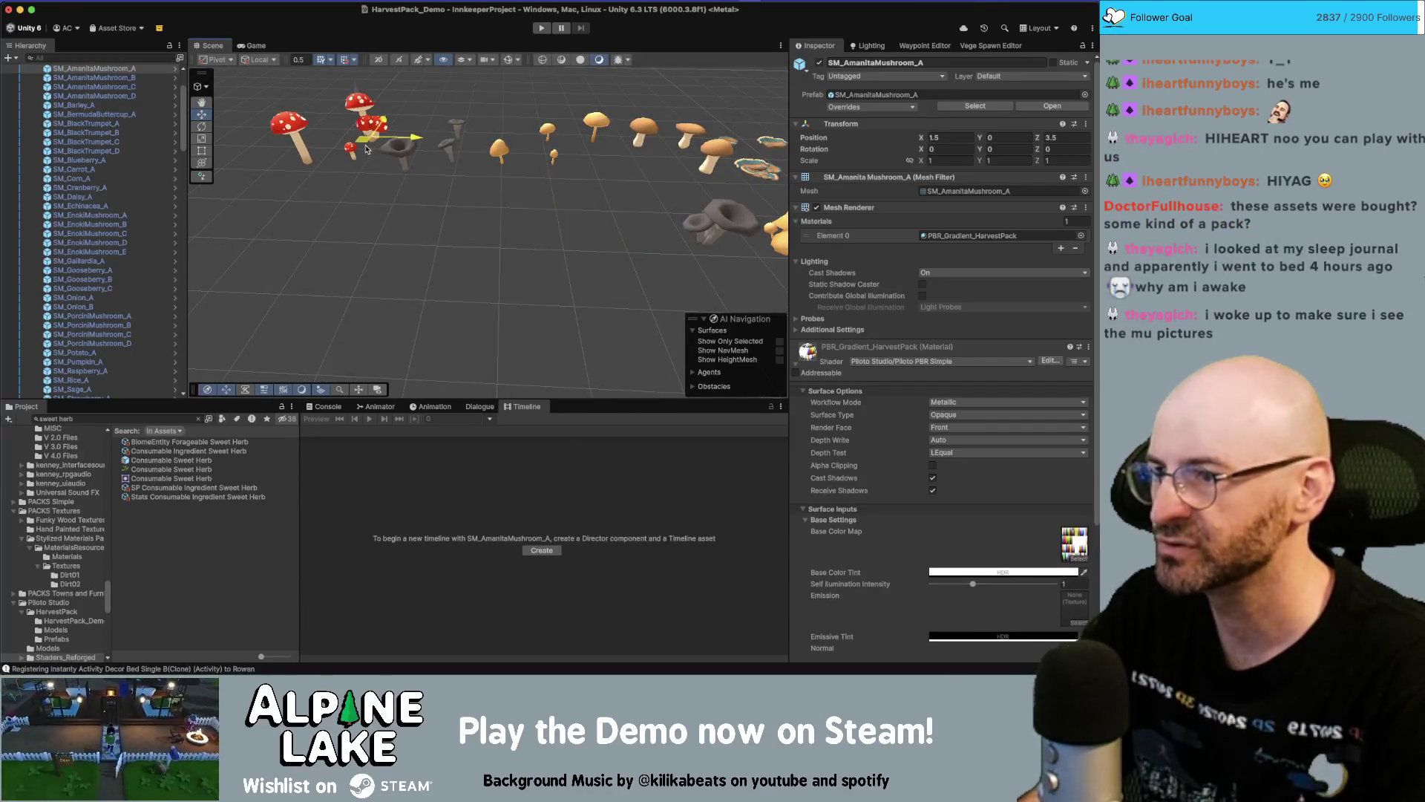
Move SM_AmanitaMushroom_C into the front row at X 4, Z 2 and inspect it
left_click(295, 128)
left_click_drag(378, 140, 632, 238)
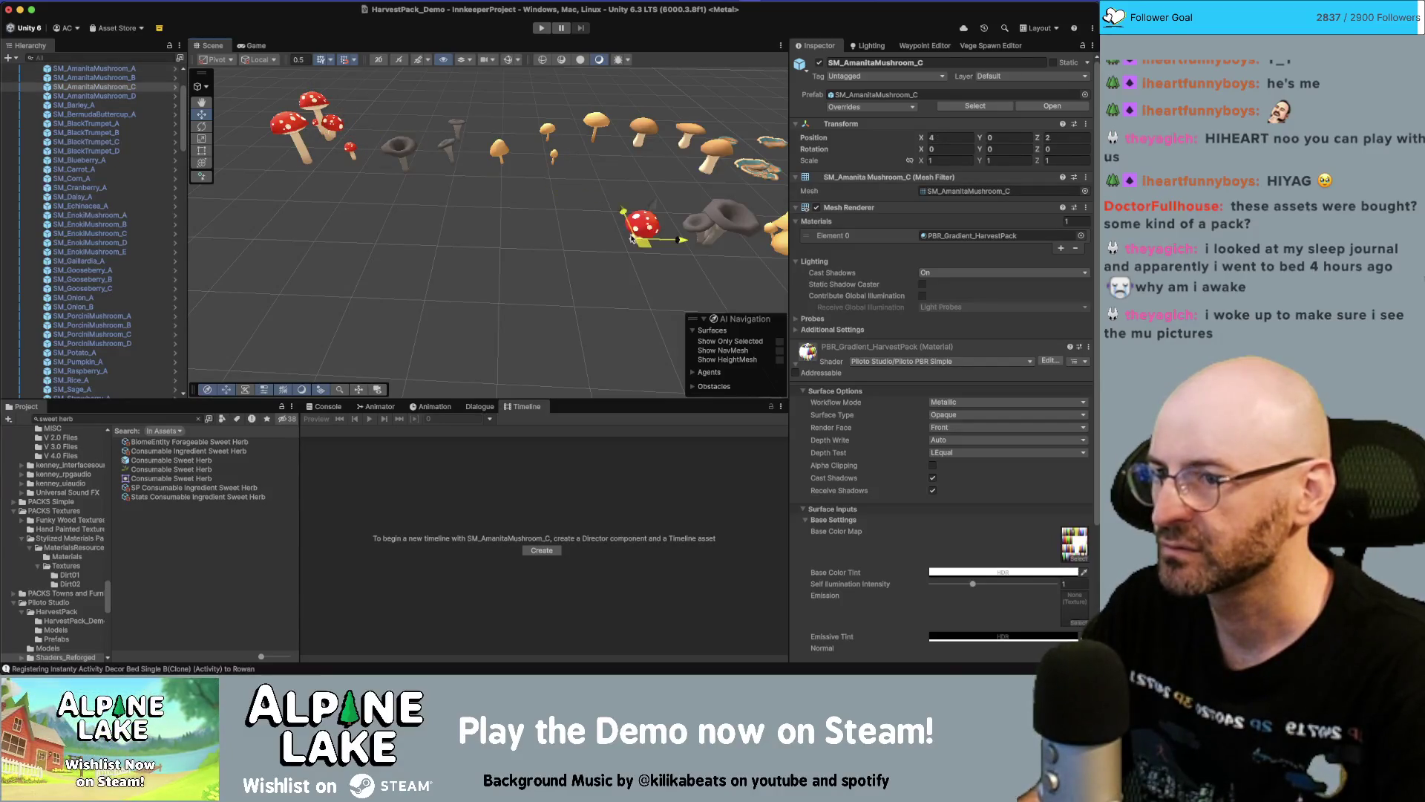
key("f")
scroll(493, 211, "down", 5)
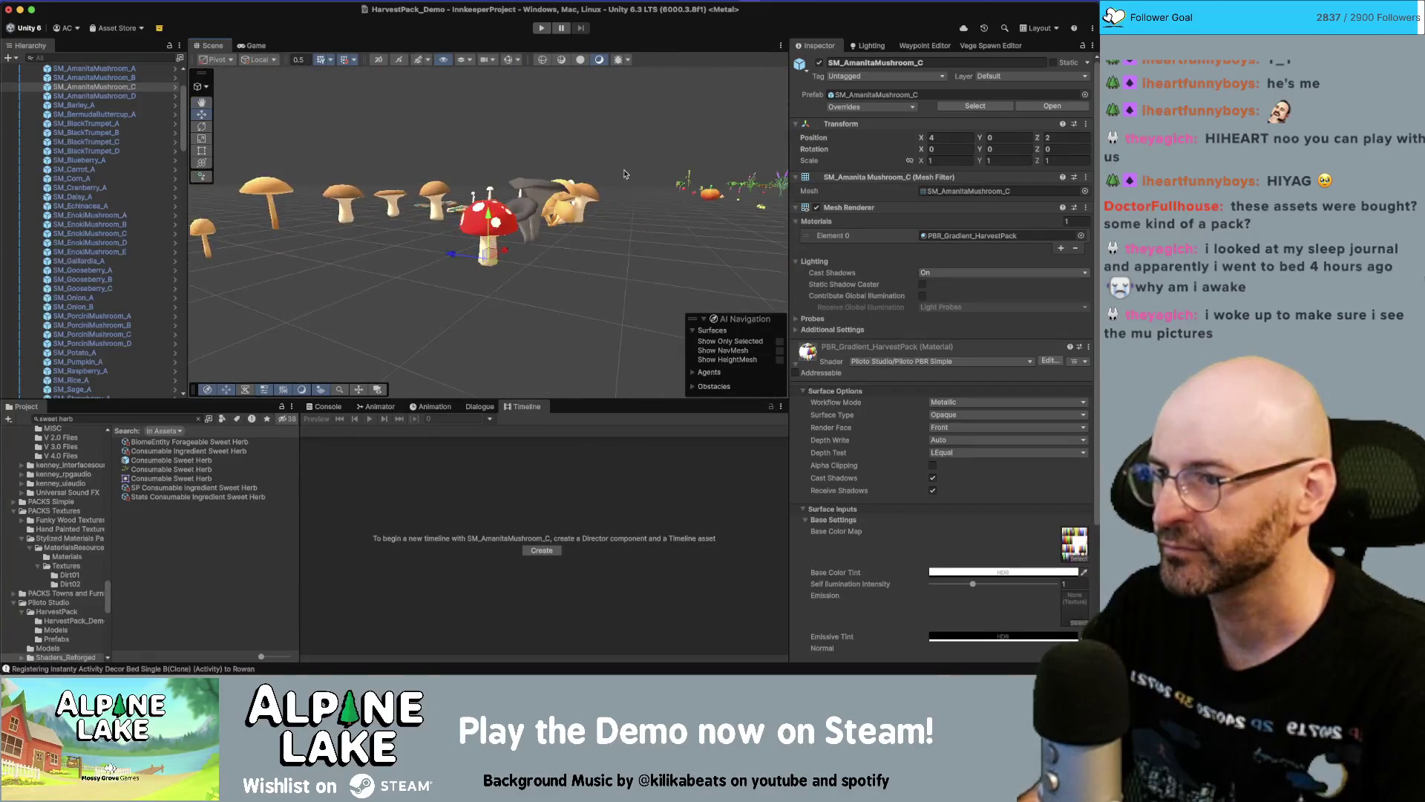
scroll(490, 217, "down", 2)
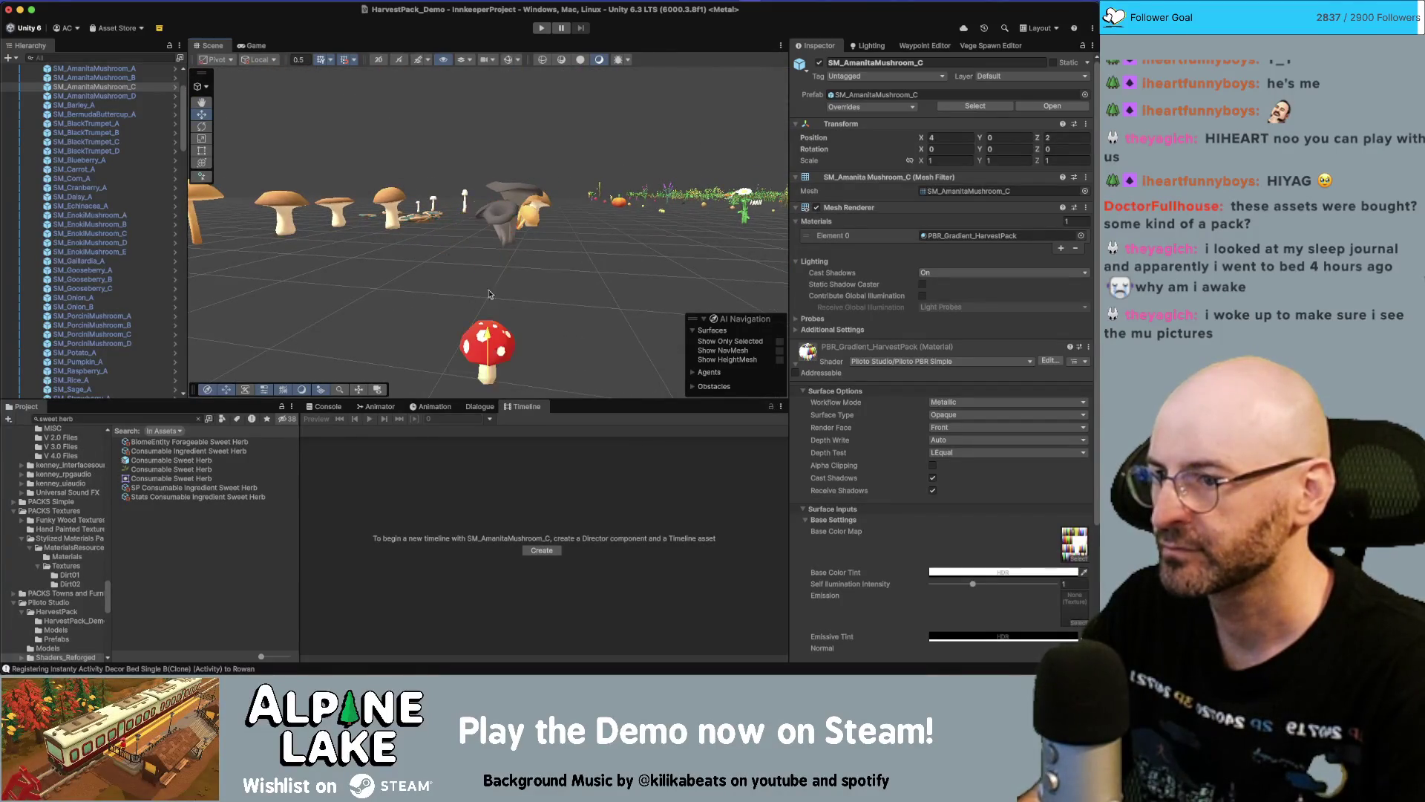
left_click_drag(596, 220, 282, 165)
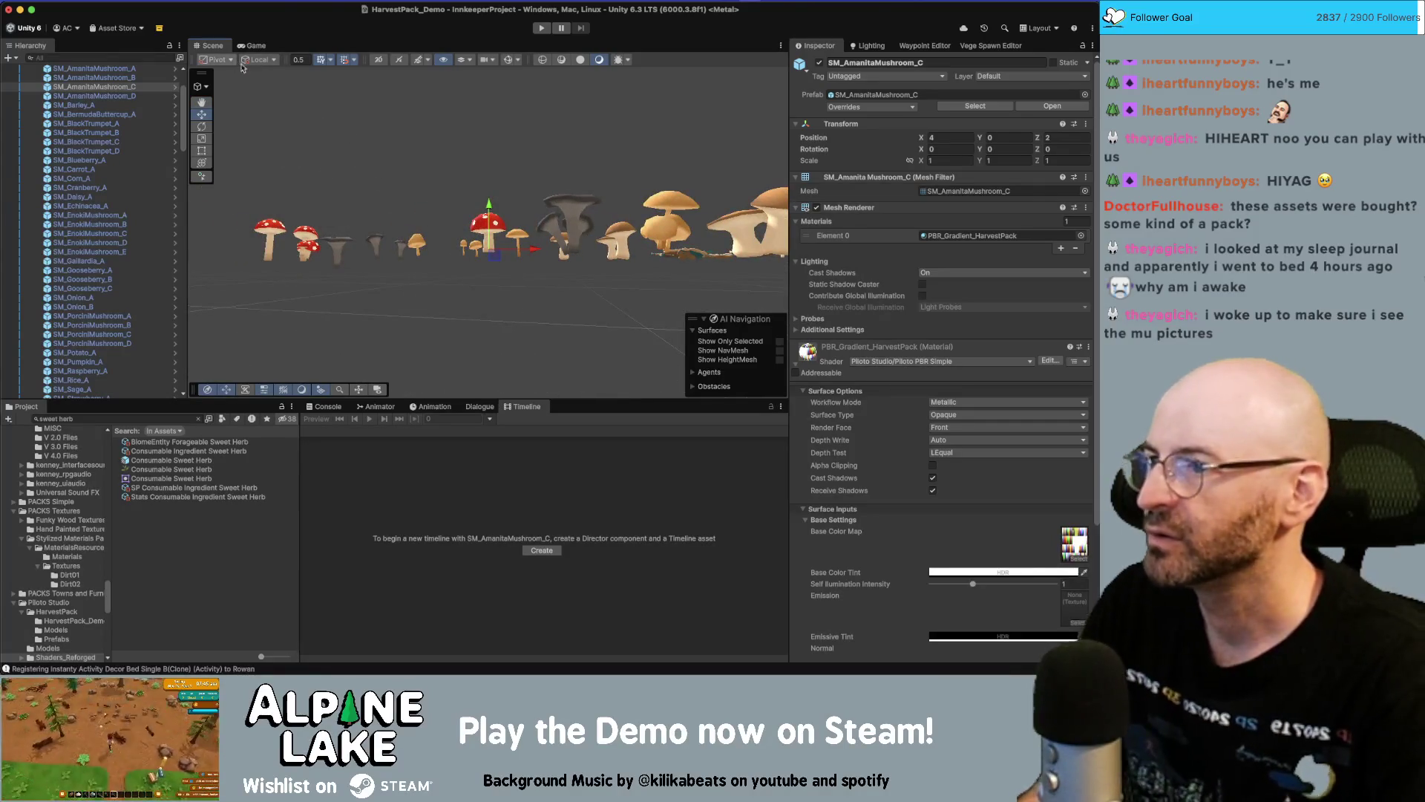
mouse_move(445, 200)
left_mouse_down()
mouse_move(694, 157)
mouse_move(287, 88)
left_mouse_up()
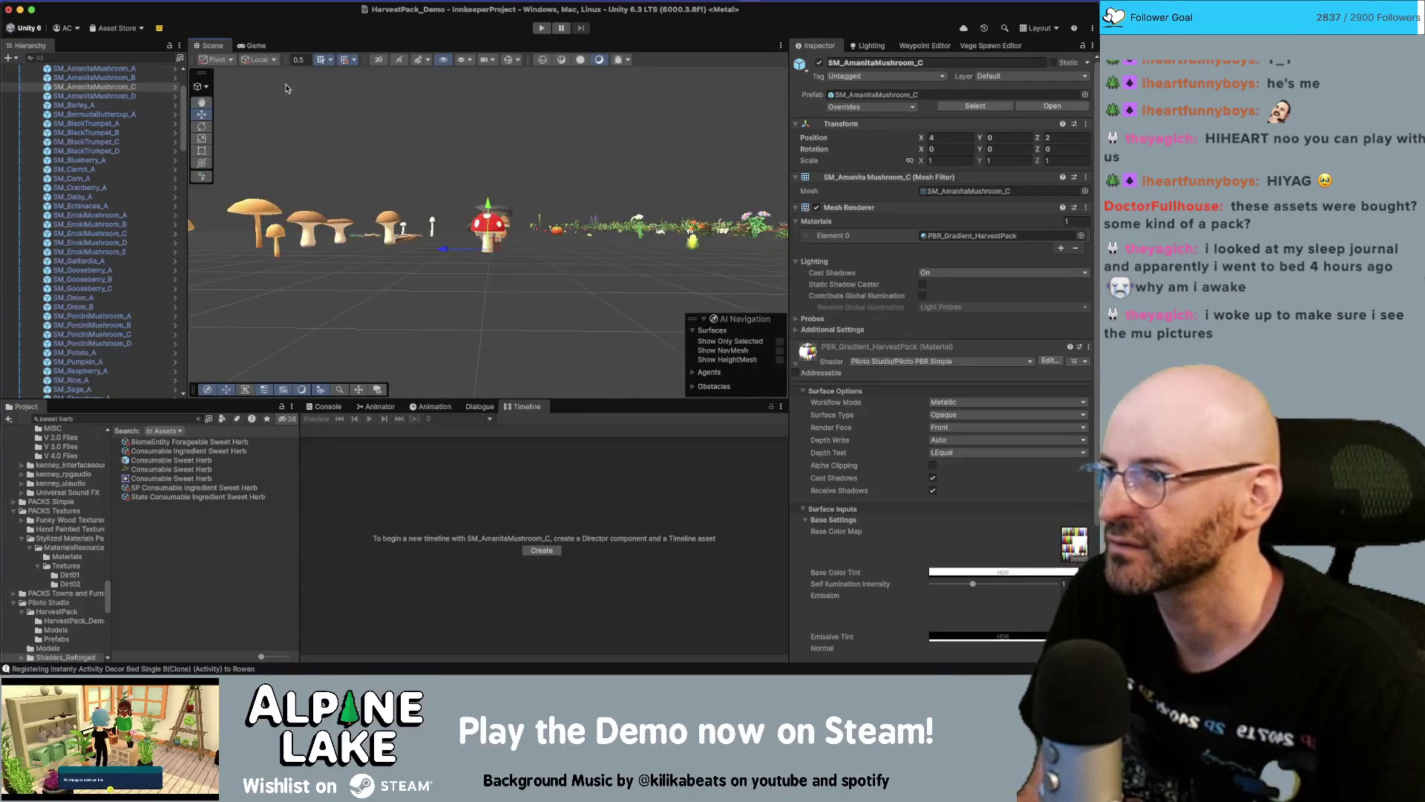
Switch the handle position to Center, then set it back to Pivot
left_click(268, 62)
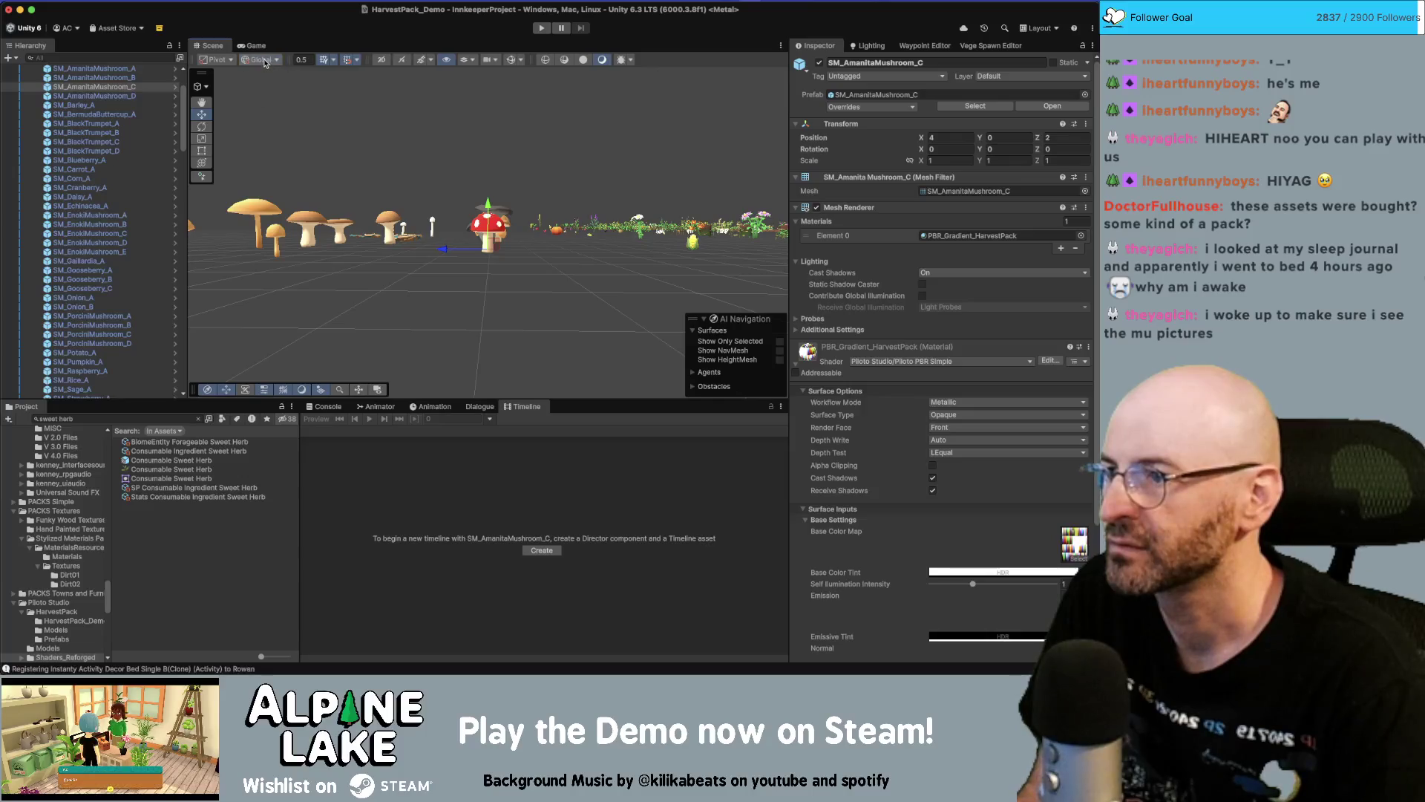
left_click(229, 62)
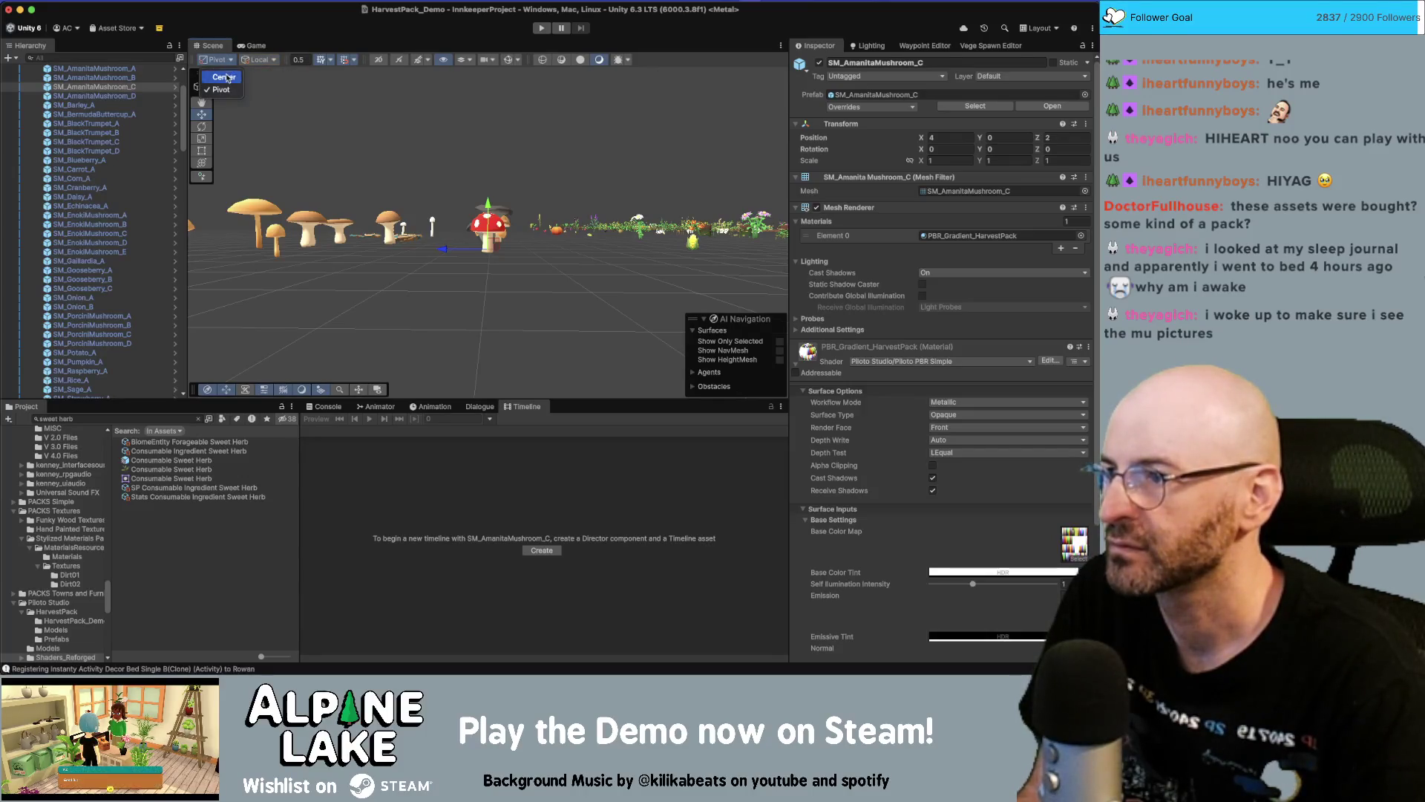
left_click(226, 77)
left_click(223, 61)
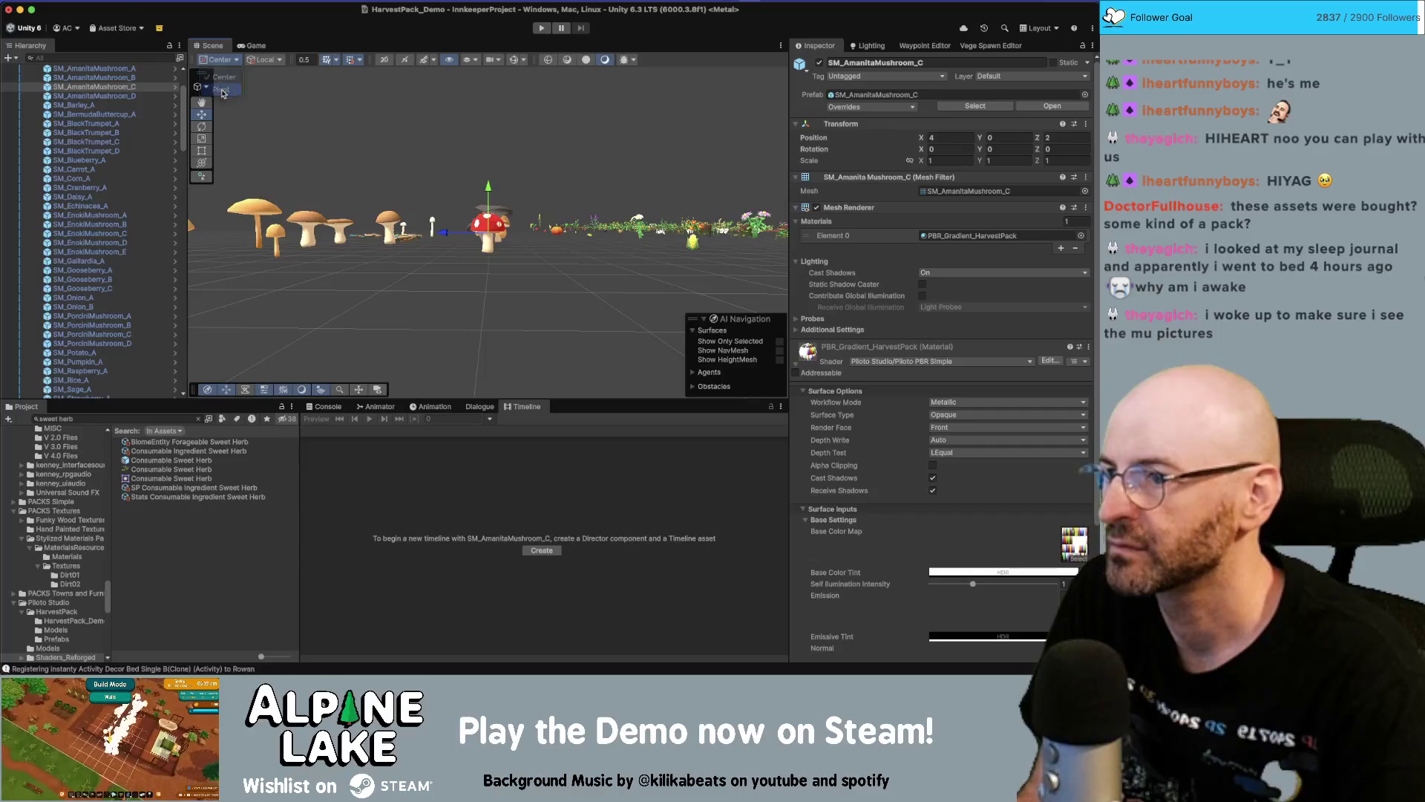
left_click(222, 68)
left_click_drag(297, 148, 430, 168)
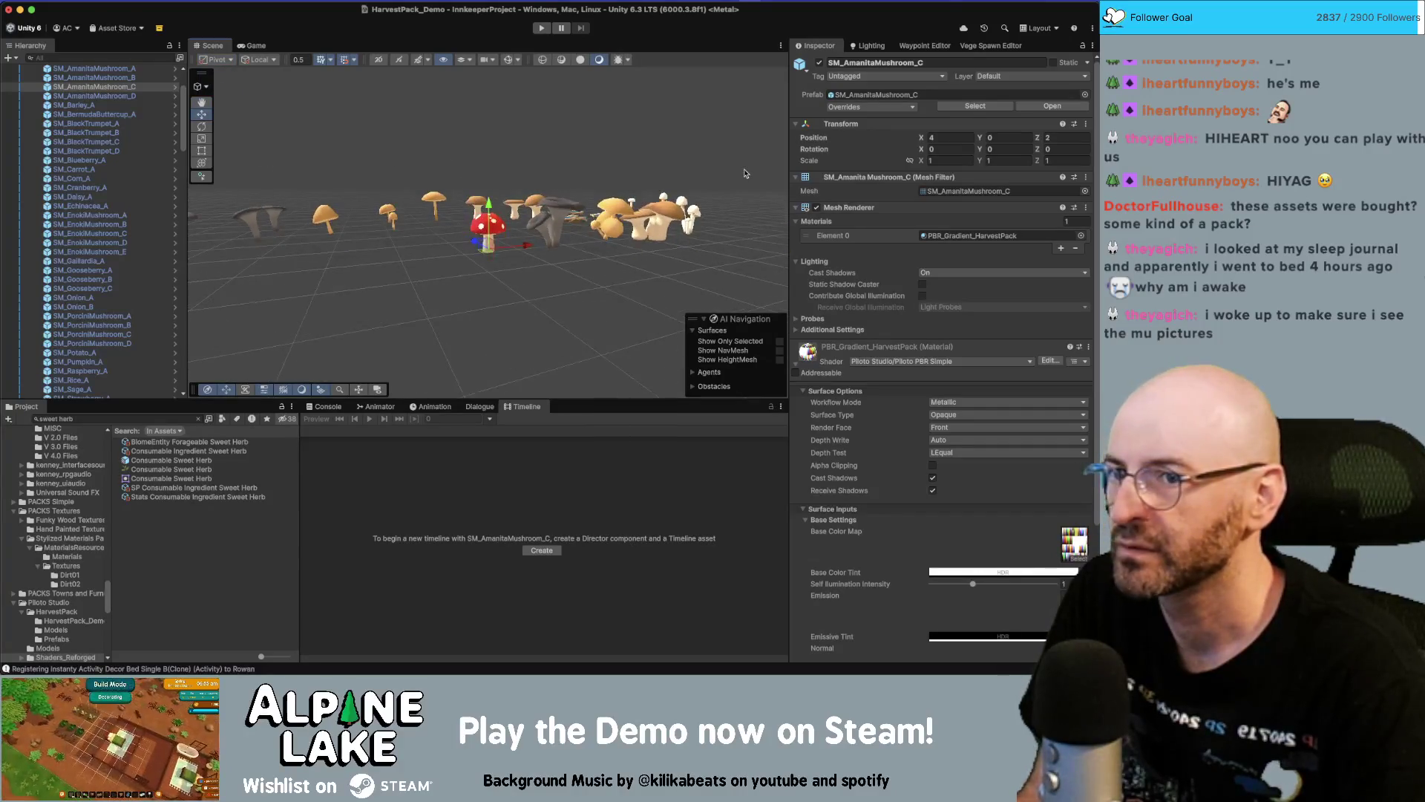
scroll(35, 193, "up", 3)
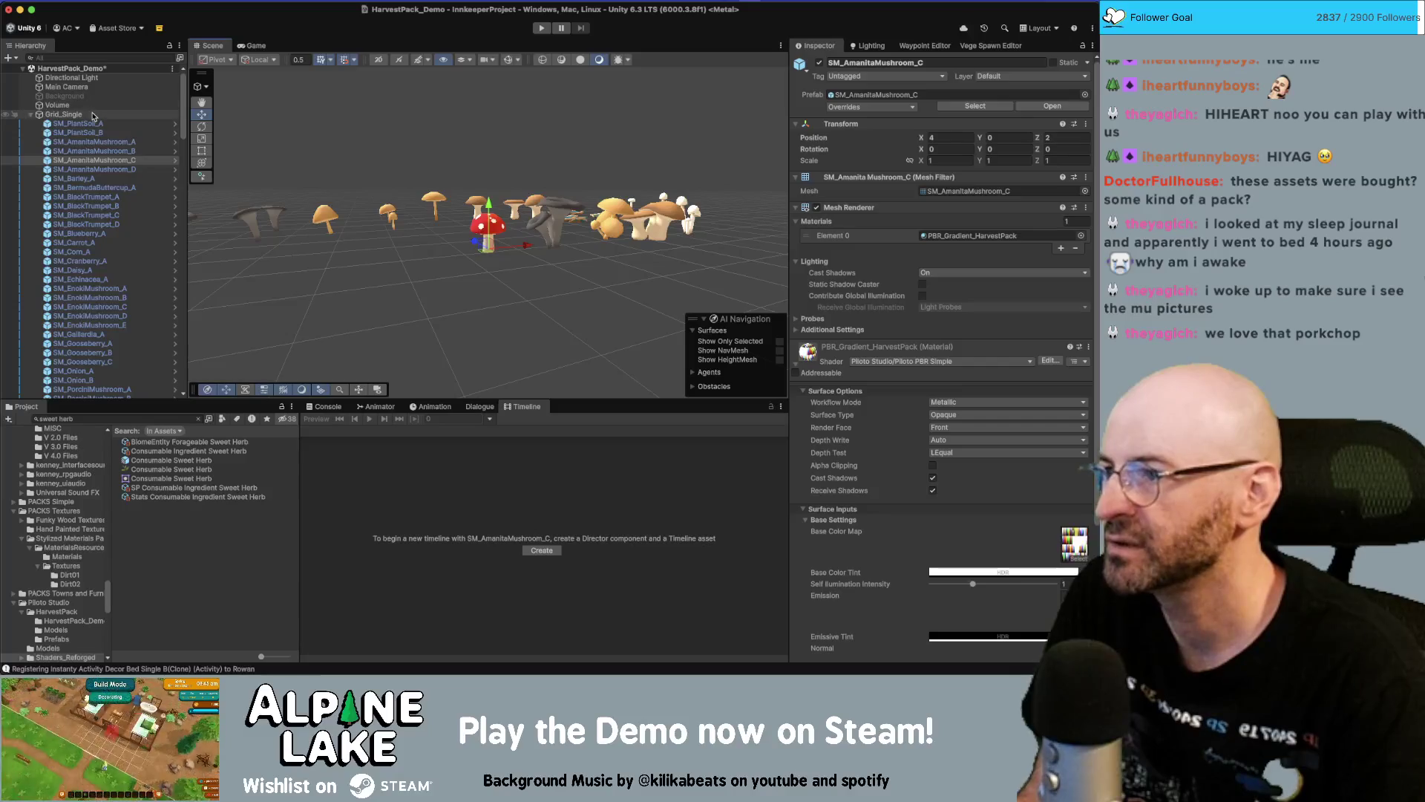
Set the Grid_Single group's Position Y to 0
left_click(34, 114)
left_click(1022, 107)
type("0")
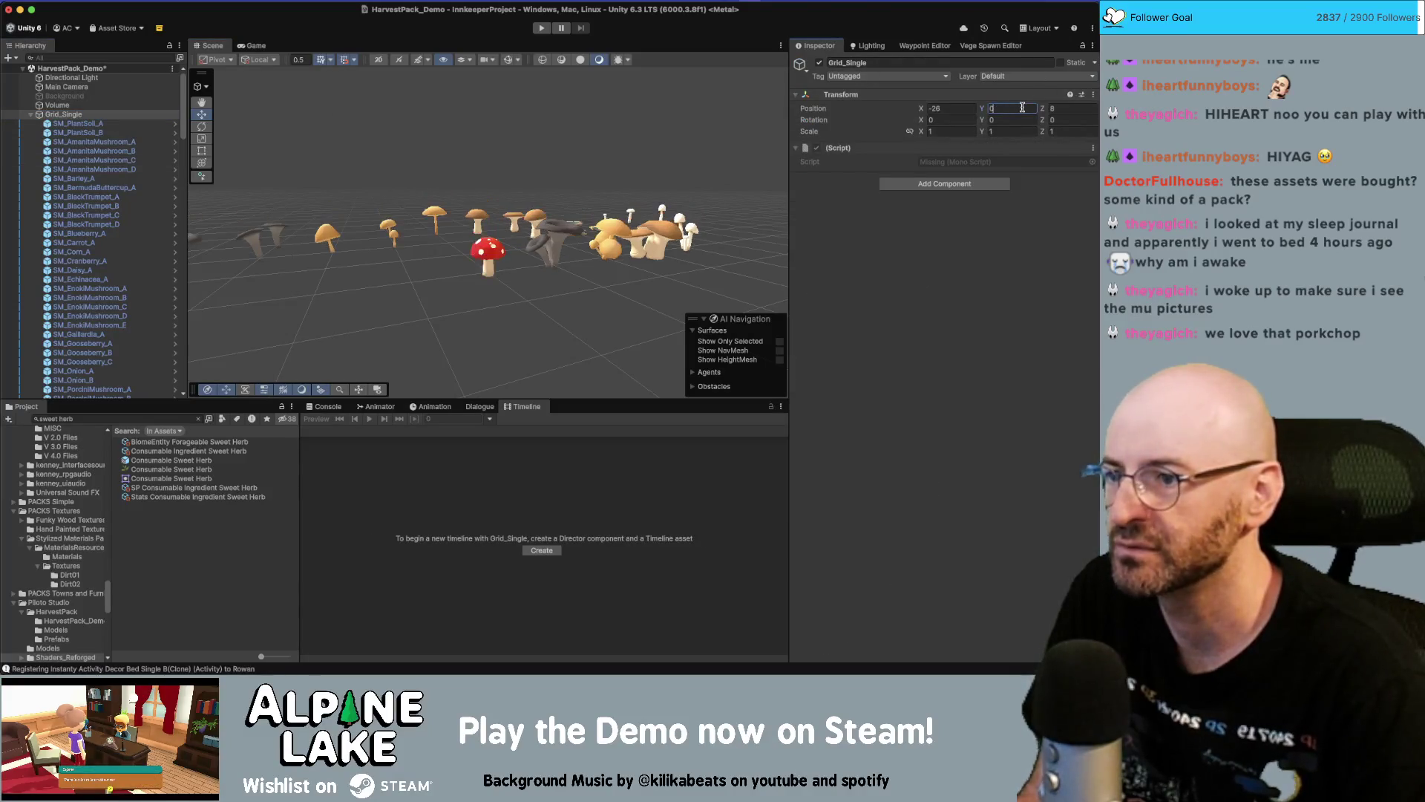
Look across the mushroom field and select SM_TurkeyTail_A
mouse_move(369, 188)
left_mouse_down()
mouse_move(885, 198)
mouse_move(457, 274)
left_mouse_up()
scroll(458, 274, "down", 5)
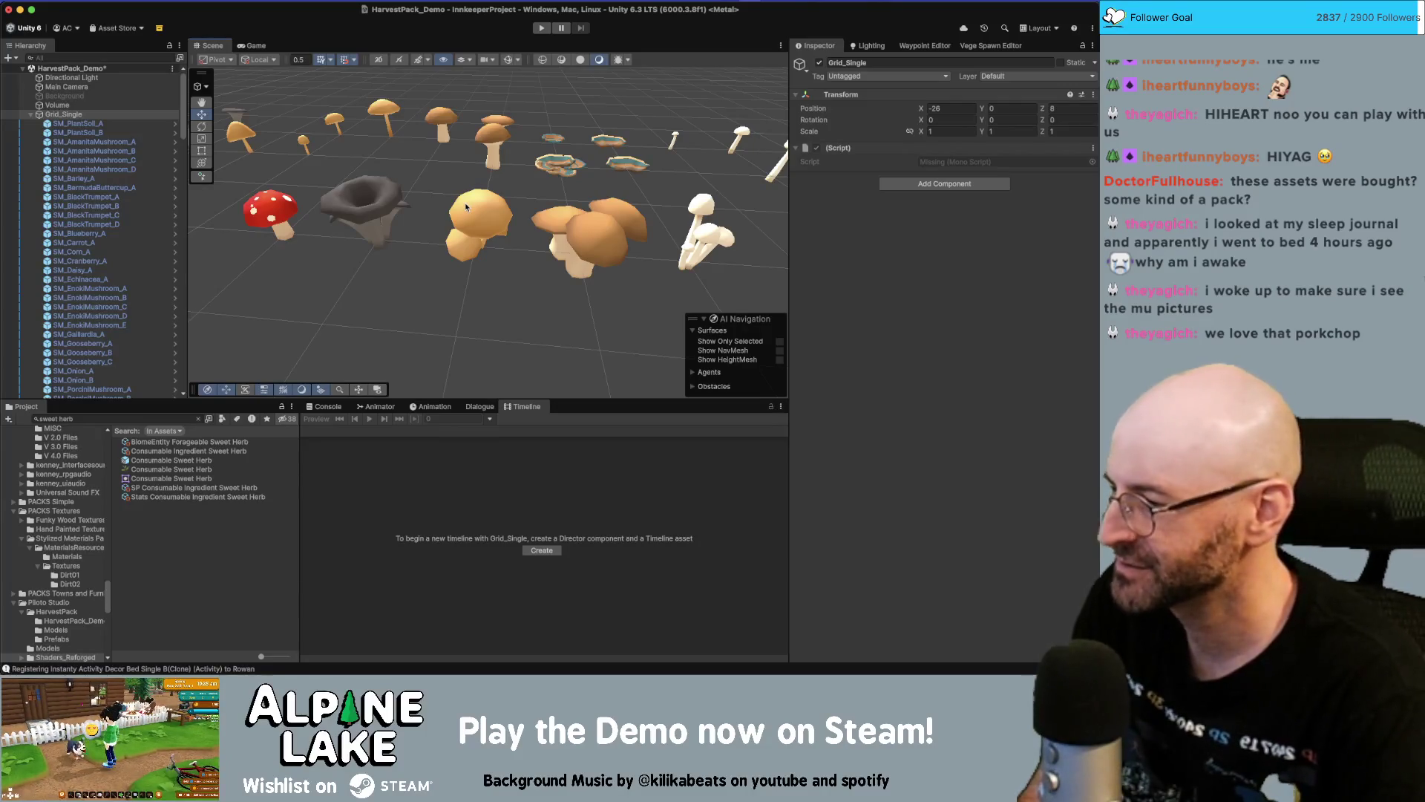
mouse_move(396, 115)
left_mouse_down()
mouse_move(447, 212)
mouse_move(712, 173)
mouse_move(429, 144)
mouse_move(459, 227)
left_mouse_up()
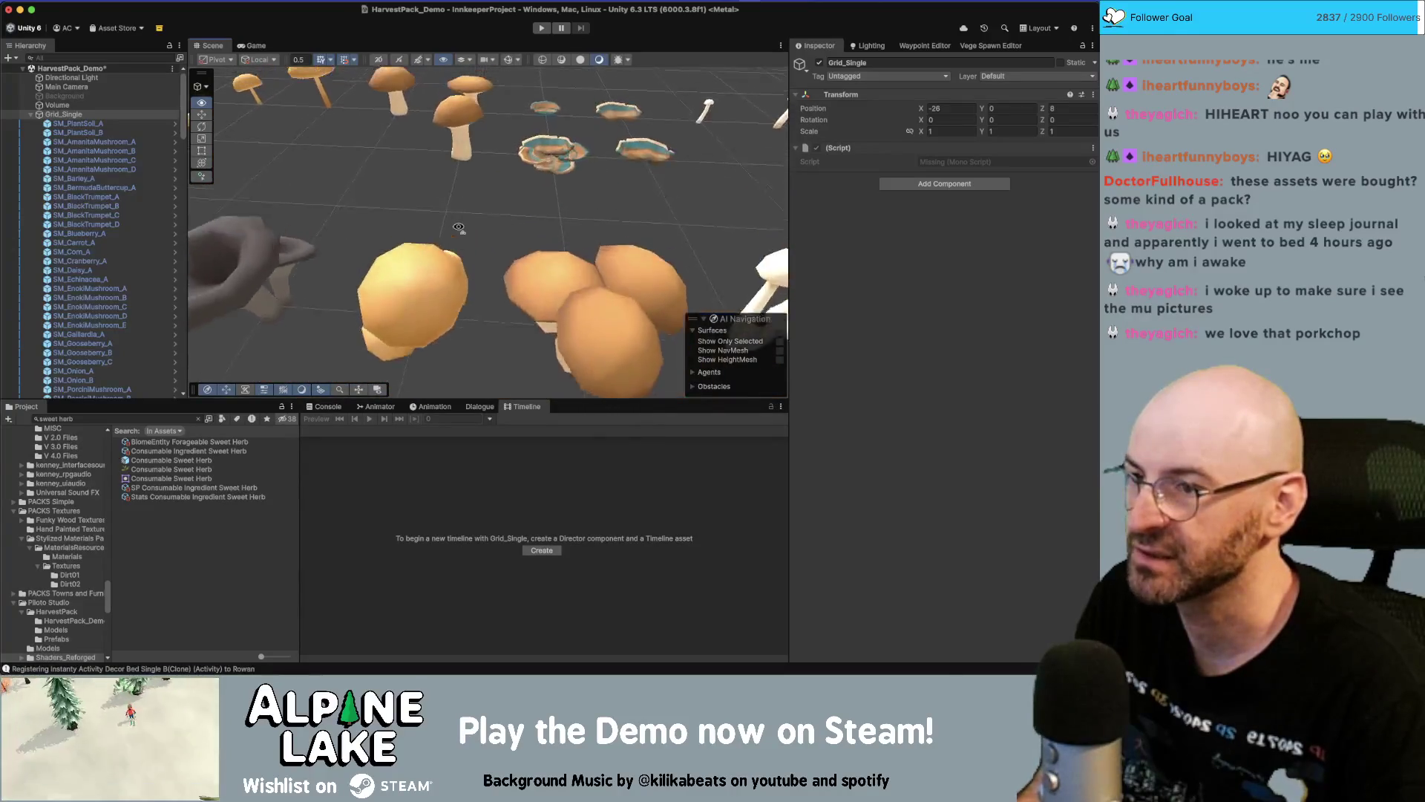
scroll(458, 227, "down", 5)
left_click(517, 176)
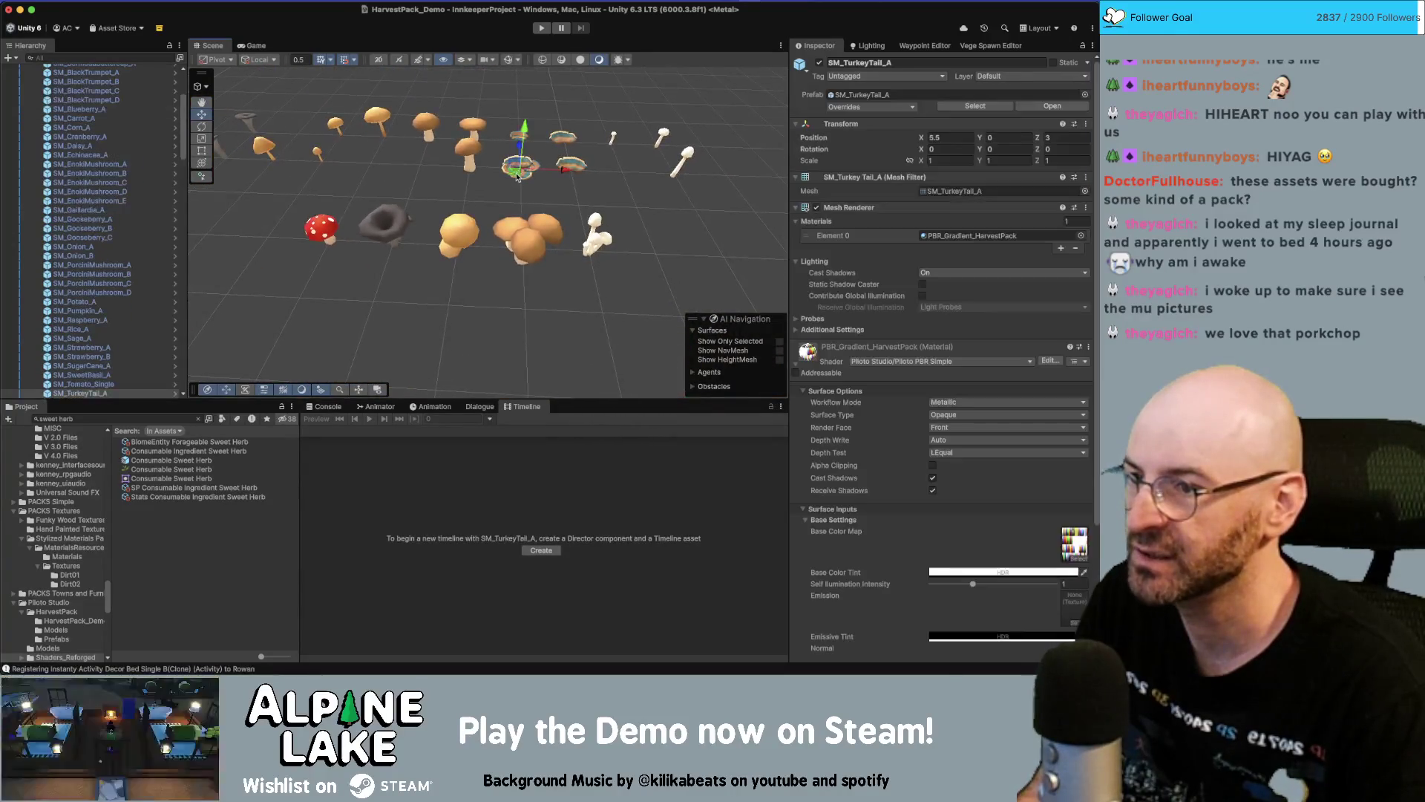
Move SM_TurkeyTail_A out in front of the mushroom rows and frame it
left_click(576, 165)
key("f")
scroll(526, 200, "down", 8)
scroll(527, 201, "down", 5)
left_click(505, 183)
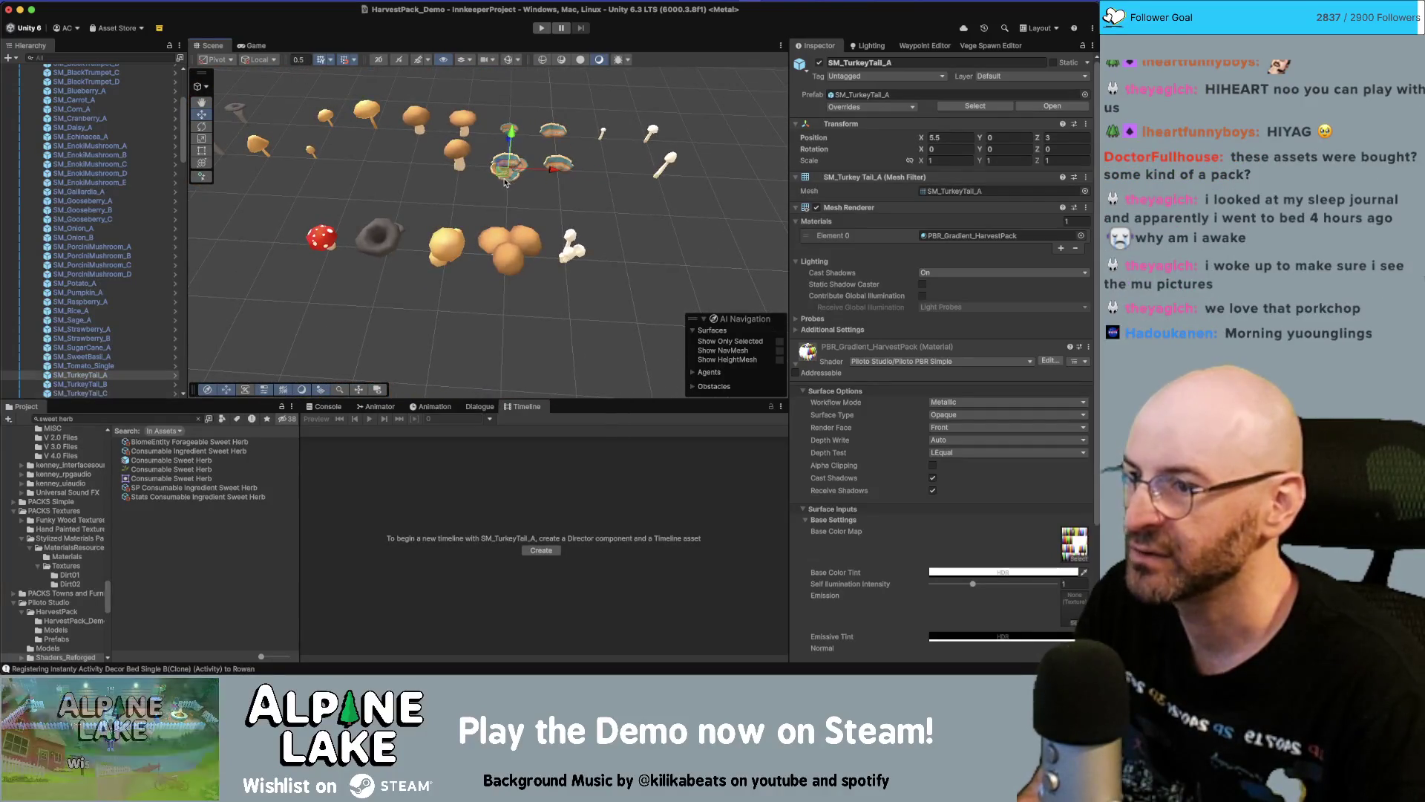
left_click_drag(506, 183, 451, 306)
key("f")
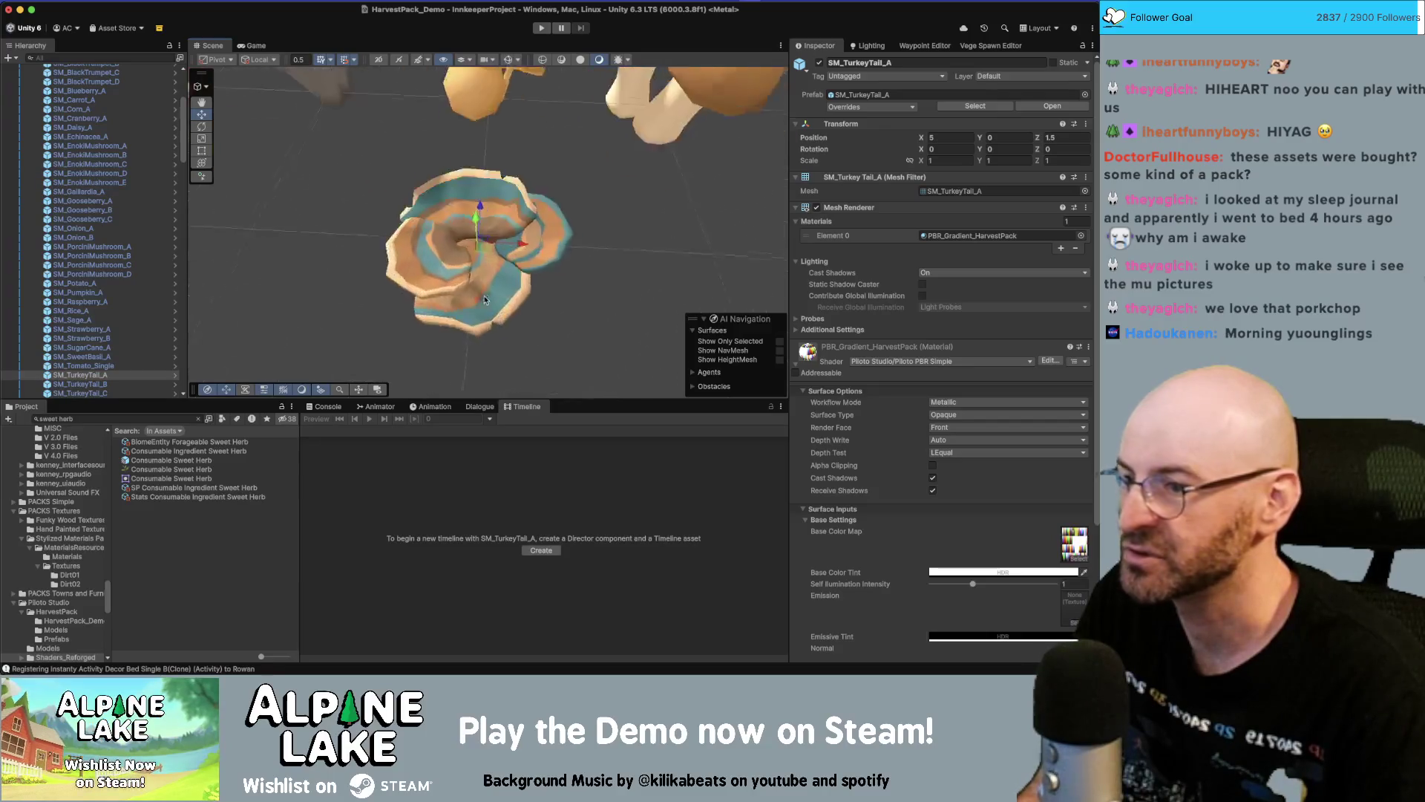
Orbit and fly through the herb and mushroom grid to review the placement, ending on a wide view
mouse_move(443, 259)
left_mouse_down()
mouse_move(526, 11)
mouse_move(521, 259)
left_mouse_up()
scroll(520, 285, "down", 5)
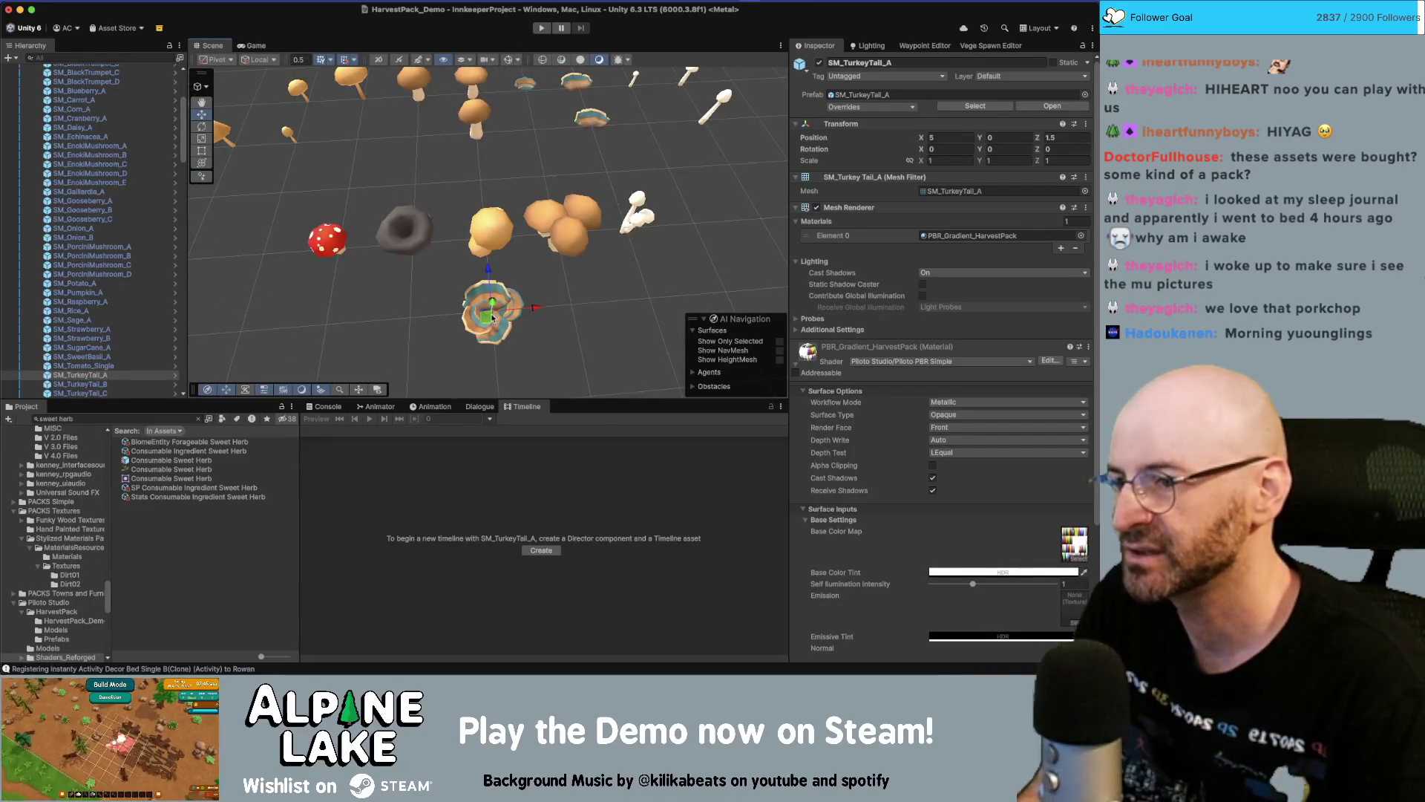
left_click_drag(492, 318, 510, 274)
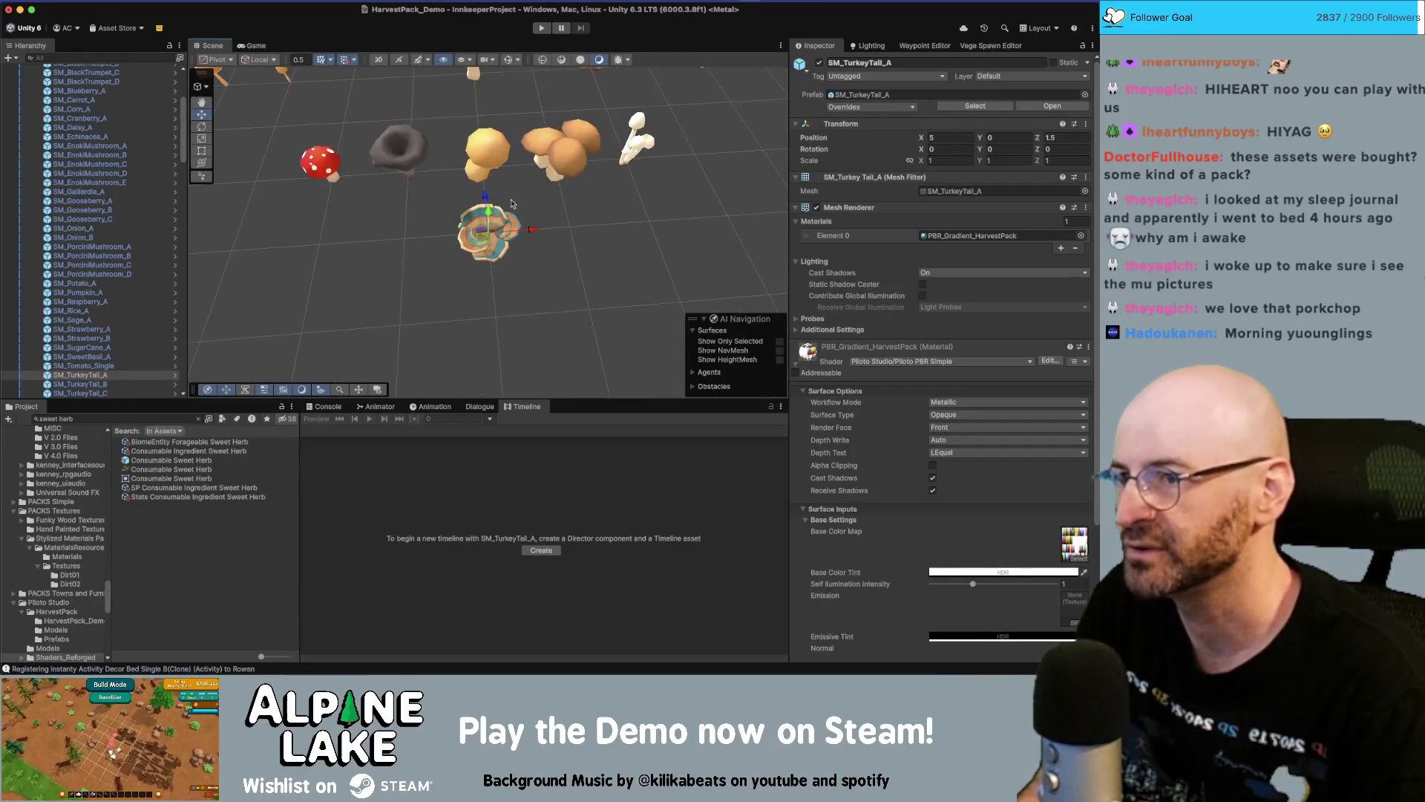
scroll(511, 203, "down", 5)
left_click(573, 134)
left_click_drag(573, 133, 558, 201)
key("s")
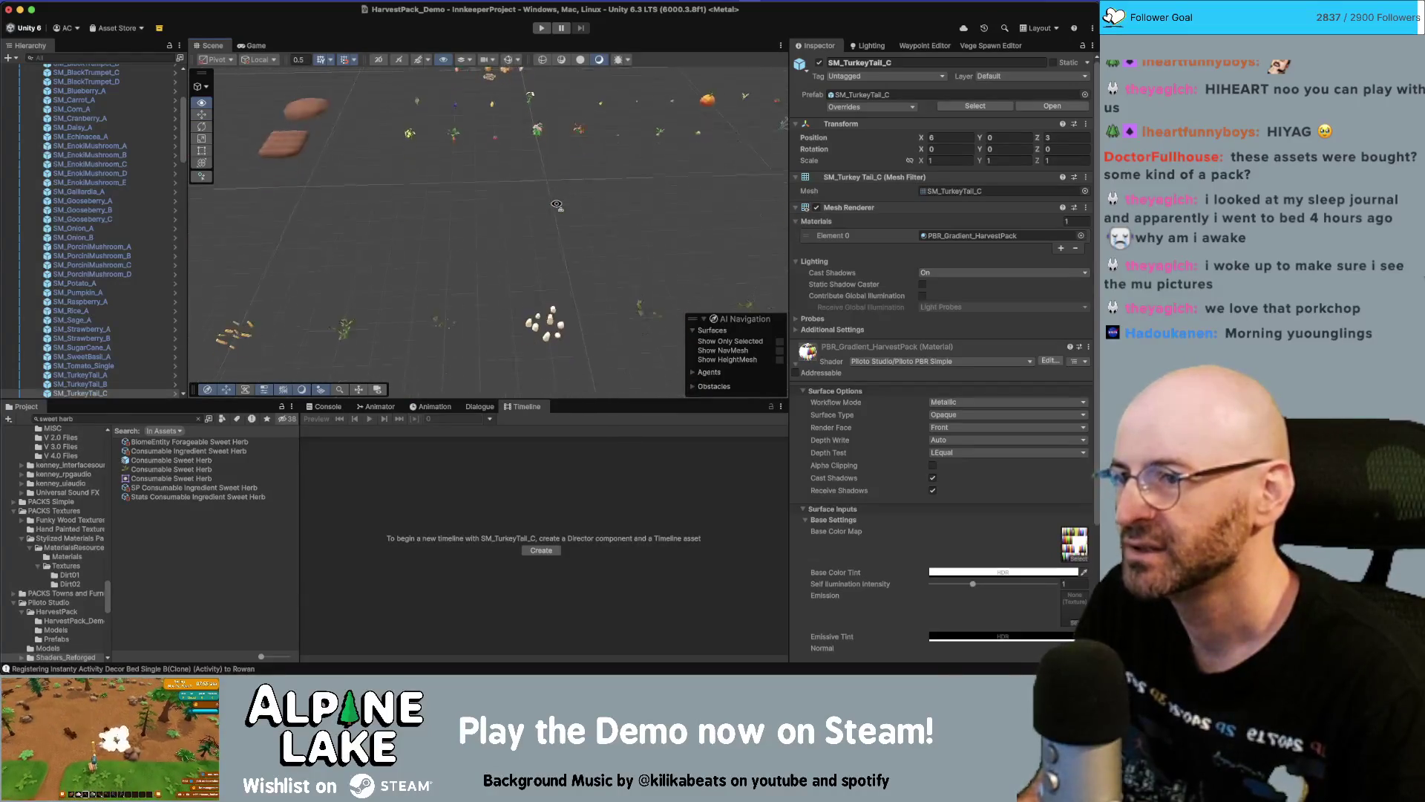
key("w")
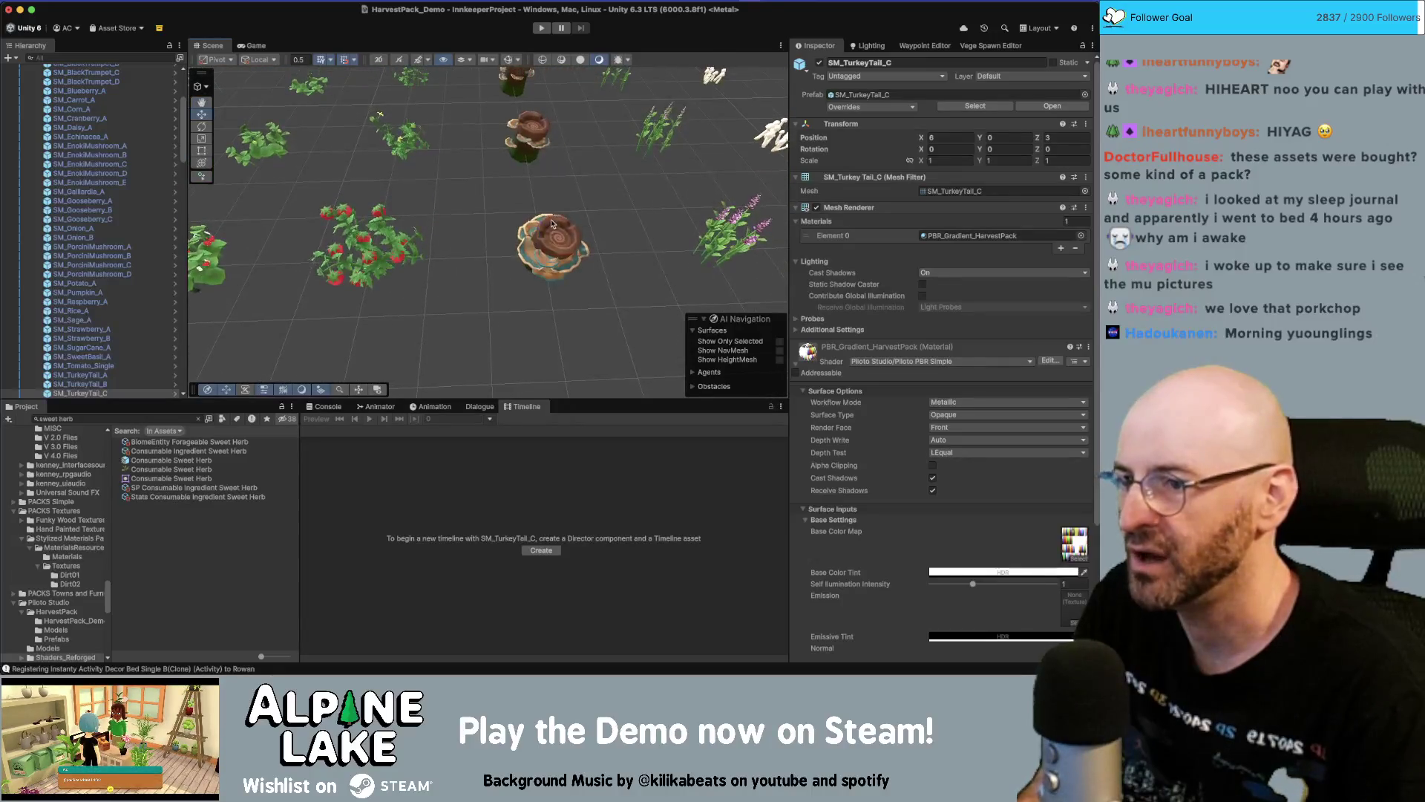
left_click(550, 227)
key("d")
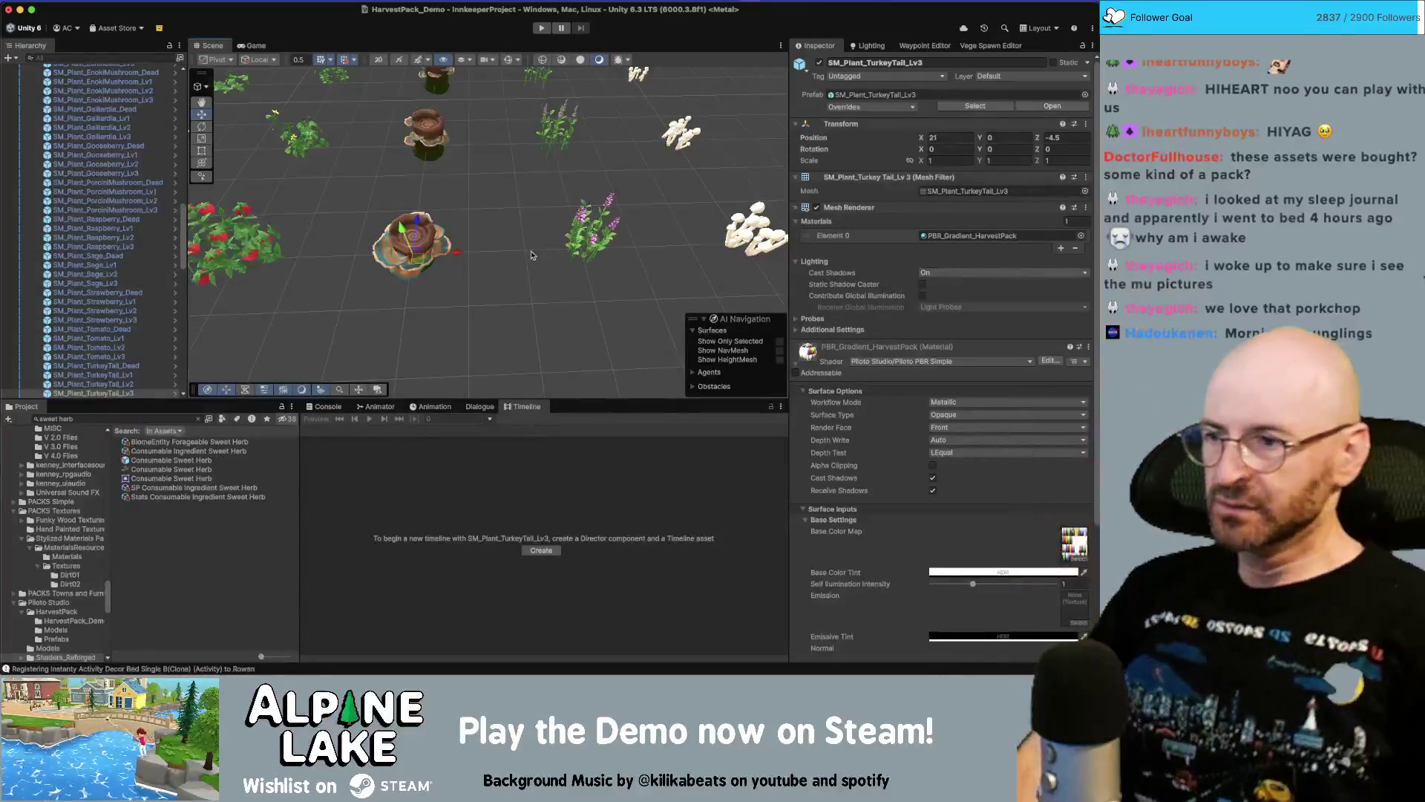
mouse_move(532, 255)
left_mouse_down()
mouse_move(477, 143)
mouse_move(542, 227)
mouse_move(462, 165)
mouse_move(539, 189)
left_mouse_up()
Return the yellow enoki mushroom to the rear rows and undo the porcini's earlier move
left_click(555, 227)
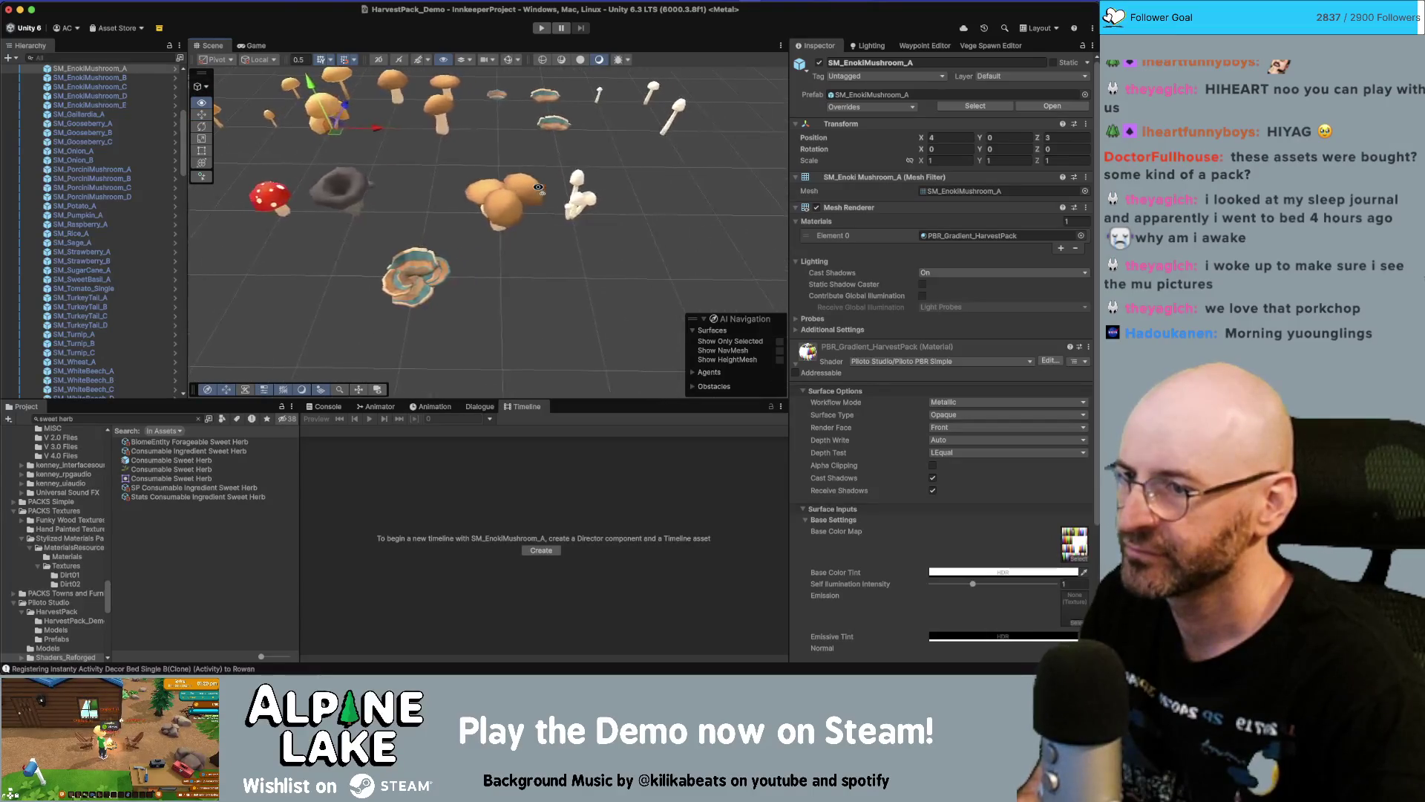
left_click(515, 203)
key("f")
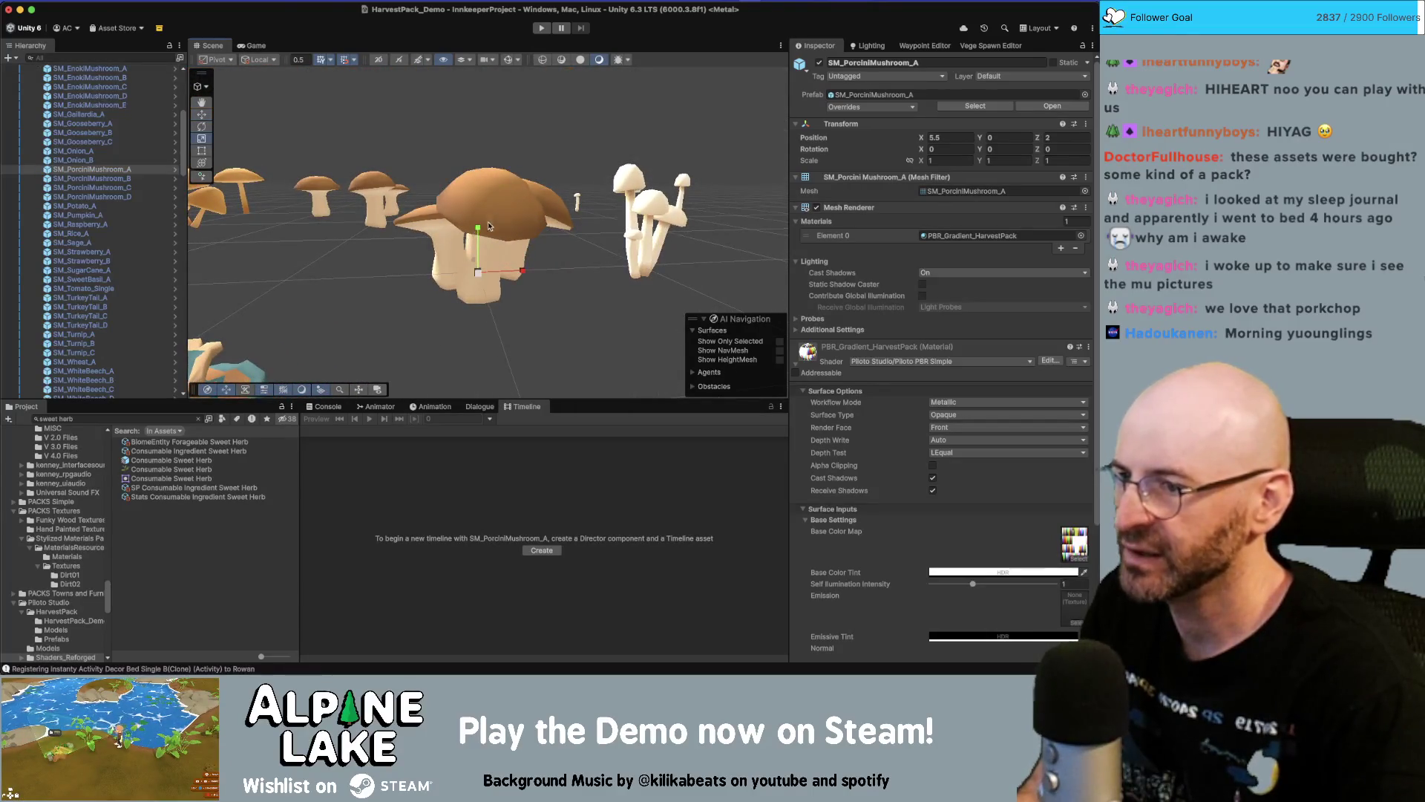
scroll(468, 176, "down", 5)
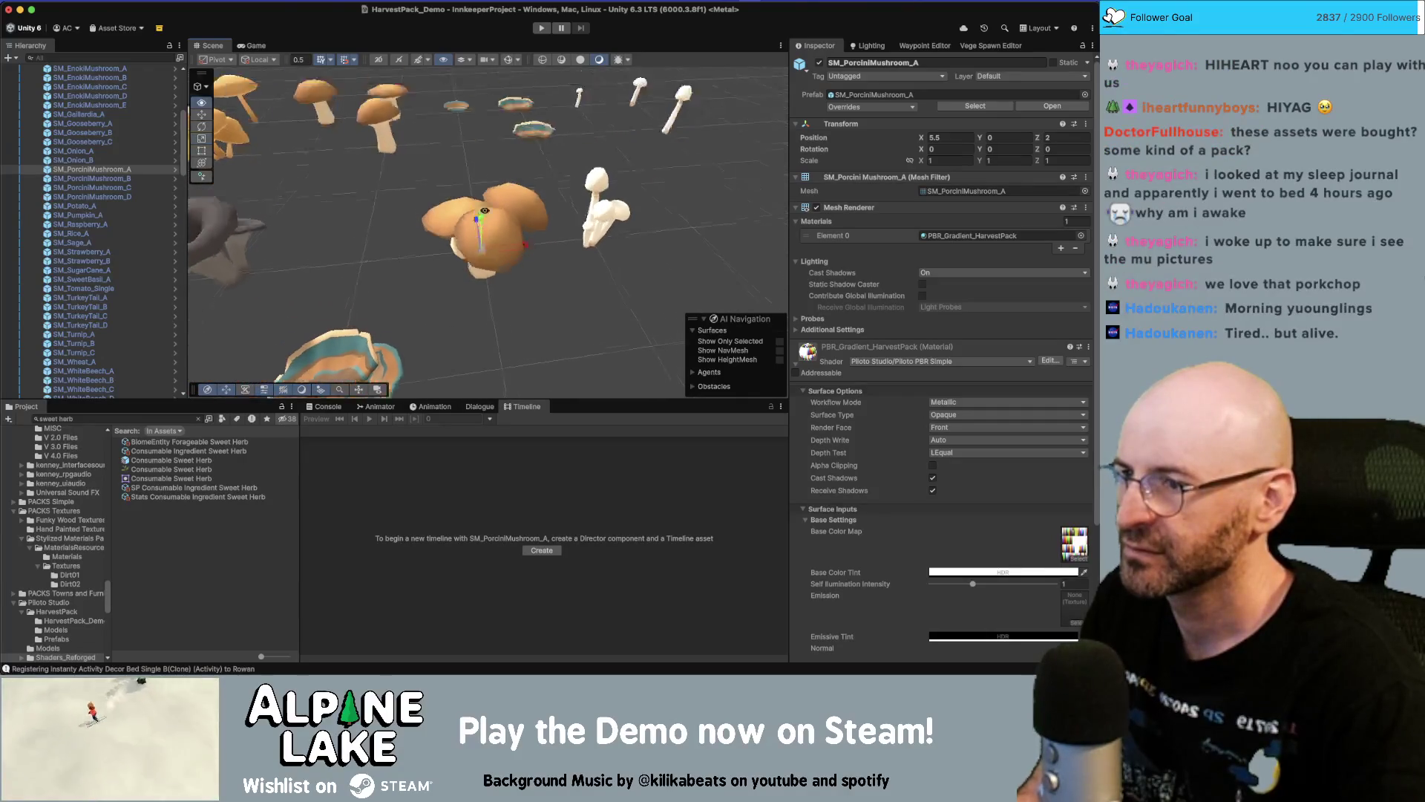
key("ctrl+z")
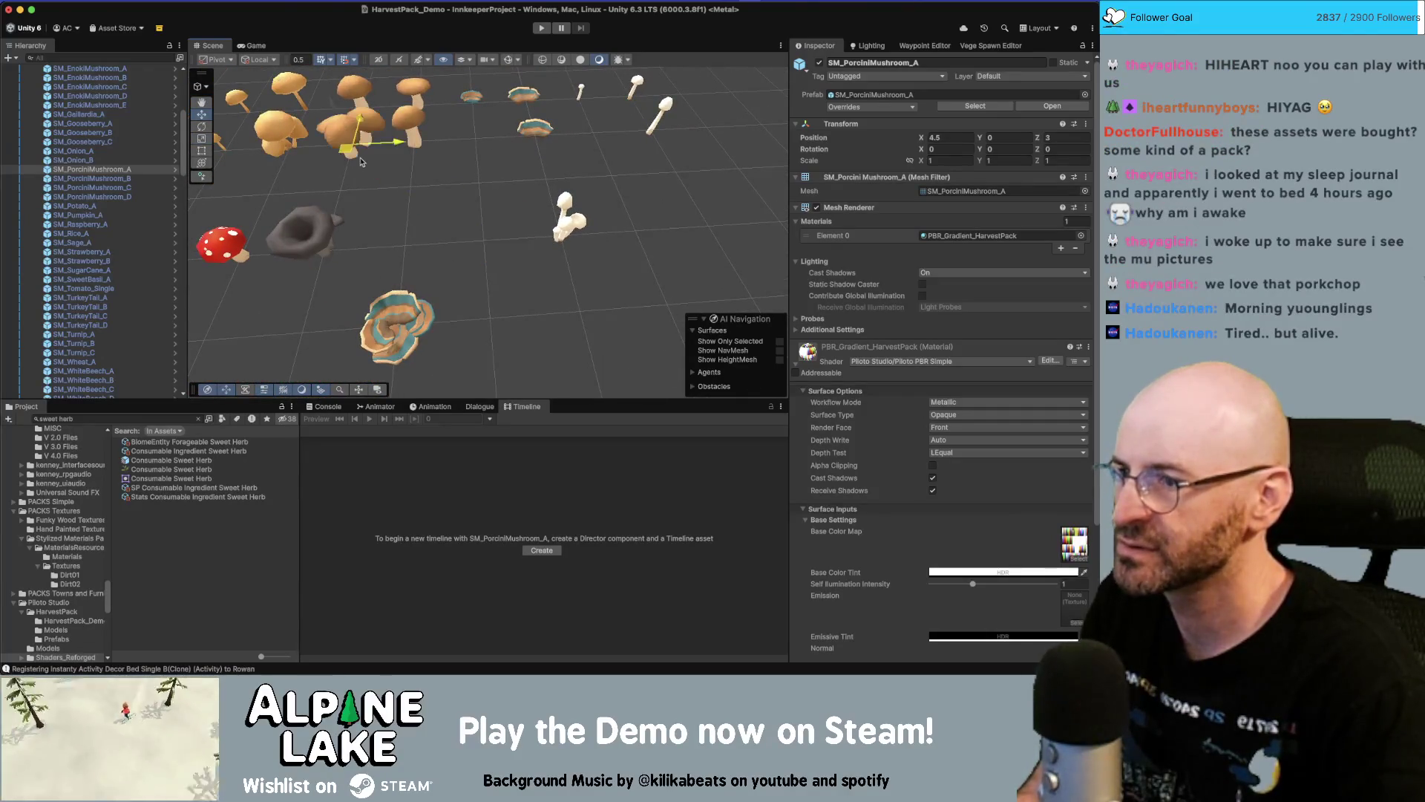
Move SM_PorciniMushroom_C into the front row and stretch its Y scale to about 1.59
mouse_move(468, 212)
left_mouse_down()
mouse_move(484, 232)
mouse_move(551, 124)
left_mouse_up()
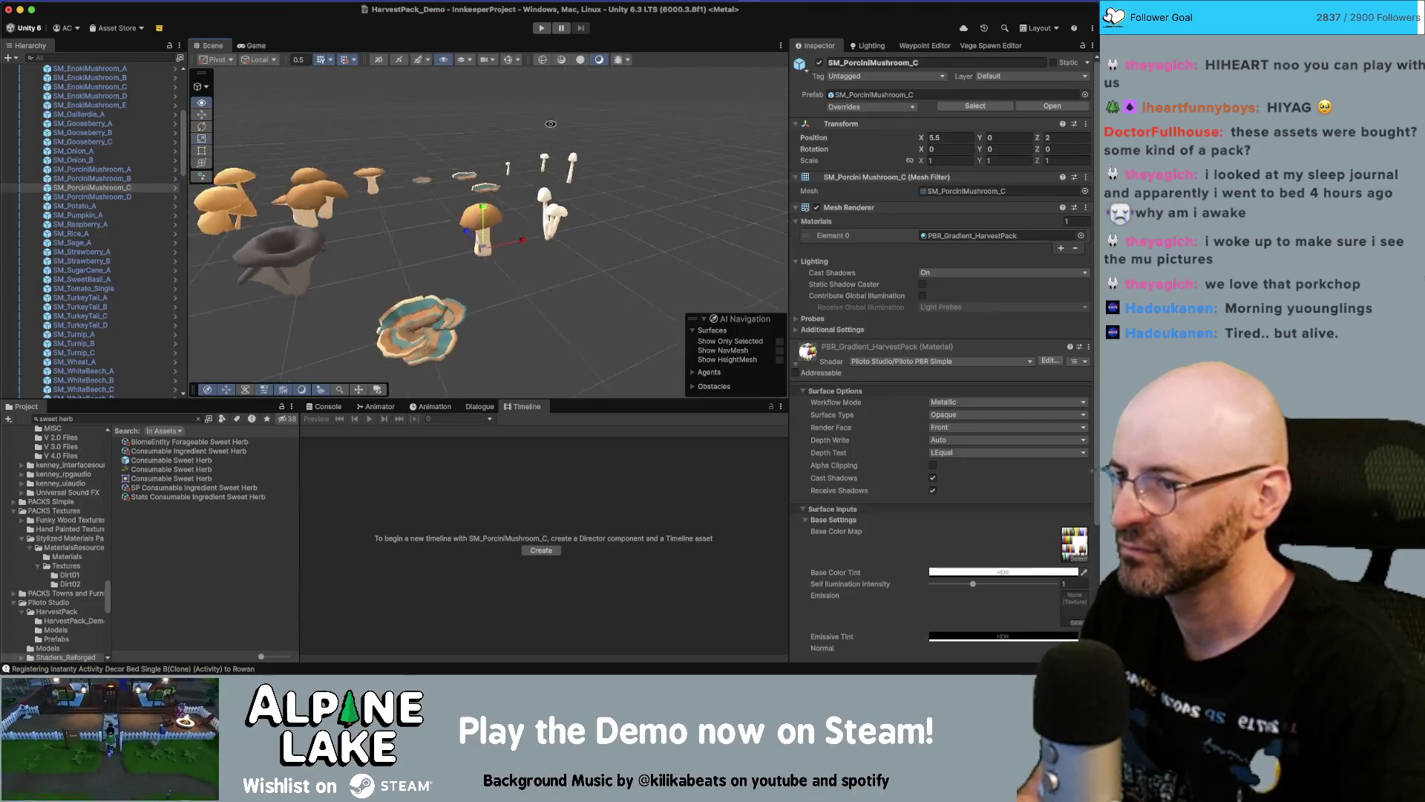
left_click_drag(483, 207, 484, 175)
mouse_move(484, 178)
left_mouse_down()
mouse_move(552, 204)
mouse_move(521, 230)
left_mouse_up()
scroll(521, 230, "up", 5)
left_click(484, 245)
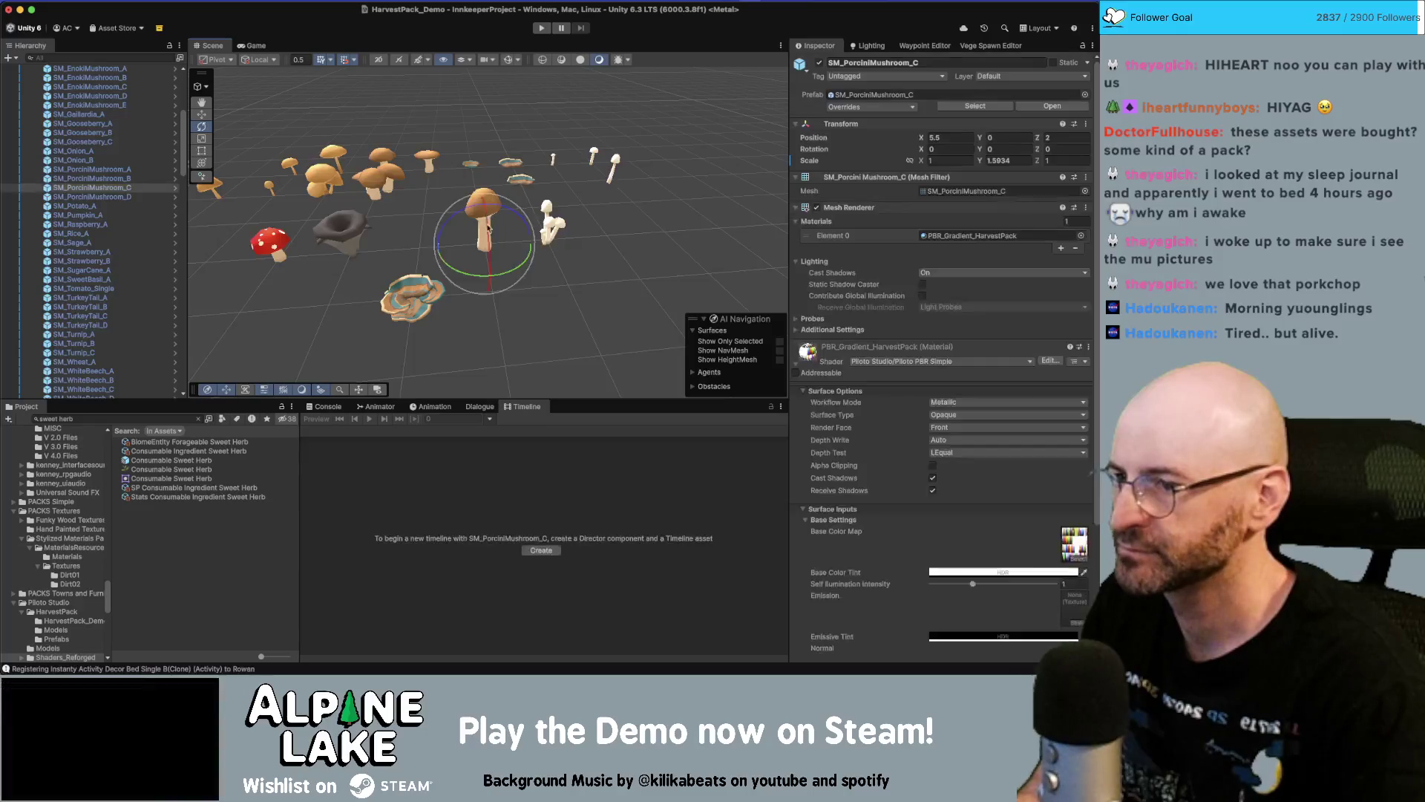
mouse_move(479, 250)
left_mouse_down()
mouse_move(565, 202)
mouse_move(501, 168)
left_mouse_up()
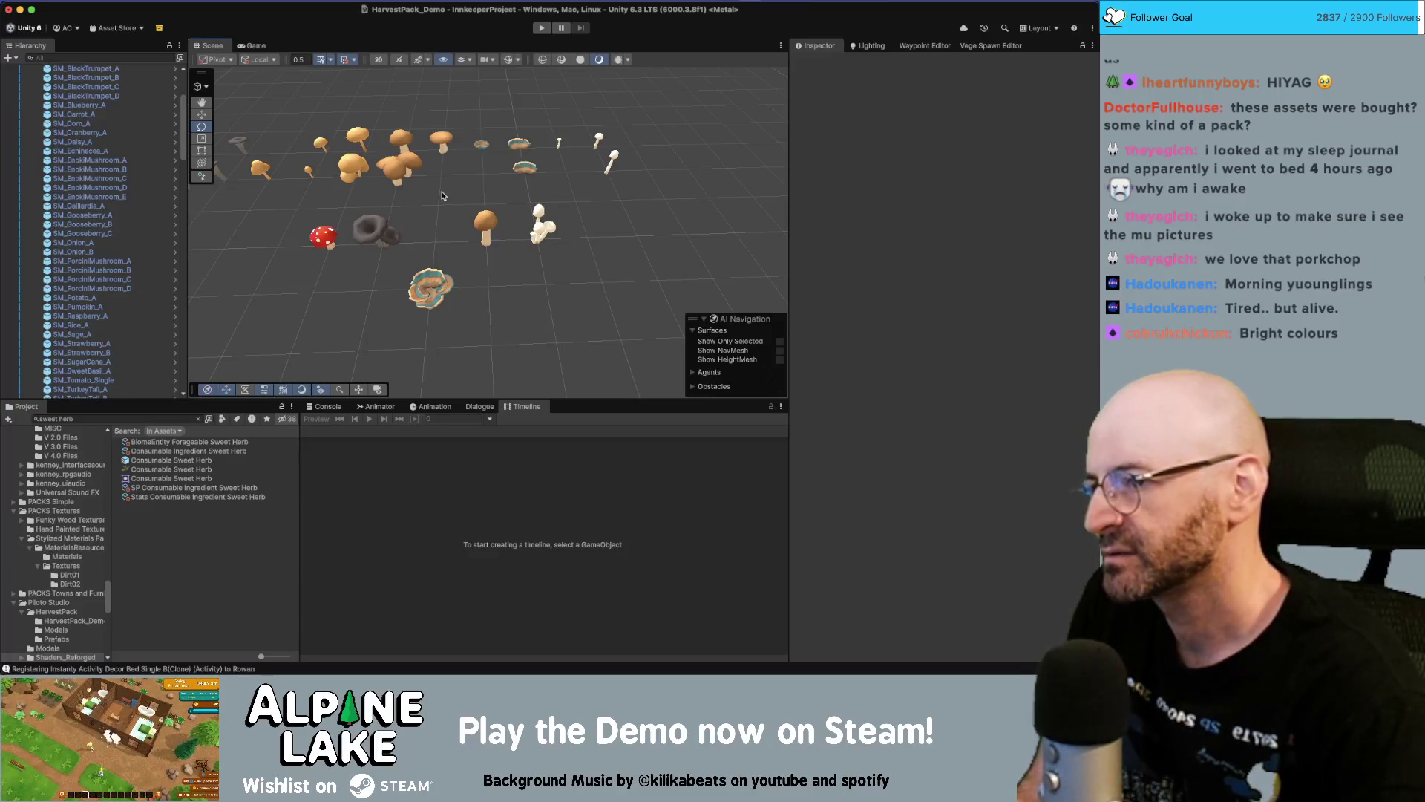
Filter the Project window search down to consumable mushroom assets
left_click(121, 416)
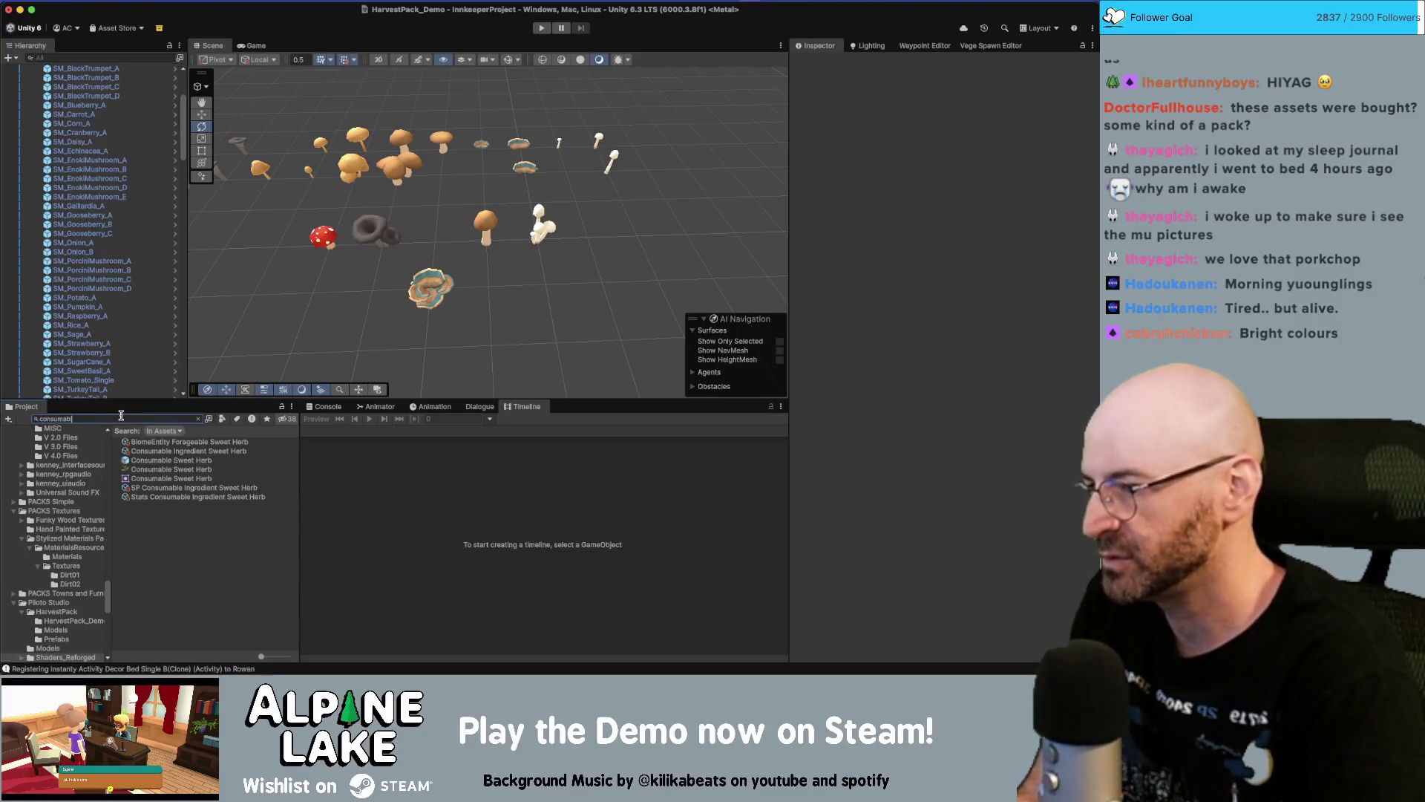
type("e mushroom")
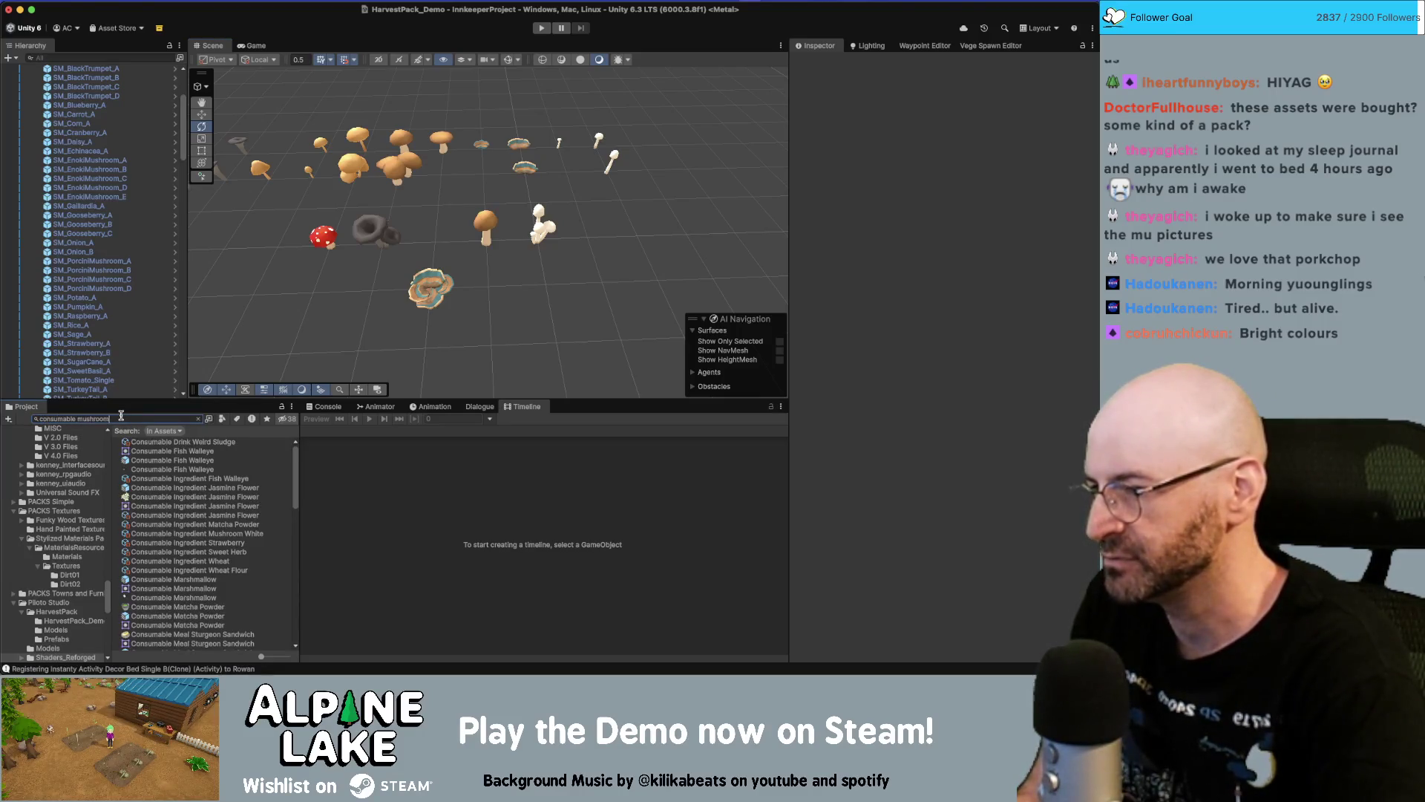
Compare the Consumable Mushroom White and Consumable Mushroom White Loot prefabs in the Inspector
left_click(149, 442)
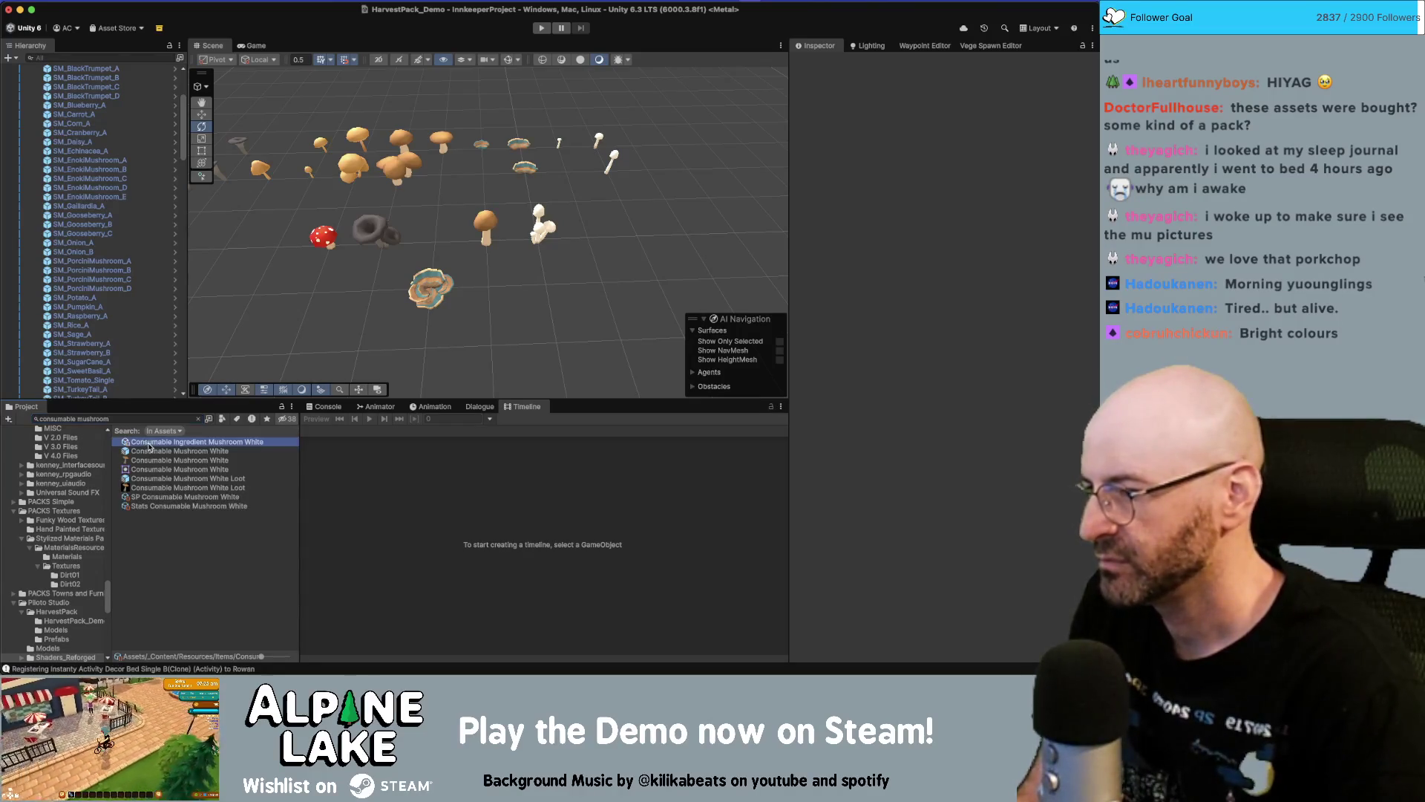
left_click(152, 451, "shift")
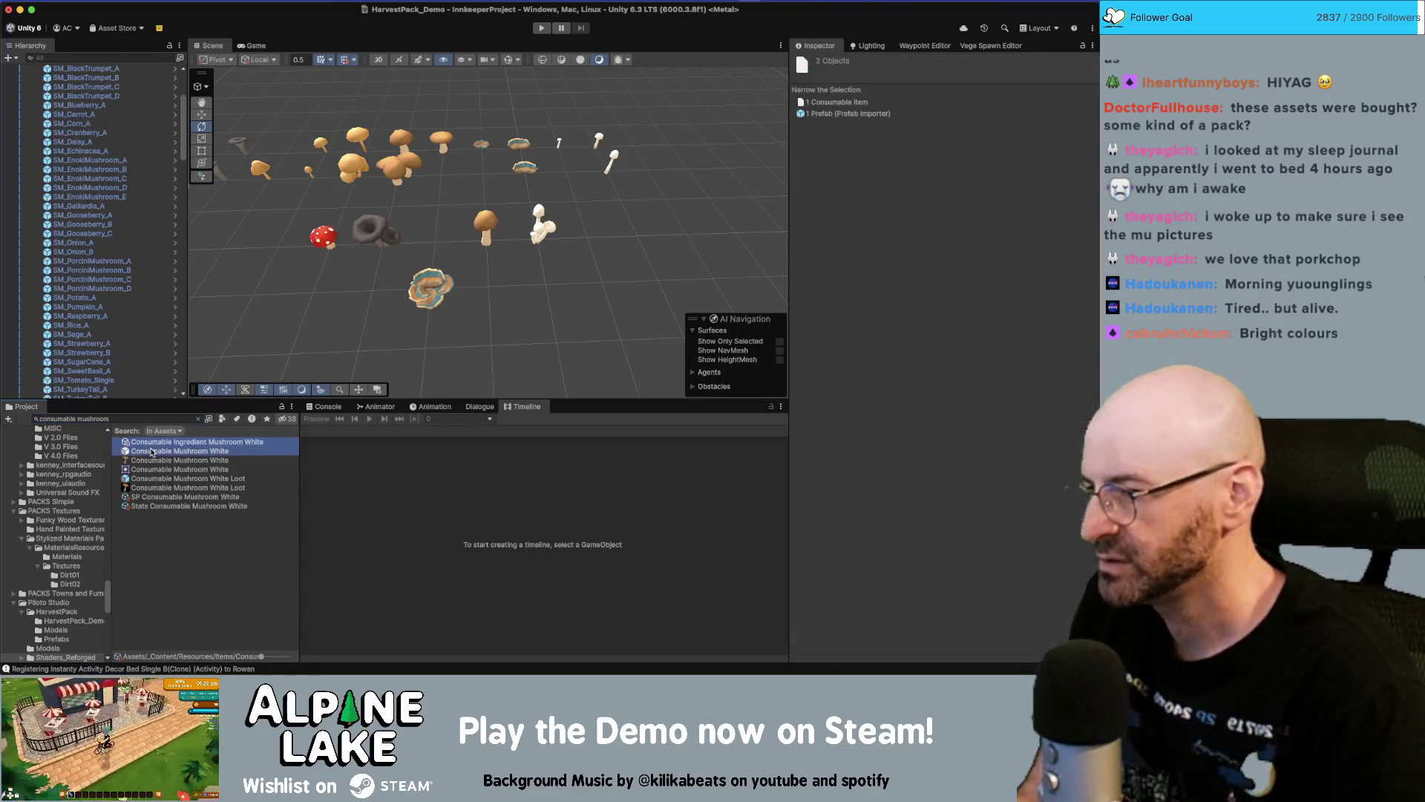
left_click(192, 479, "super")
left_click(192, 478)
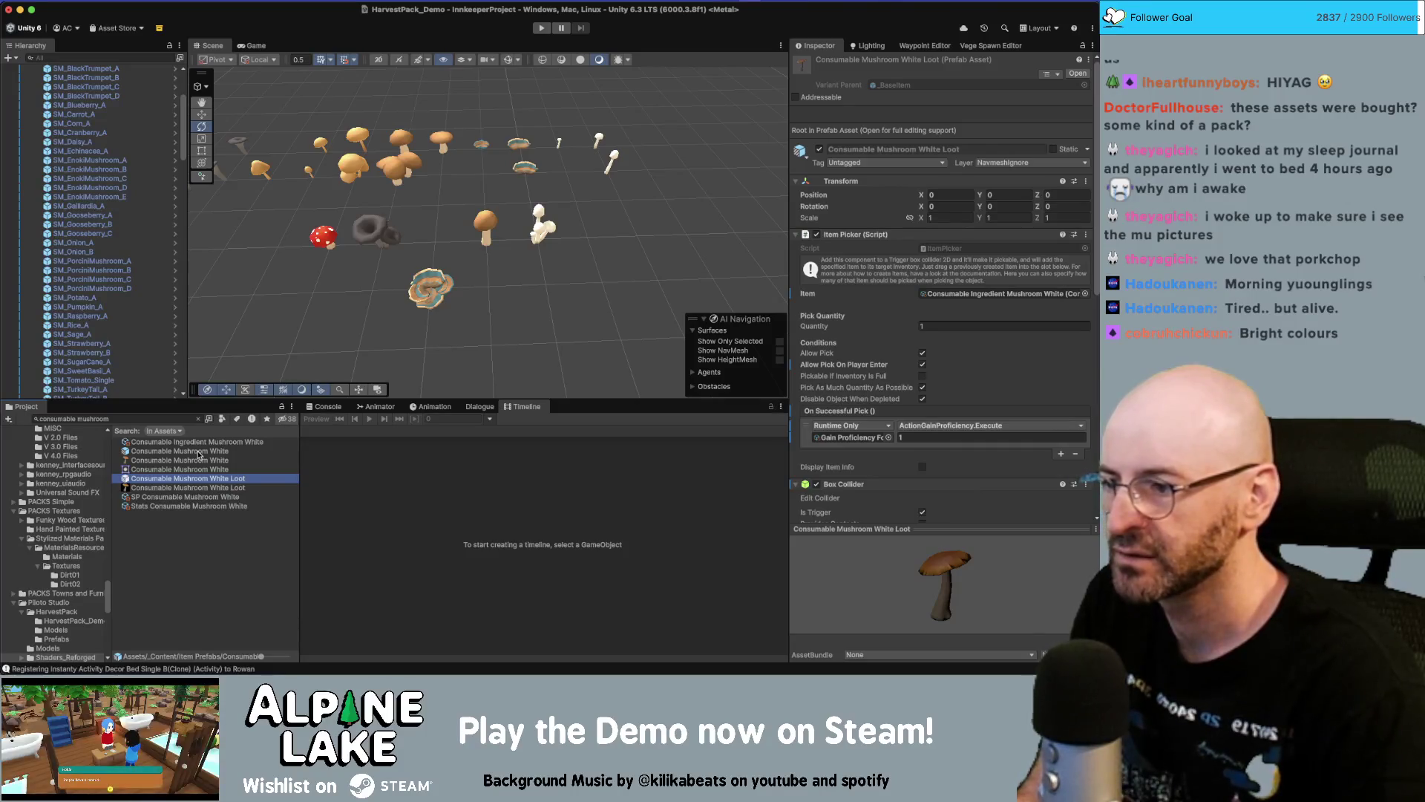
left_click(199, 451)
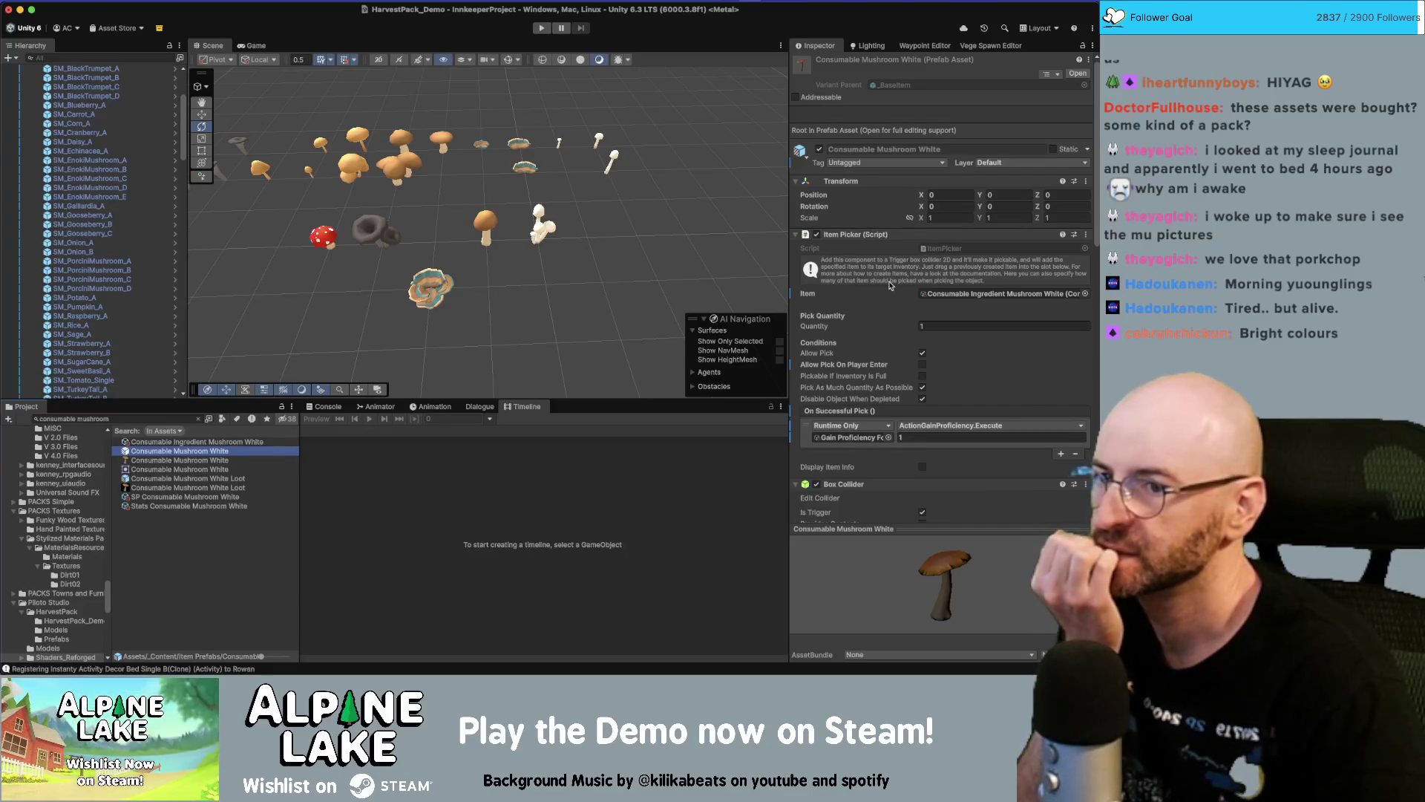
left_click(167, 479)
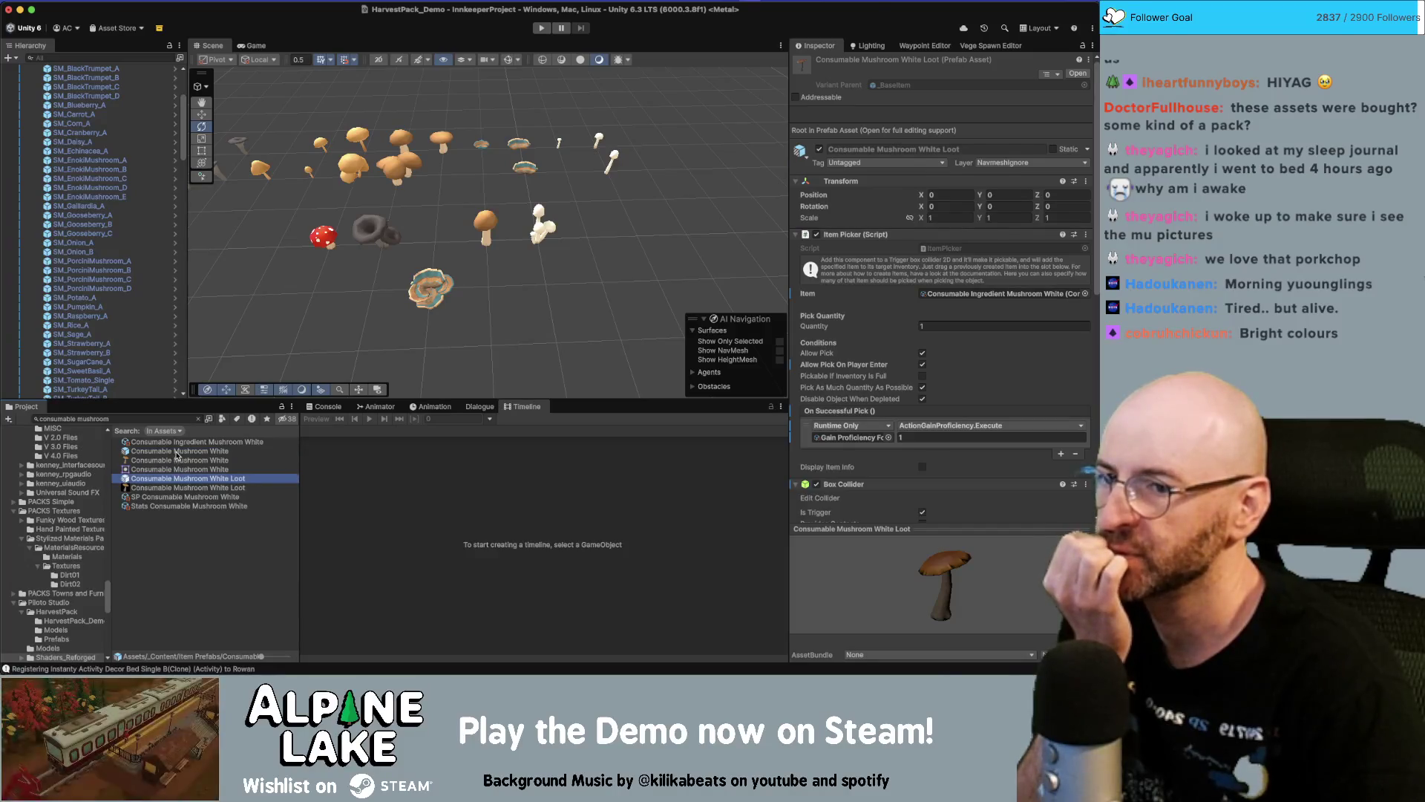
left_click(177, 451)
scroll(894, 409, "down", 10)
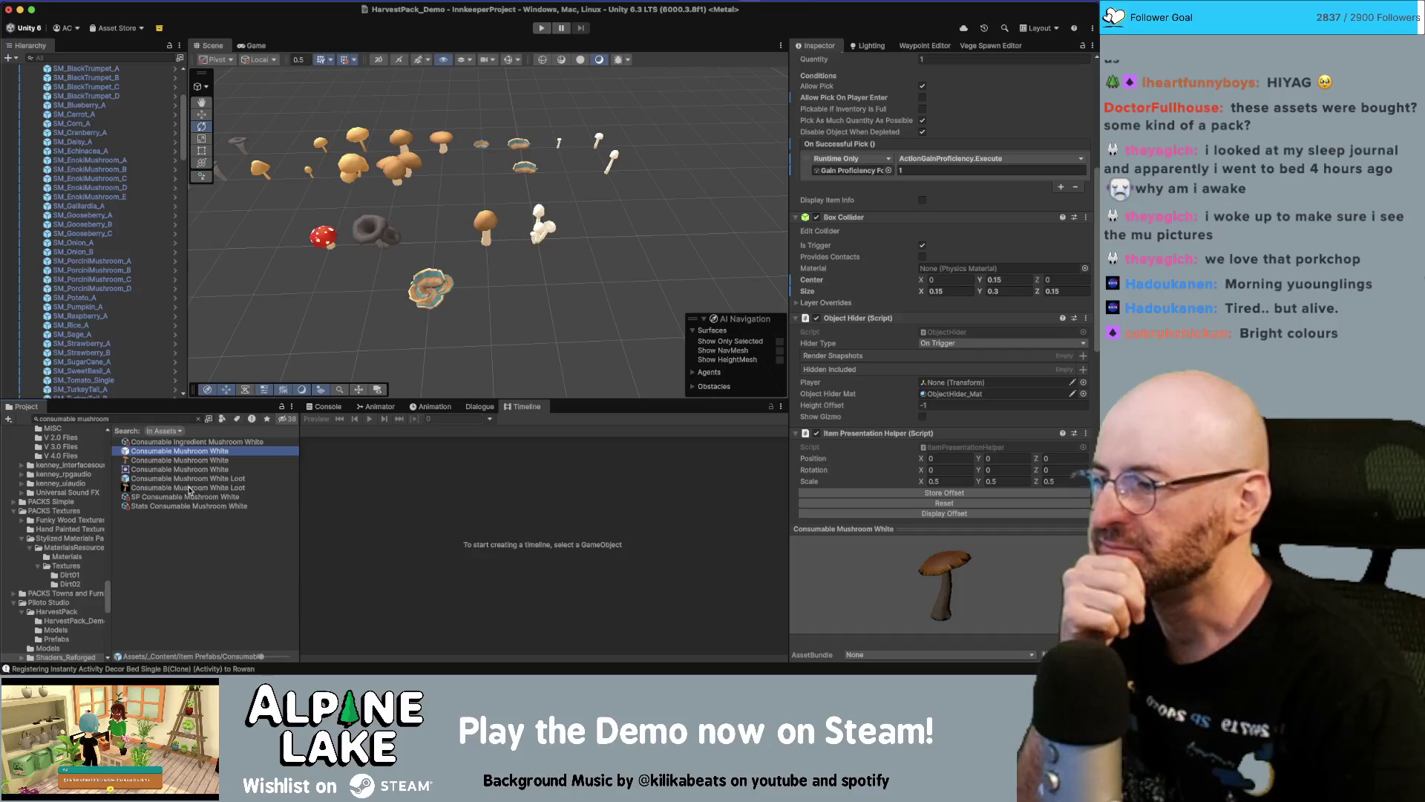
left_click(164, 418)
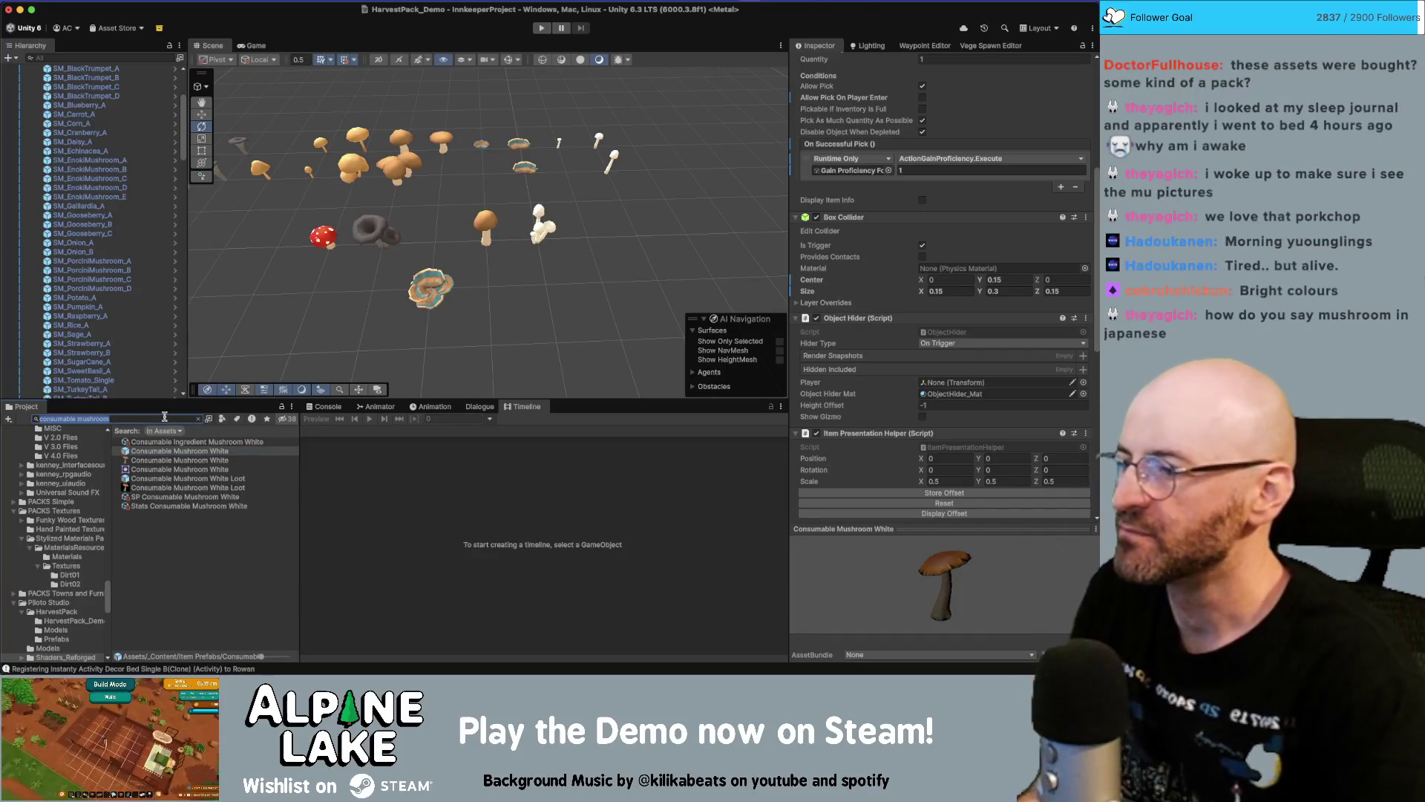
Search for mushroom white assets and inspect BiomeEntity Forageable Mushroom White and SP Consumable Mushroom White
key("BackSpace")
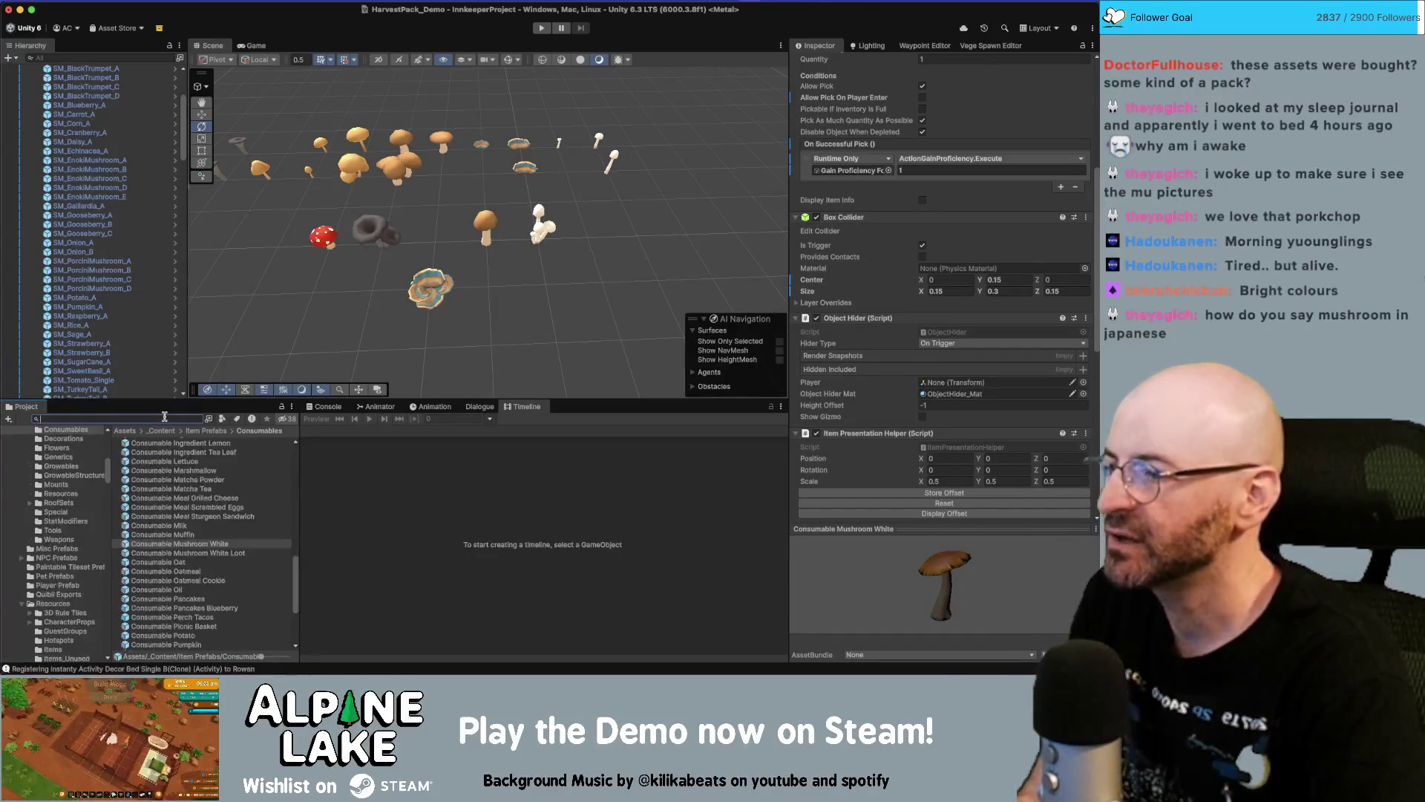
type("mushroom")
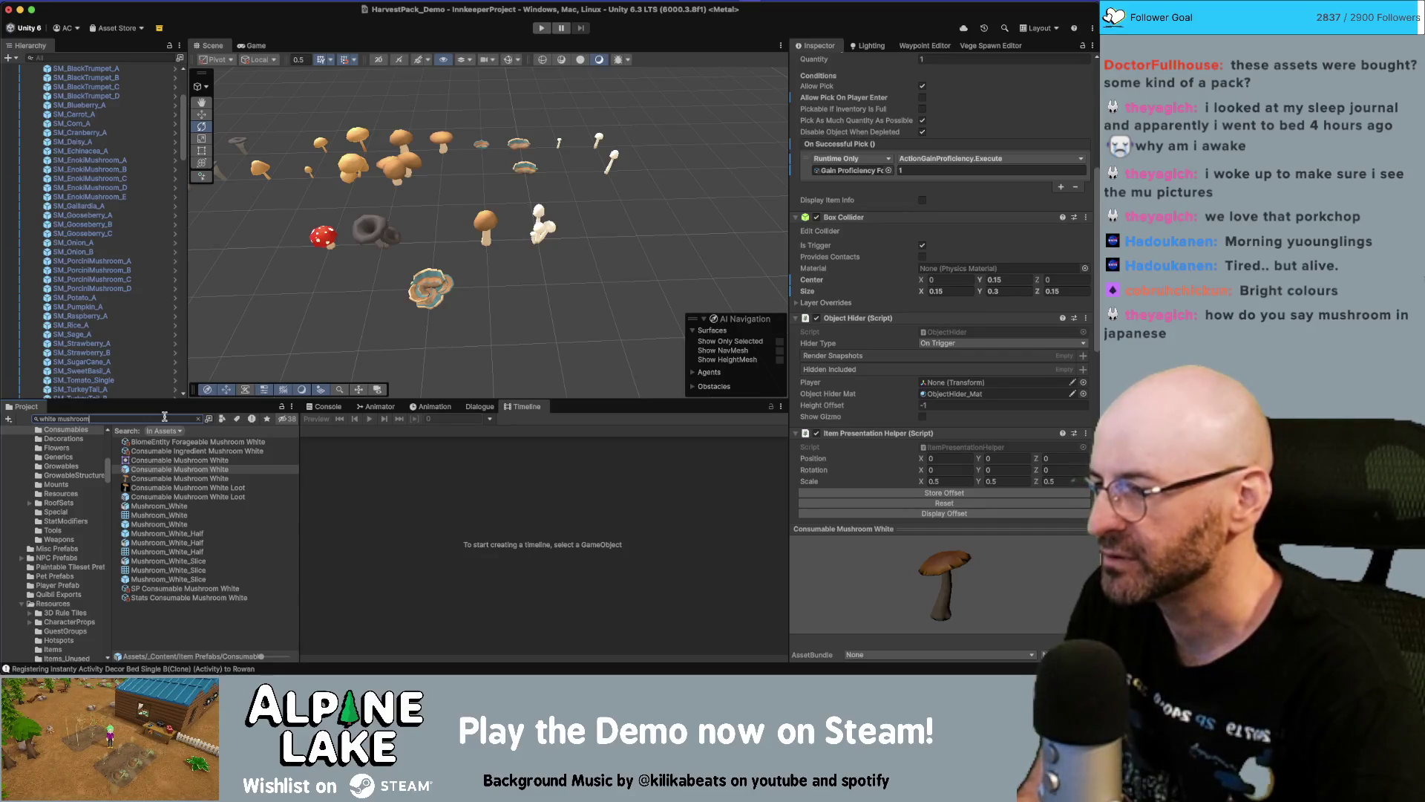
left_click(235, 444)
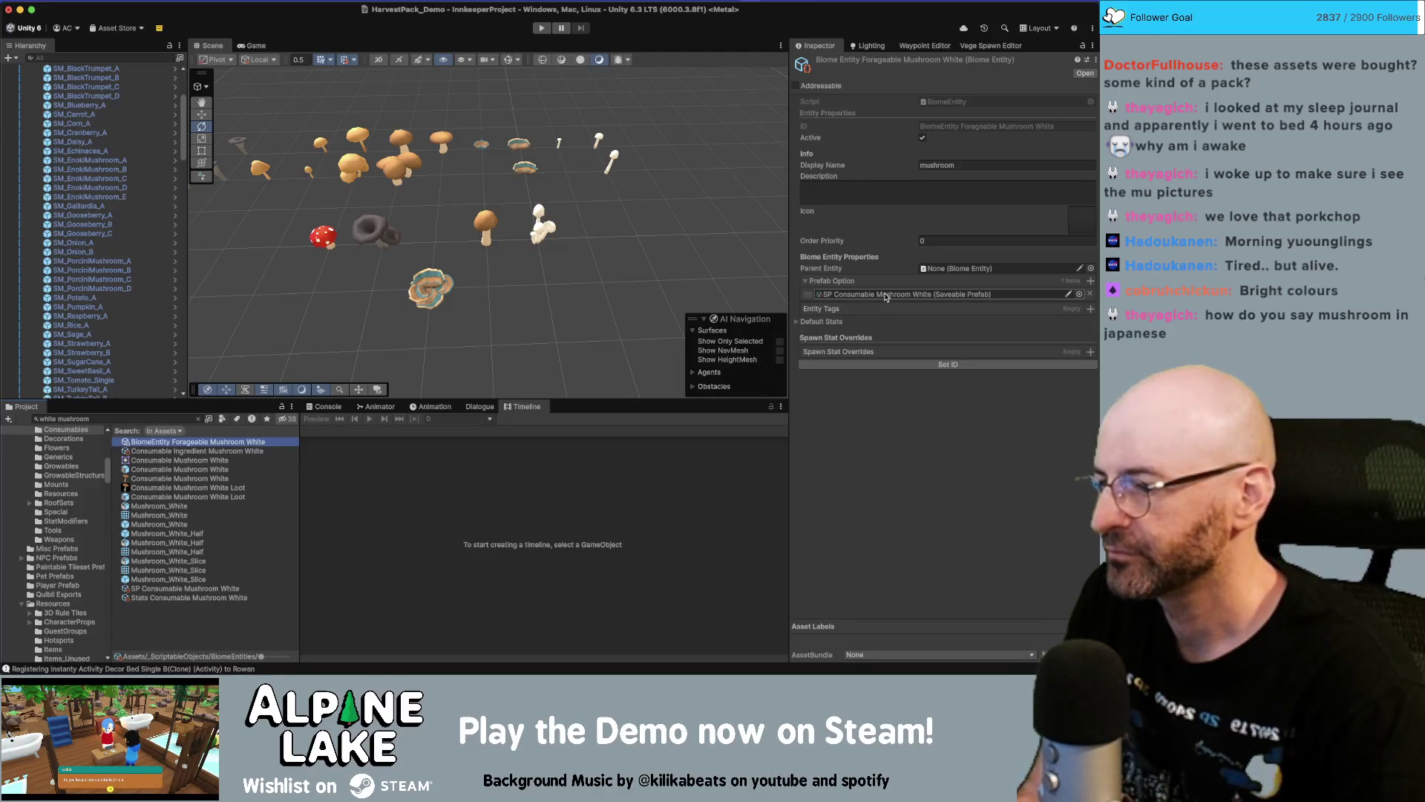
left_click(885, 297)
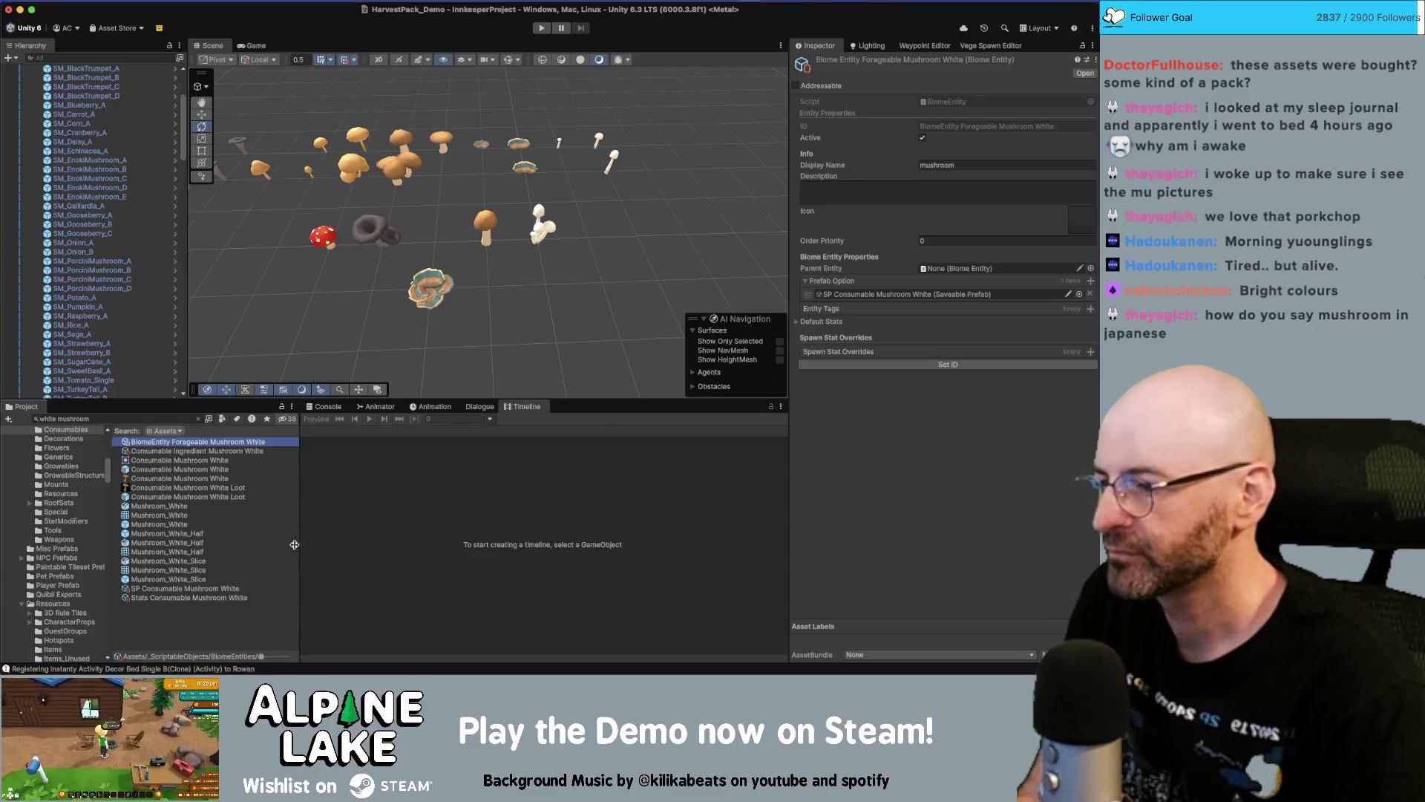
left_click(207, 592)
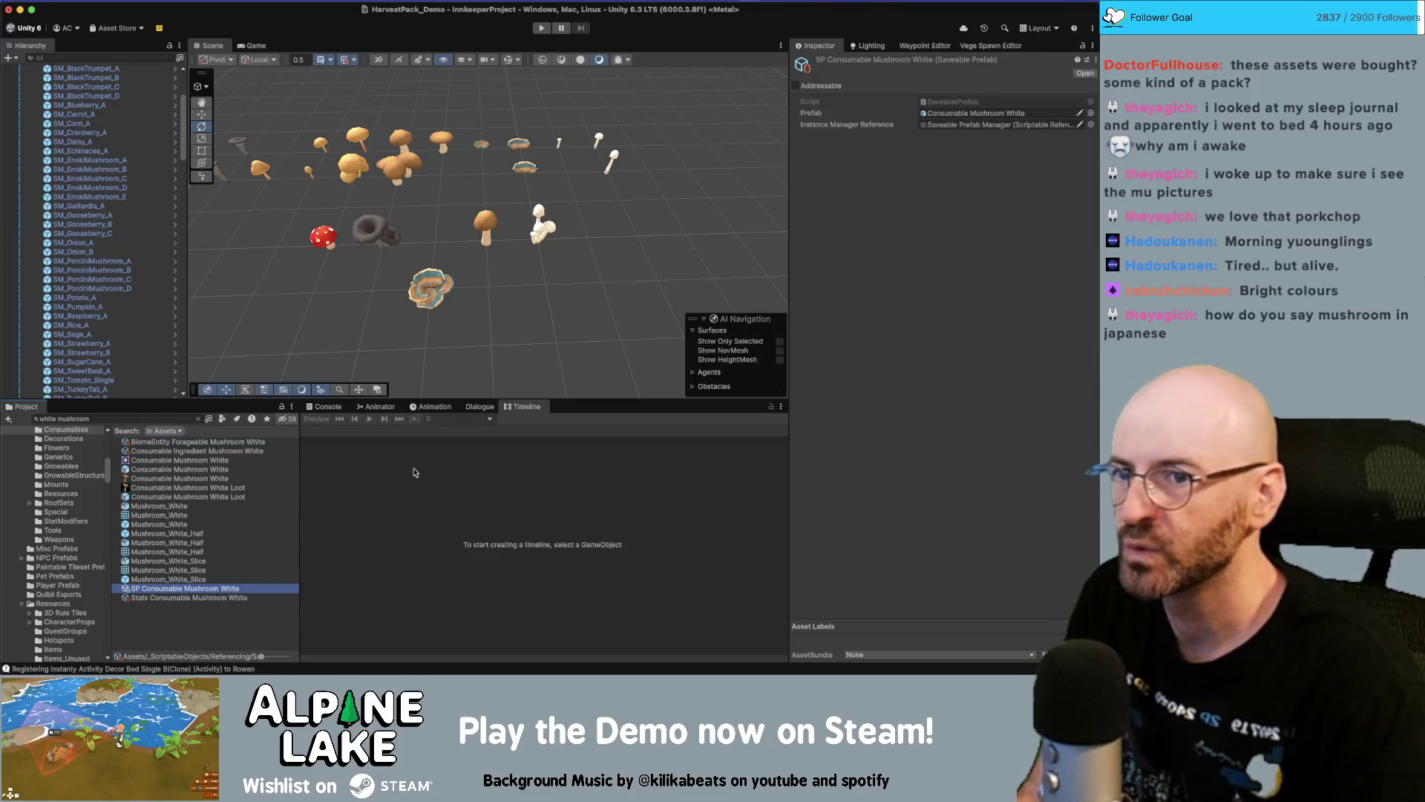
Ping the referenced Consumable Mushroom White prefab, compare it with its Loot variant, and restore the search results
left_click(999, 115)
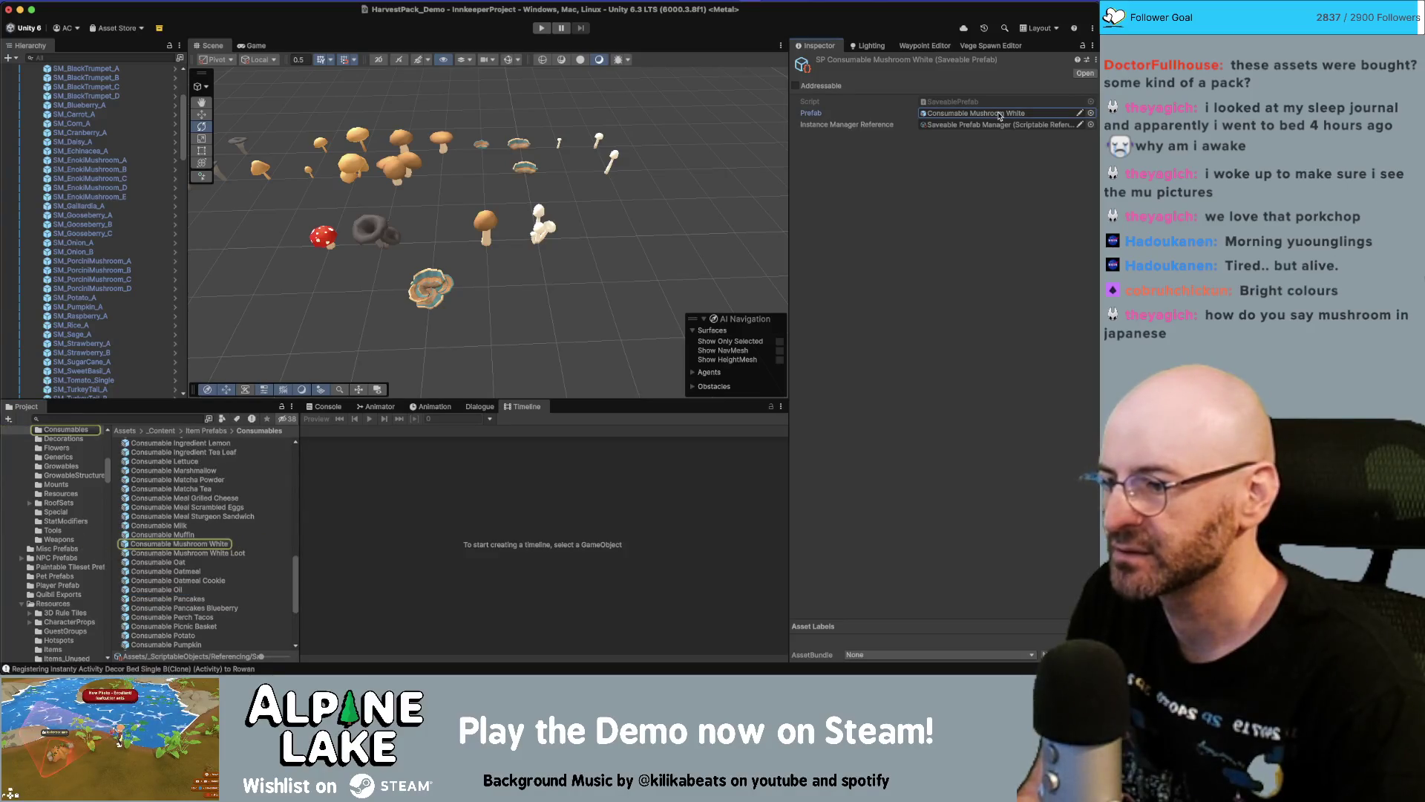
left_click(181, 545)
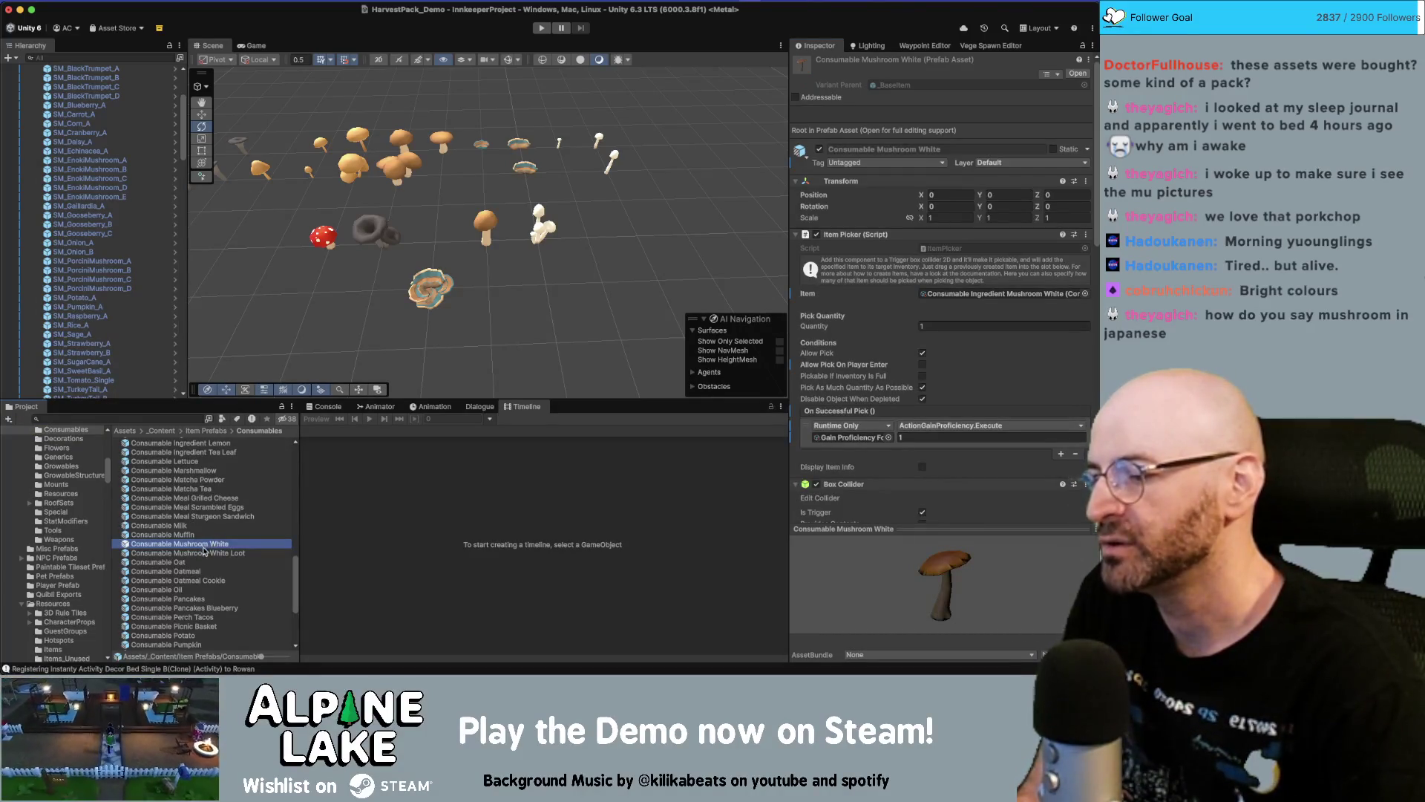
left_click(208, 554)
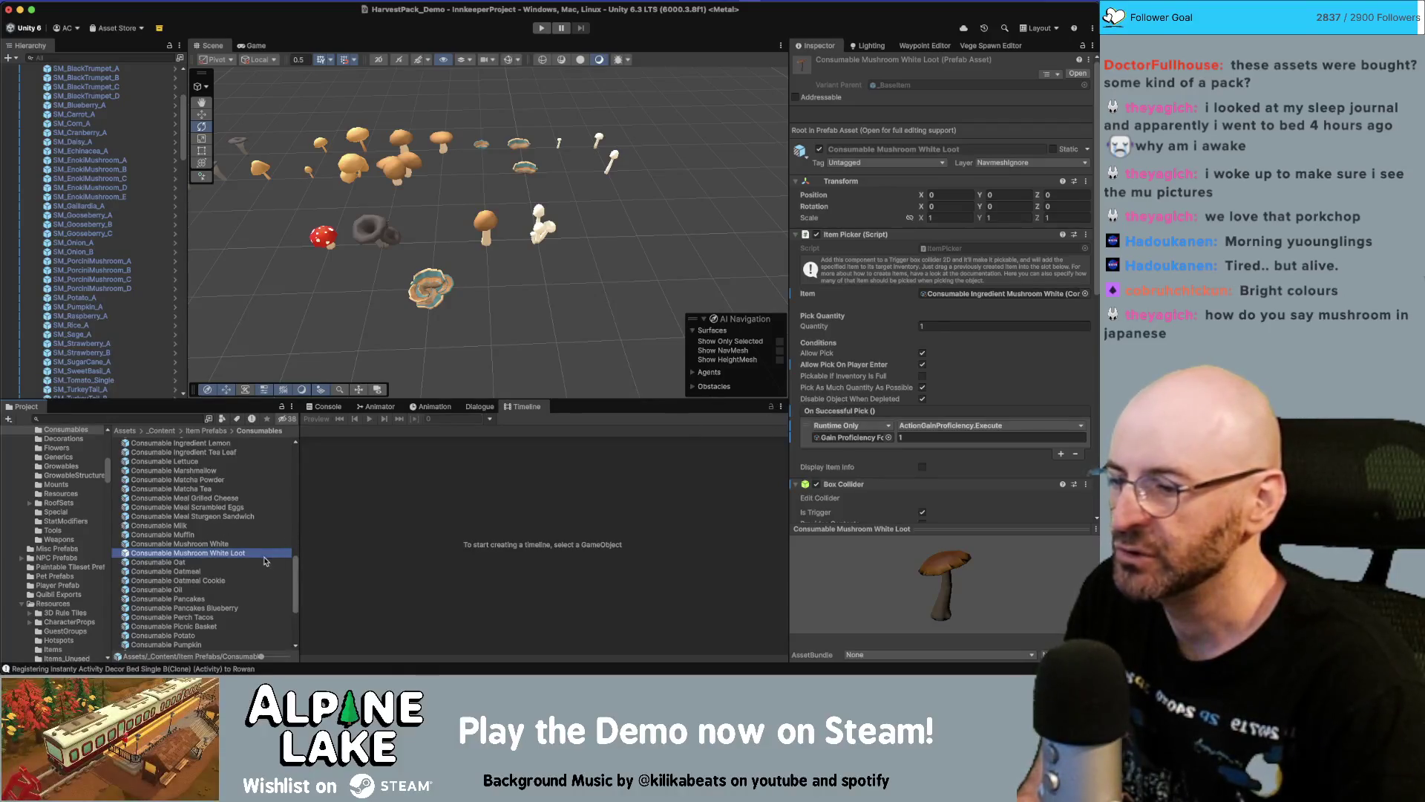
scroll(943, 334, "down", 10)
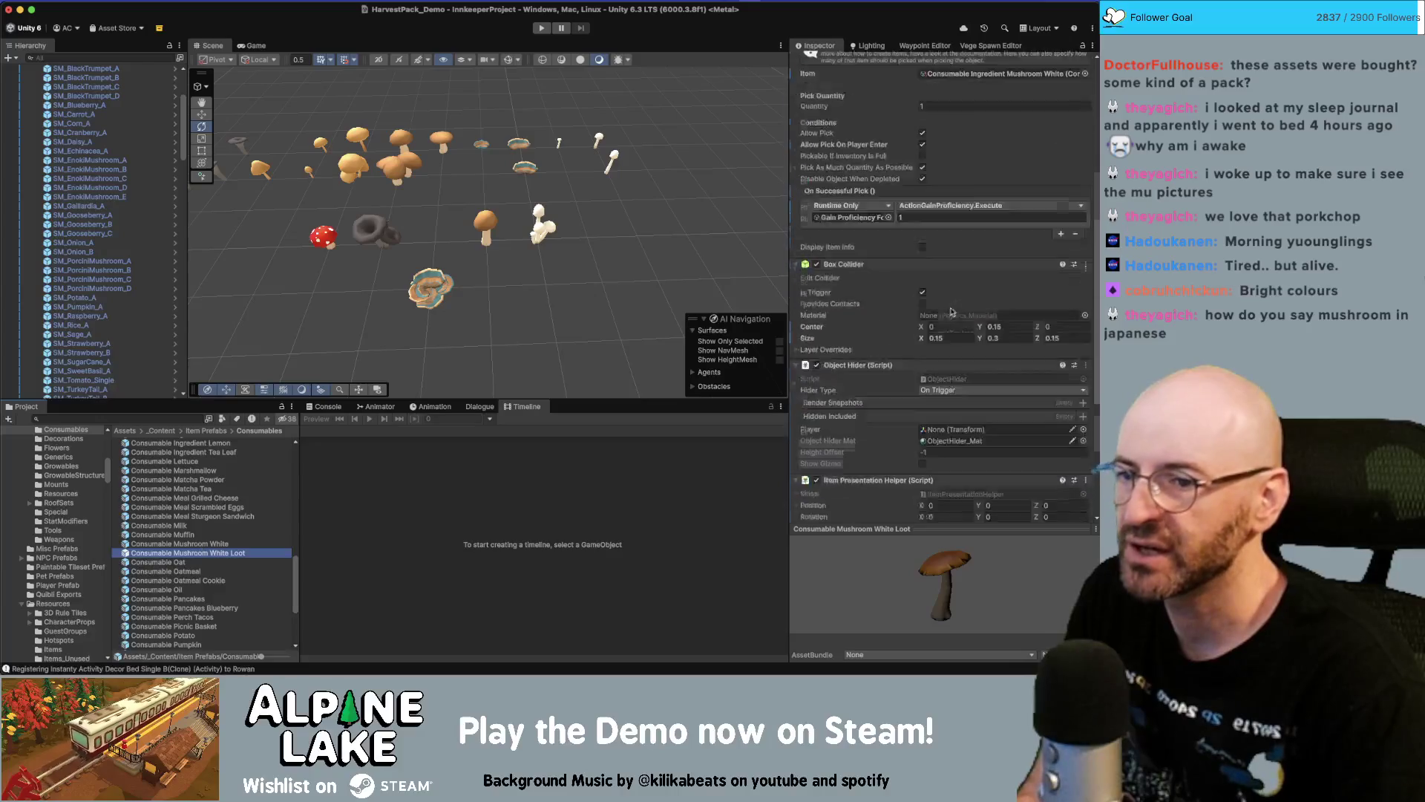
left_click(223, 543)
scroll(895, 325, "down", 5)
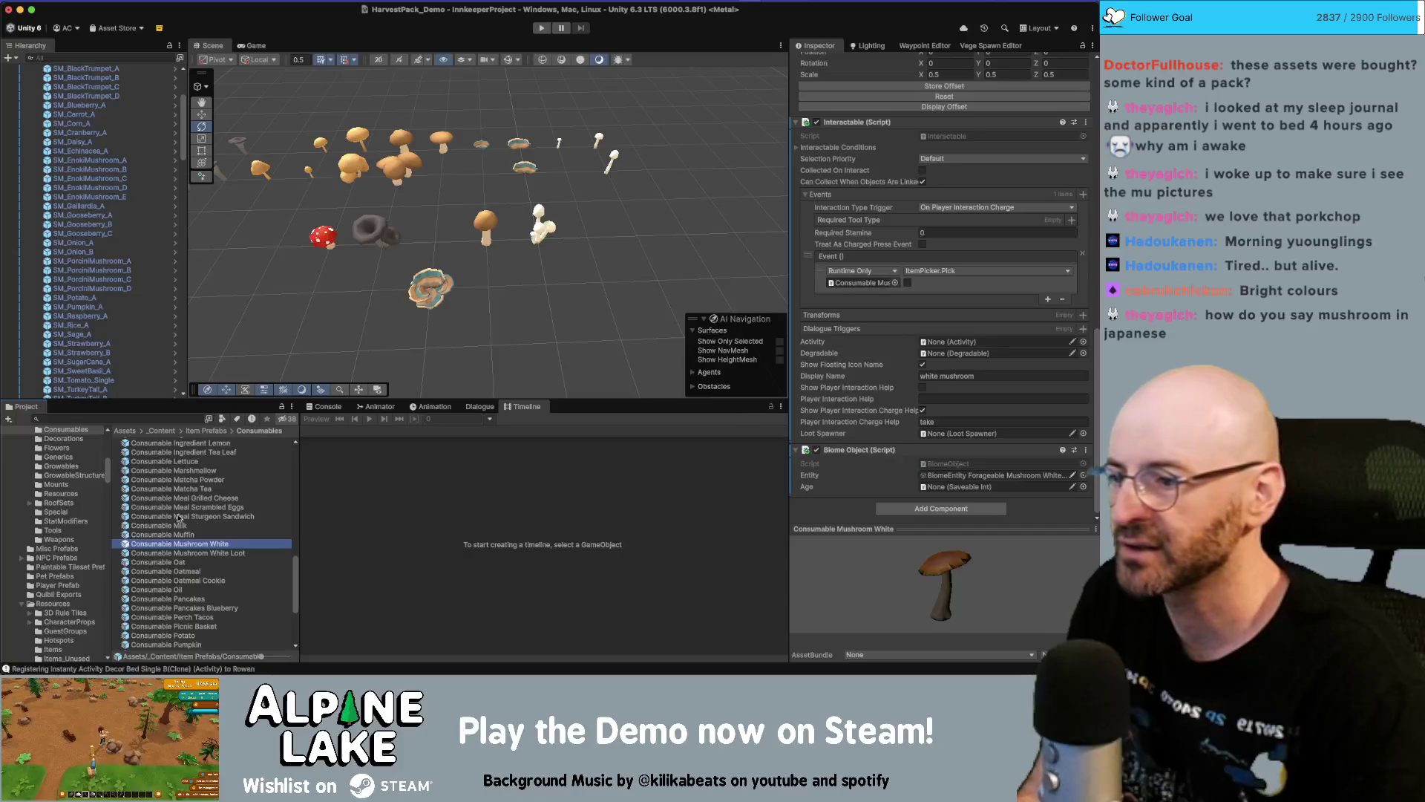
left_click(146, 420)
type("mushroom white")
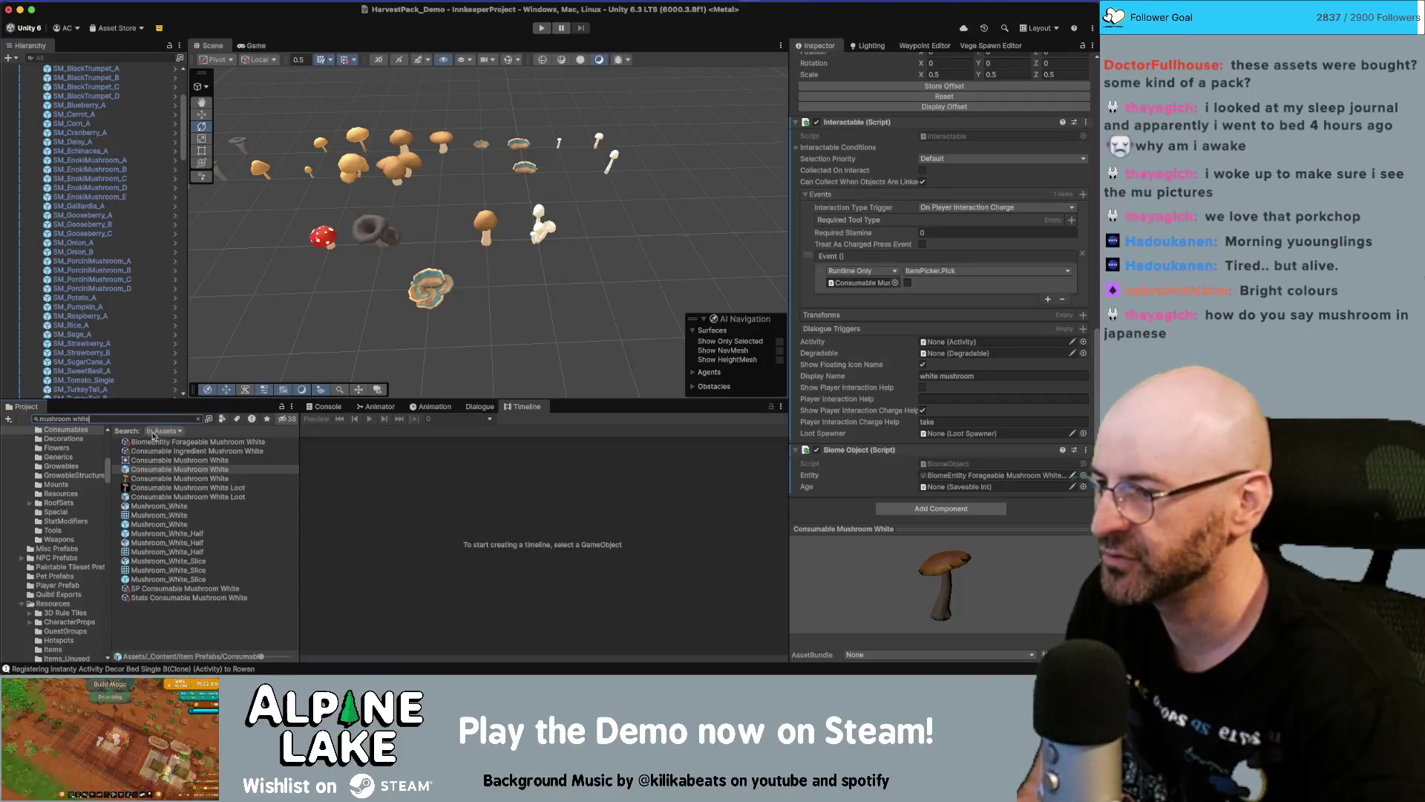
Rename the Consumable Mushroom White prefab to Forageable Mushroom White
left_click(163, 469)
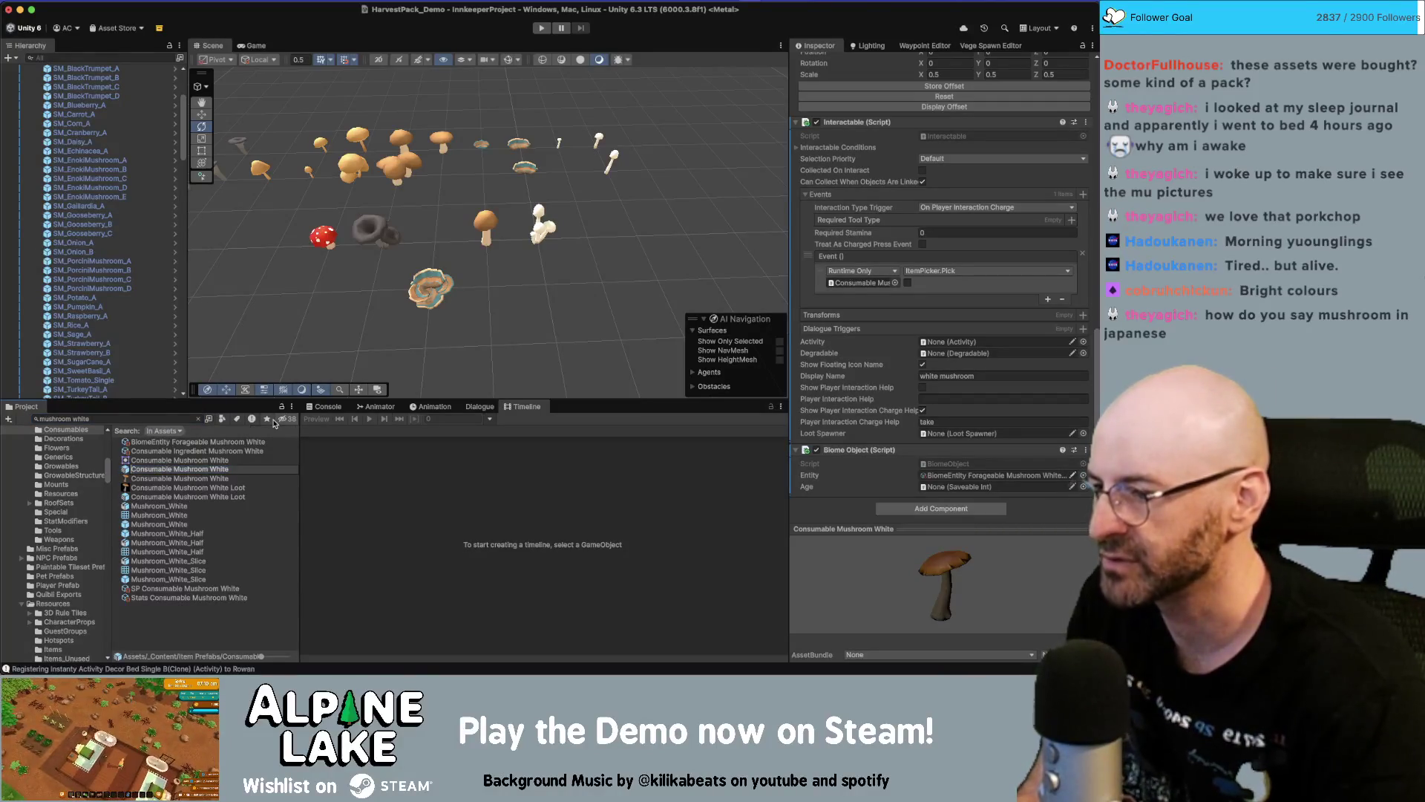
key("alt+shift+Left")
type("Forag")
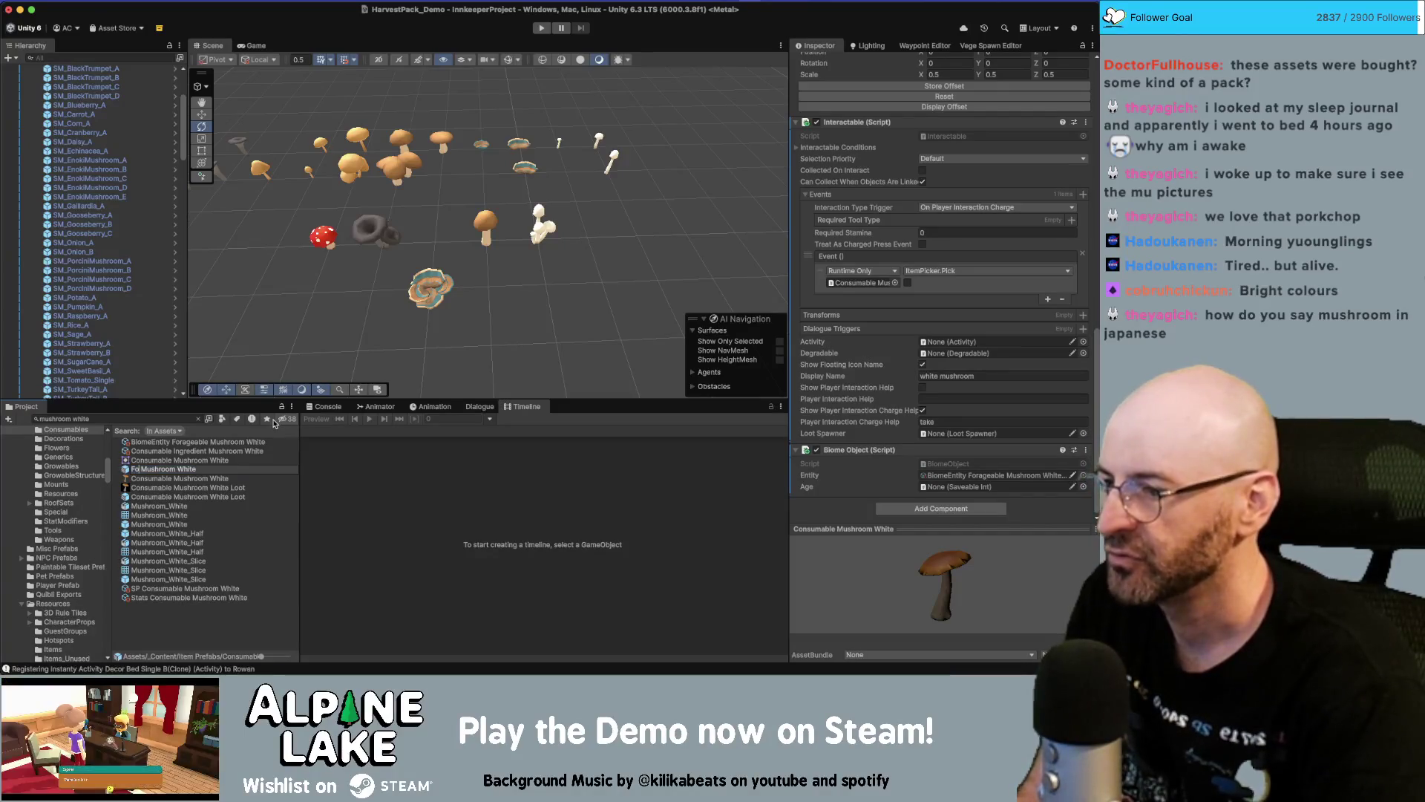
type("e")
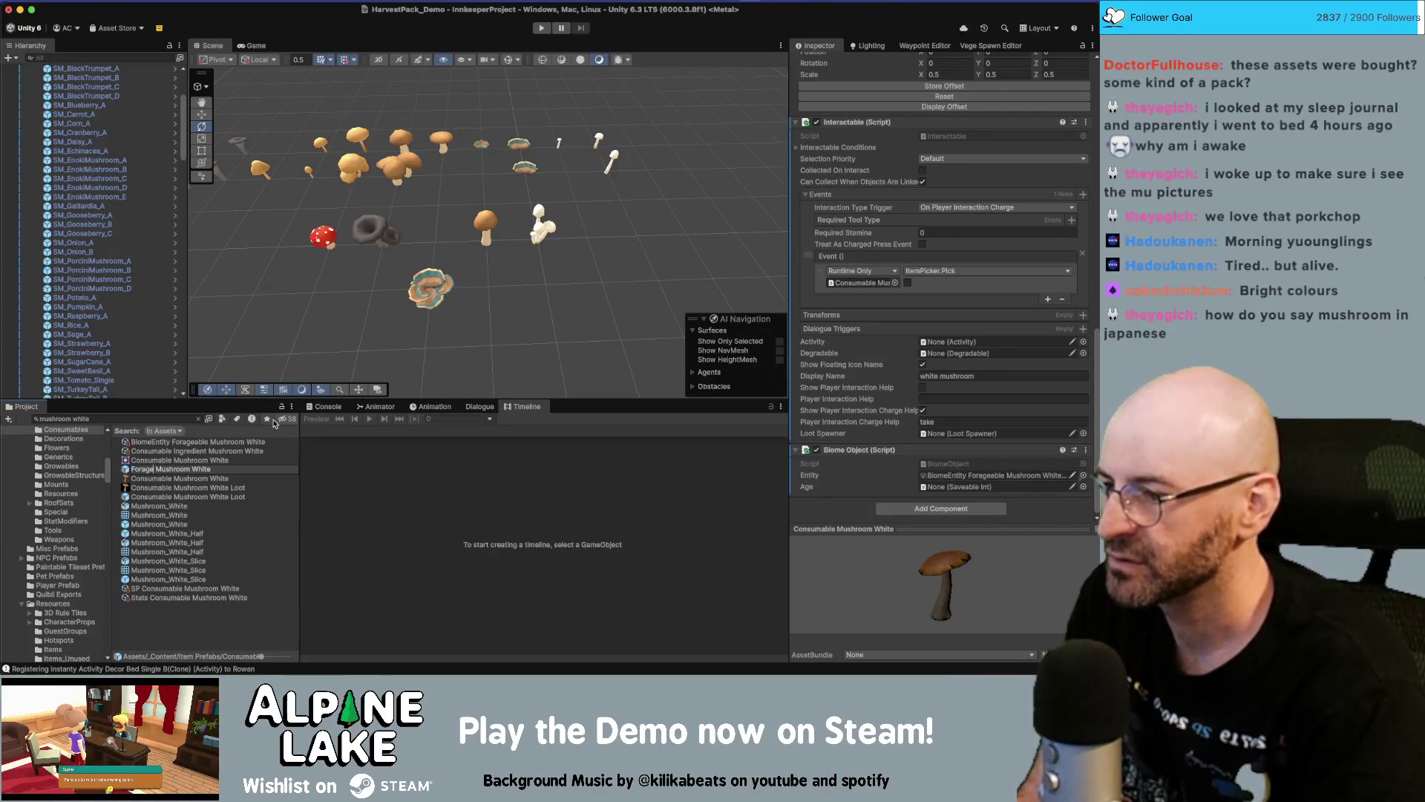
type("able")
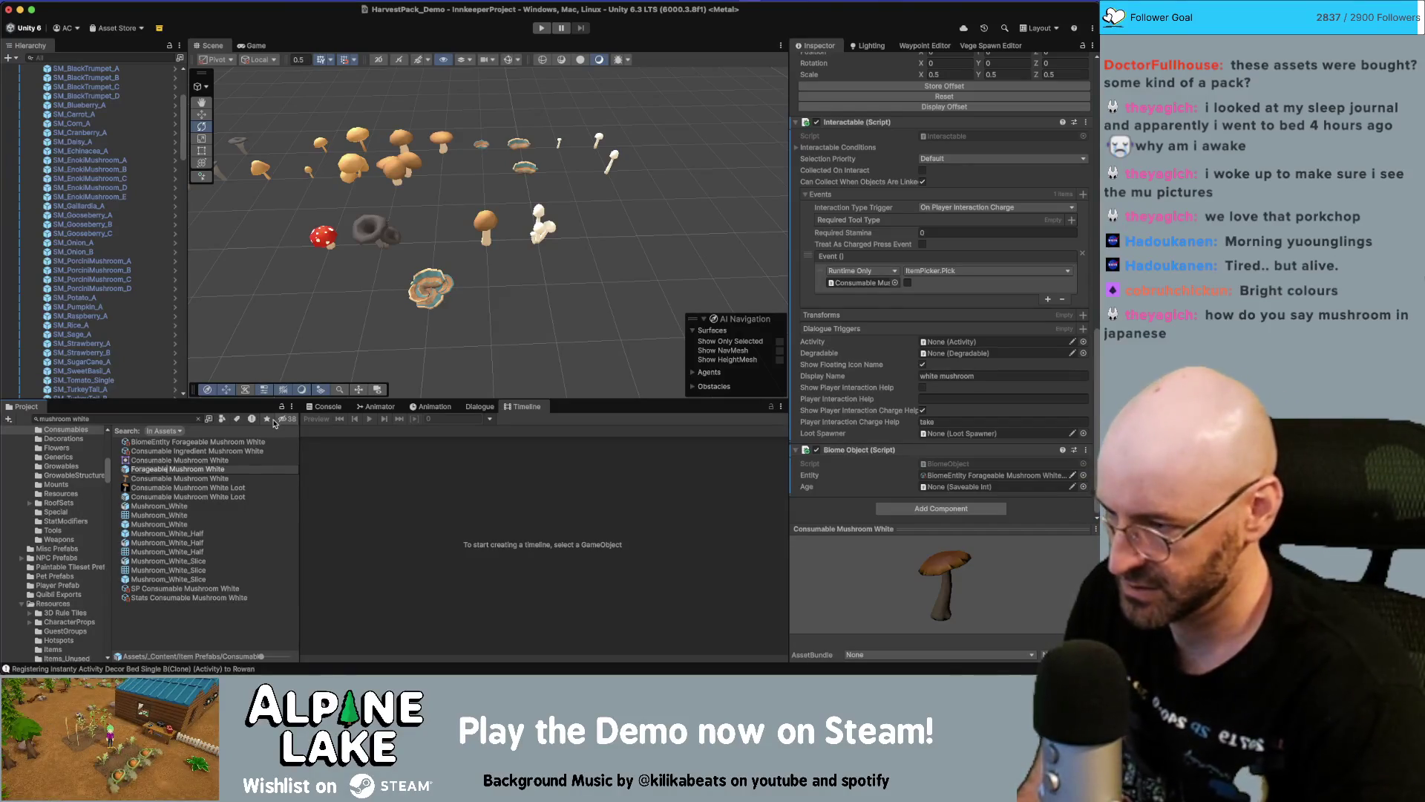
key("shift+alt+Left")
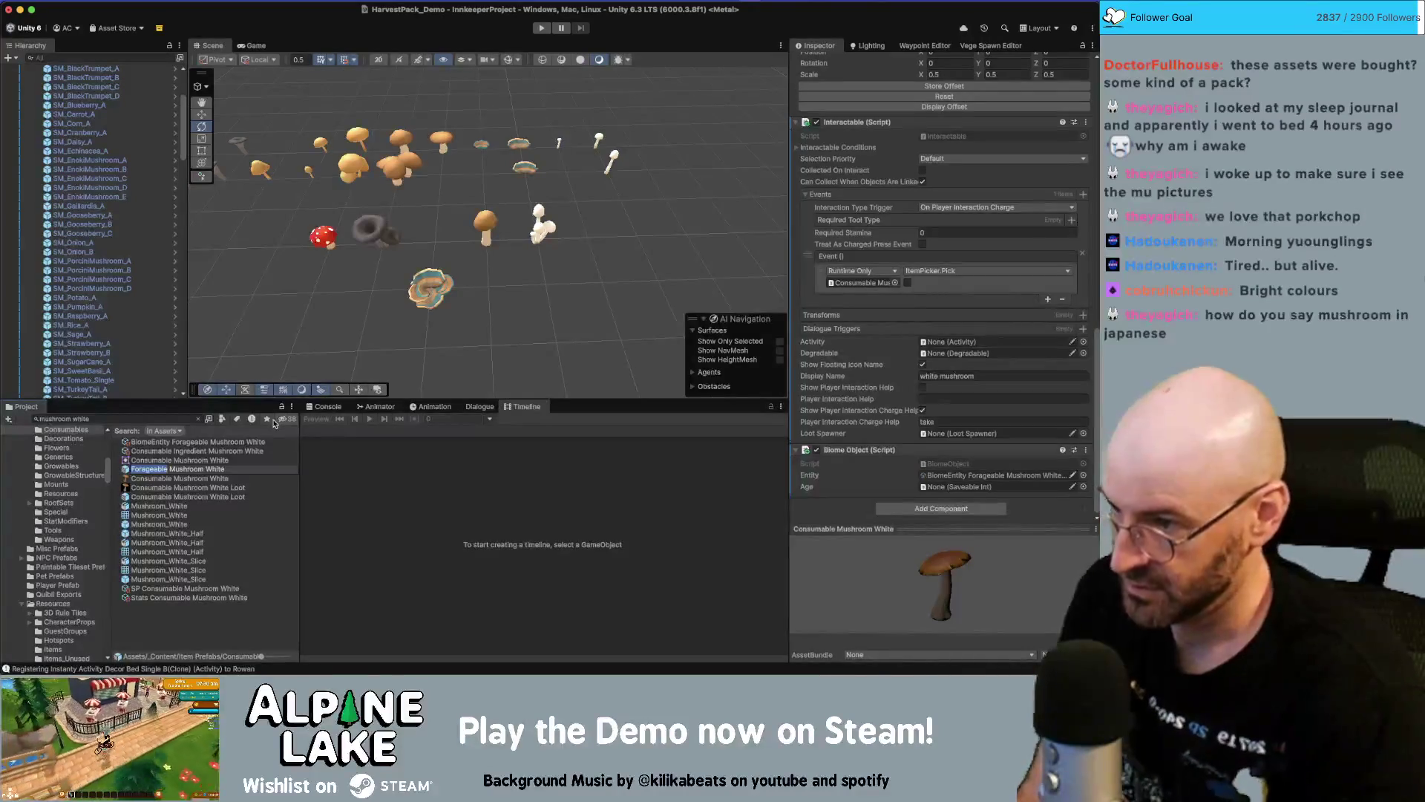
key("Return")
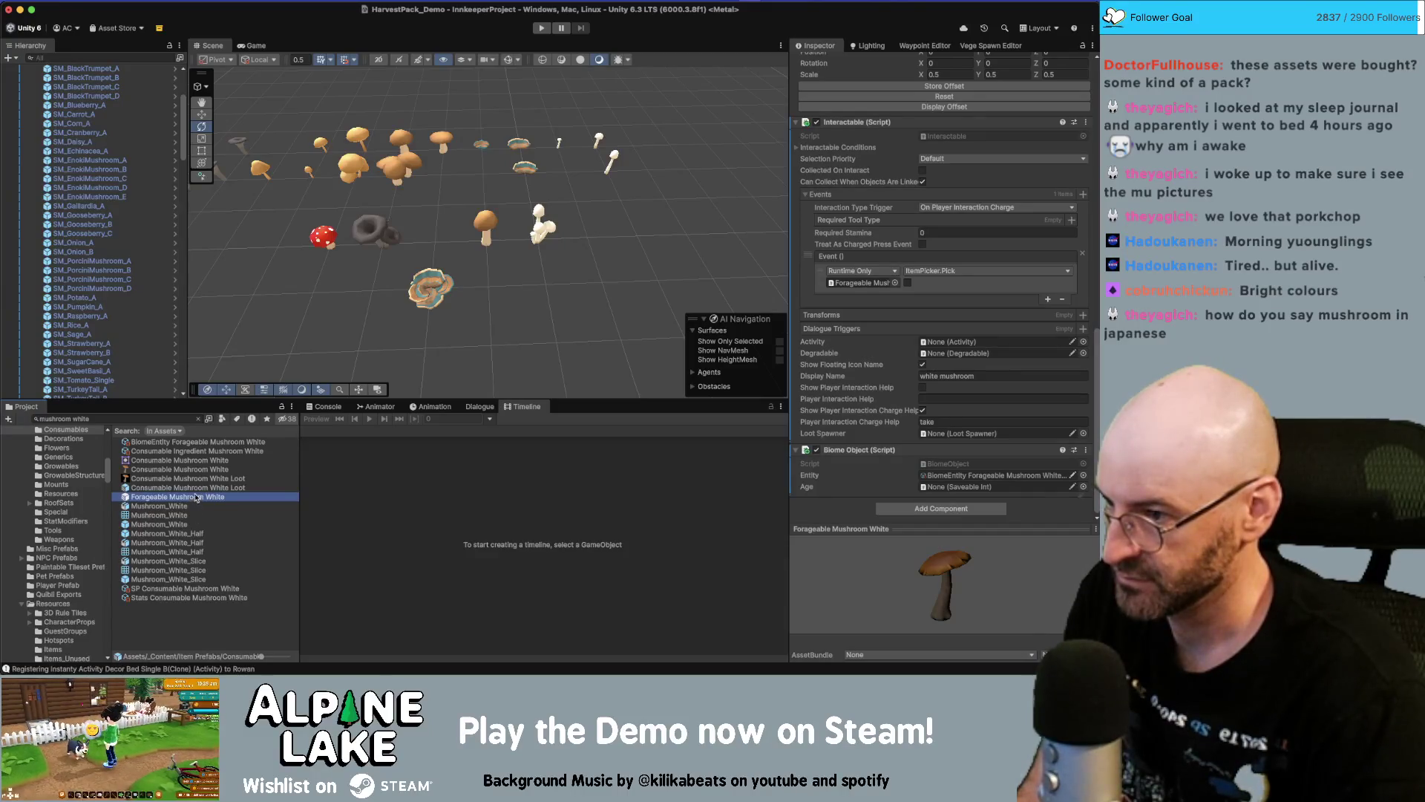
Rename SP Consumable Mushroom White to SP Forageable Mushroom White, then check the related assets
left_click(172, 597)
left_click(166, 597)
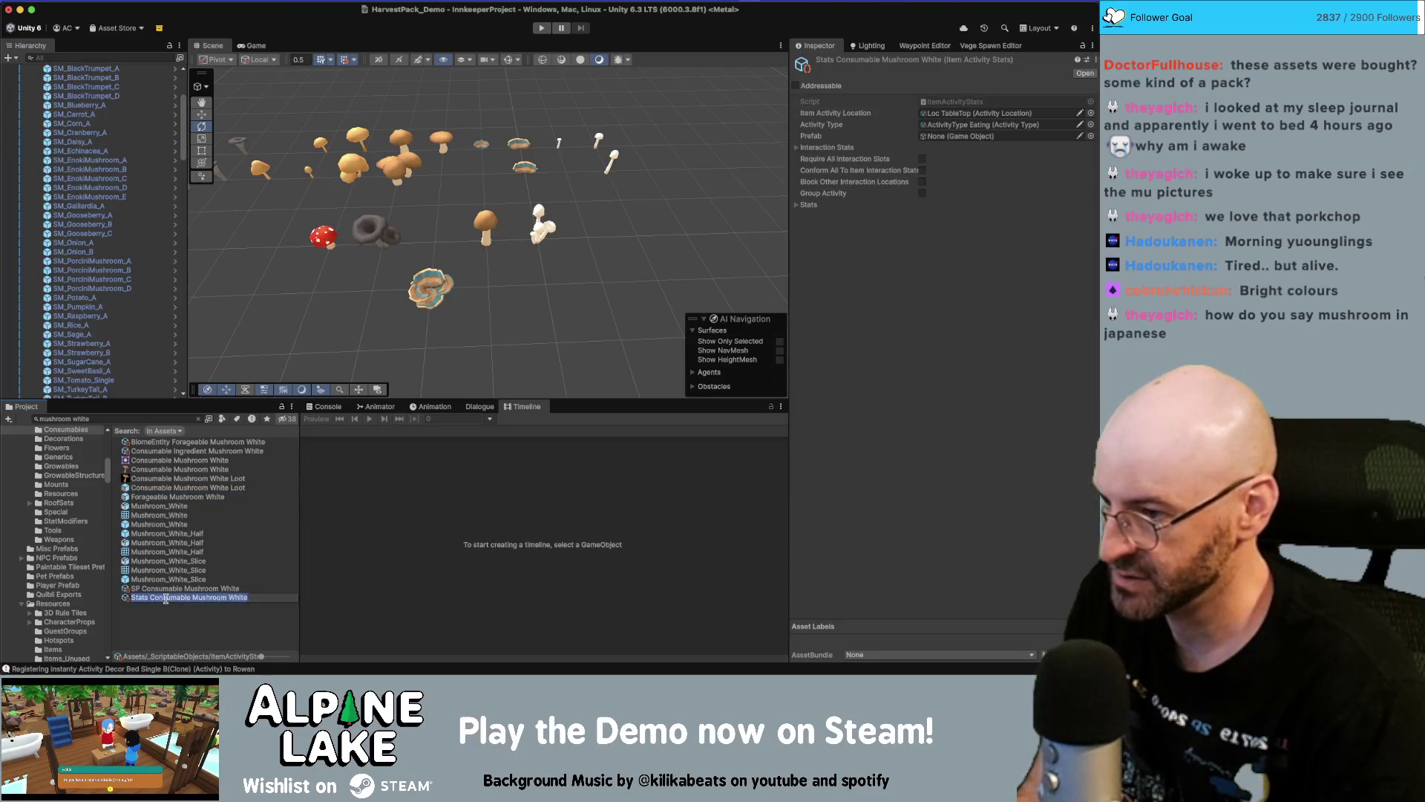
left_click(163, 588)
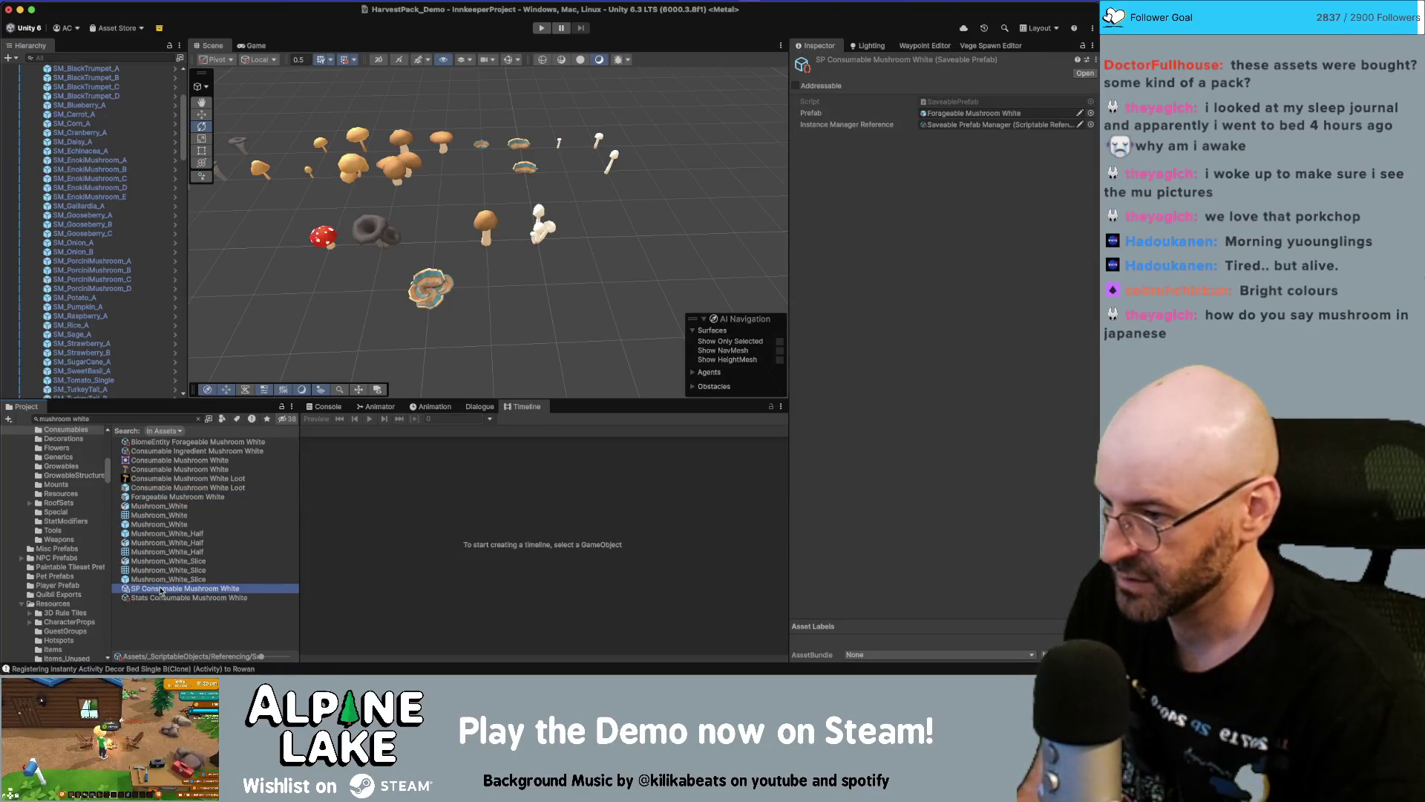
left_click(156, 579)
left_click(155, 589)
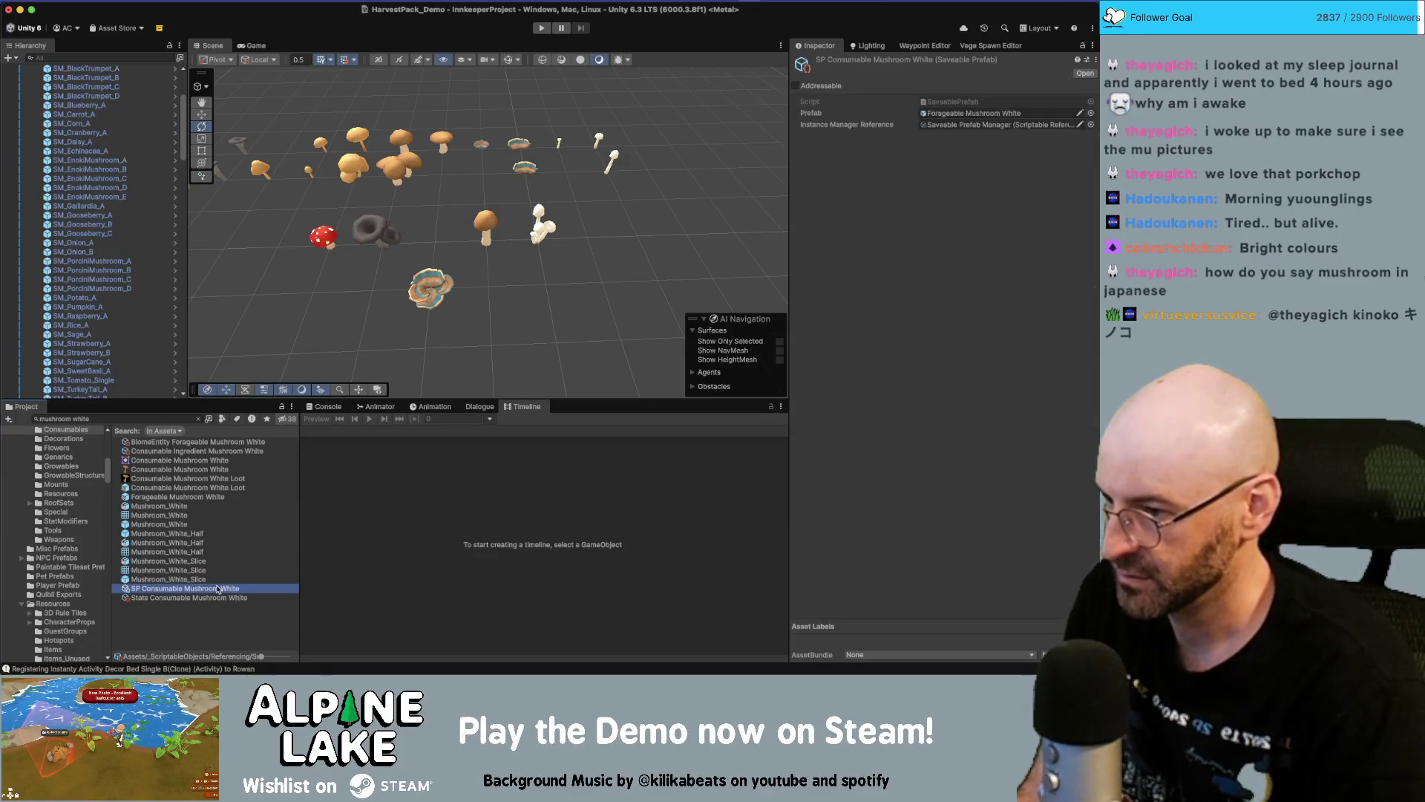
left_click(217, 587)
key("Left")
key("Right")
key("Right")
key("Right")
key("alt+shift+Right")
type("Forageable")
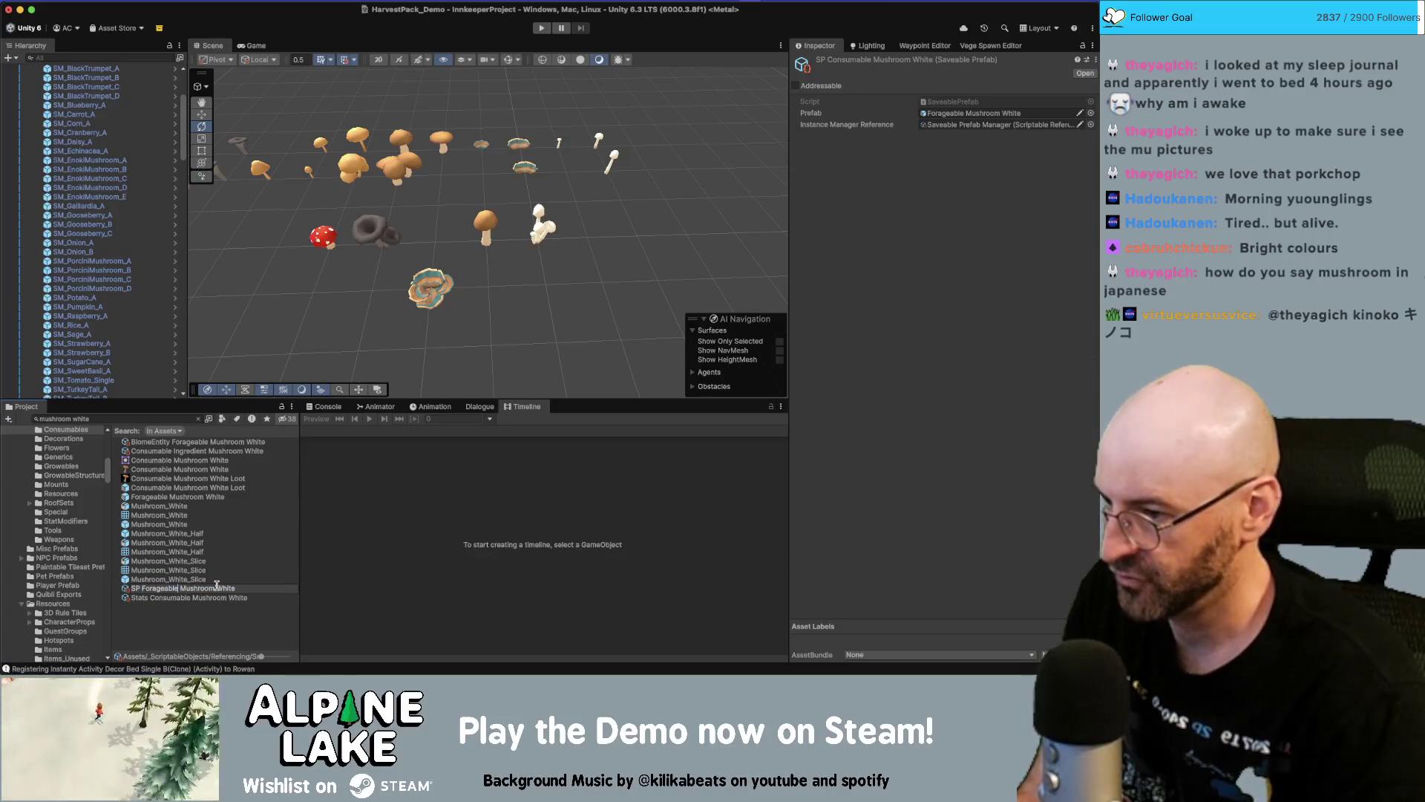
key("Return")
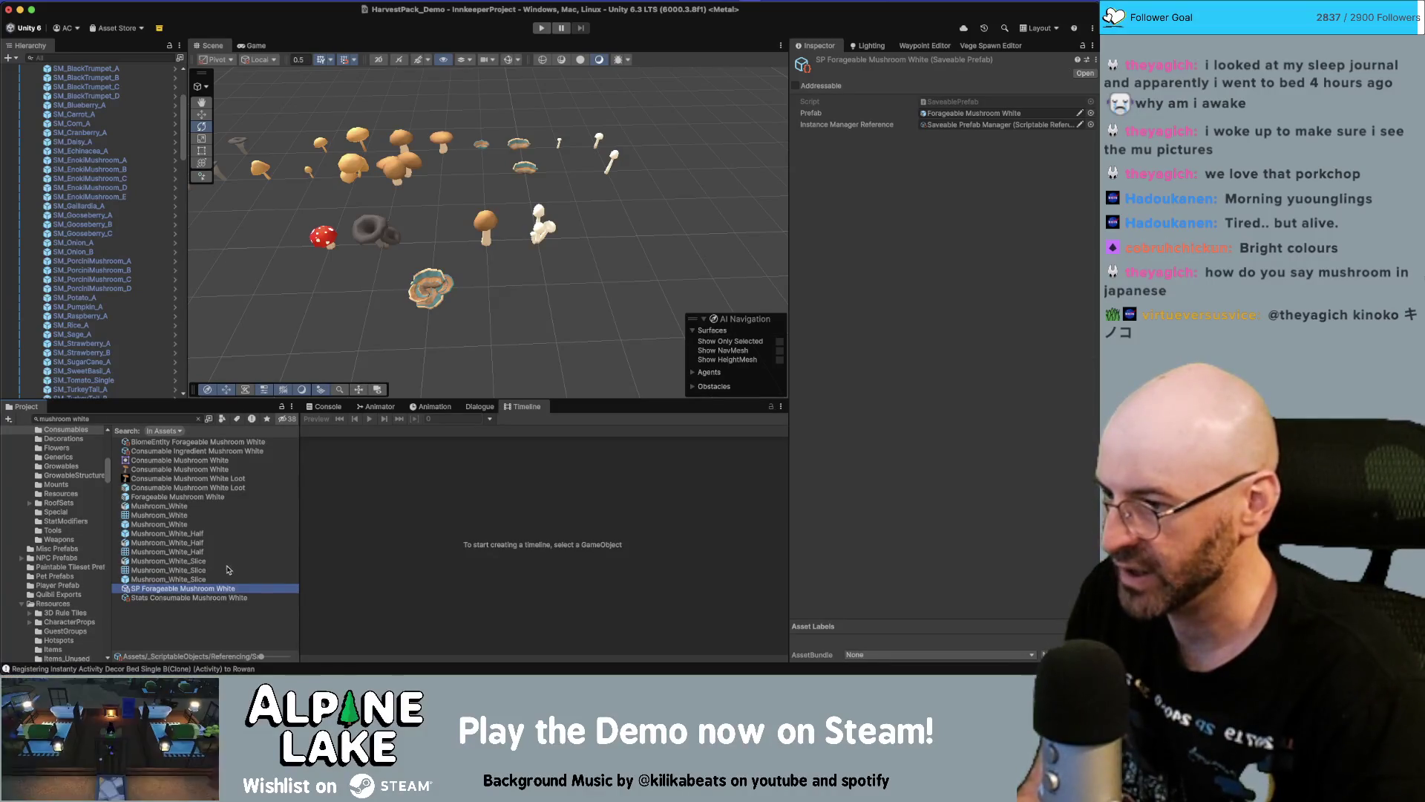
left_click(155, 443)
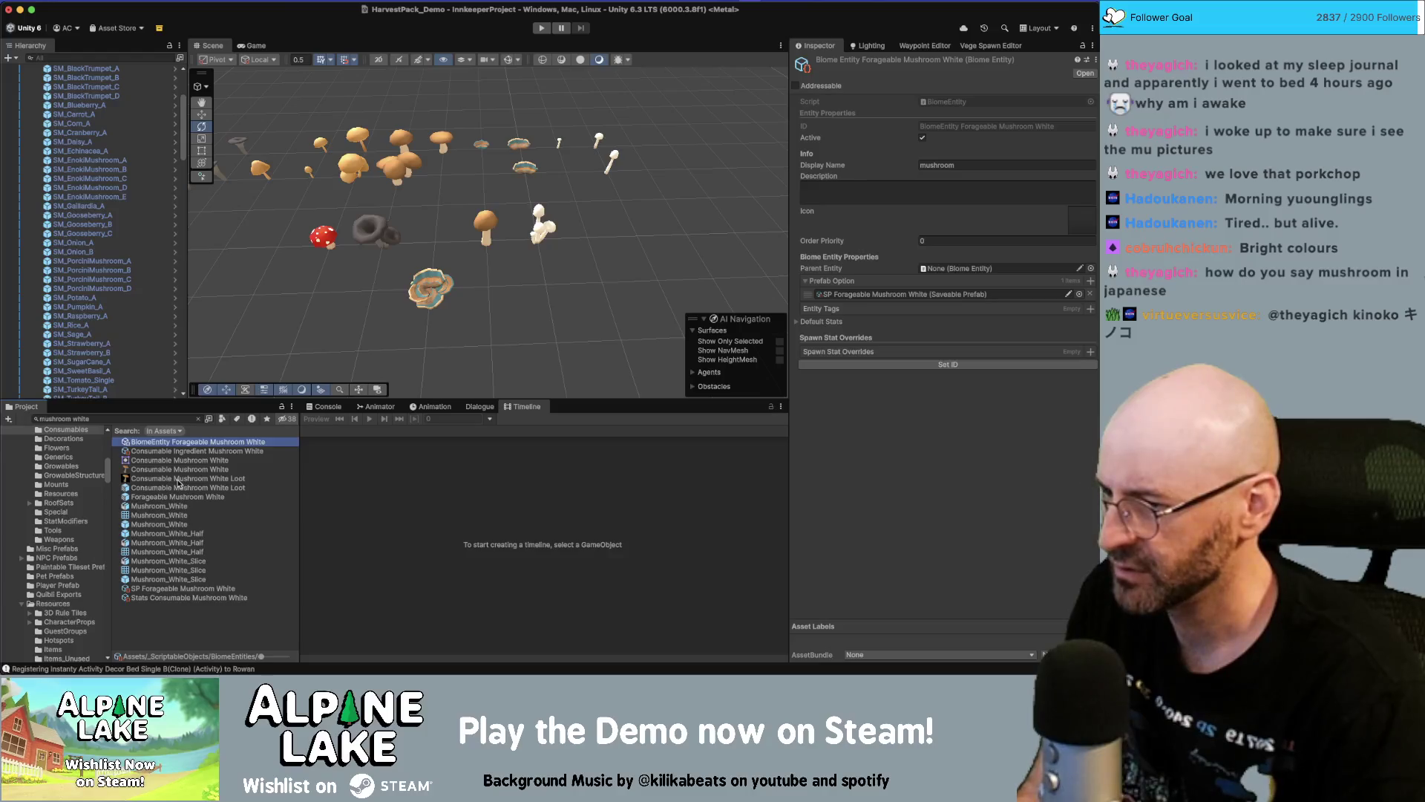
left_click(176, 472)
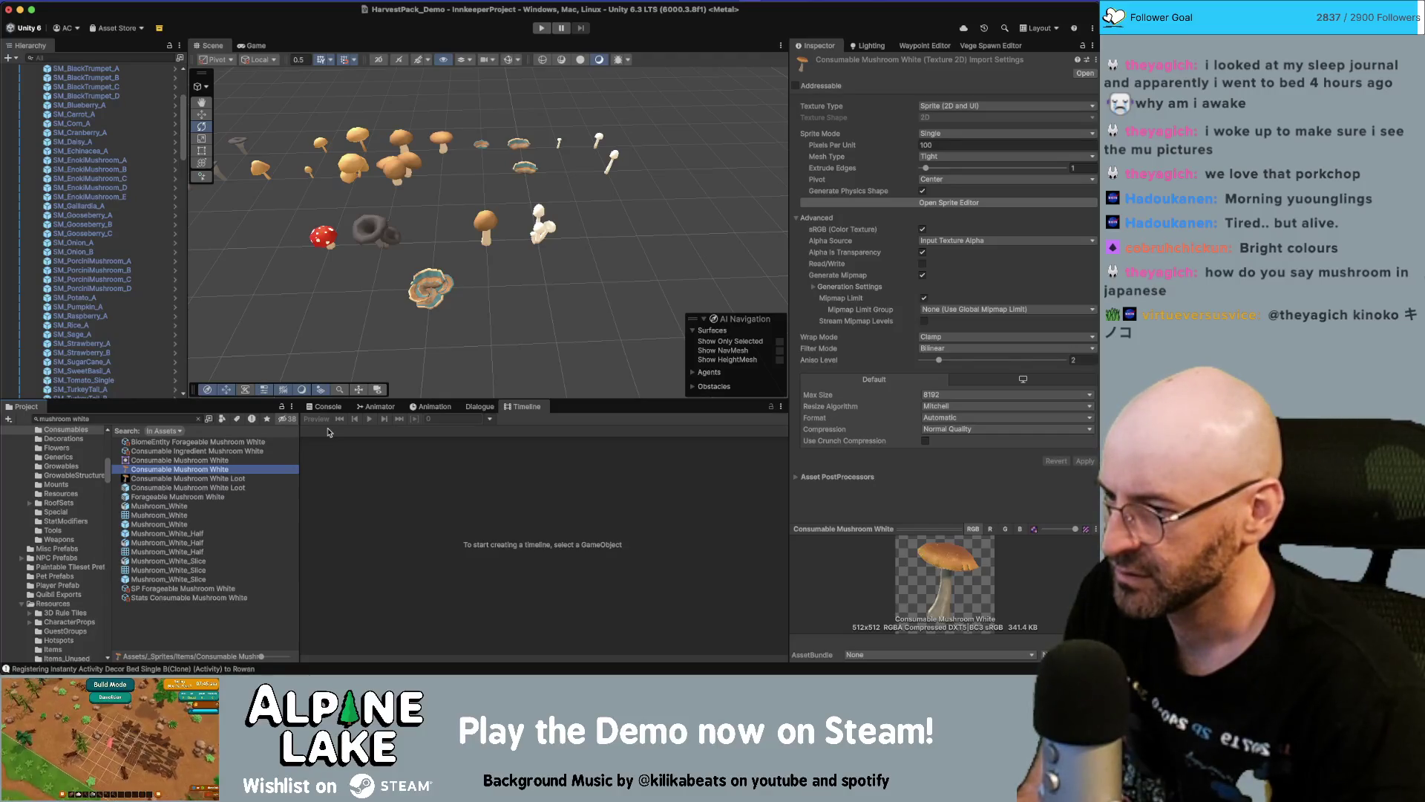
Step through the list from the texture to the Mushroom_White model and its prefab with the Turnip material
key("Down")
key("Down")
key("Down")
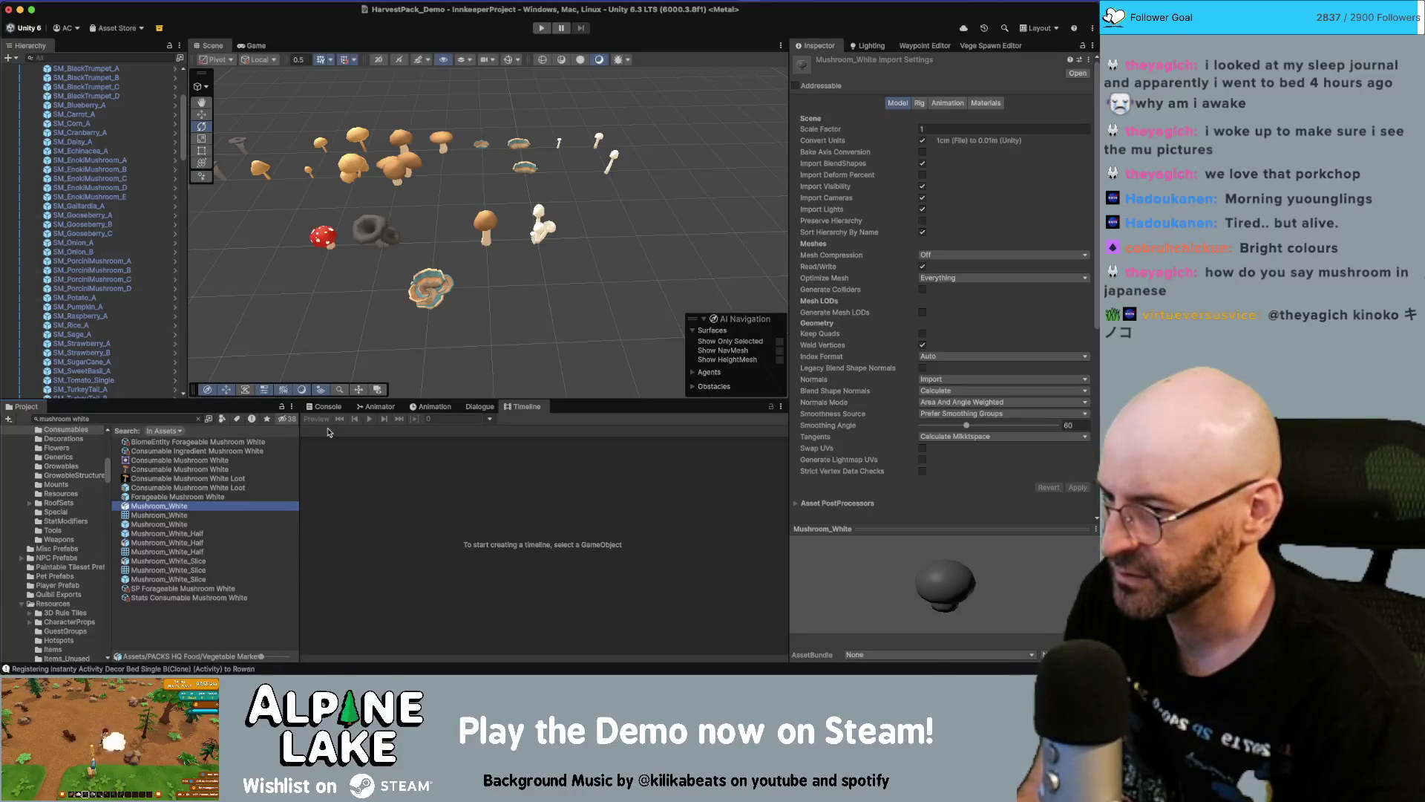
key("Down")
key("Down")
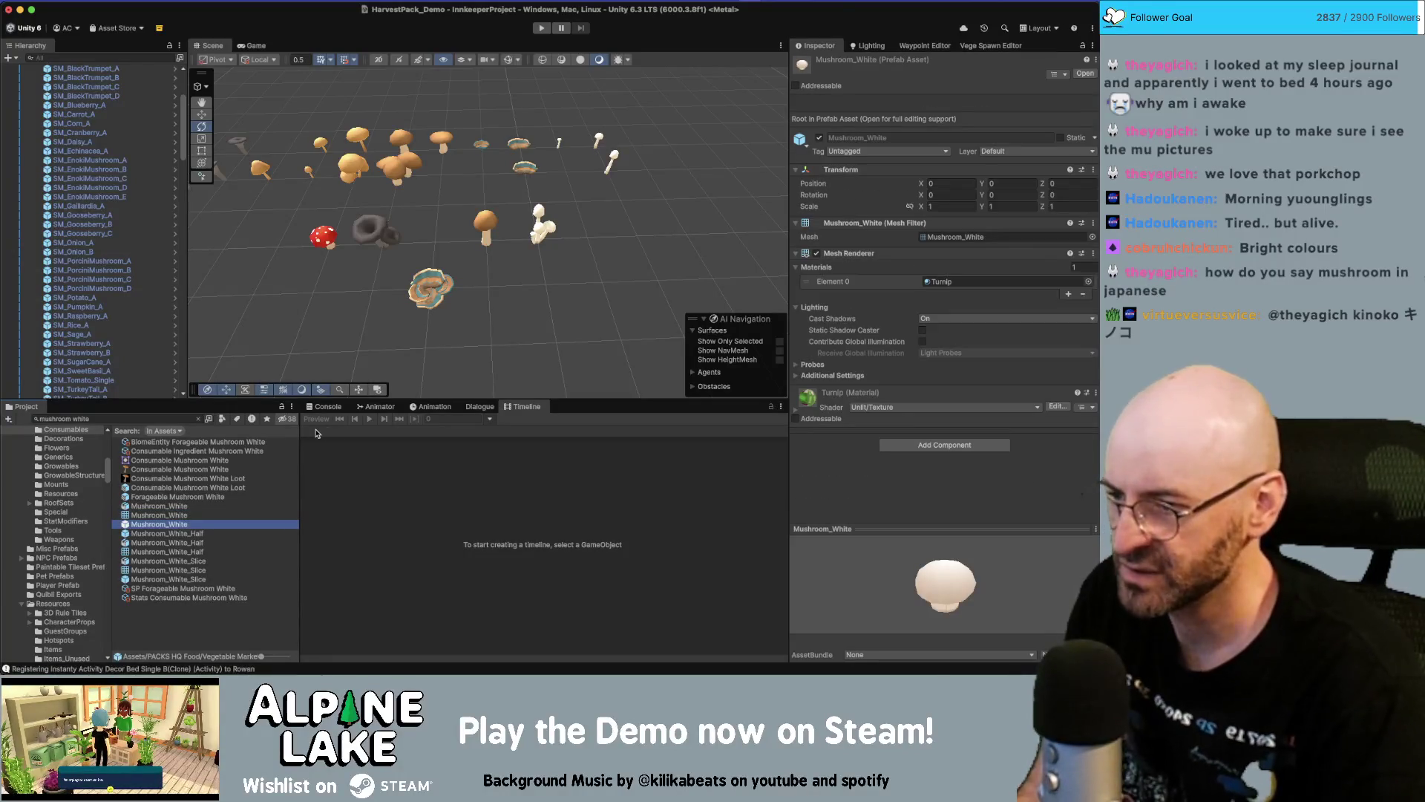
key("Down")
key("Up")
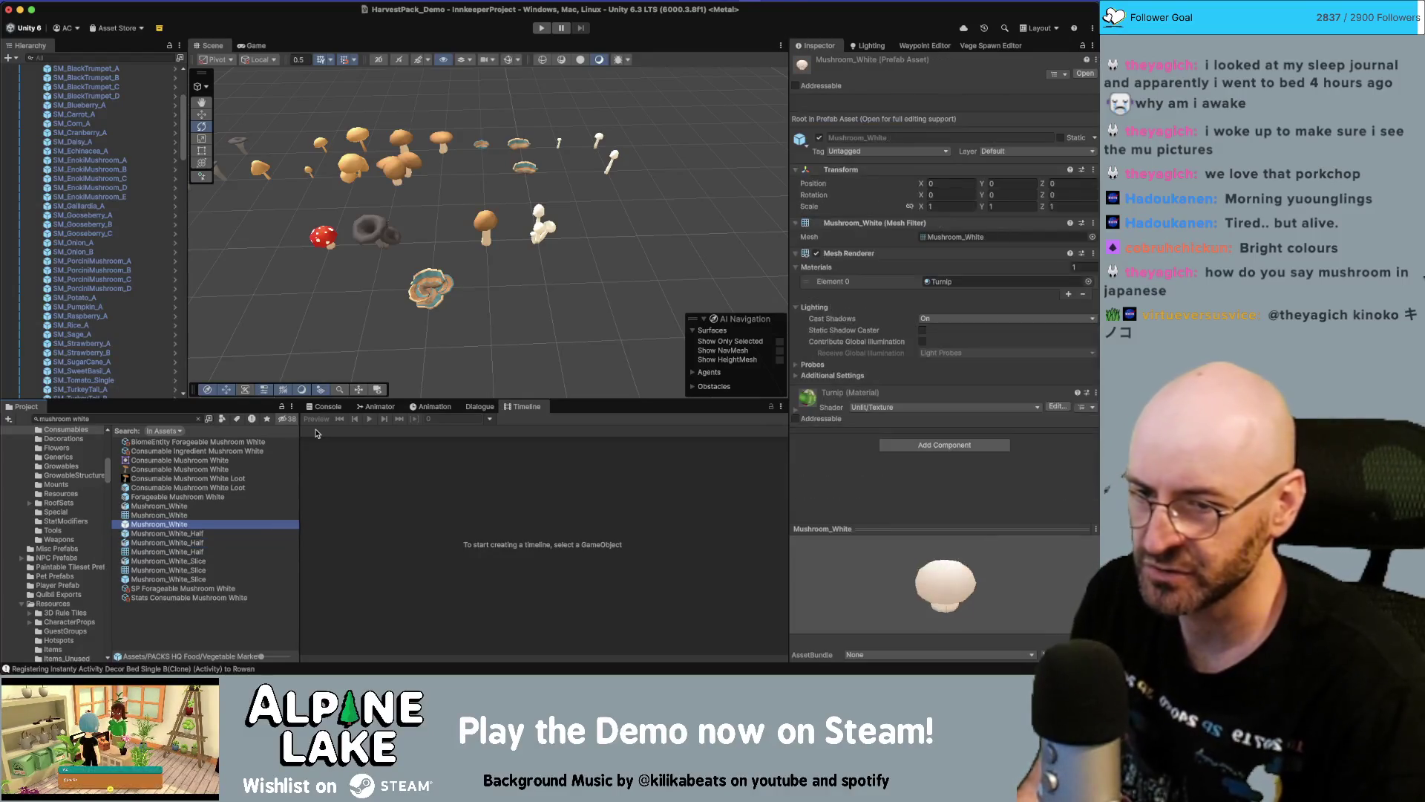
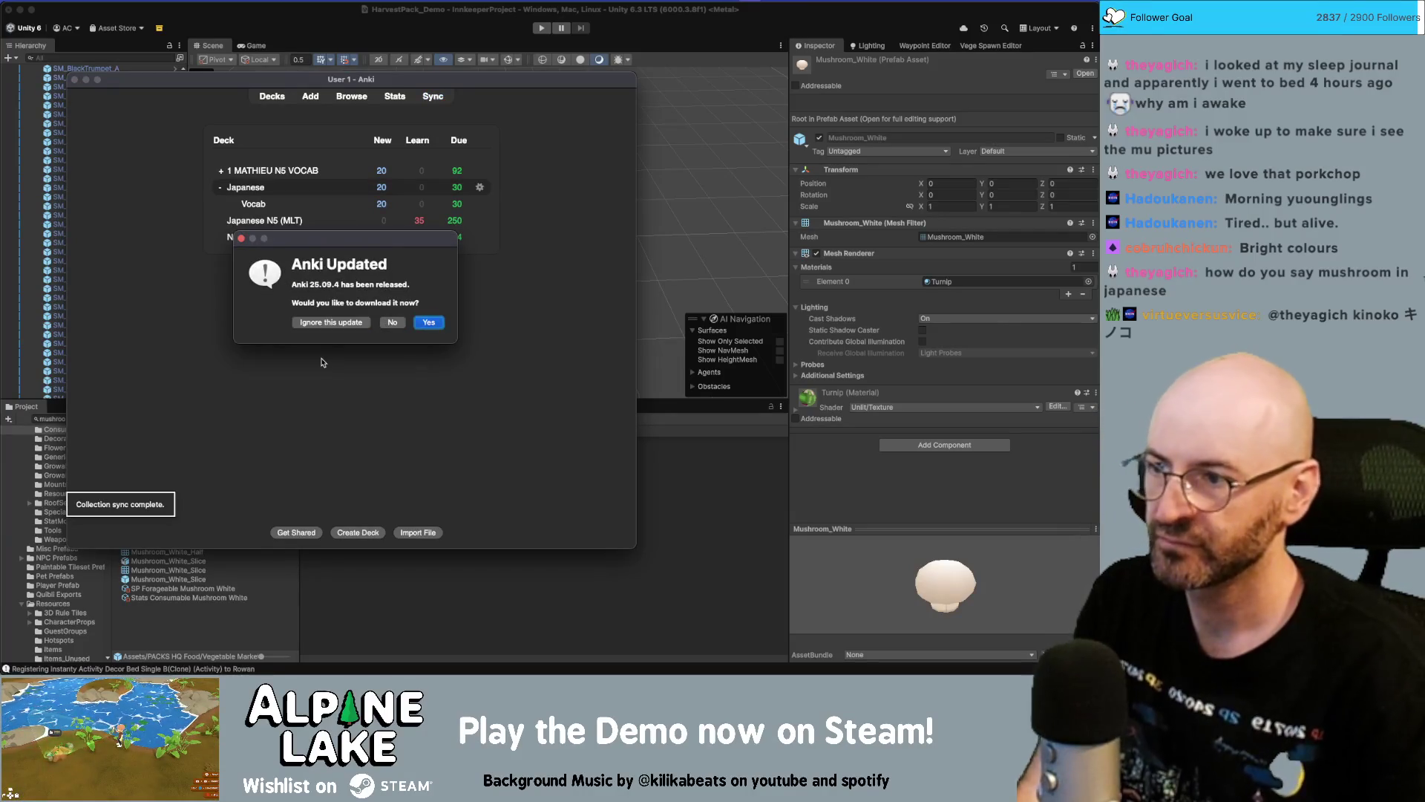
Decline the Anki update, sync the collection, and open the Nihongo Daijoubu Book3 Vocab deck
left_click(392, 324)
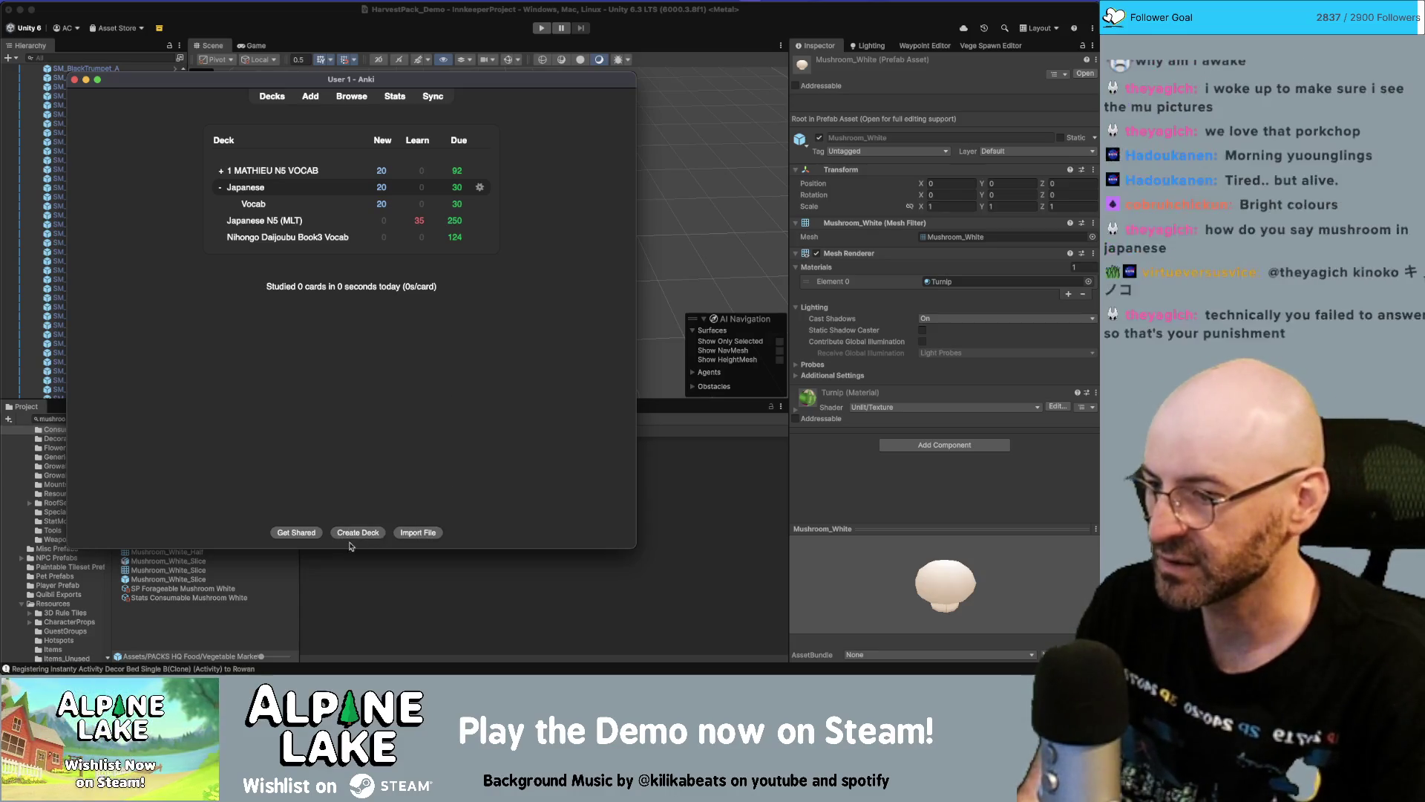
left_click(432, 96)
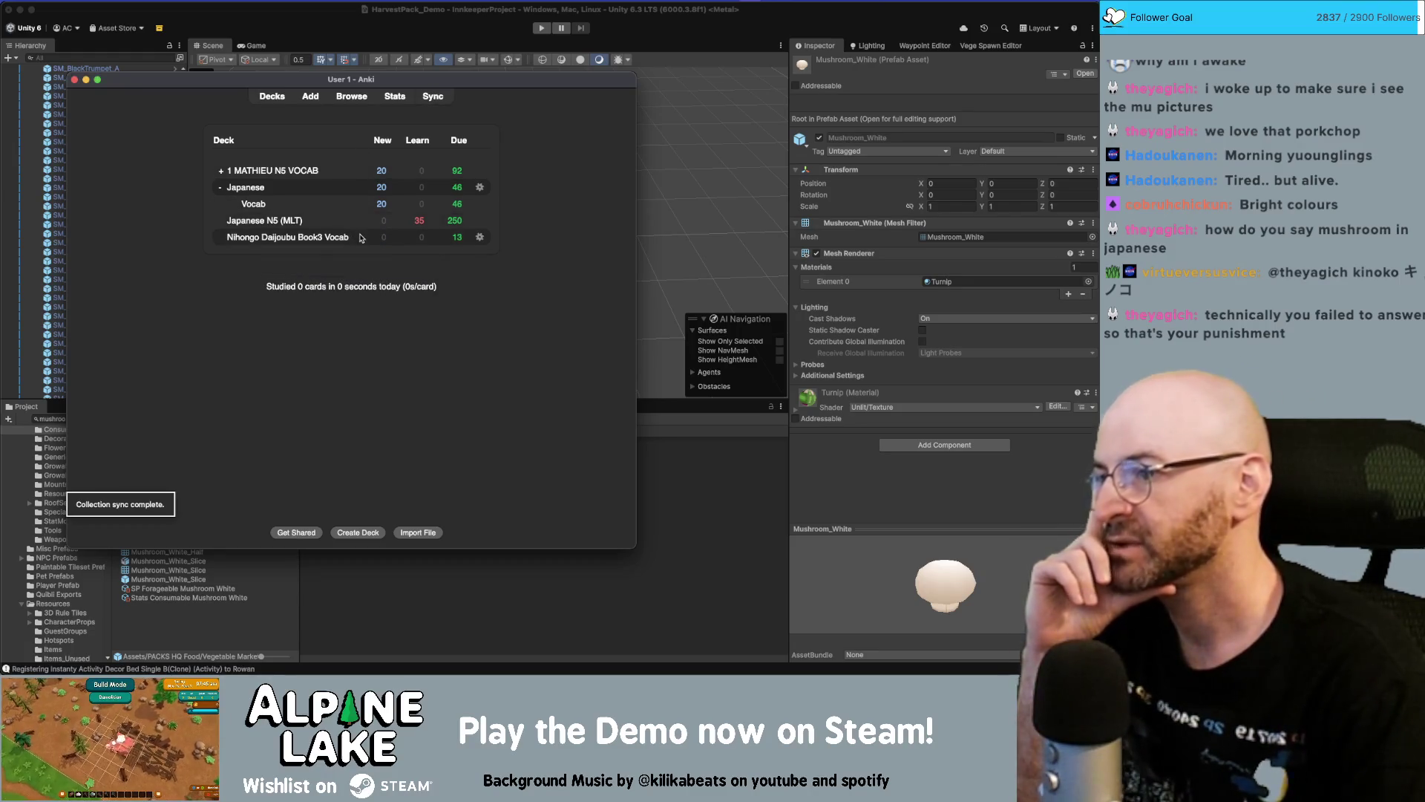
left_click(337, 237)
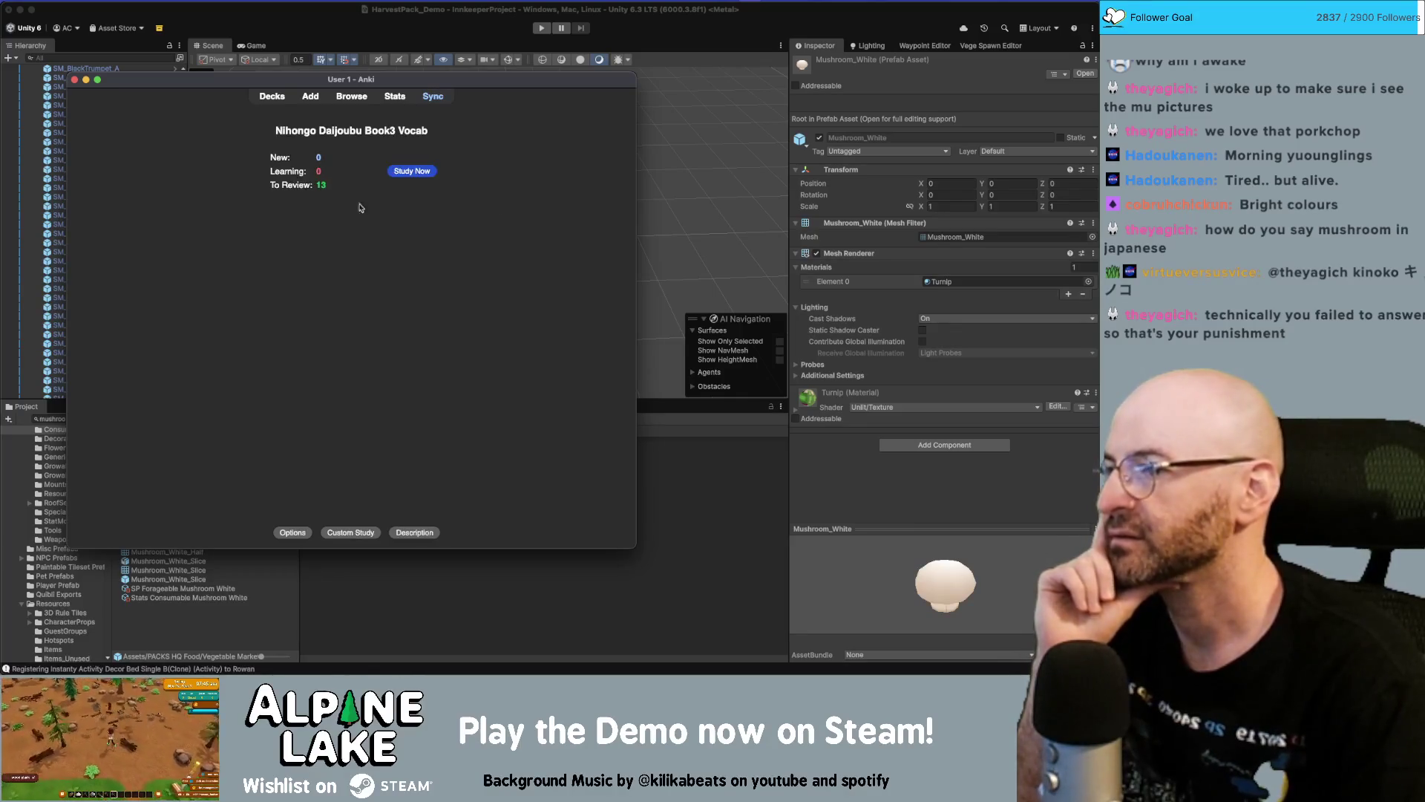
Start studying the deck and answer 試験, 太平洋側 and ~年間, grading each Good
left_click(400, 179)
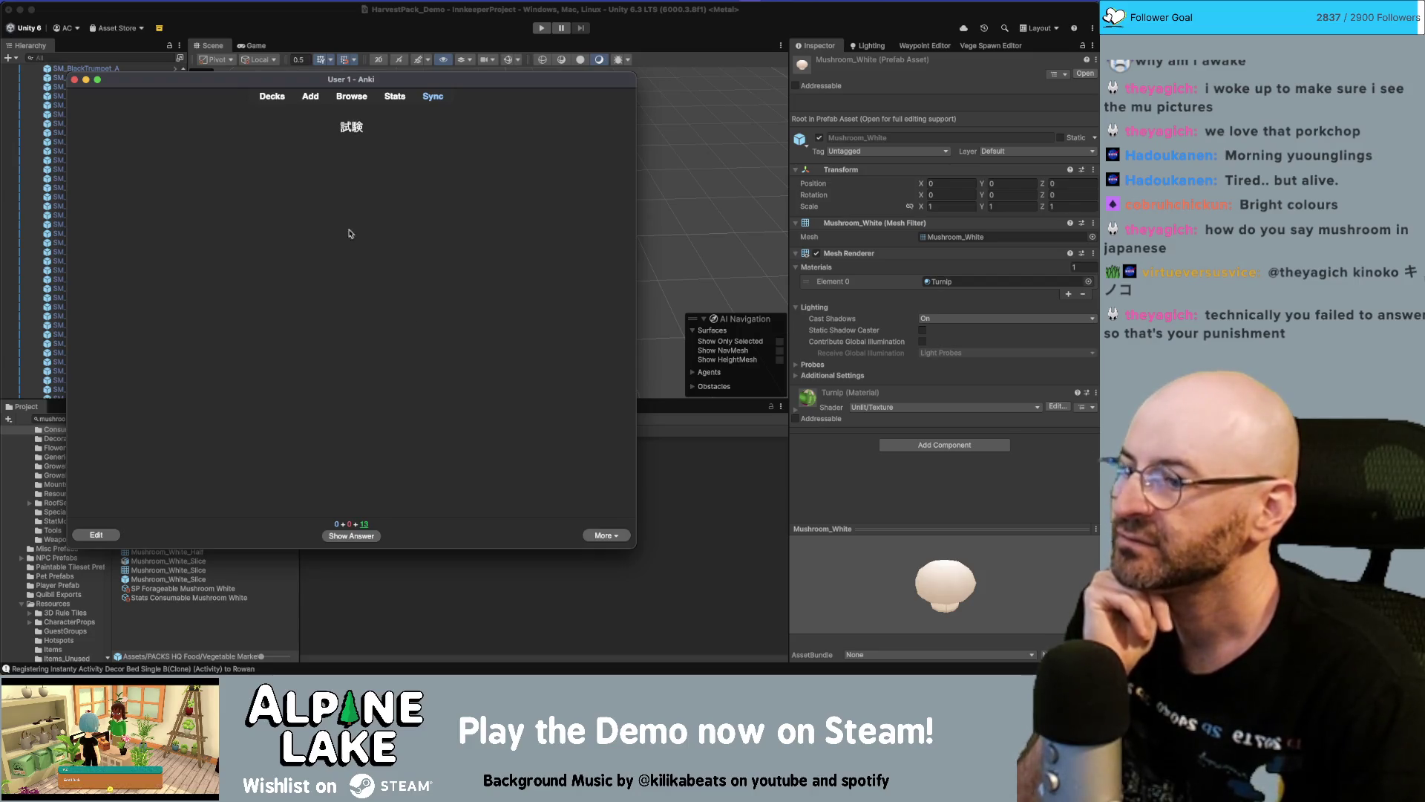
left_click(361, 538)
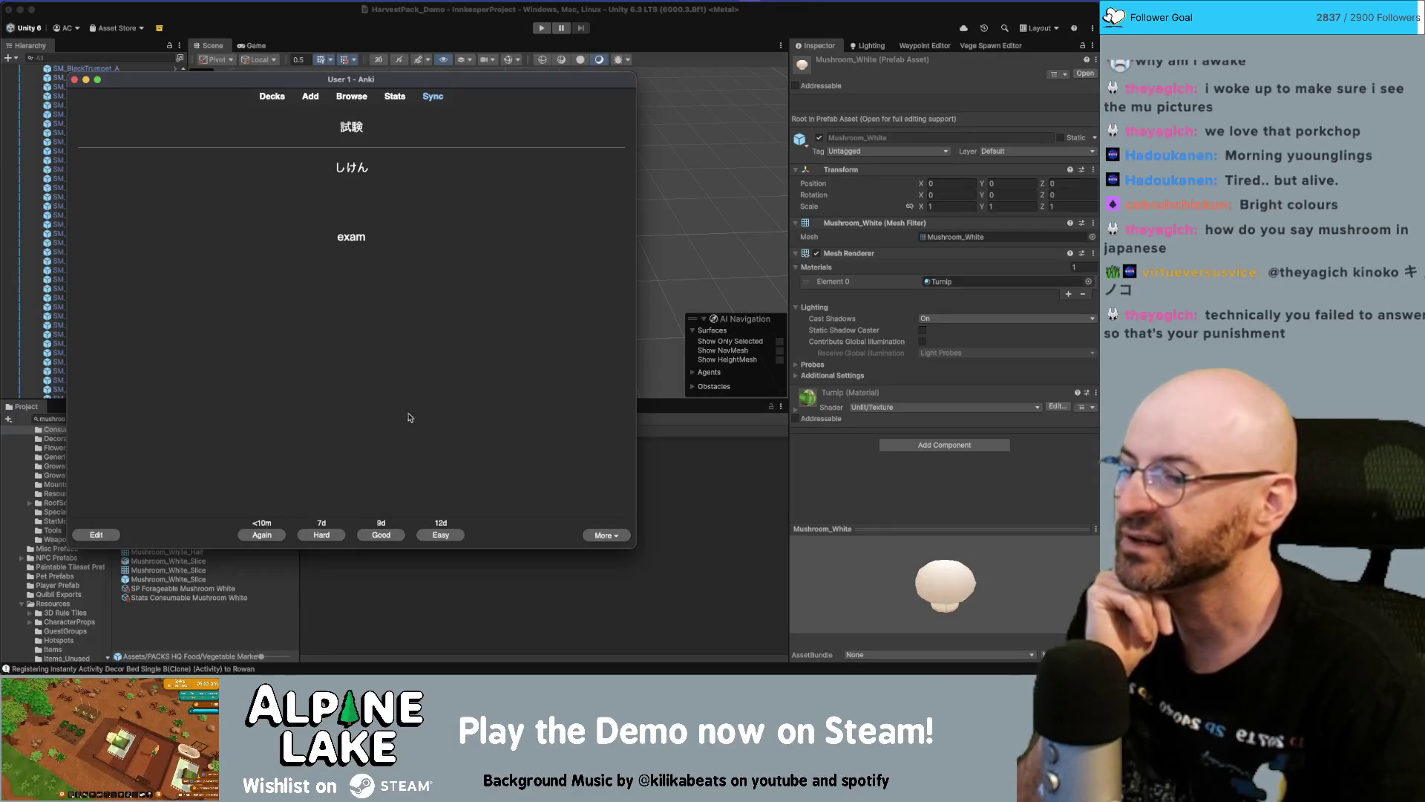
left_click(389, 533)
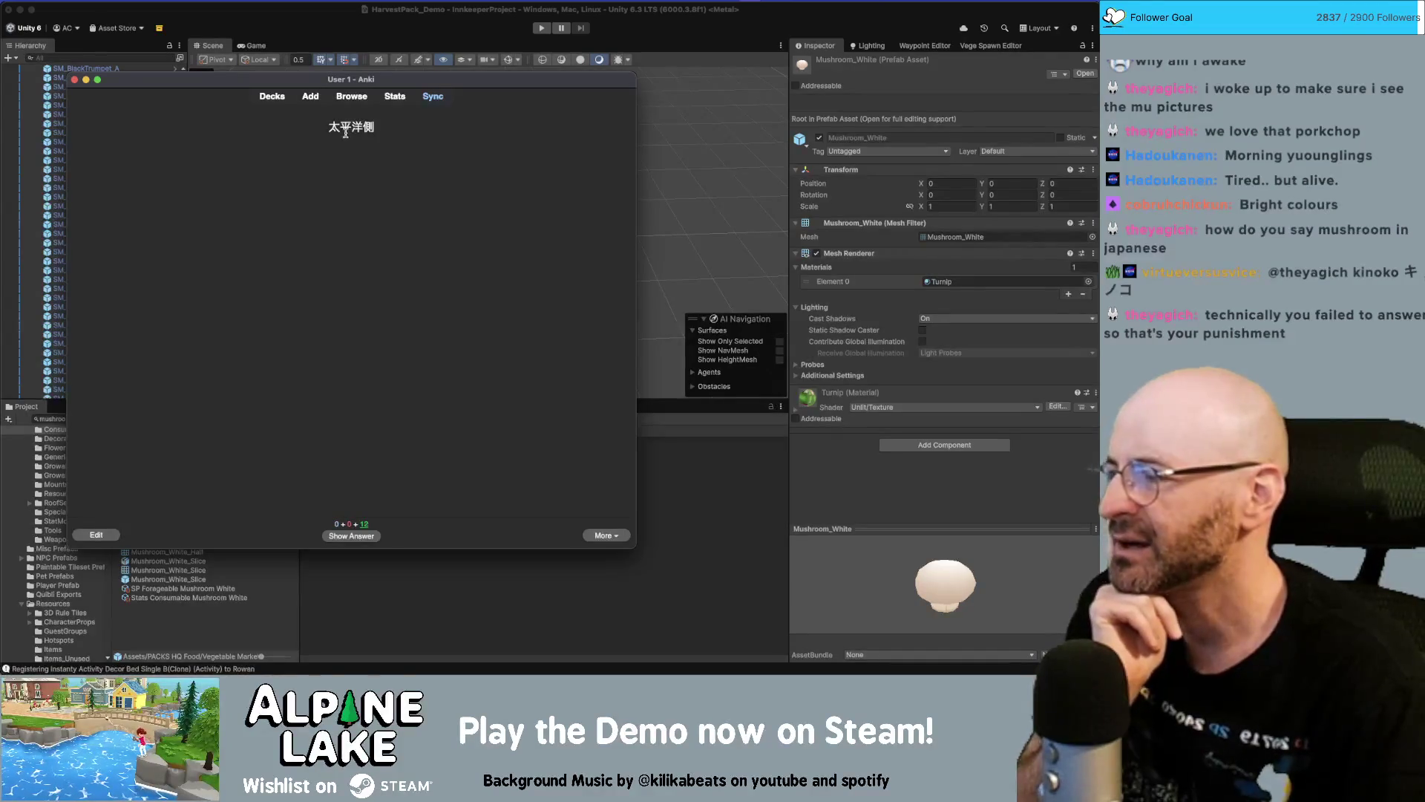
left_click(347, 536)
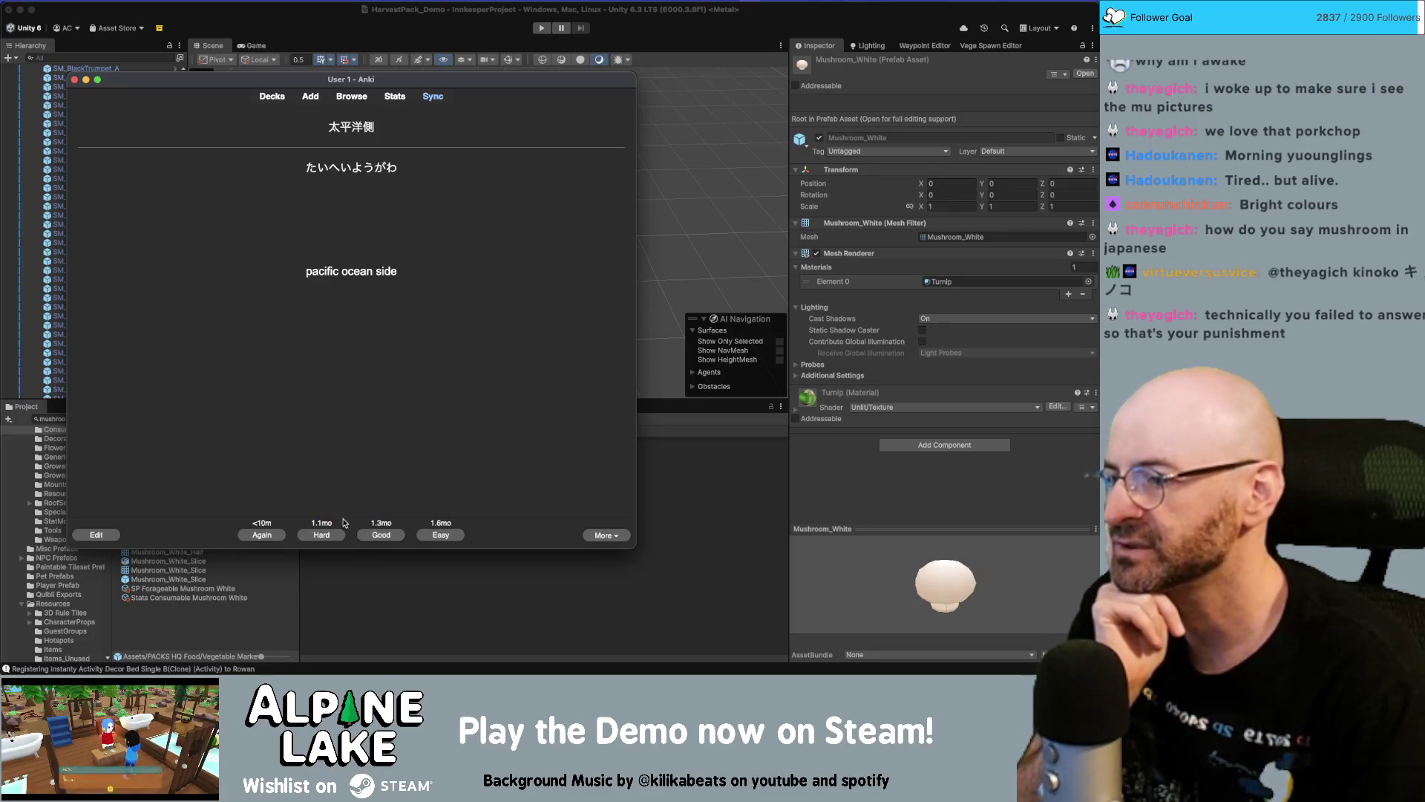
left_click(386, 537)
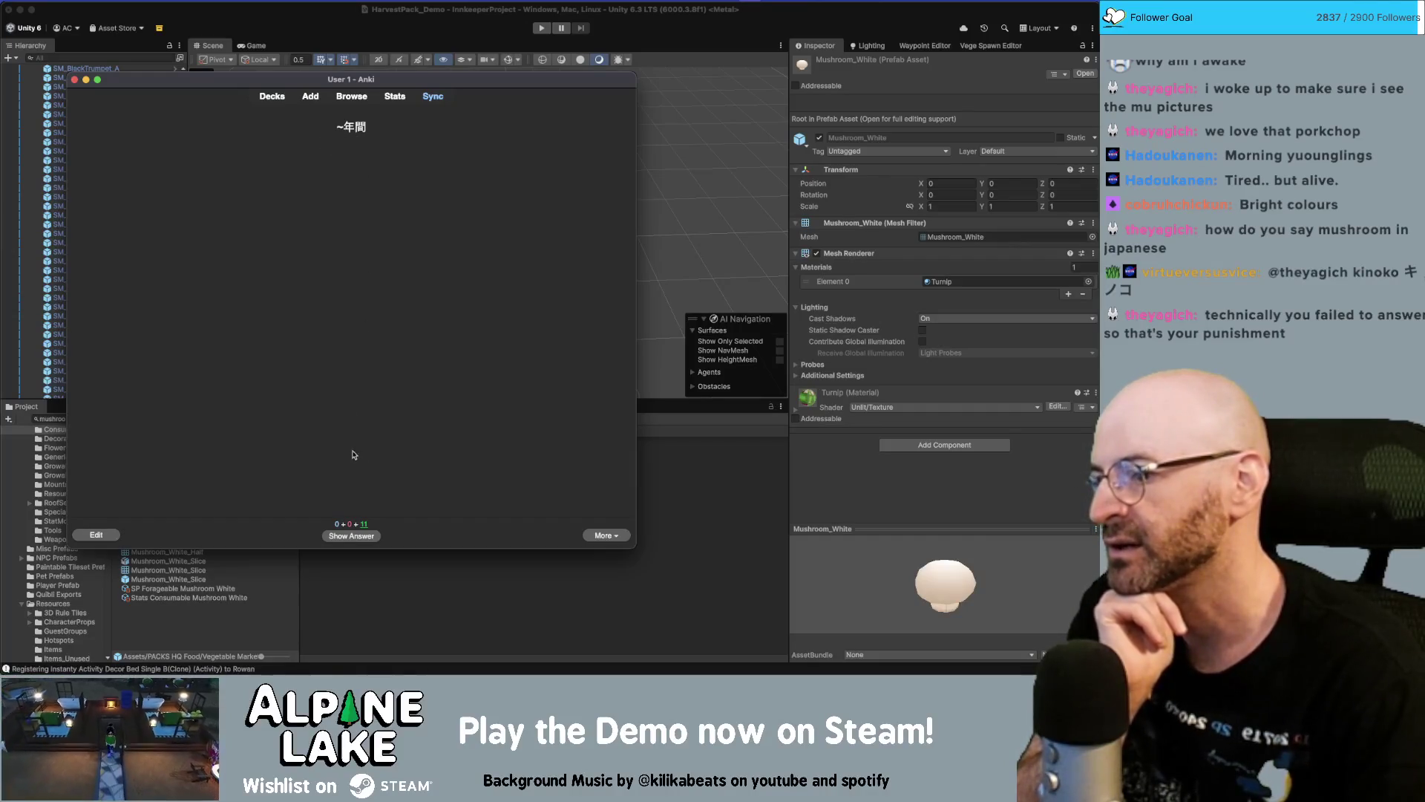
left_click(355, 535)
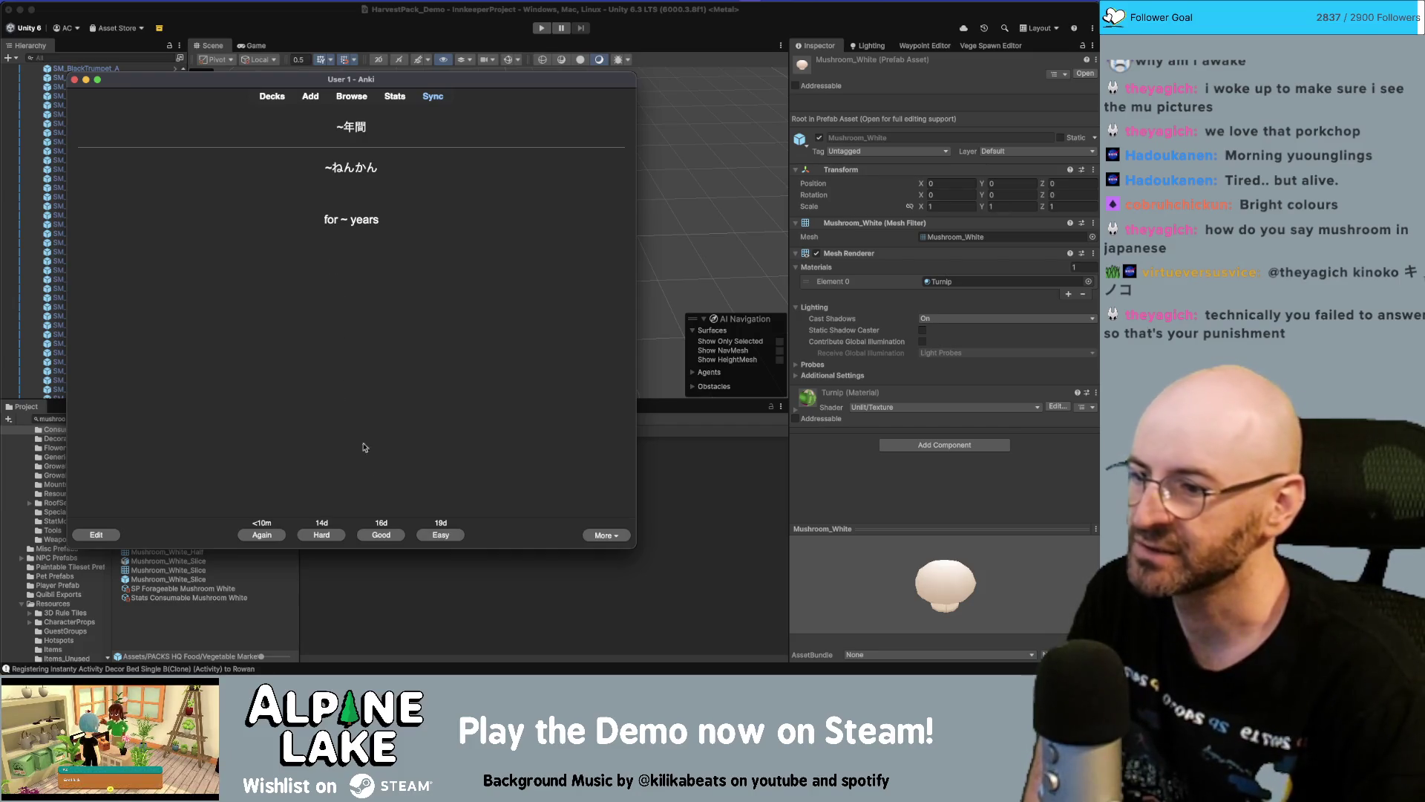
left_click(382, 533)
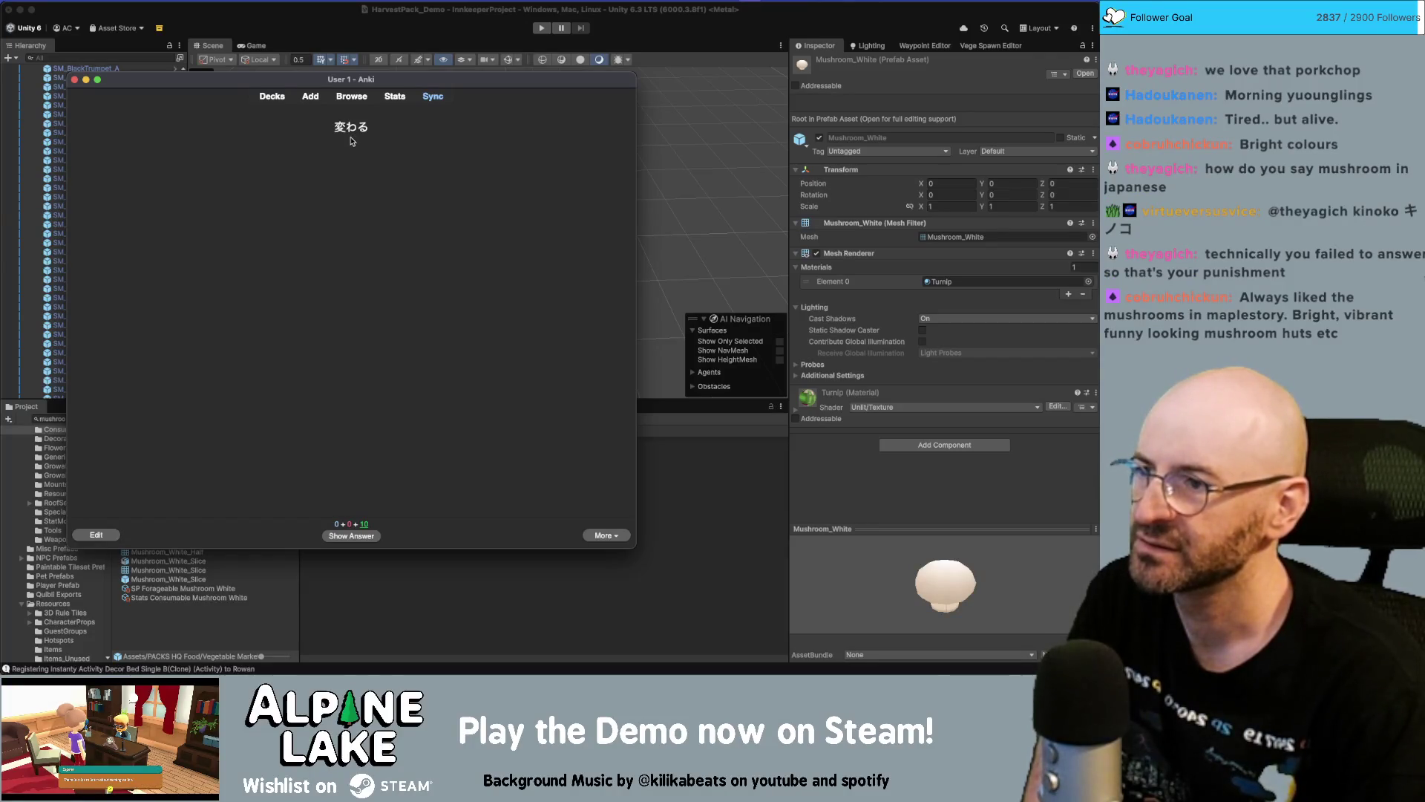
Review and grade the 変わる, まぜる, to remain, 延期する and 人間 cards
left_click(373, 535)
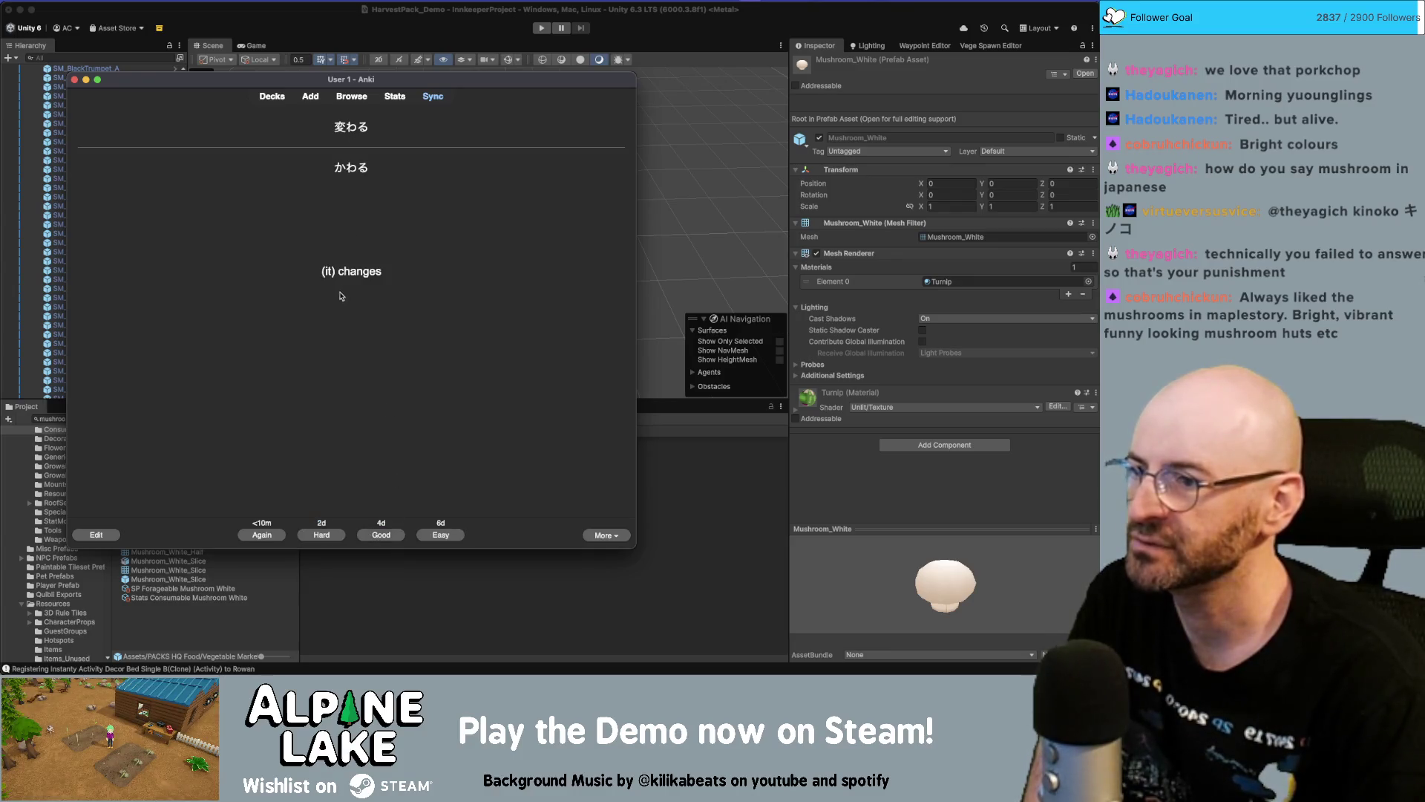
left_click(391, 538)
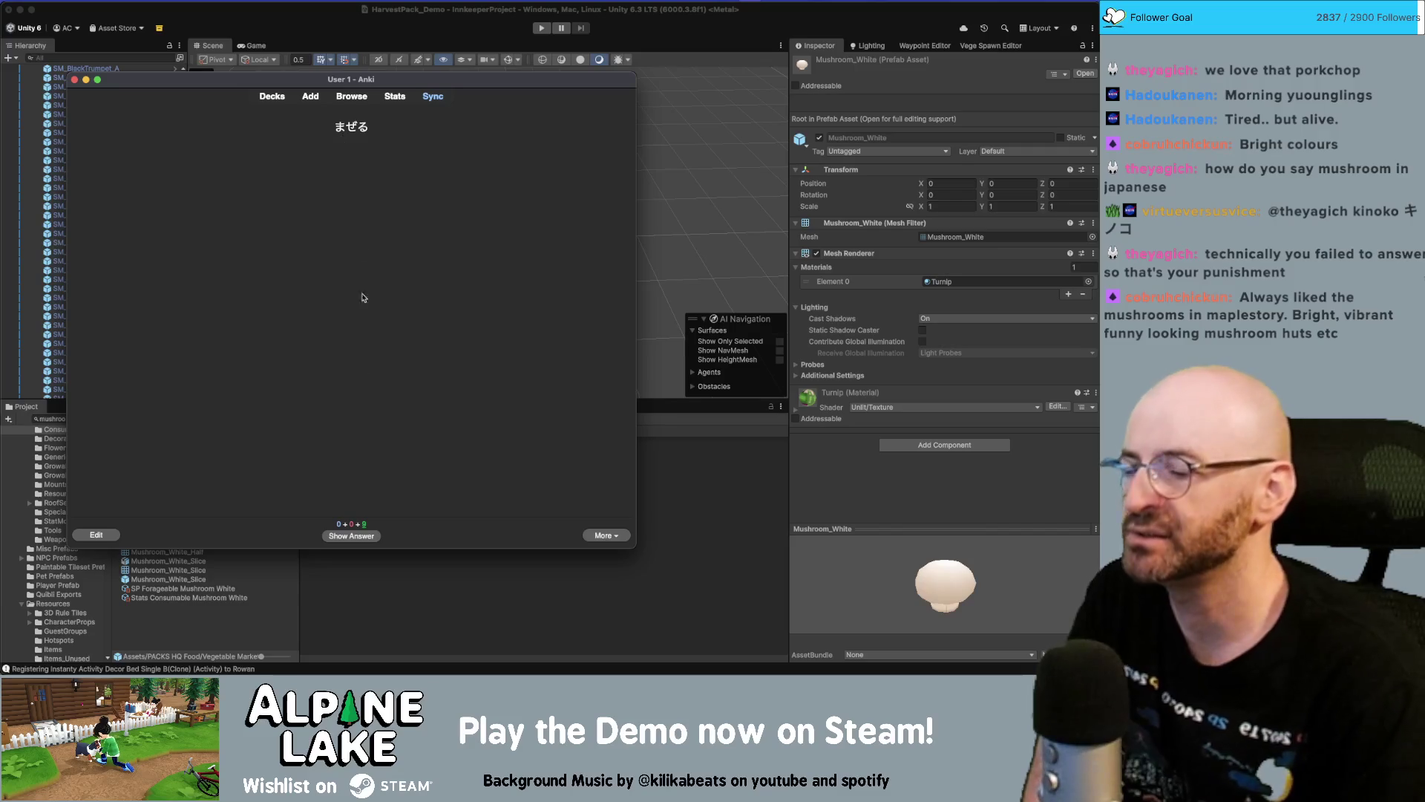
left_click(359, 536)
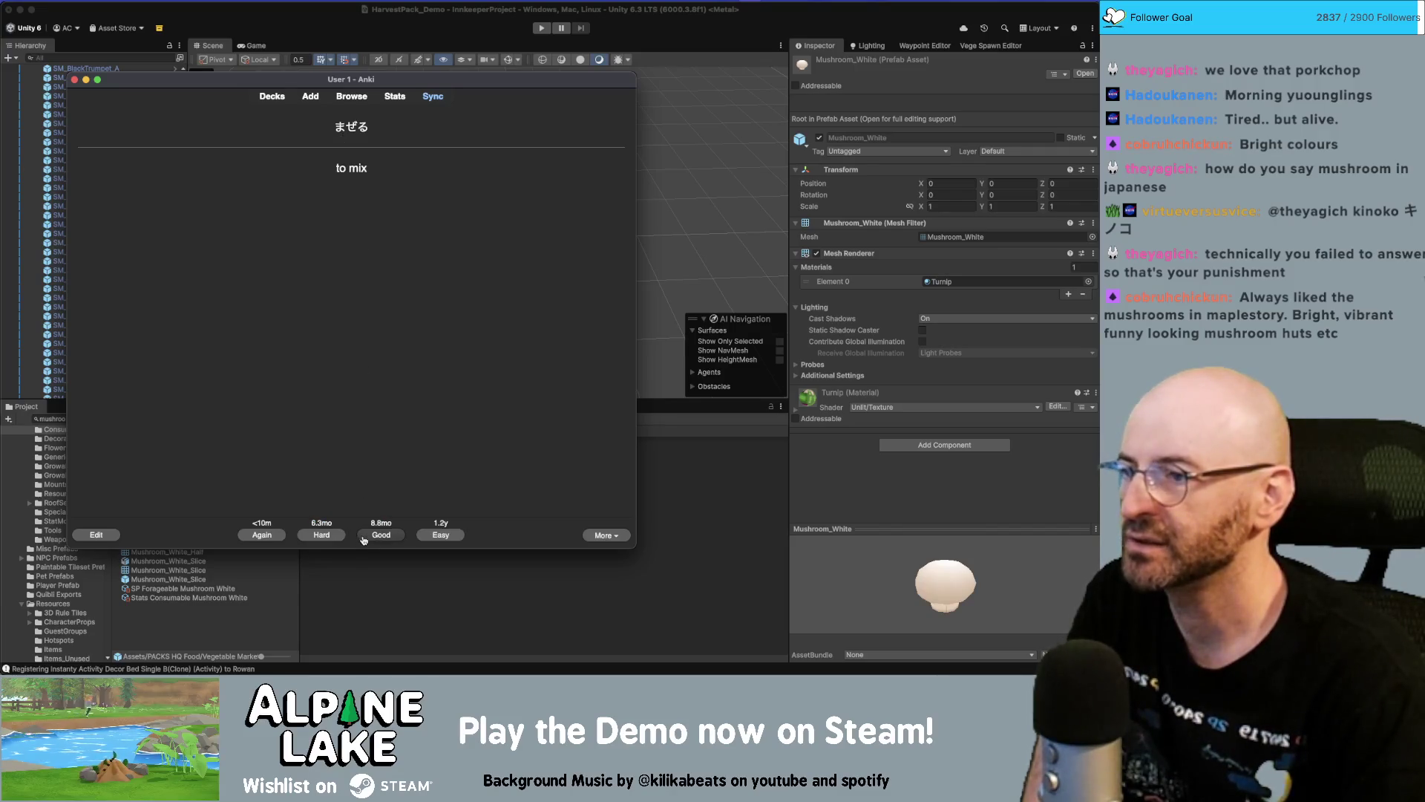
left_click(363, 538)
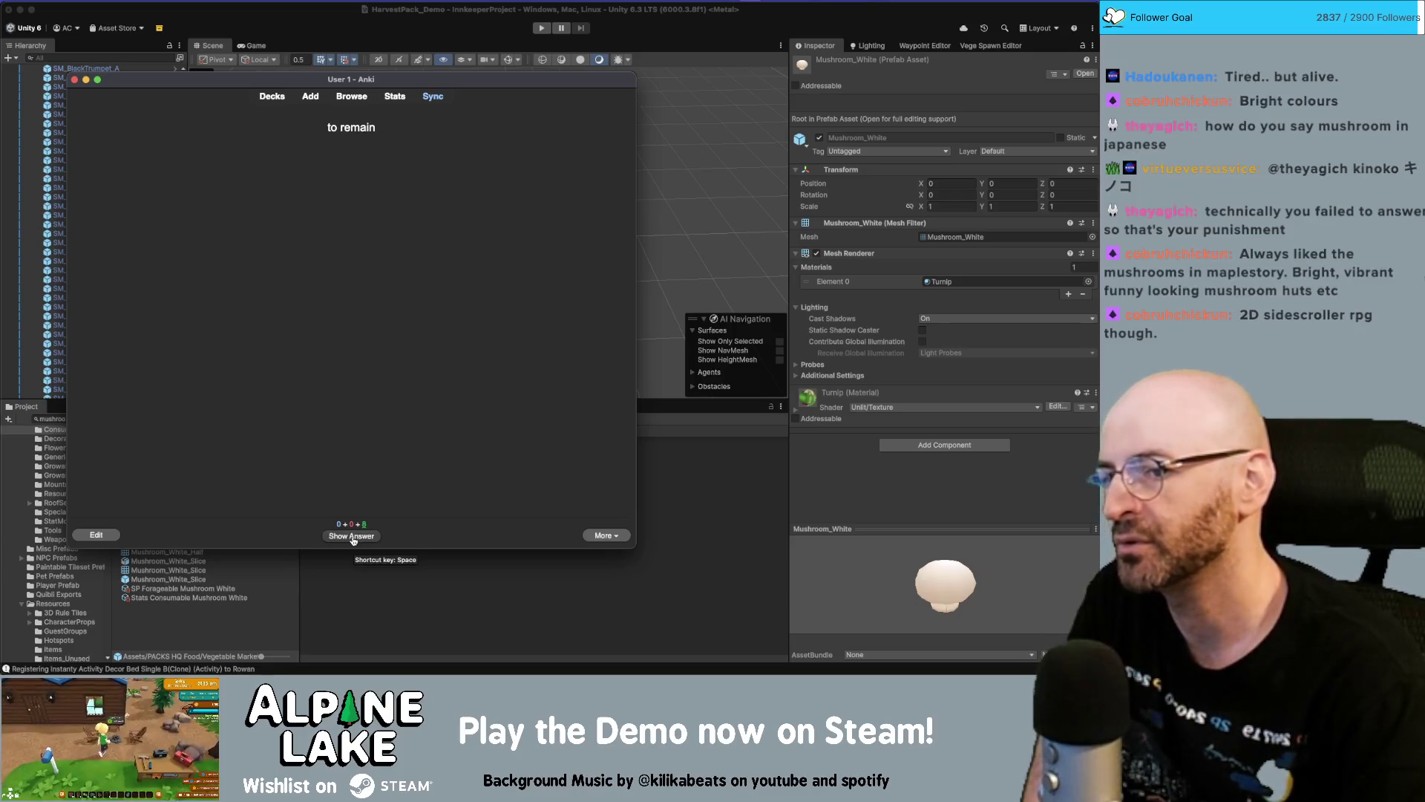
left_click(354, 538)
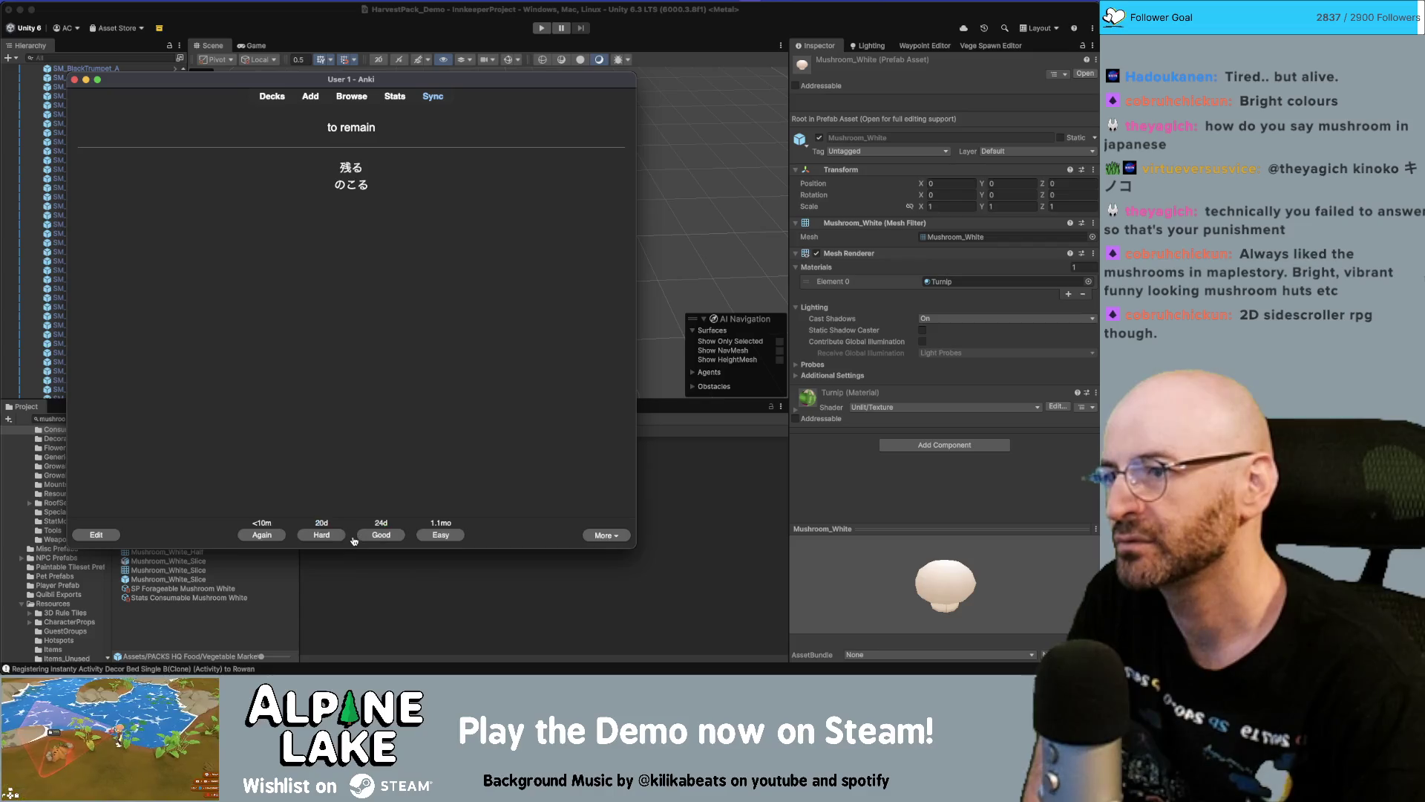
left_click(366, 536)
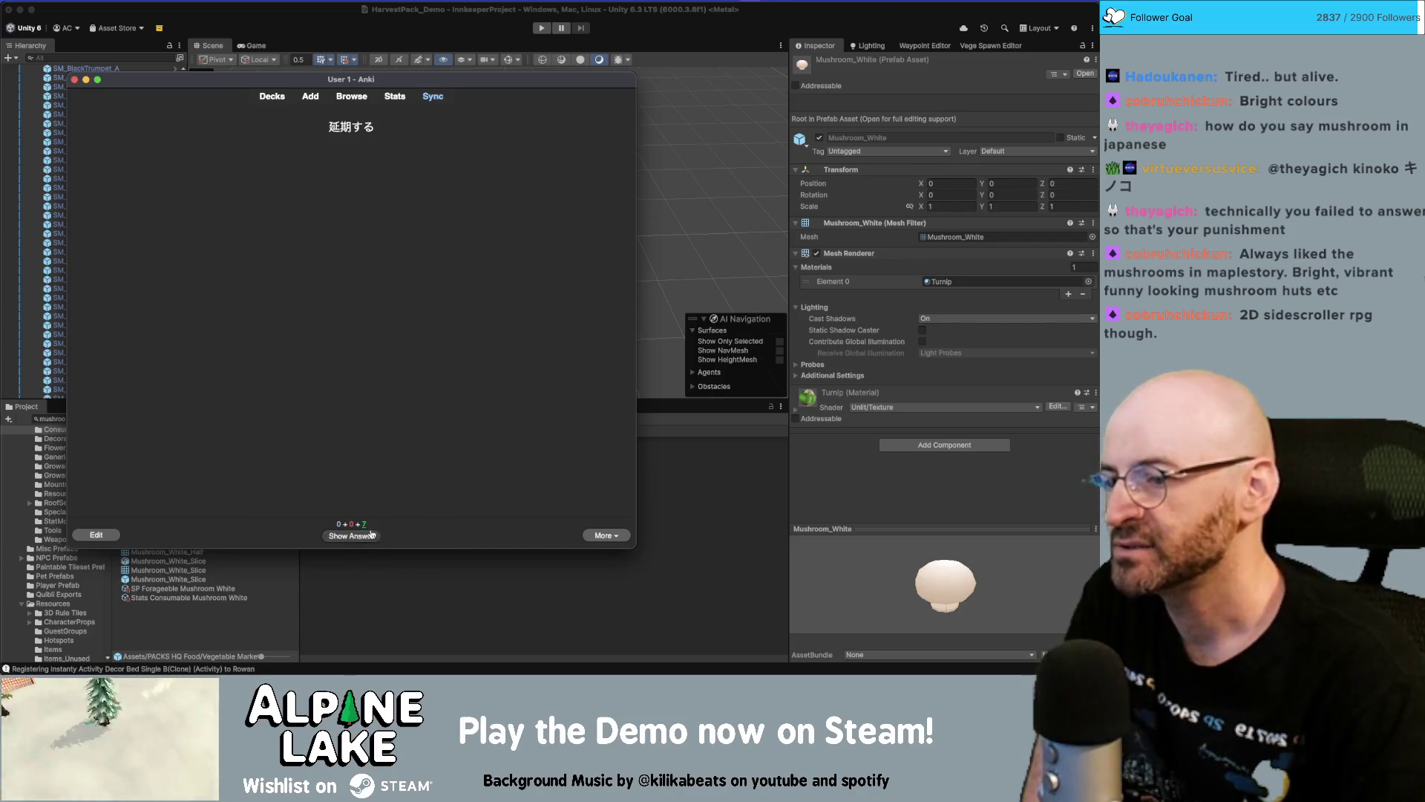
left_click(369, 537)
left_click(371, 538)
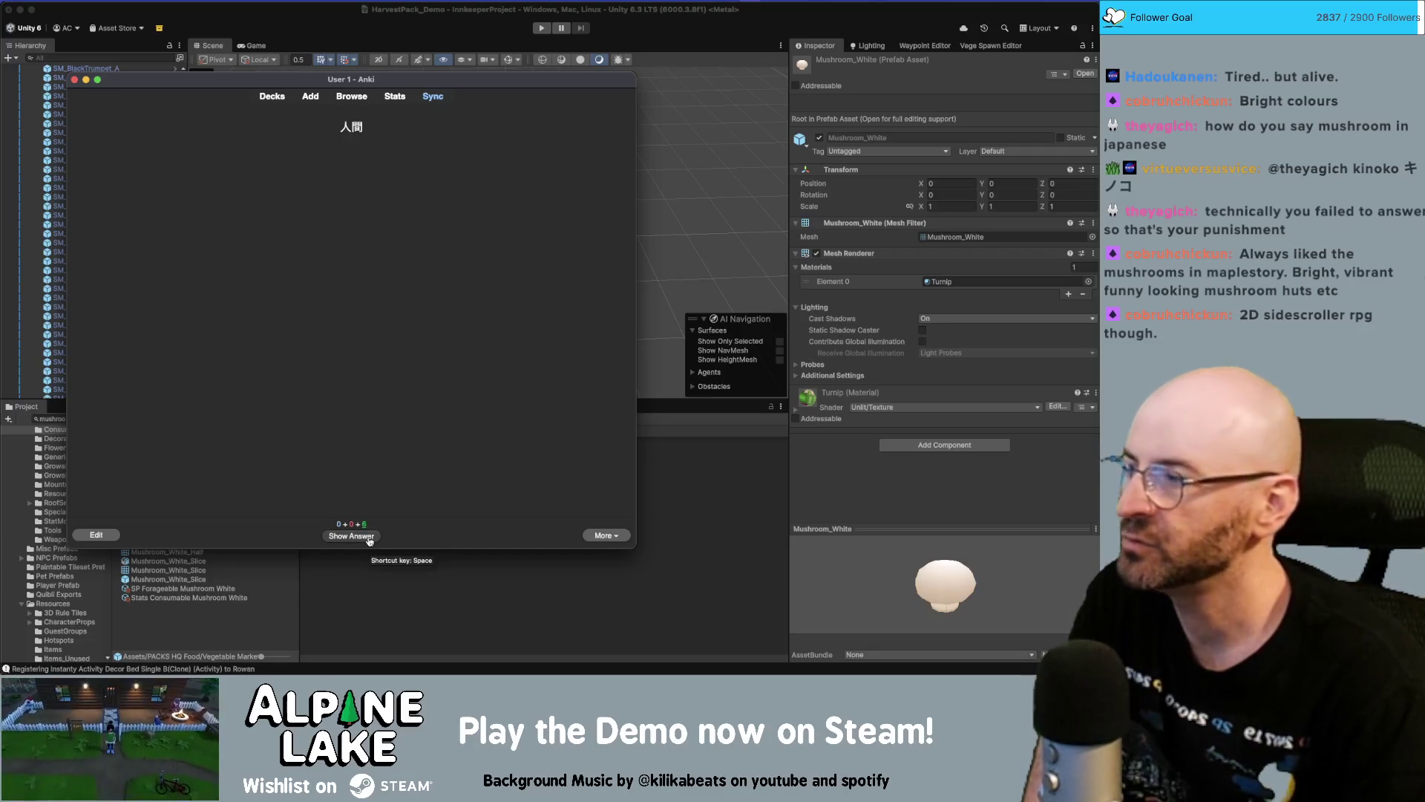
left_click(369, 539)
left_click(371, 539)
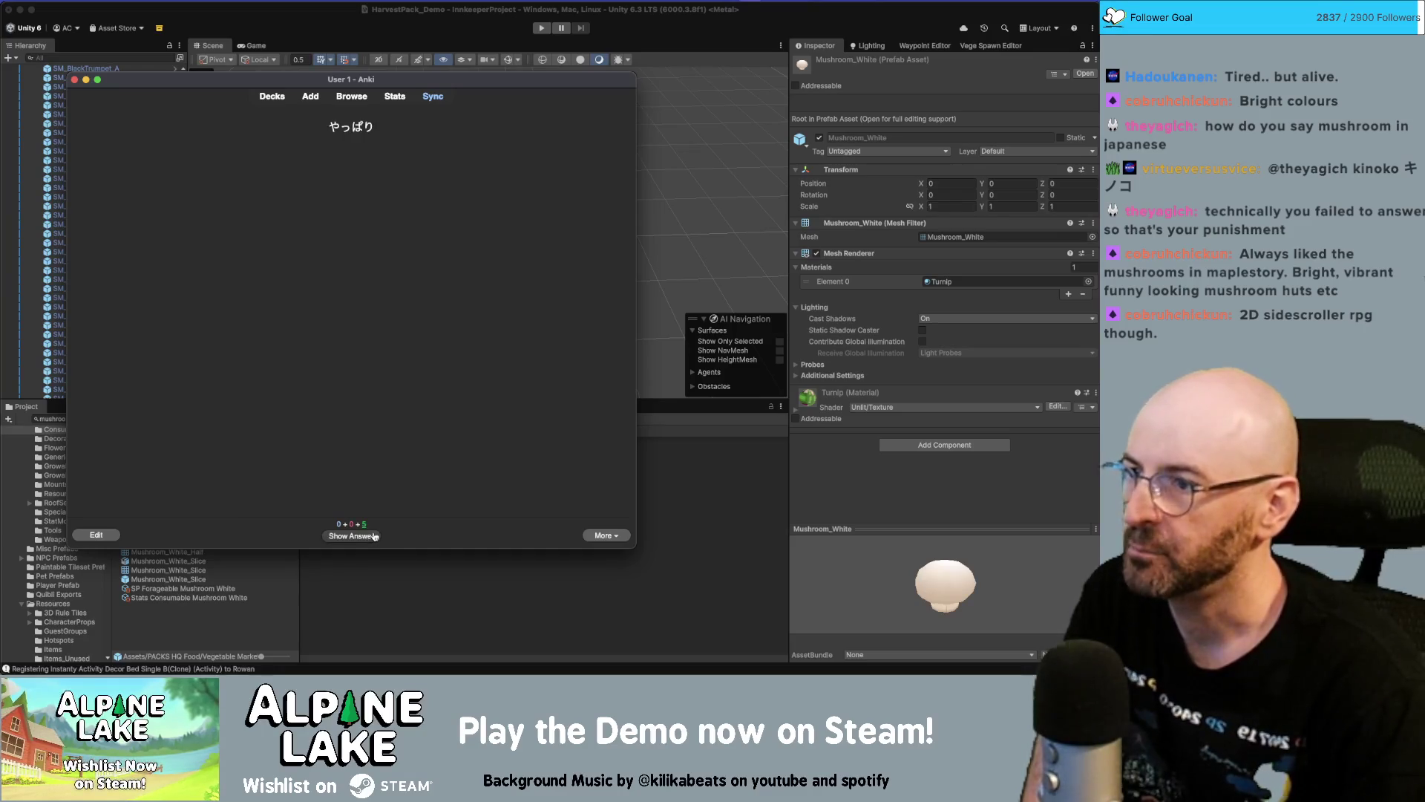
Review and grade やっぱり, 始まる, 成績, 安全 and the final to invent card
left_click(373, 538)
left_click(373, 538)
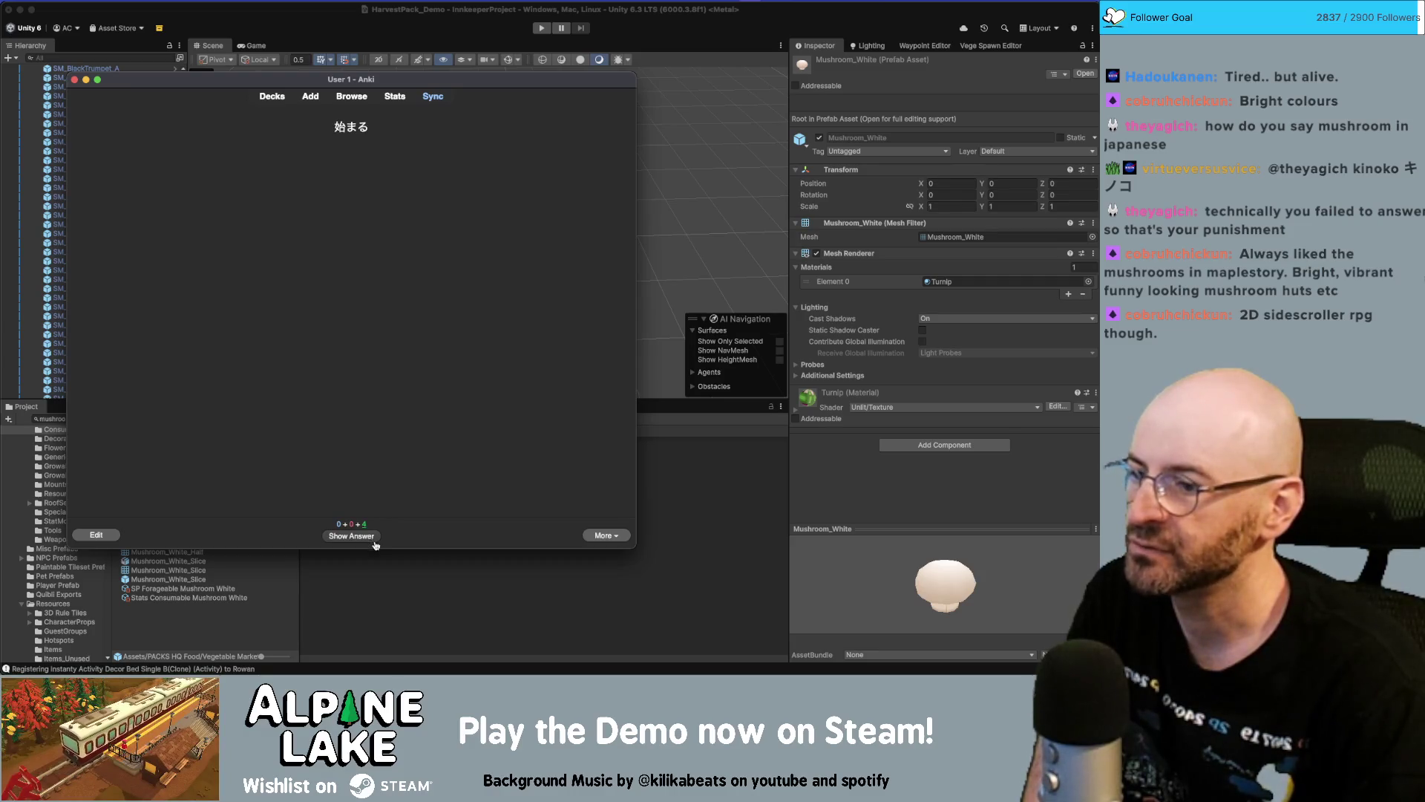
left_click(375, 539)
left_click(380, 531)
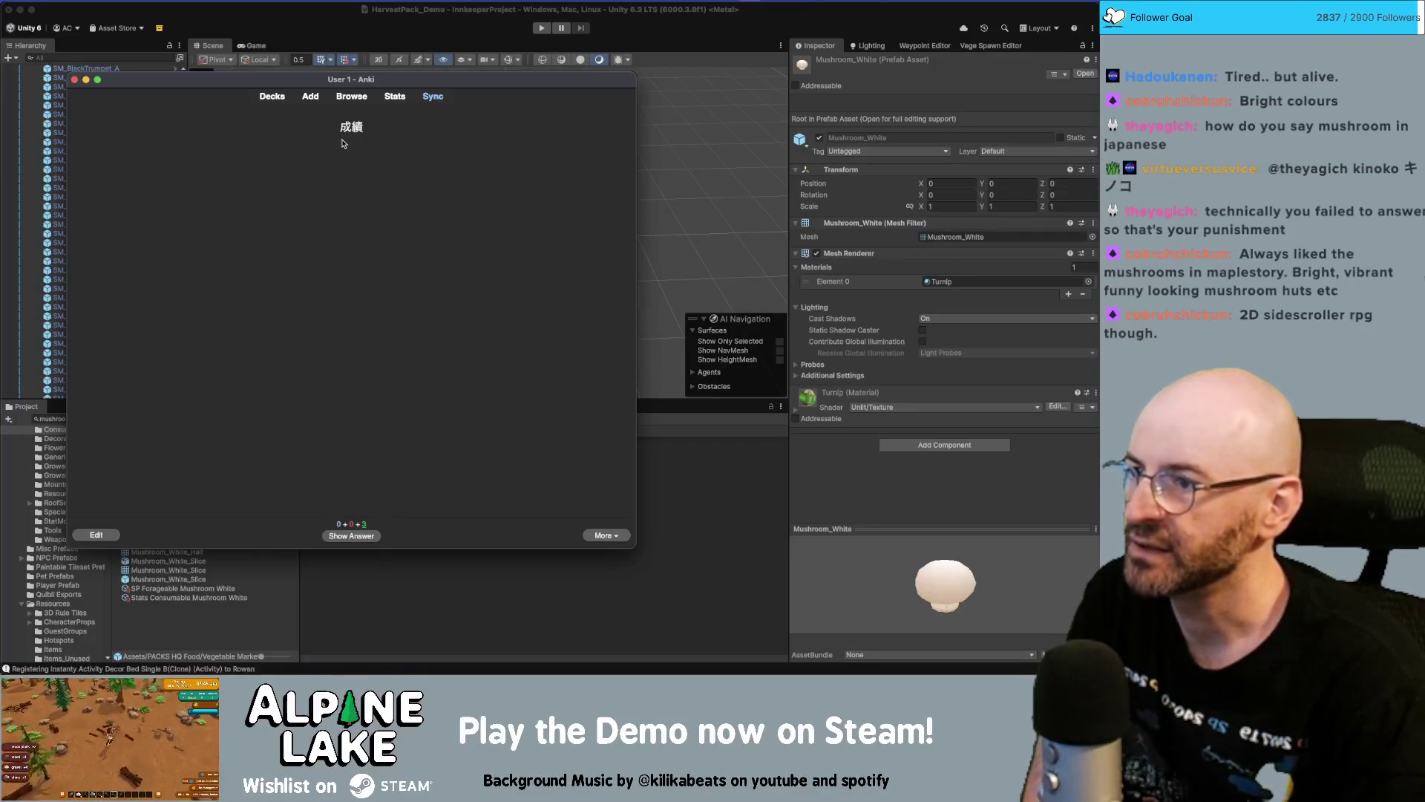
left_click(353, 536)
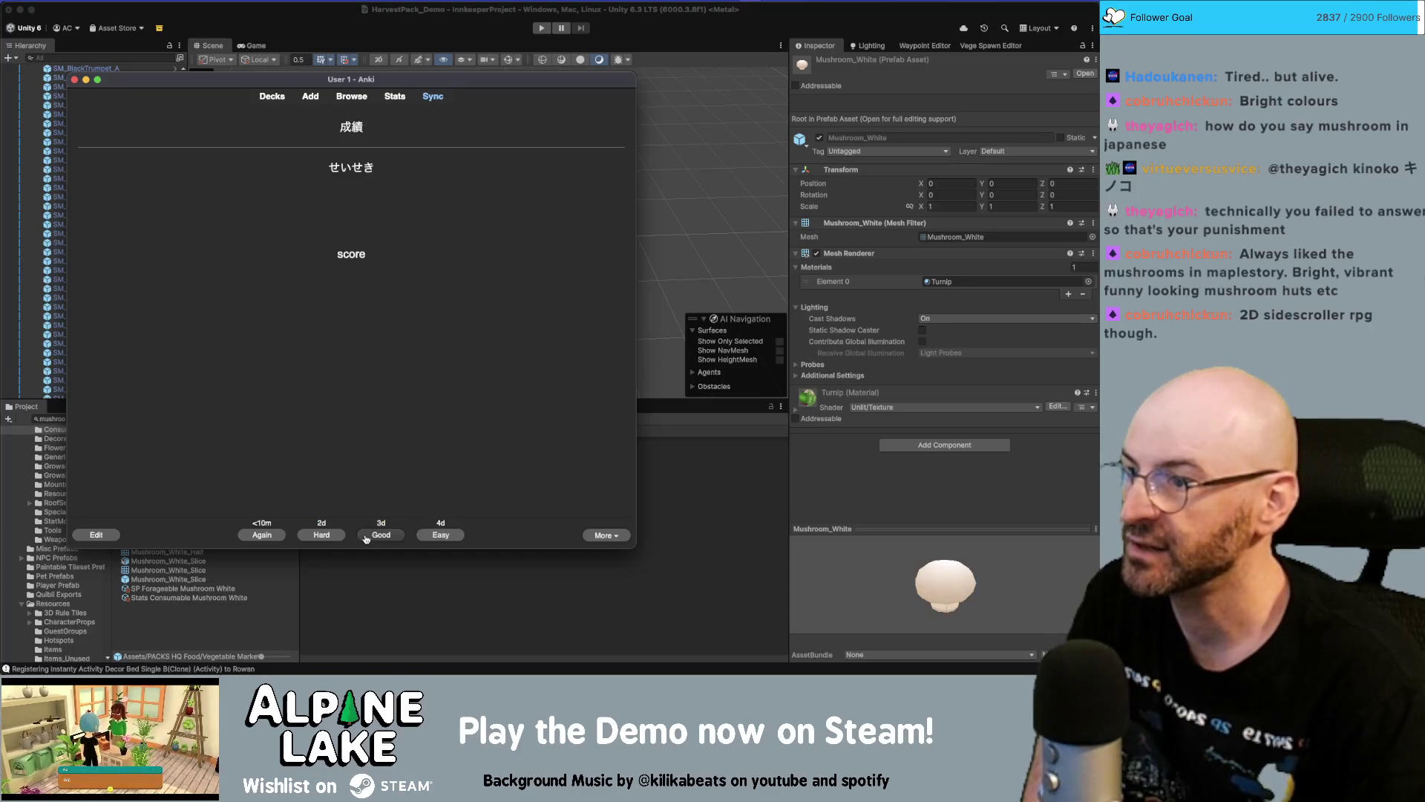
left_click(368, 538)
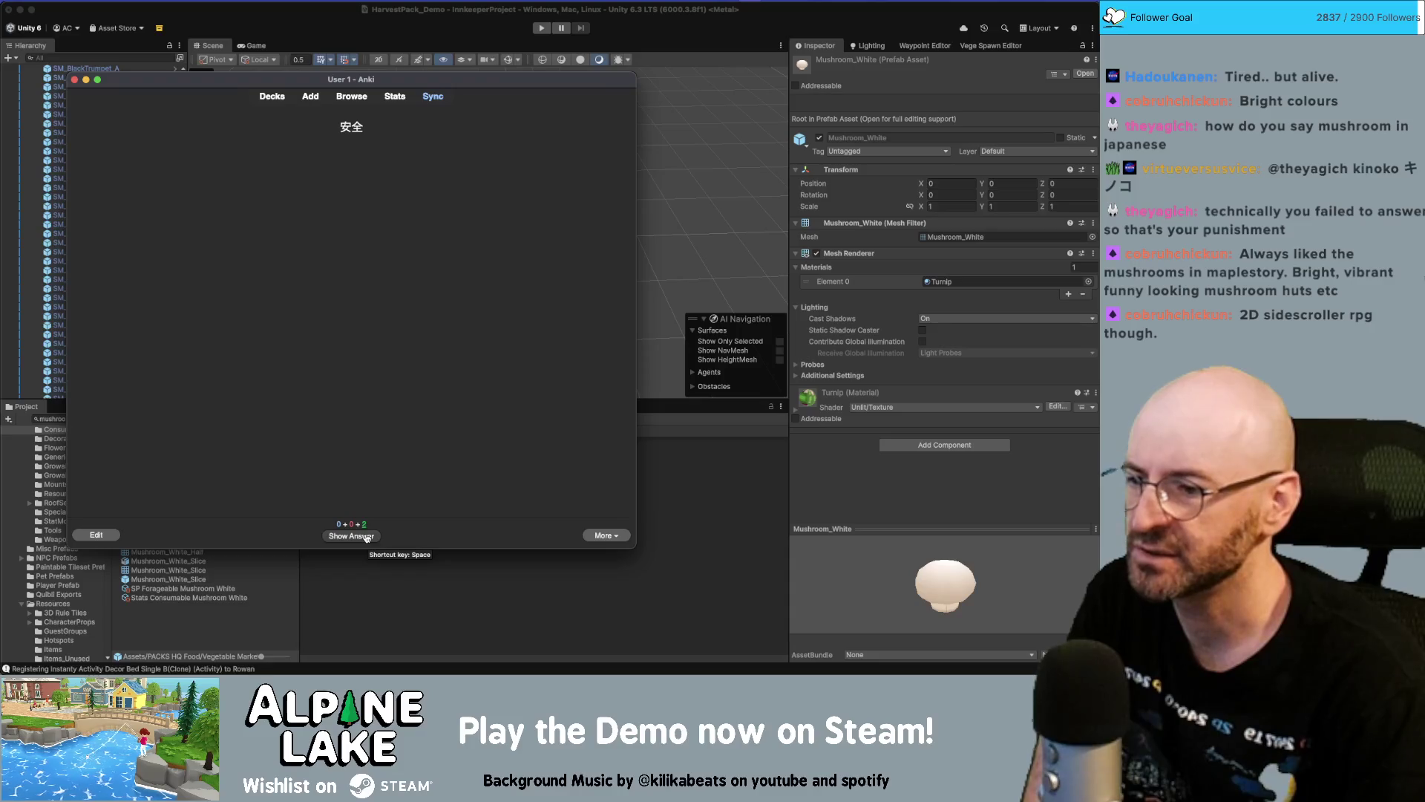
left_click(366, 537)
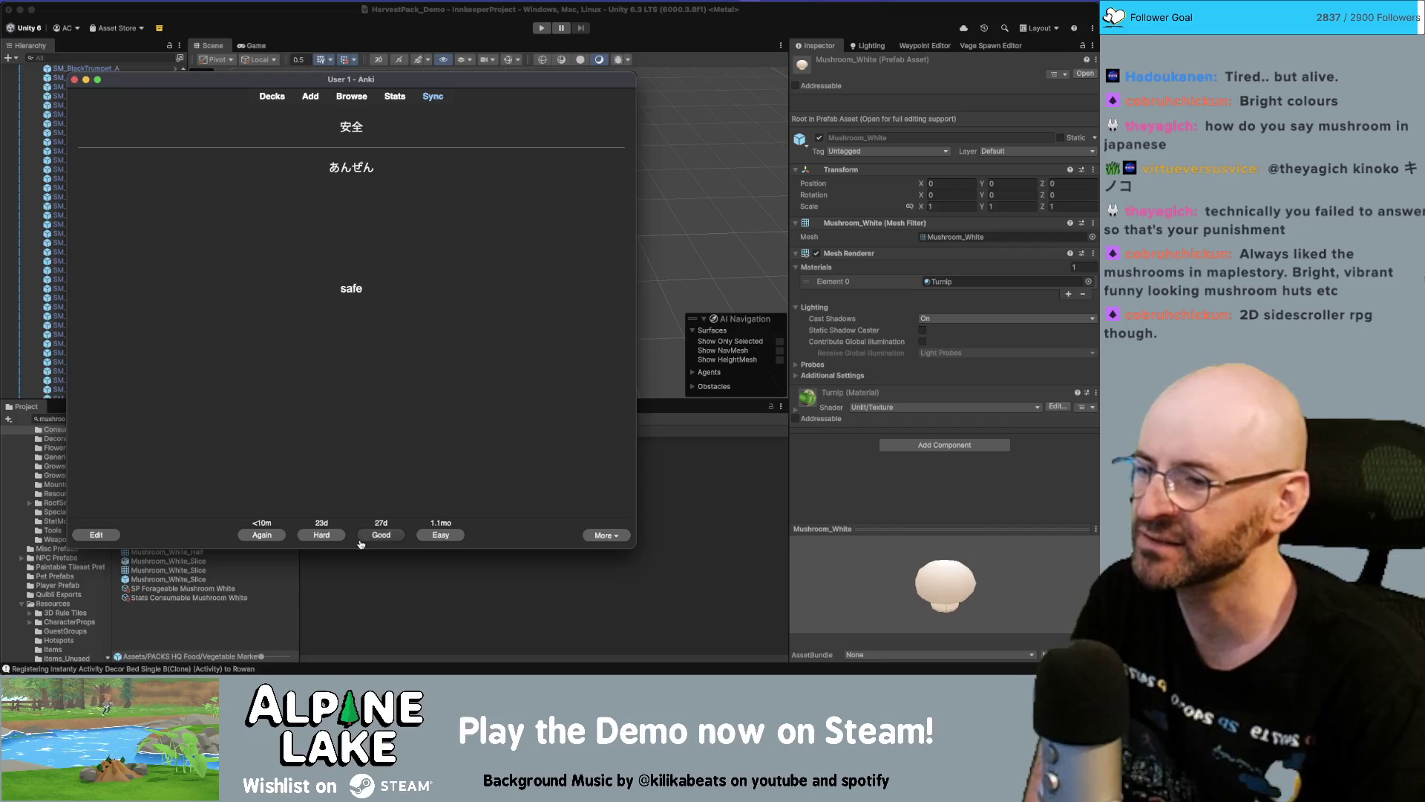
left_click(340, 535)
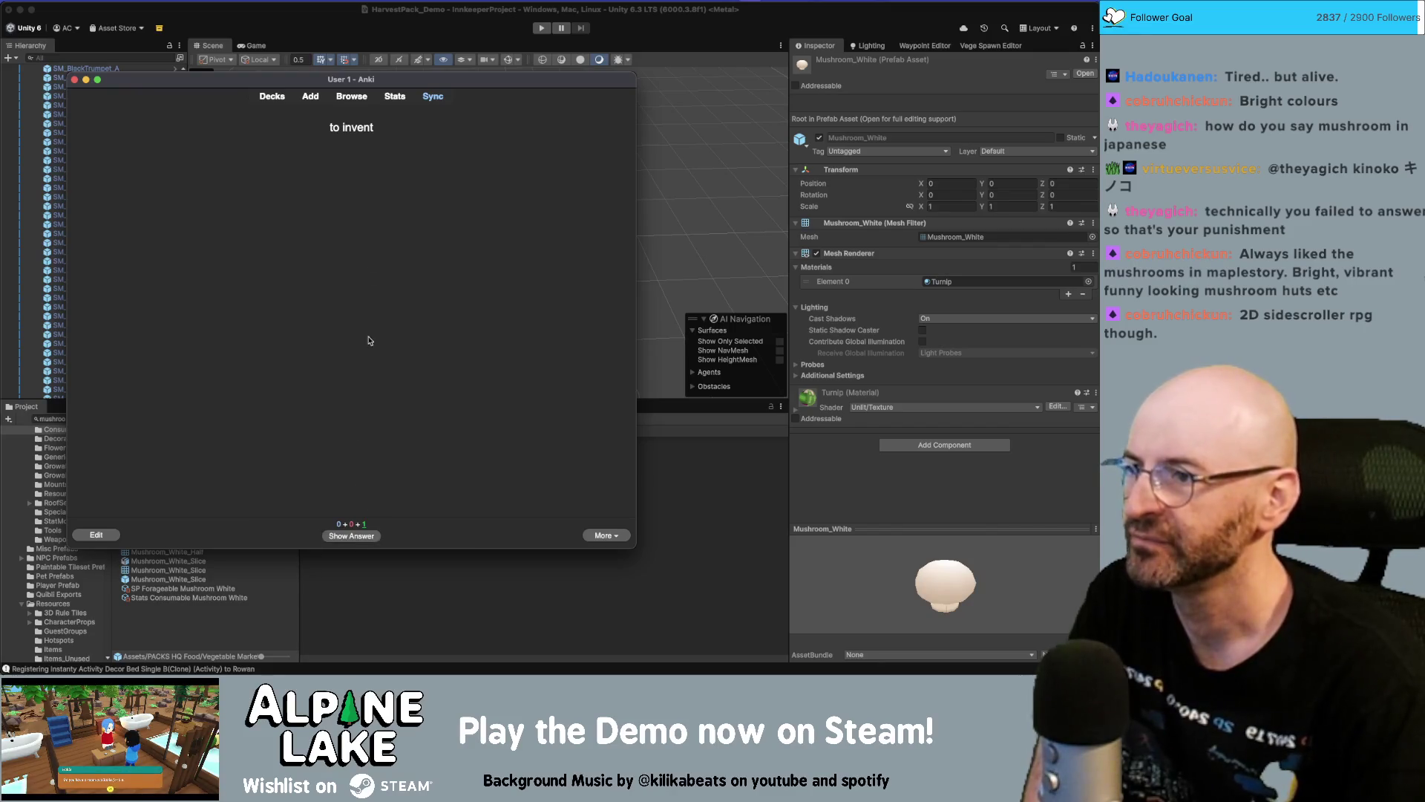
left_click(359, 540)
left_click(340, 534)
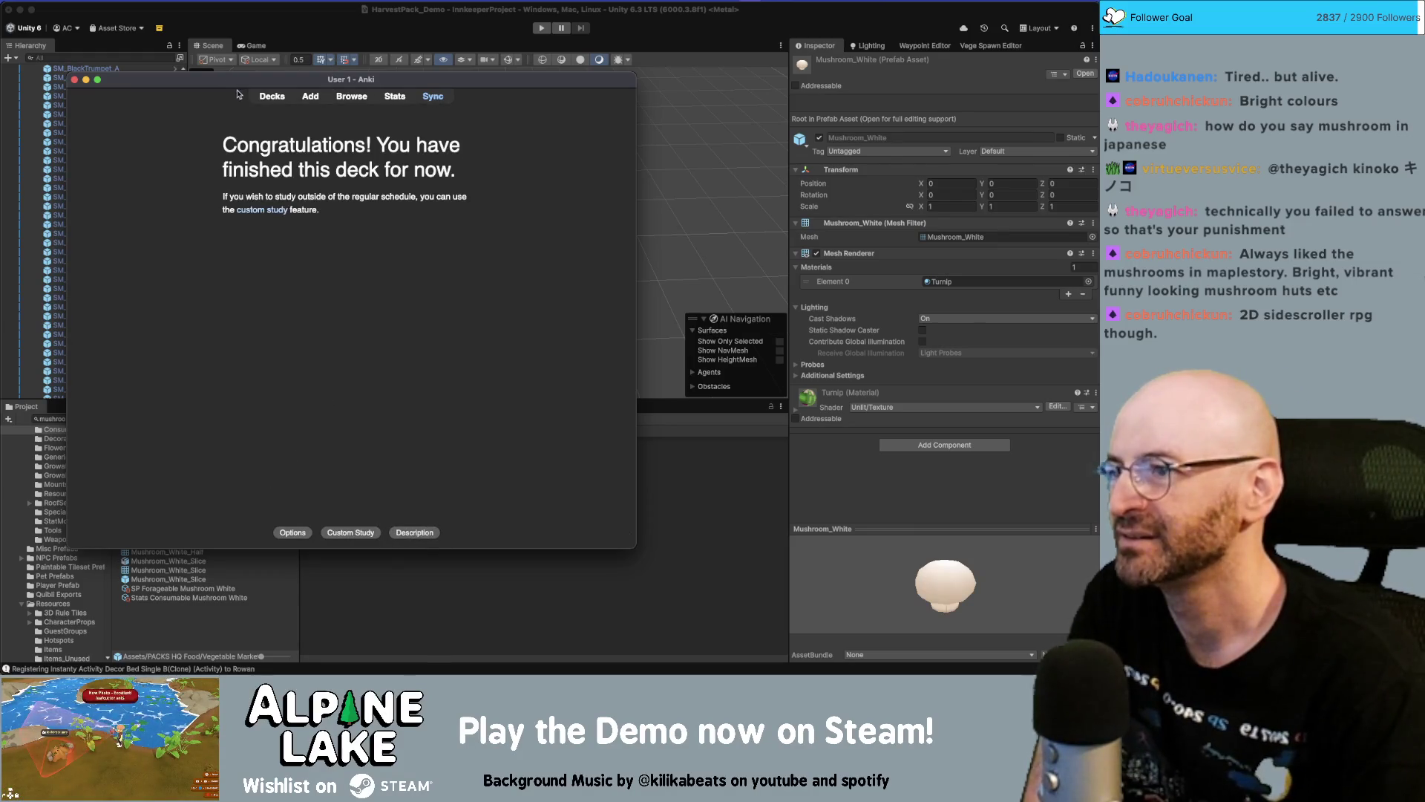
Open the Japanese Vocab deck and review アイスクリーム, ざっし, くる and the next card as Easy
left_click(269, 97)
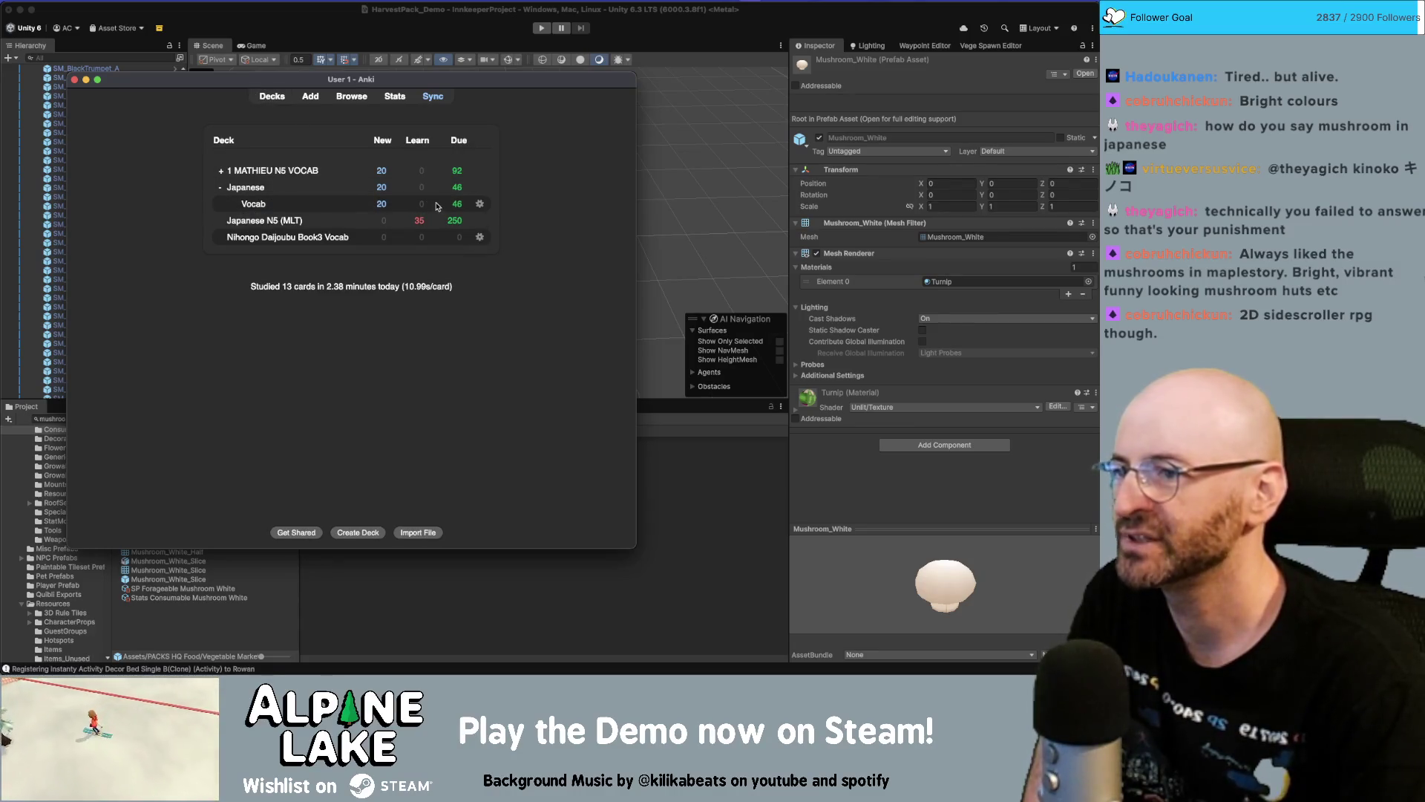
left_click(269, 207)
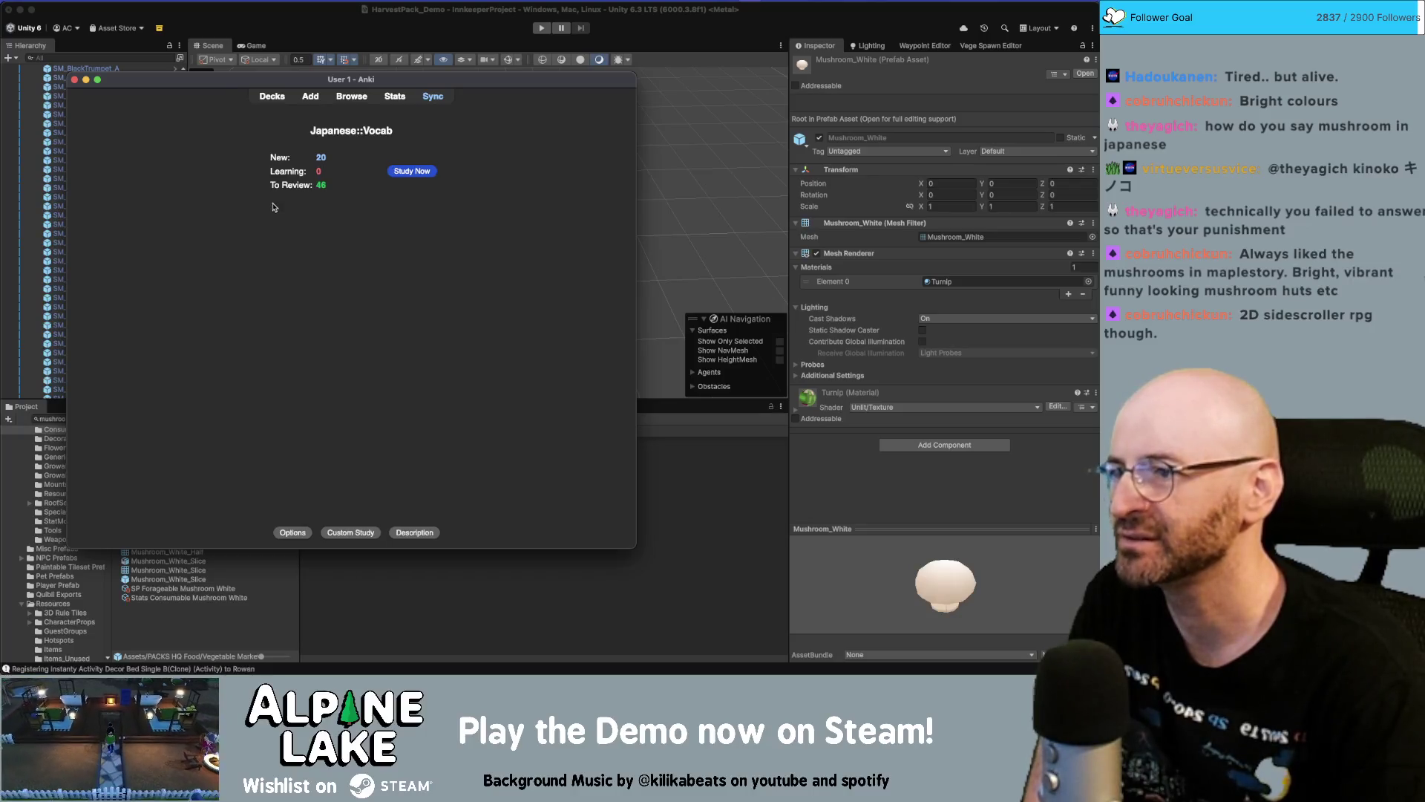
left_click(402, 173)
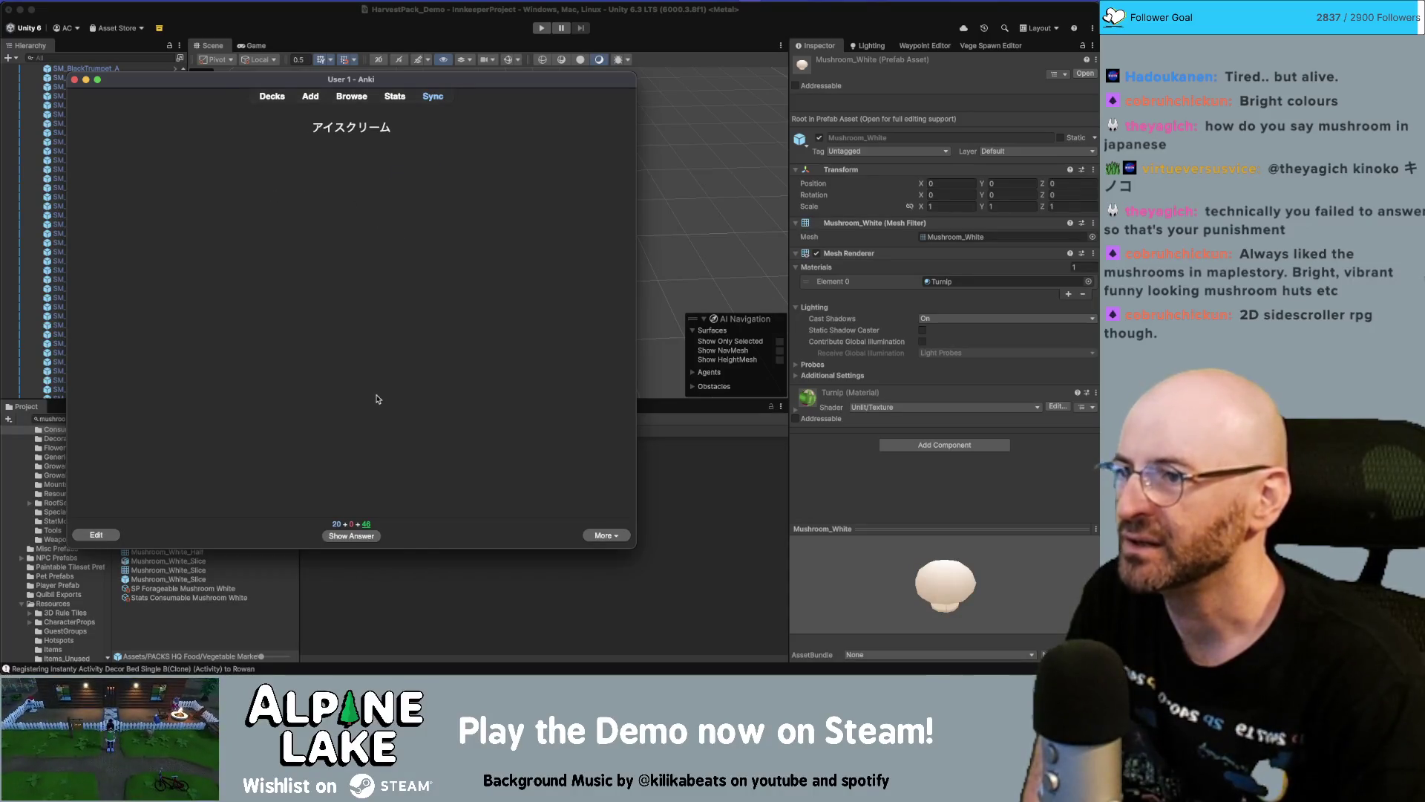
left_click(354, 536)
left_click(436, 534)
left_click(364, 532)
left_click(436, 536)
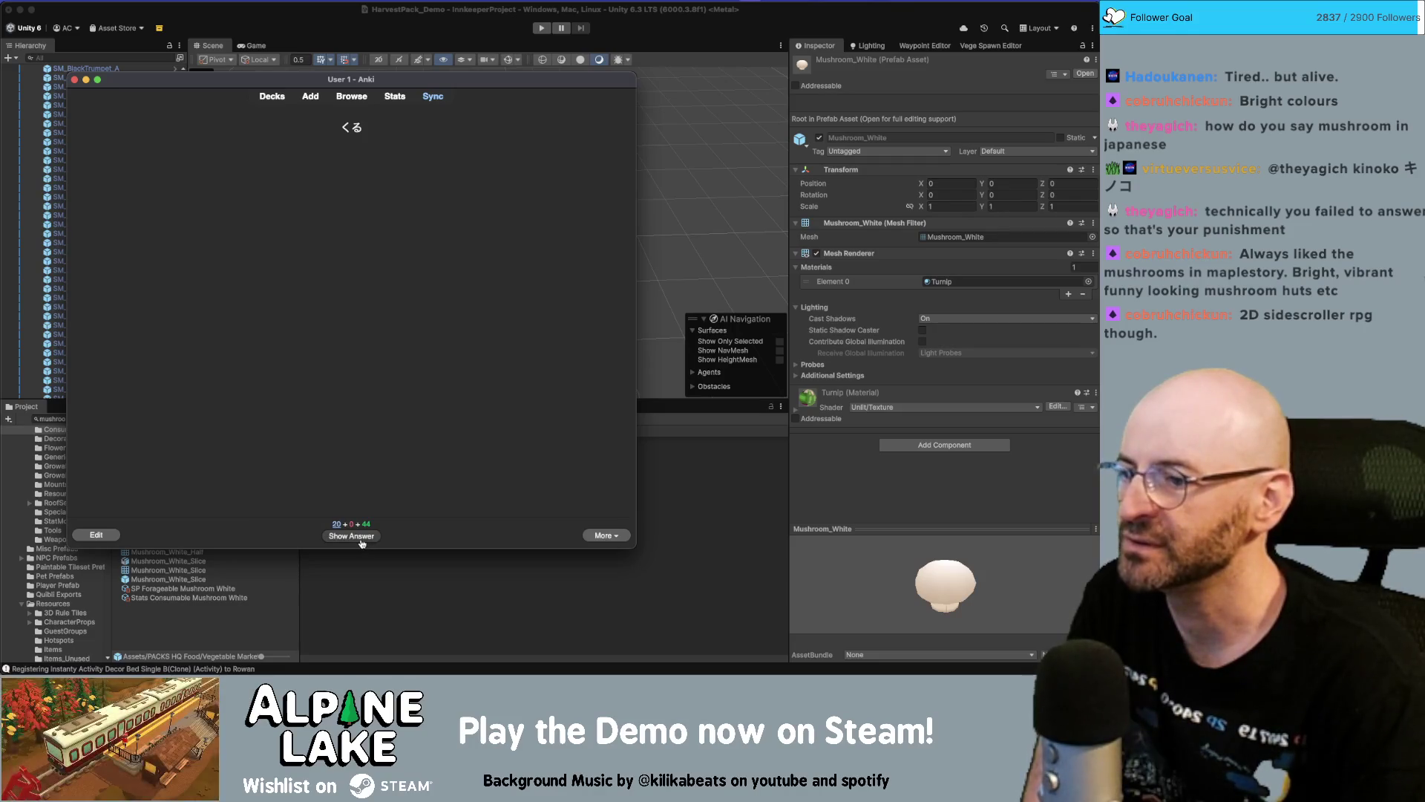
left_click(363, 538)
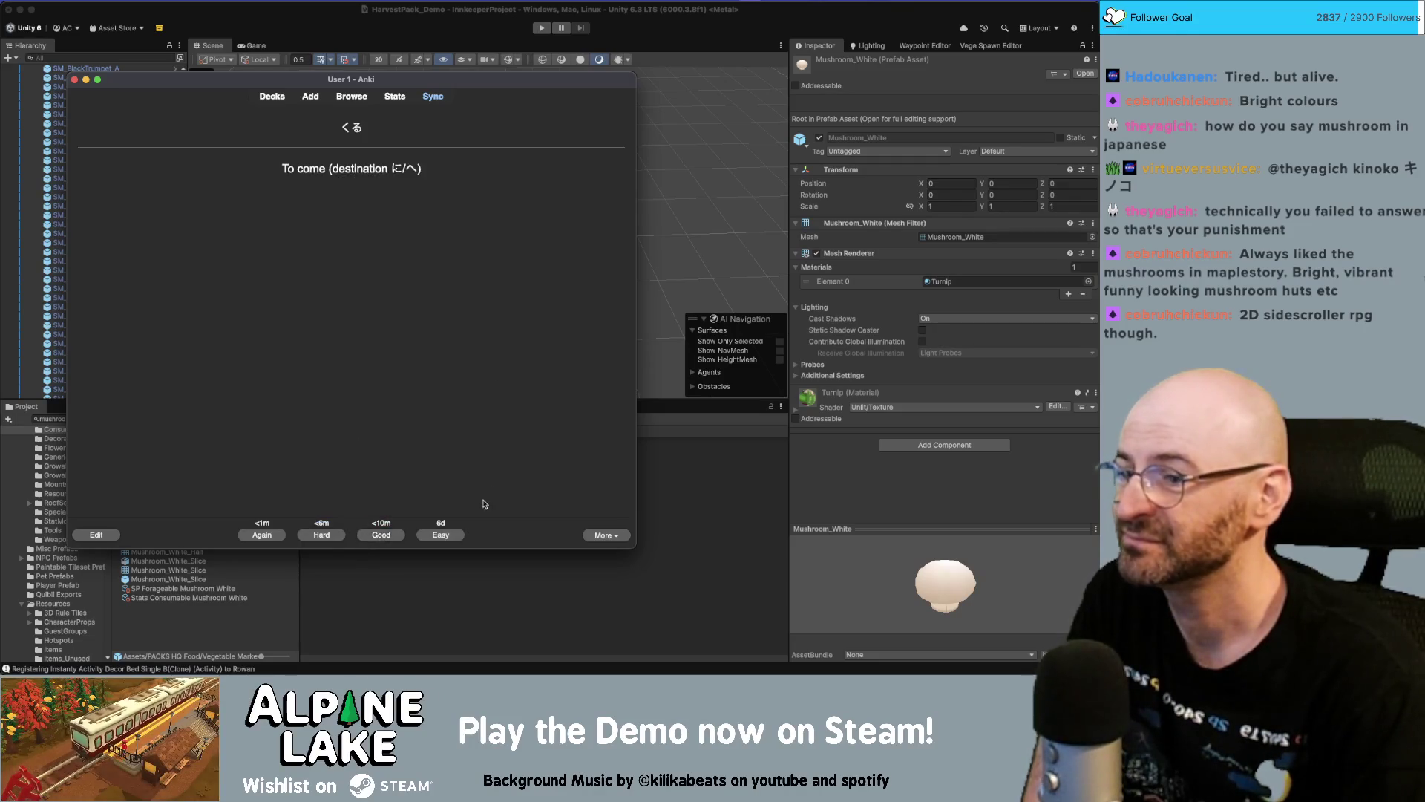
left_click(453, 536)
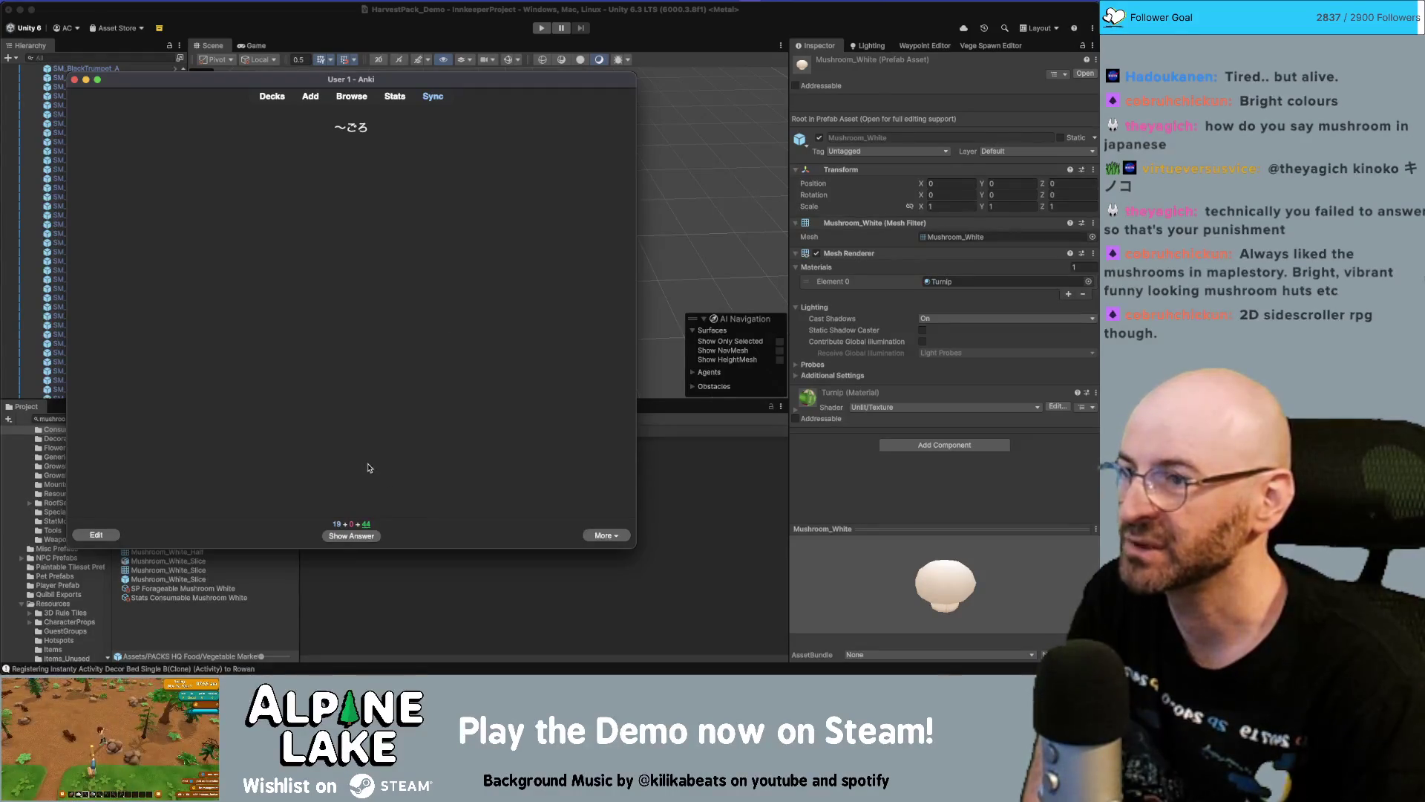
left_click(362, 534)
left_click(438, 534)
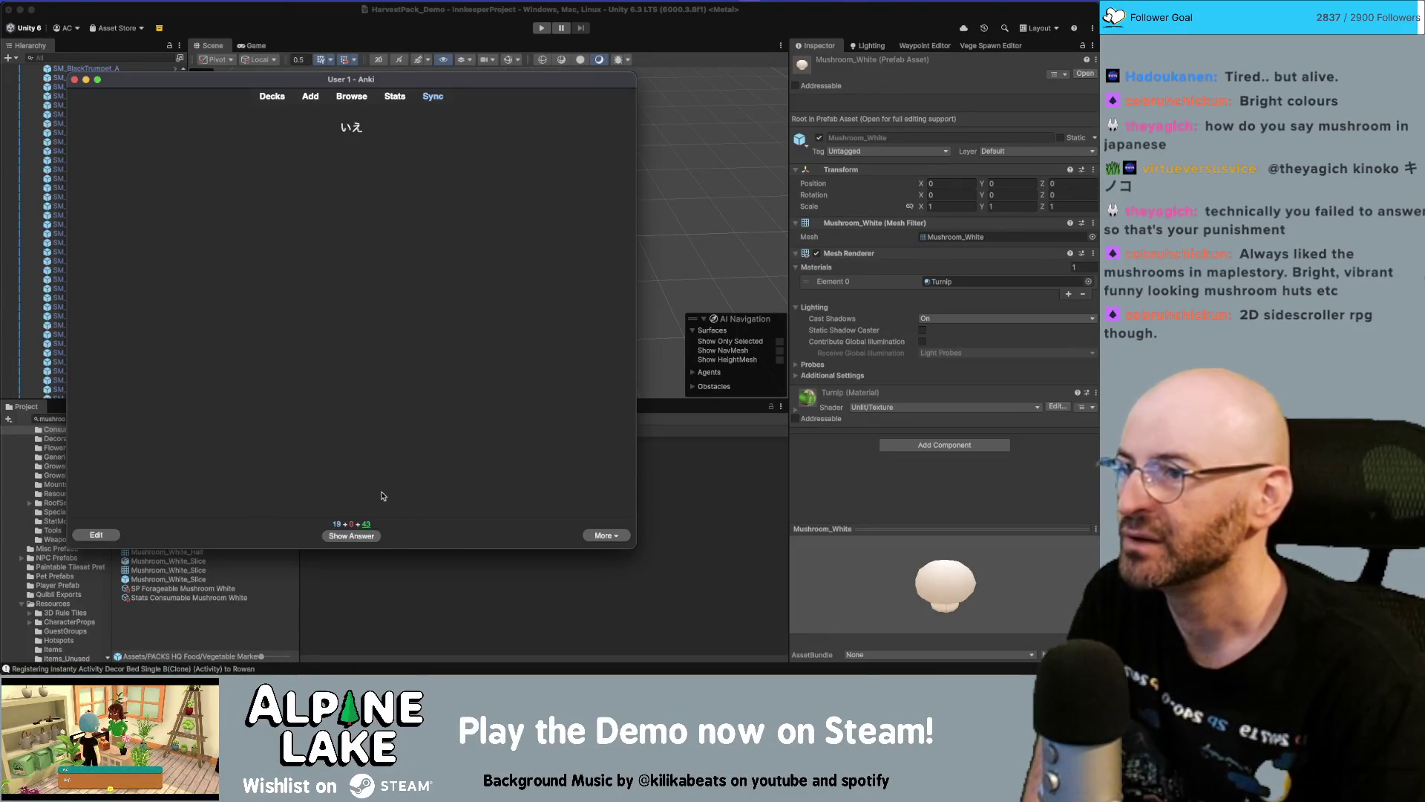
Review and grade いえ, する, Every day, かえる, べんきょうする and スポーツ
left_click(367, 536)
left_click(443, 536)
left_click(377, 536)
left_click(441, 536)
left_click(374, 536)
left_click(441, 536)
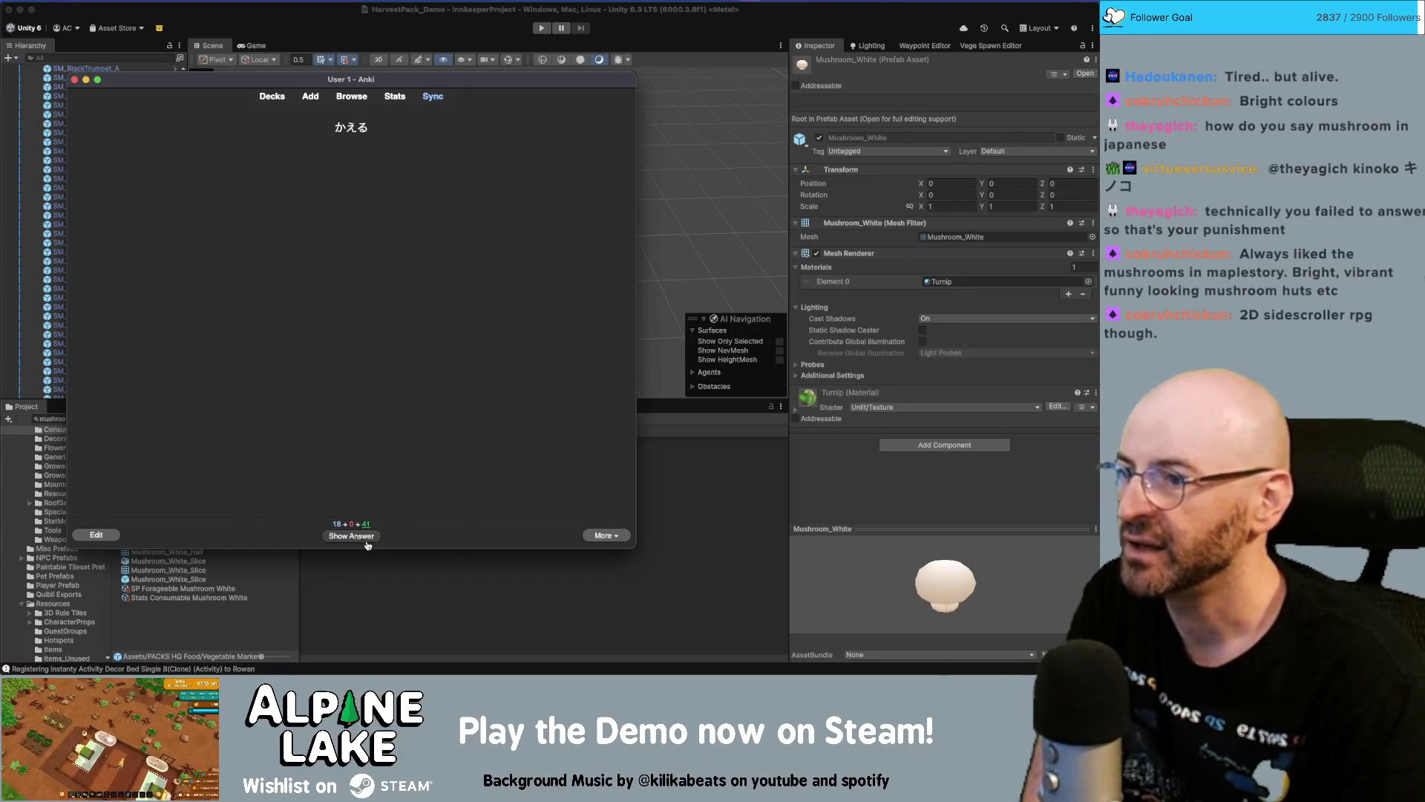
left_click(360, 538)
left_click(441, 536)
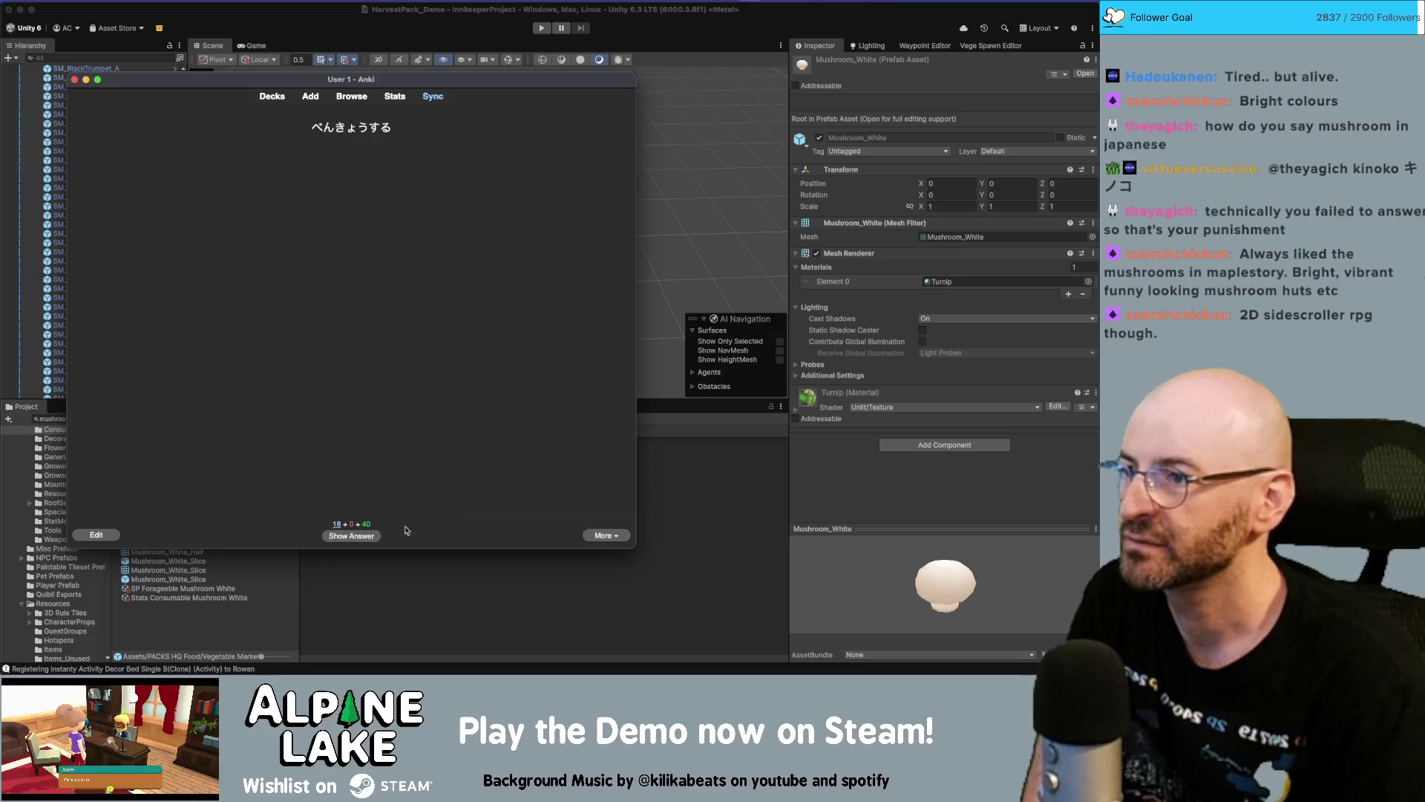
left_click(355, 532)
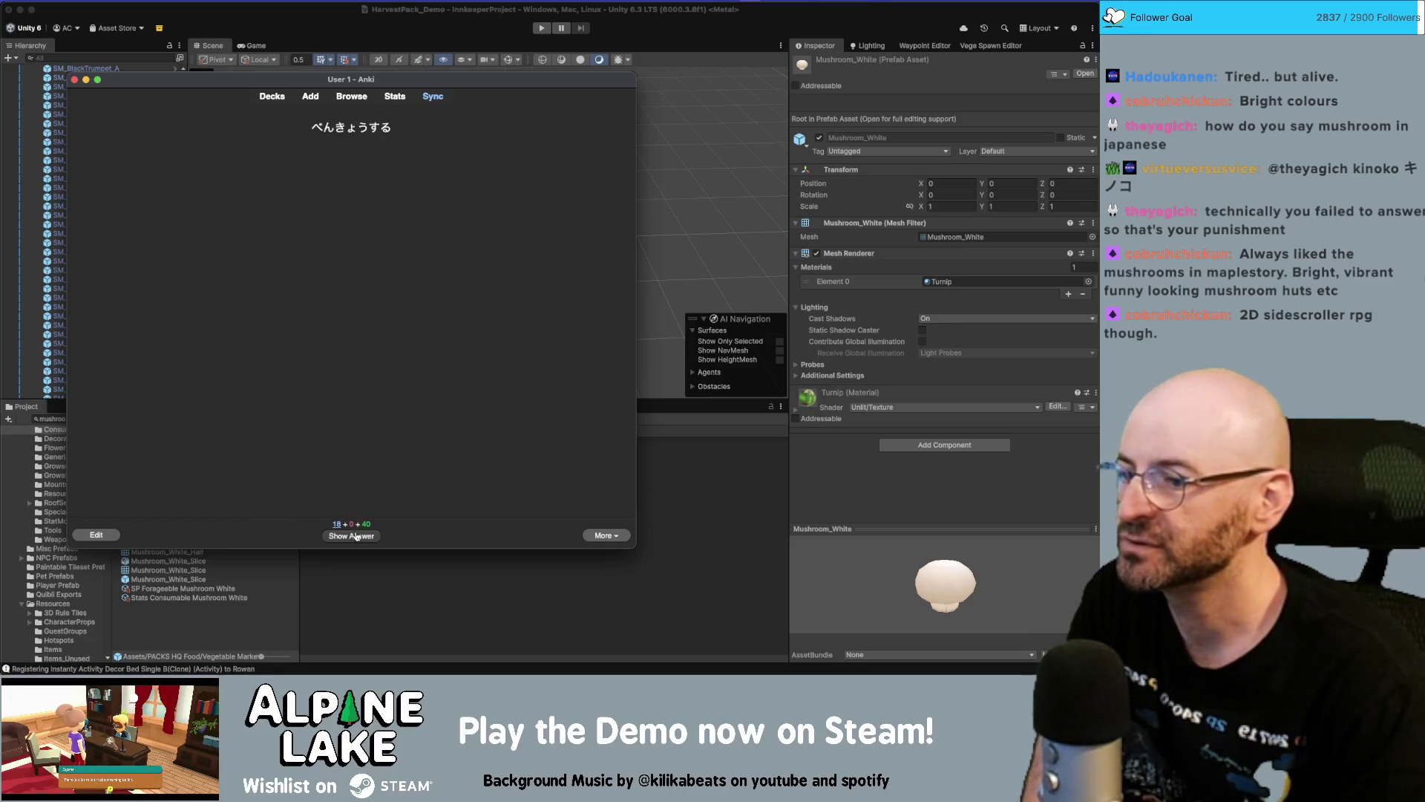
left_click(441, 536)
left_click(363, 533)
left_click(378, 534)
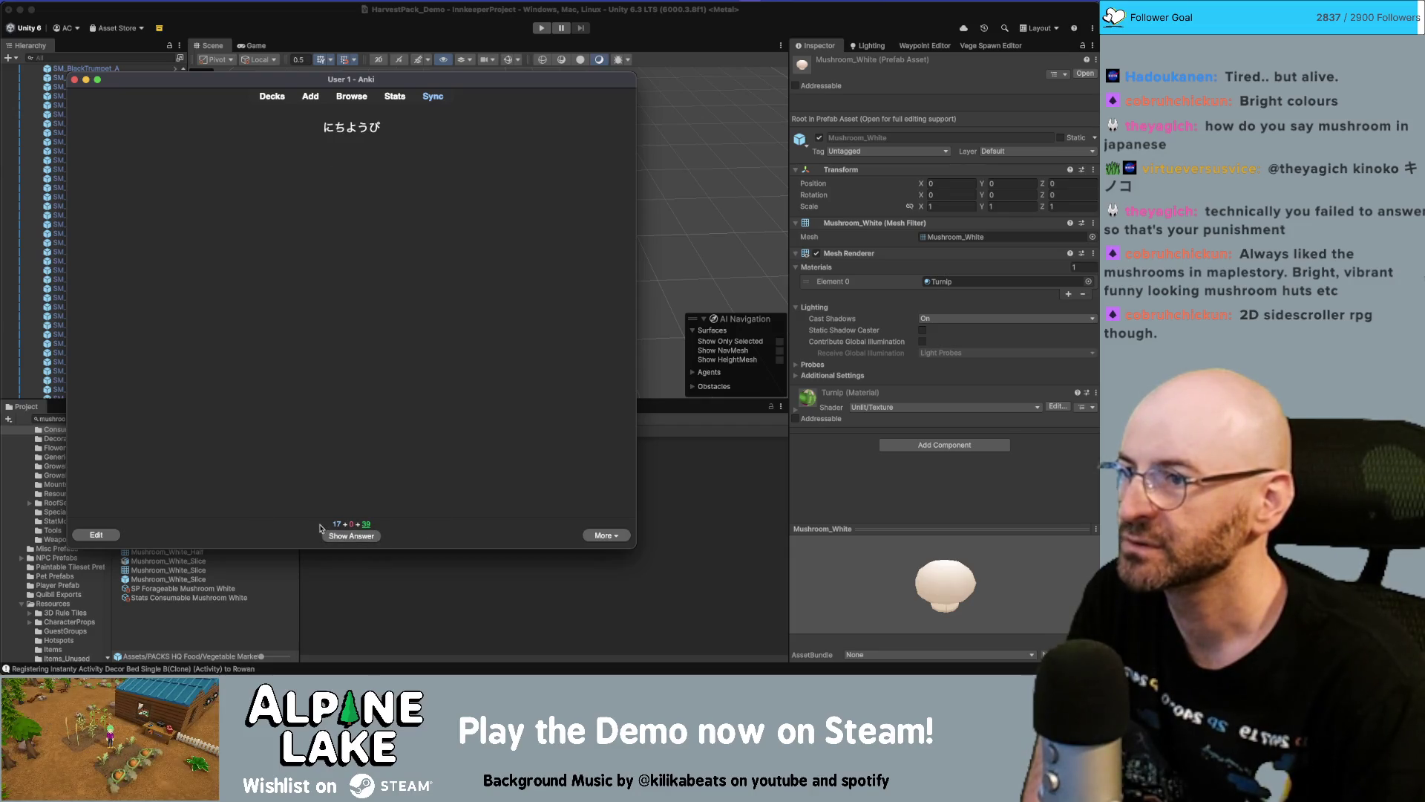
Review and grade にちようび, はやい, To sleep, デート, まいばん and あまり+Negative
left_click(369, 539)
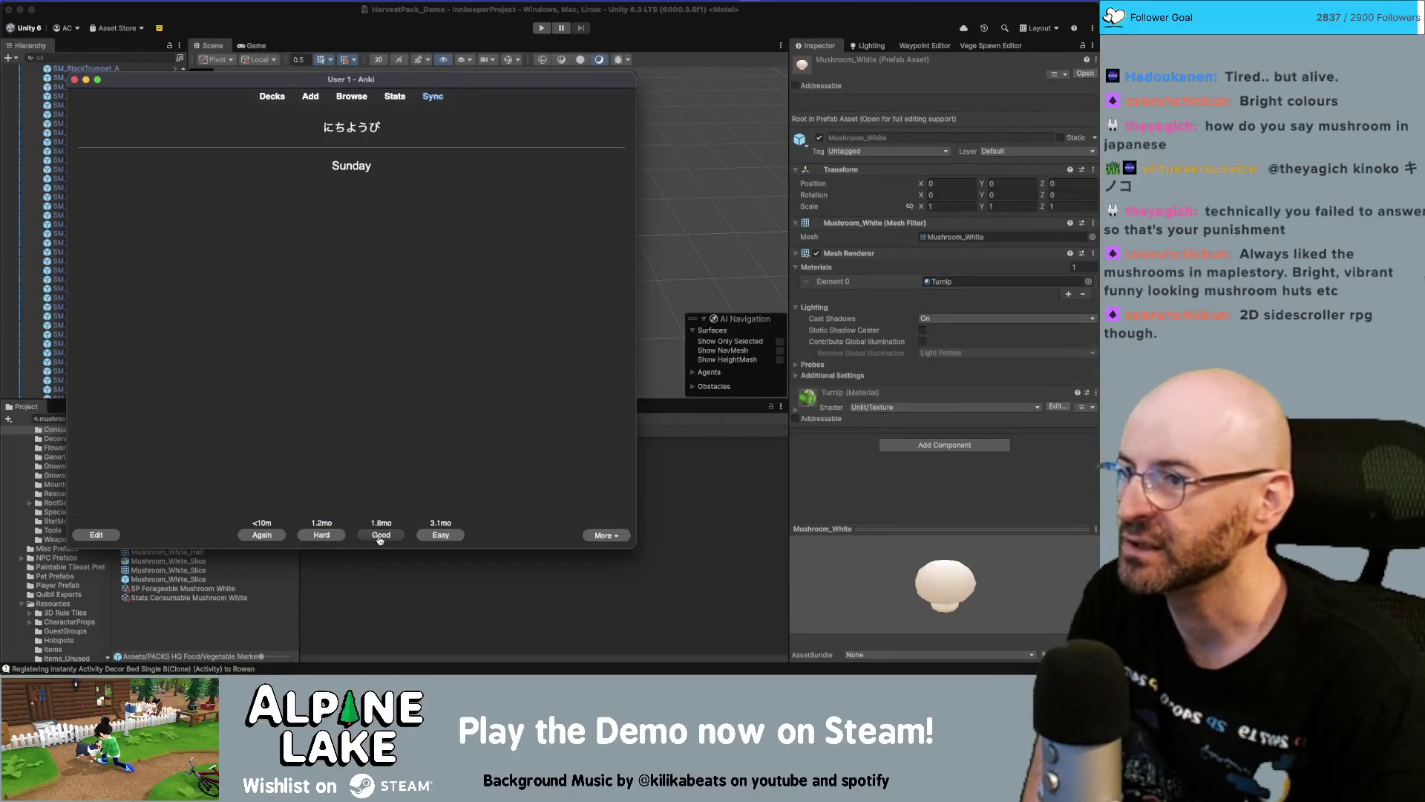
left_click(427, 536)
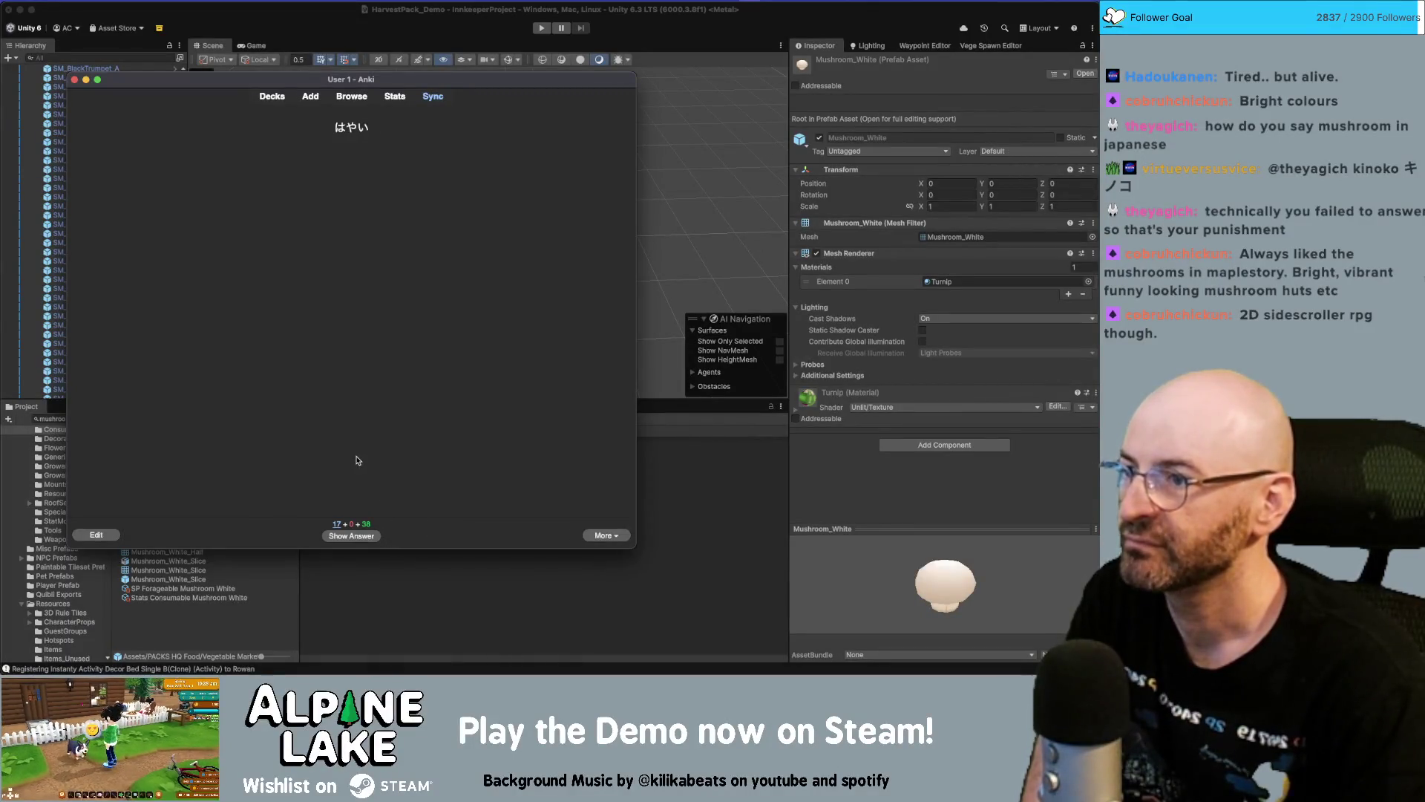
left_click(363, 535)
left_click(425, 534)
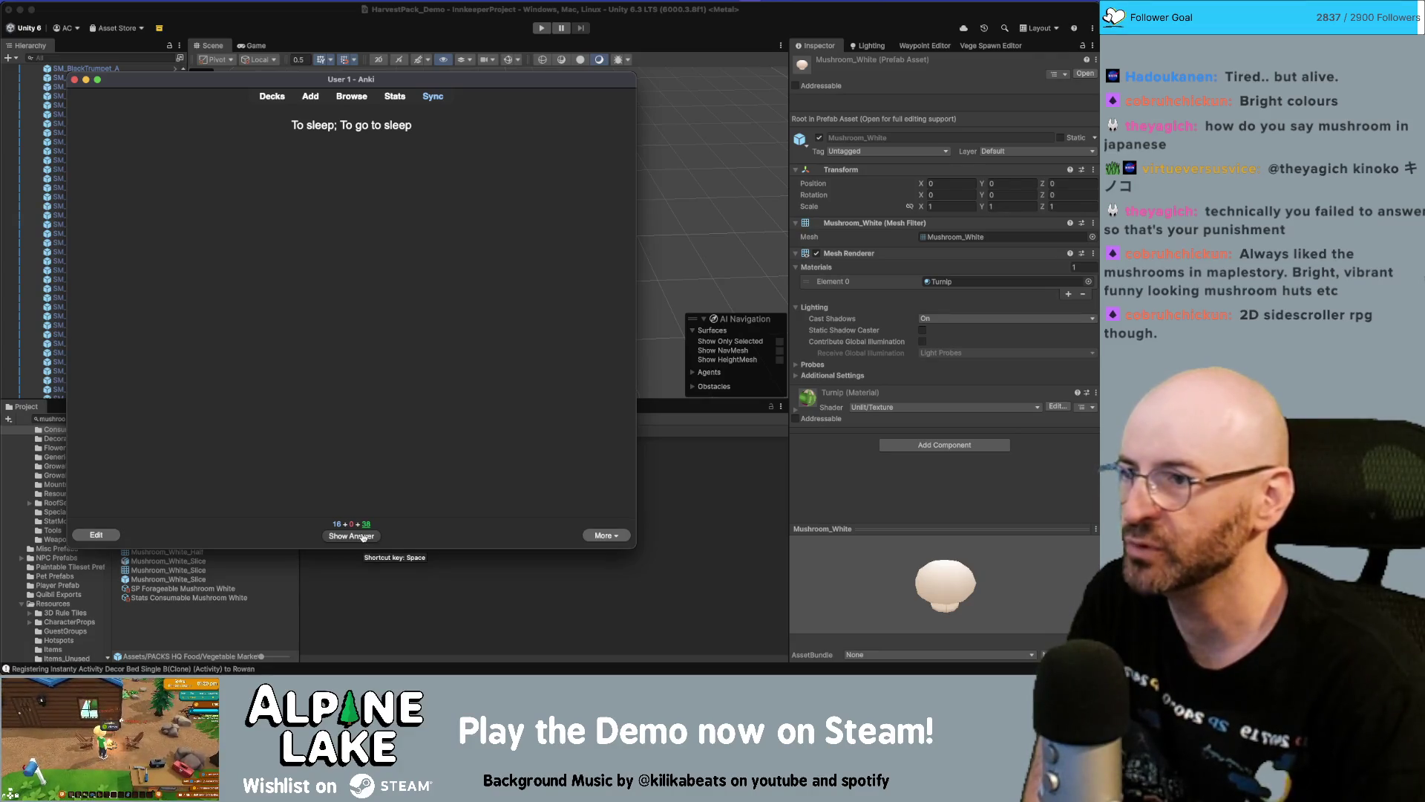
left_click(362, 536)
left_click(438, 537)
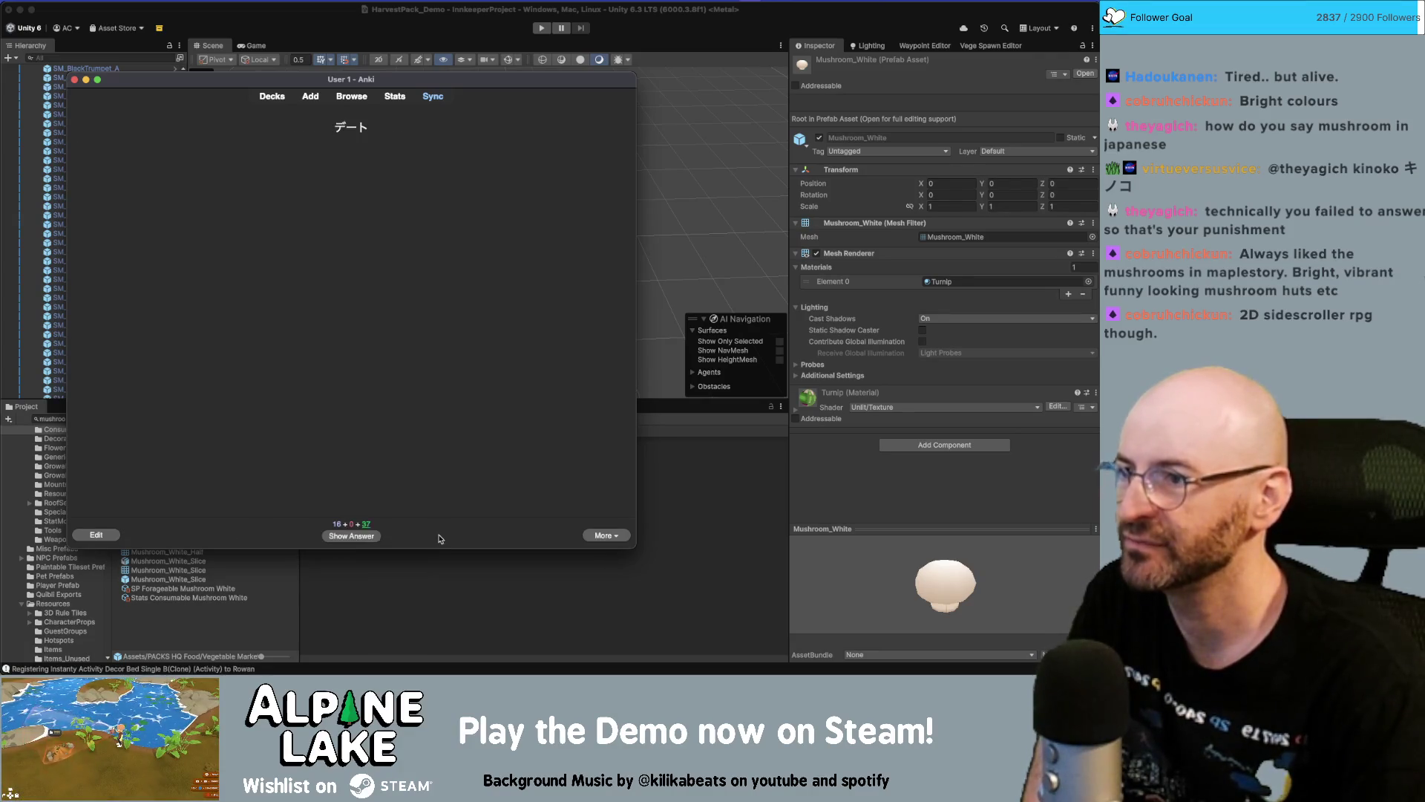
left_click(375, 533)
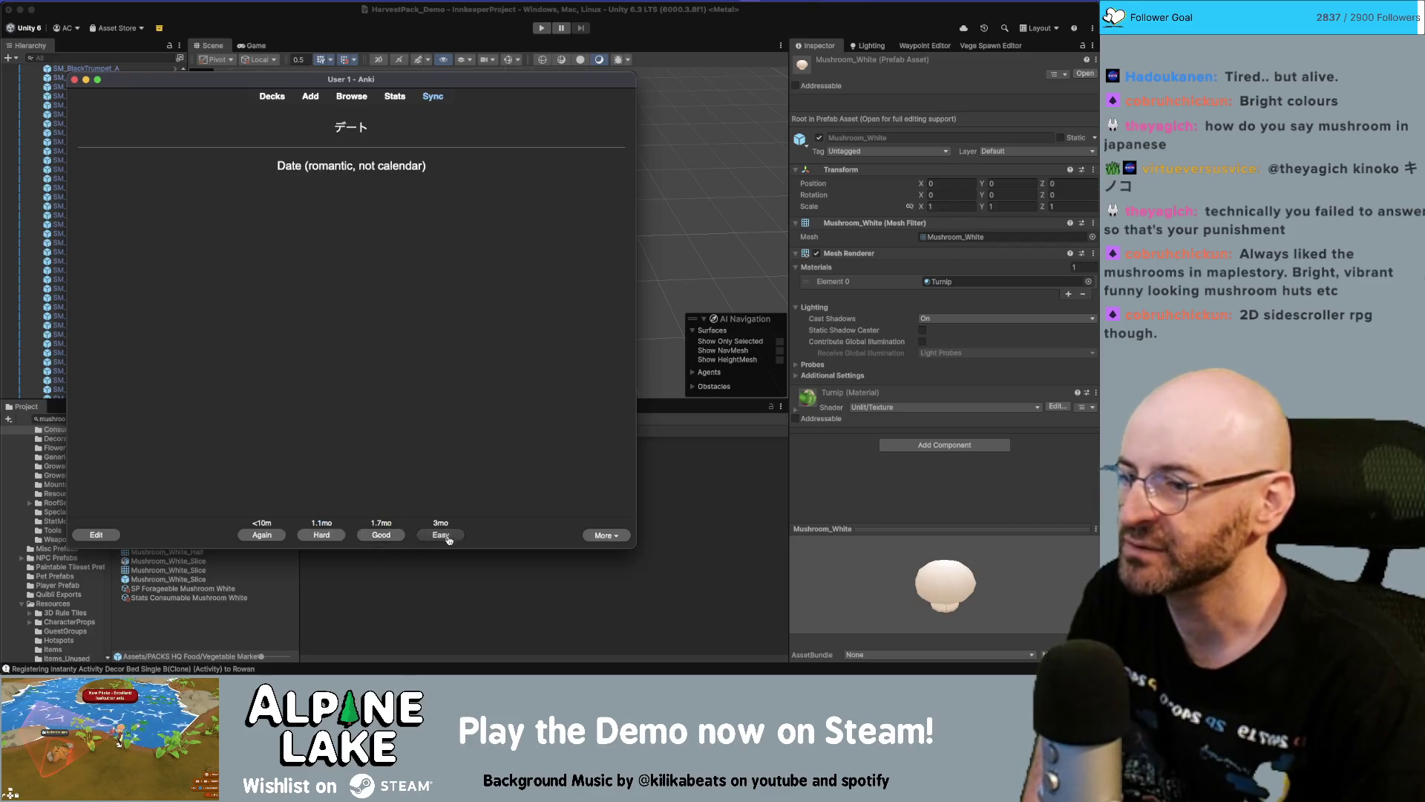
left_click(444, 537)
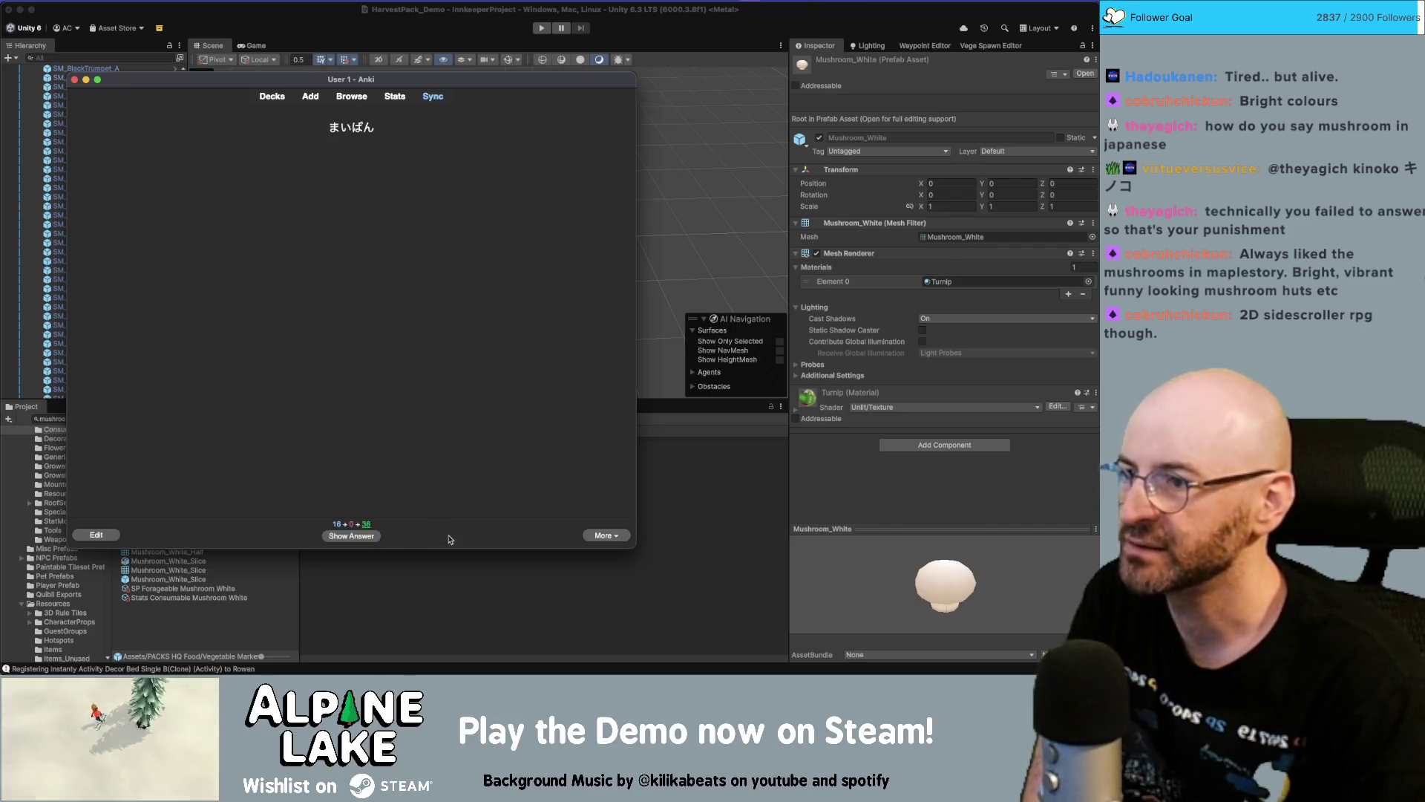
left_click(345, 535)
left_click(386, 536)
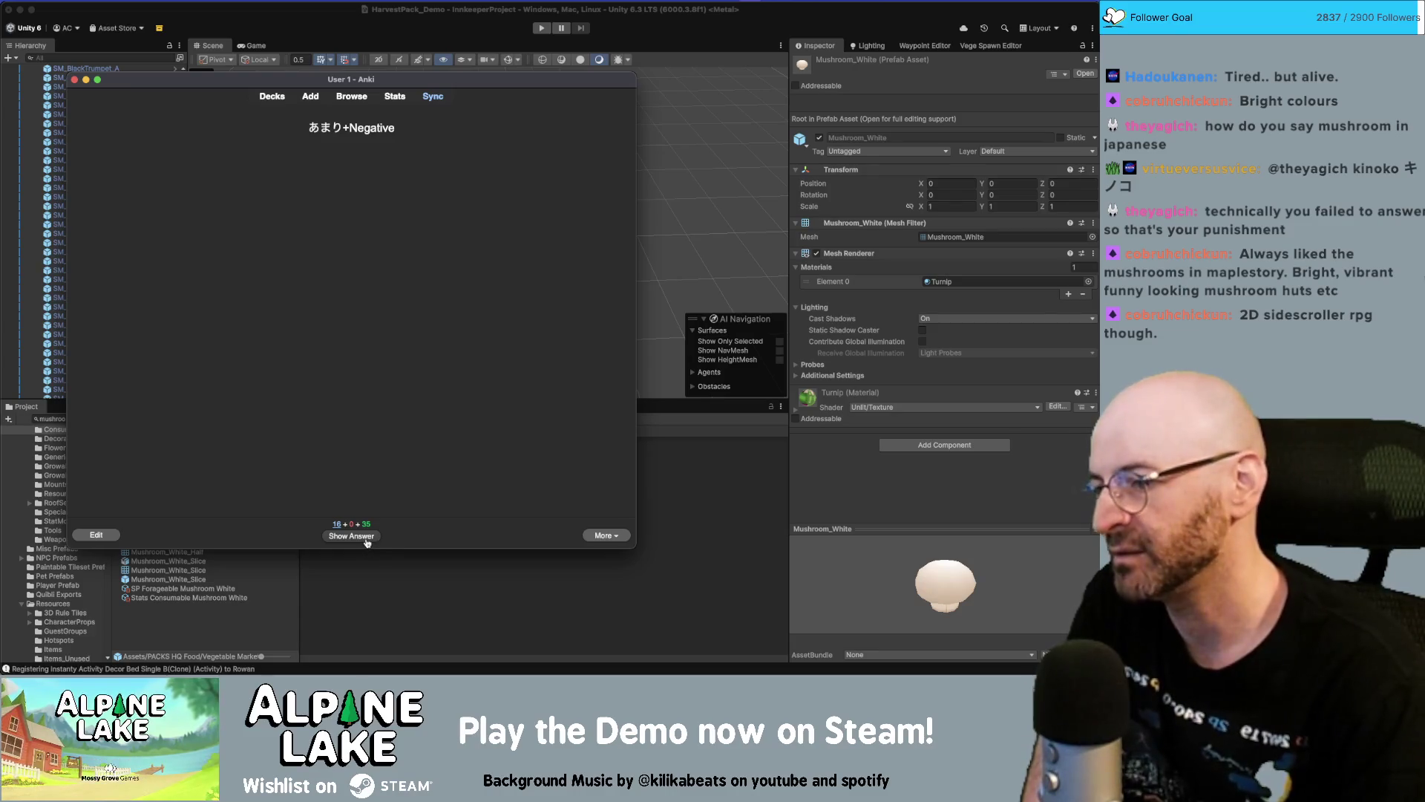
left_click(367, 539)
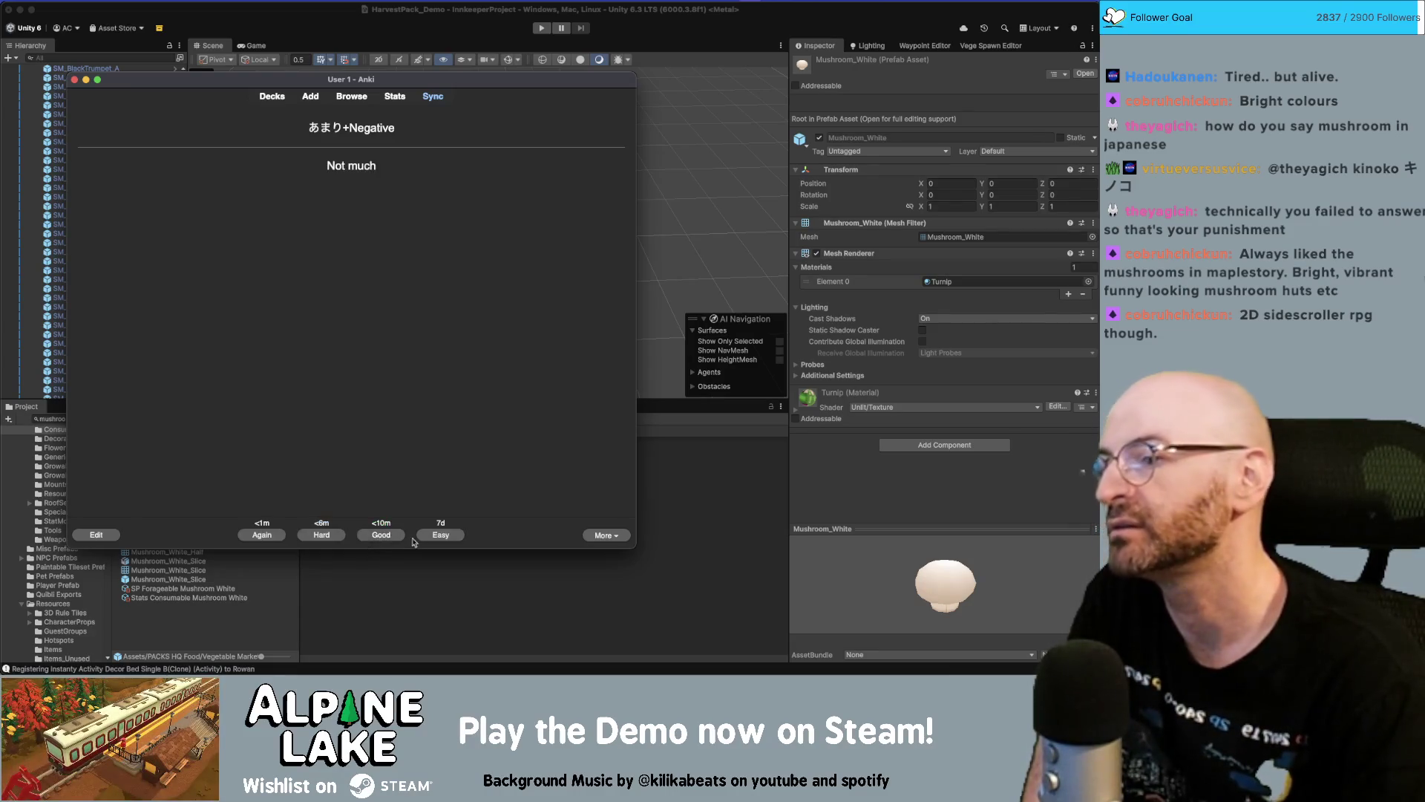
left_click(448, 542)
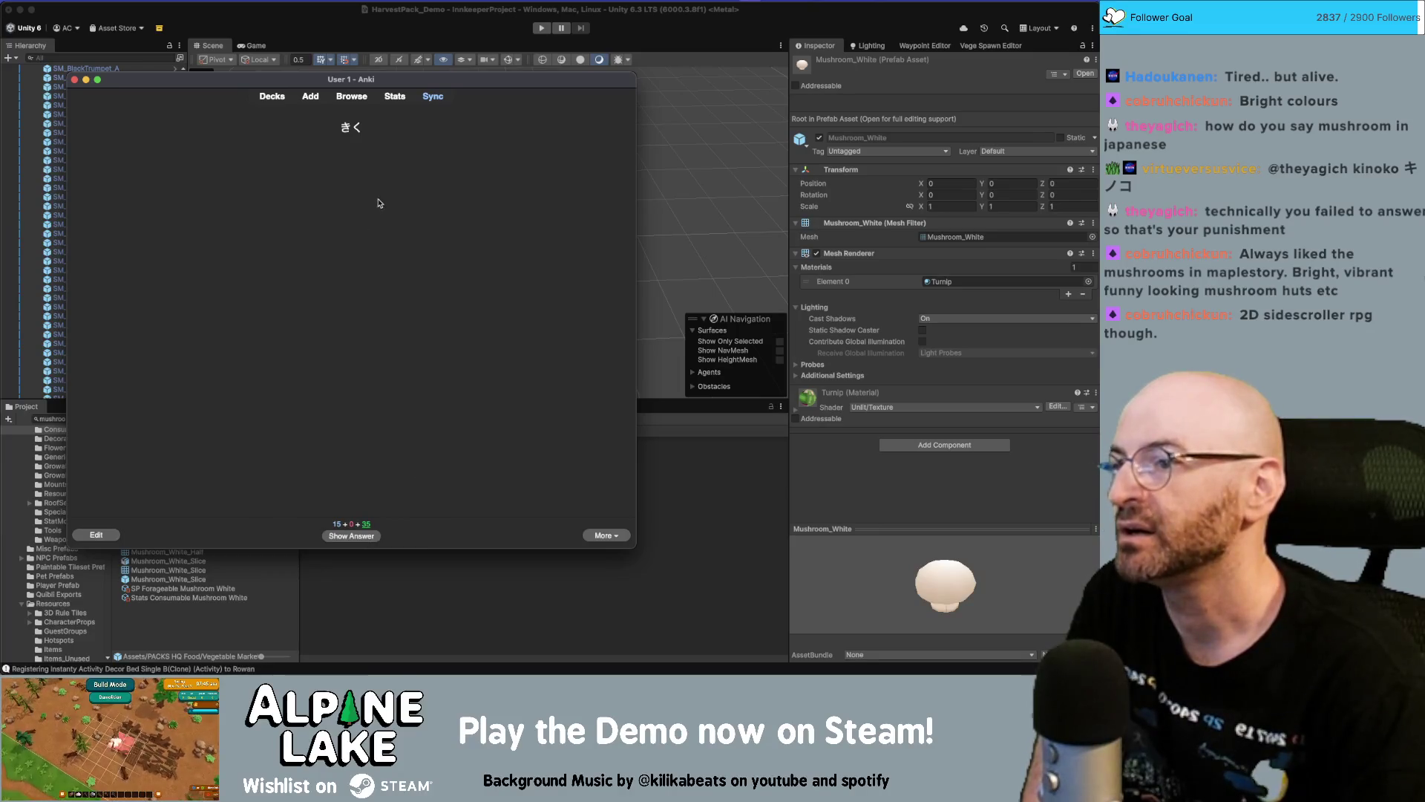
Review and grade きく, Ice cream, ぜんぜん+Negative, Tennis, Sports and たいてい
left_click(369, 535)
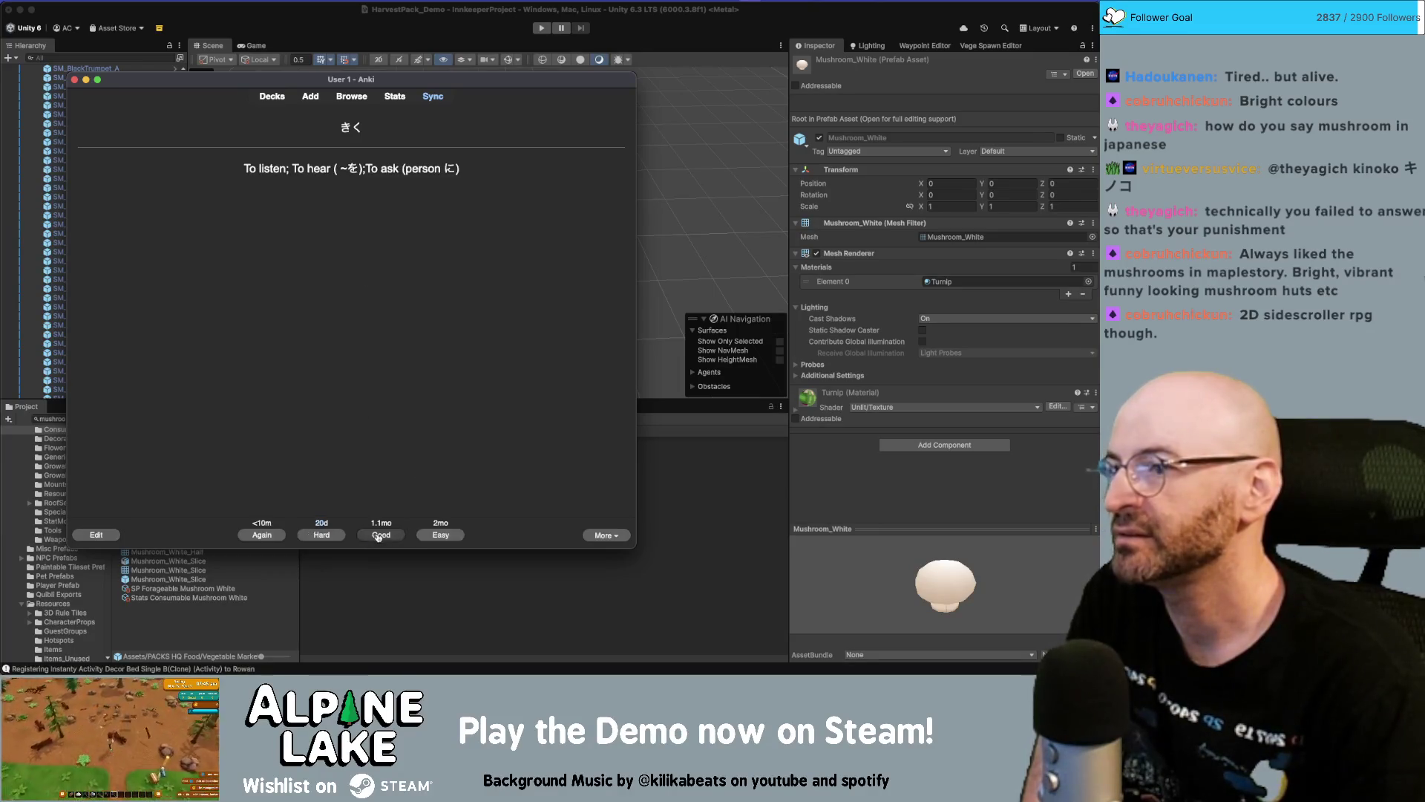
left_click(461, 538)
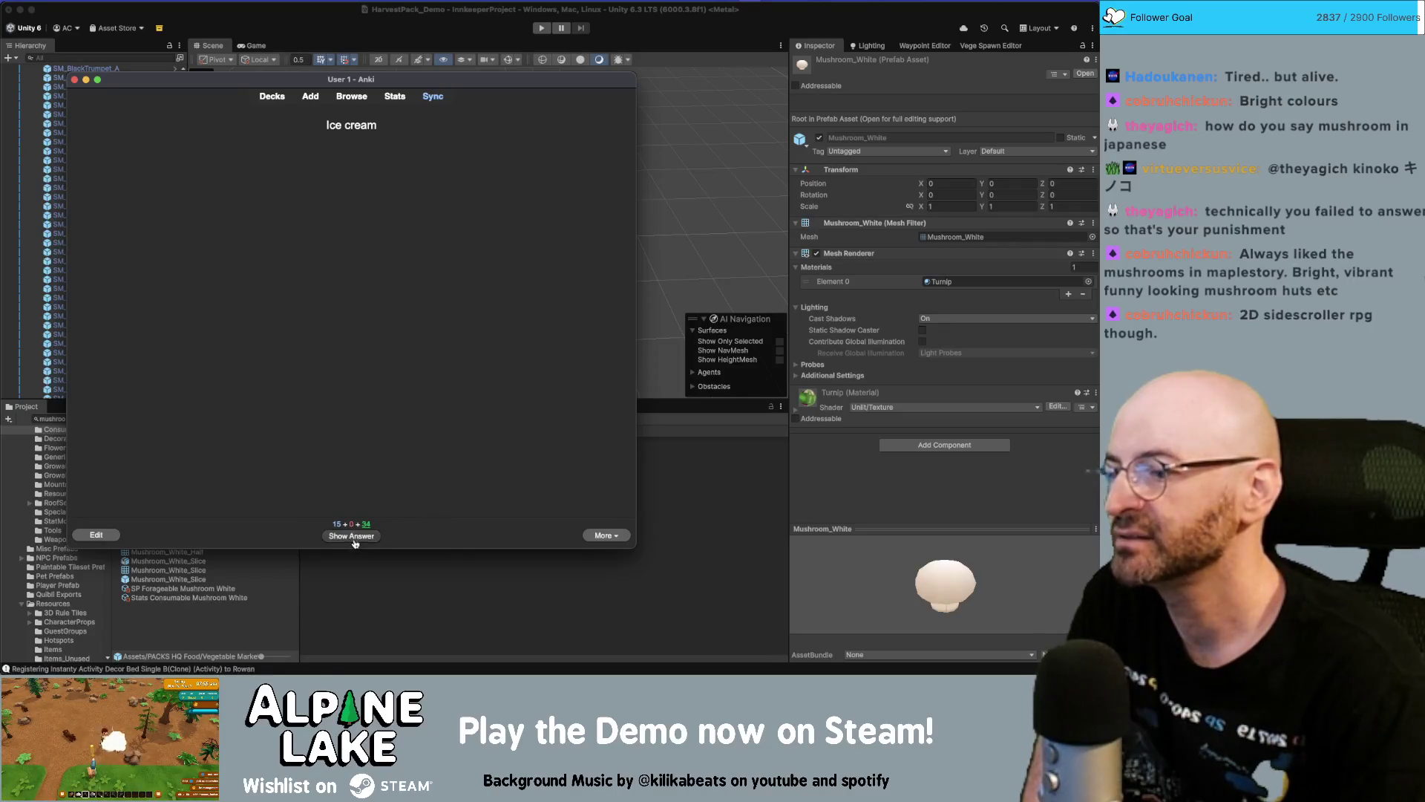
left_click(350, 542)
left_click(429, 543)
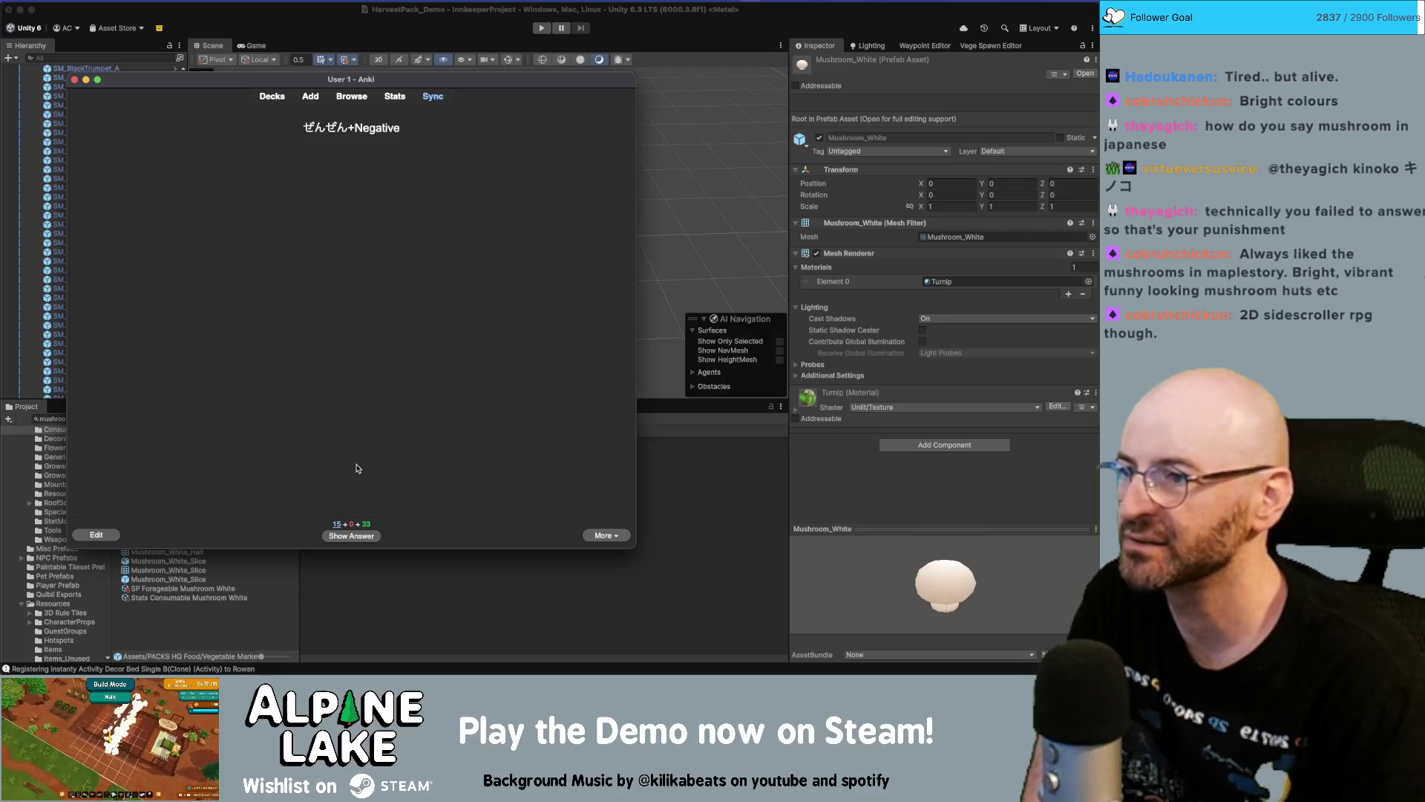
left_click(365, 537)
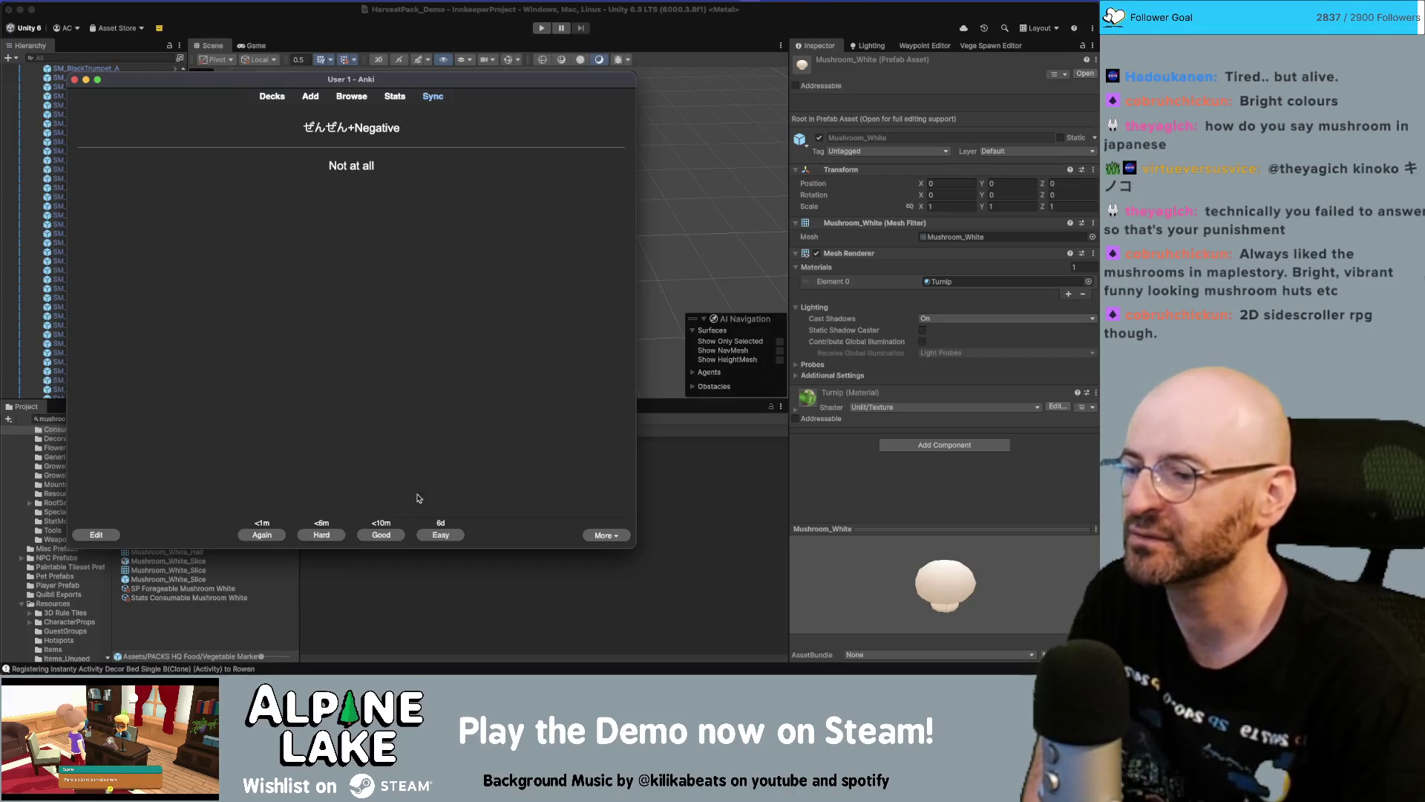
left_click(438, 536)
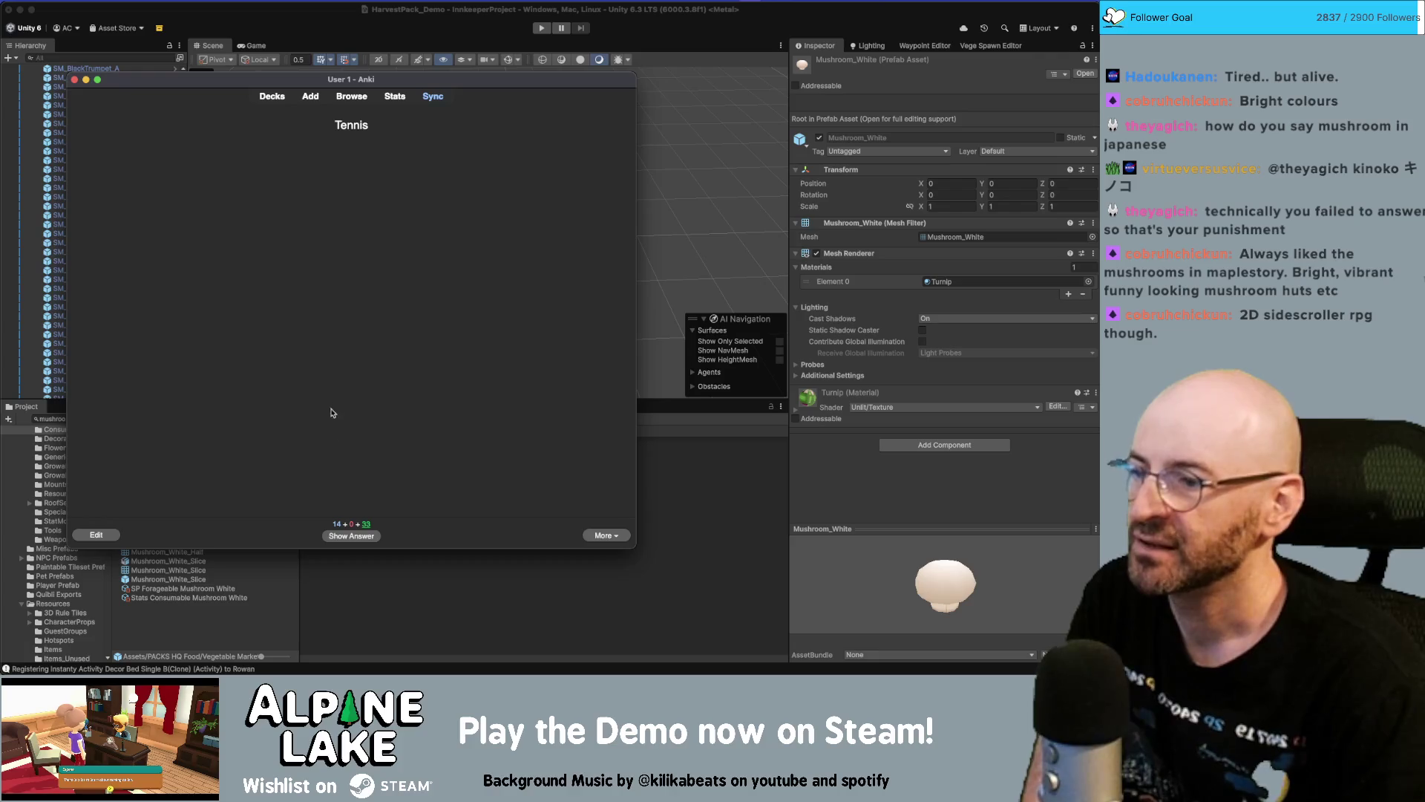
left_click(356, 537)
left_click(438, 536)
left_click(365, 536)
left_click(442, 536)
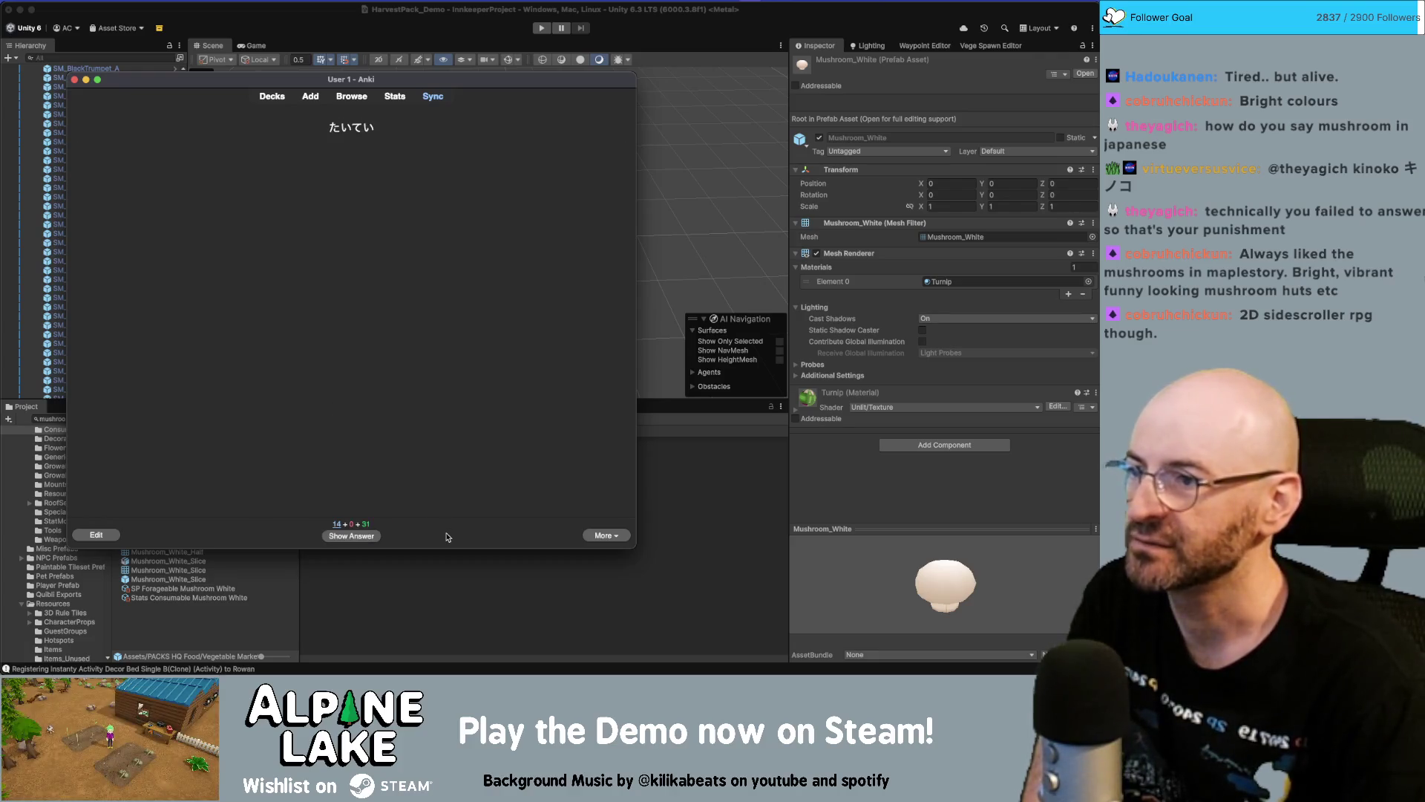
left_click(370, 539)
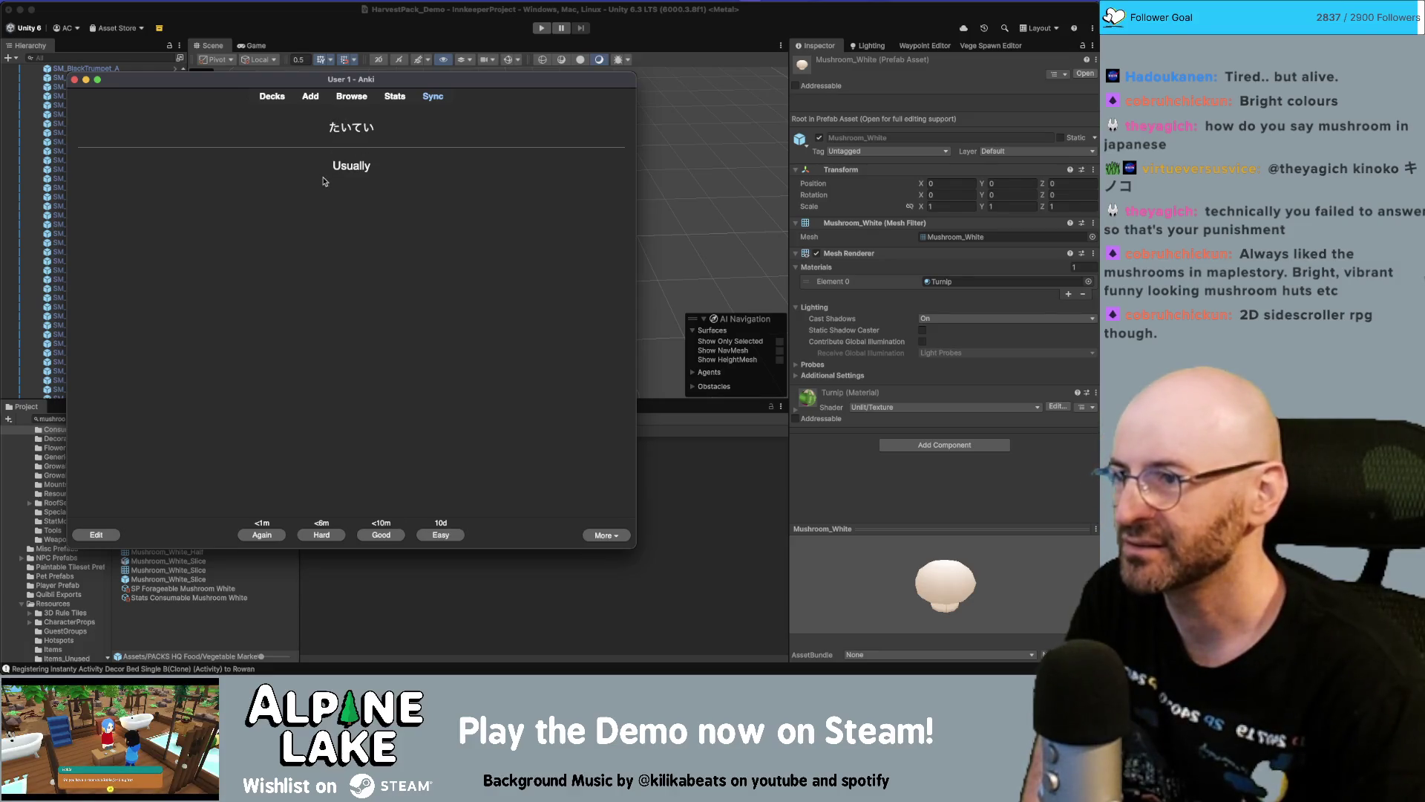
left_click(273, 539)
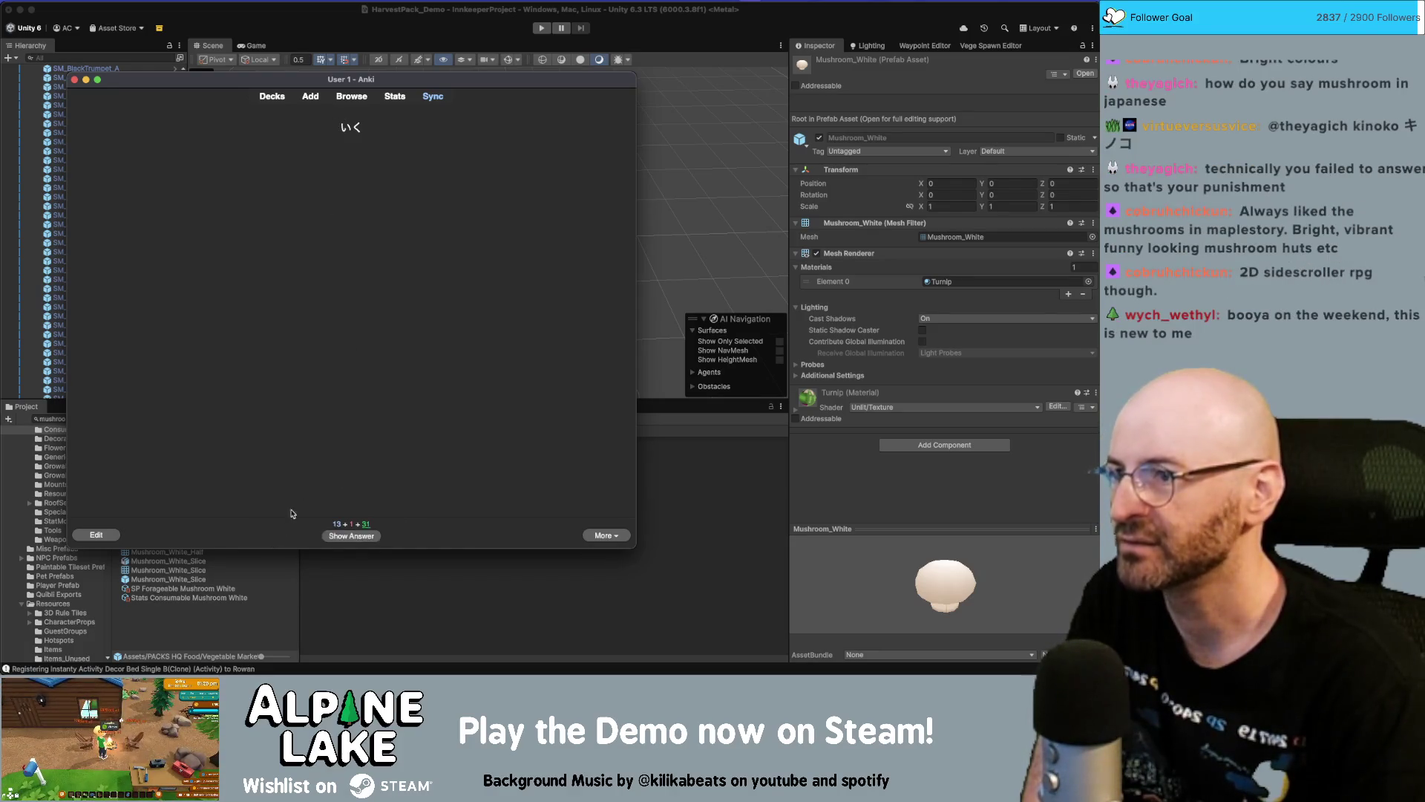
Review and grade いく, テニス, ちょっと, Date, ひるごはん, のむ and ときどき
left_click(355, 536)
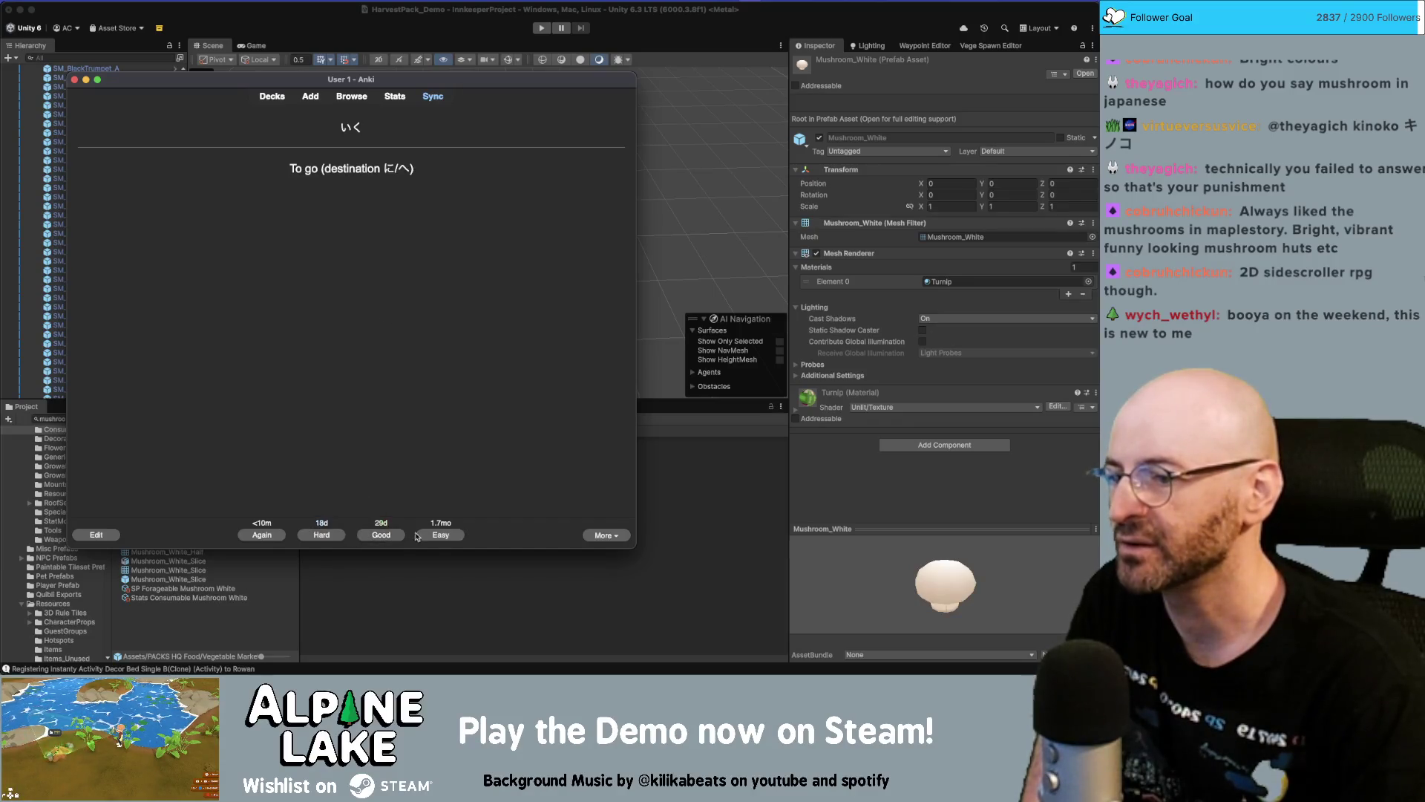
left_click(436, 536)
left_click(367, 535)
left_click(431, 535)
left_click(371, 538)
left_click(439, 537)
left_click(357, 536)
left_click(417, 538)
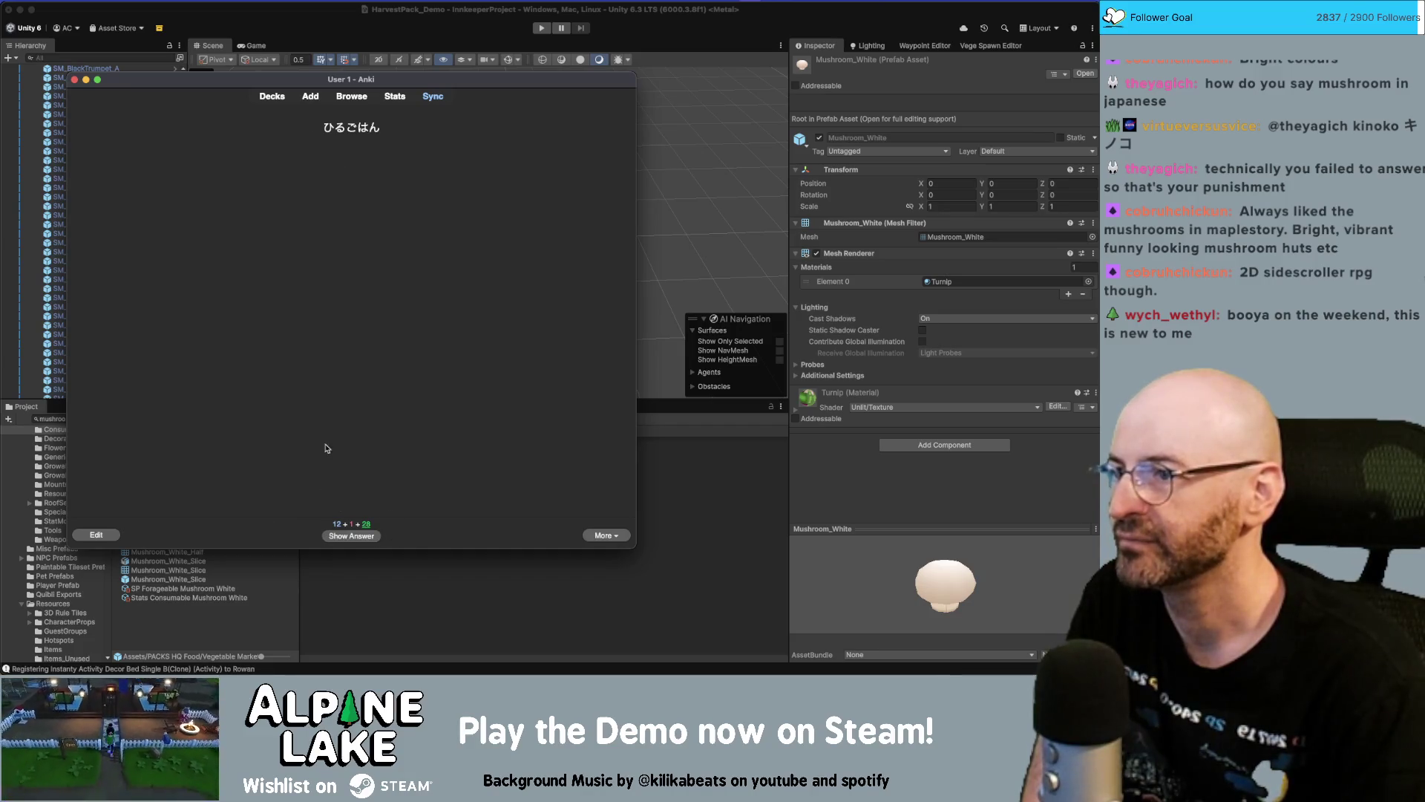
left_click(375, 541)
left_click(456, 534)
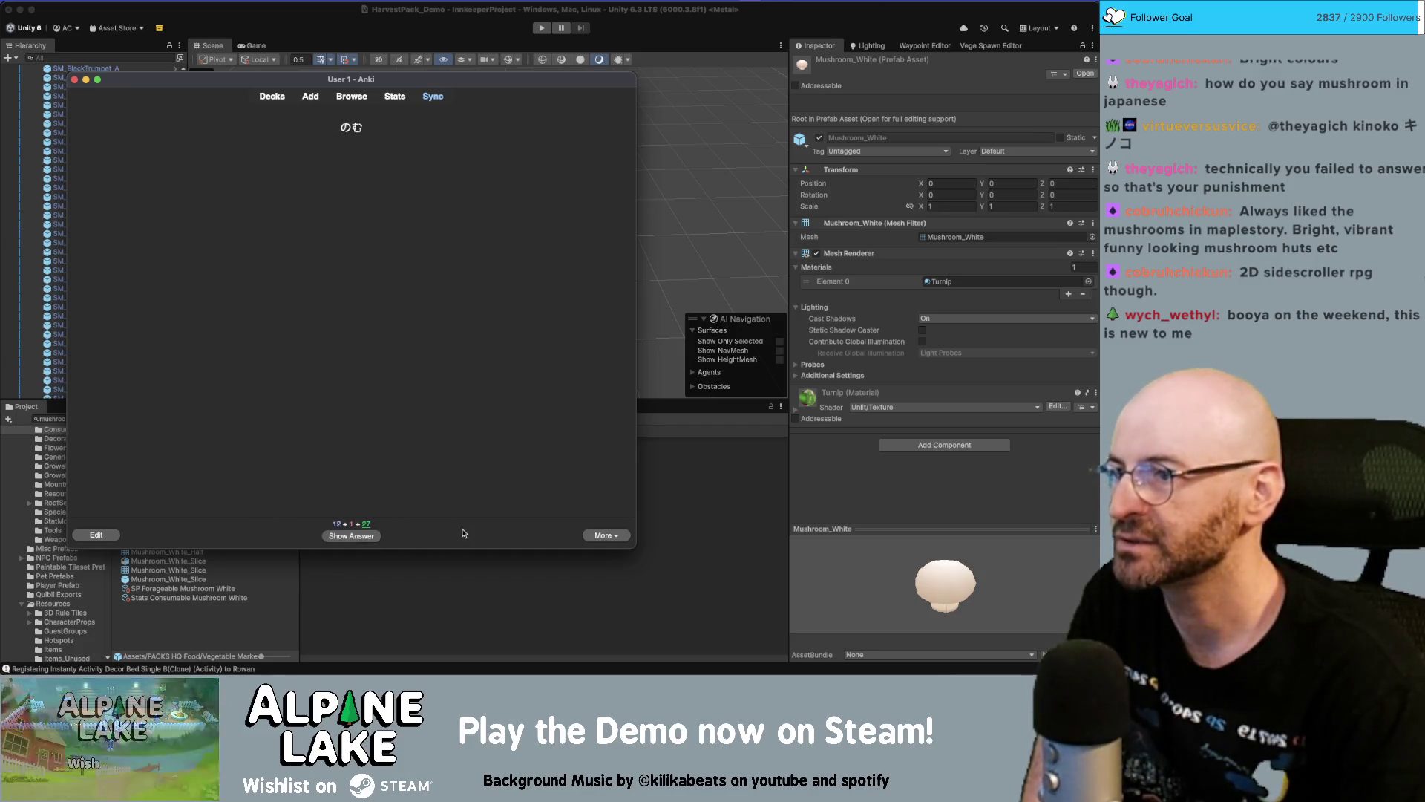
left_click(373, 540)
left_click(373, 539)
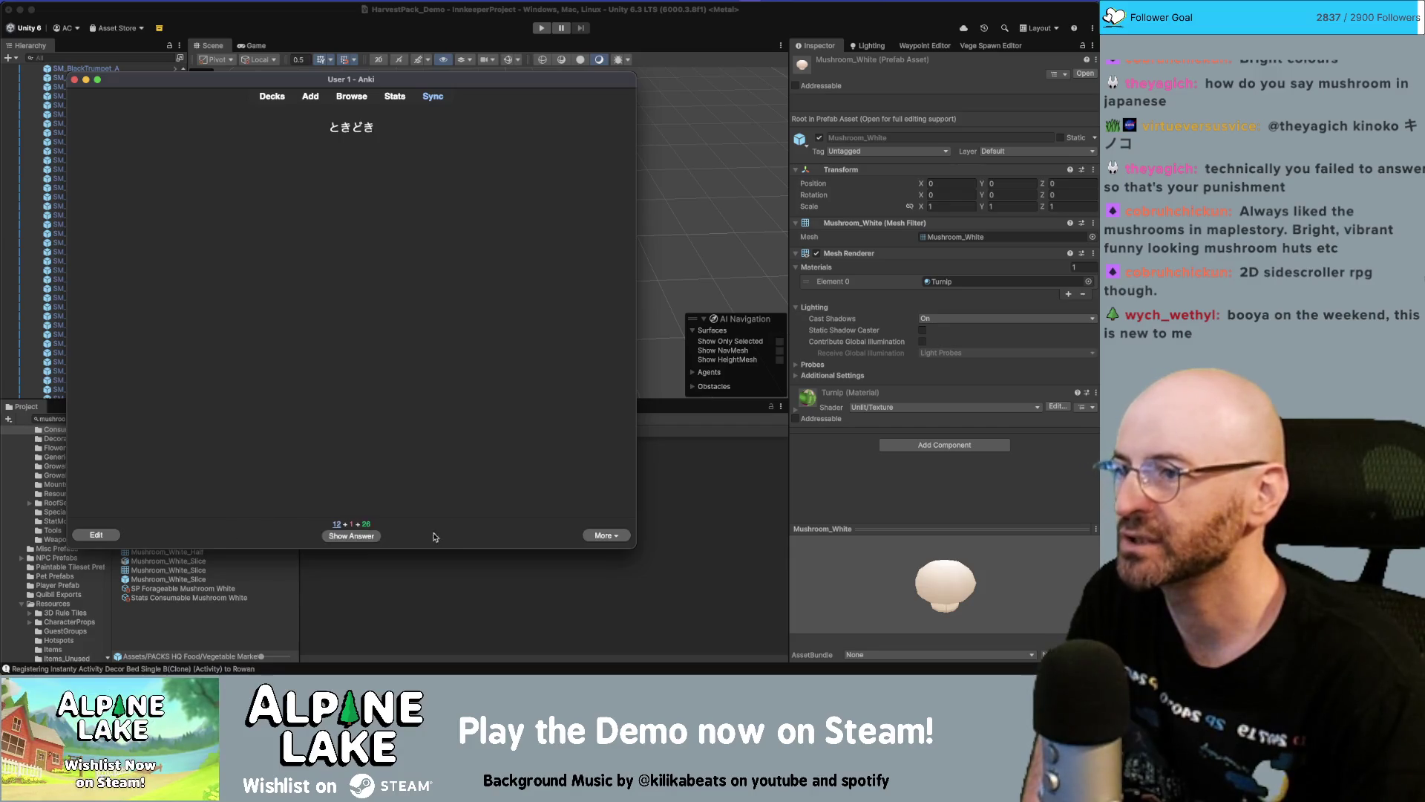
left_click(360, 540)
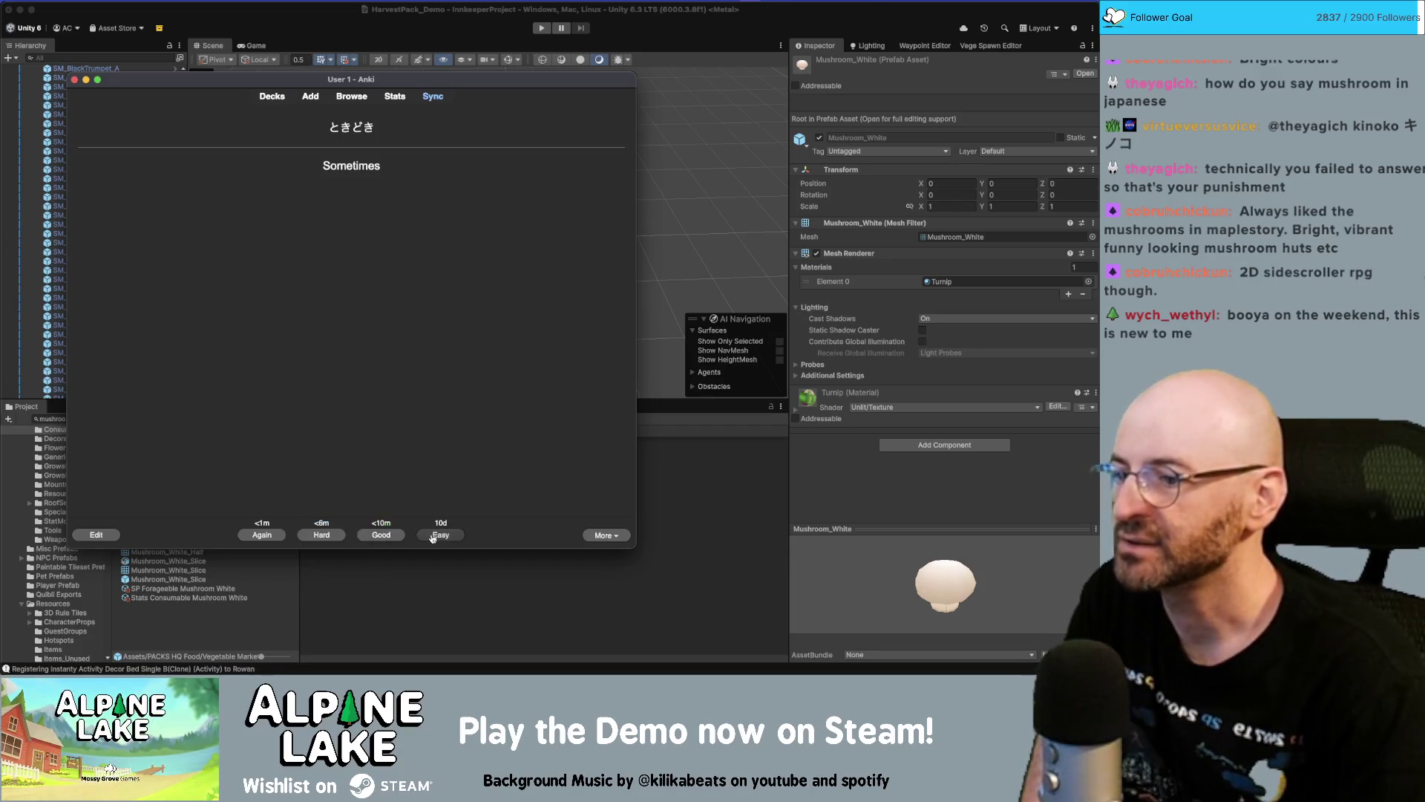
left_click(435, 536)
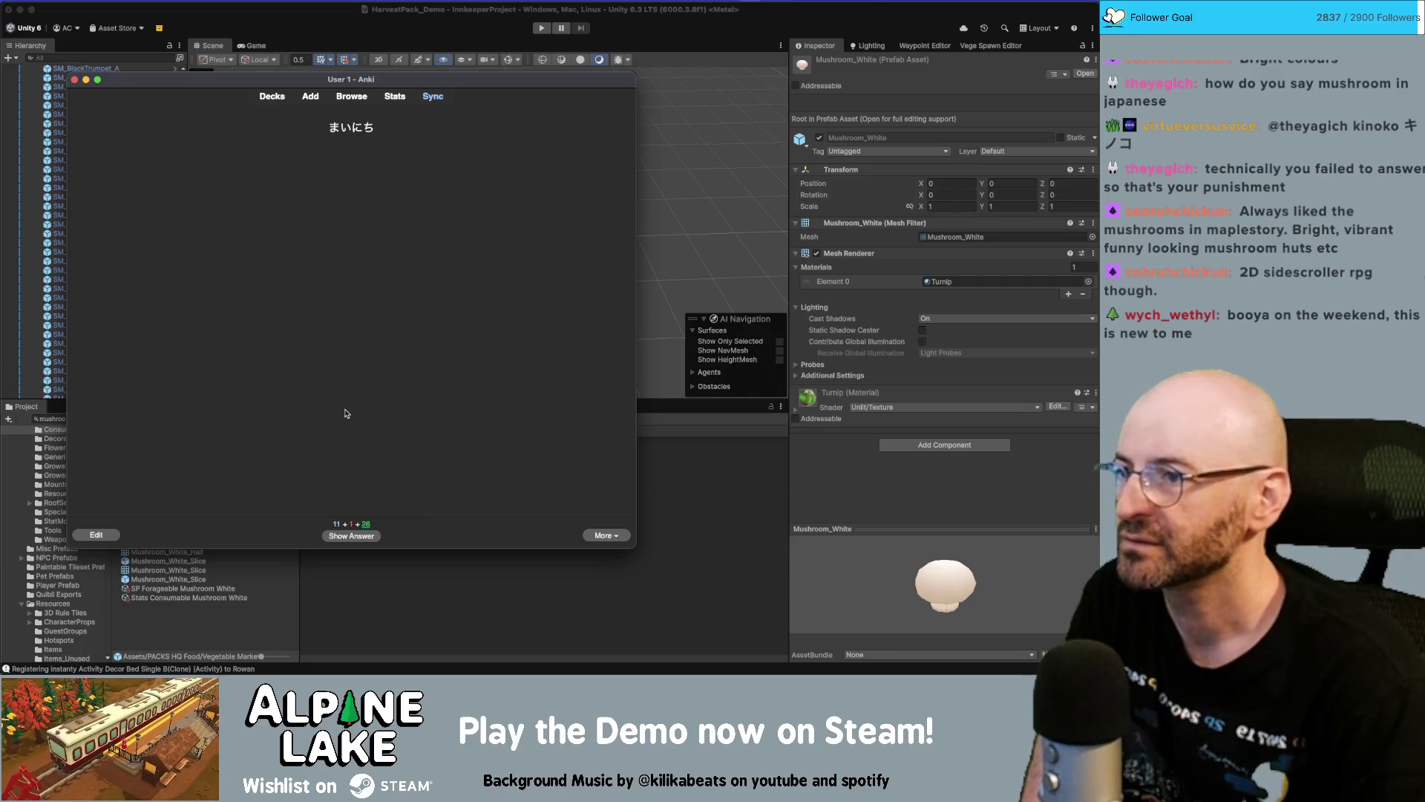
Reveal and rate each due card in the second deck, from まいにち through おきる, as Good
left_click(365, 539)
left_click(429, 536)
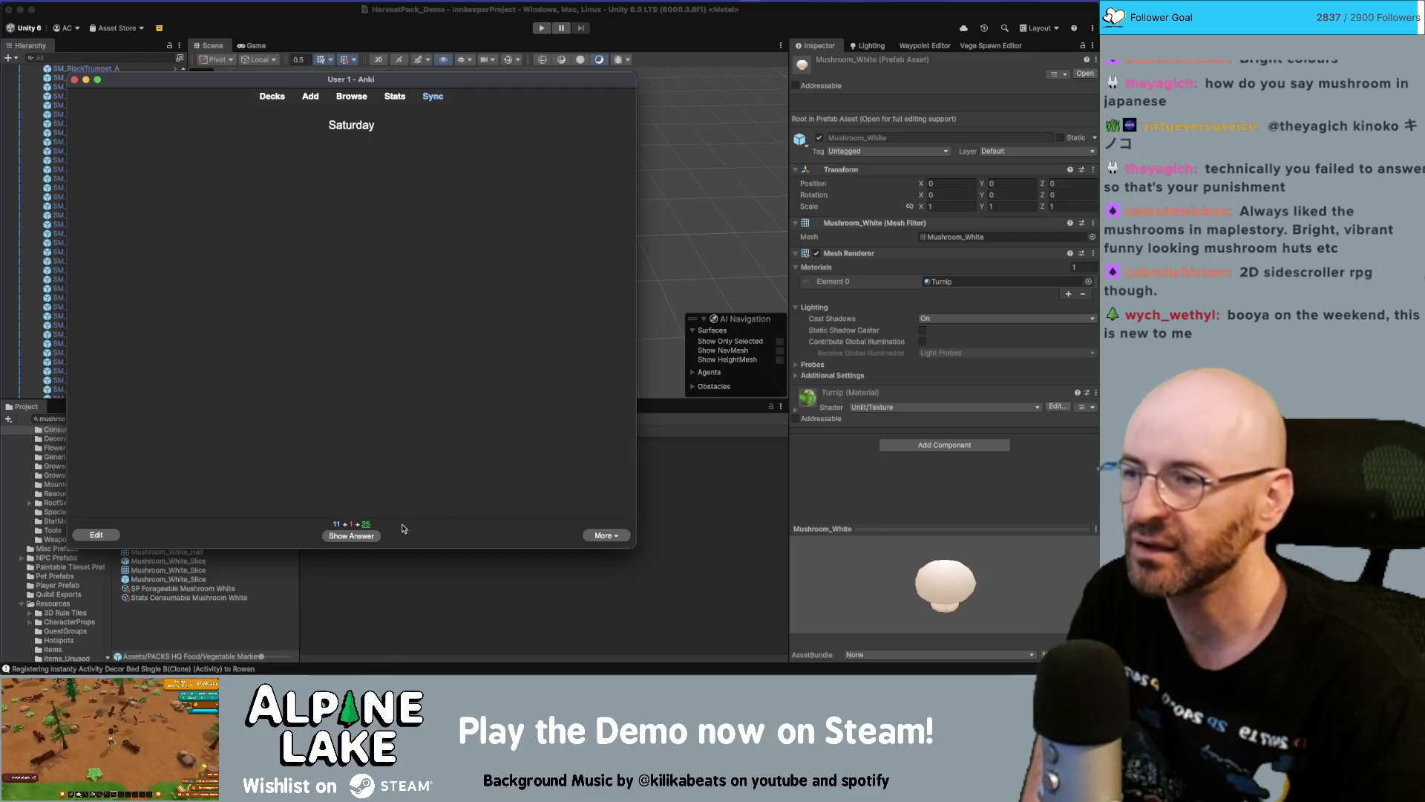
left_click(361, 540)
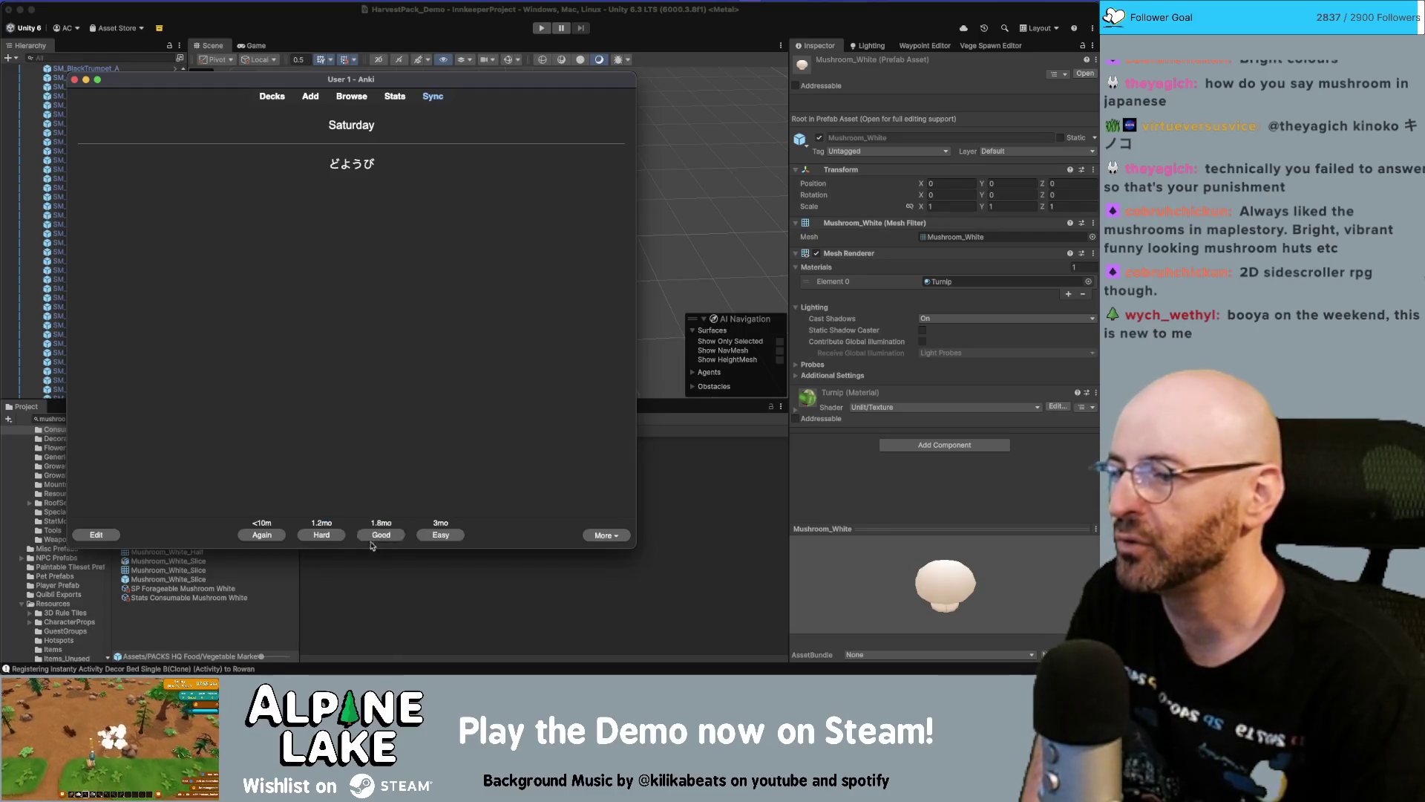
left_click(429, 536)
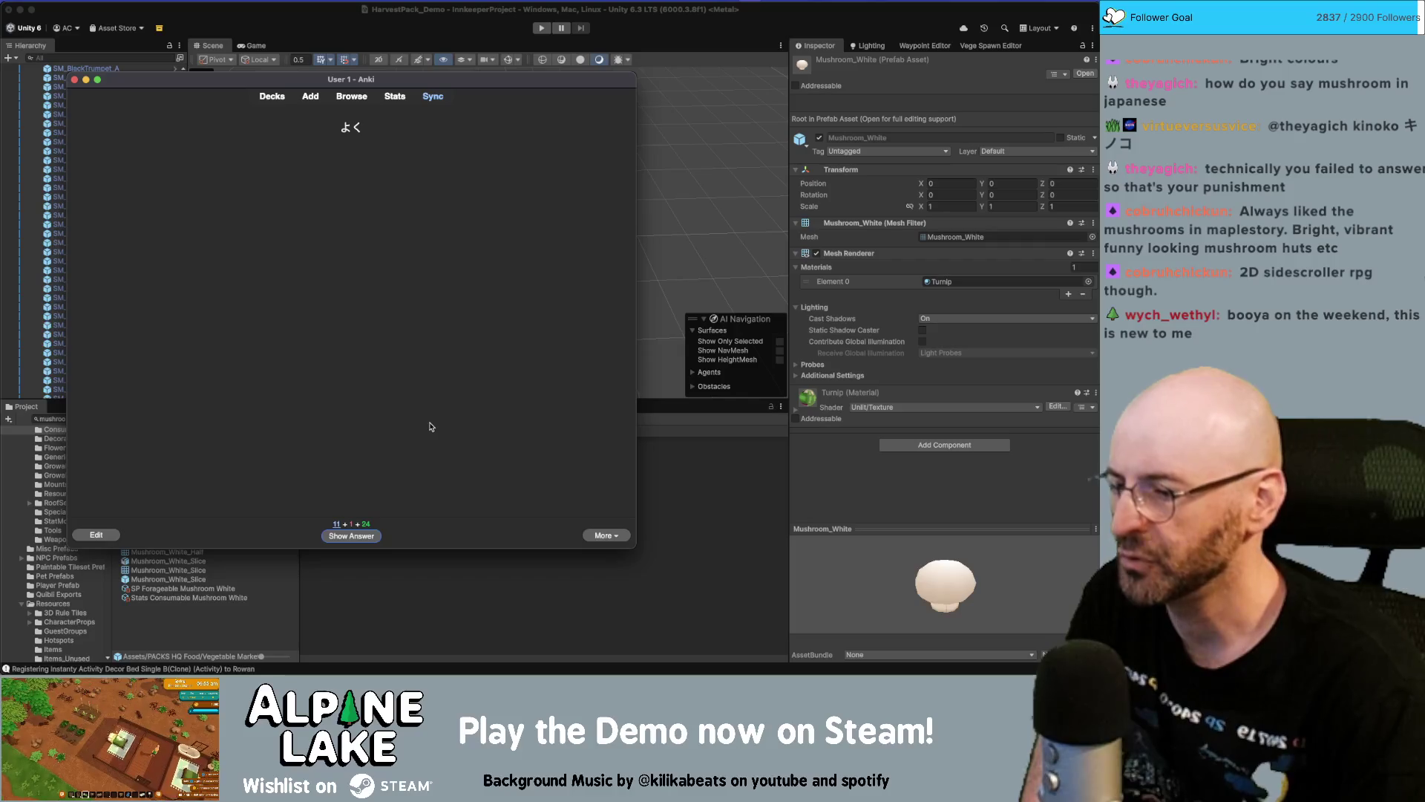
left_click(352, 536)
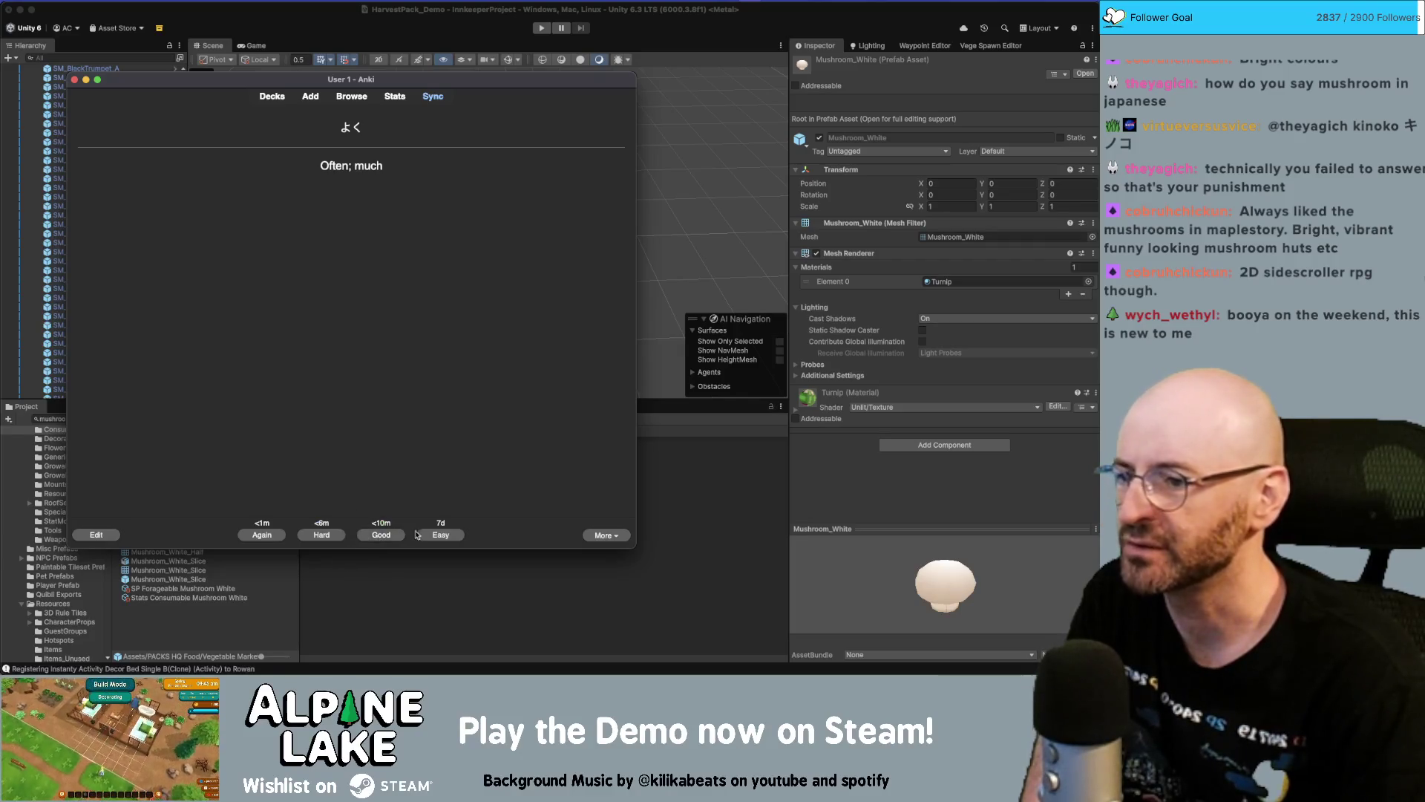
left_click(429, 535)
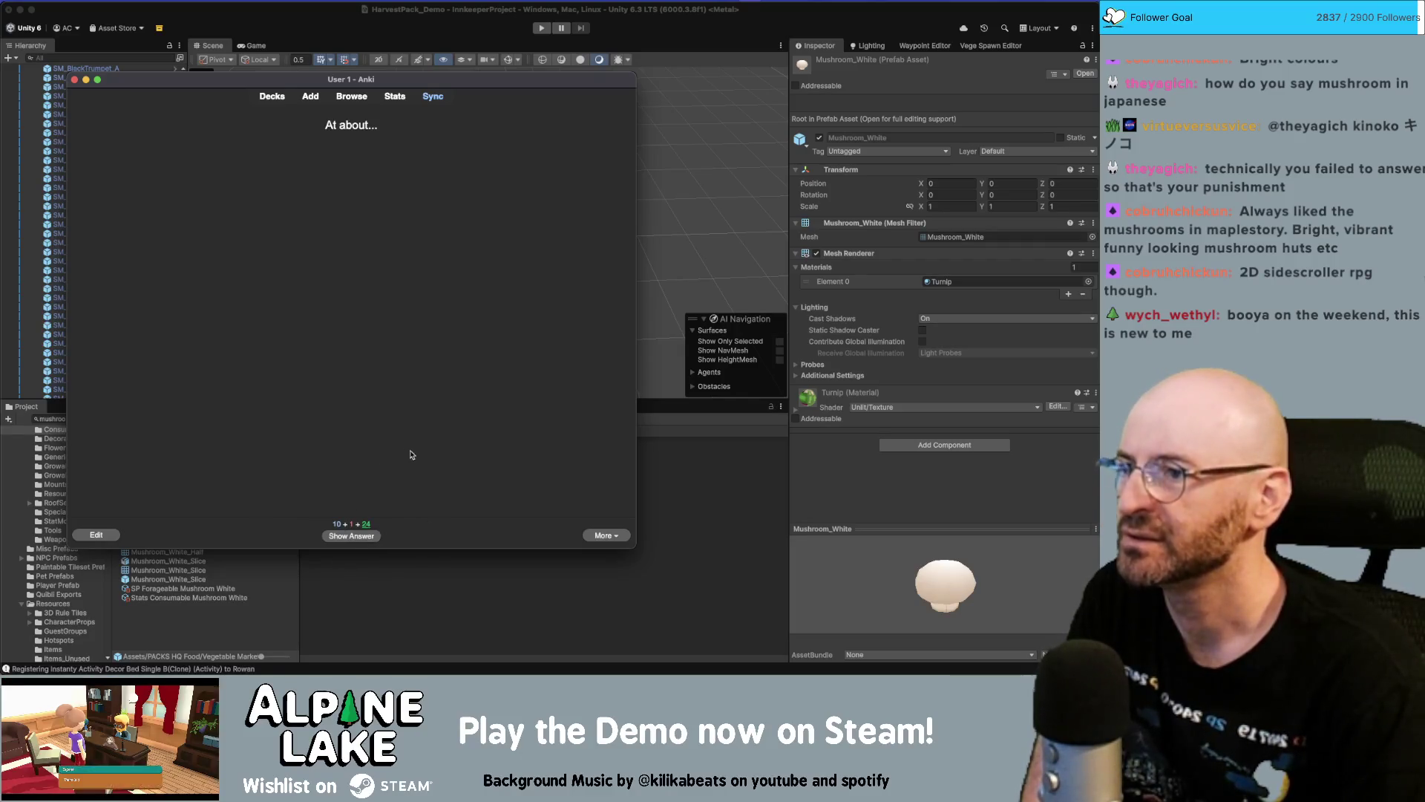
left_click(374, 536)
left_click(441, 536)
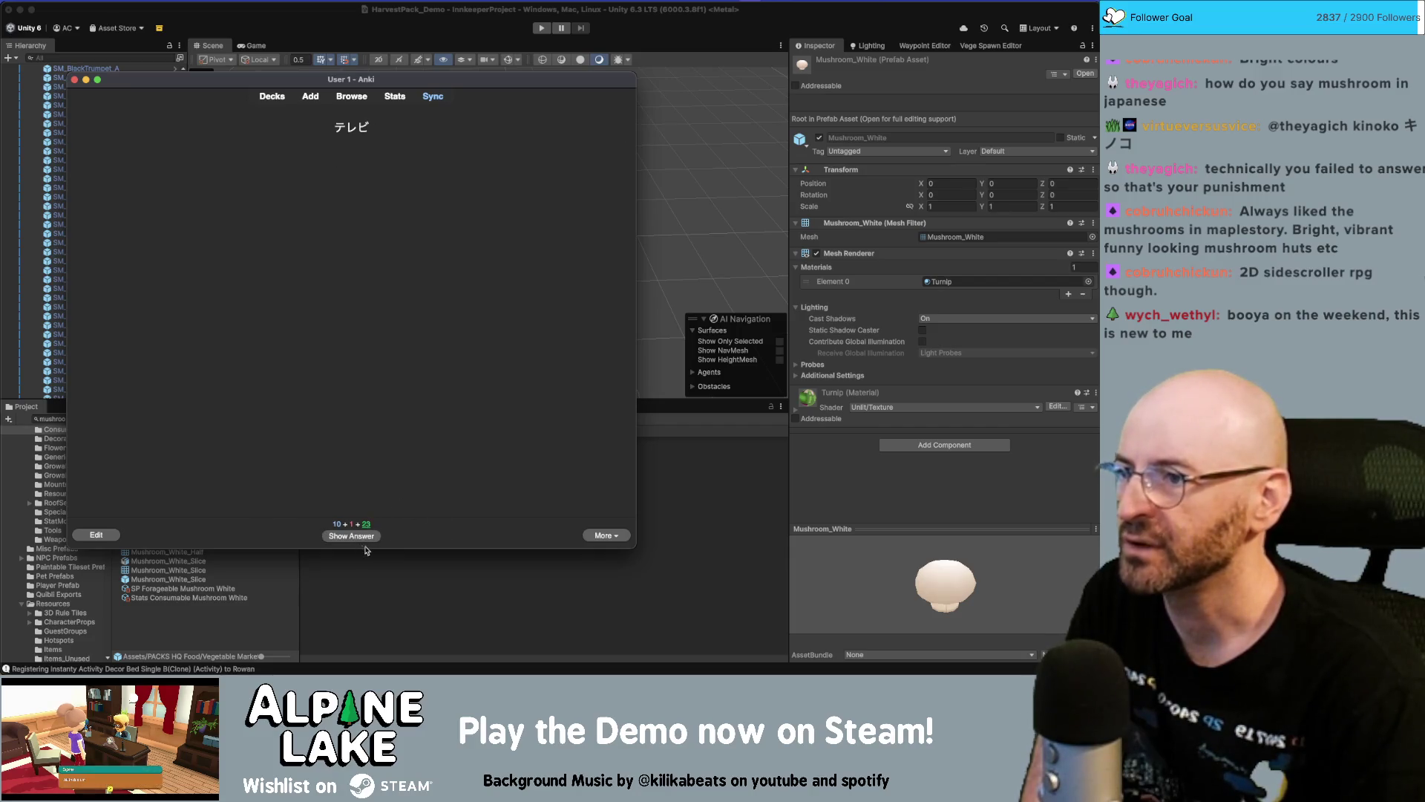
left_click(356, 535)
left_click(441, 536)
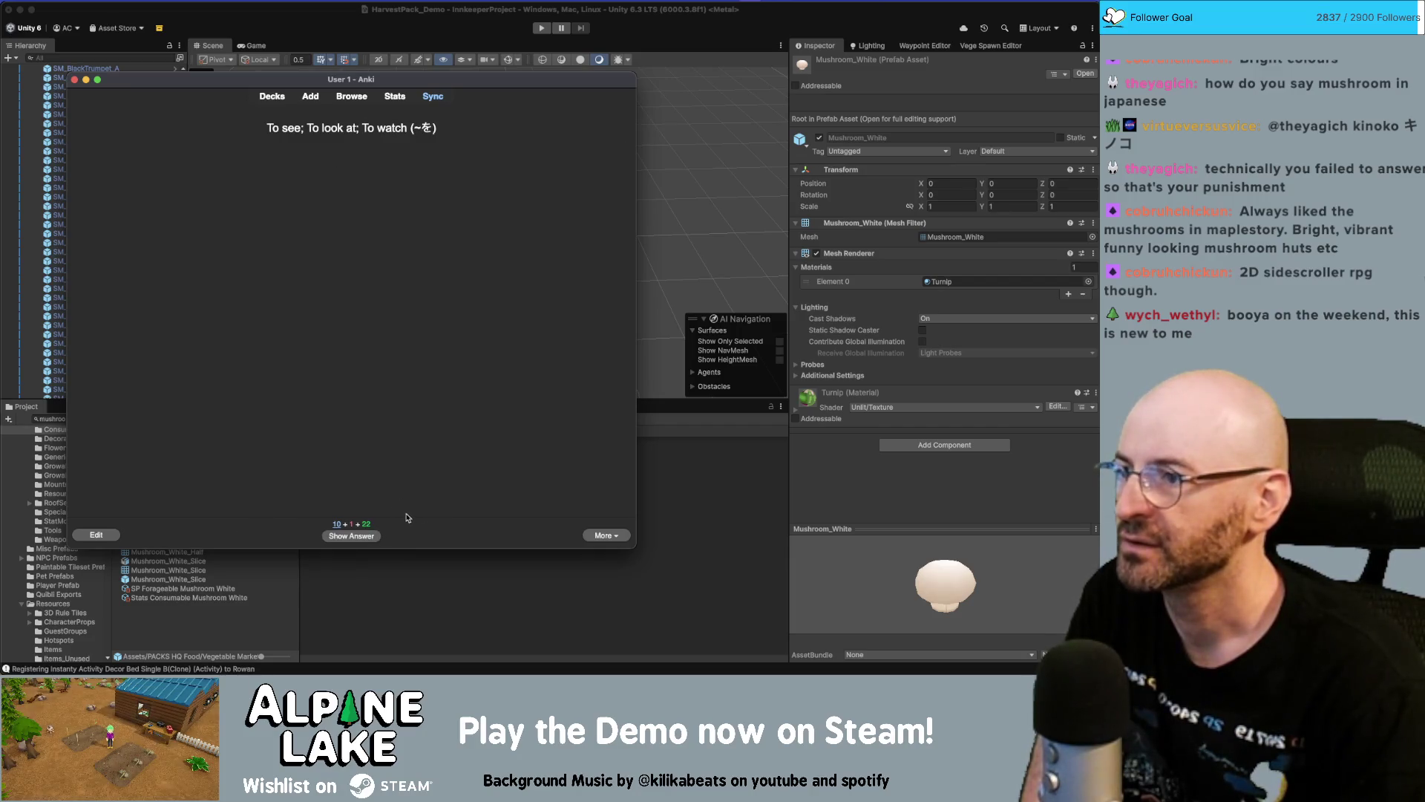
left_click(375, 538)
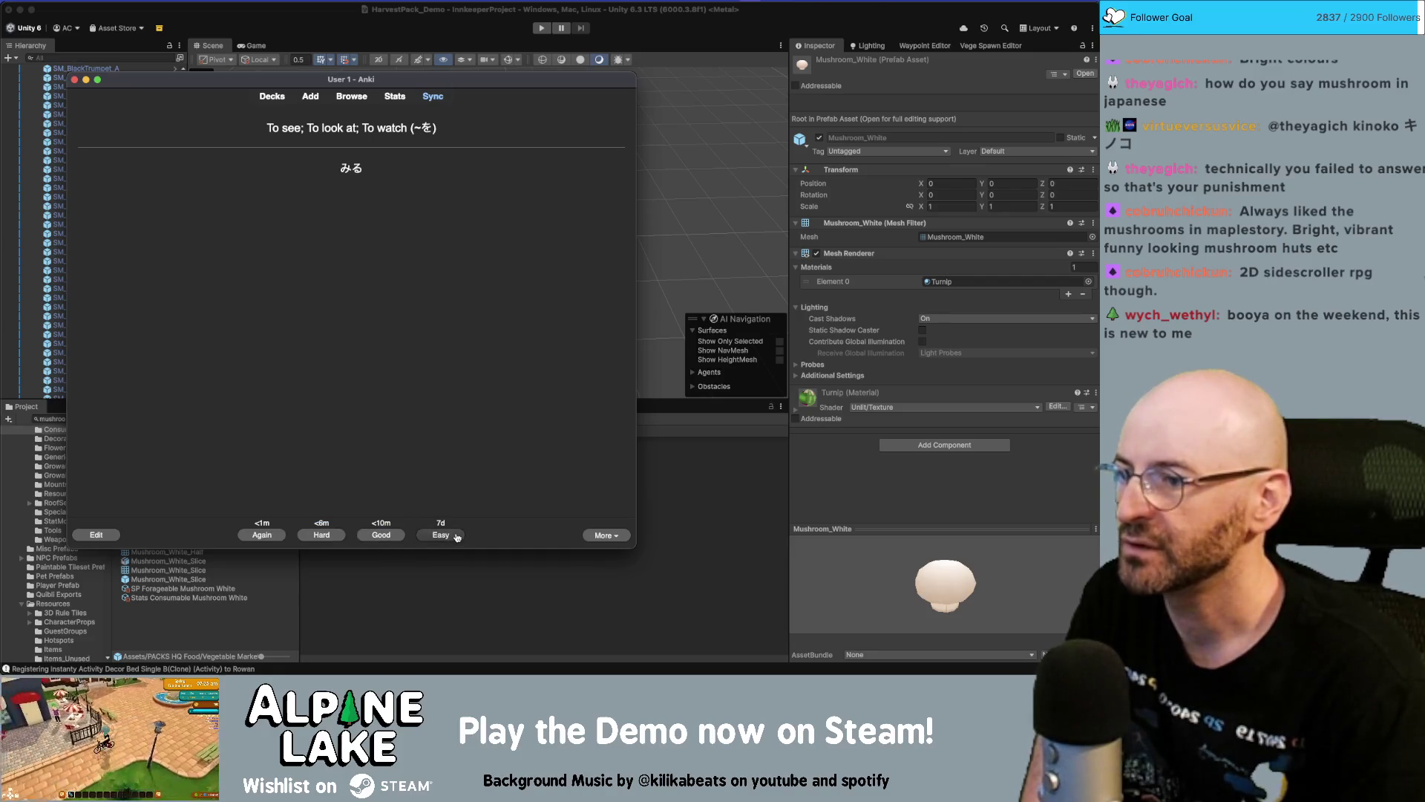
left_click(456, 536)
left_click(378, 539)
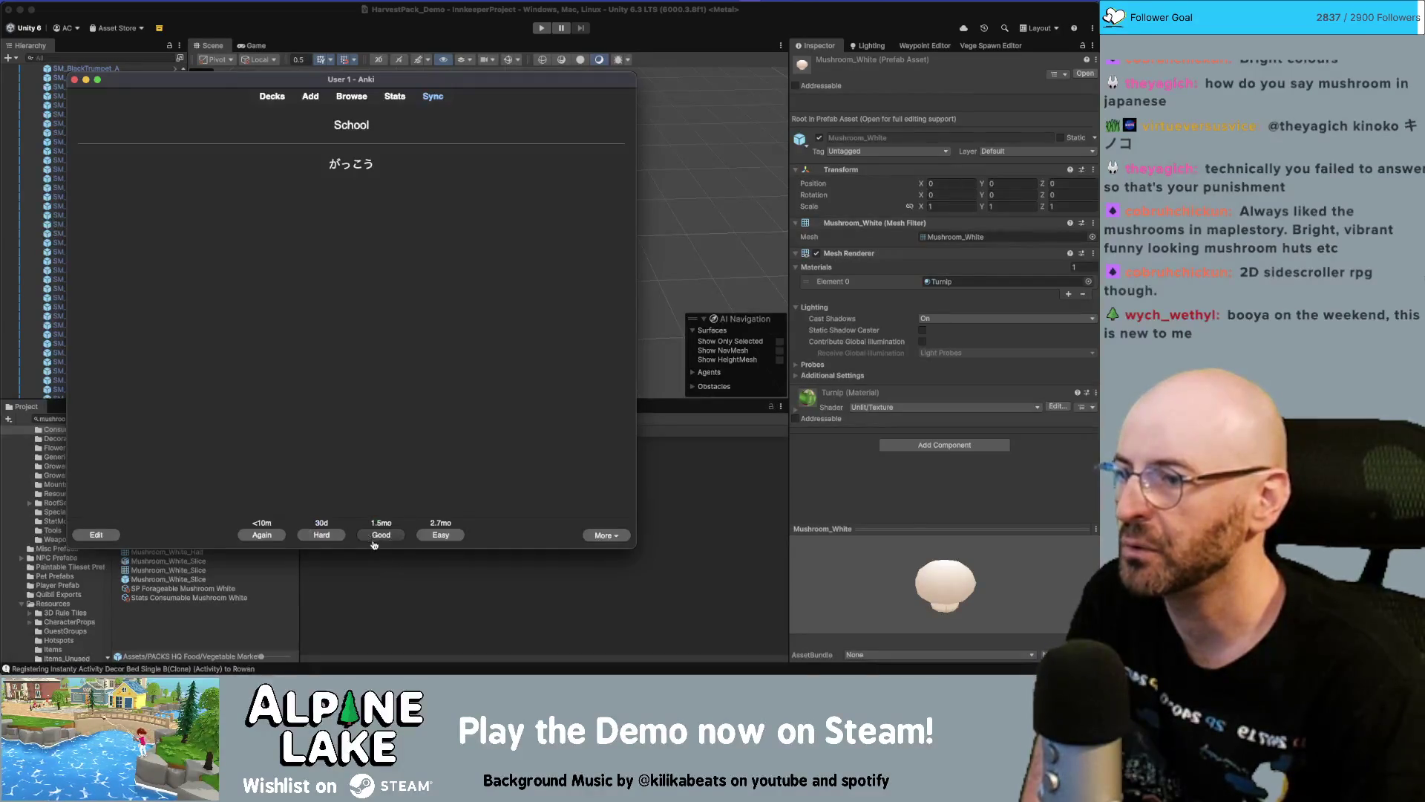
left_click(441, 537)
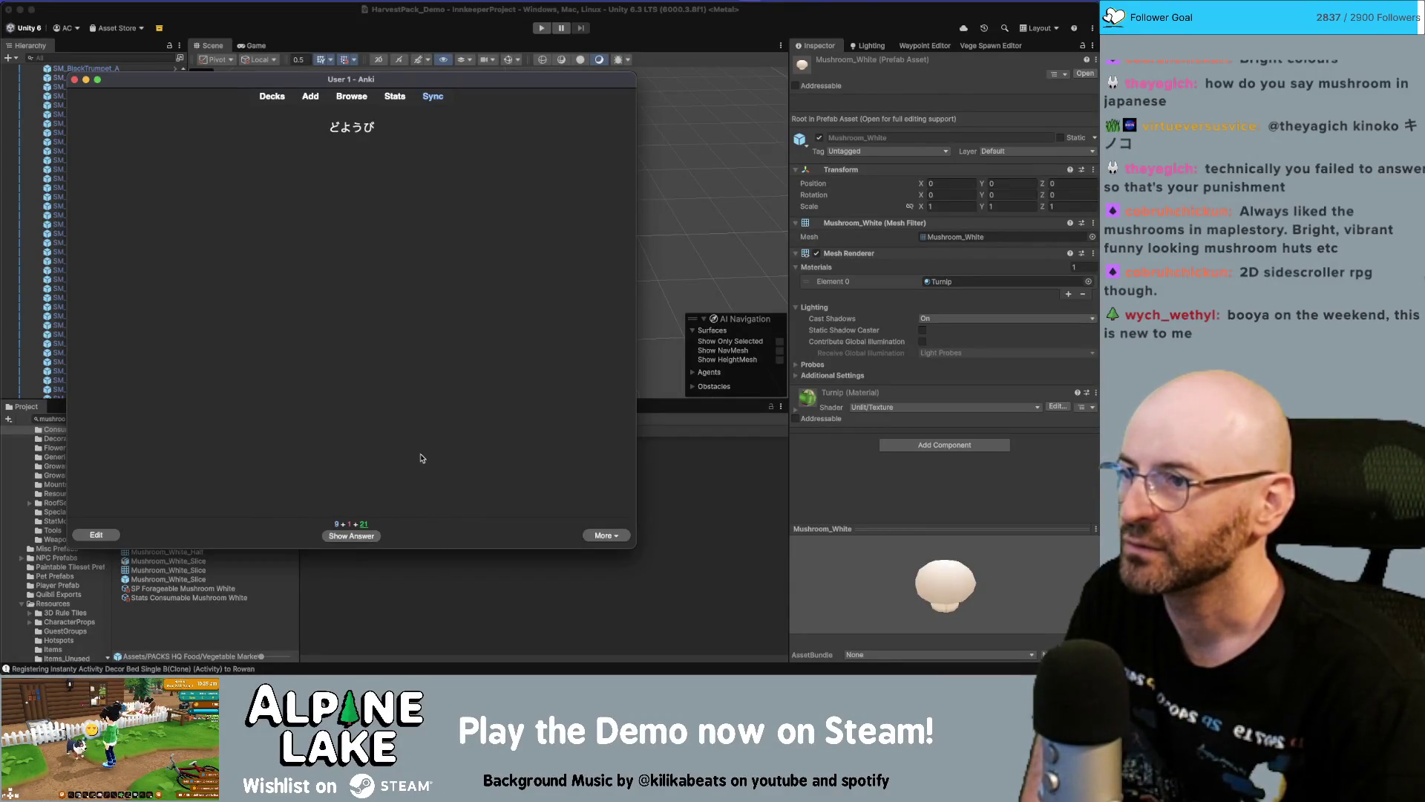
left_click(351, 536)
left_click(456, 535)
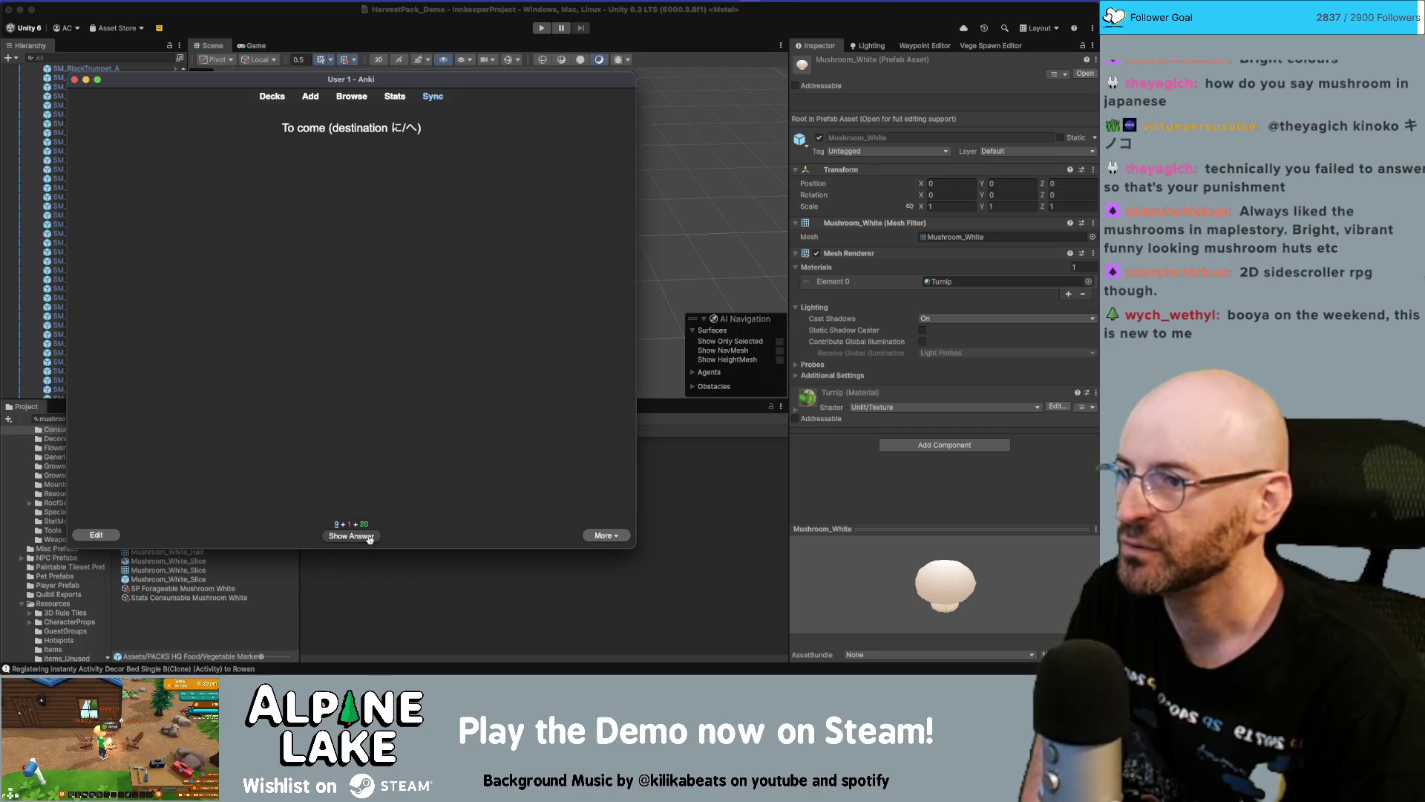
left_click(369, 537)
left_click(432, 535)
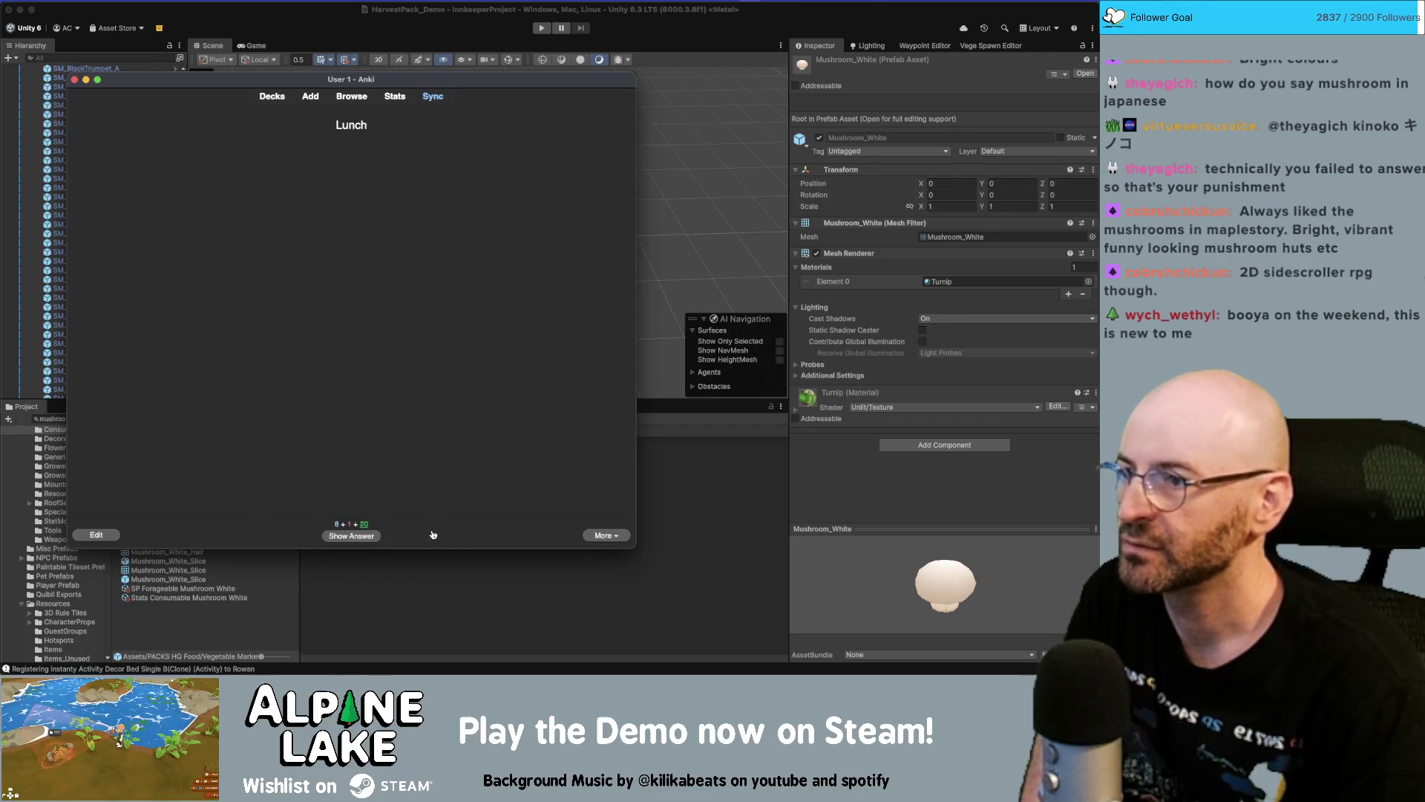
left_click(352, 536)
left_click(393, 535)
left_click(361, 536)
left_click(382, 535)
left_click(371, 537)
left_click(434, 535)
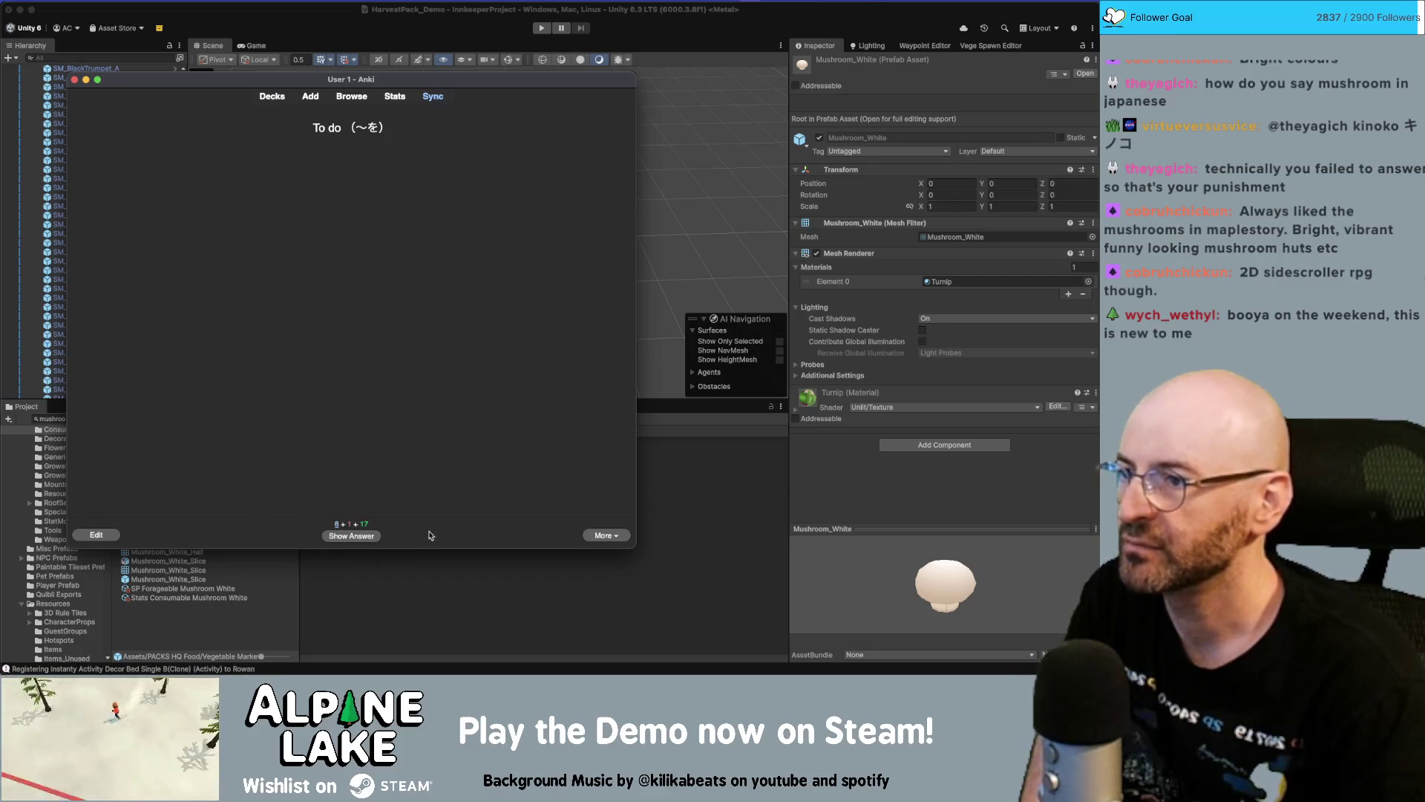
left_click(359, 534)
left_click(394, 536)
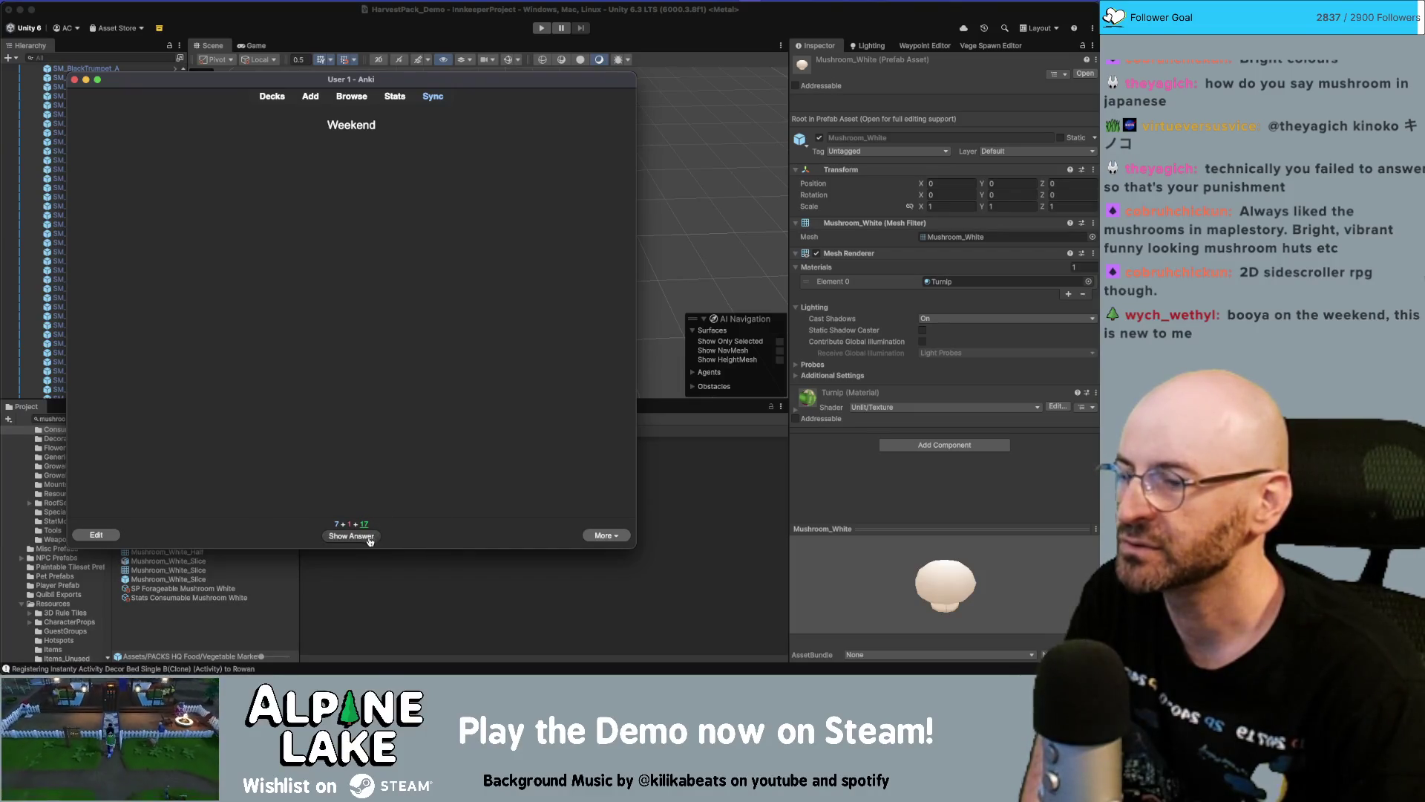
left_click(371, 539)
left_click(435, 535)
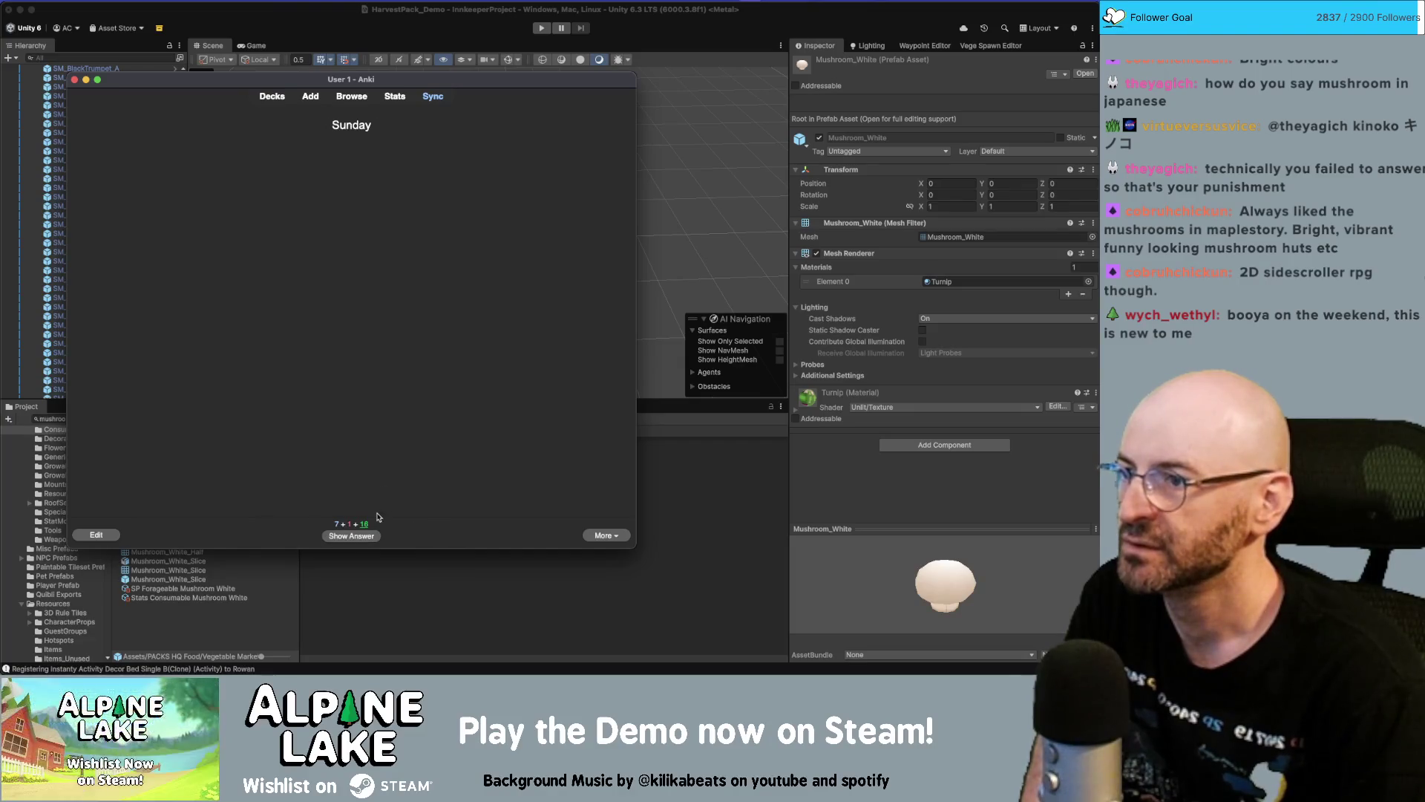
left_click(373, 540)
left_click(412, 532)
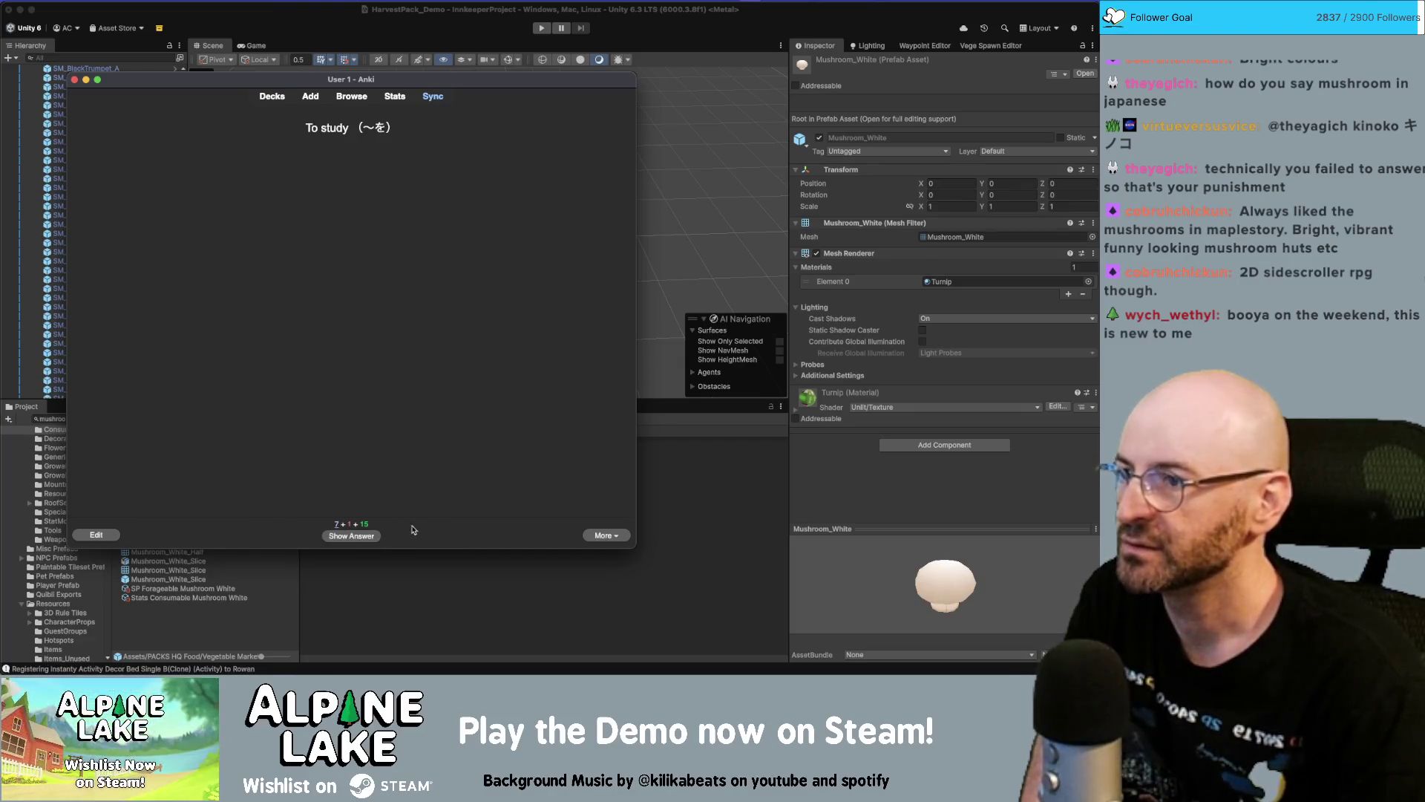
left_click(362, 537)
left_click(435, 538)
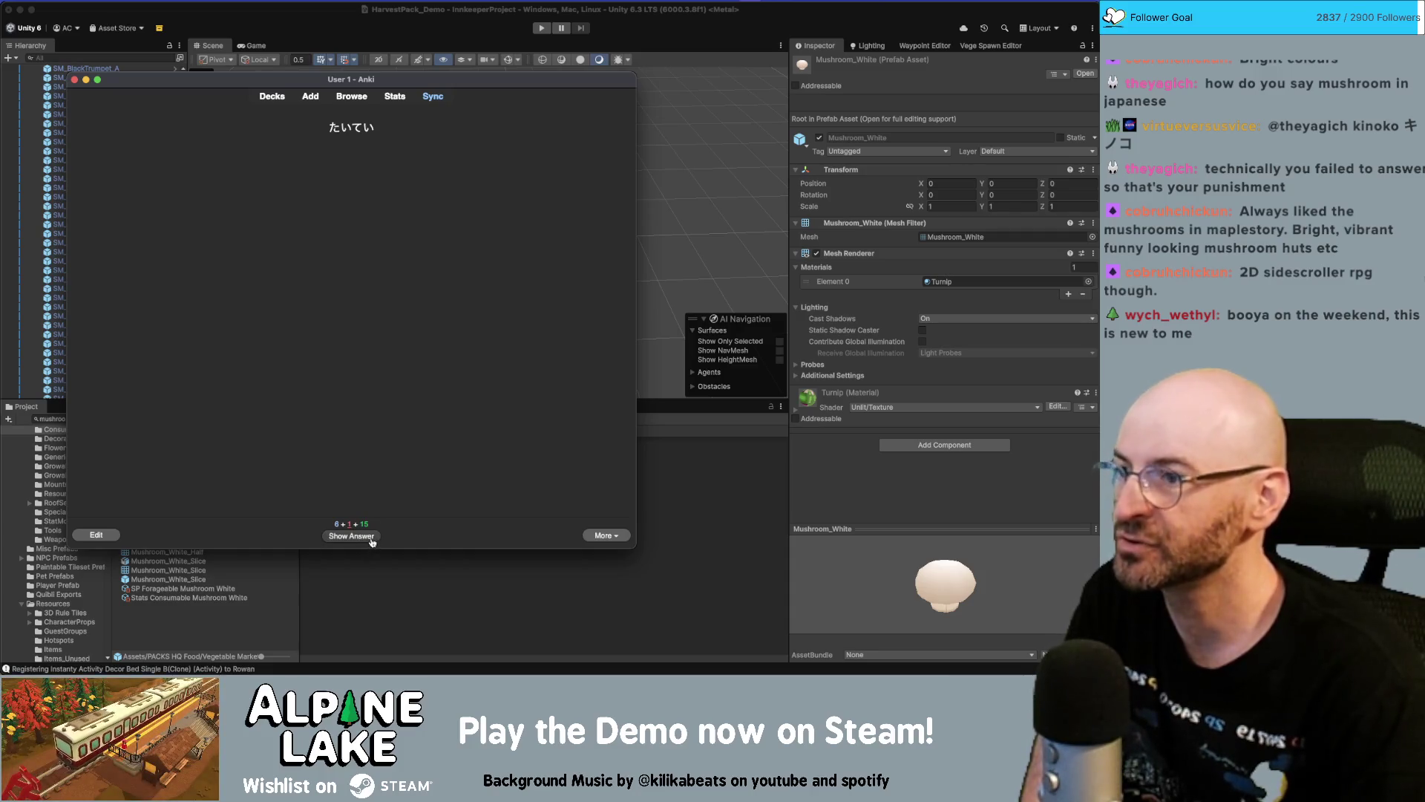
left_click(372, 540)
left_click(417, 537)
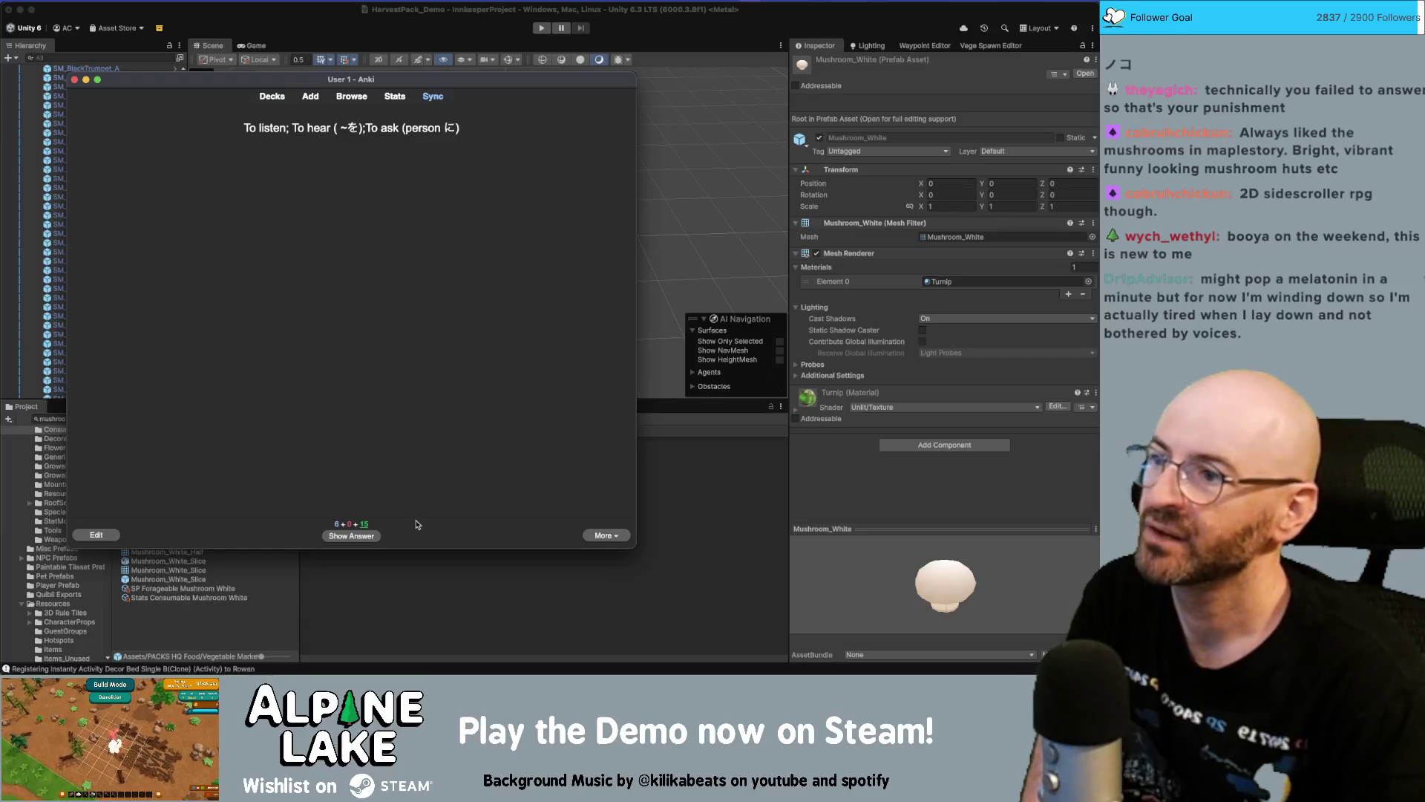
left_click(375, 536)
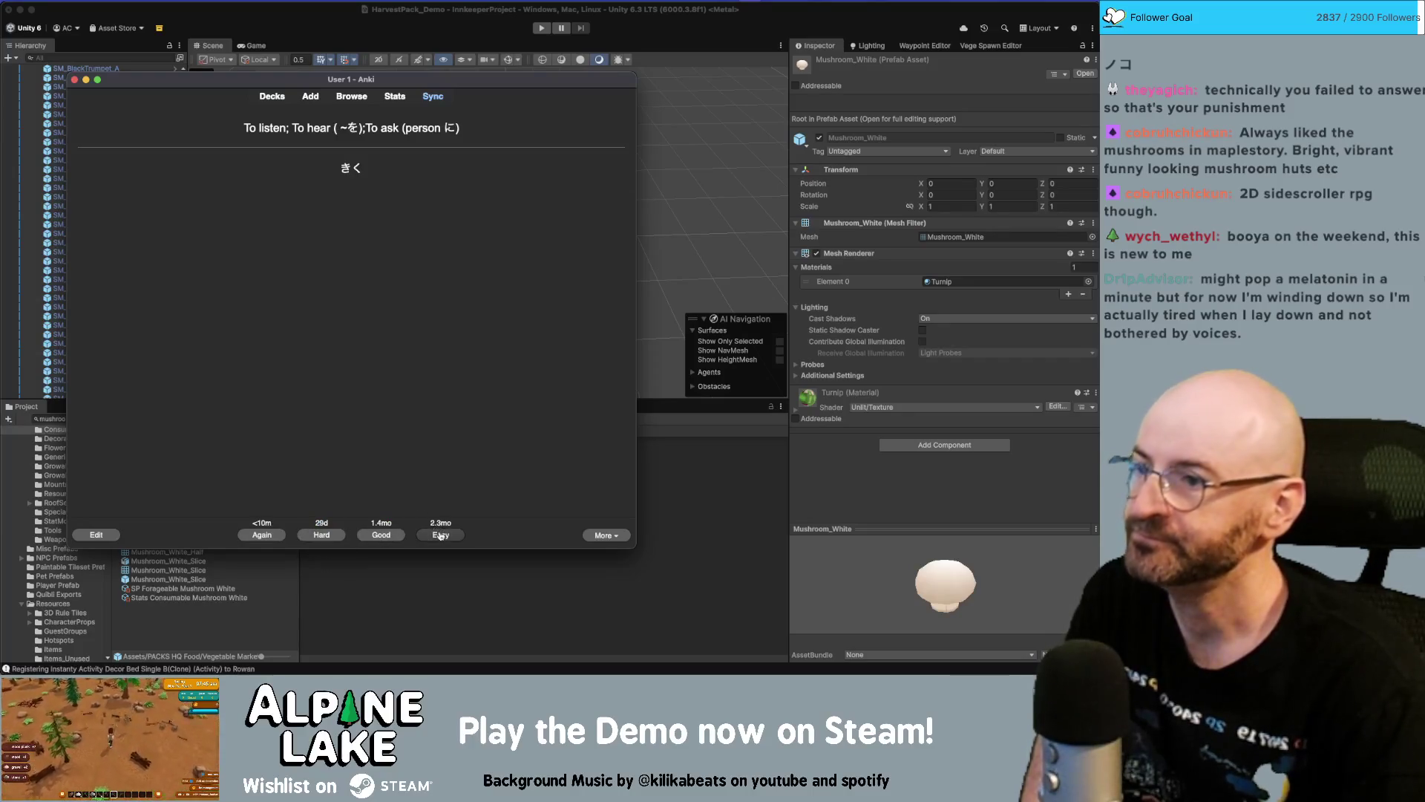
left_click(438, 535)
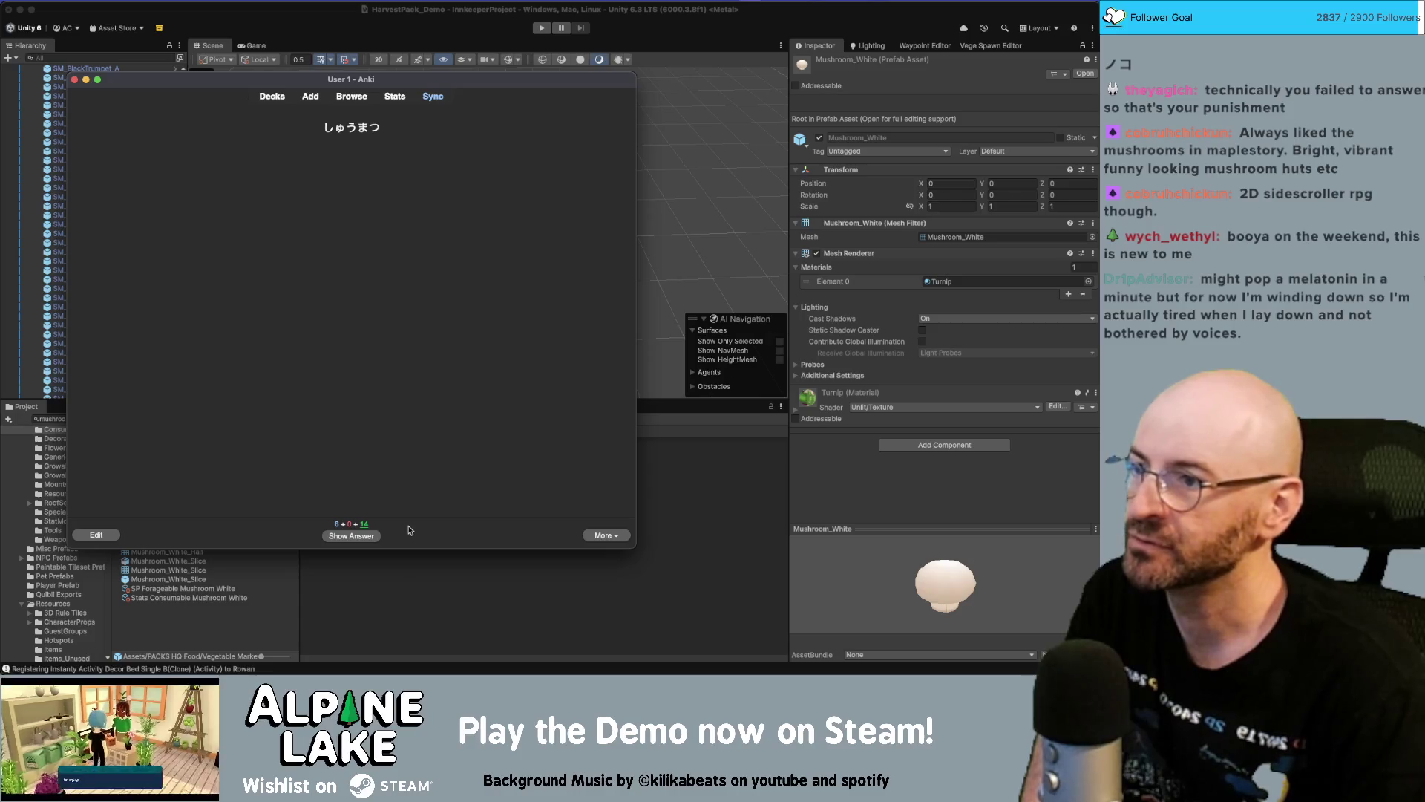
left_click(355, 536)
left_click(417, 535)
left_click(375, 535)
left_click(437, 536)
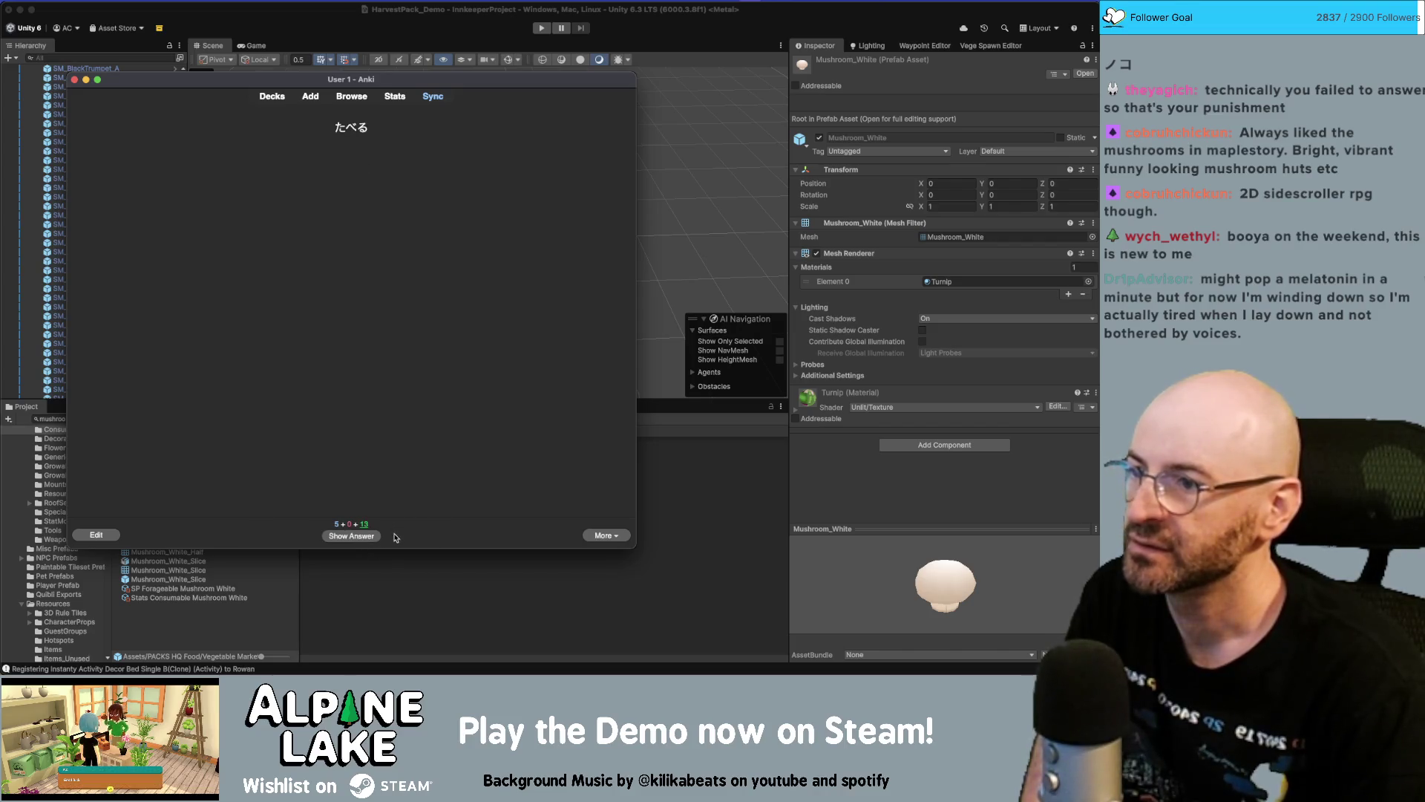
left_click(371, 536)
left_click(442, 535)
left_click(368, 536)
left_click(430, 535)
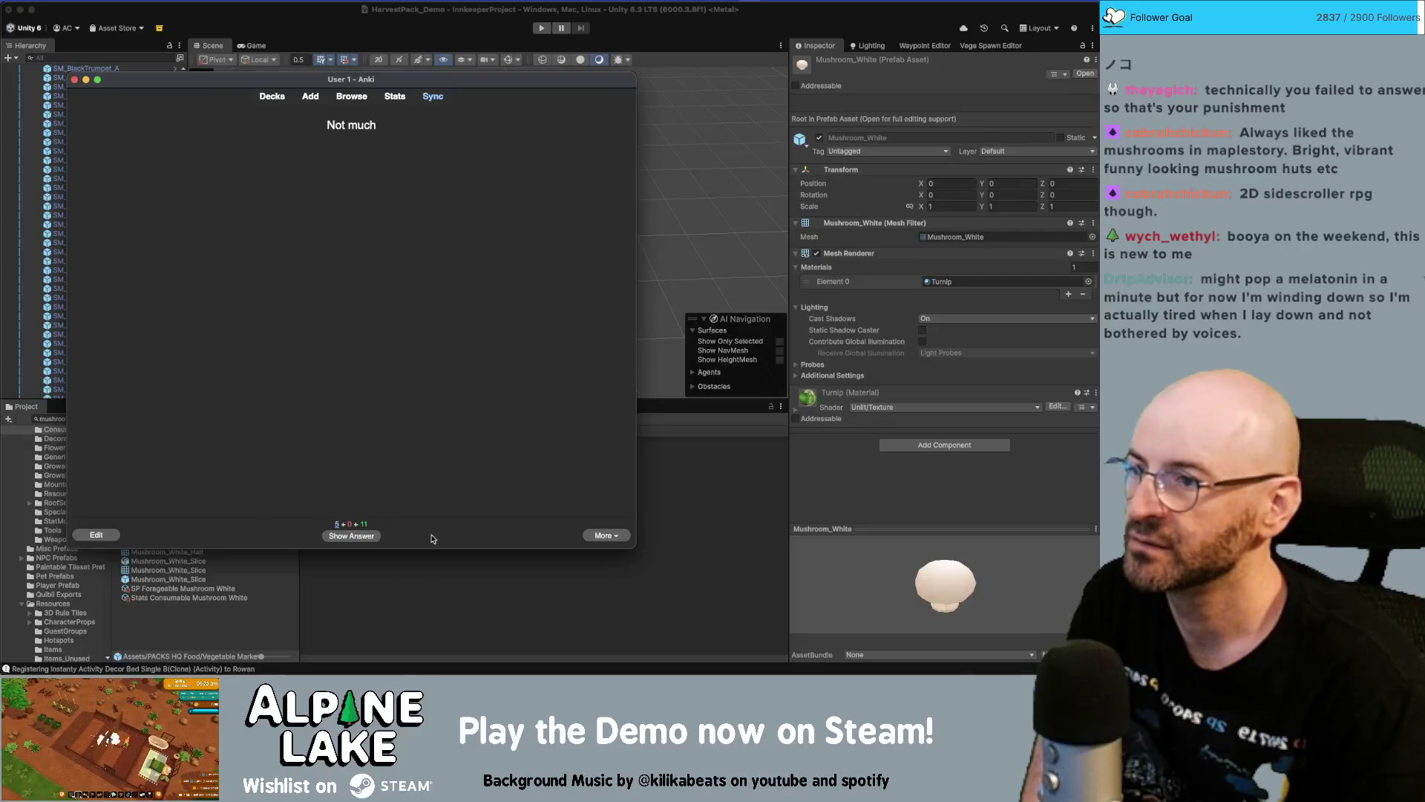
left_click(359, 536)
left_click(442, 535)
left_click(371, 535)
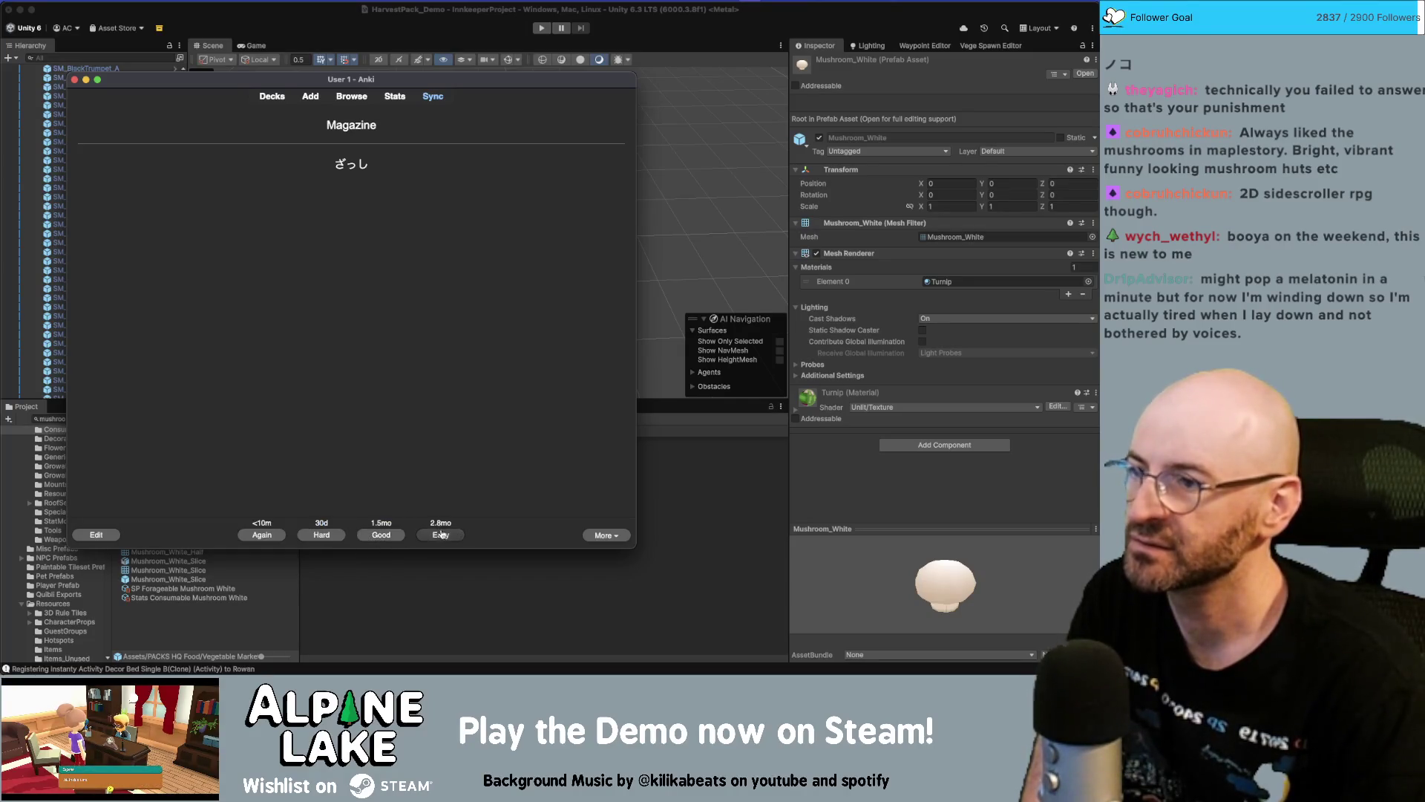
left_click(442, 535)
left_click(369, 537)
left_click(442, 535)
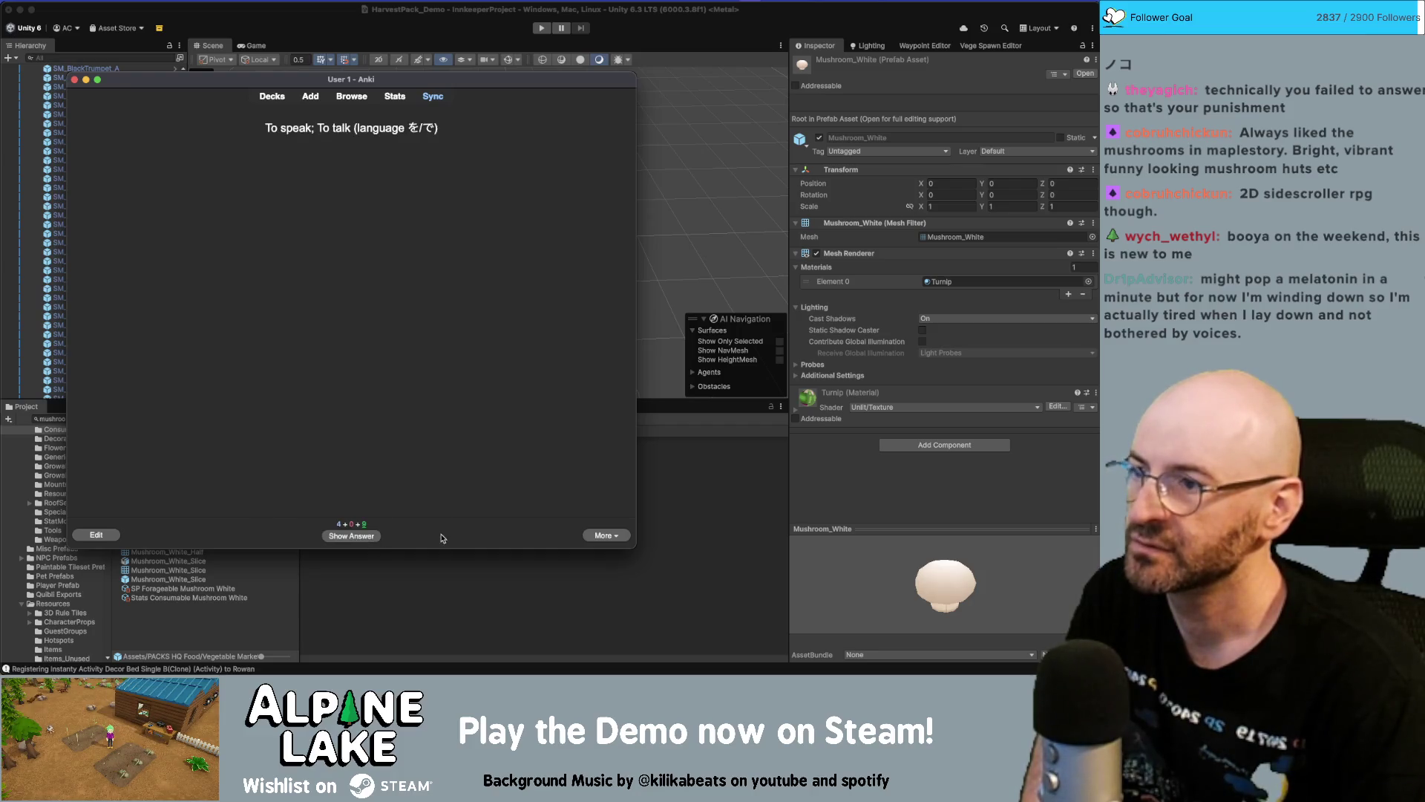
left_click(372, 538)
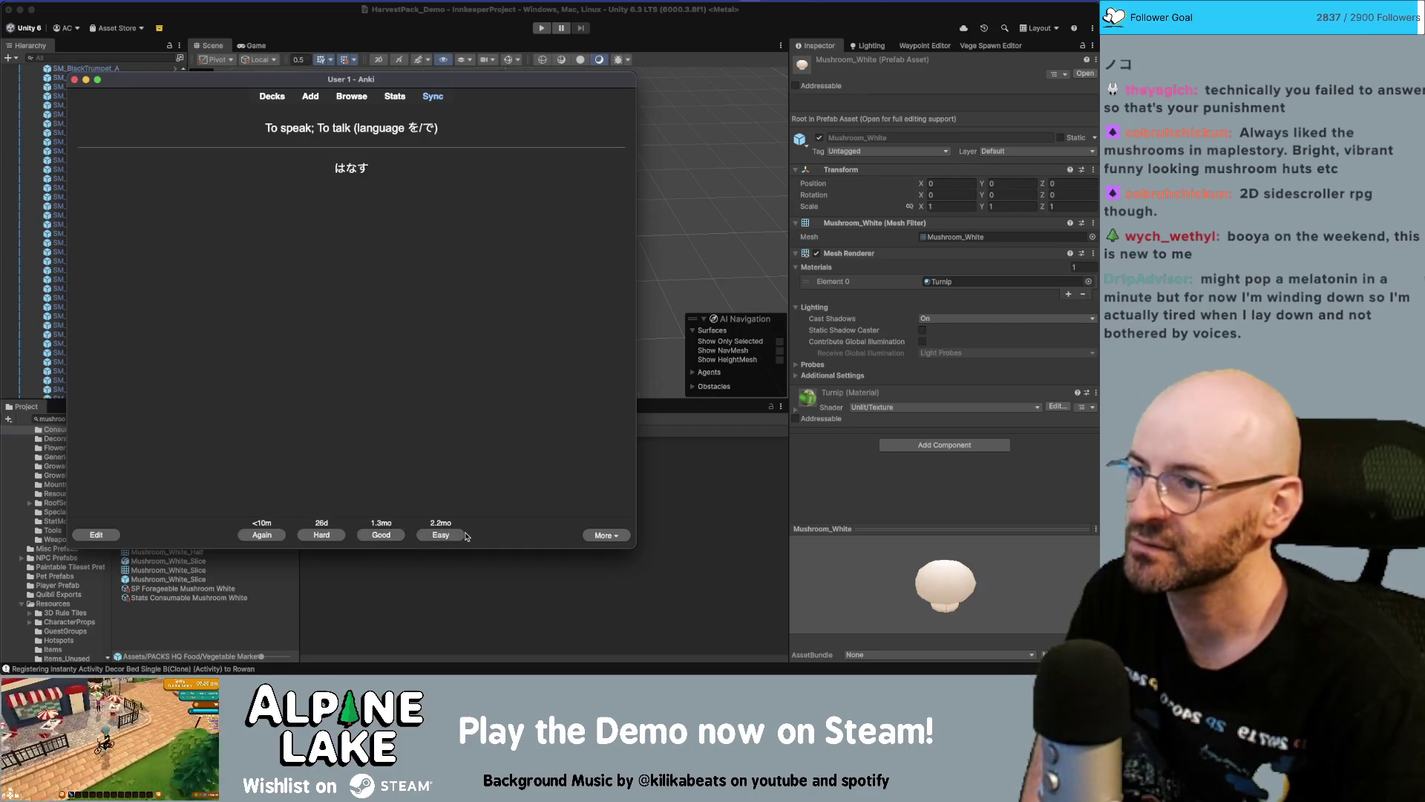
left_click(430, 535)
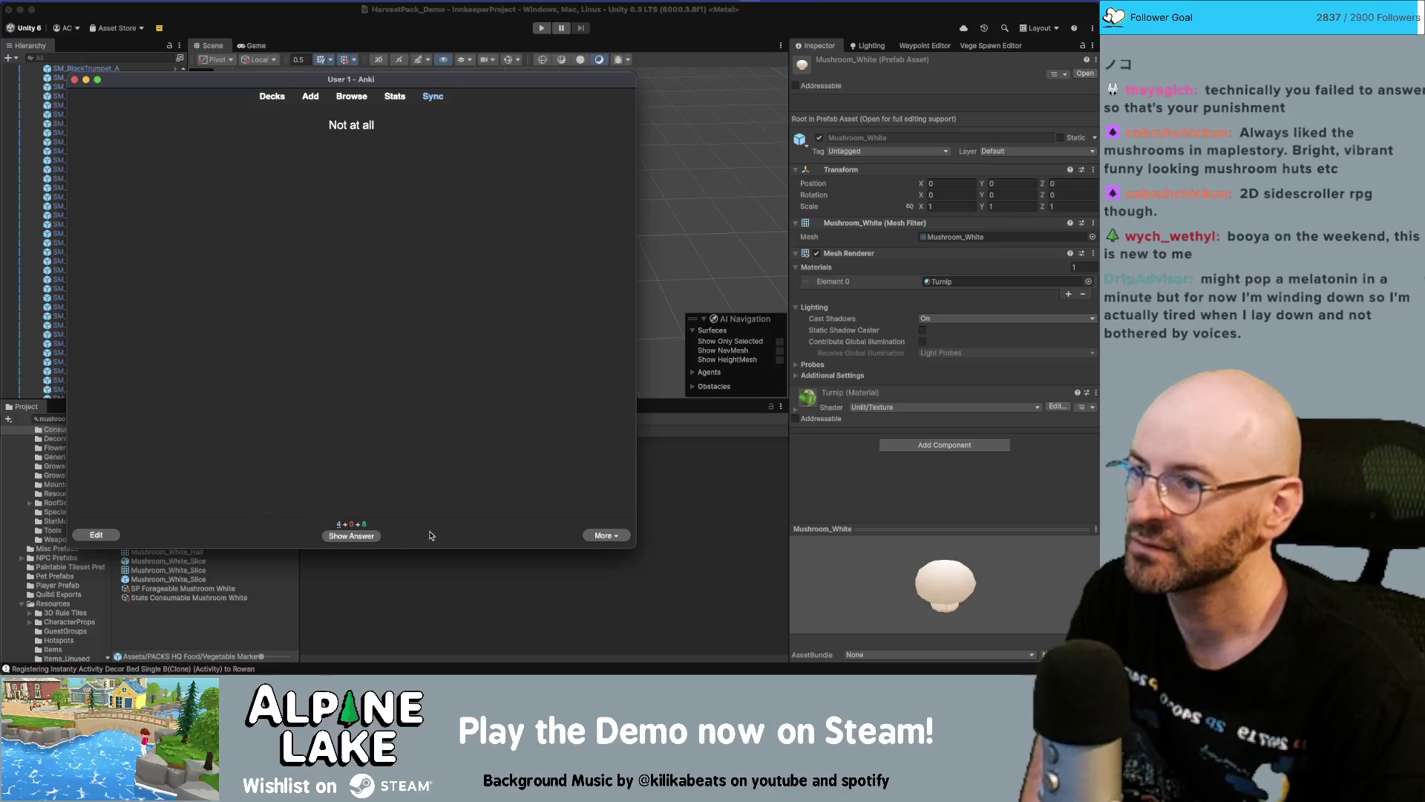
left_click(367, 535)
left_click(442, 535)
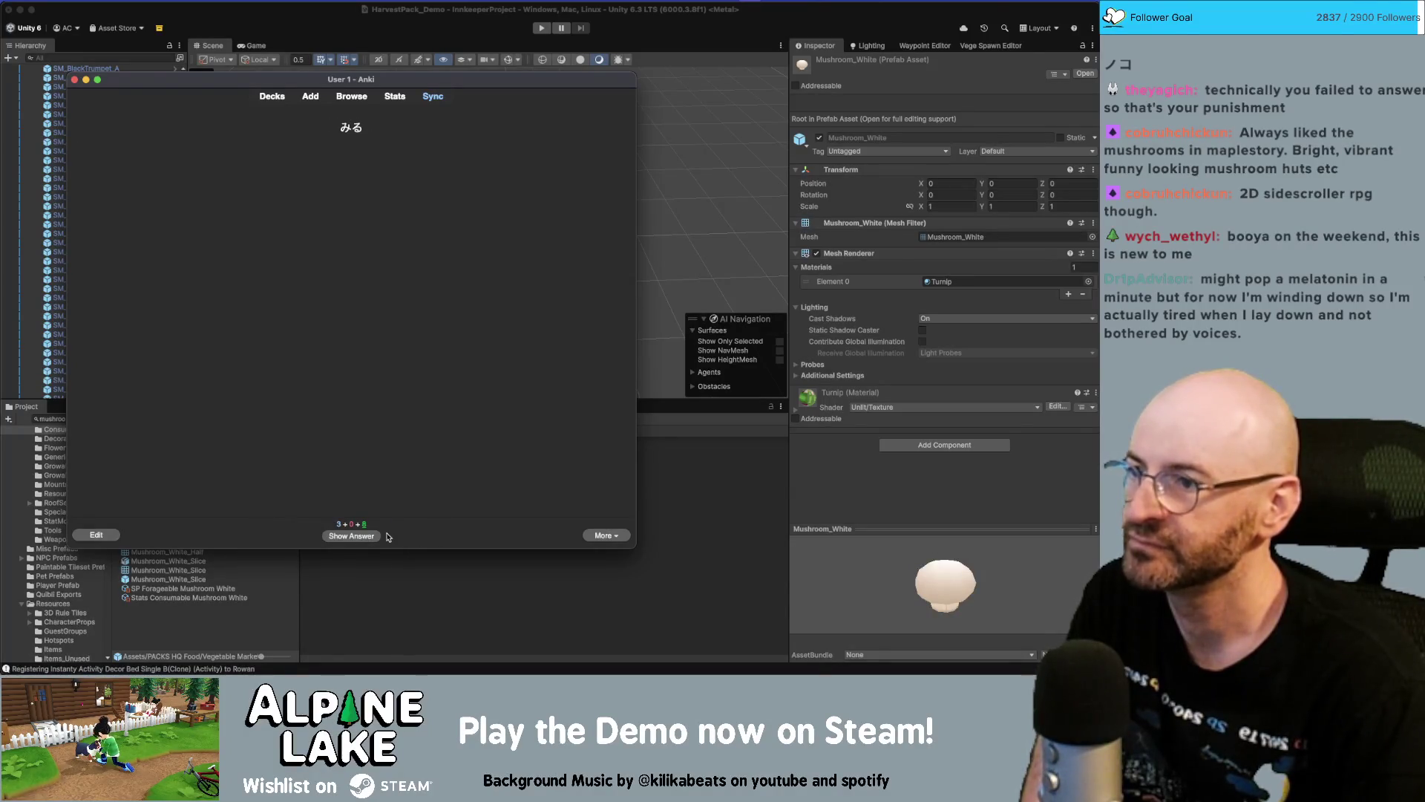
left_click(375, 535)
left_click(438, 535)
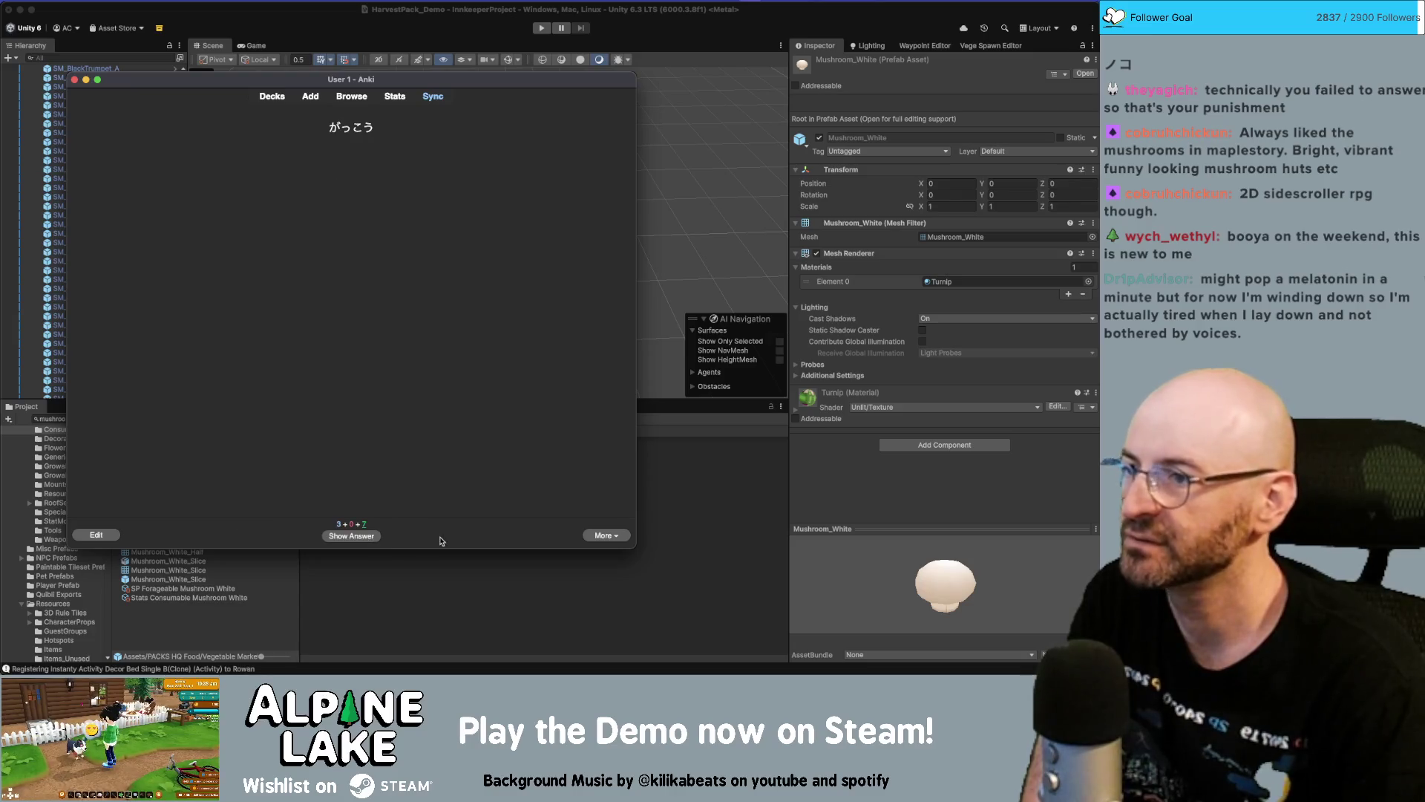
left_click(355, 533)
left_click(429, 536)
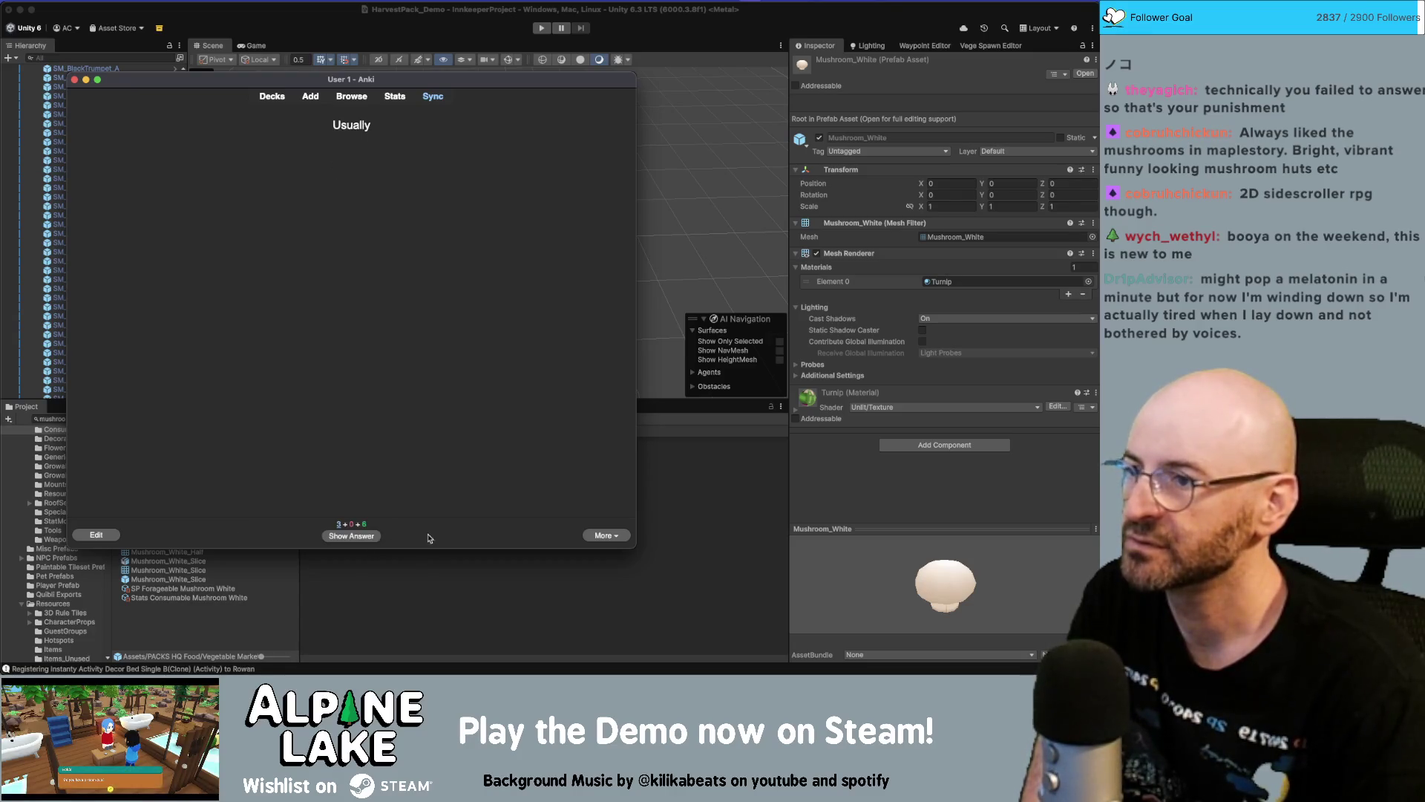
left_click(366, 537)
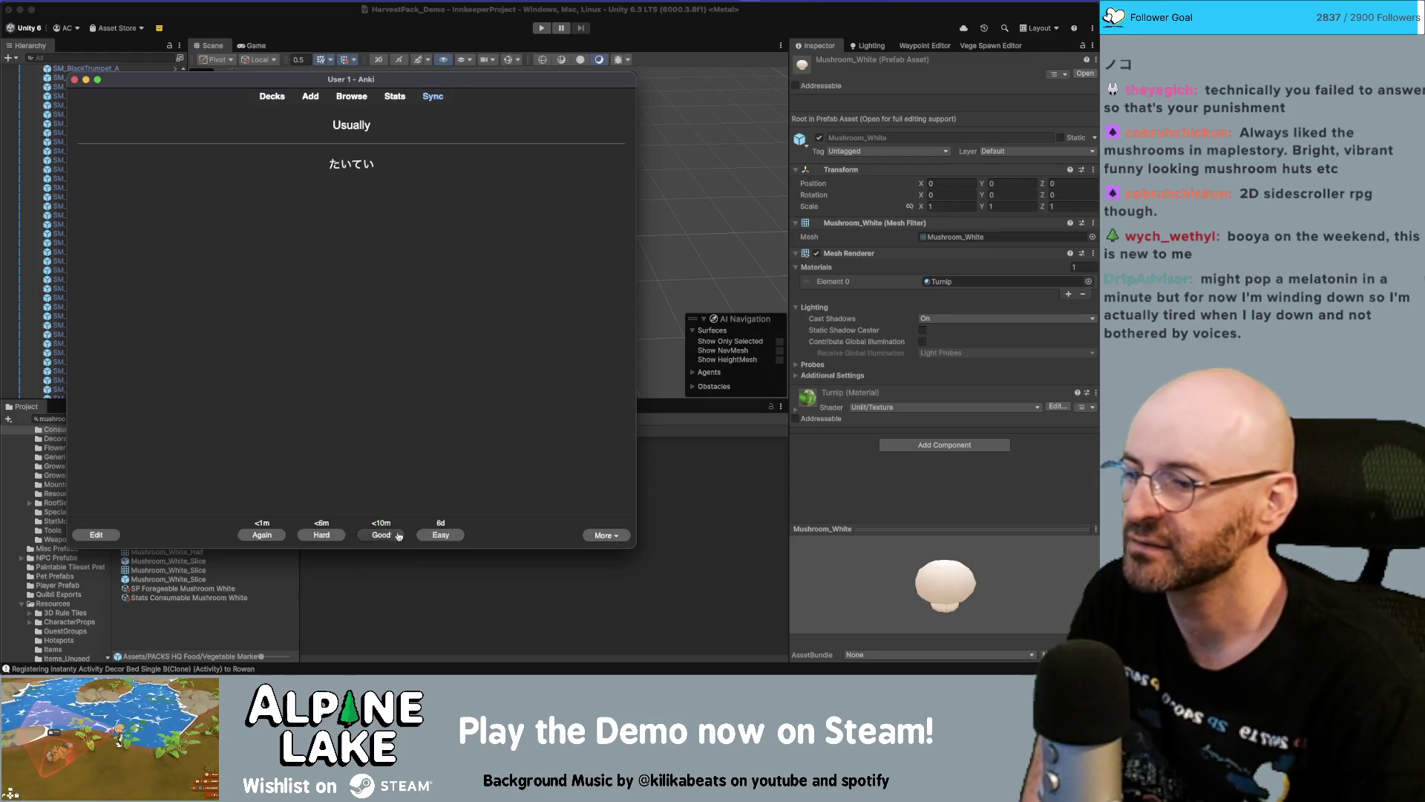
left_click(441, 536)
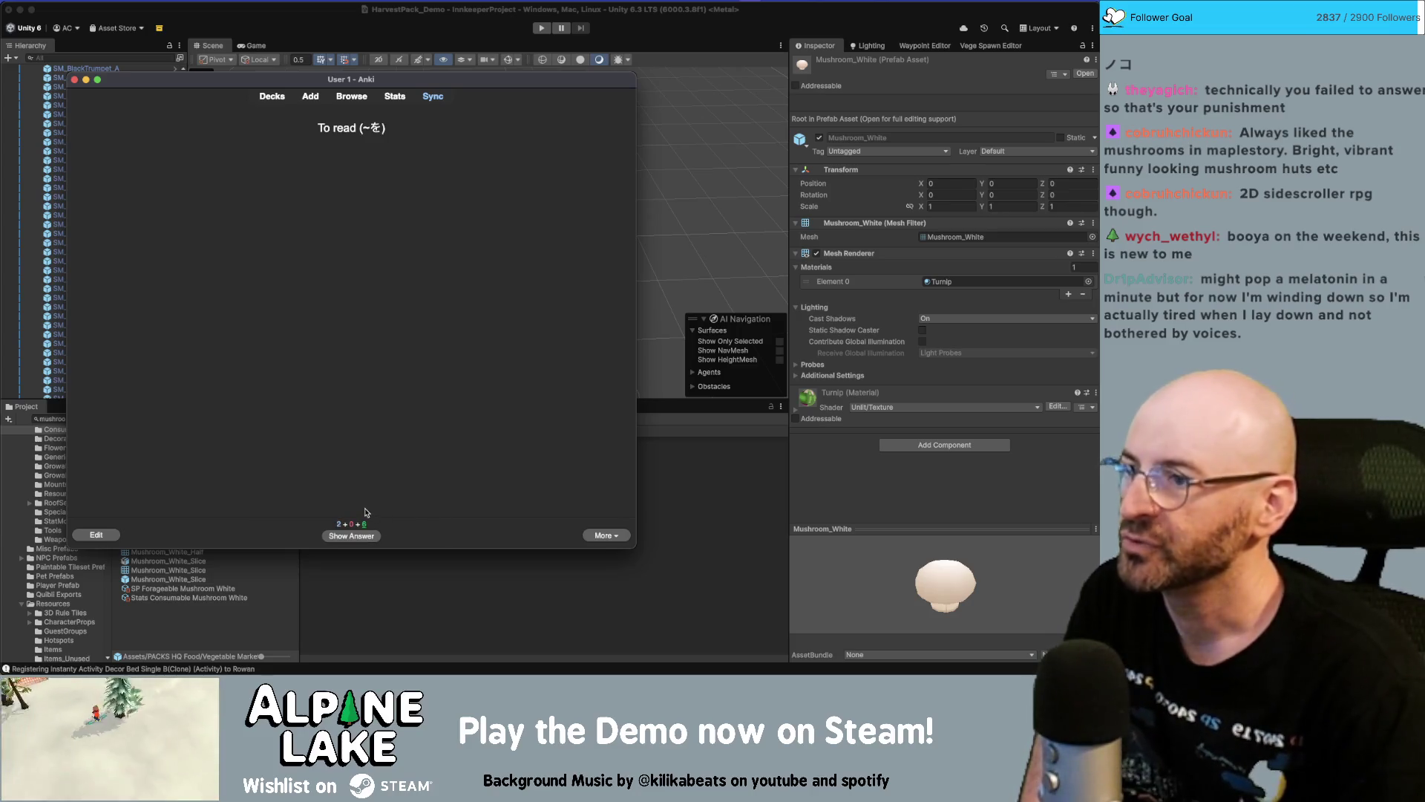
left_click(359, 534)
left_click(448, 536)
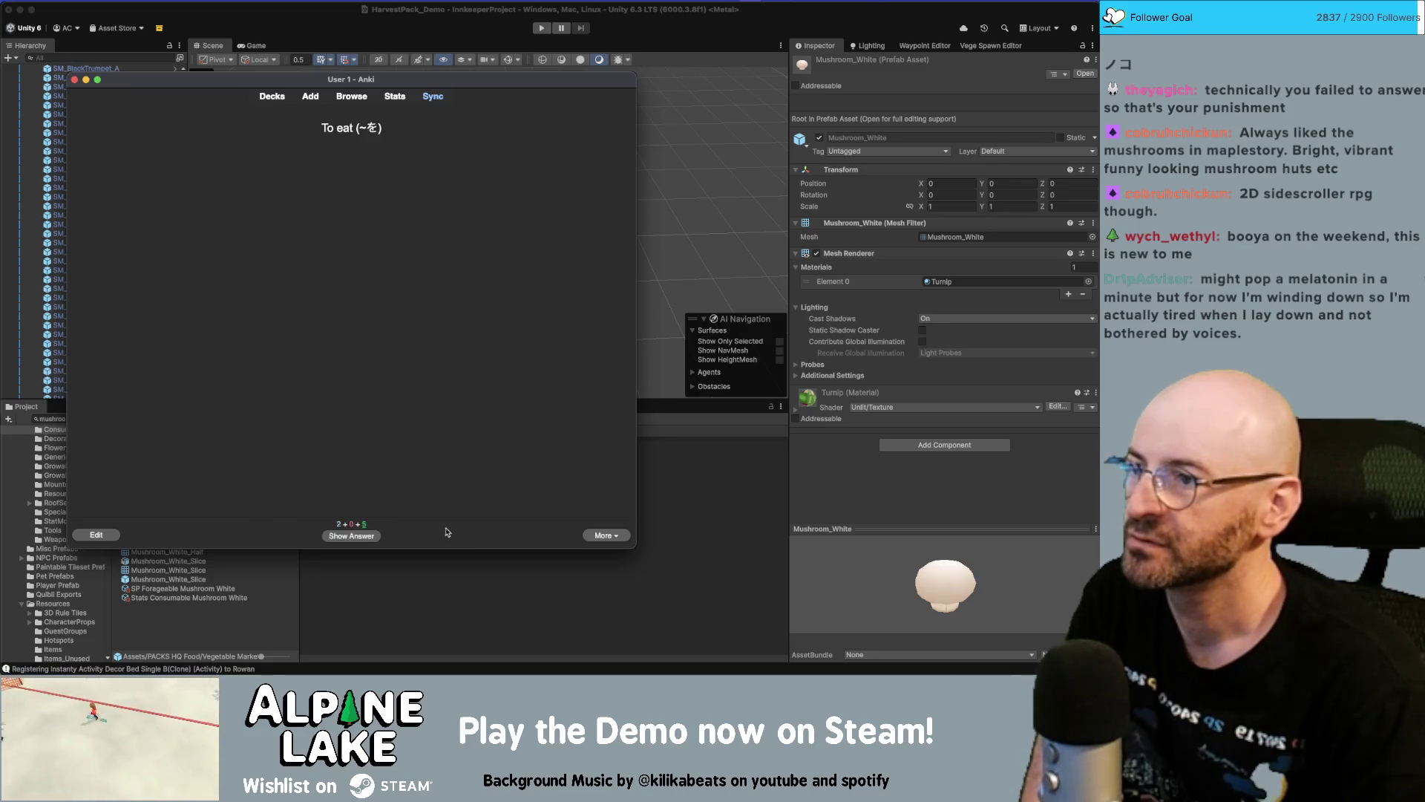
left_click(377, 534)
left_click(445, 536)
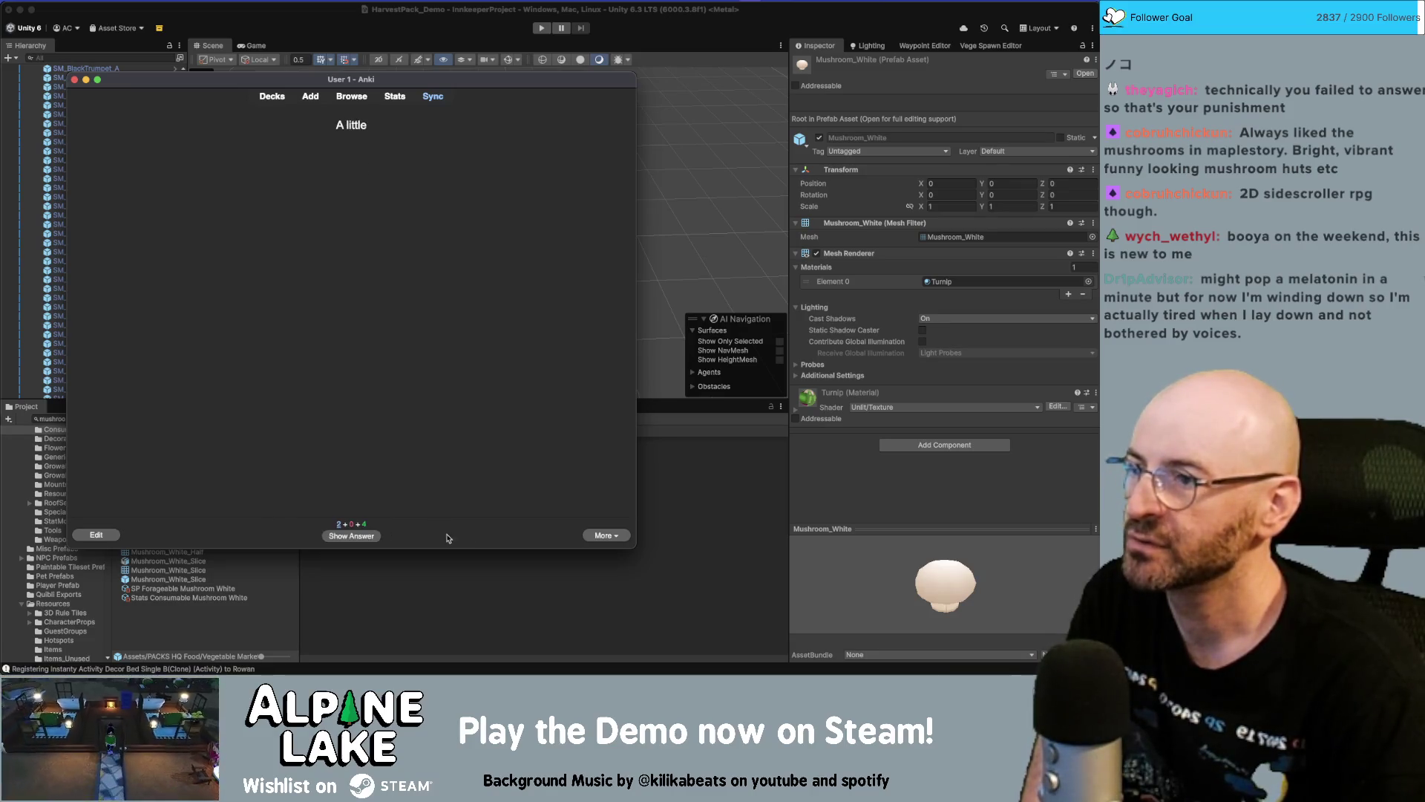
left_click(374, 536)
left_click(444, 536)
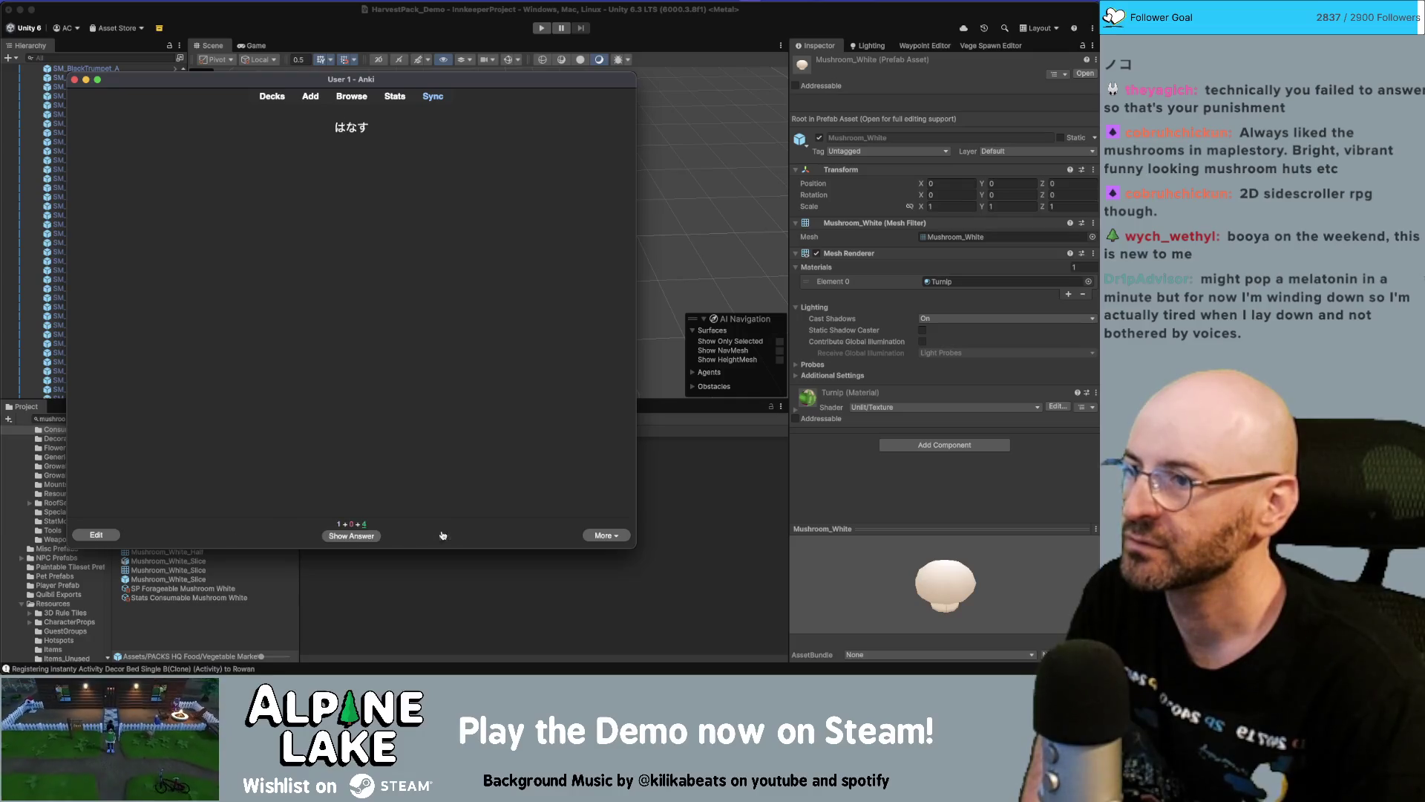
left_click(366, 536)
left_click(453, 536)
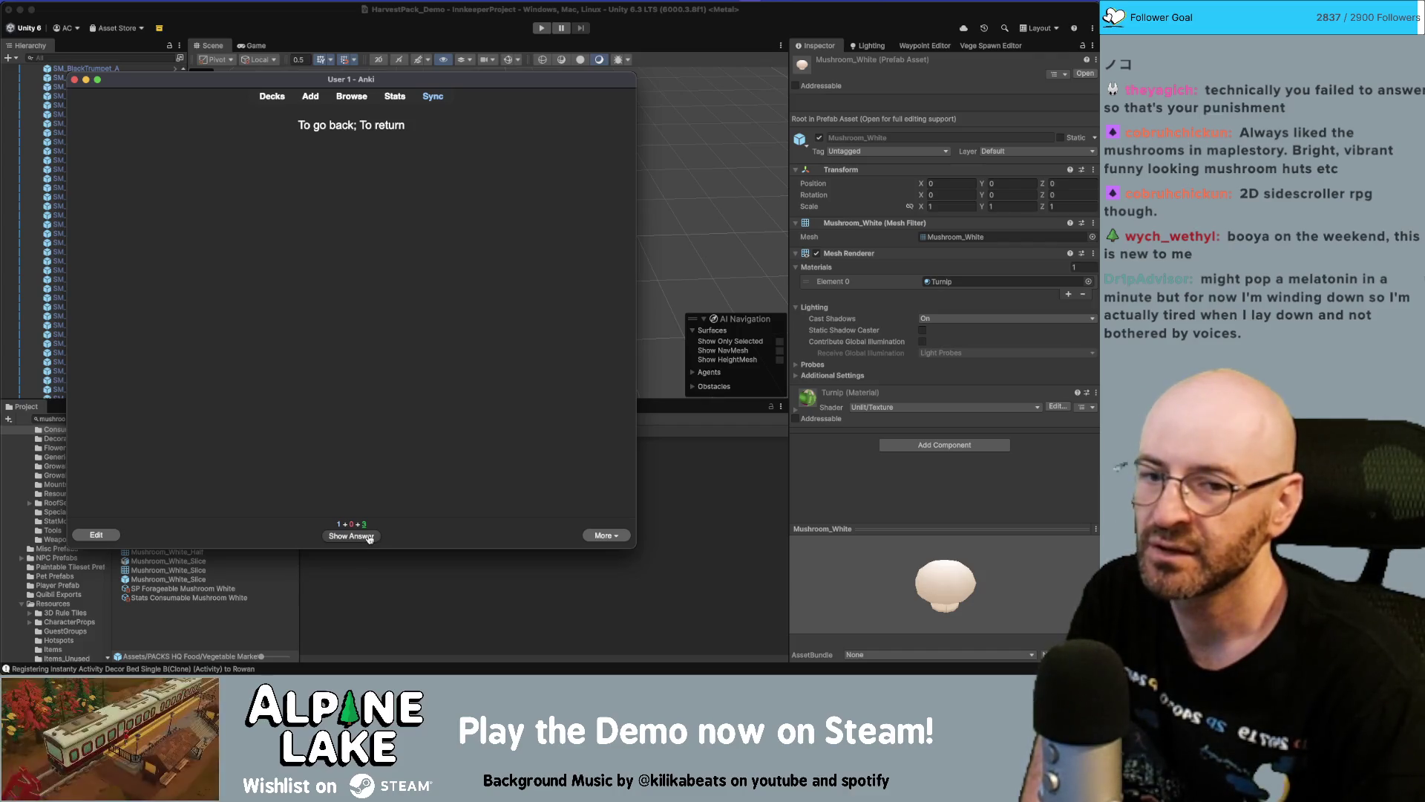
left_click(369, 536)
left_click(380, 535)
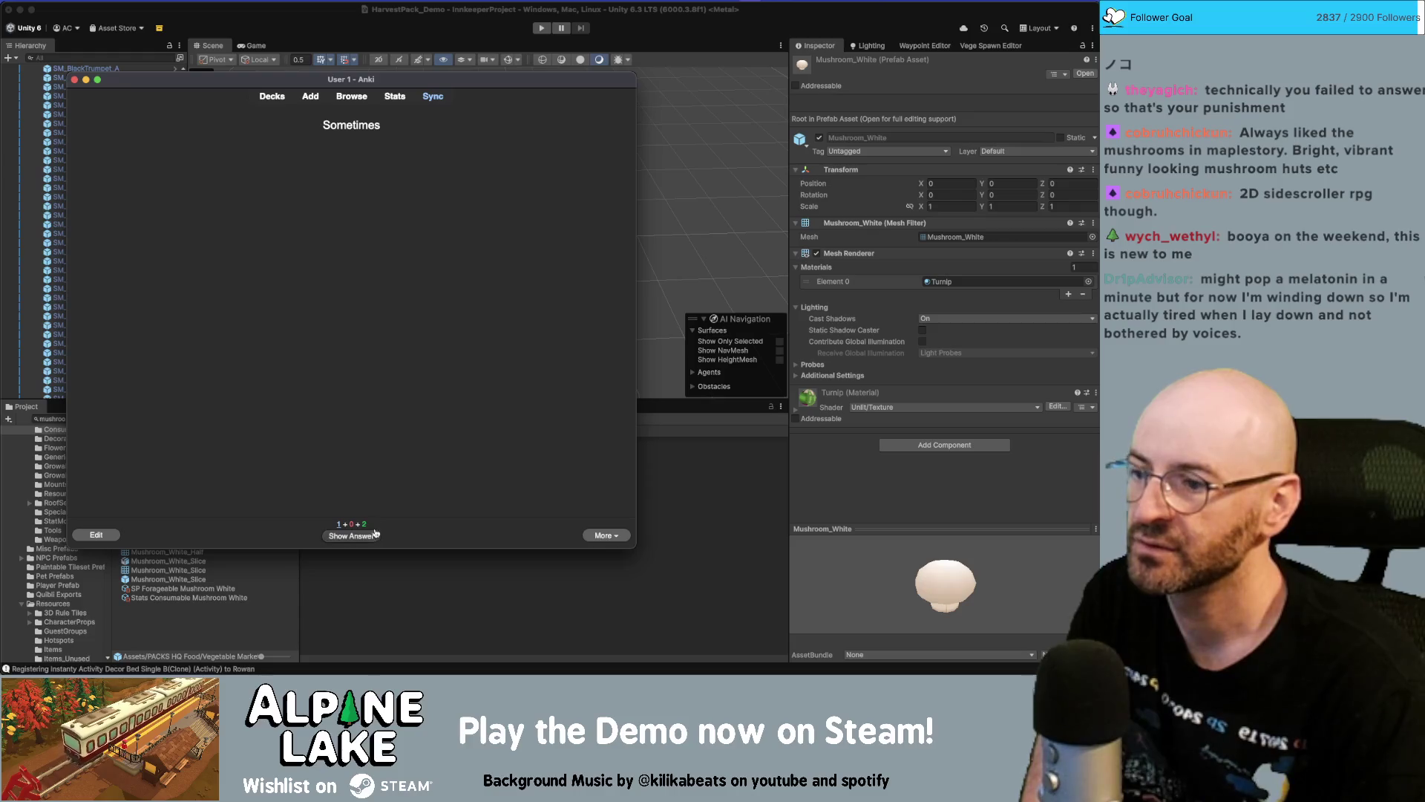
left_click(373, 536)
left_click(395, 536)
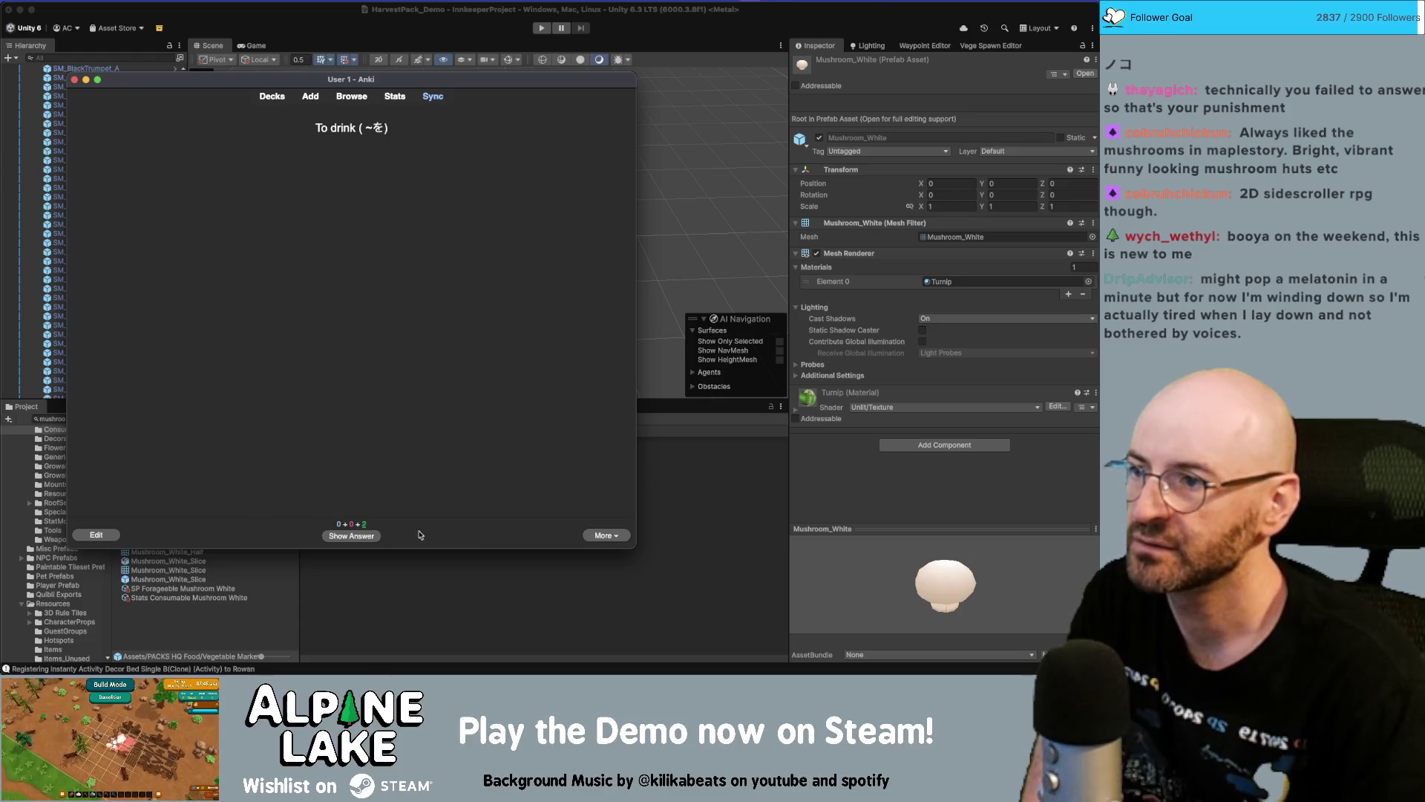
left_click(364, 536)
left_click(427, 535)
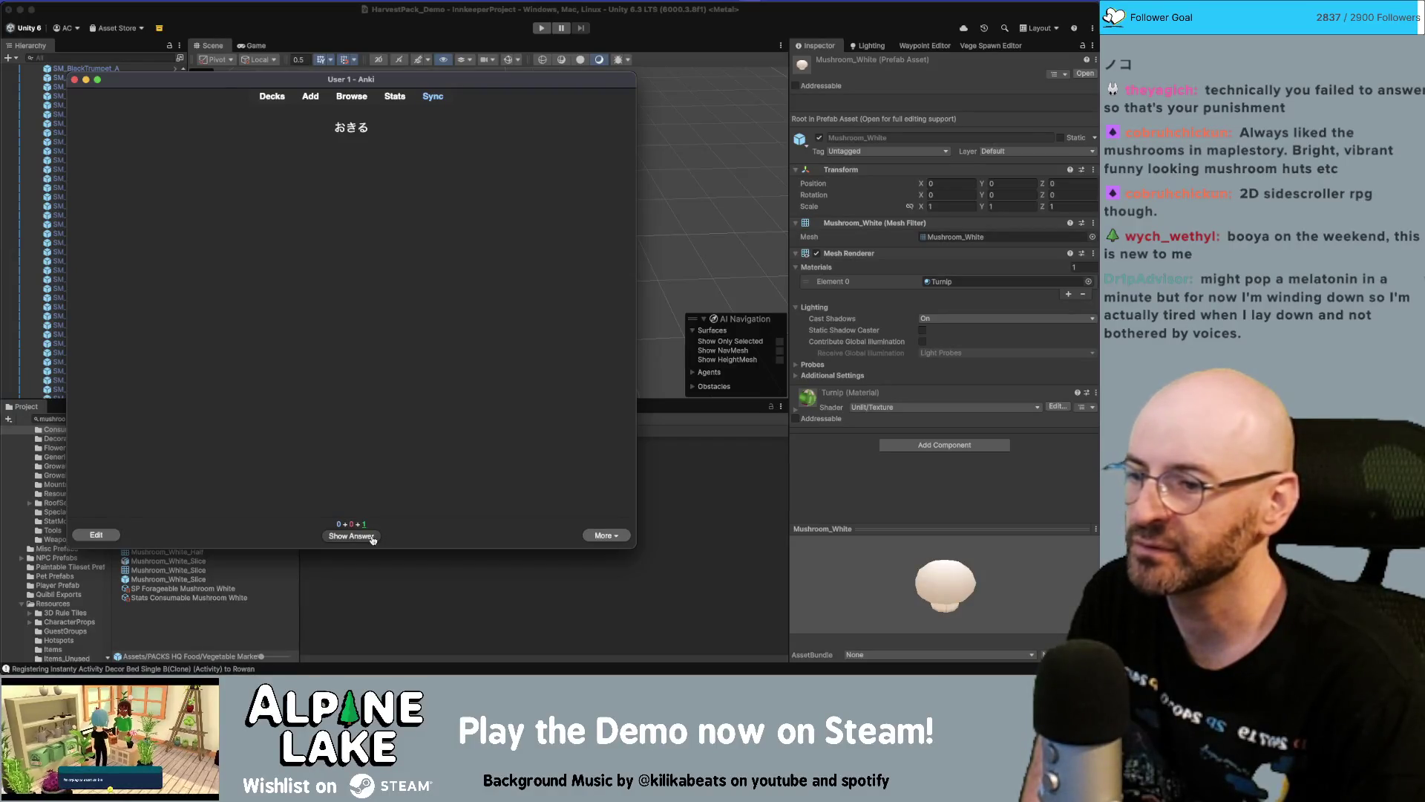
left_click(373, 537)
left_click(437, 536)
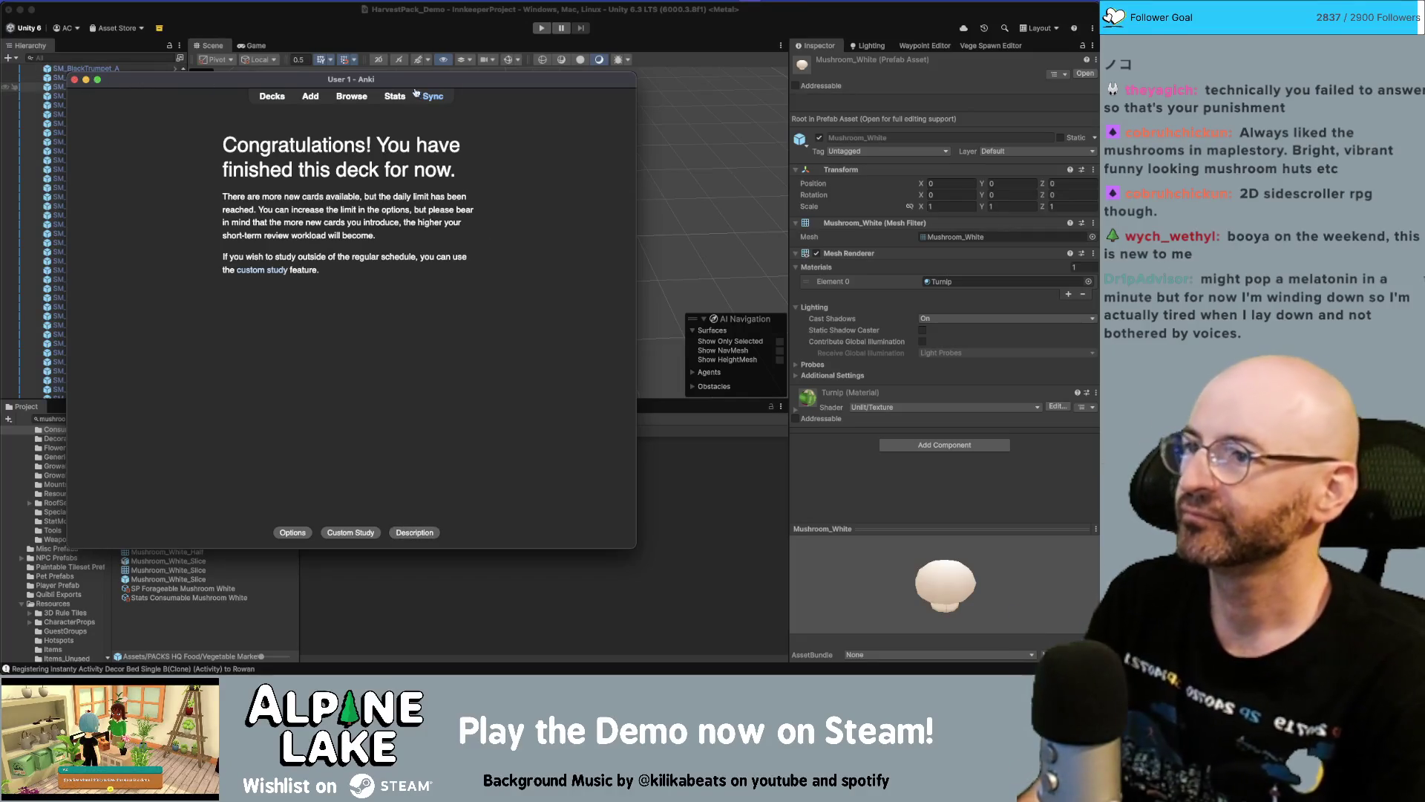
Go back to the Anki deck list, sync the collection, and close Anki
left_click(272, 96)
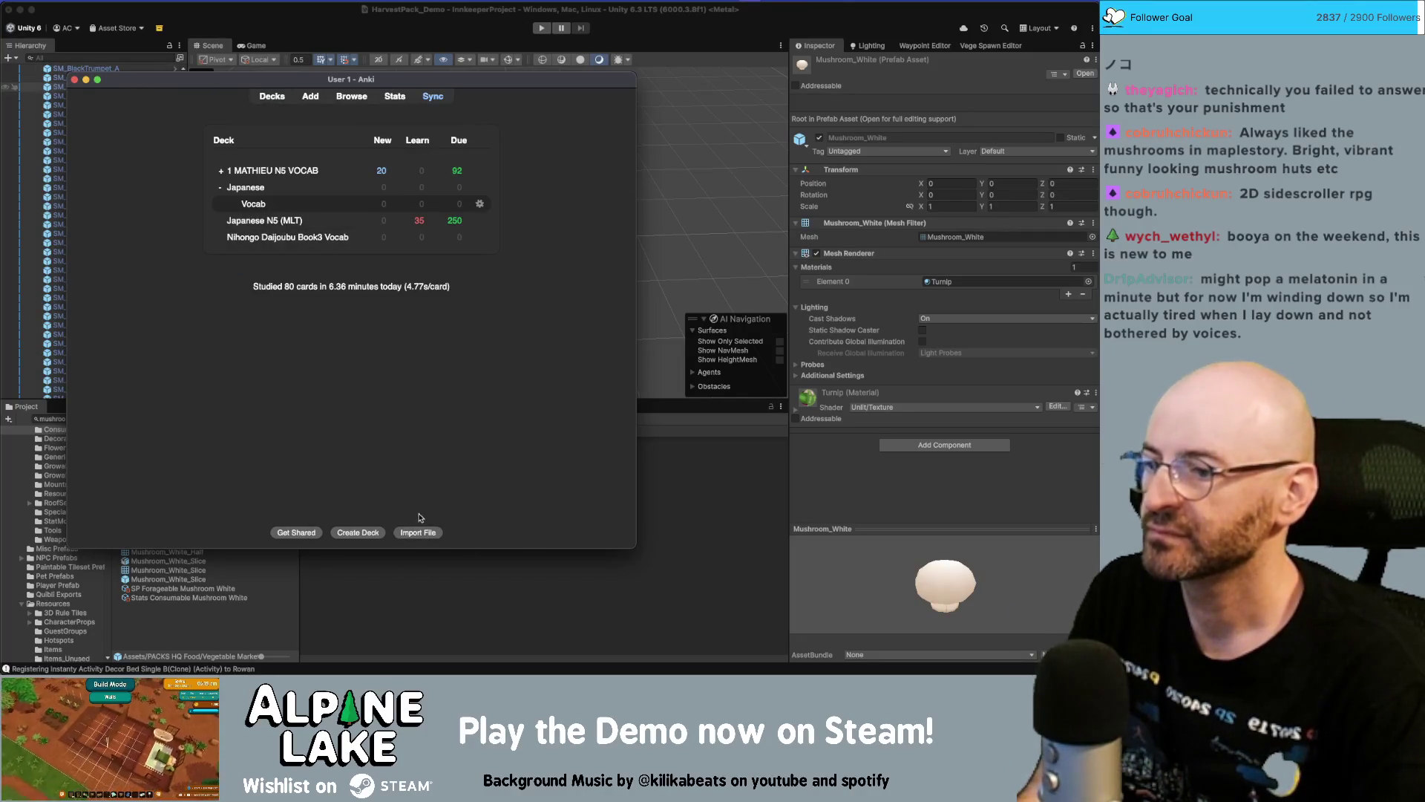
left_click(440, 96)
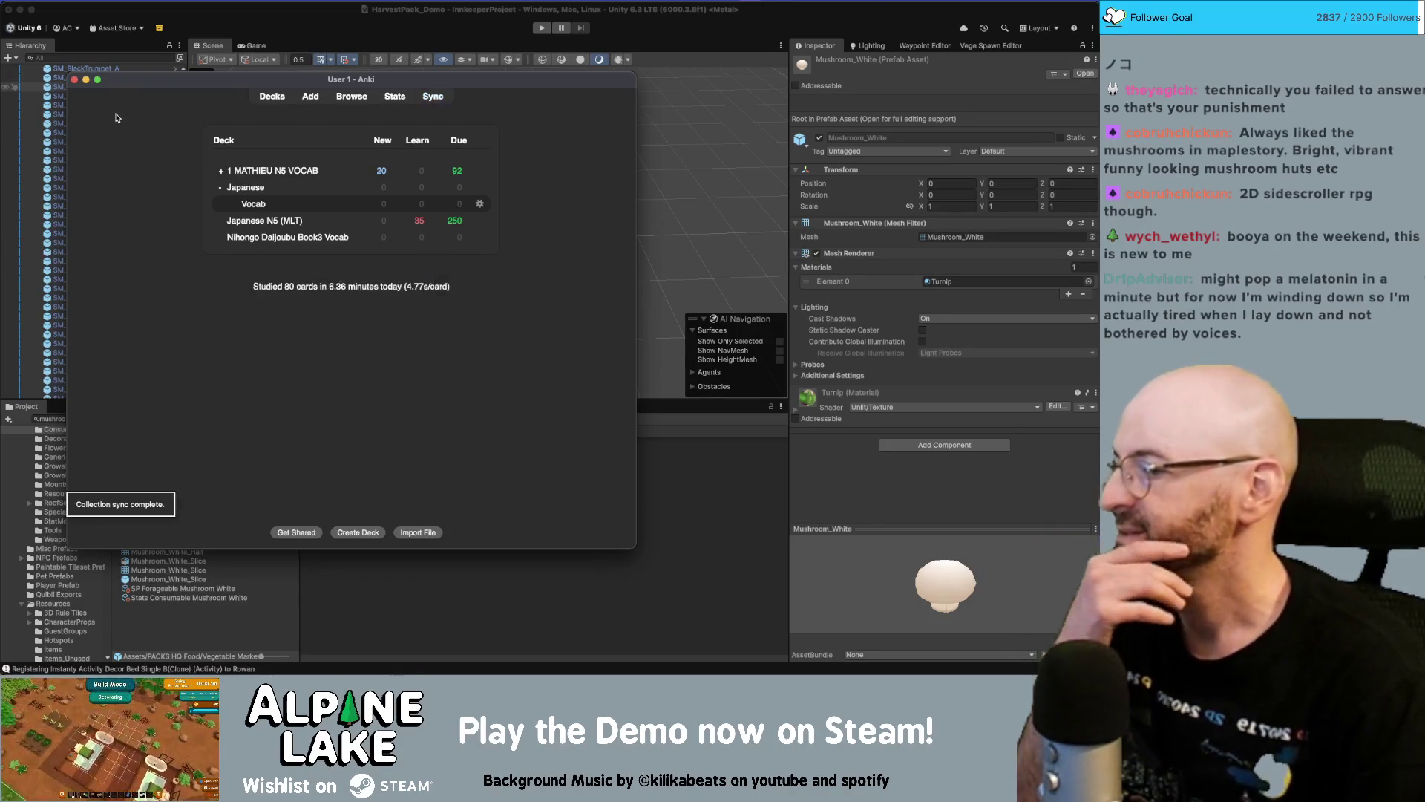
left_click(75, 80)
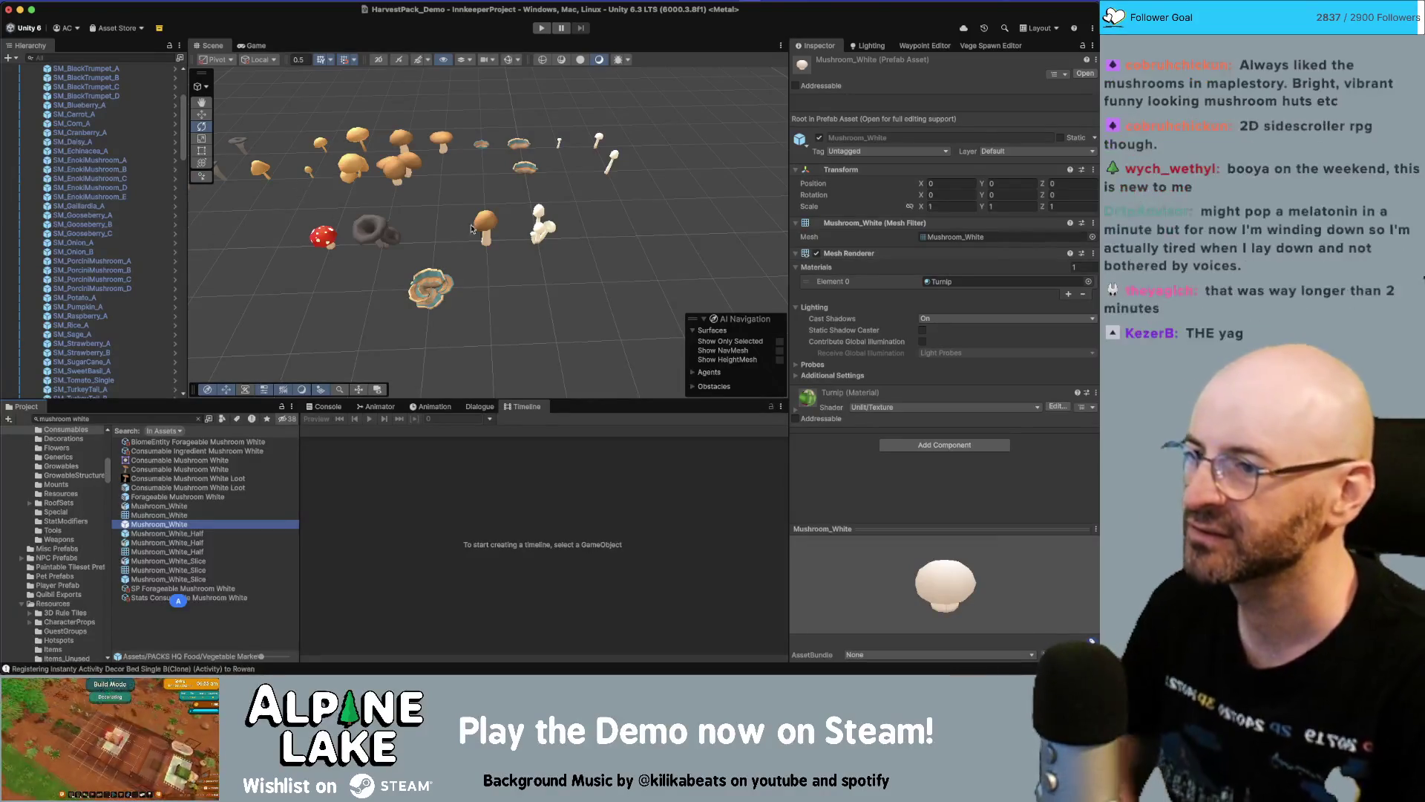
mouse_move(598, 239)
left_mouse_down()
mouse_move(498, 251)
mouse_move(509, 245)
left_mouse_up()
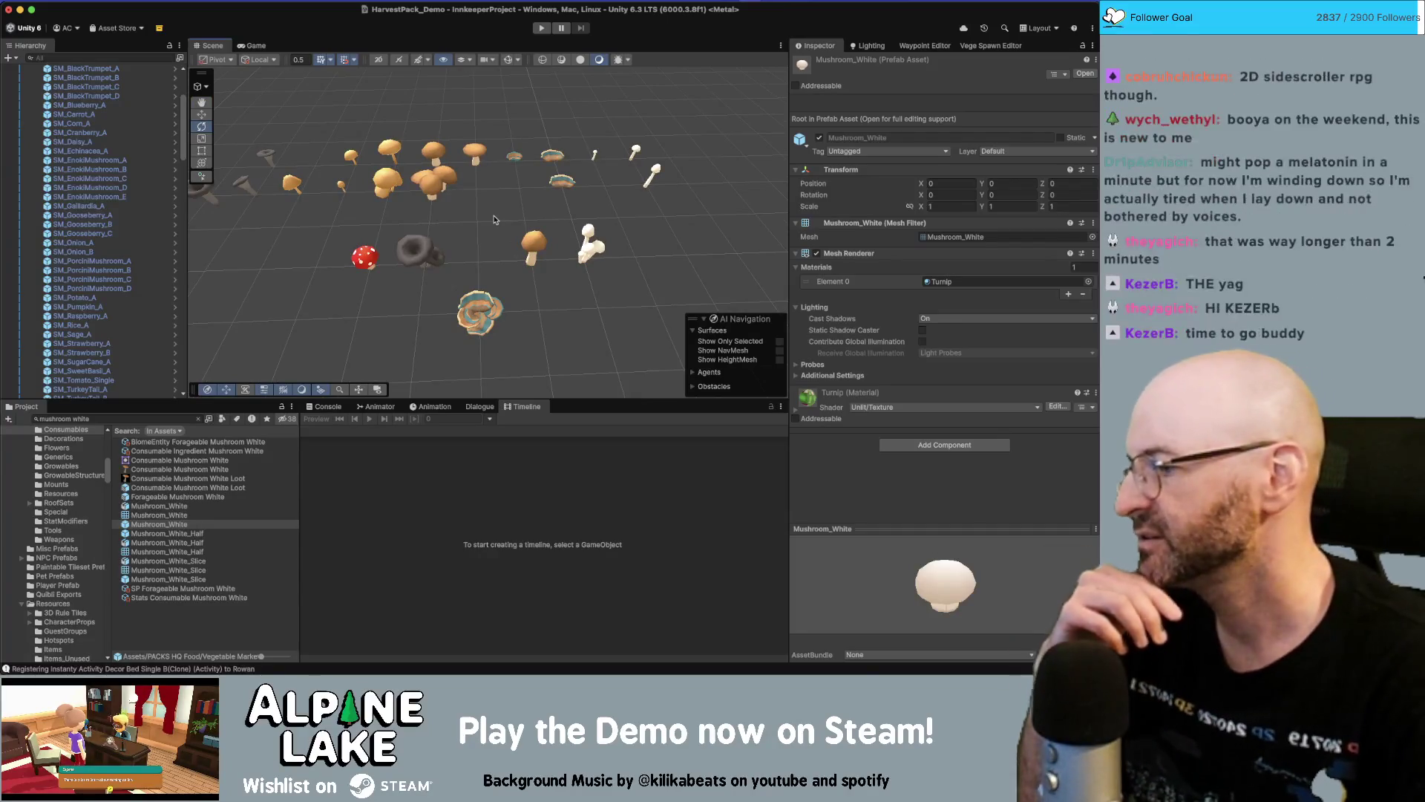
left_click_drag(510, 212, 499, 215)
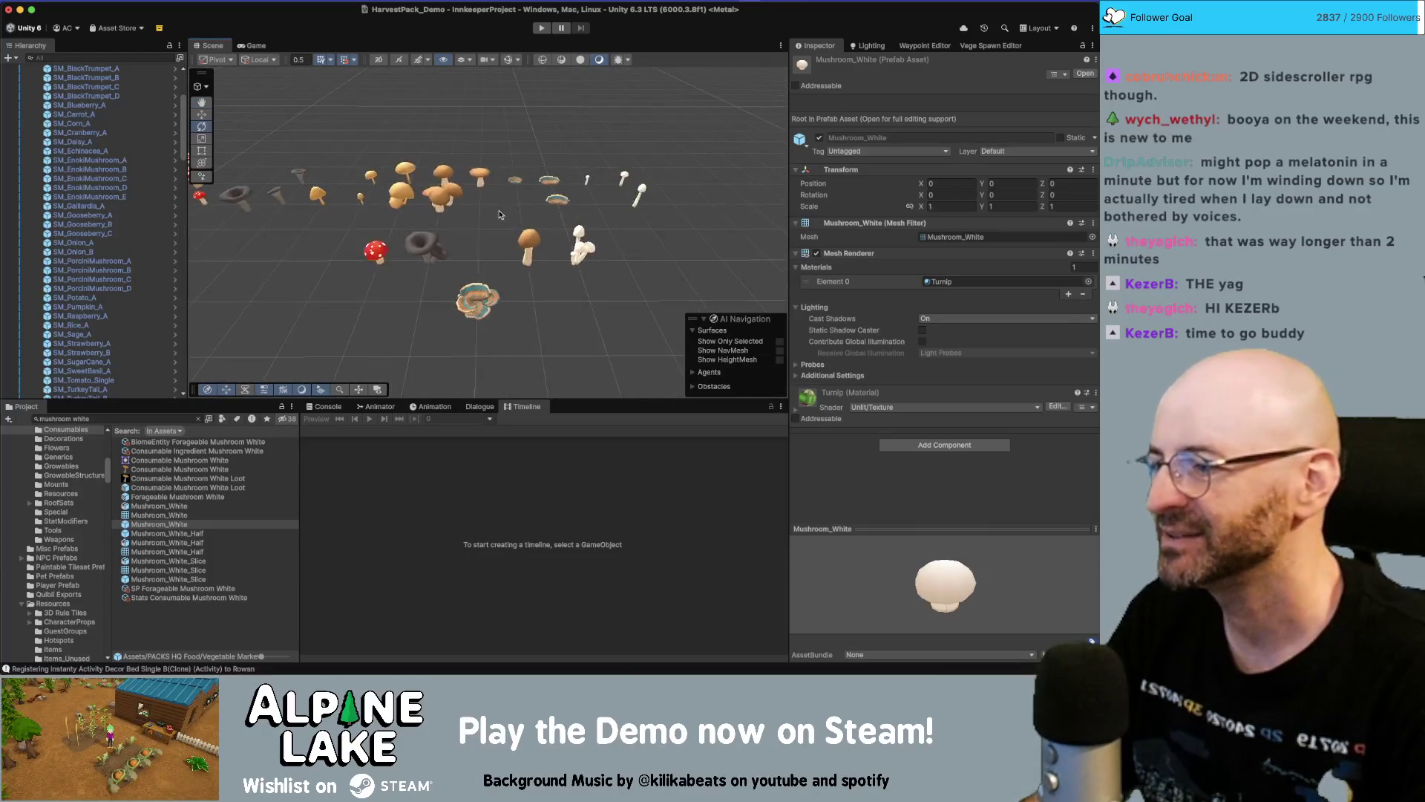
Show Mushroom_White in its prefab folder and preview the Mushroom_Brown_Slice and Mushroom_Brown_Half prefabs
left_click(172, 524)
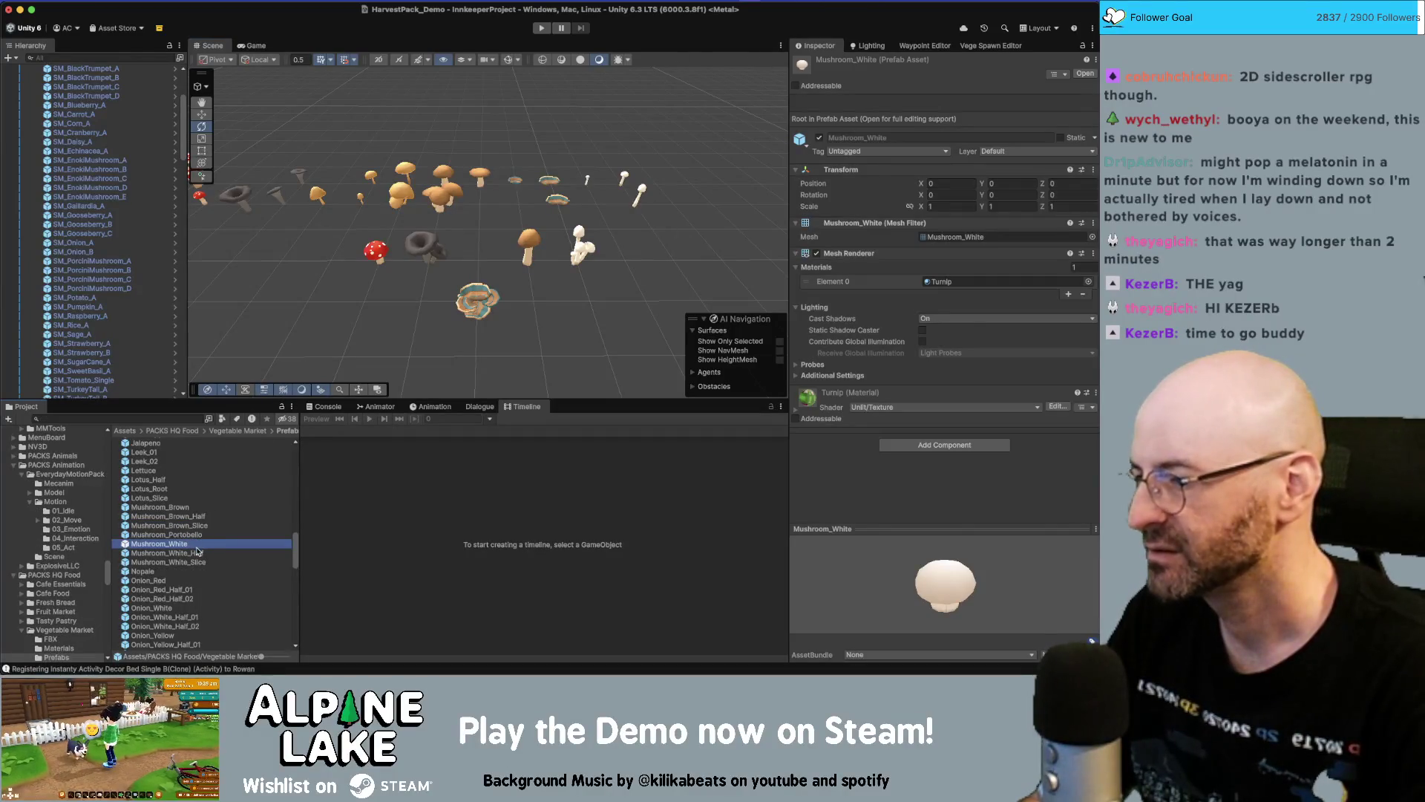
left_click(199, 525)
left_click(198, 517)
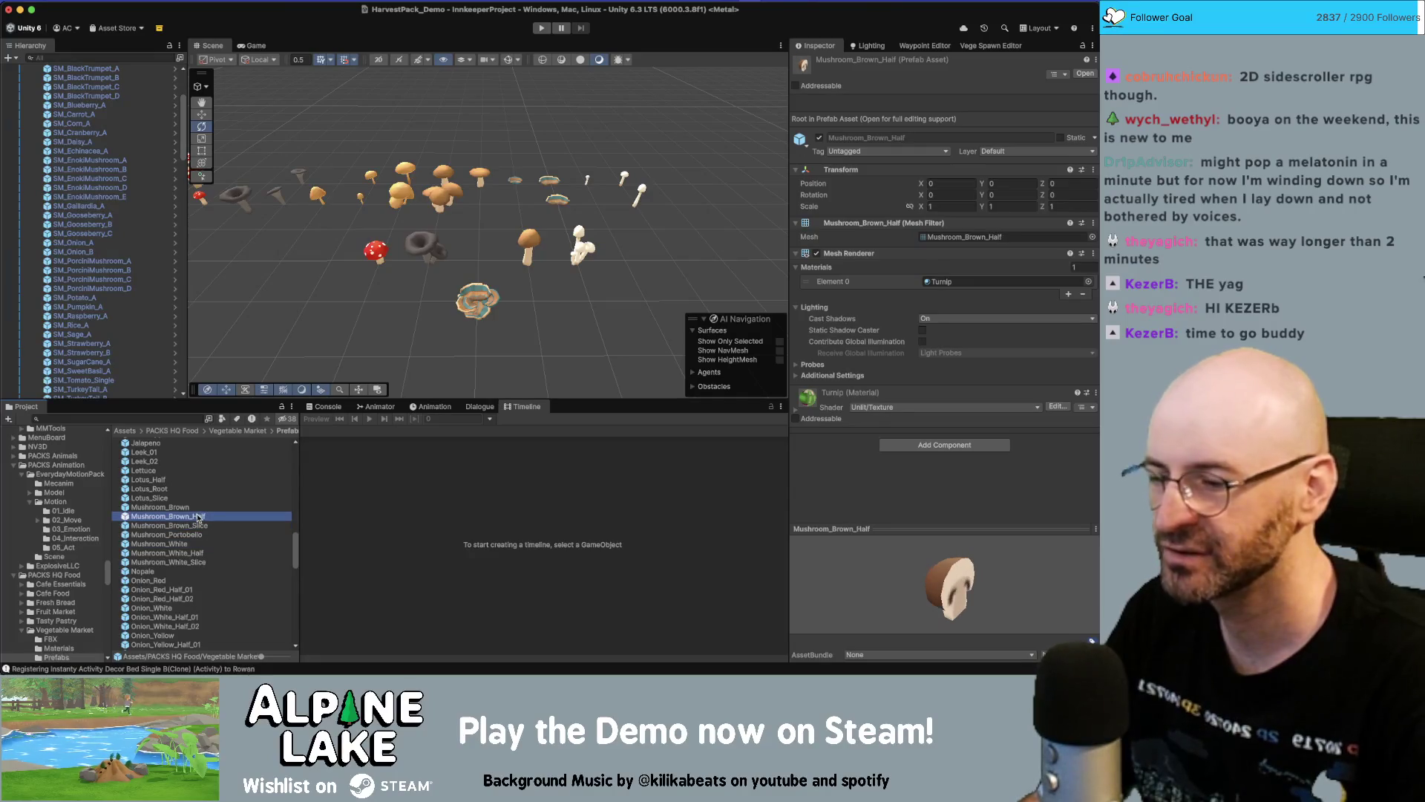
left_click(191, 545)
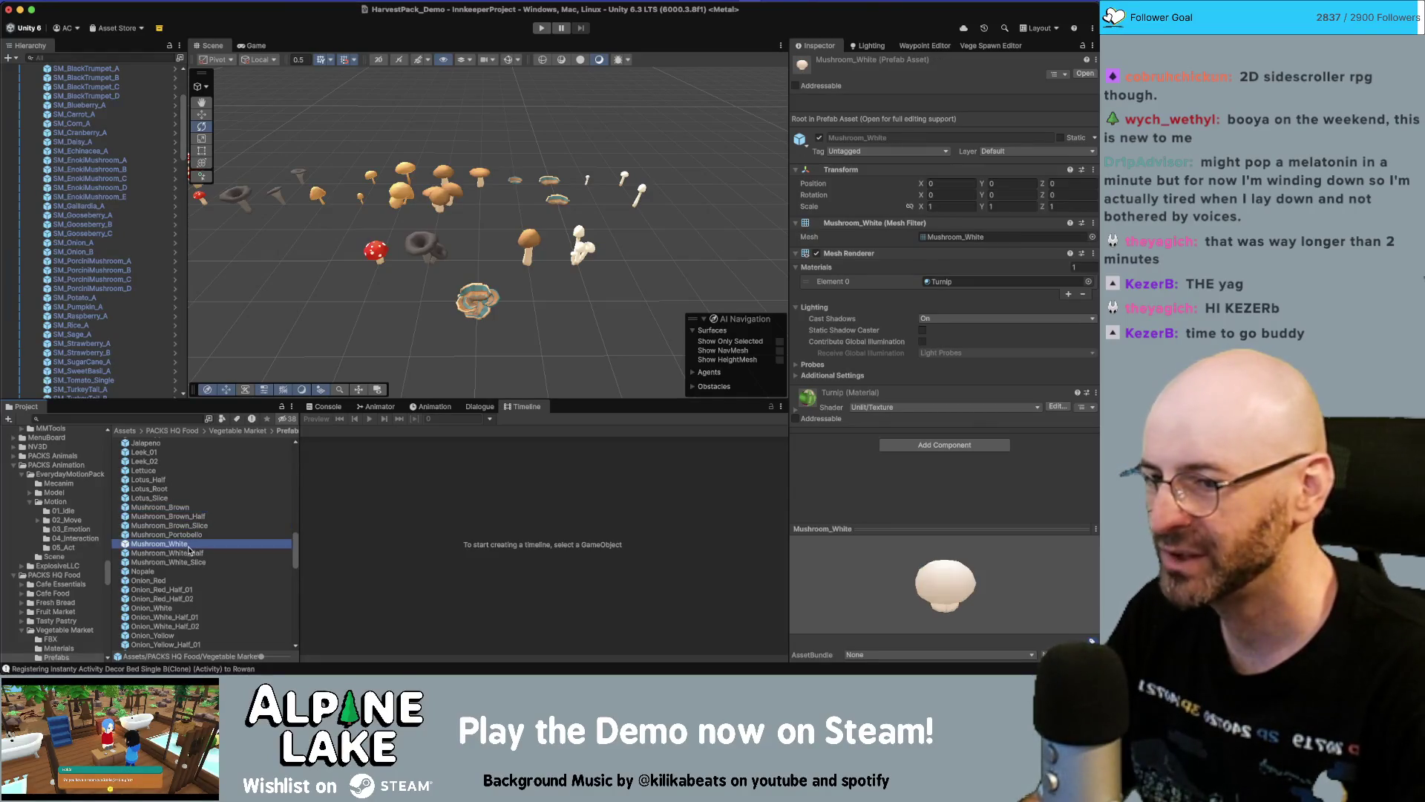
Browse the prefabs from Onion_Red through Turnip and WoodCrate_Large to Zucchini_01, rotating the crate preview
left_click(201, 581)
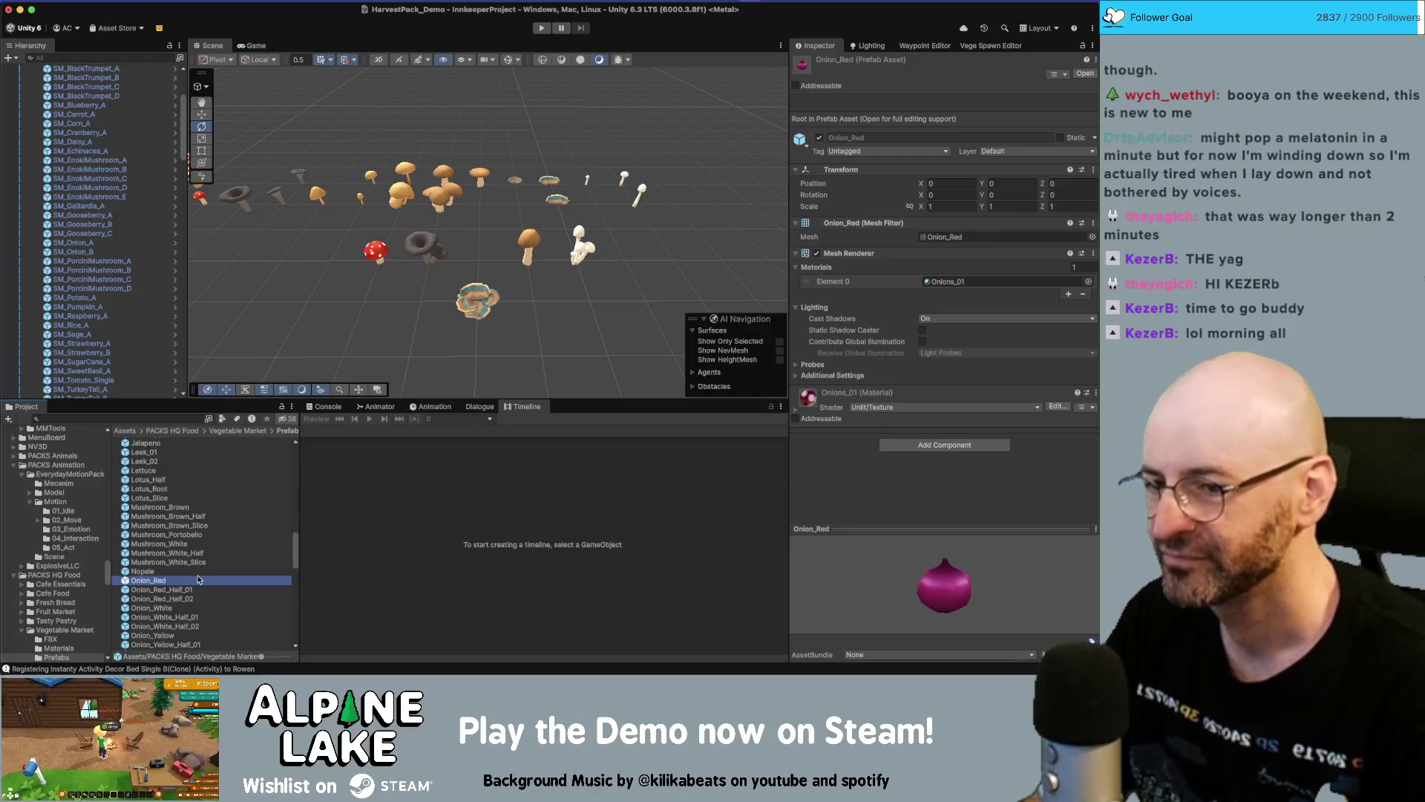
scroll(199, 579, "down", 2)
key("Down")
key("Down")
key("Down")
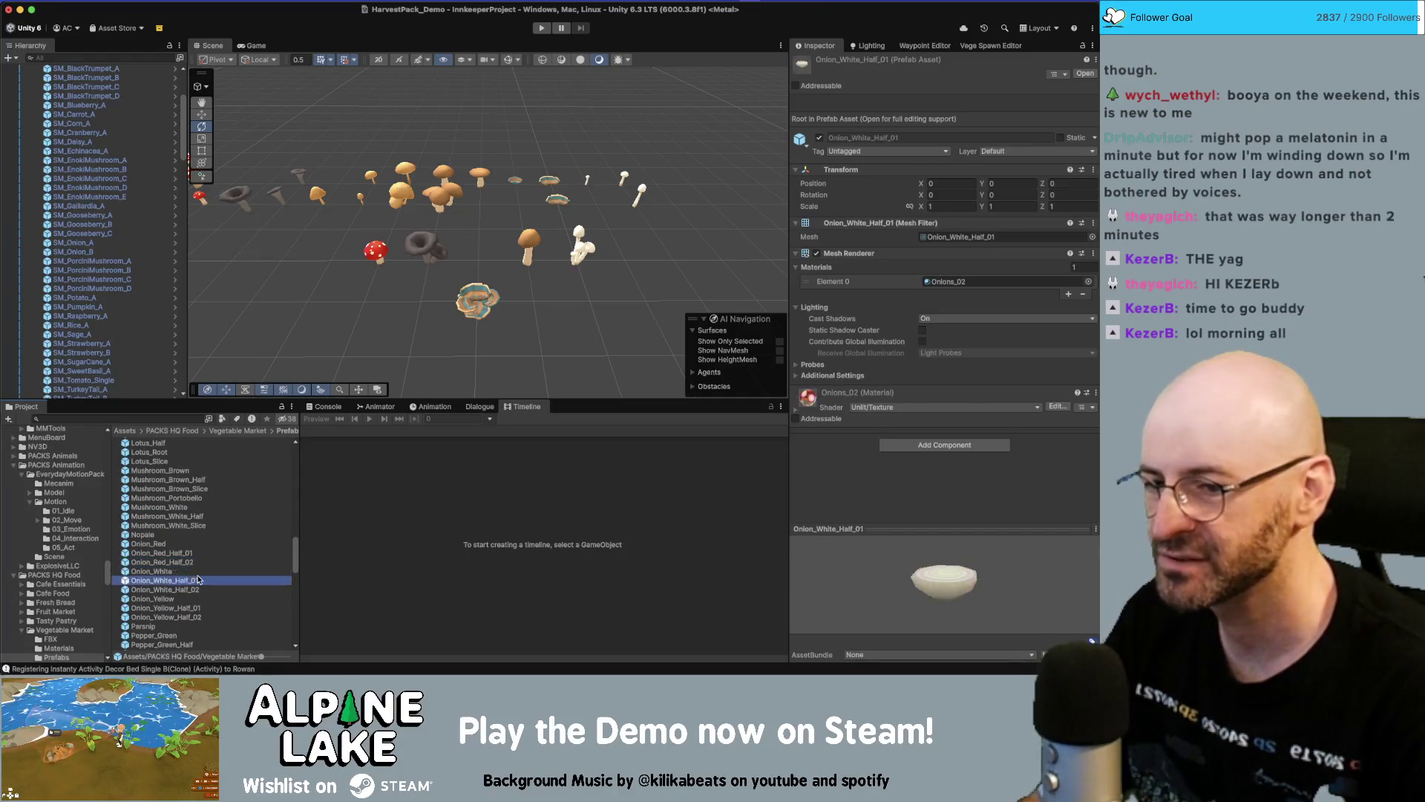
key("Down")
key("Down")
key("Down")
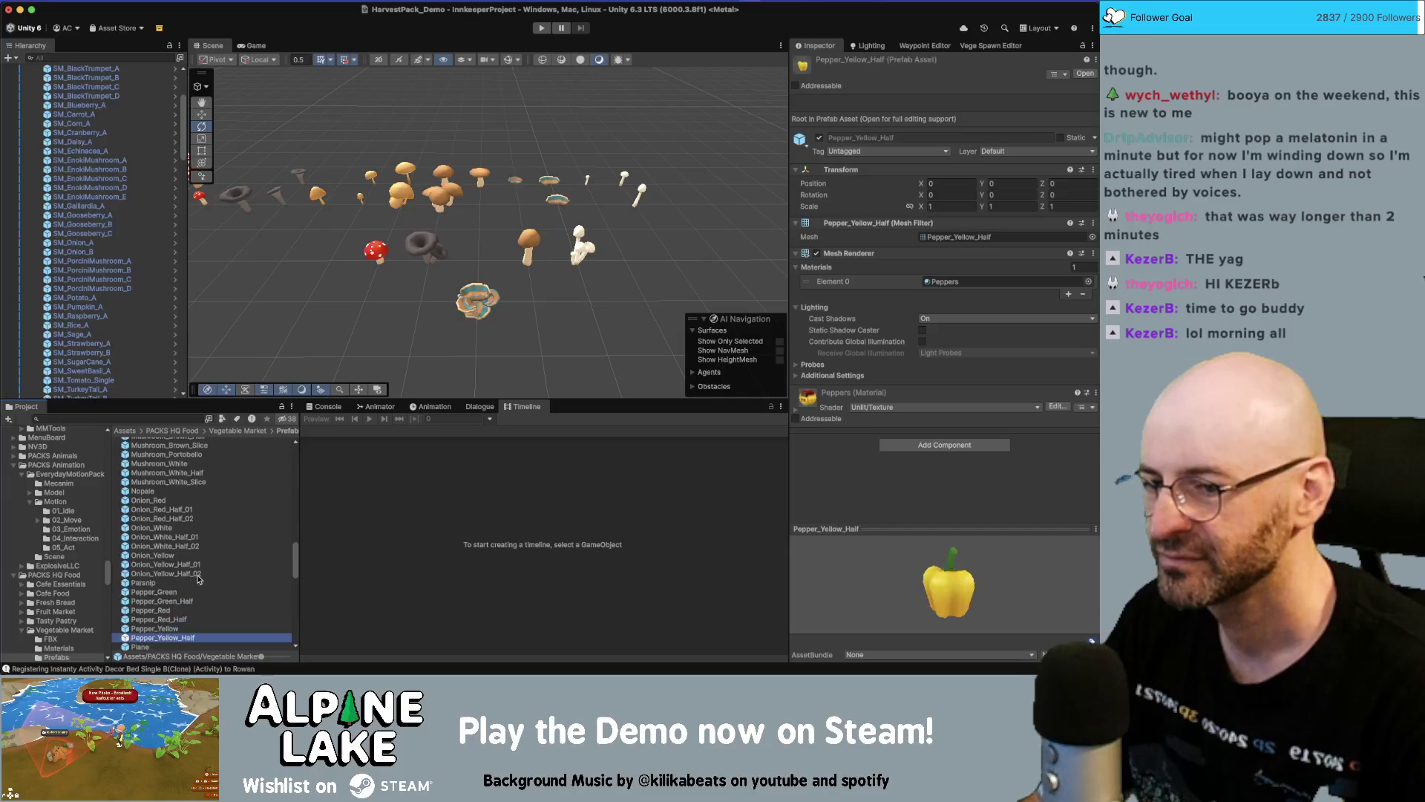
key("Down")
key("Down")
key("Down")
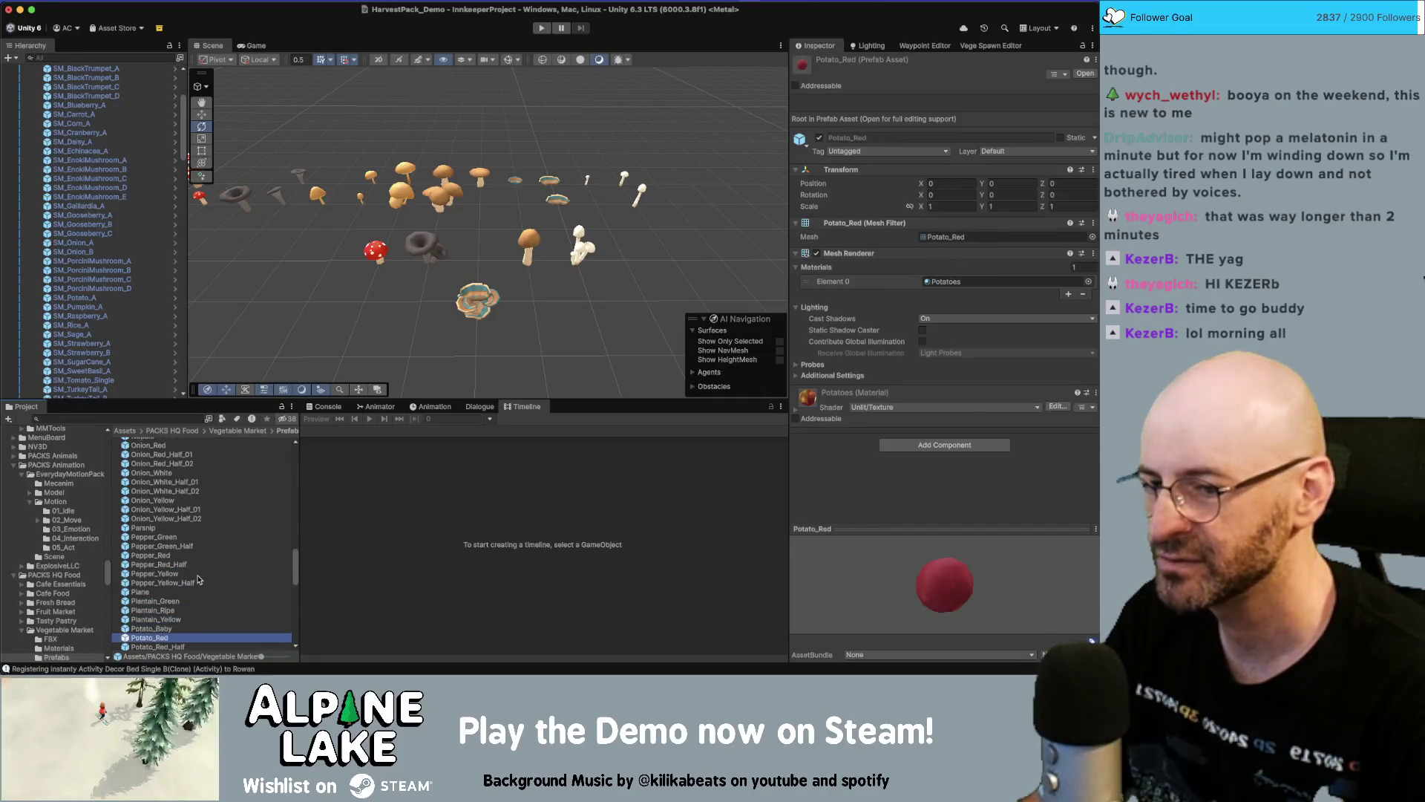
key("Down")
key("Down")
key("Down")
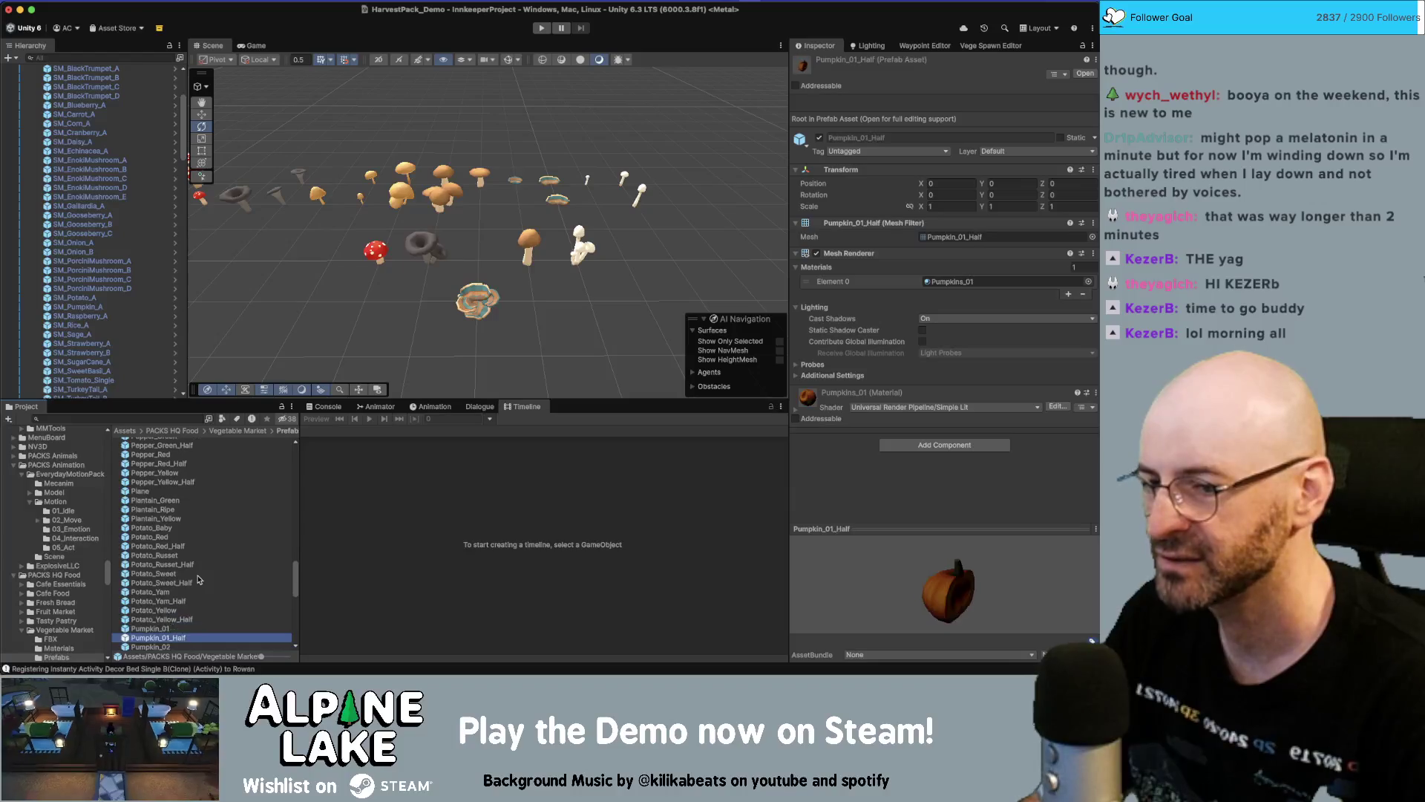
key("Down")
key("Down")
key("Down")
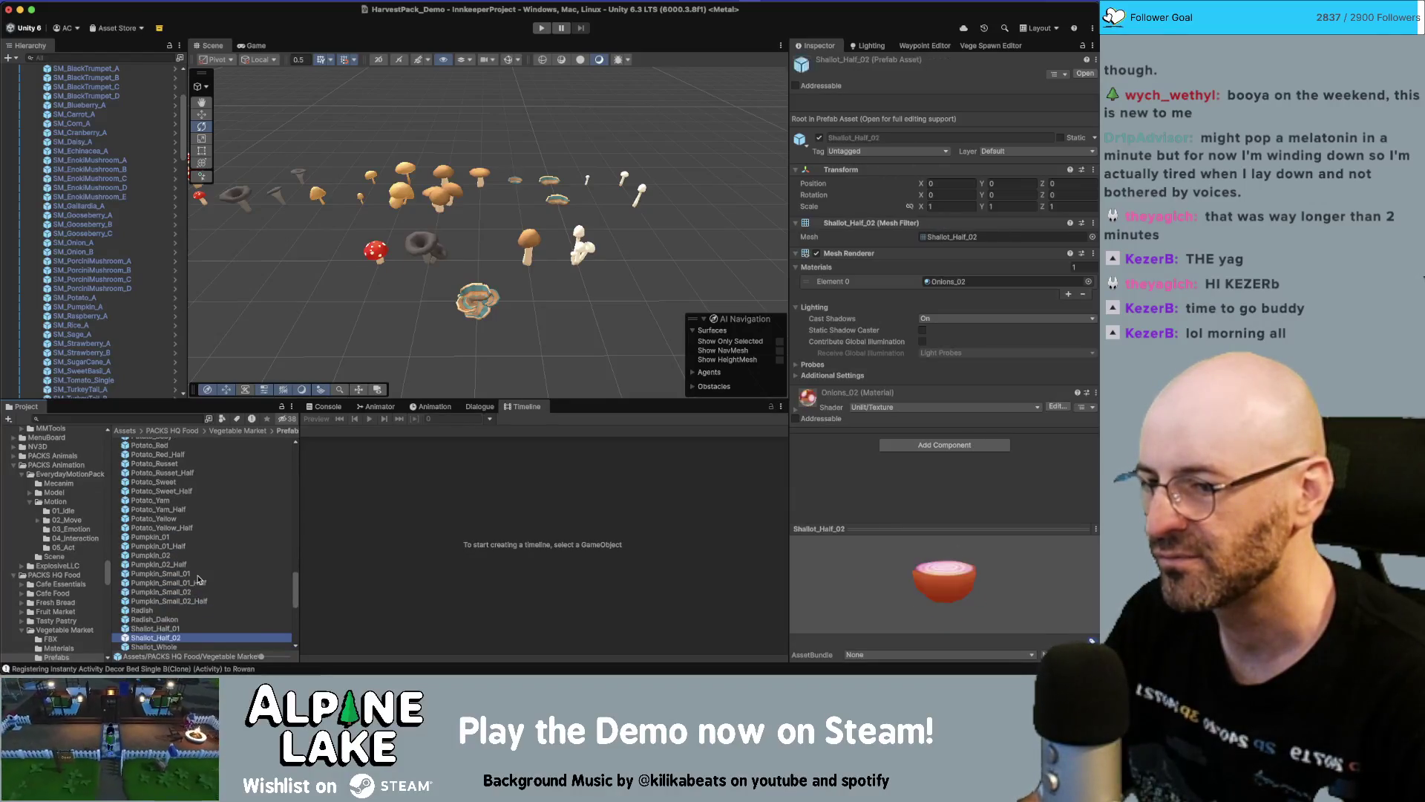
key("Down")
key("Down")
key("Down")
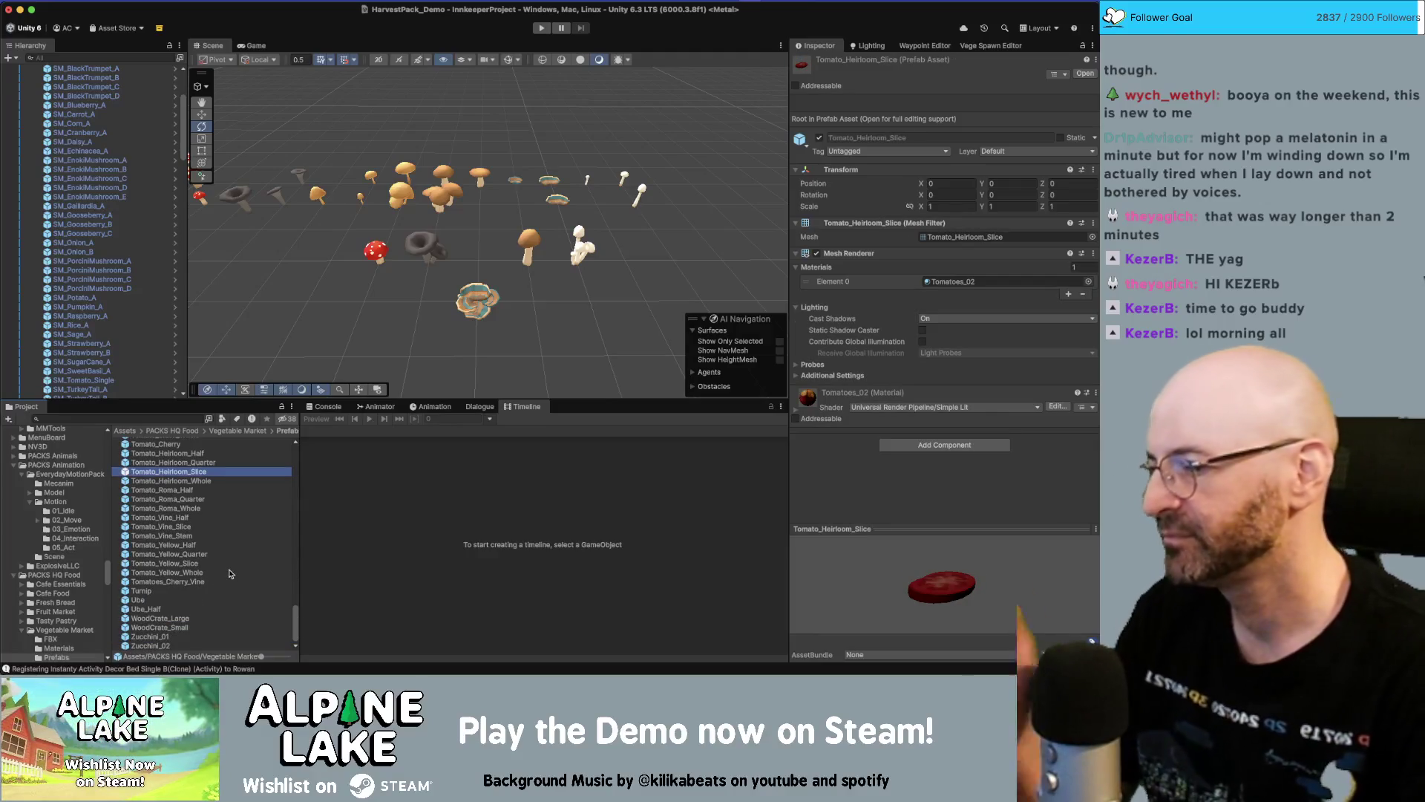
left_click(215, 593)
key("Down")
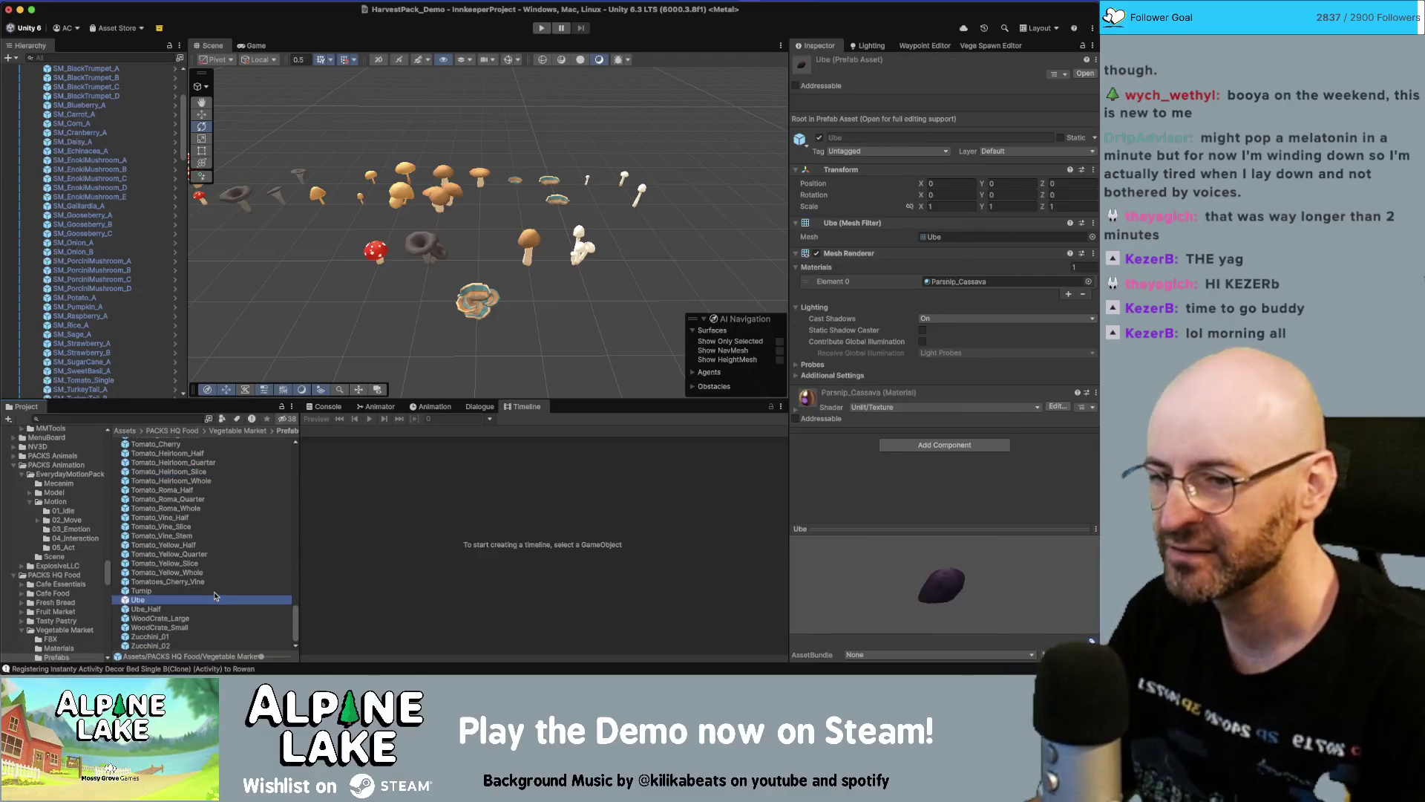
key("Down")
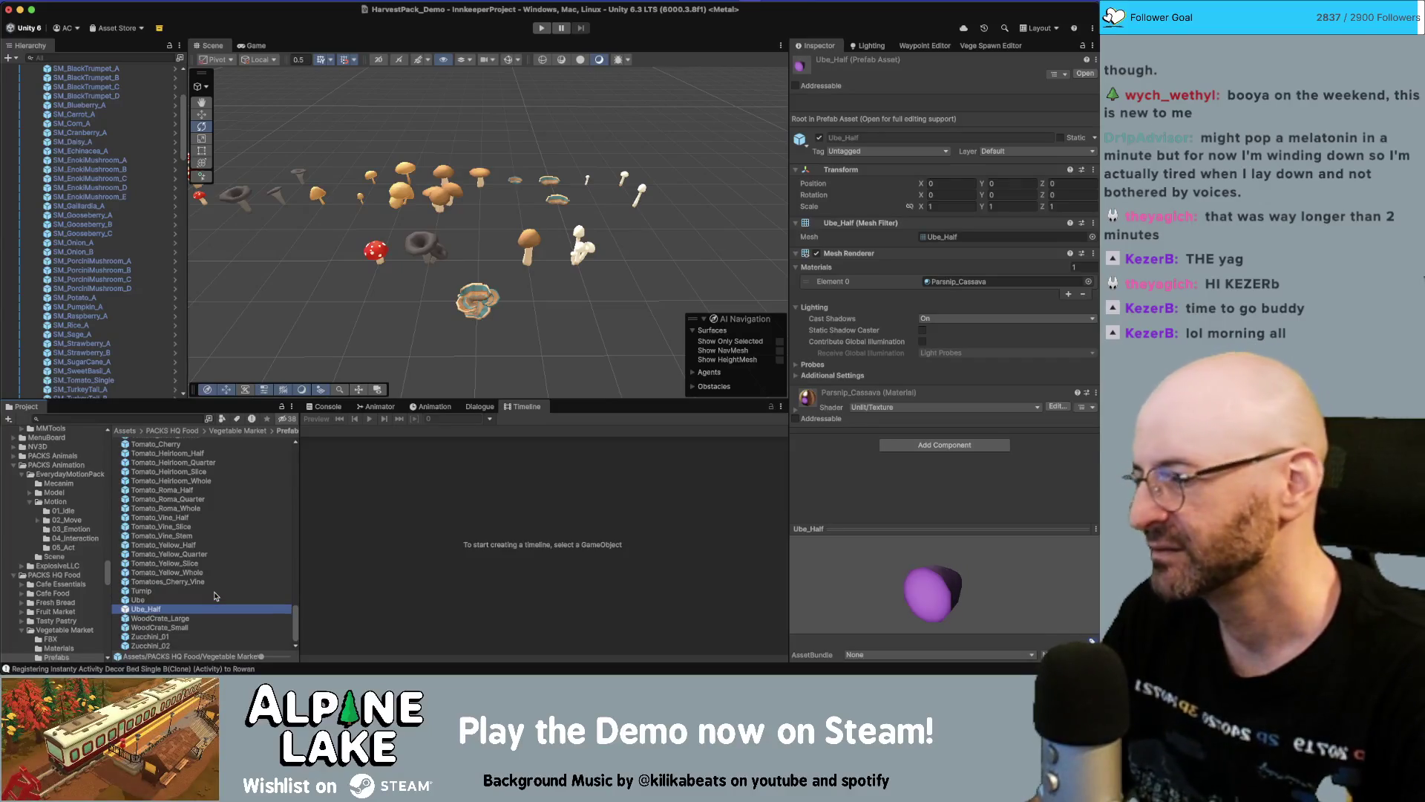
key("Down")
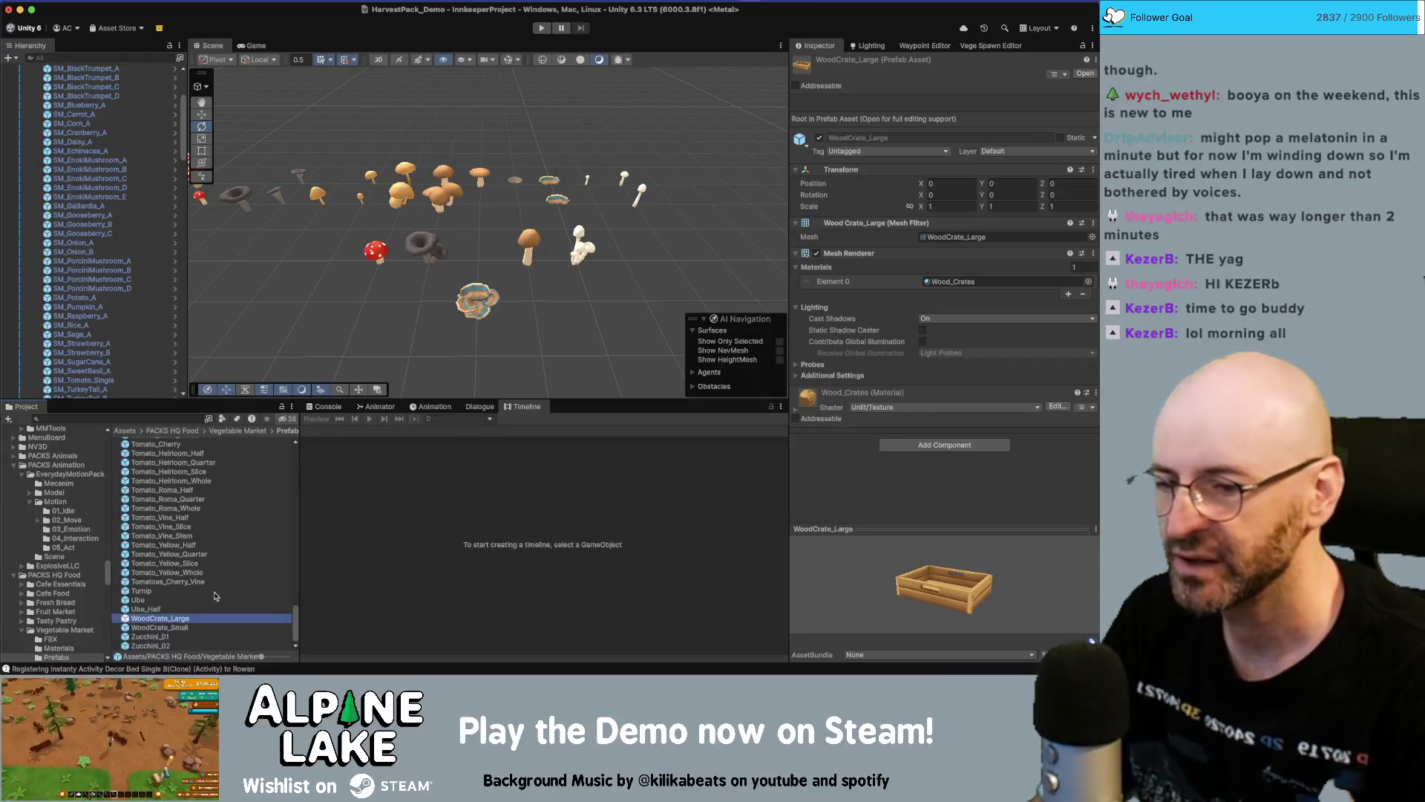
mouse_move(842, 579)
left_mouse_down()
mouse_move(837, 542)
mouse_move(949, 535)
mouse_move(973, 557)
left_mouse_up()
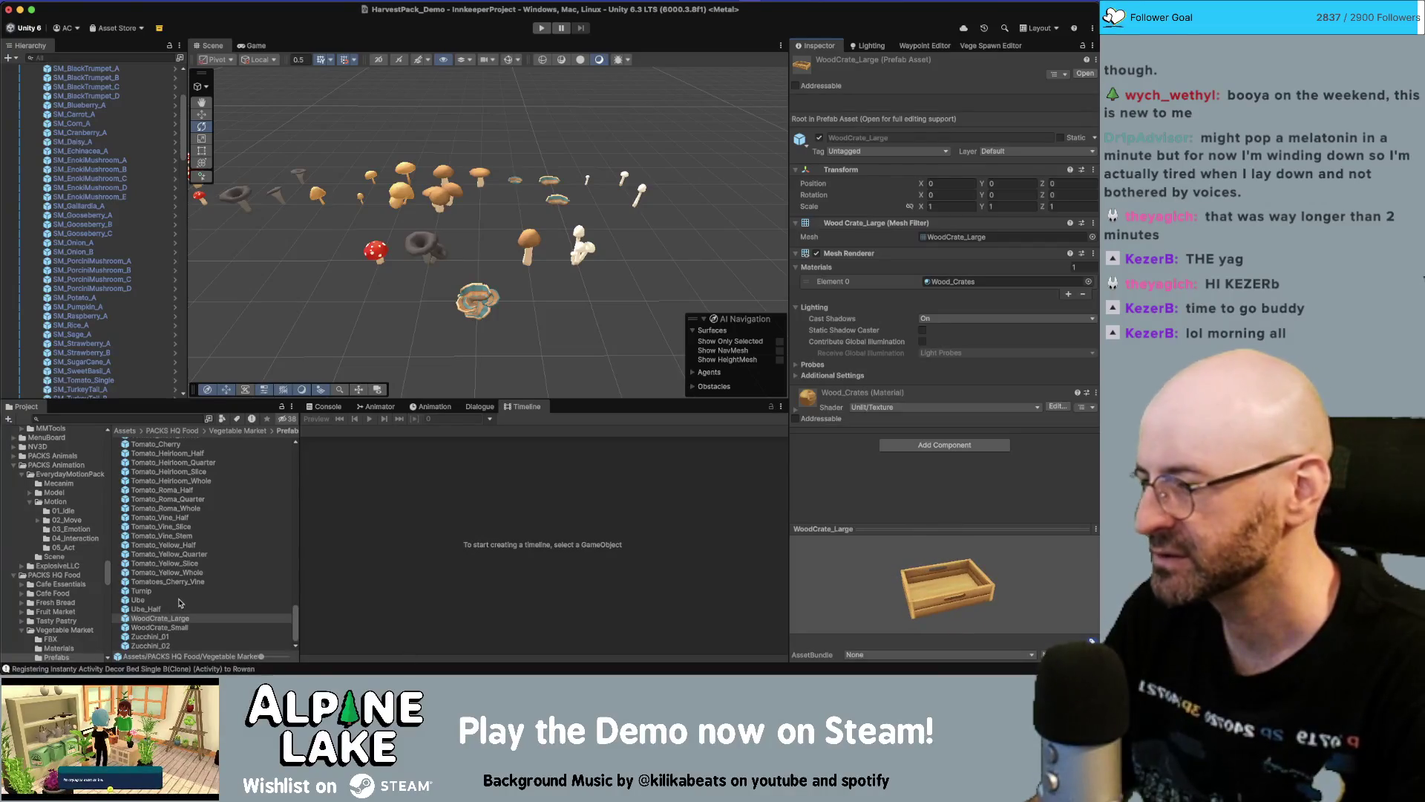
left_click(176, 639)
scroll(170, 549, "up", 15)
type("mushr")
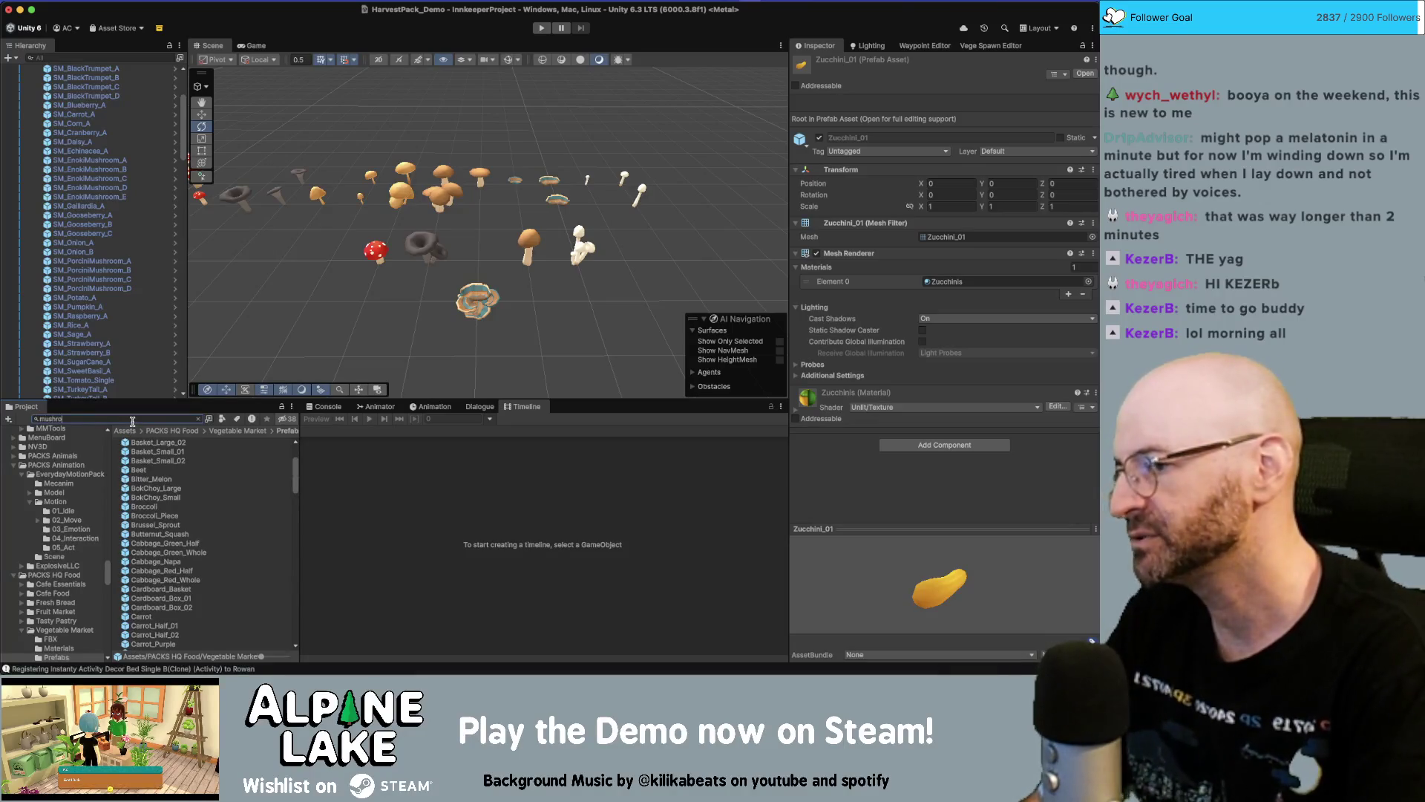
Search the Project for 'mushroom white'
type("om")
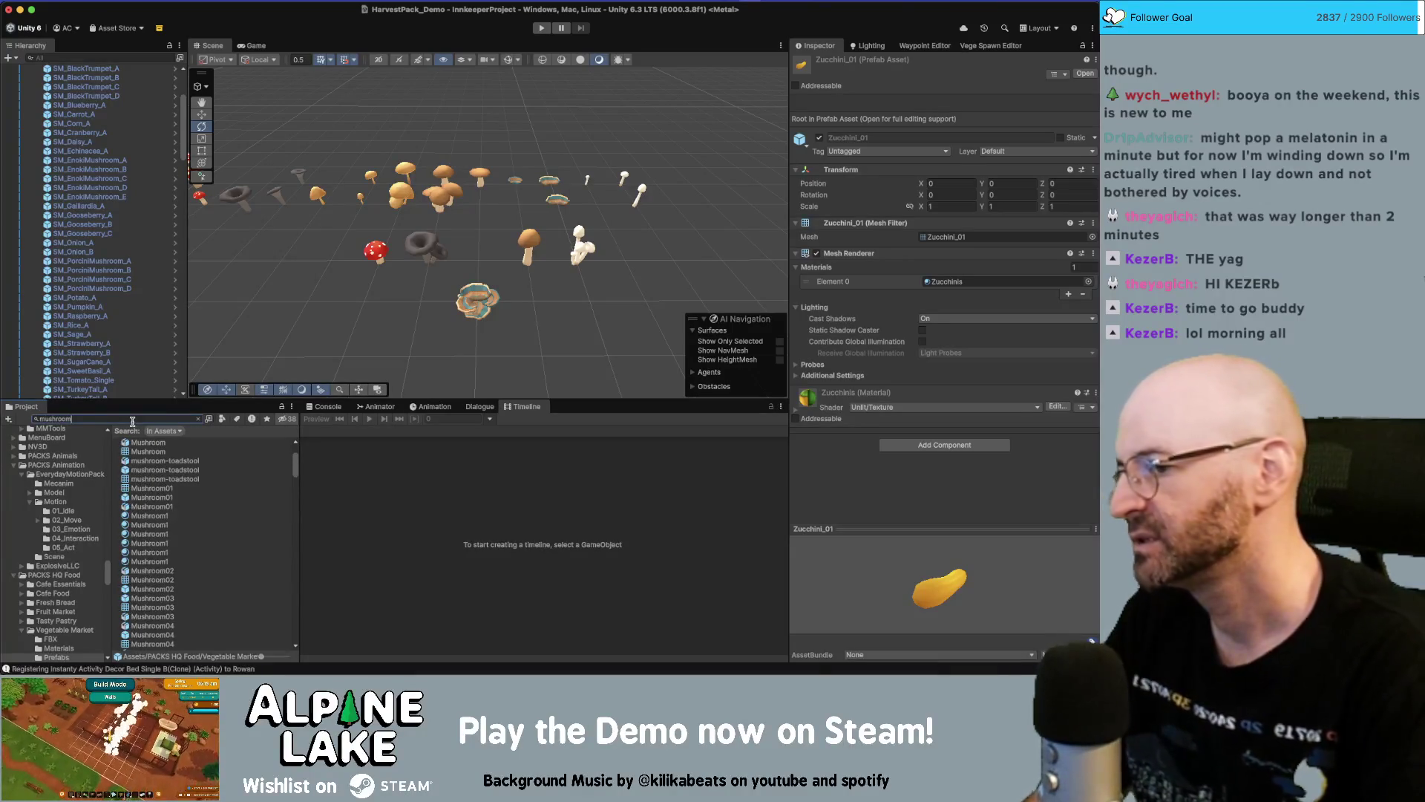
key("super+a")
type("som")
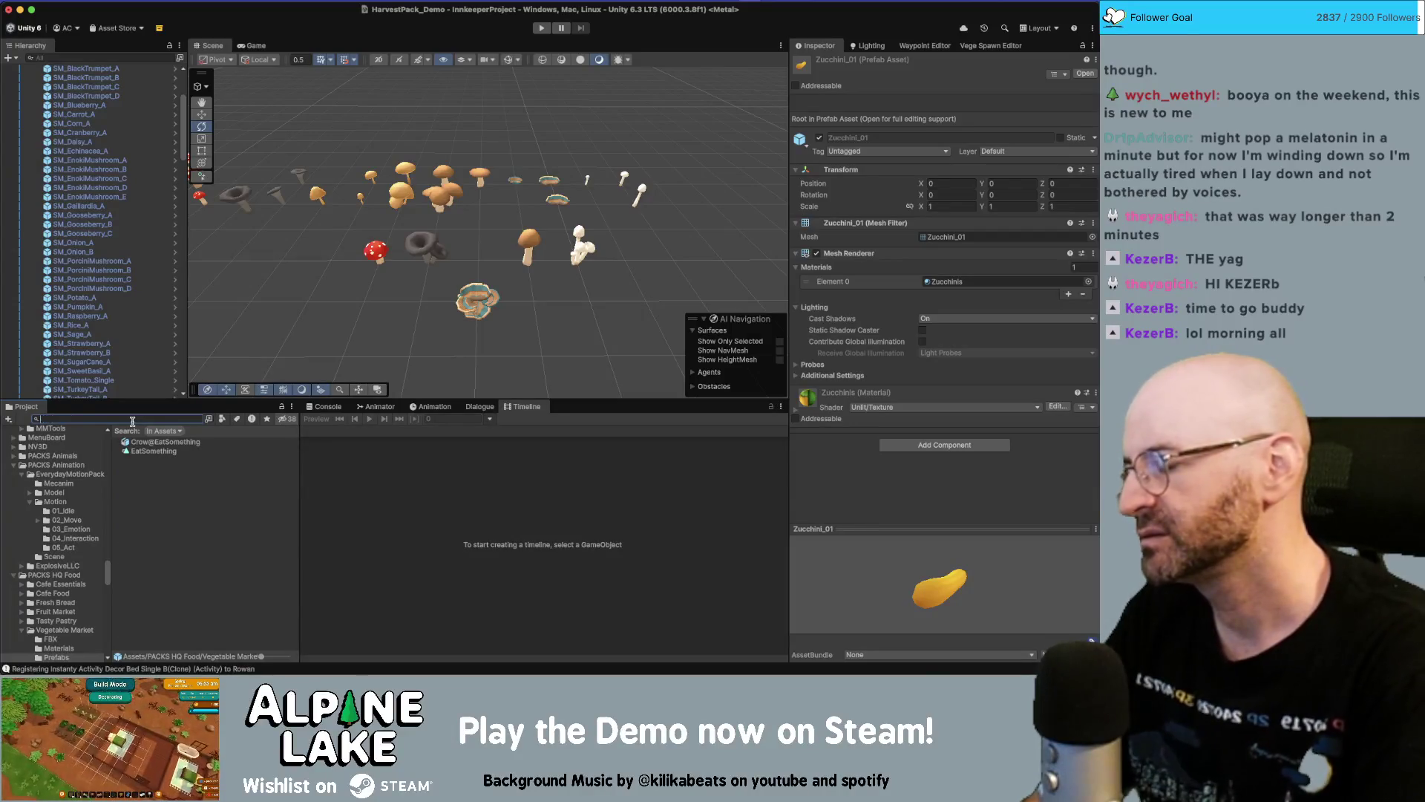
type("geable")
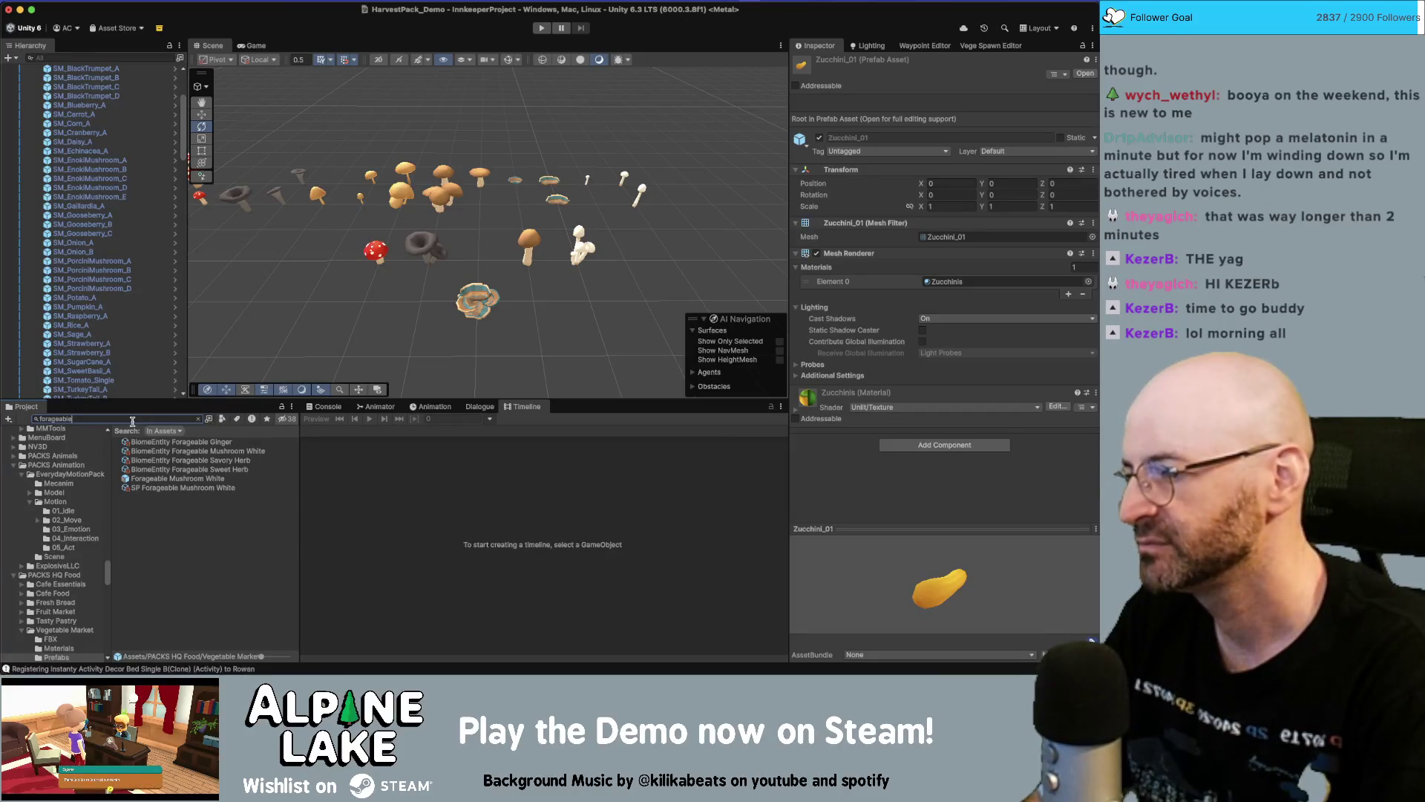
key("super+a")
type("mushromo")
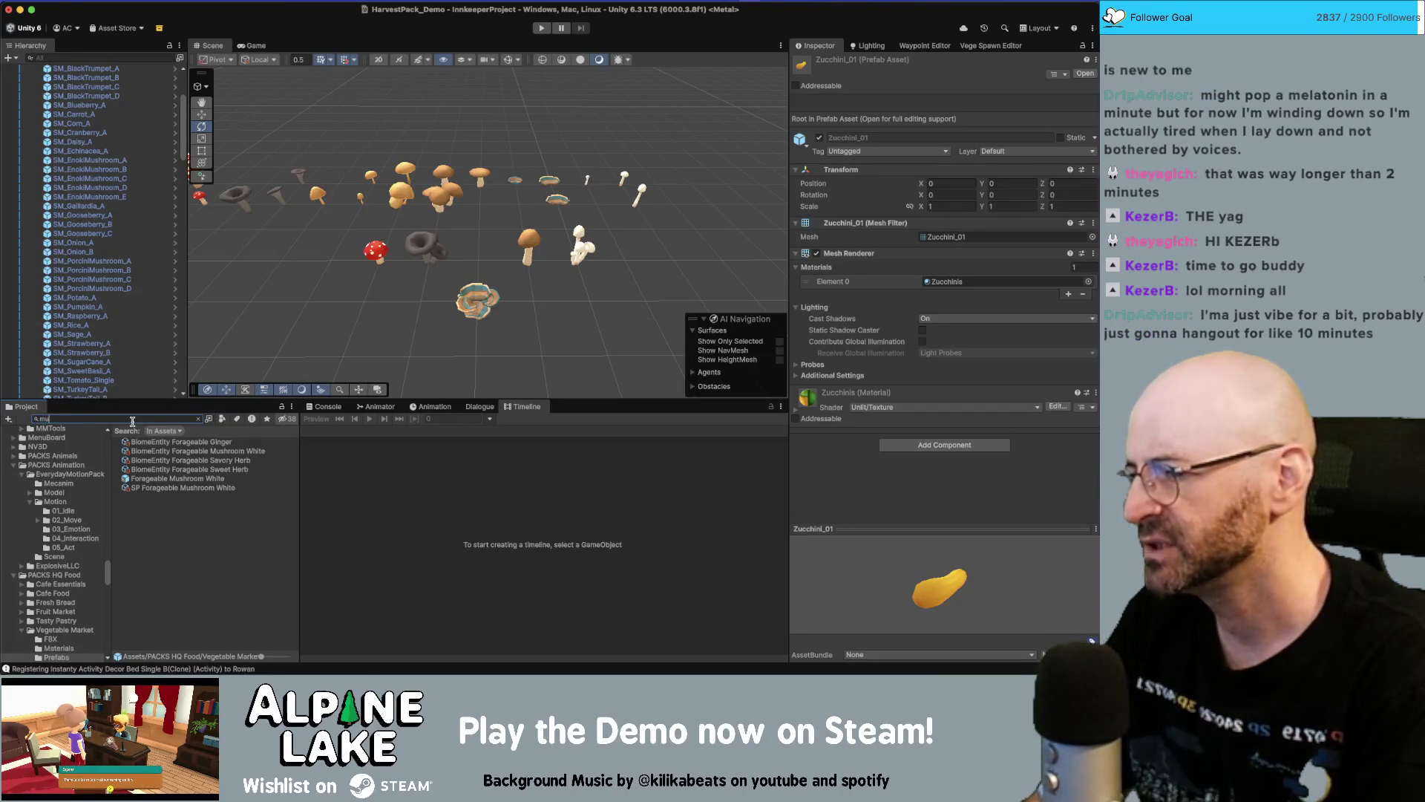
key("BackSpace")
key("BackSpace")
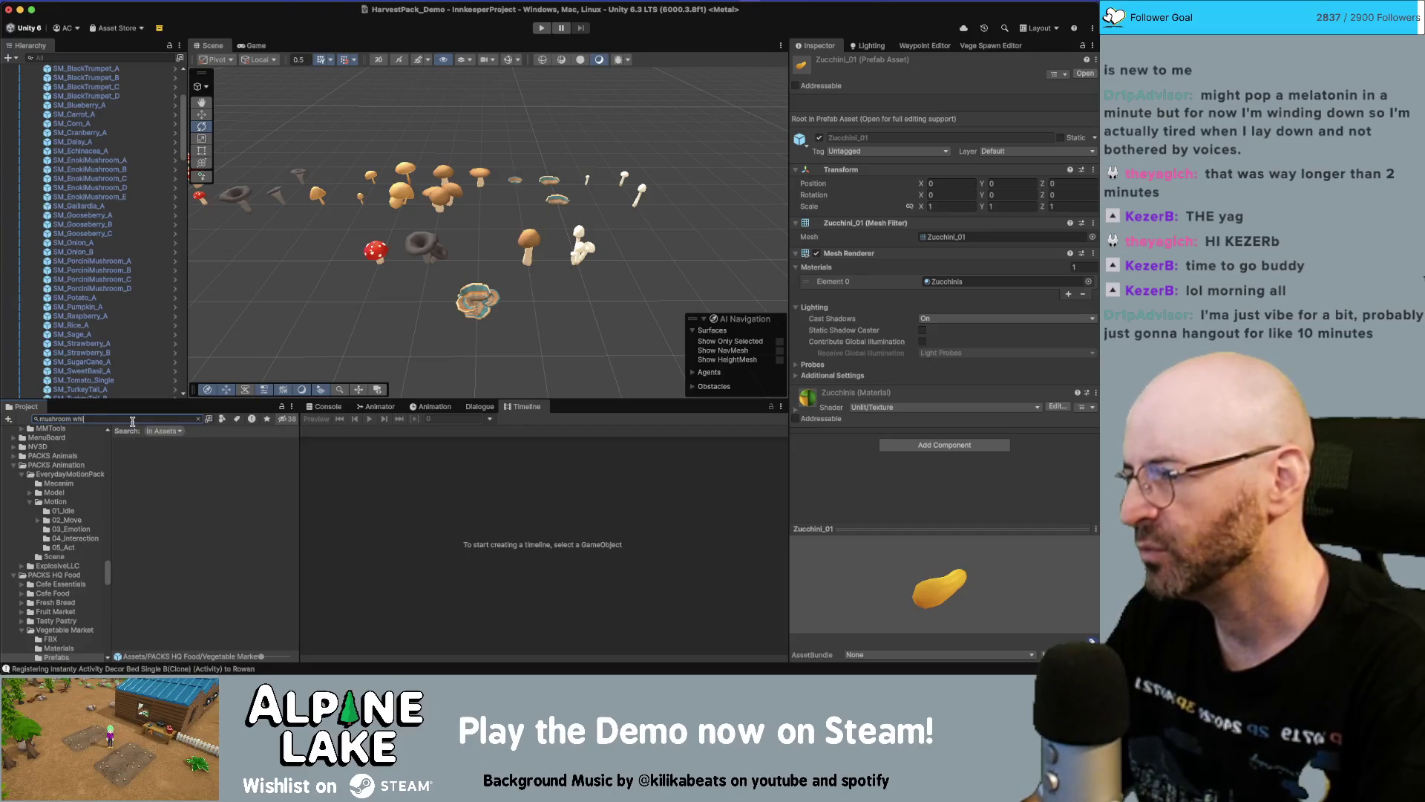
type("ite")
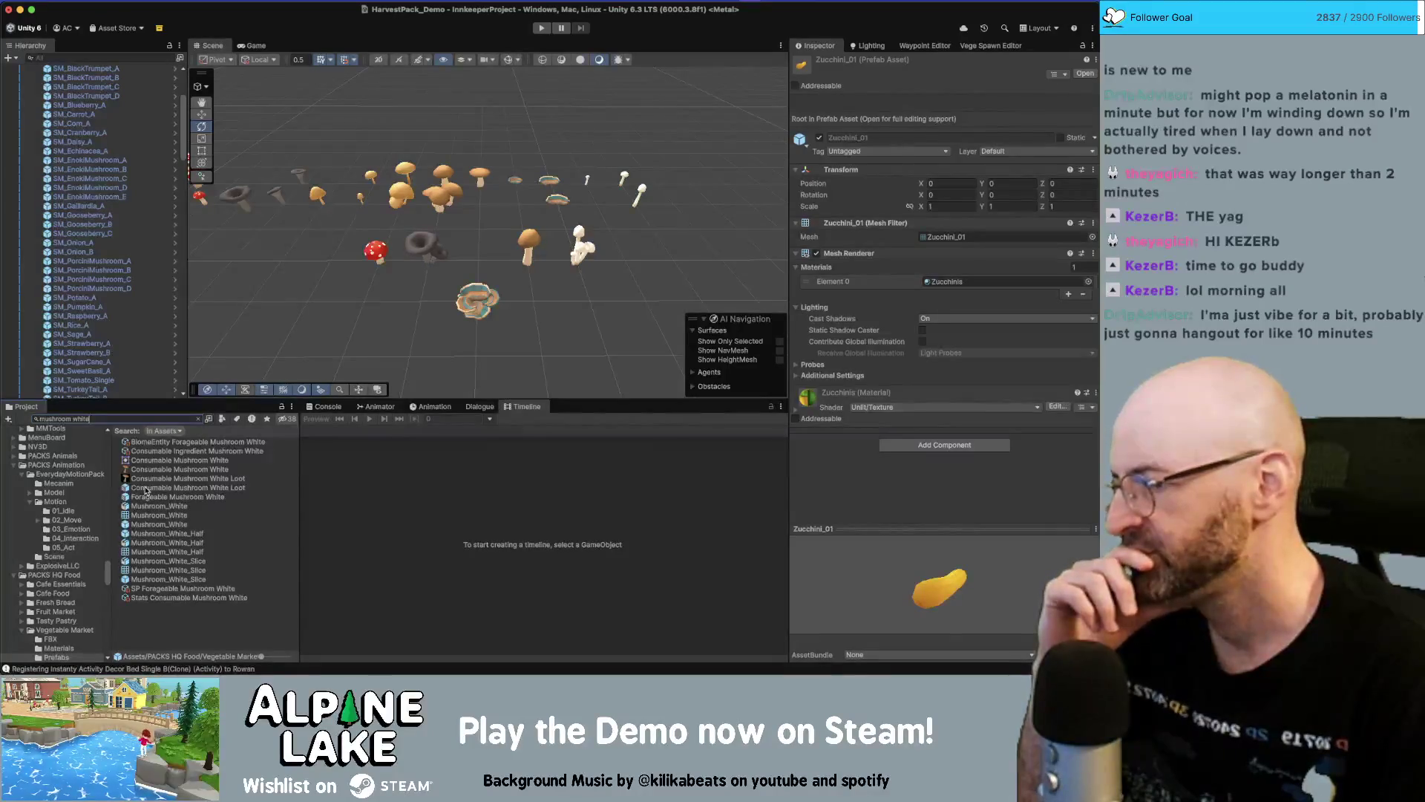
Inspect each white mushroom result, from Consumable Mushroom White Loot to SP Forageable Mushroom White, cancelling an accidental rename
left_click(146, 489)
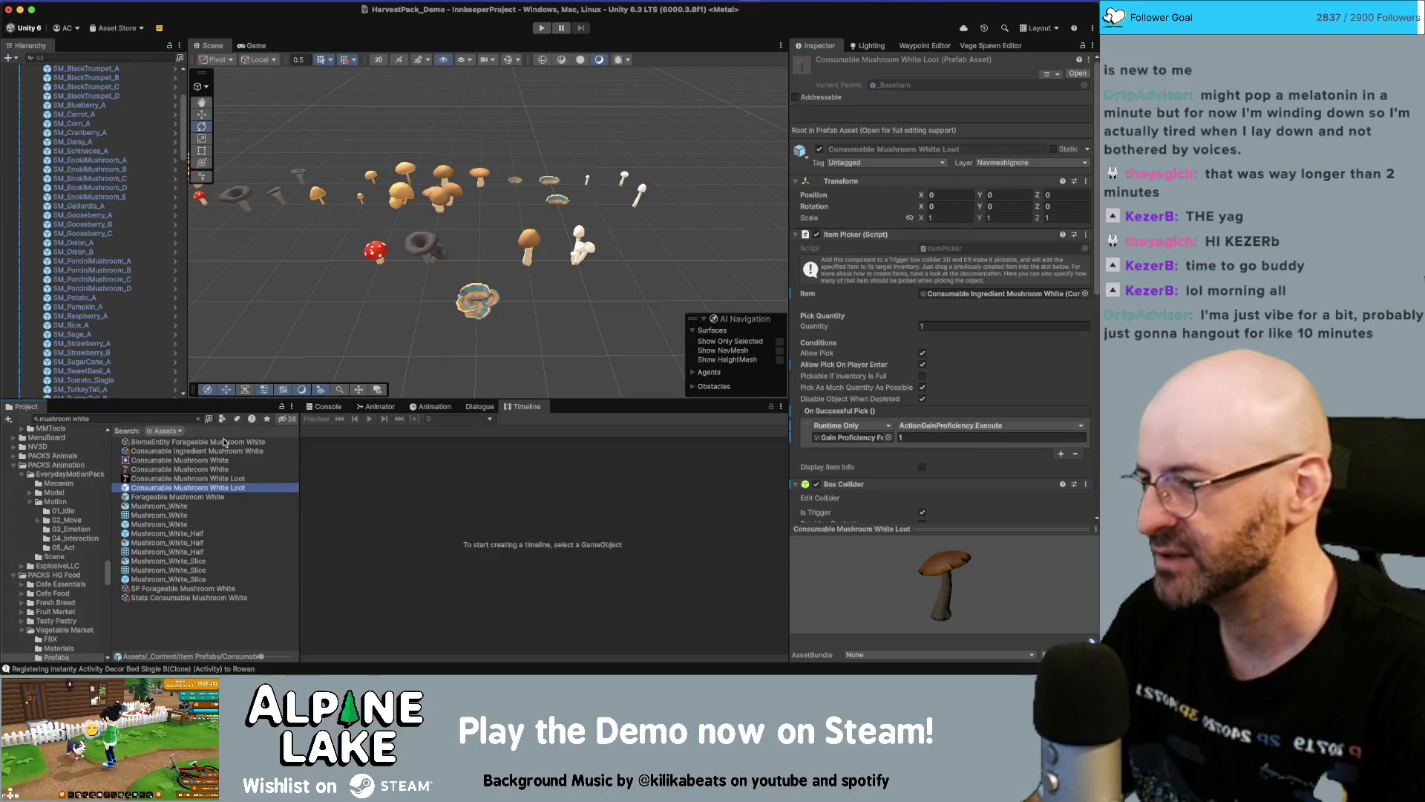
key("Return")
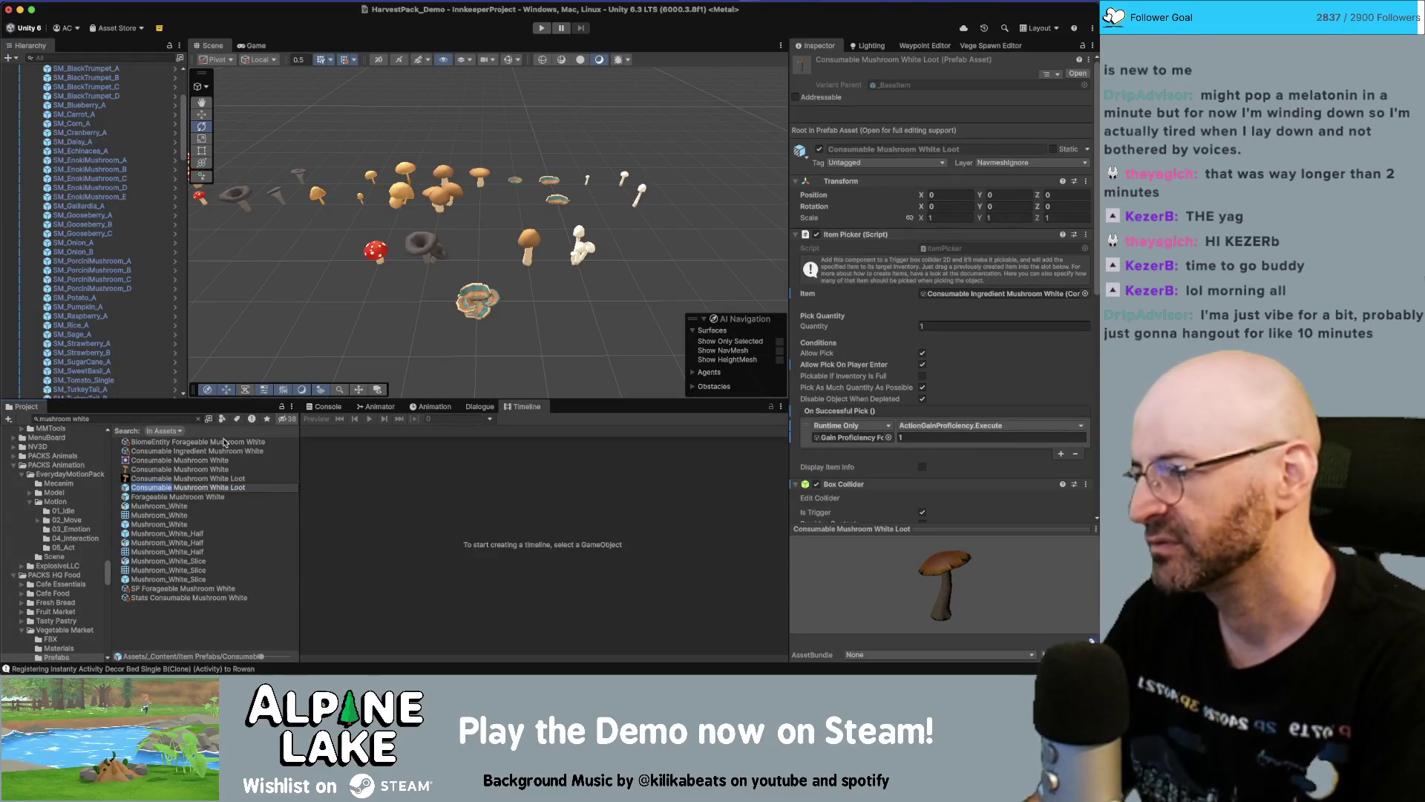
key("Escape")
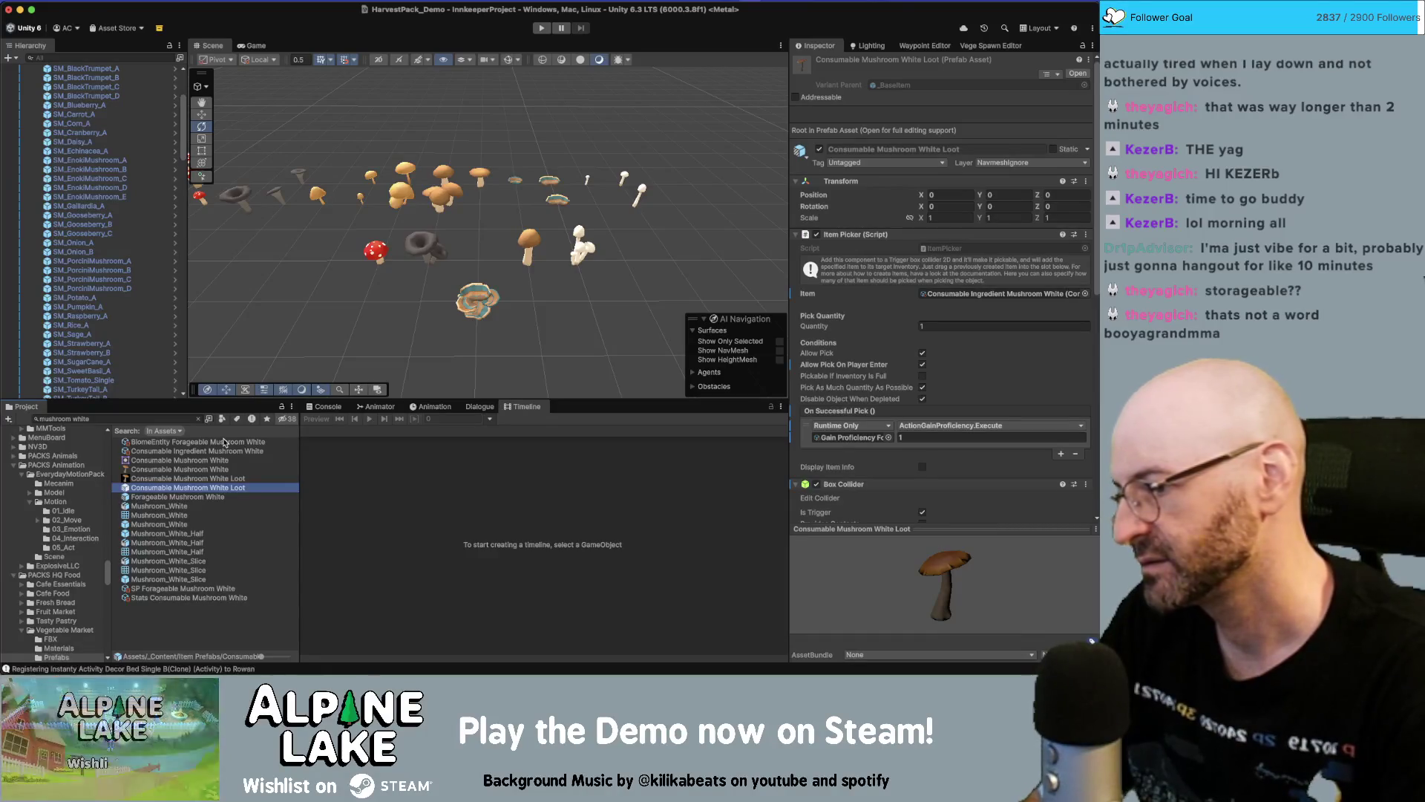
key("Down")
key("Down")
key("Down")
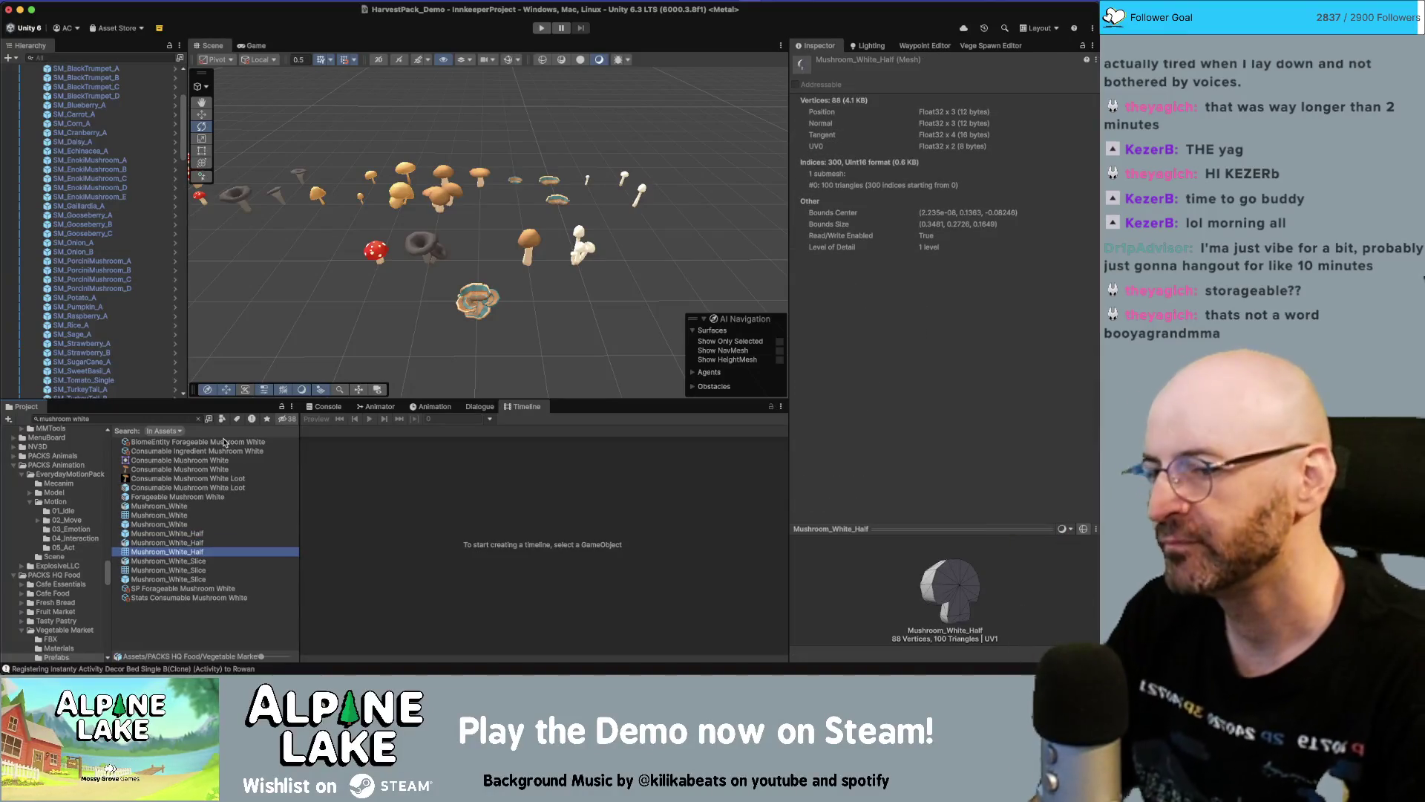
key("Up")
key("Up")
key("Up")
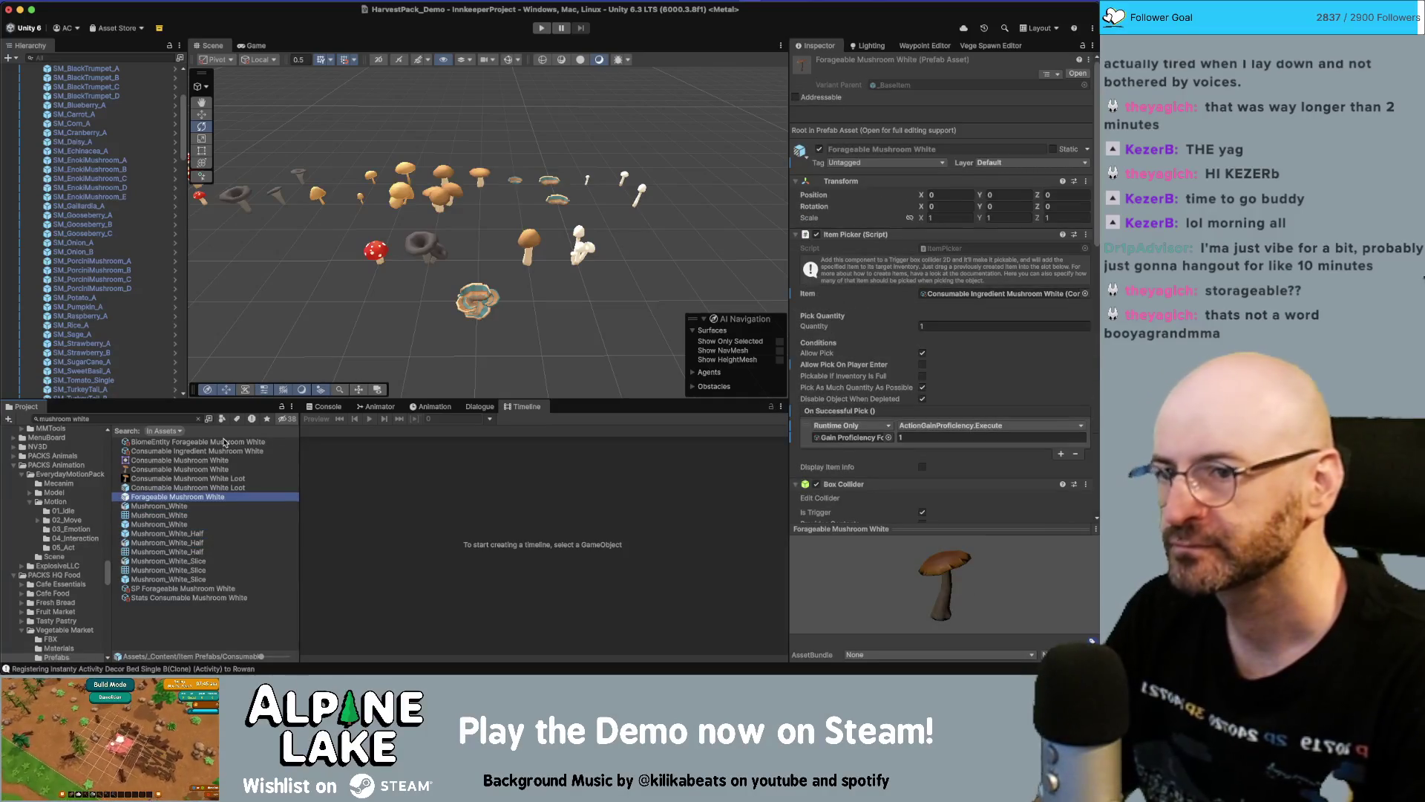
key("Up")
key("Up")
key("Up")
key("Up")
key("Up")
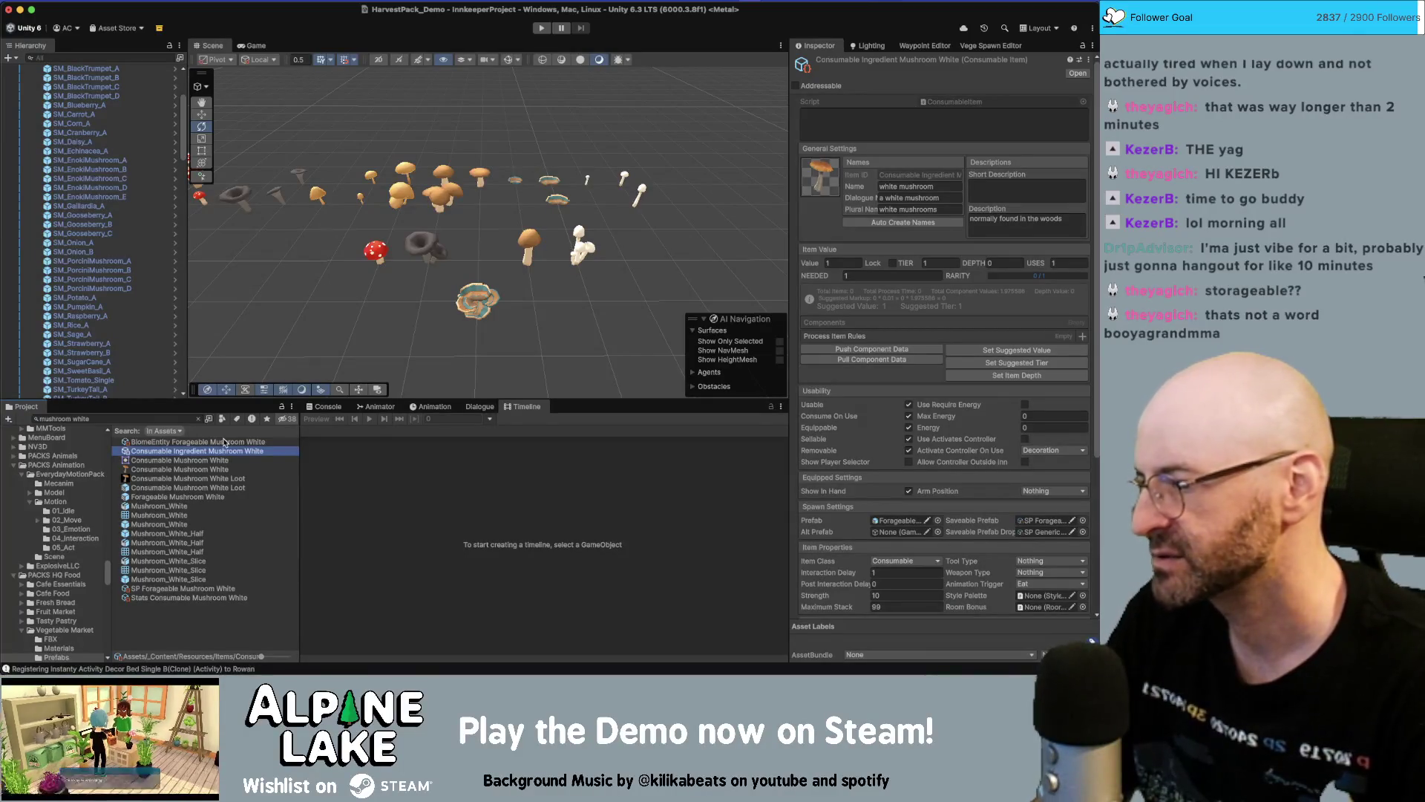
left_click(224, 442)
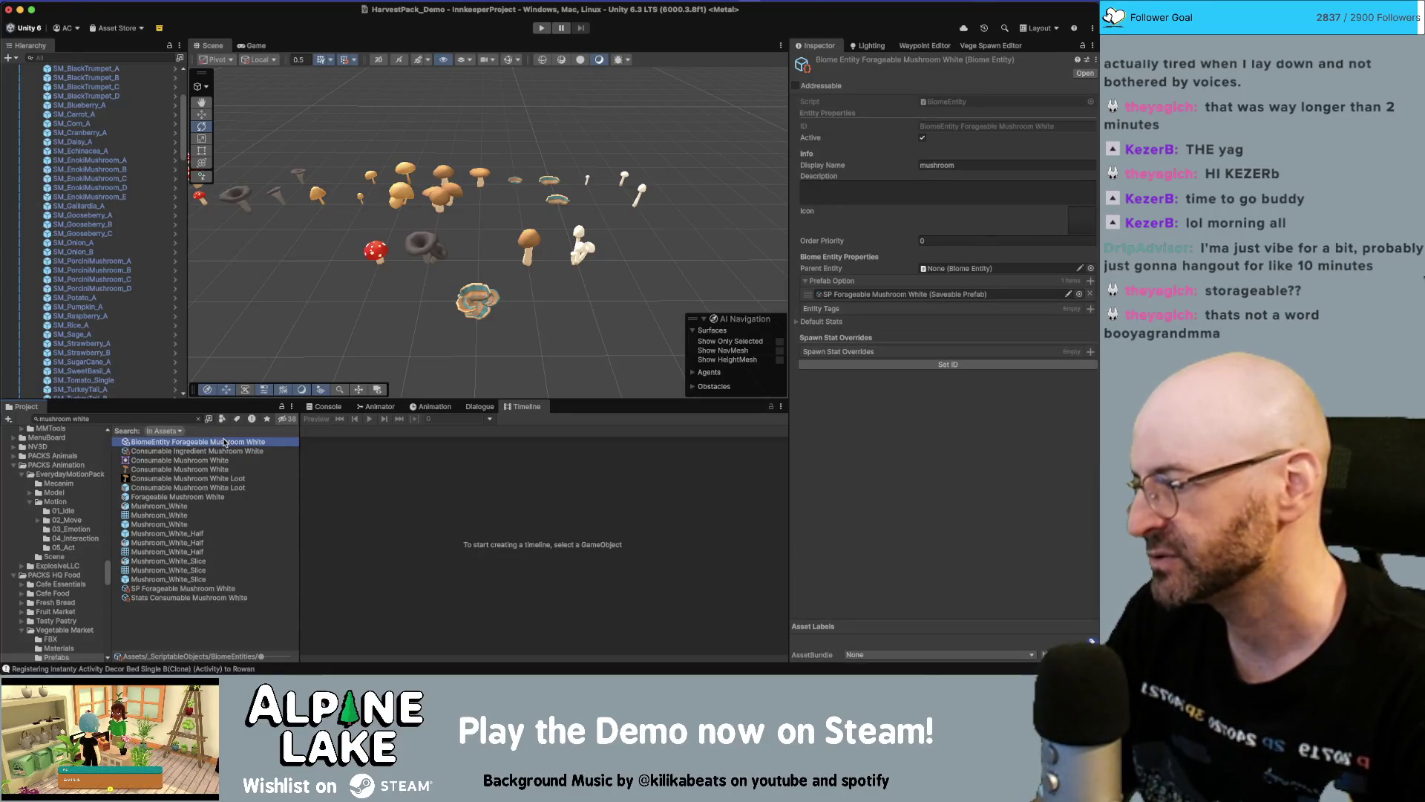
key("Down")
key("Down")
key("Down")
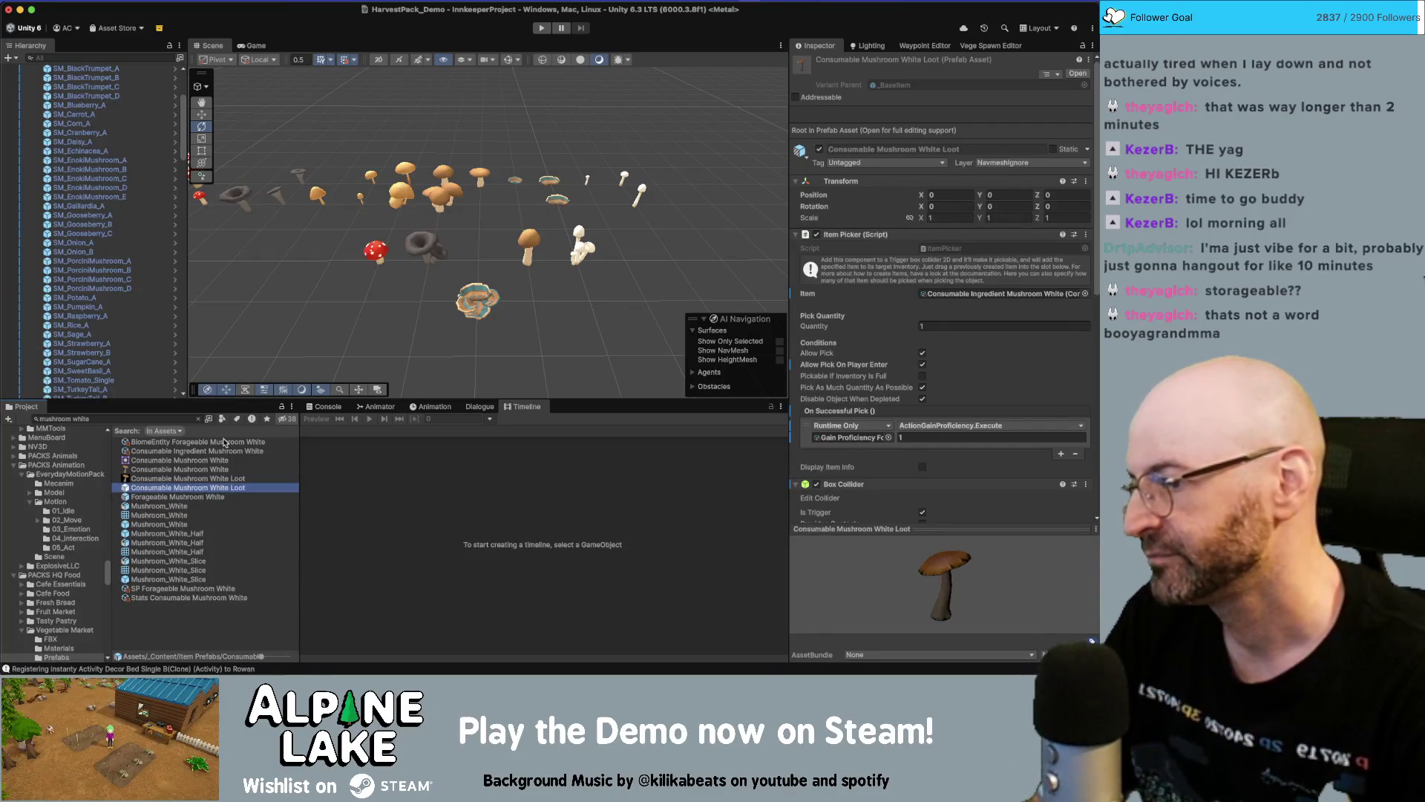
key("Down")
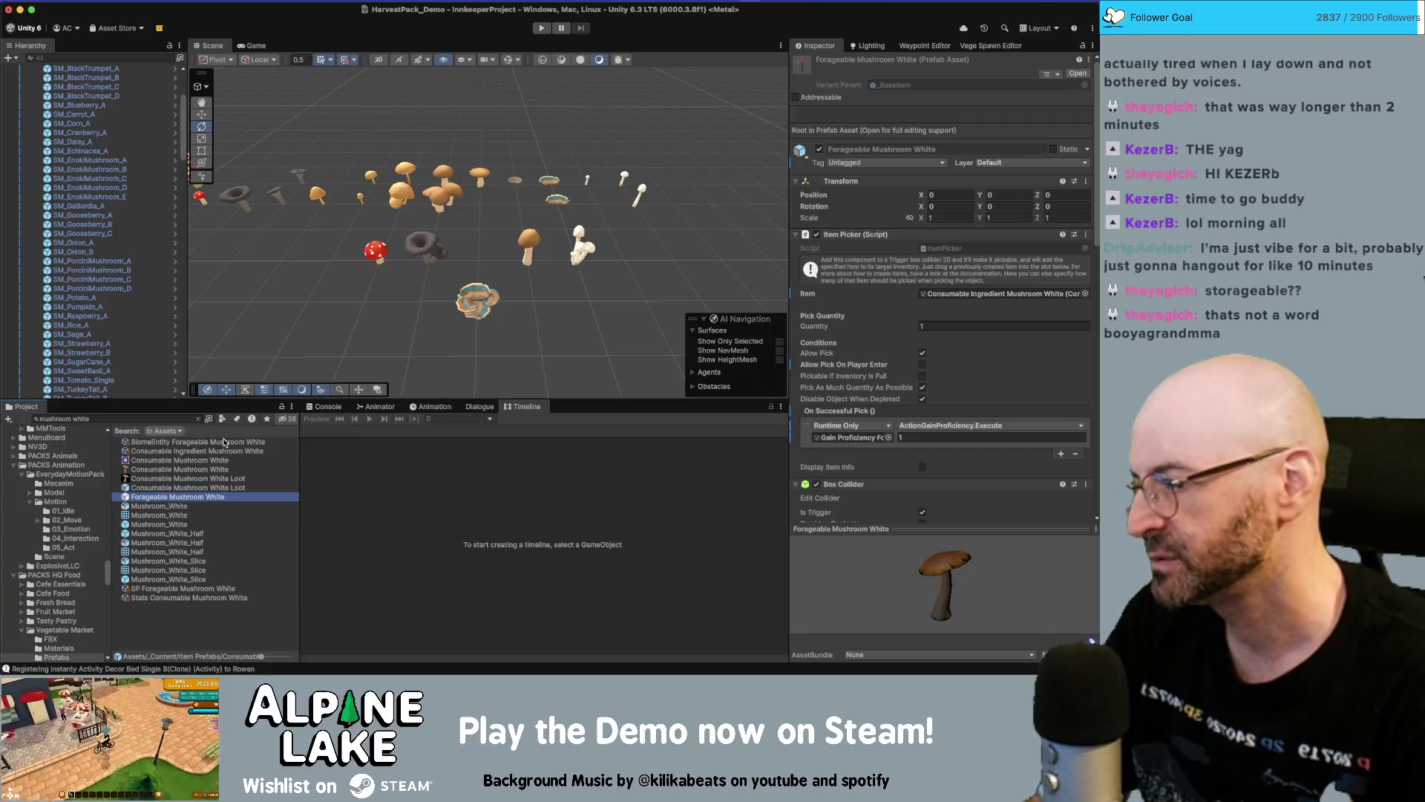
key("Down")
key("Down")
key("Down")
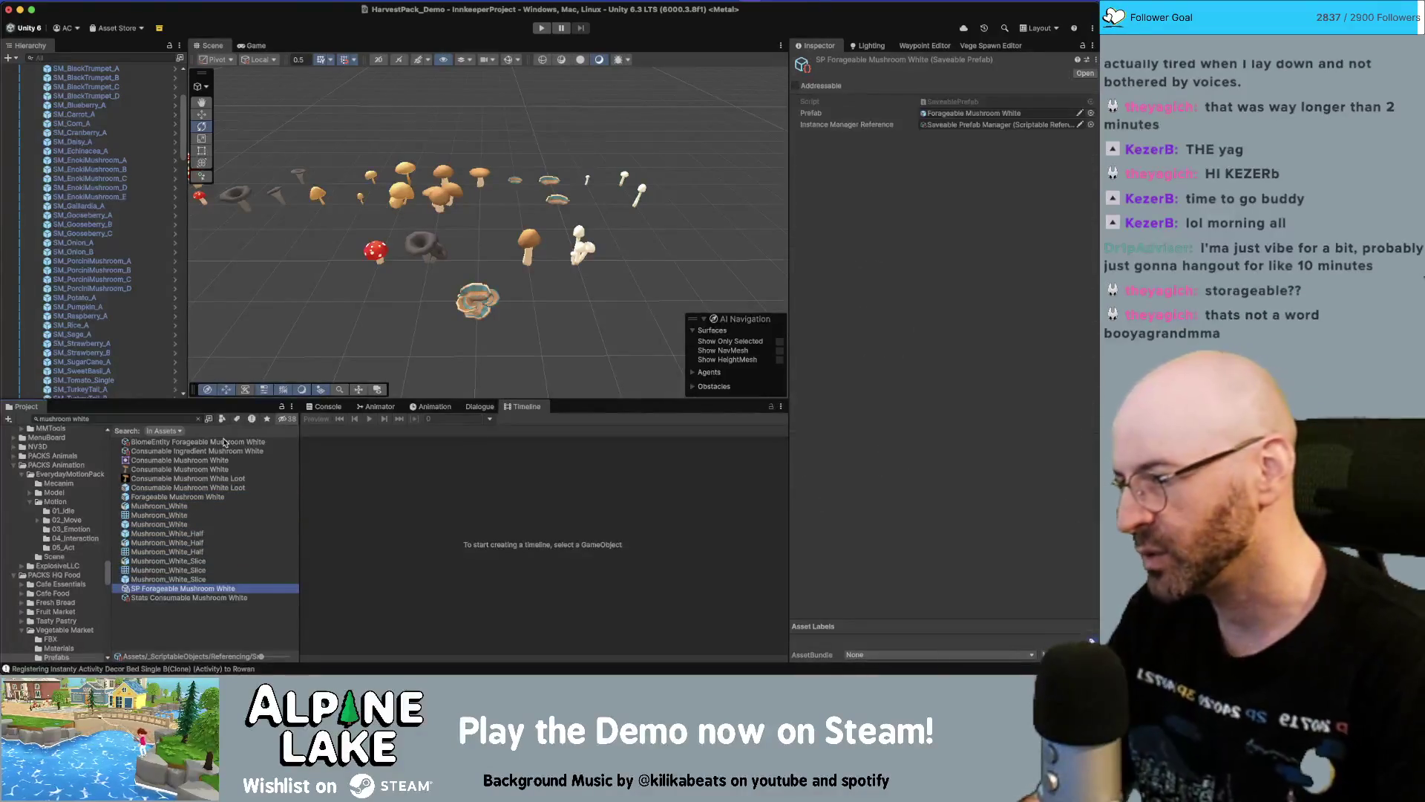
left_click(178, 498, "super")
Narrow the search to 'forage mushroom white' and select all three results
left_click(192, 444, "super")
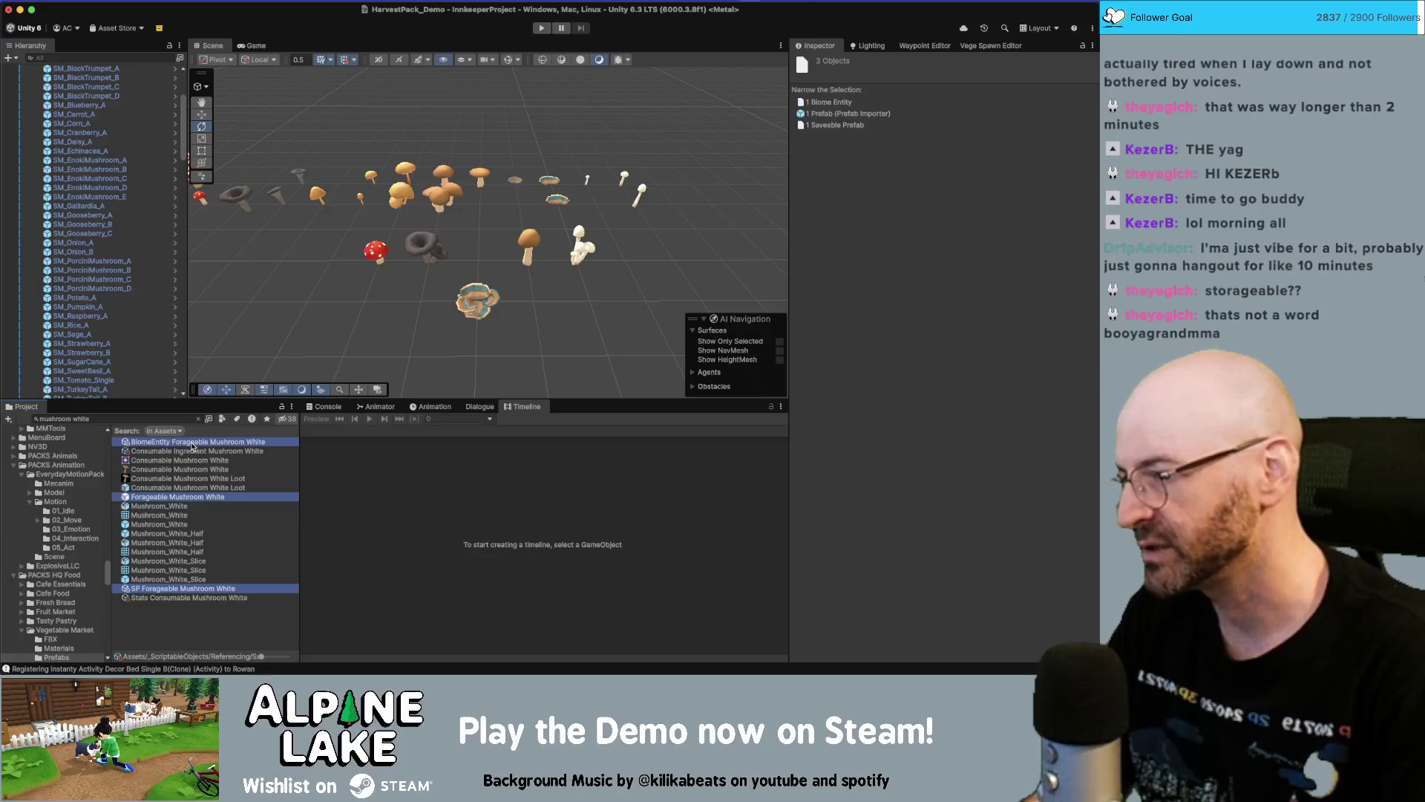
left_click(182, 419)
key("Left")
type("forage")
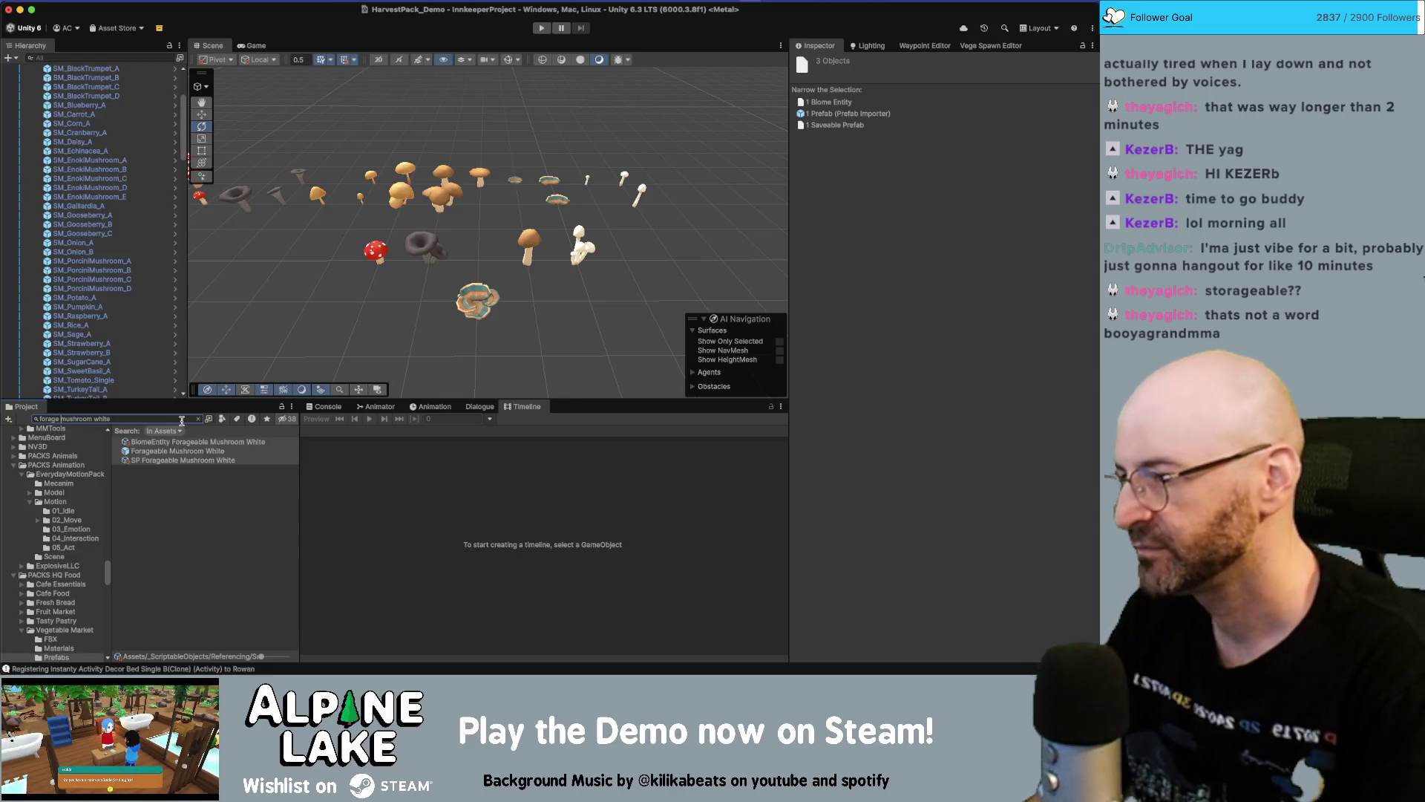
left_click(215, 460)
left_click(215, 442, "shift")
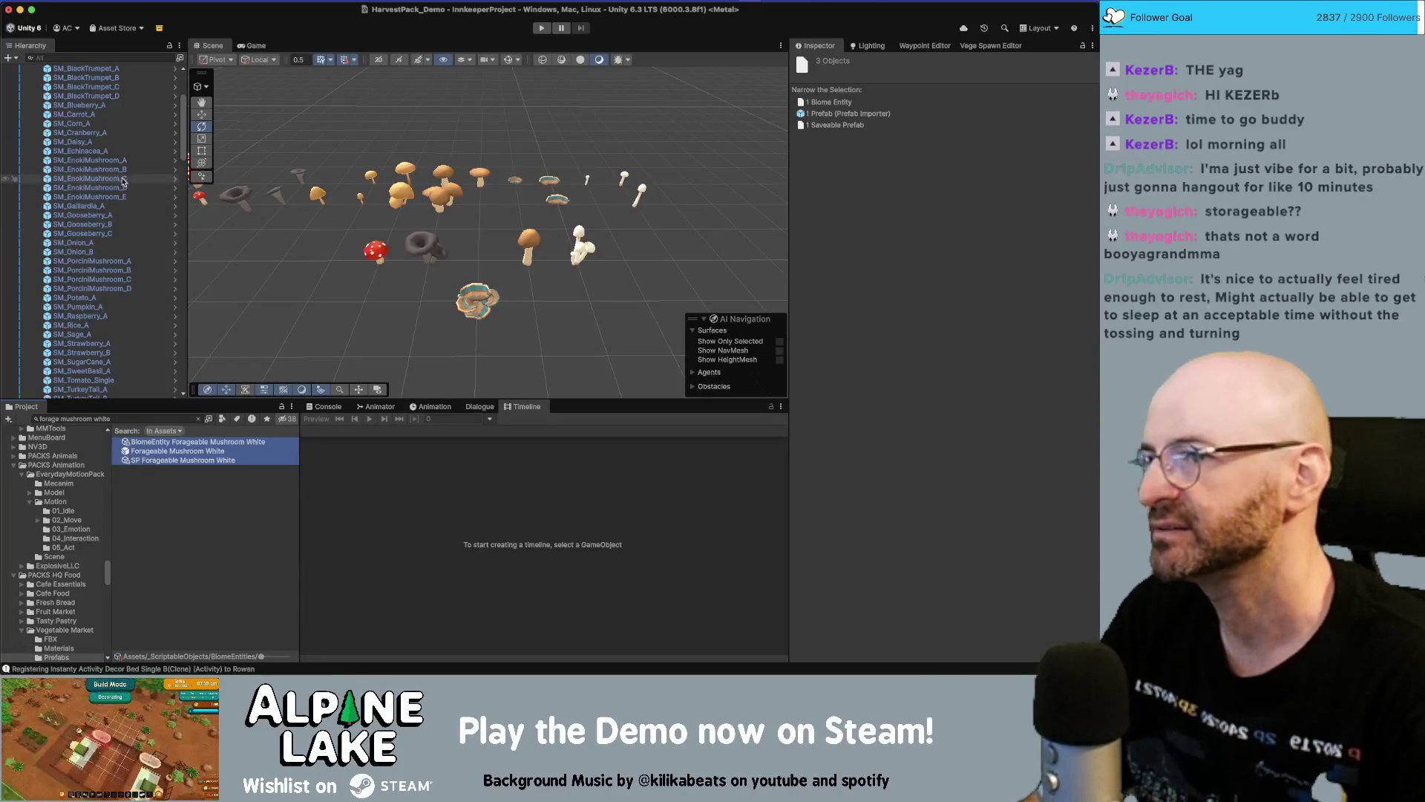
Open the Tools > Duplicate Assets & Replace String window
scroll(143, 178, "up", 3)
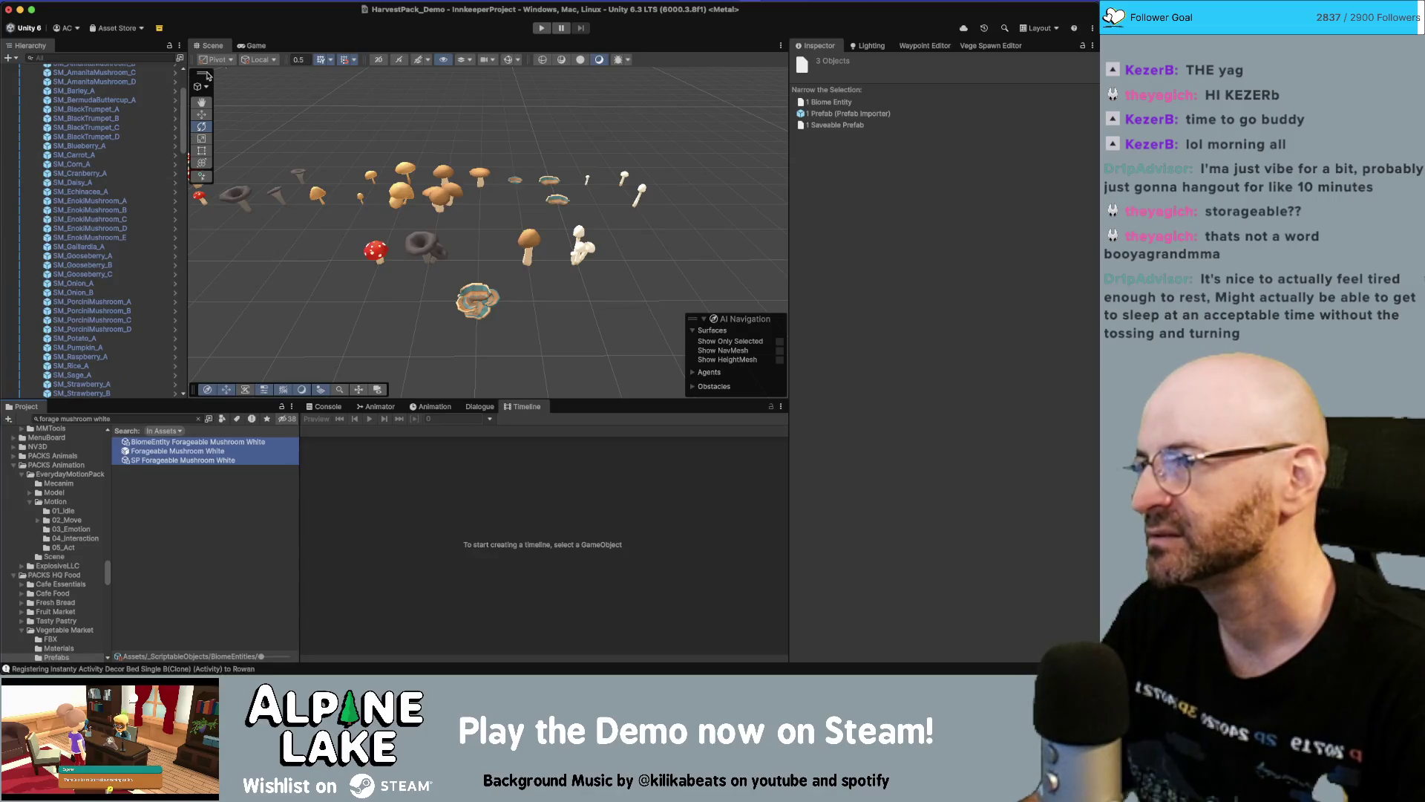
left_click(260, 0)
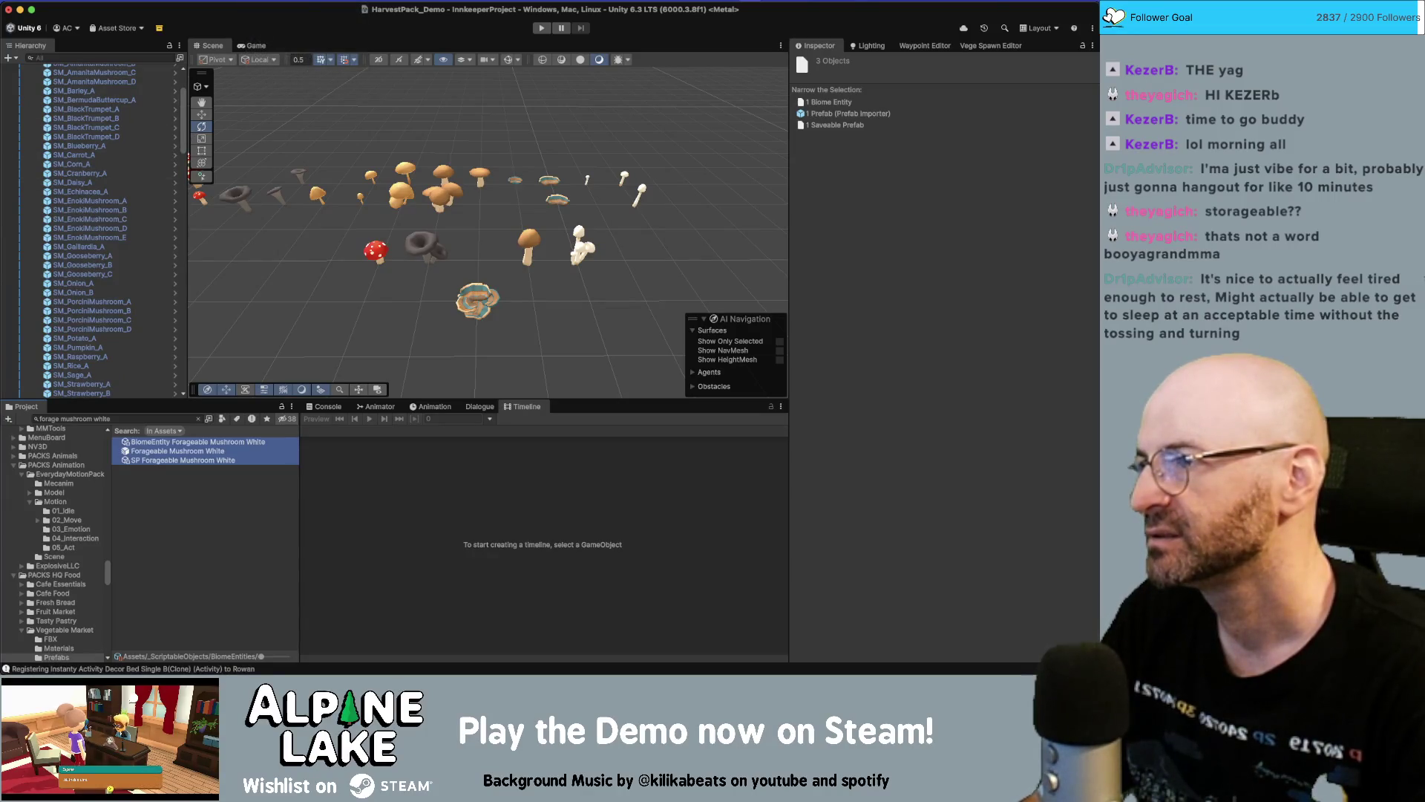
left_click(141, 2)
left_click(292, 179)
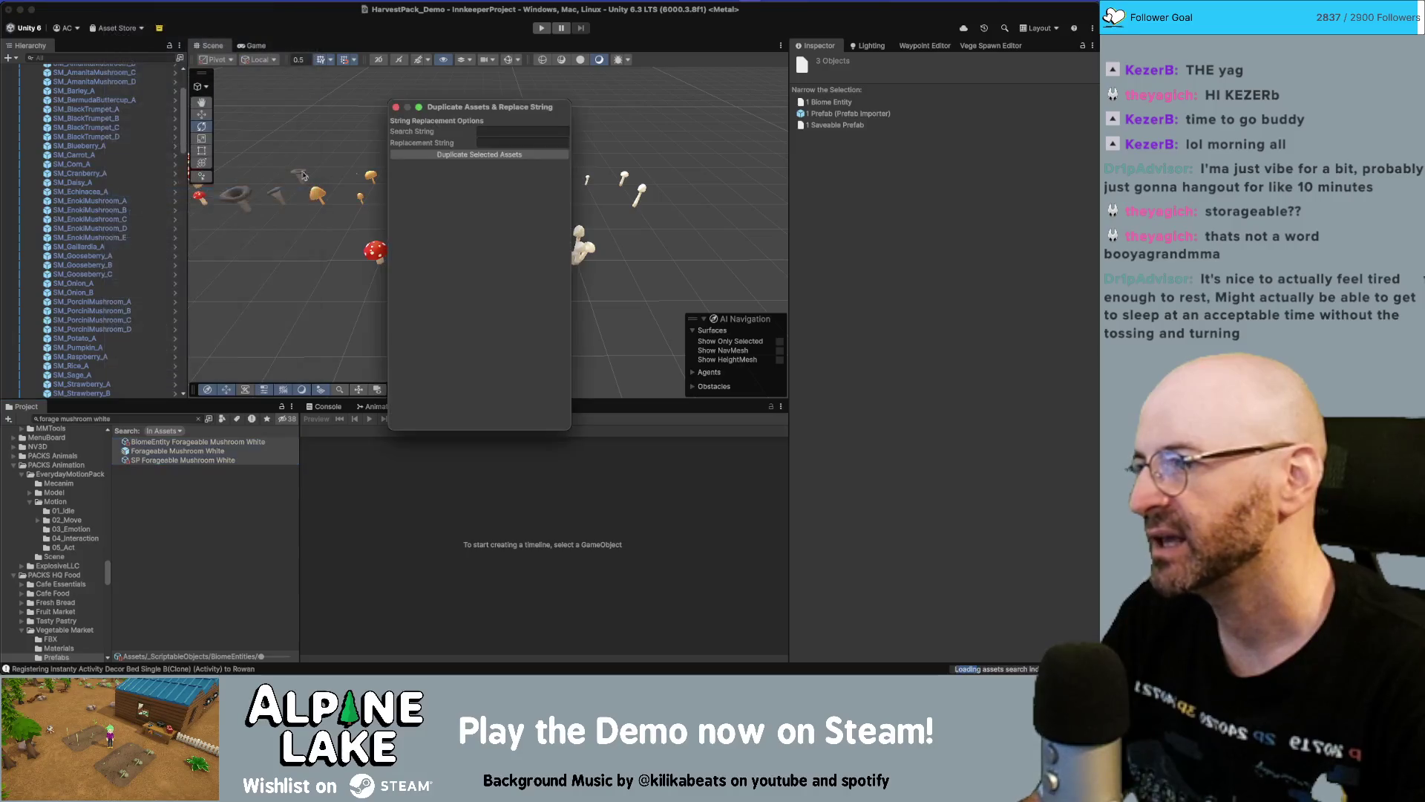
Enter 'White' as the search string, leaving the replacement string empty
left_click(519, 132)
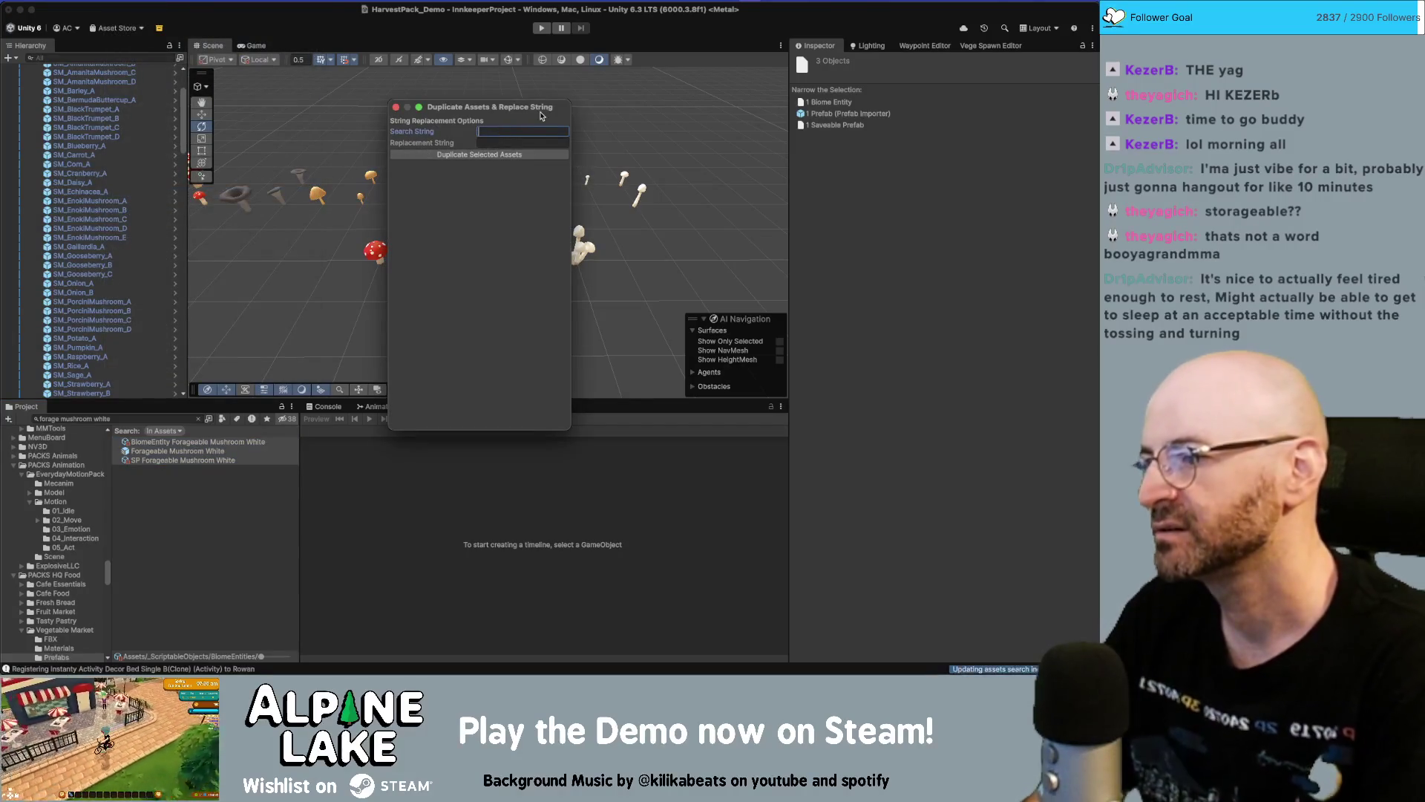
type("White")
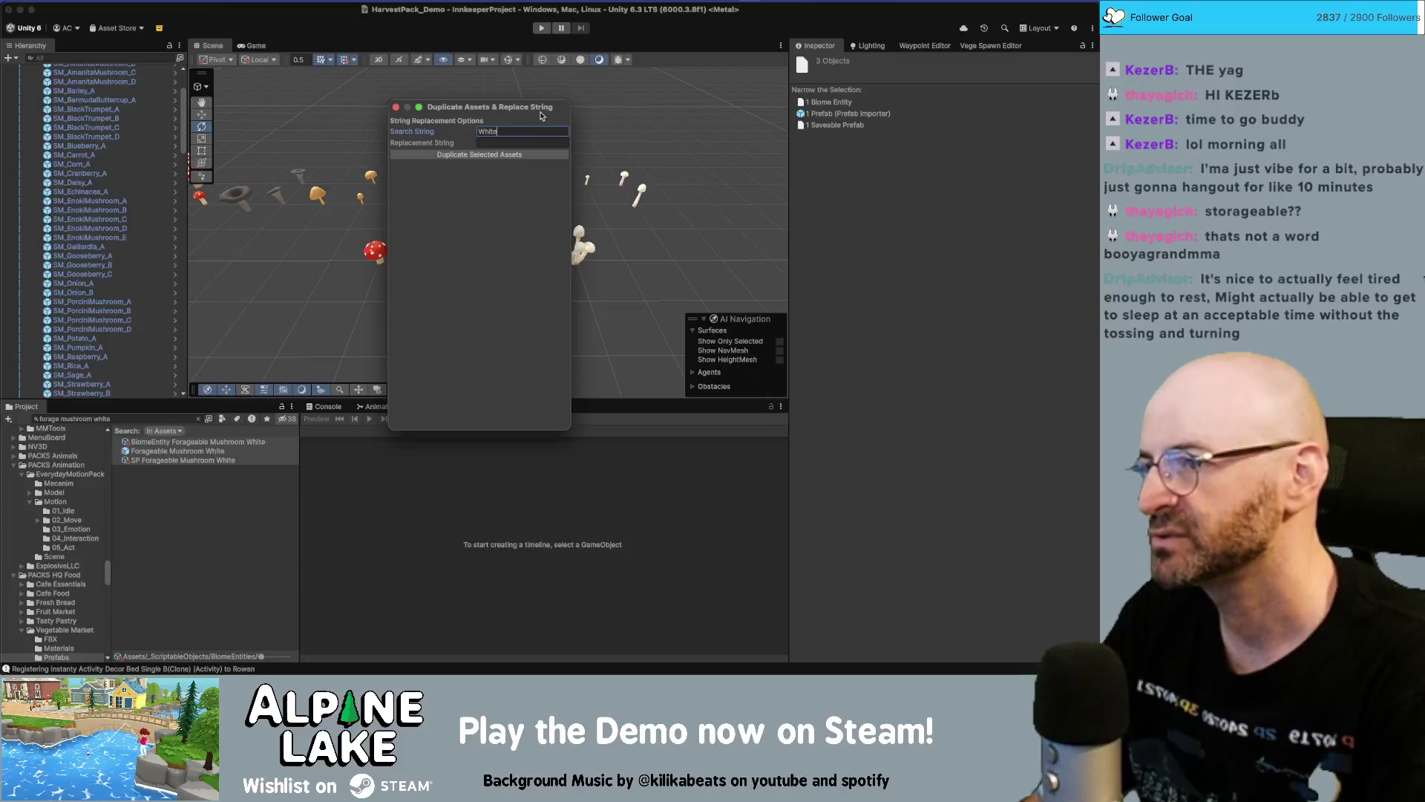
key("Tab")
type("E")
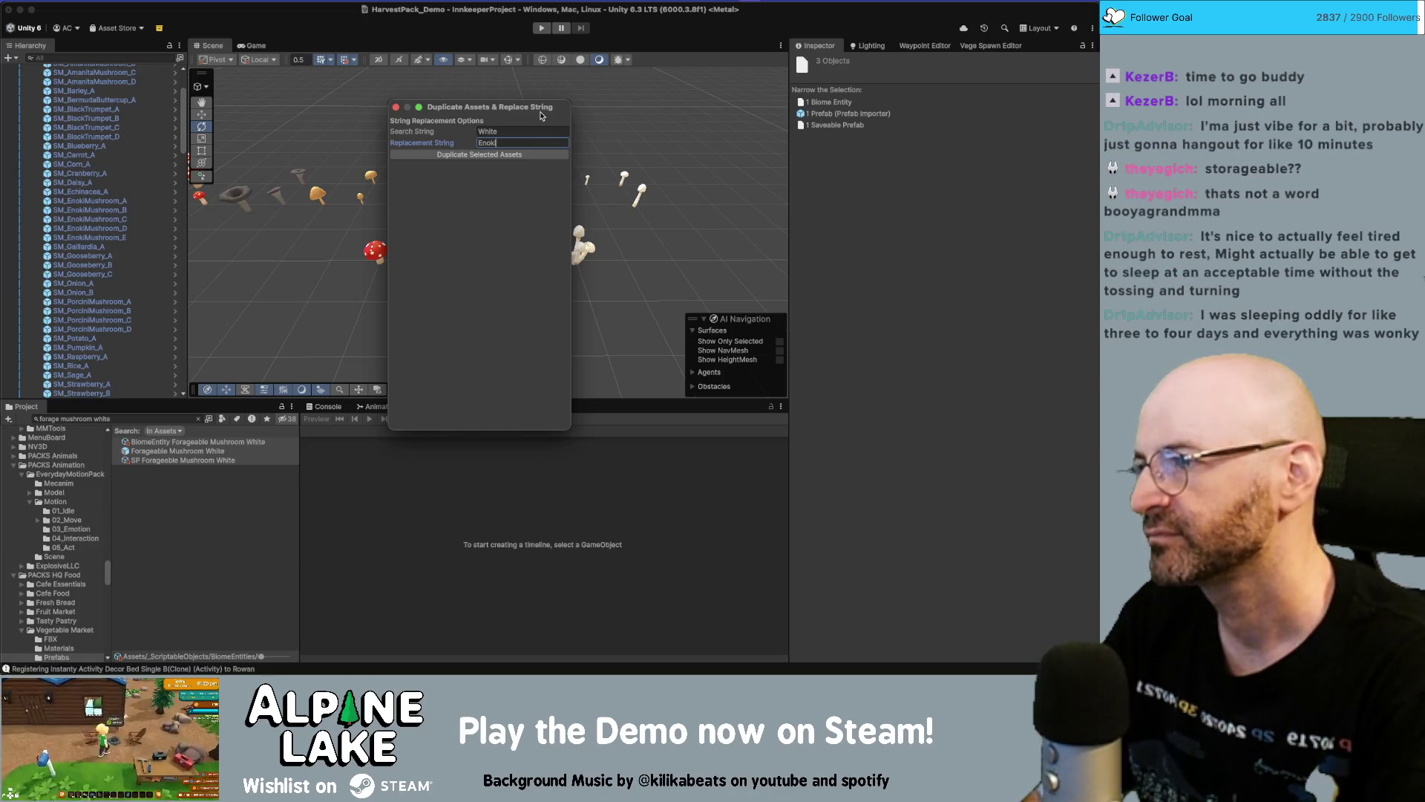
key("BackSpace")
key("BackSpace")
key("BackSpace")
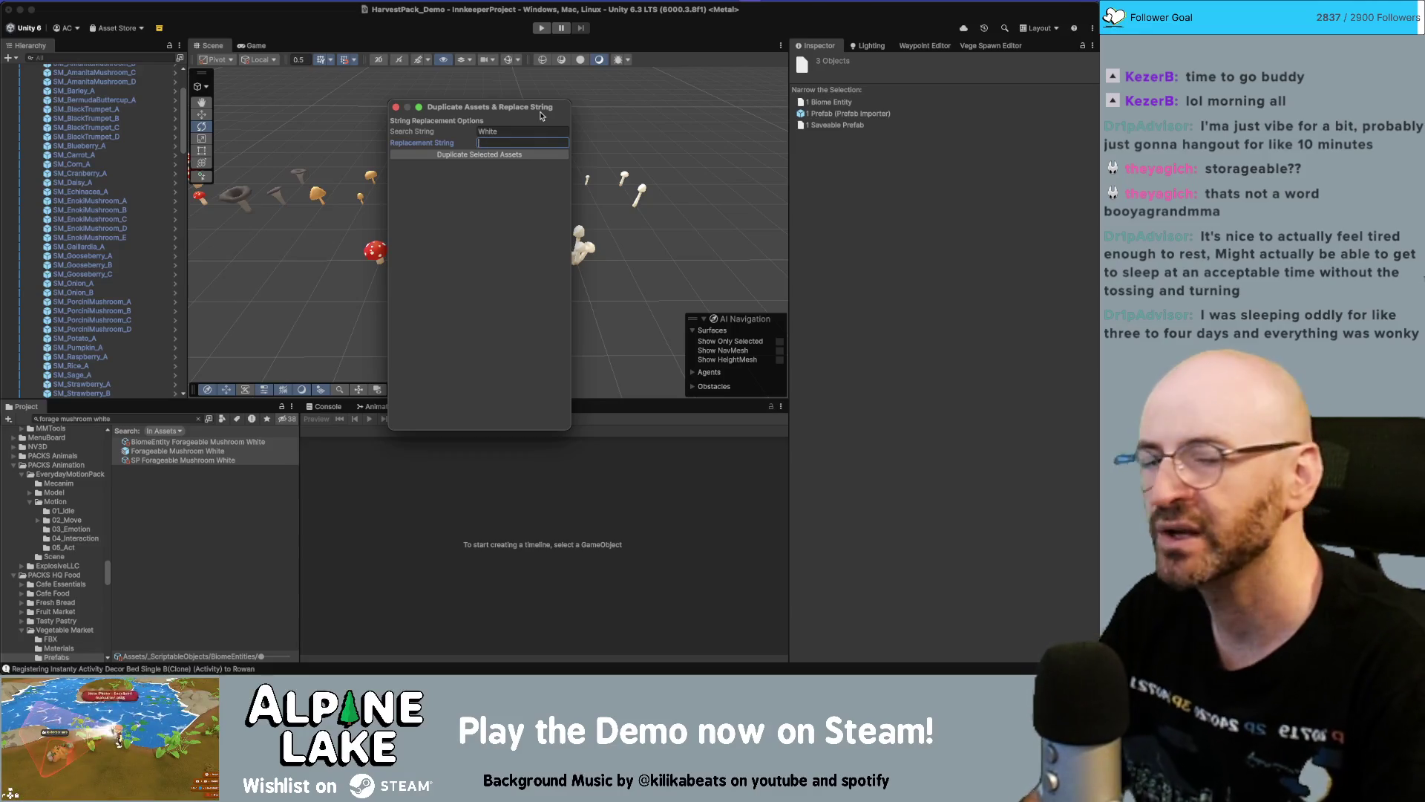
key("super+Tab")
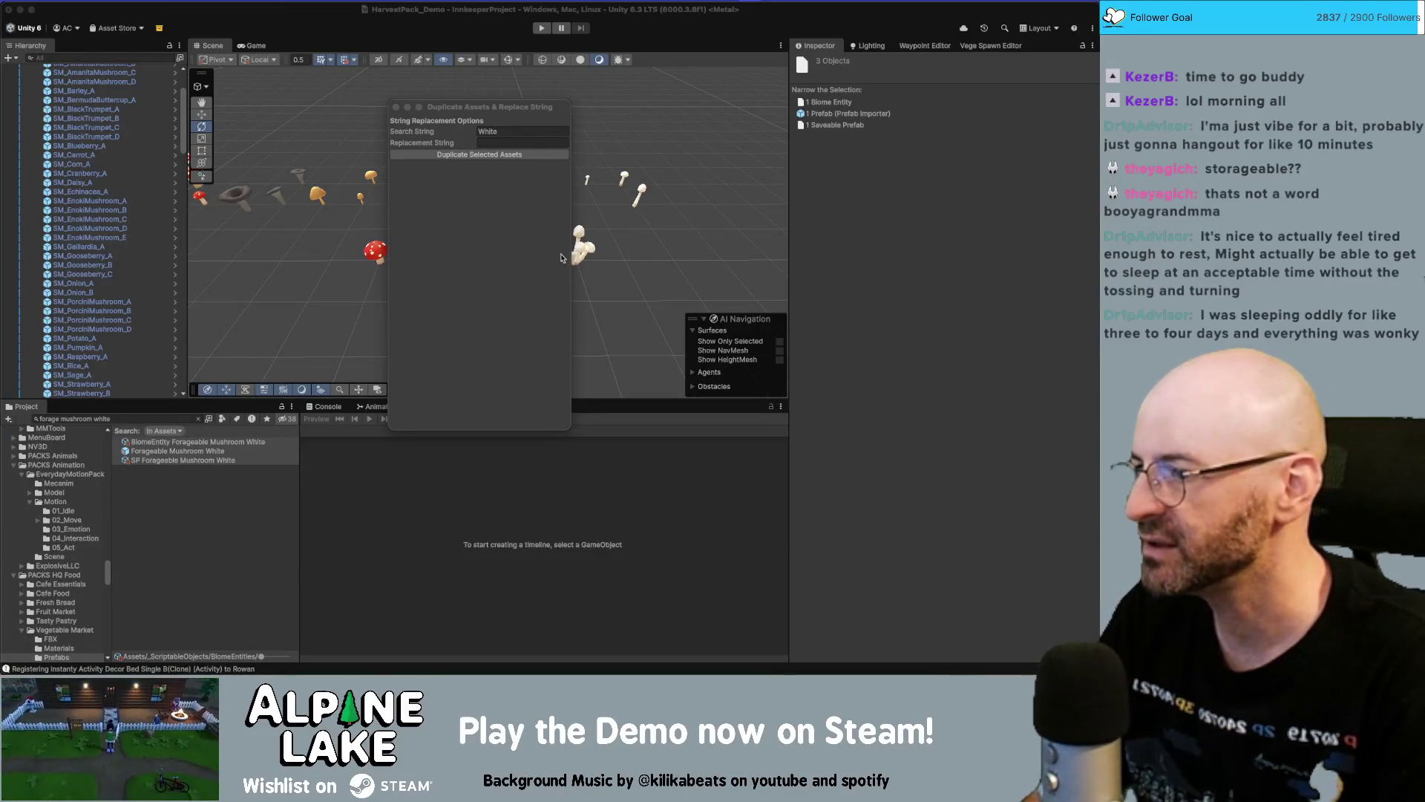
Move the Duplicate Assets & Replace String window off the mushroom assets
scroll(126, 262, "down", 3)
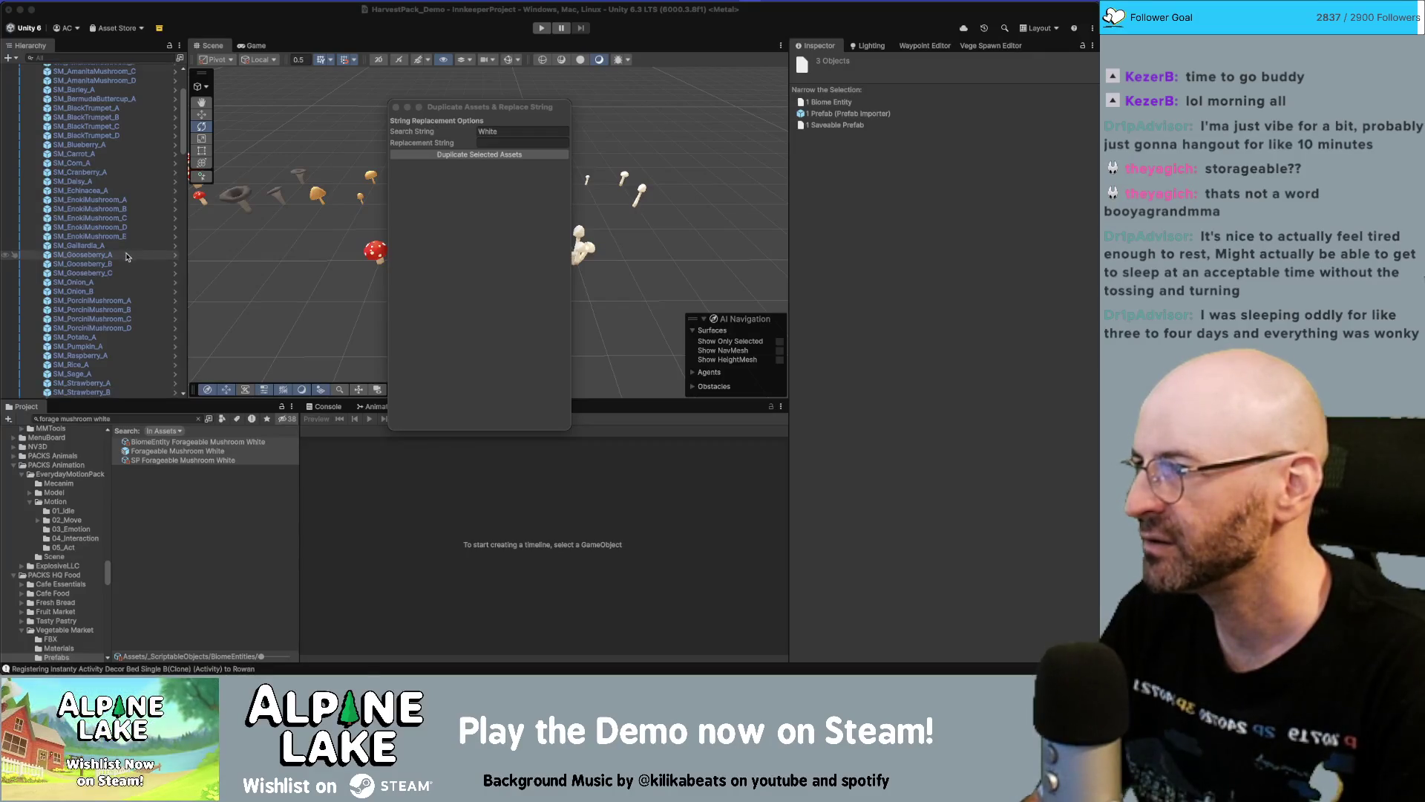
scroll(126, 261, "down", 3)
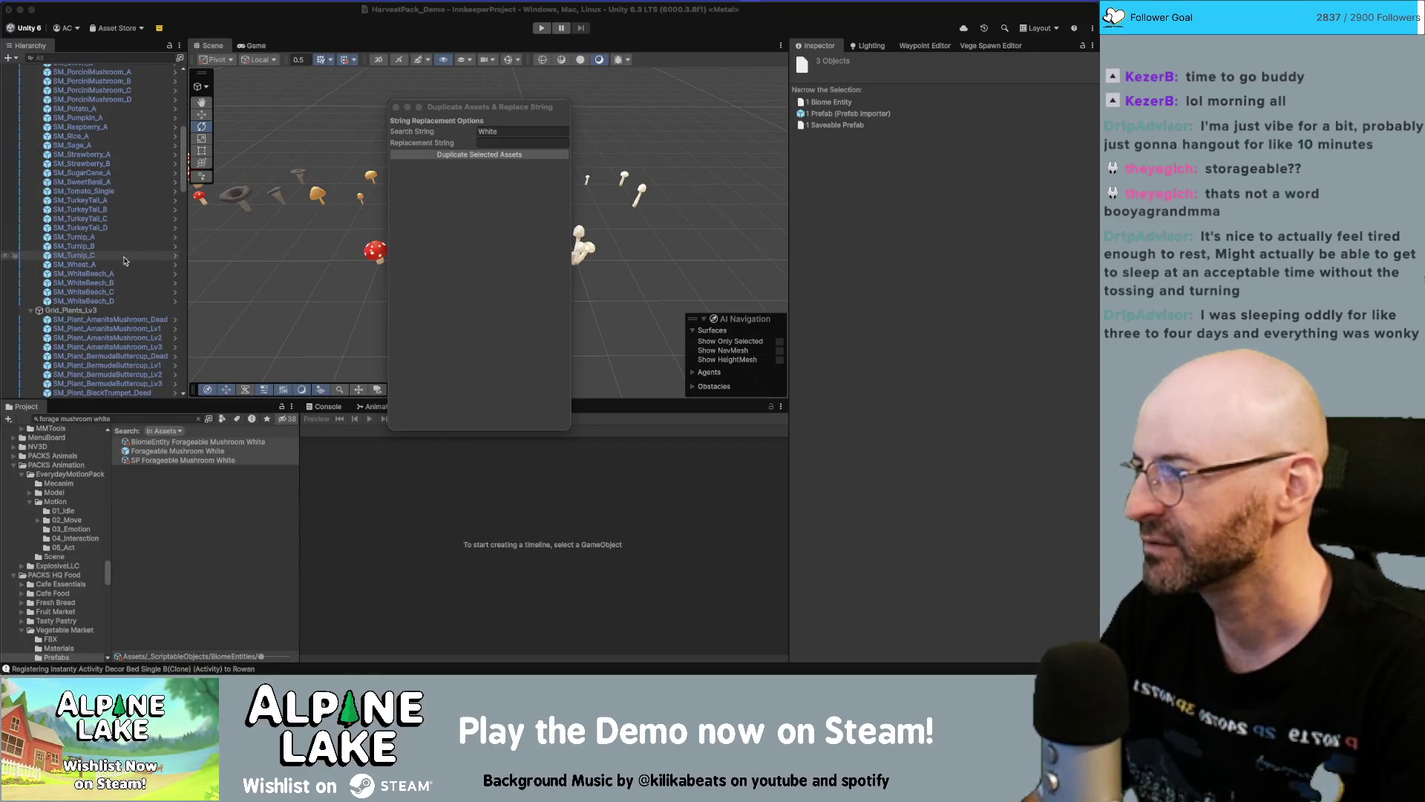
scroll(127, 262, "down", 3)
mouse_move(479, 109)
left_mouse_down()
mouse_move(887, 264)
mouse_move(849, 271)
left_mouse_up()
Box-select five mushrooms, move them to the top of Grid_Single, and reselect the White assets
mouse_move(363, 223)
left_mouse_down()
mouse_move(599, 274)
mouse_move(615, 341)
left_mouse_up()
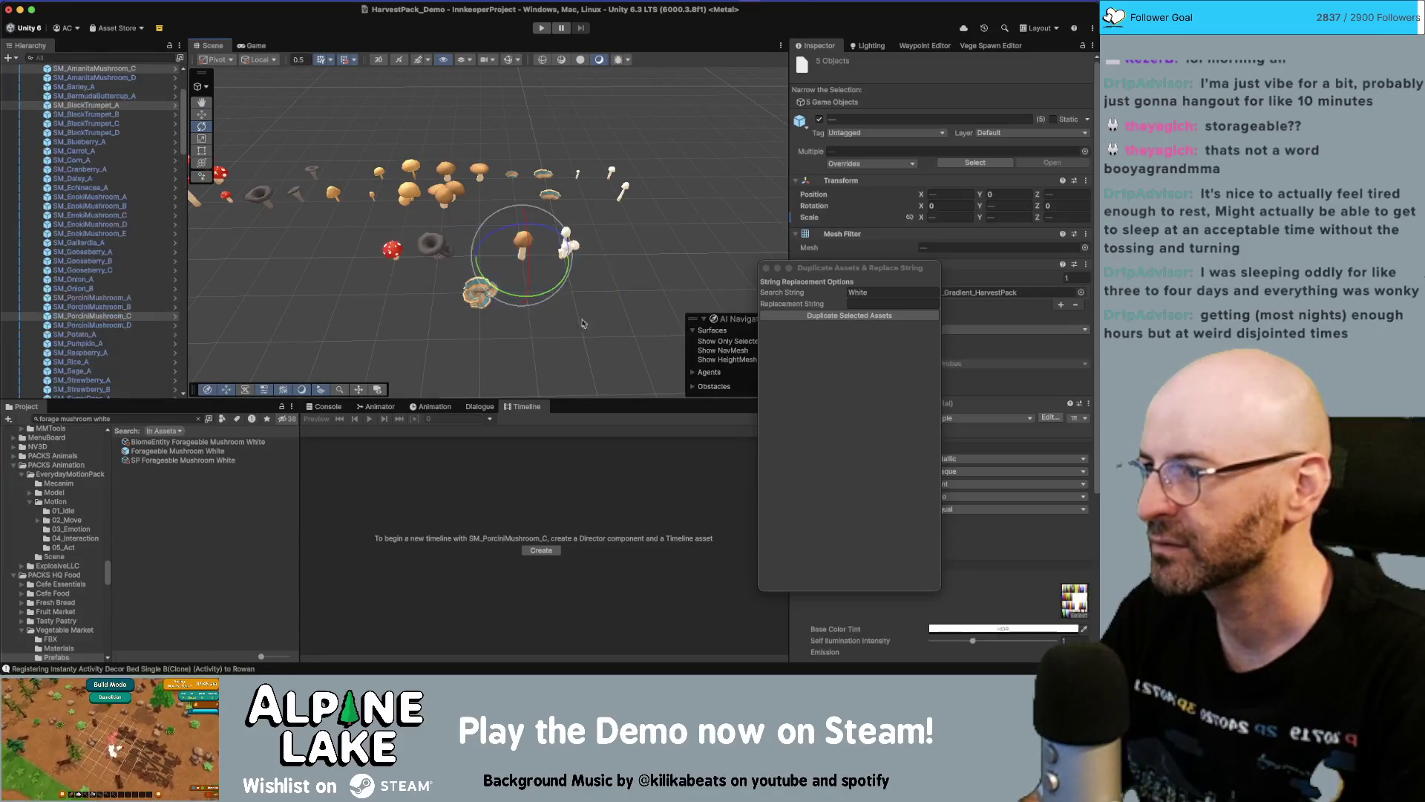
left_click_drag(103, 209, 104, 119)
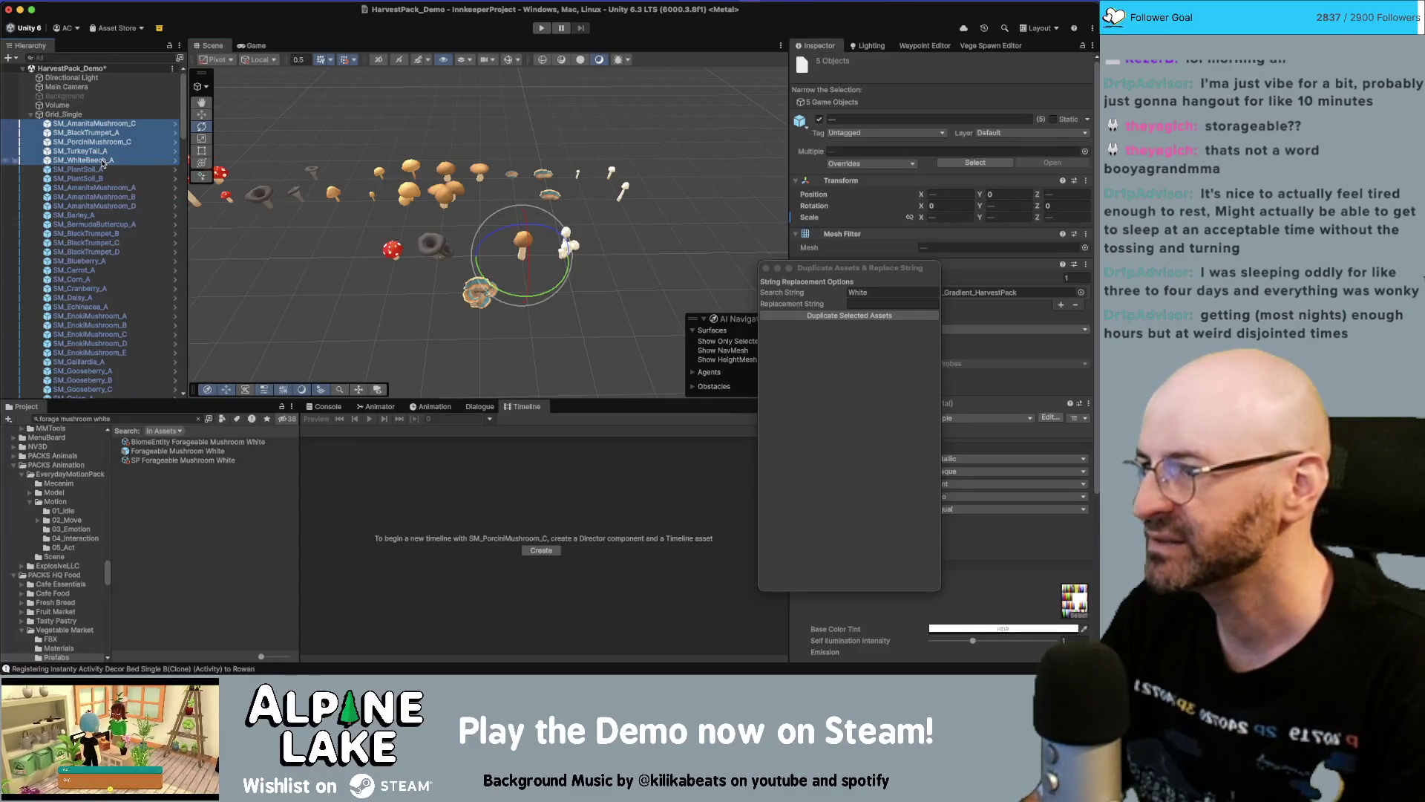
left_click_drag(819, 265, 755, 188)
left_click(815, 213)
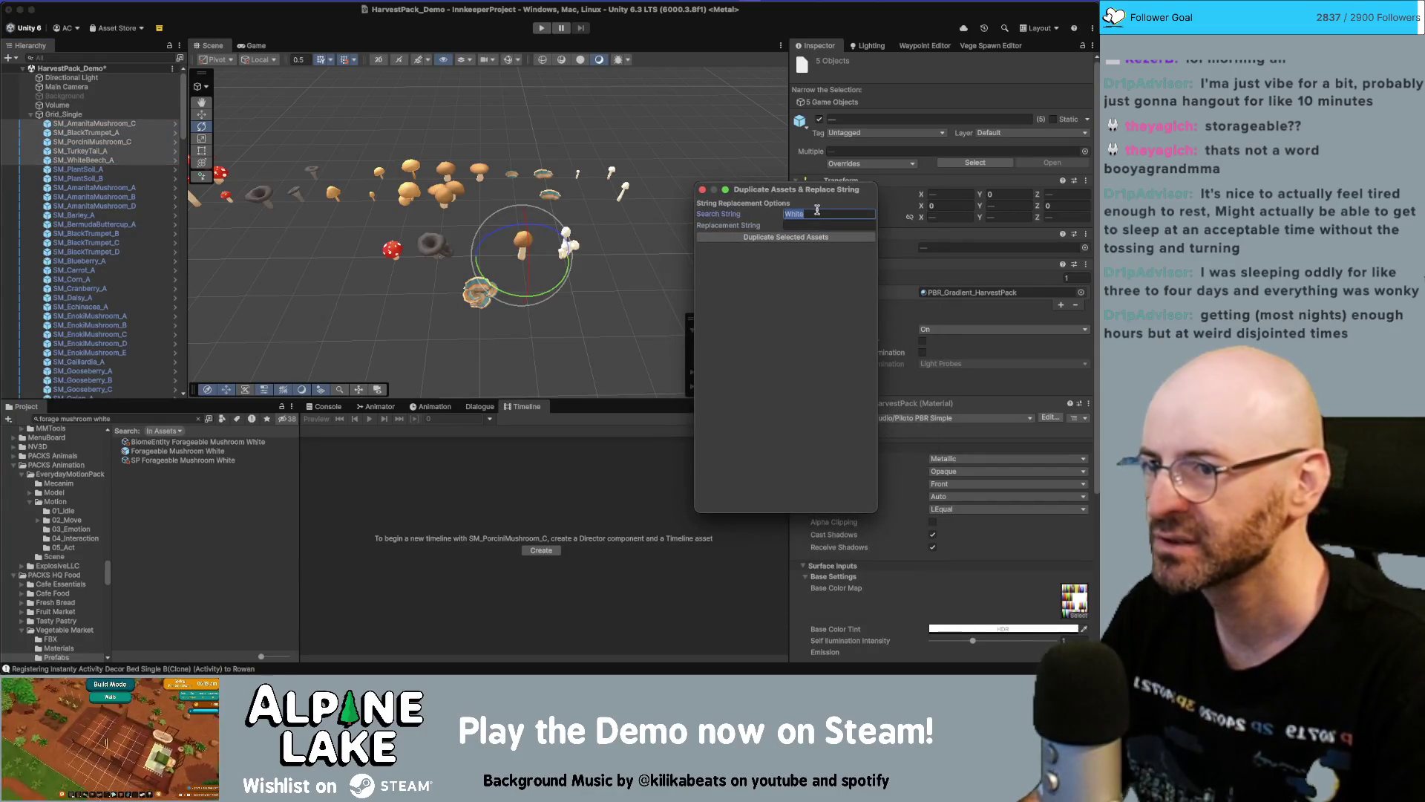
left_click(217, 460)
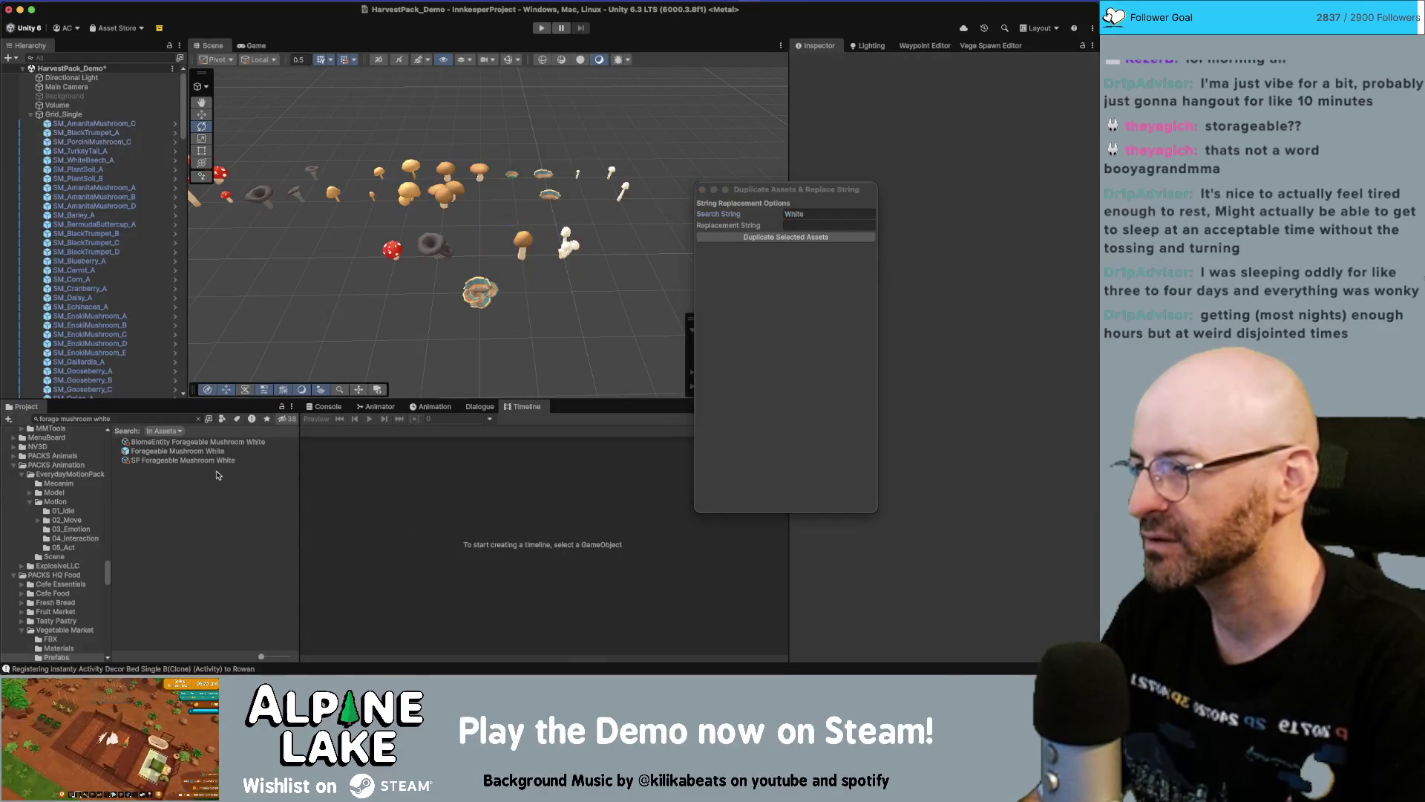
Duplicate the three Forageable Mushroom White assets, replacing 'White' with 'Enok' in names and references
left_click(220, 443, "shift")
left_click(848, 213)
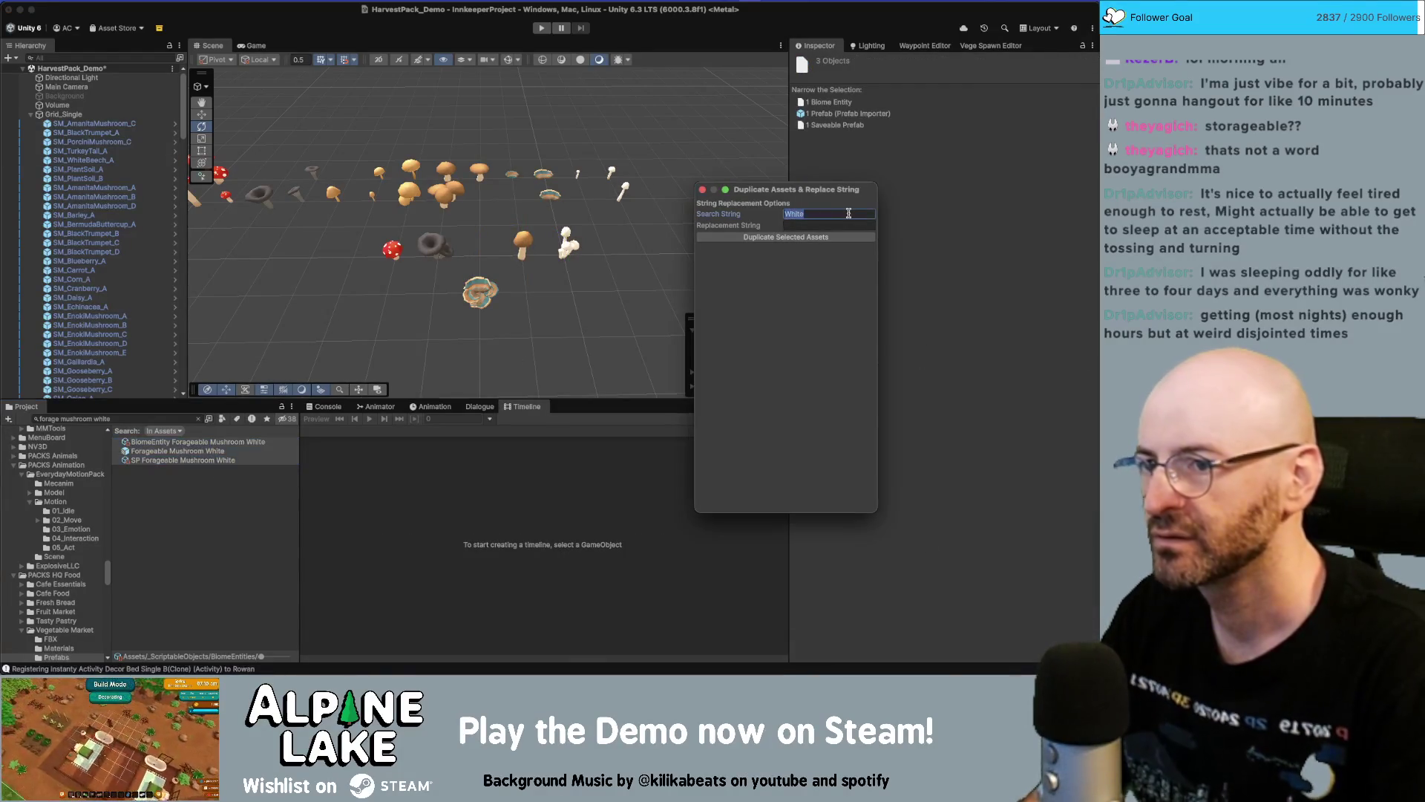
key("Tab")
type("Enok")
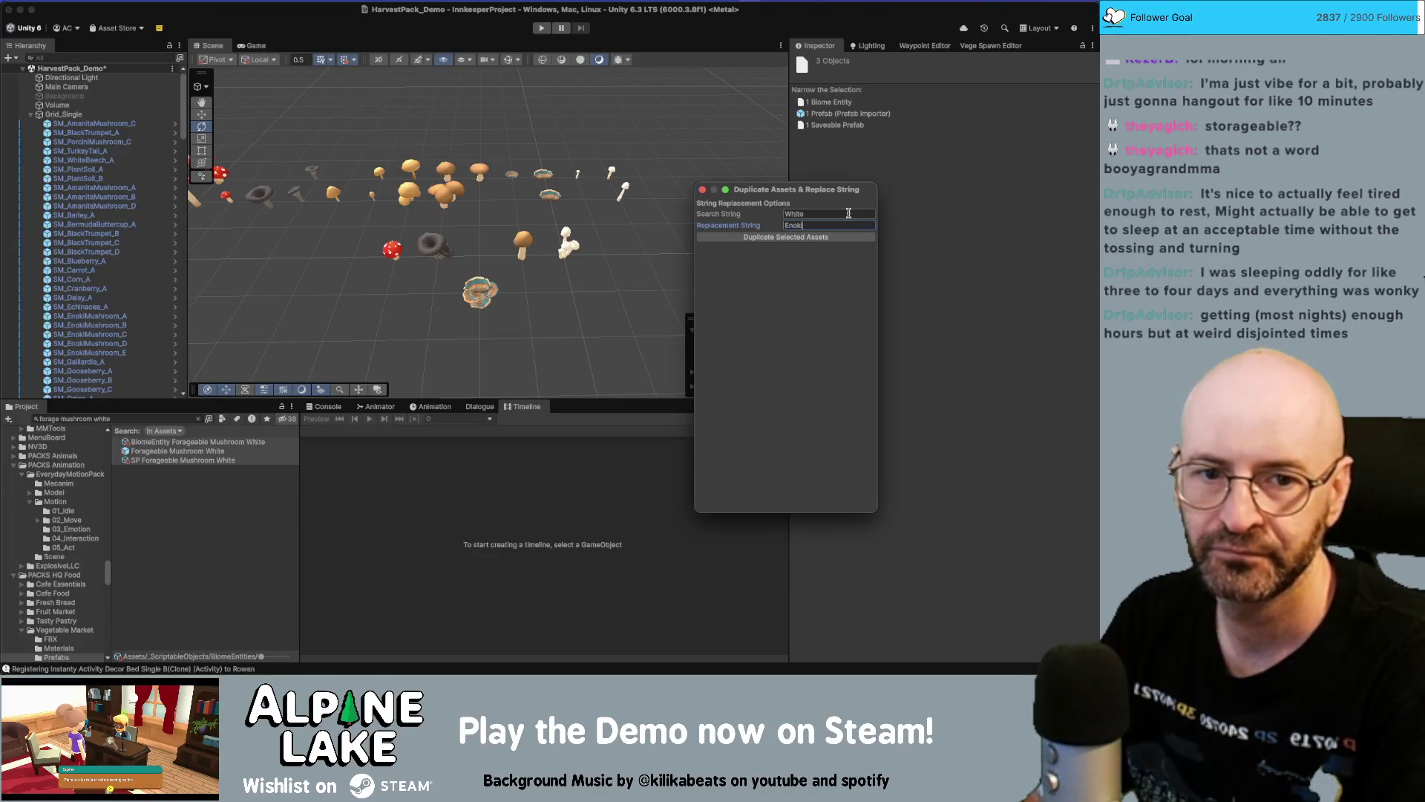
left_click(782, 238)
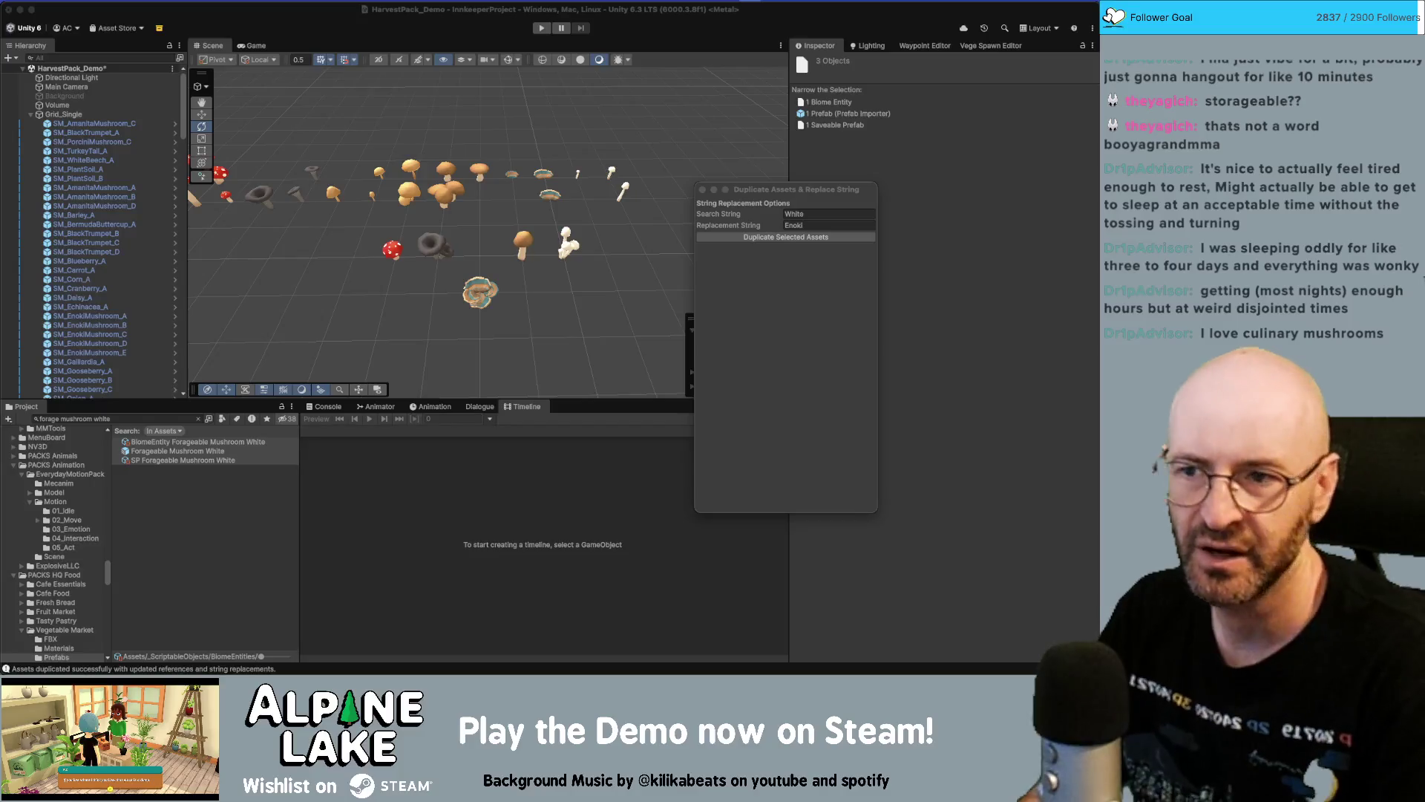
left_click(806, 225)
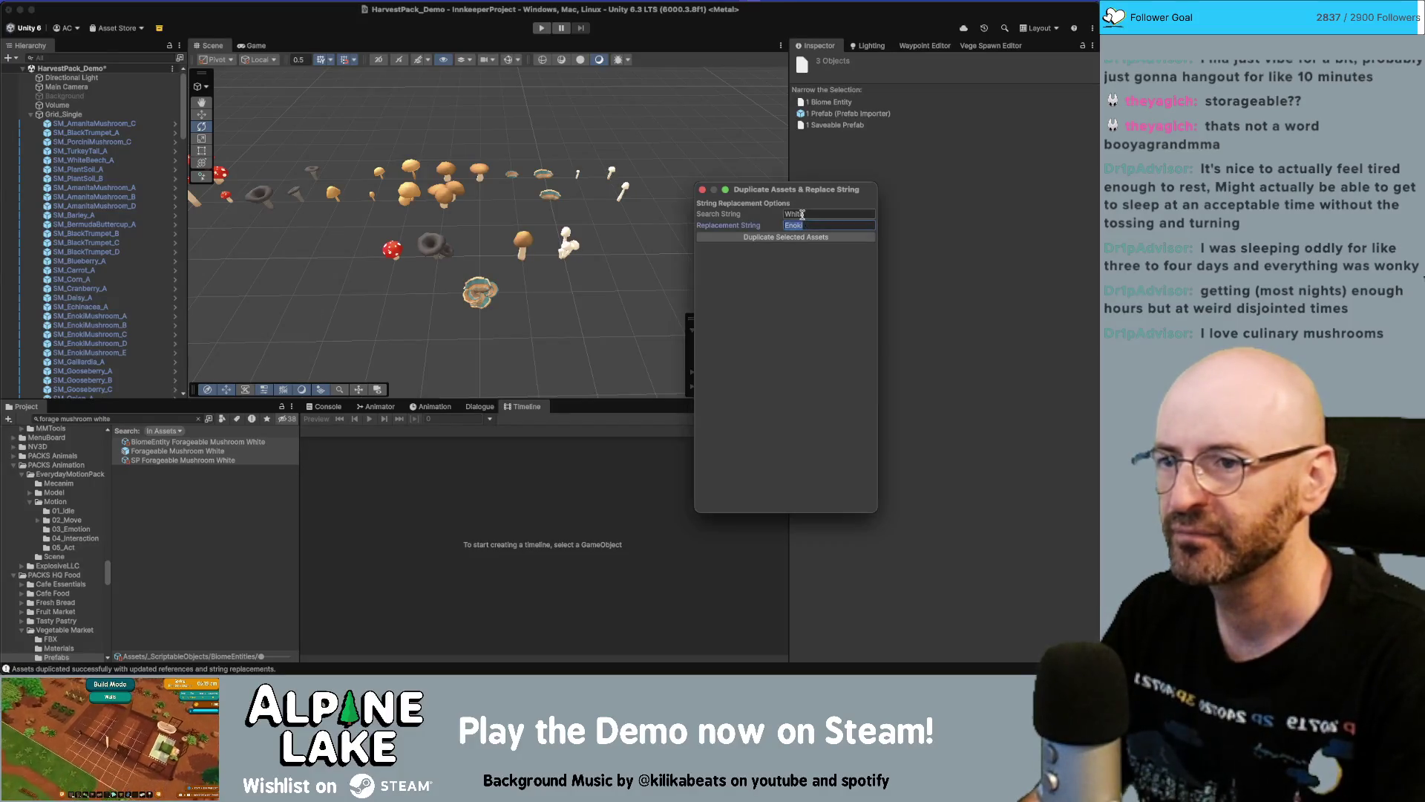
Create Chanterelle copies of the White mushroom assets by replacing 'White' with 'Chanterelle'
type("Chanterelle")
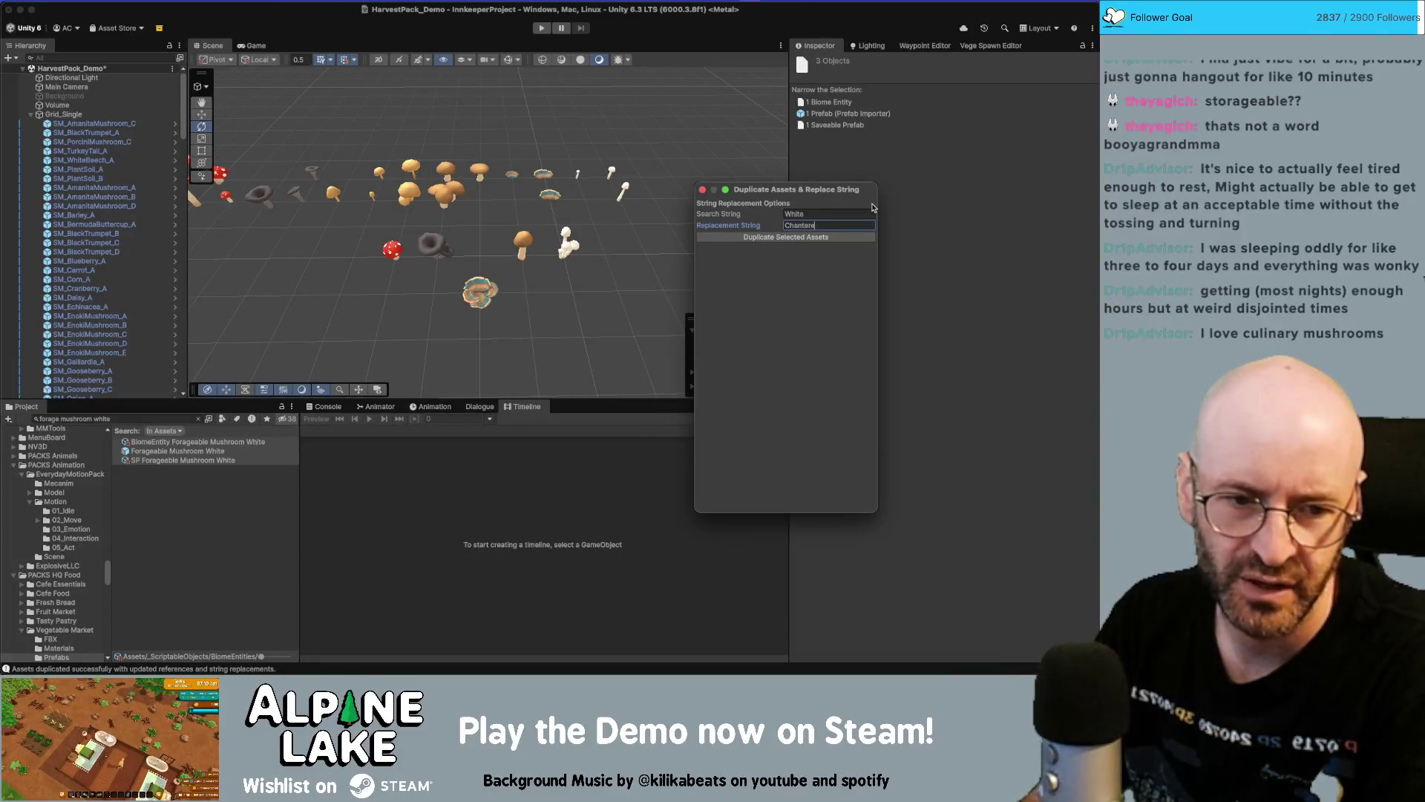
left_click(826, 236)
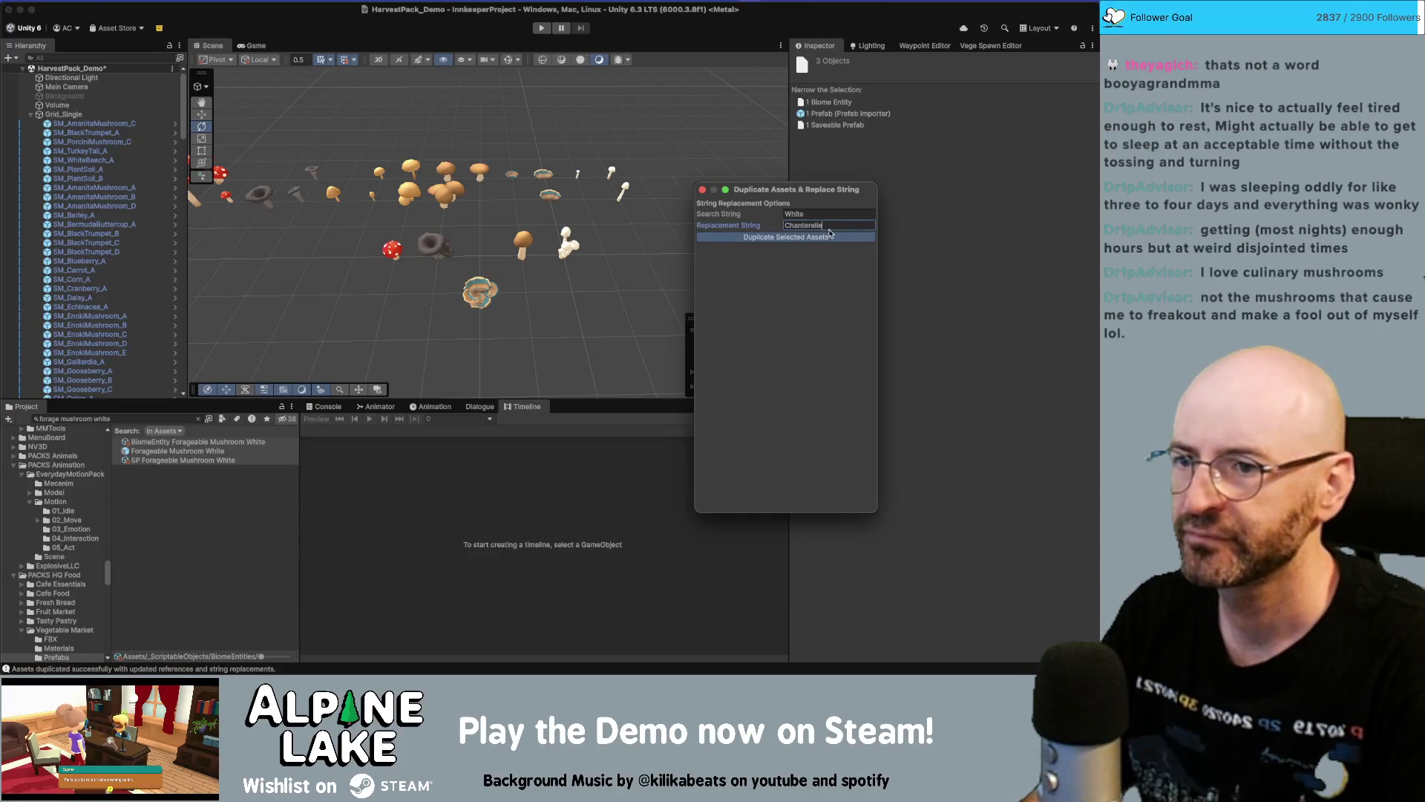
left_click(817, 225)
Create Trumpet copies of the same assets by replacing 'White' with 'Trumpet'
type("Trumpet")
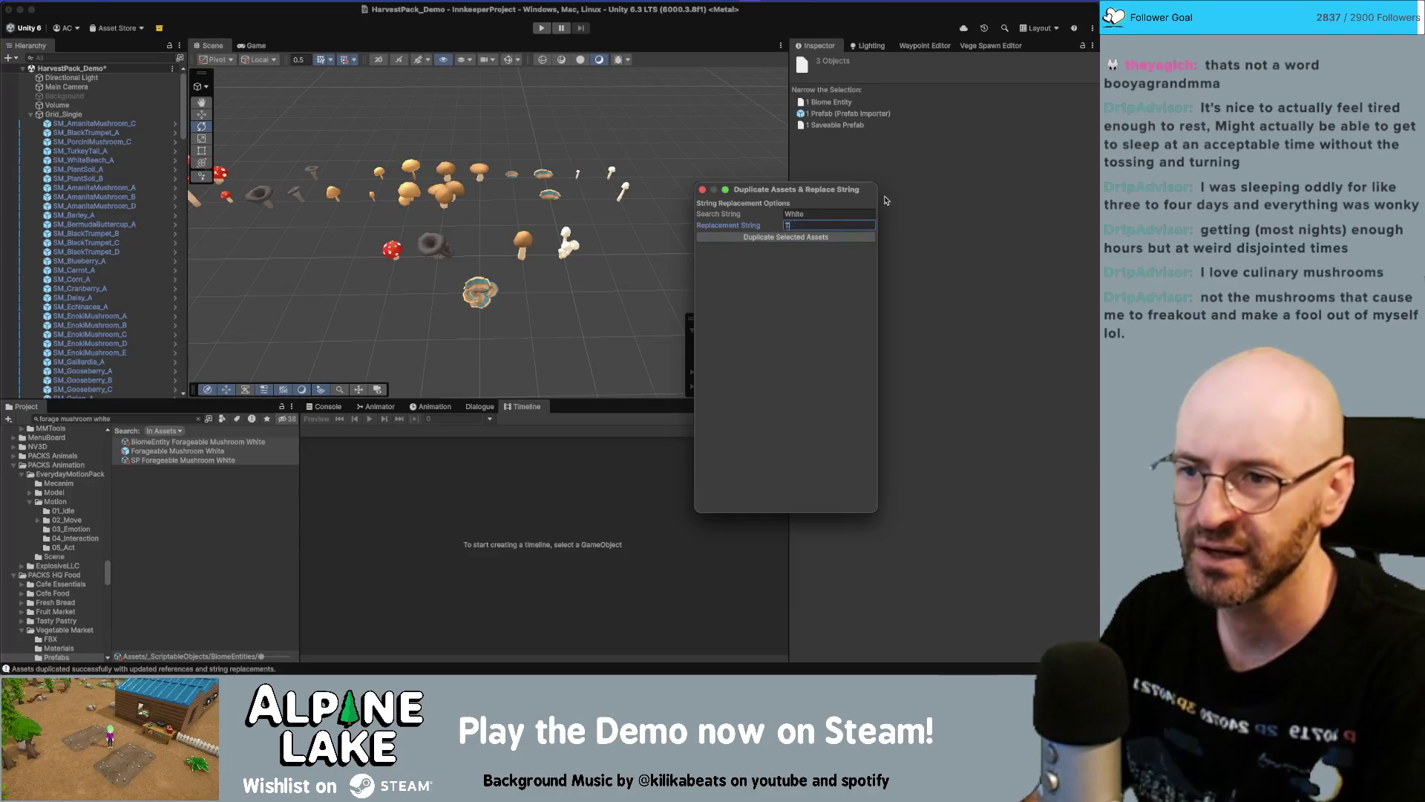
left_click(838, 239)
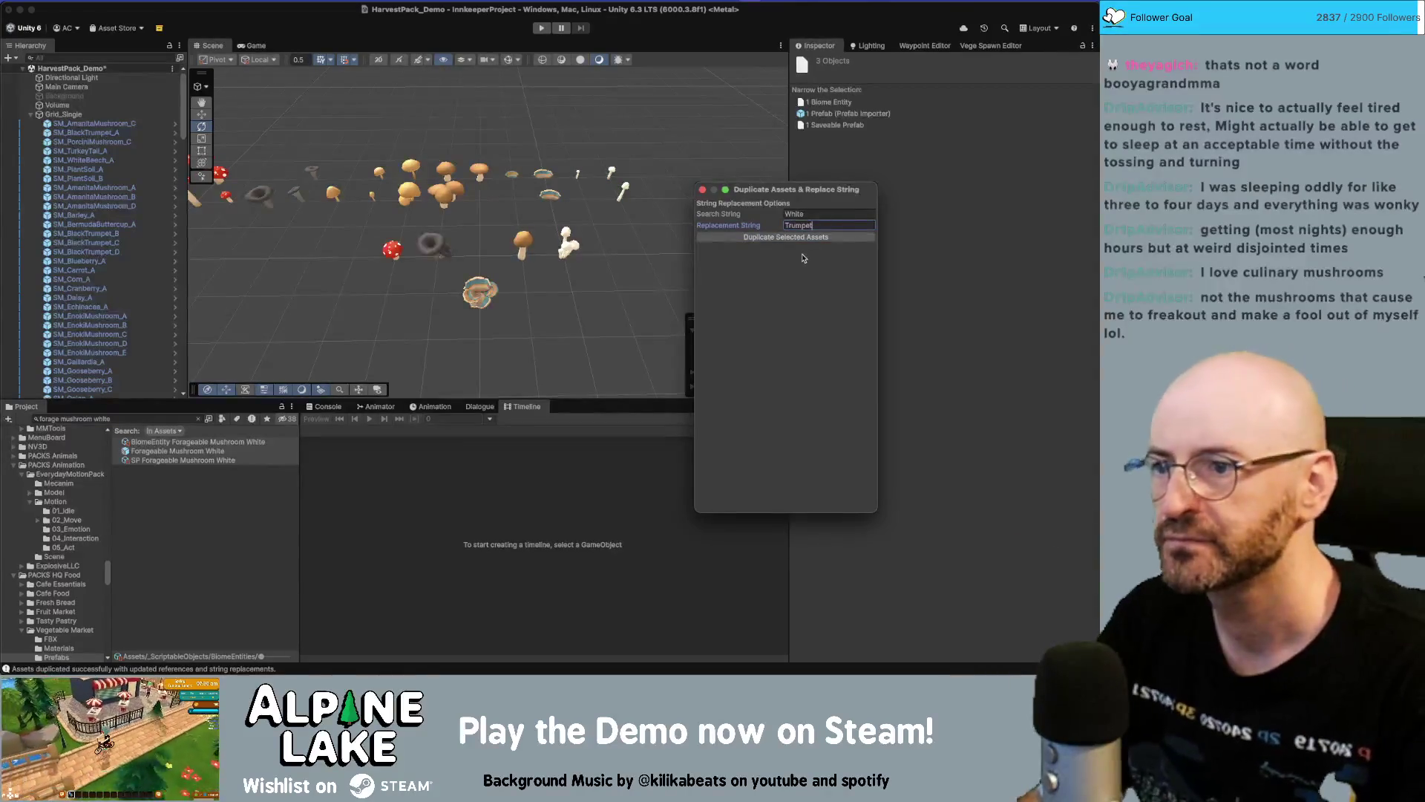
double_click(819, 220)
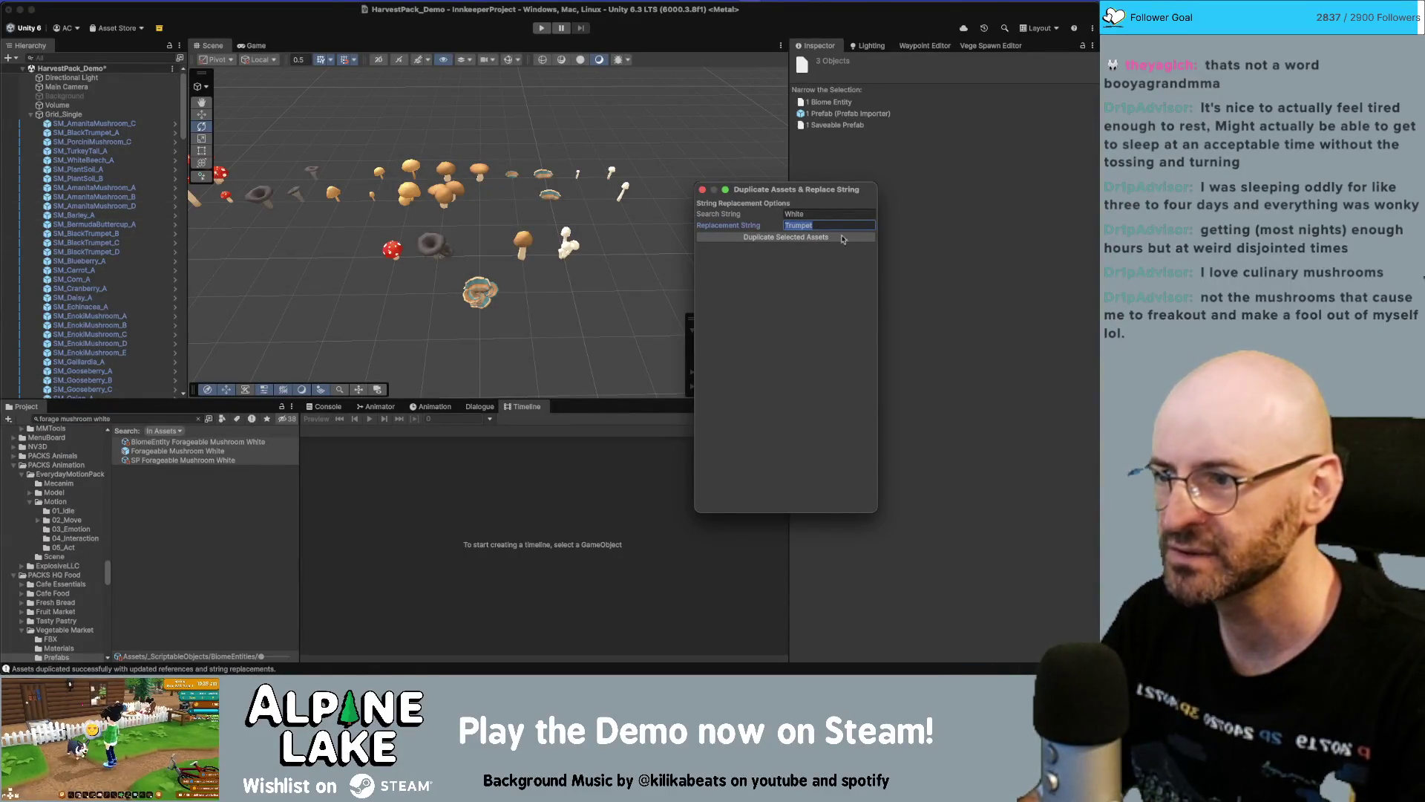
key("super+Tab")
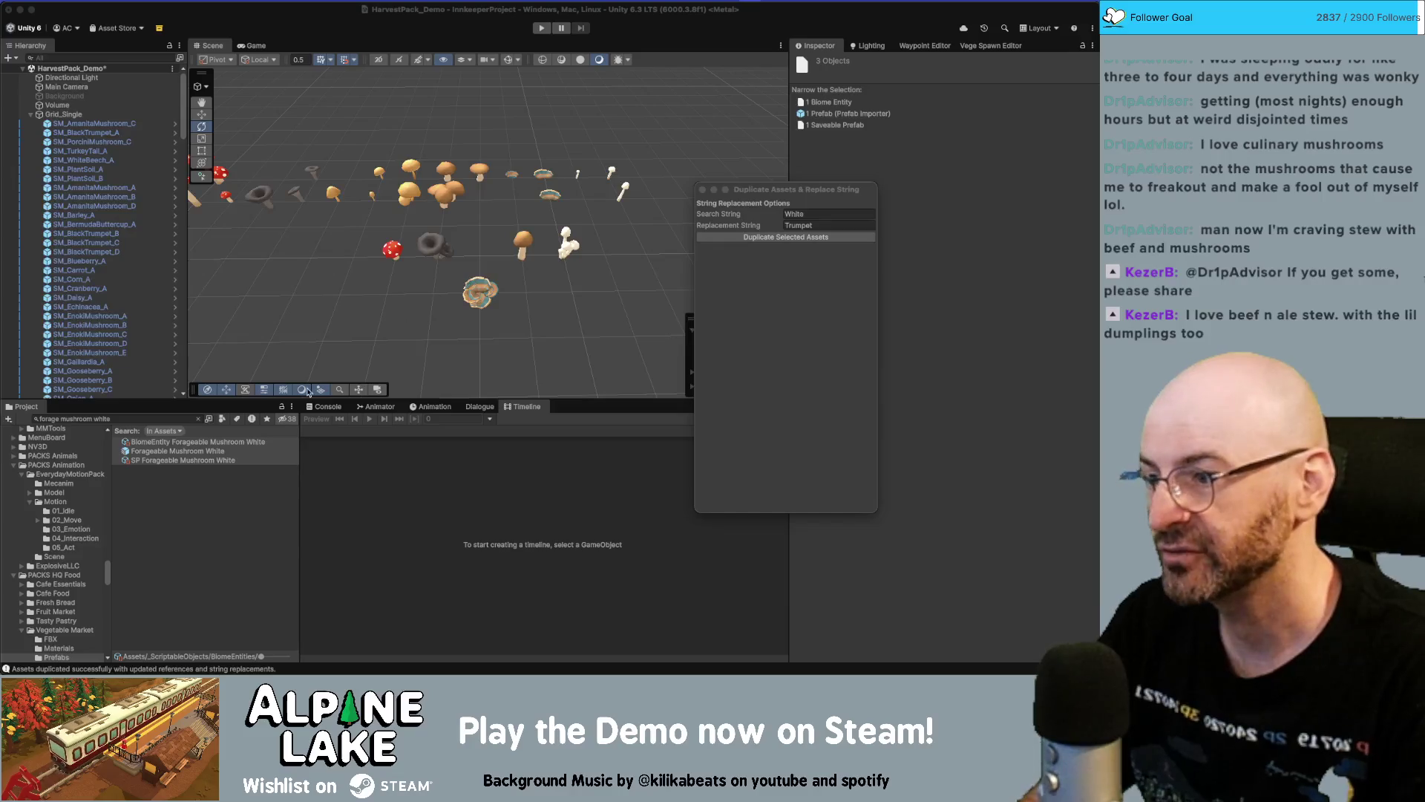
Widen the Project search to 'forage mushroom' and inspect the Enoki and White Forageable Mushroom prefabs
left_click(178, 418)
left_click(178, 419)
key("BackSpace")
key("BackSpace")
key("BackSpace")
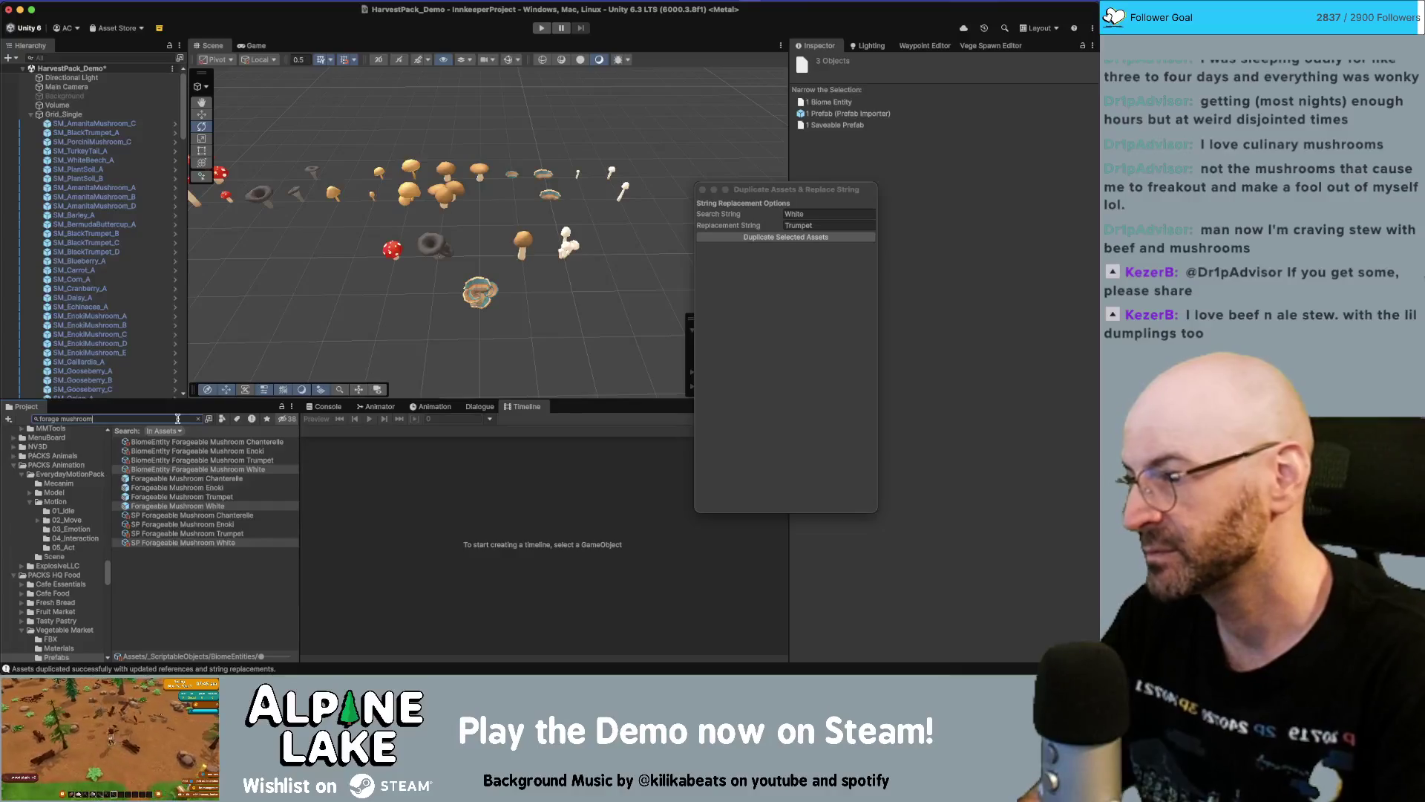
left_click(220, 487)
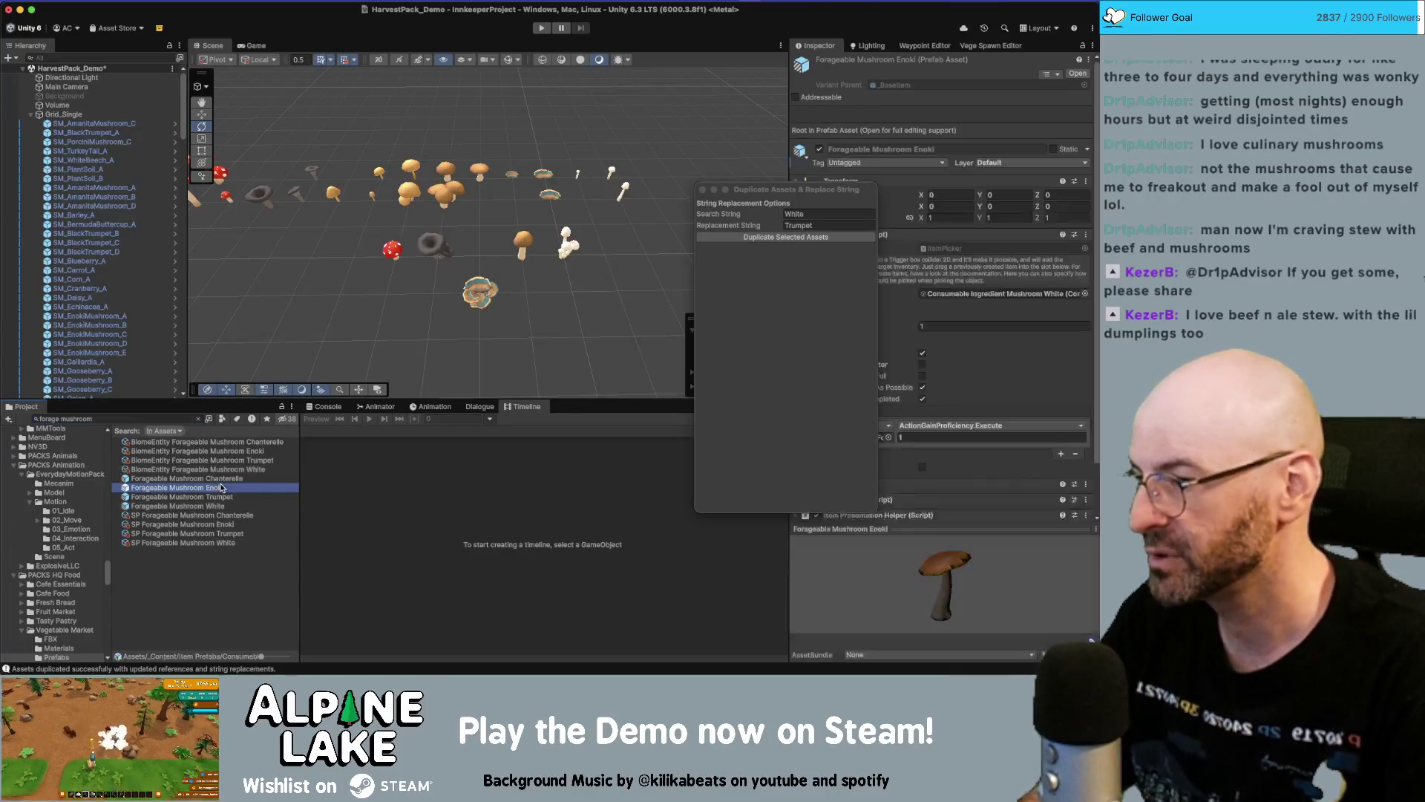
key("Down")
key("Down")
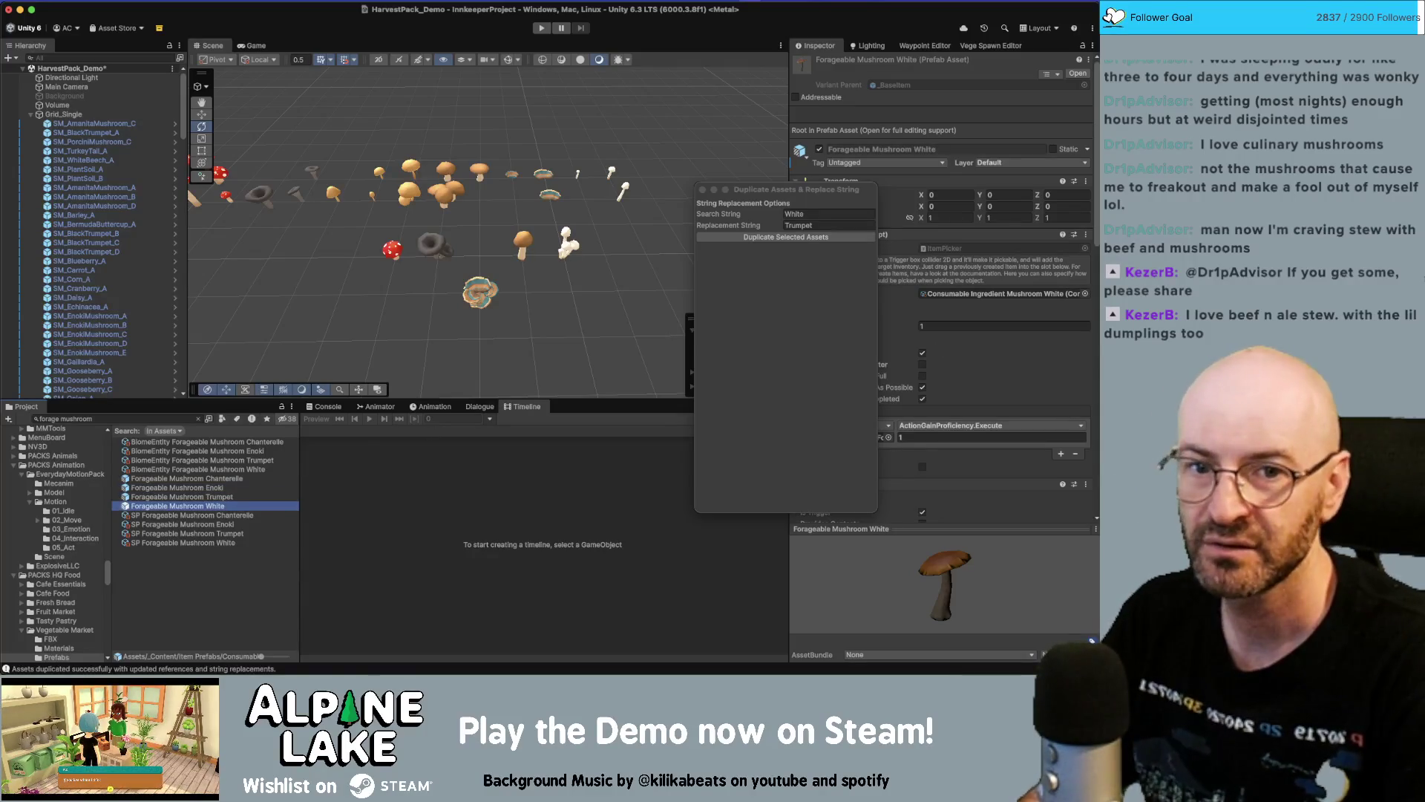
key("super+Tab")
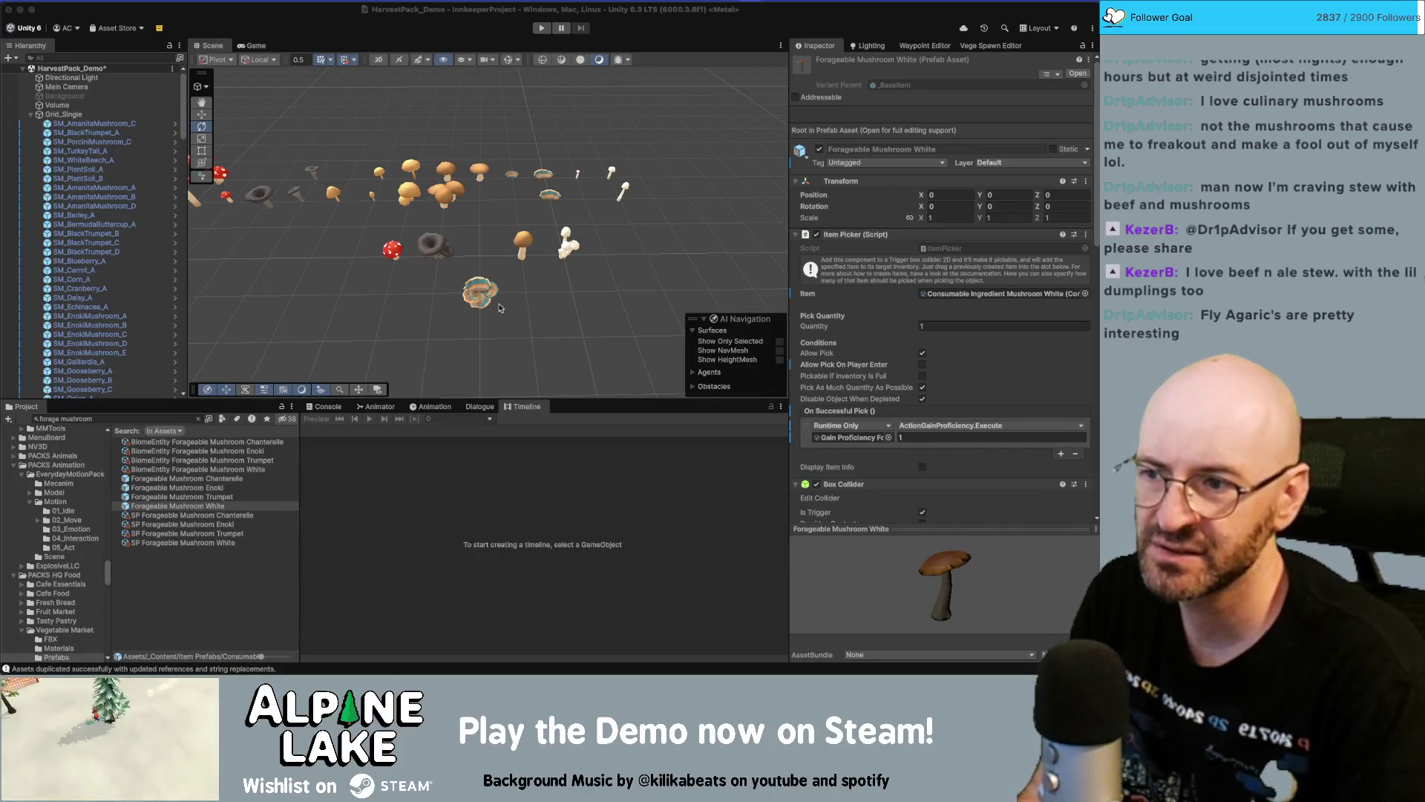
left_click(479, 292)
Frame and orbit in close around the turkey tail mushroom in the Scene
key("f")
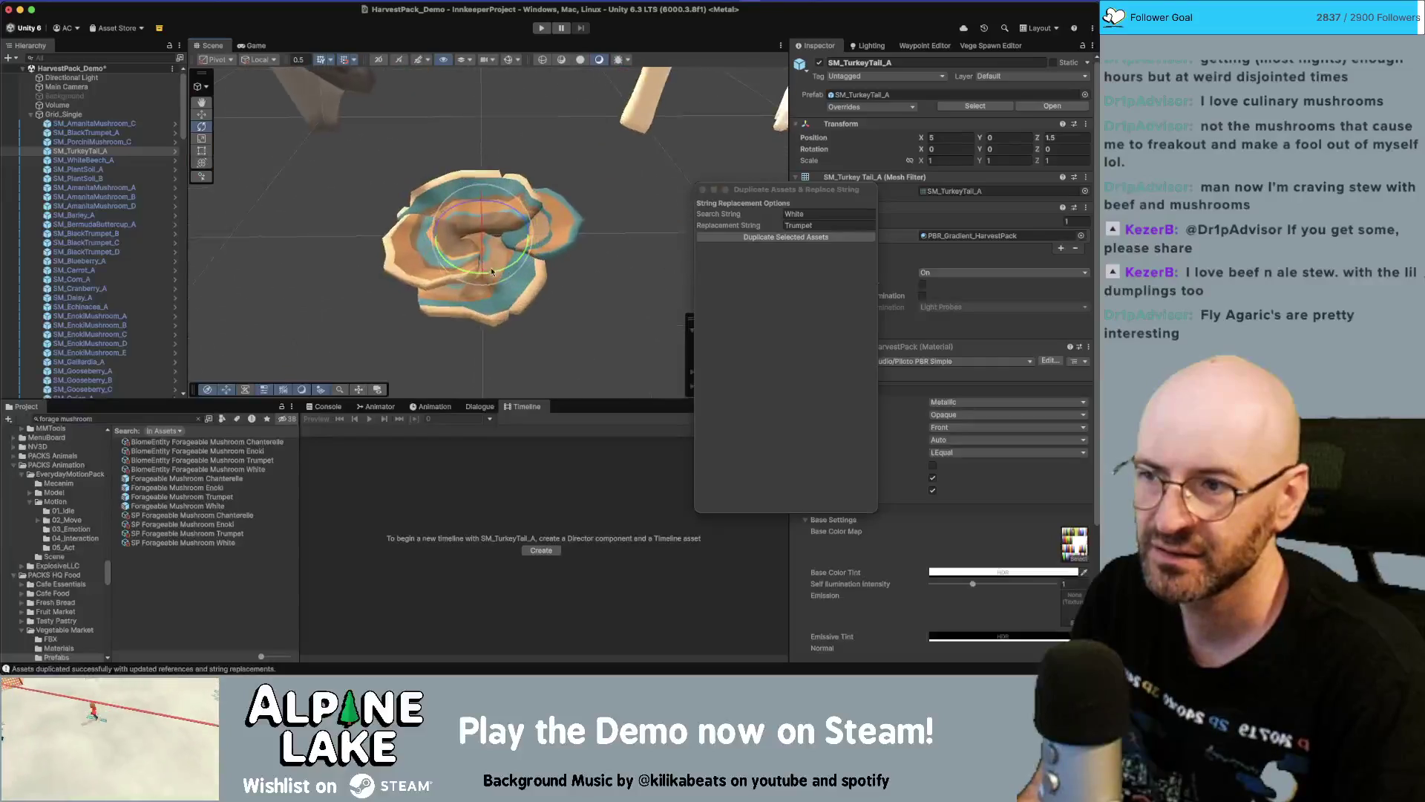
mouse_move(622, 224)
left_mouse_down()
mouse_move(406, 337)
mouse_move(410, 207)
mouse_move(389, 211)
left_mouse_up()
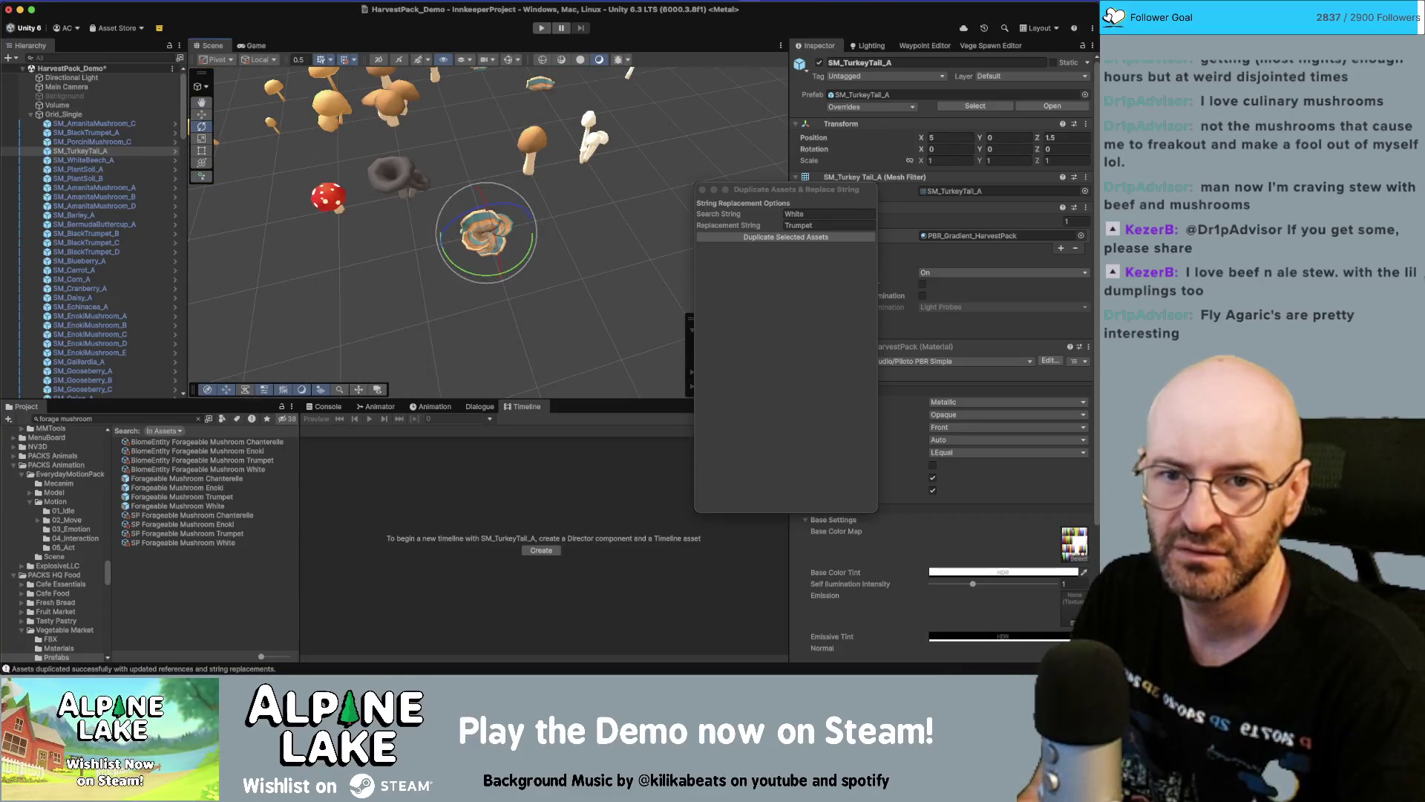
key("super+Tab")
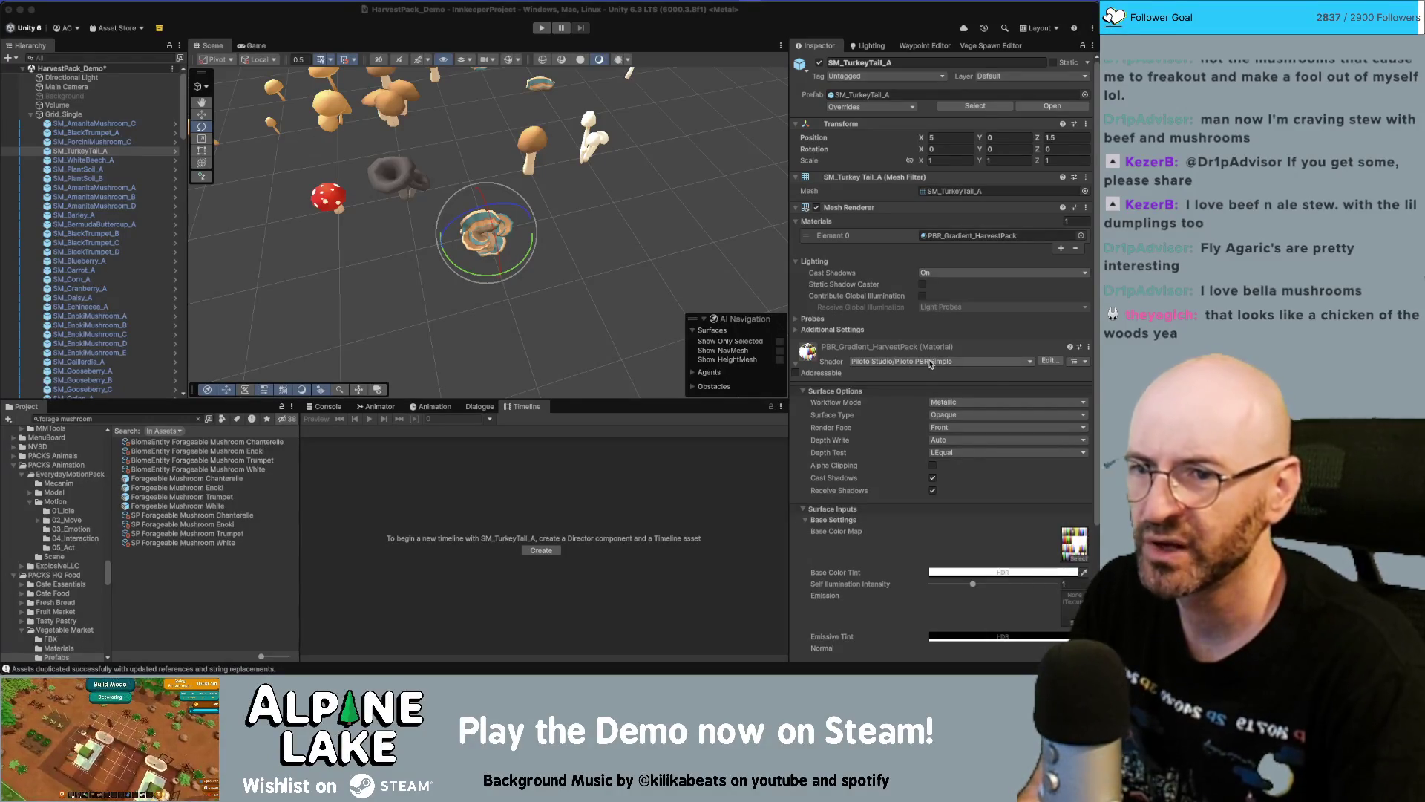
Locate the SM_TurkeyTail_A mesh in the Models folder and drag it into Maya
left_click(952, 194)
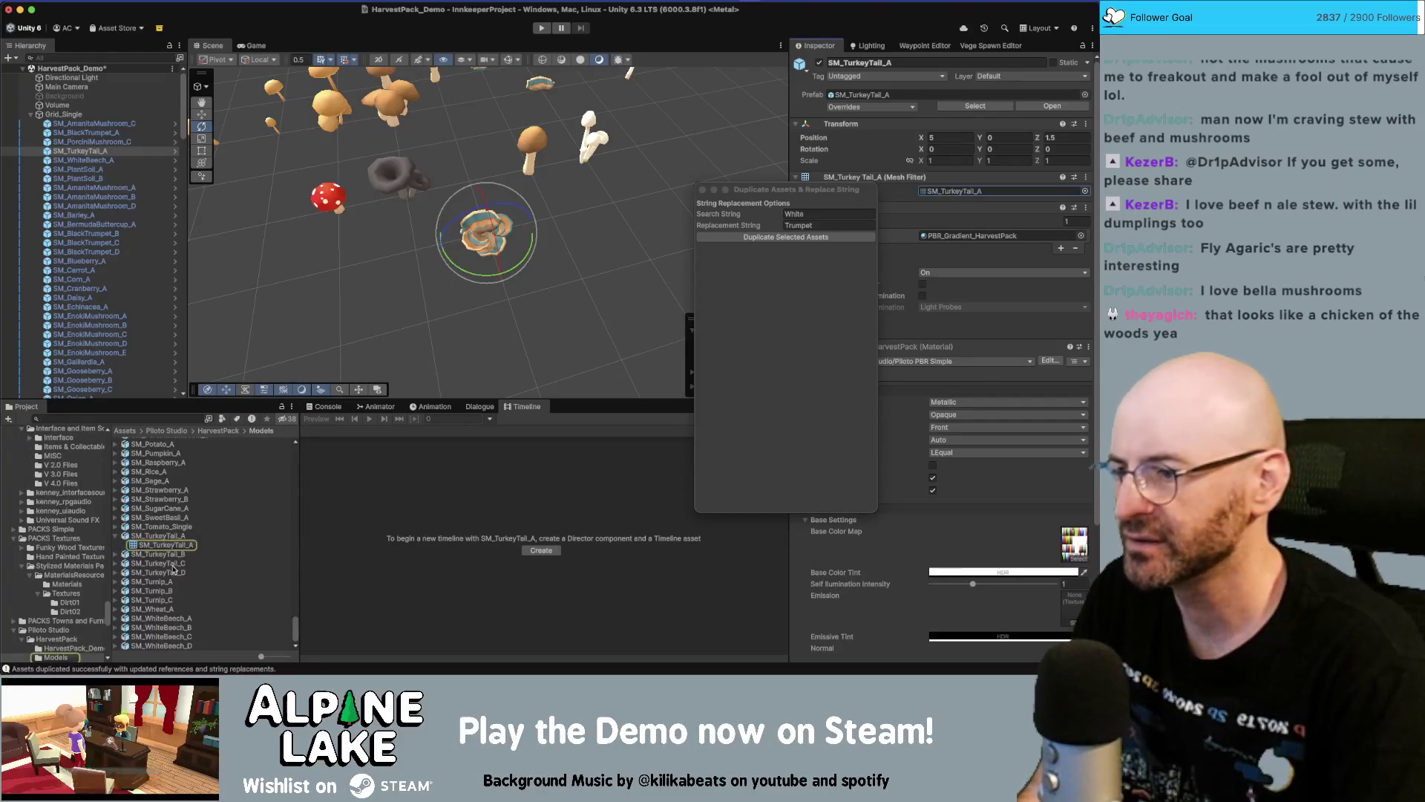
mouse_move(176, 547)
left_mouse_down()
mouse_move(319, 453)
mouse_move(475, 445)
mouse_move(492, 388)
left_mouse_up()
key("super+Tab")
key("Tab")
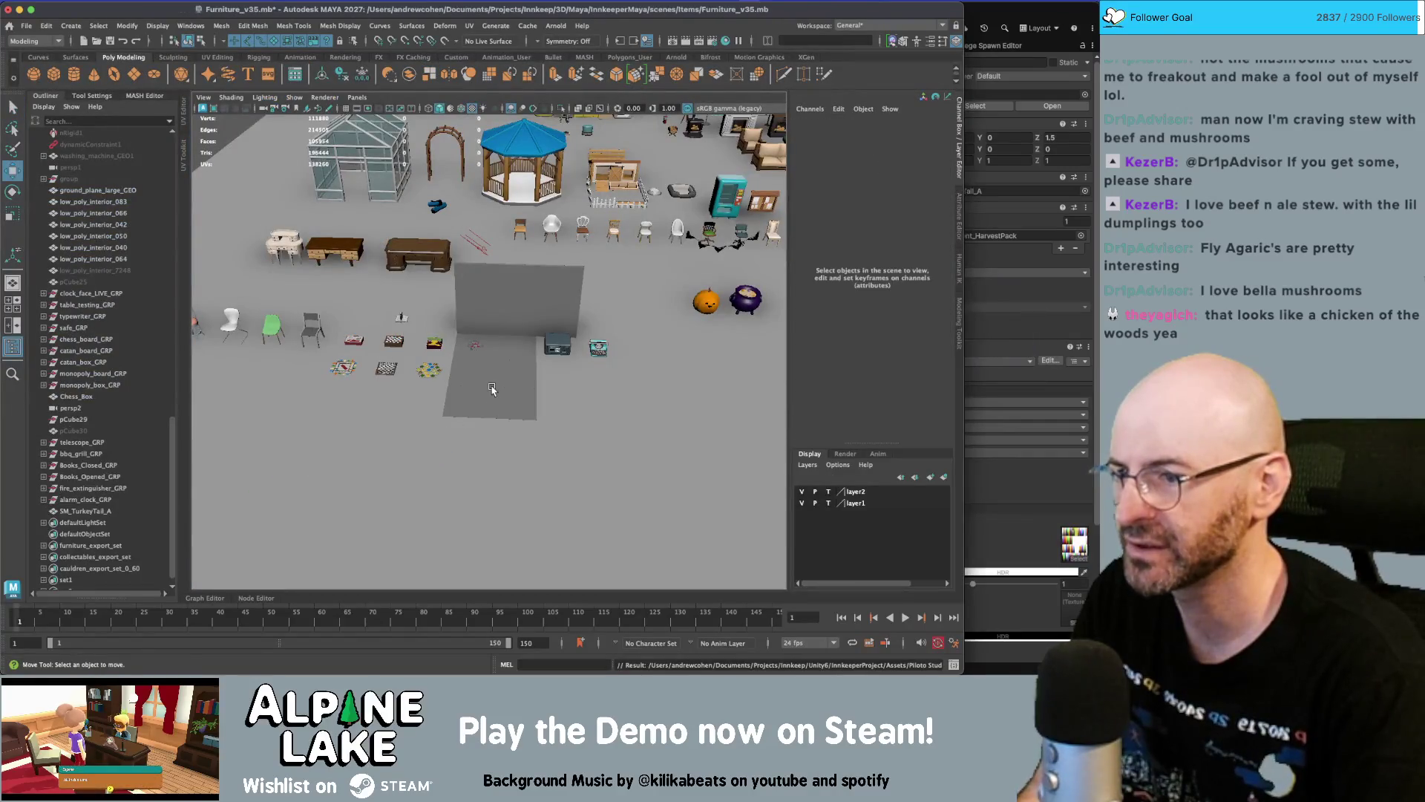
Select the imported turkey tail in Maya and raise it to Translate Y 9.494
scroll(489, 384, "down", 5)
key("q")
scroll(573, 395, "up", 5)
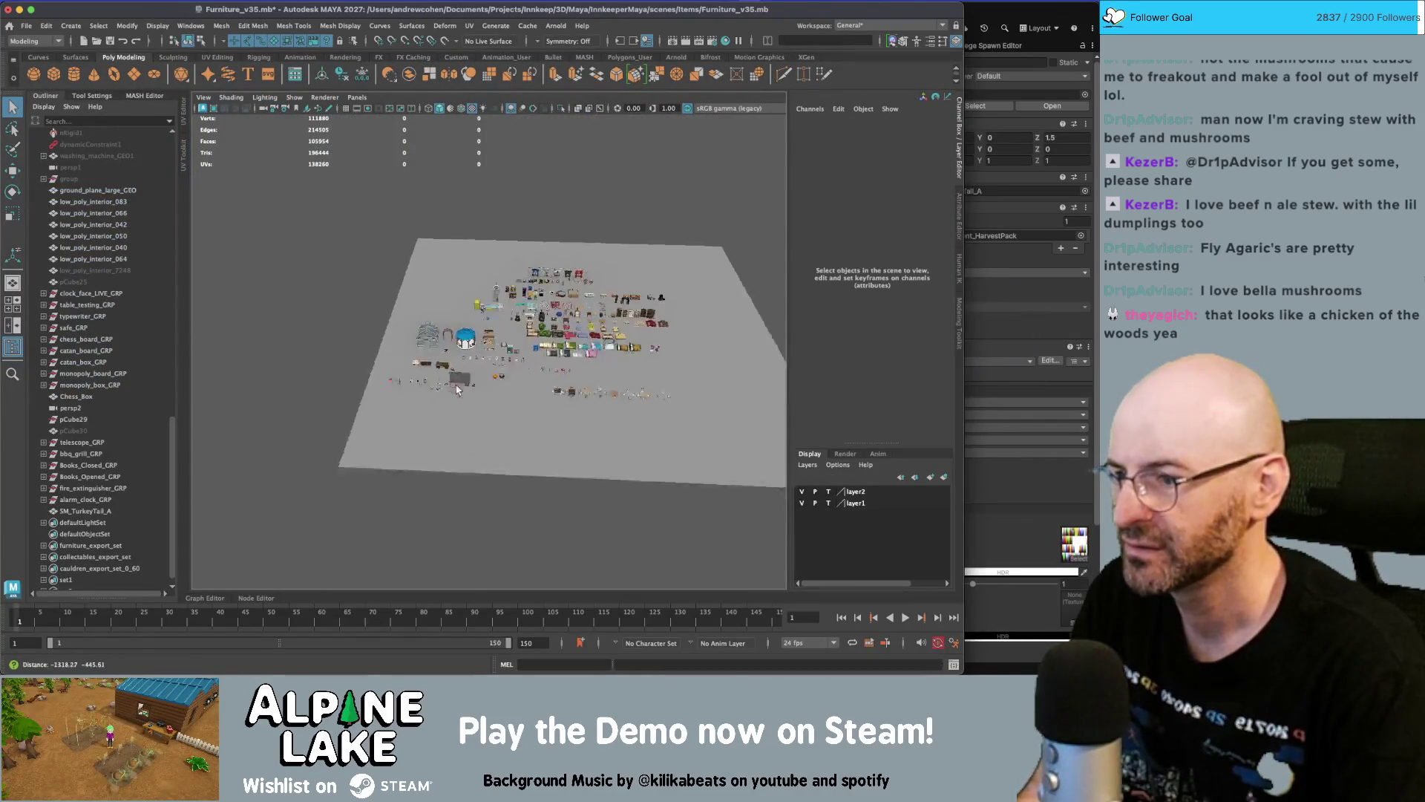
scroll(573, 395, "up", 10)
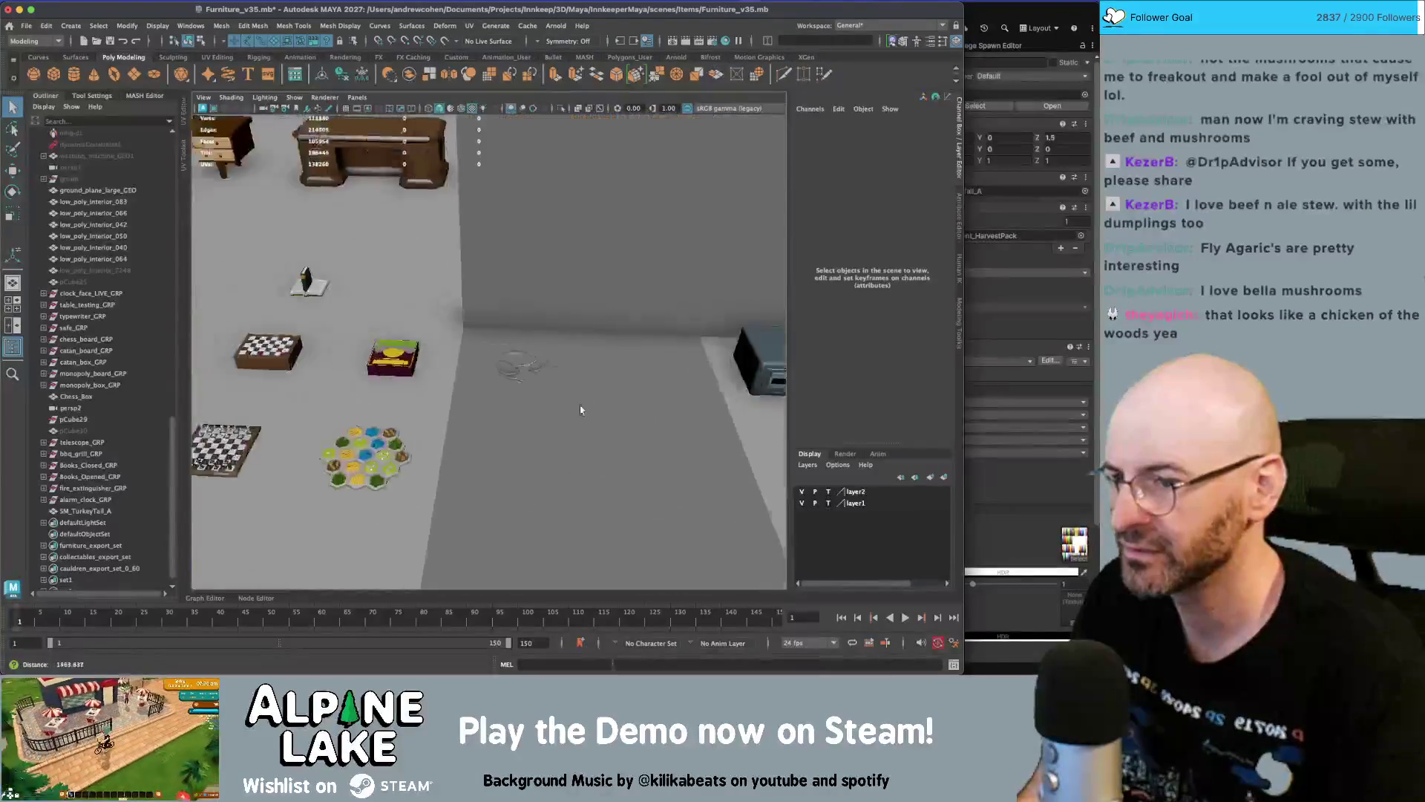
left_click(579, 373)
key("w")
left_click_drag(558, 348, 562, 317)
Show the turkey tail's UV layout against Gradient.png, frame it, then return to Unity
key("ctrl+shift+u")
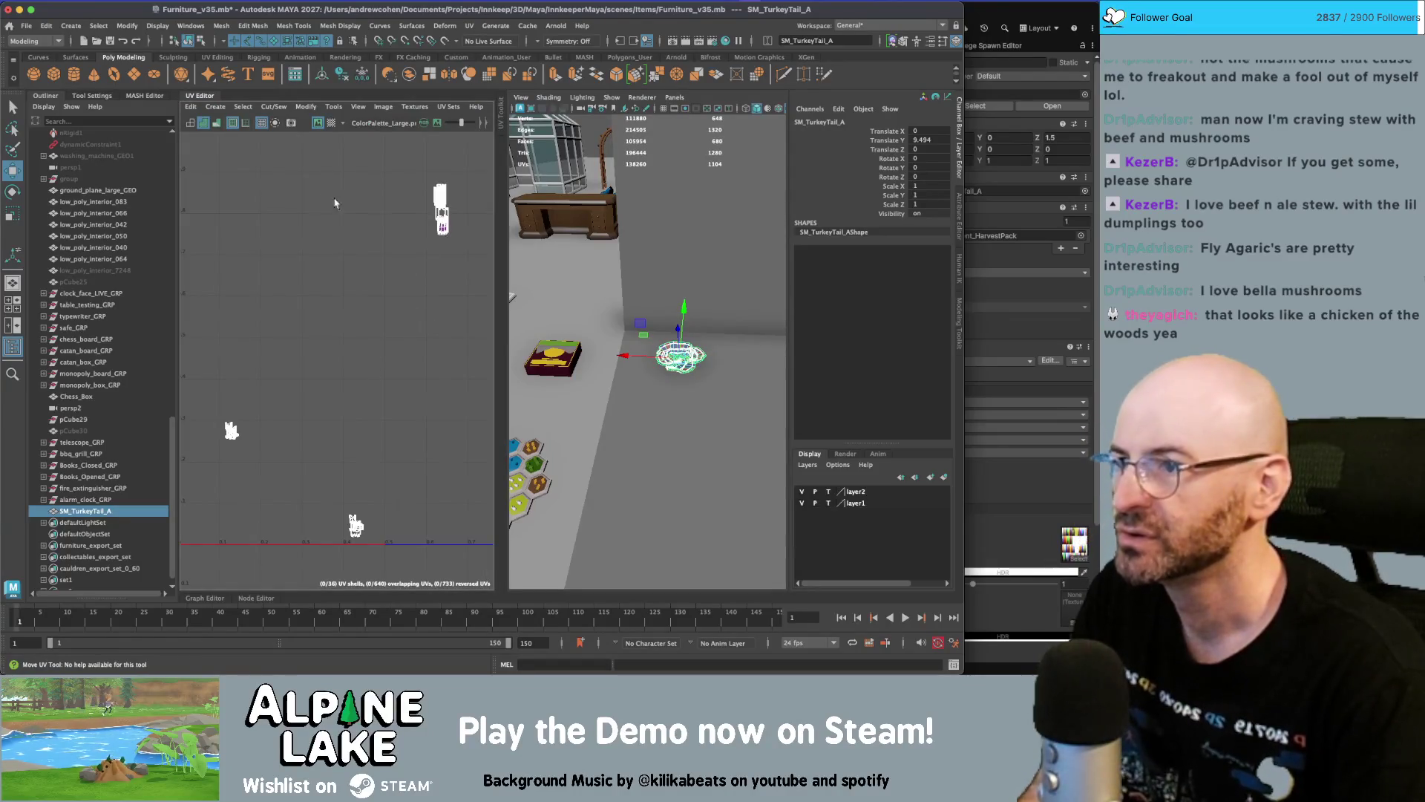
key("f")
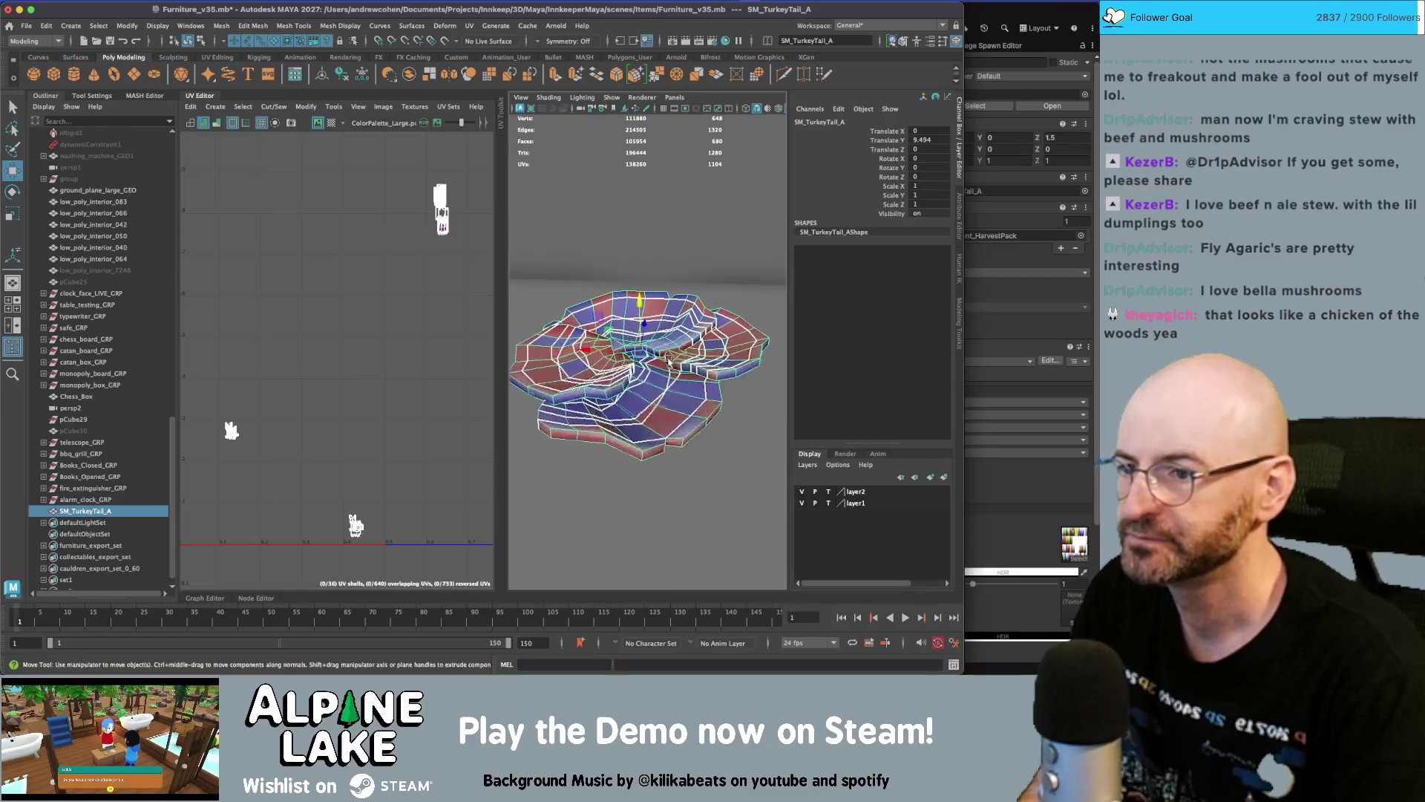
key("q")
left_click_drag(667, 360, 644, 336)
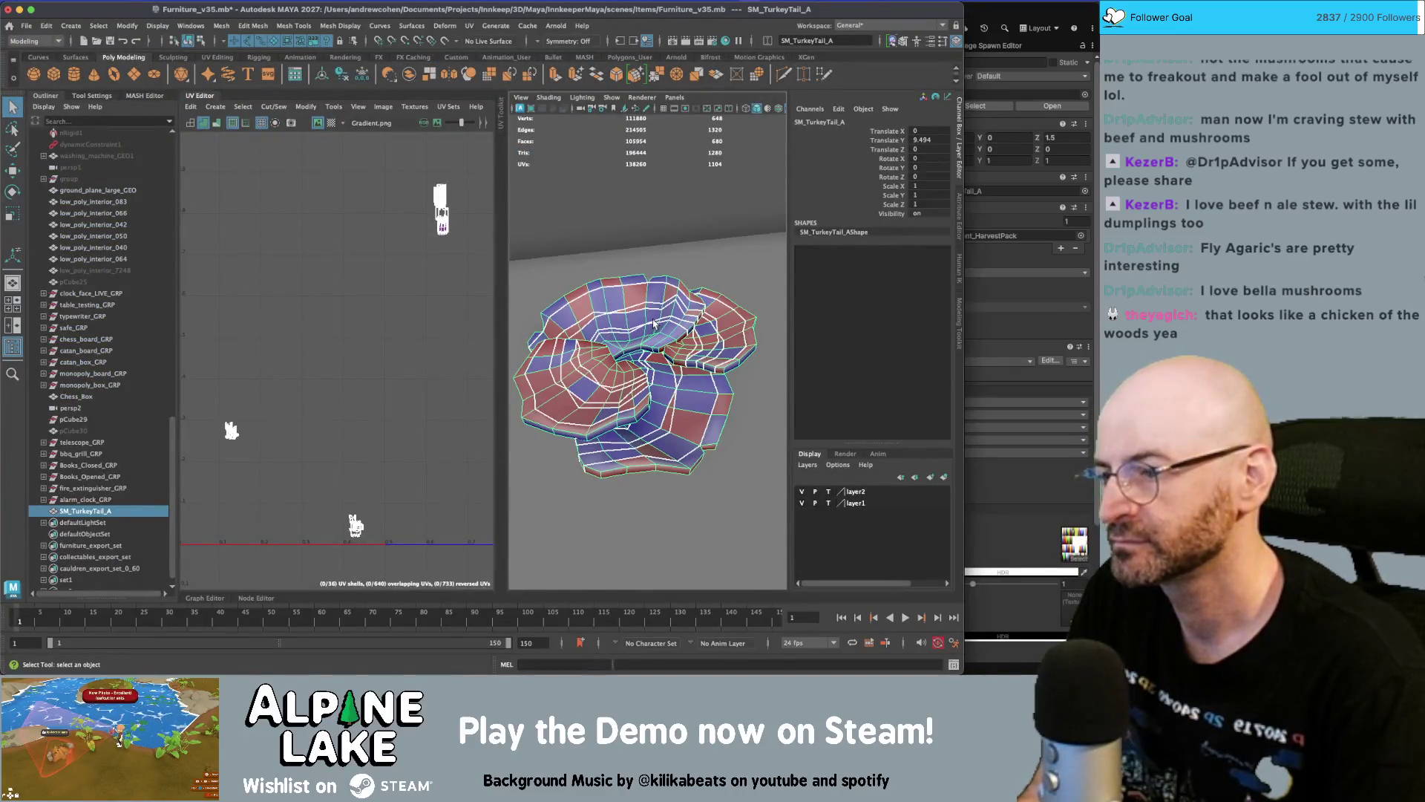
key("super+Tab")
left_click(209, 335)
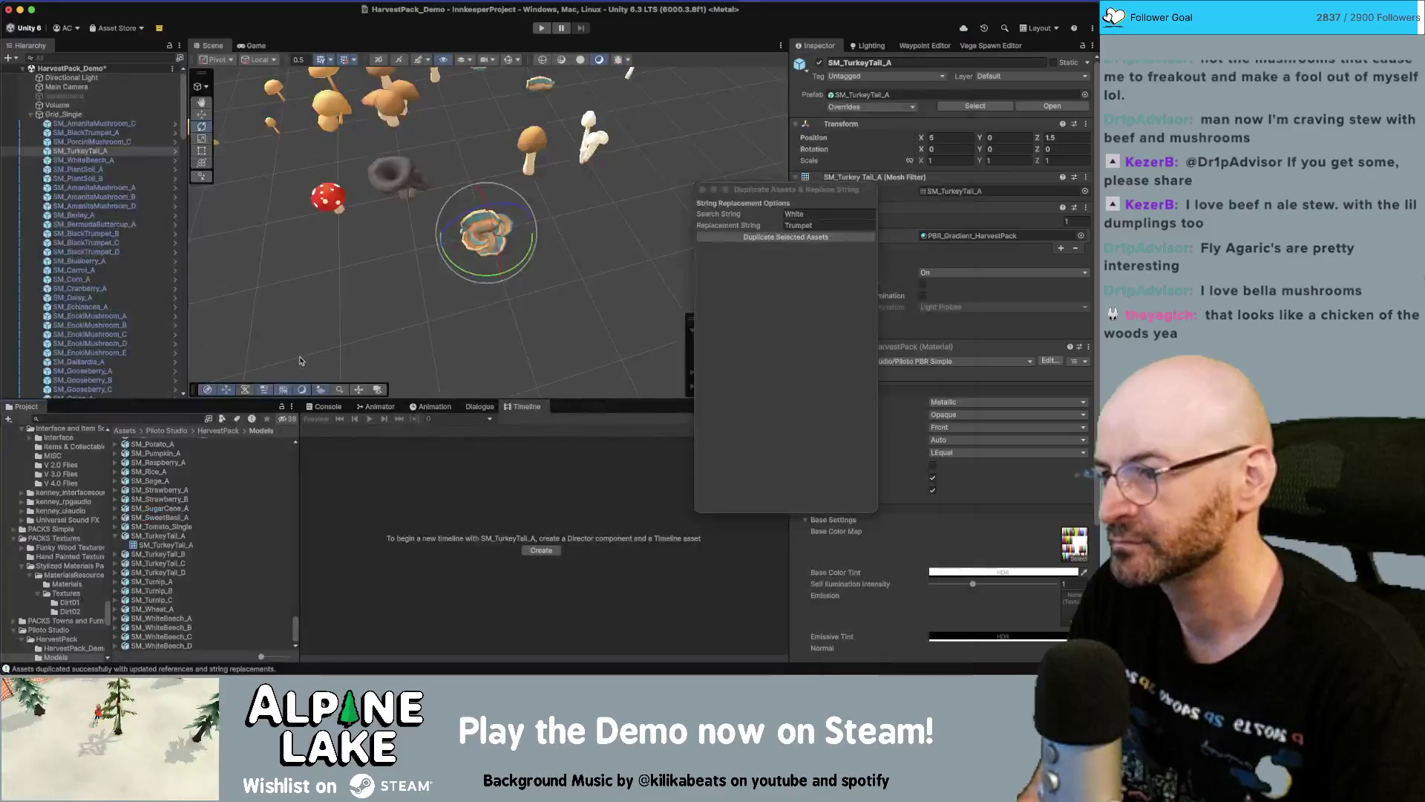
Locate the turkey tail material's Gradient texture in Shaders_Reforged and drag it into Maya
left_click(509, 223)
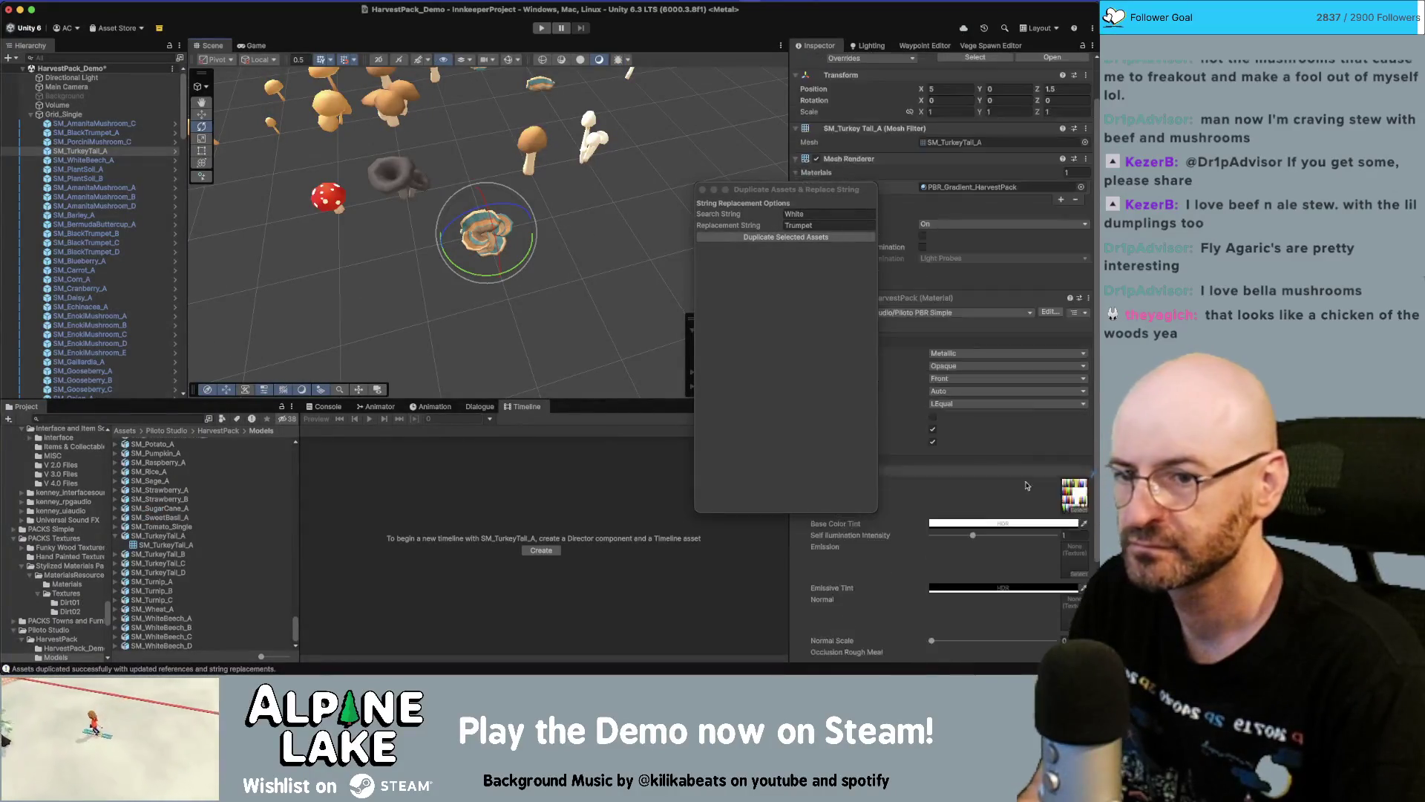
left_click(1074, 494)
mouse_move(145, 452)
left_mouse_down()
mouse_move(371, 441)
mouse_move(598, 380)
left_mouse_up()
key("super+Tab")
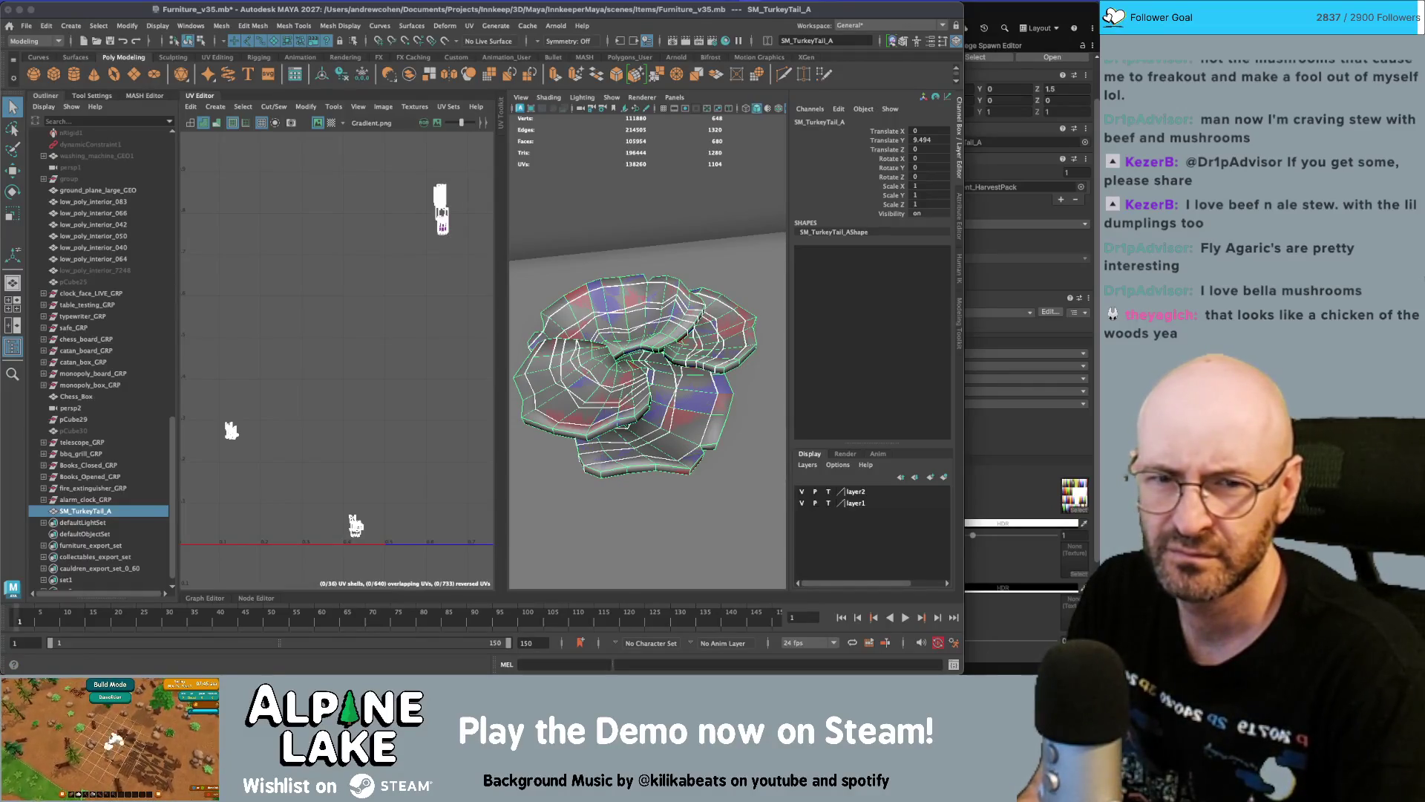
Clear the Maya selection so the turkey tail shows plain grey, then select Gradient in Unity
key("ctrl+z")
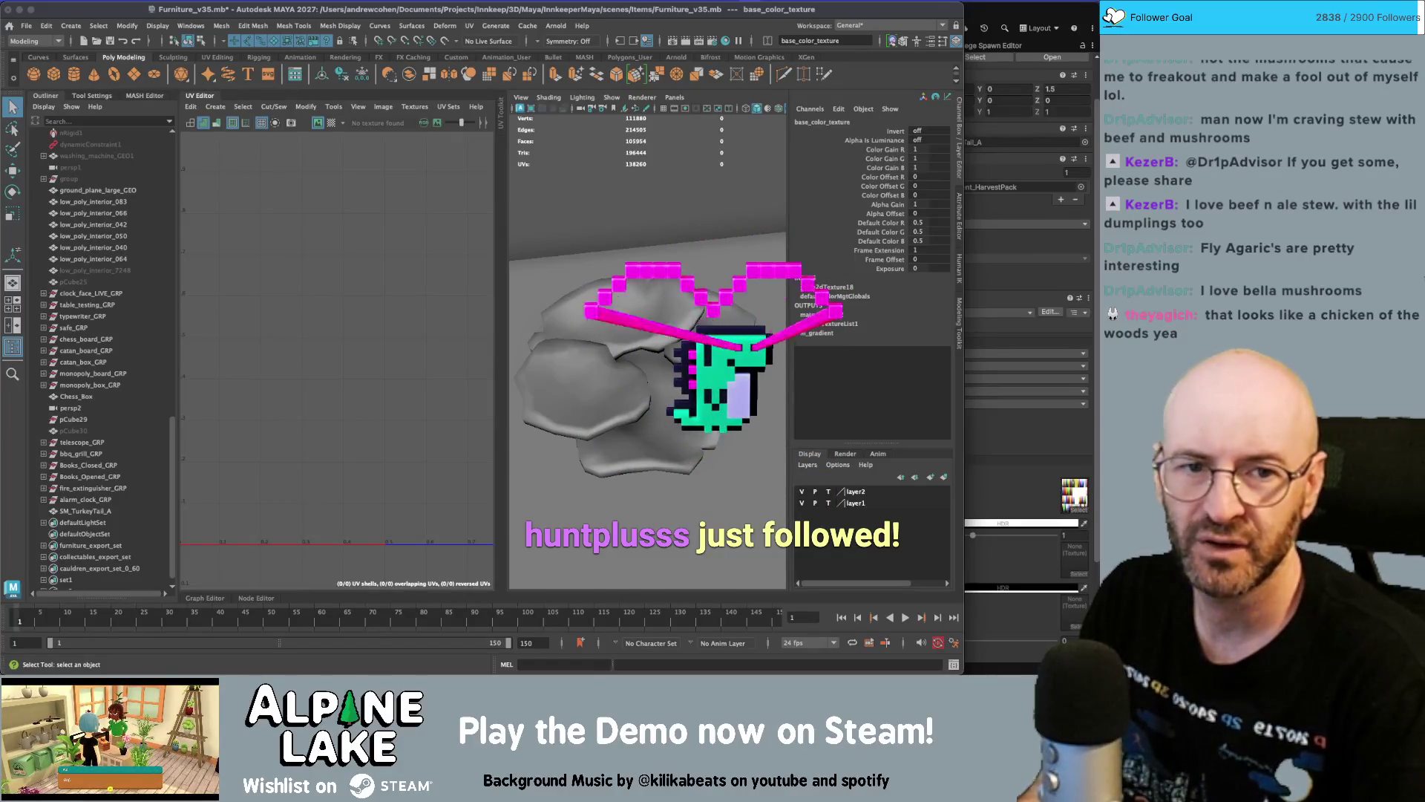
key("ctrl+z")
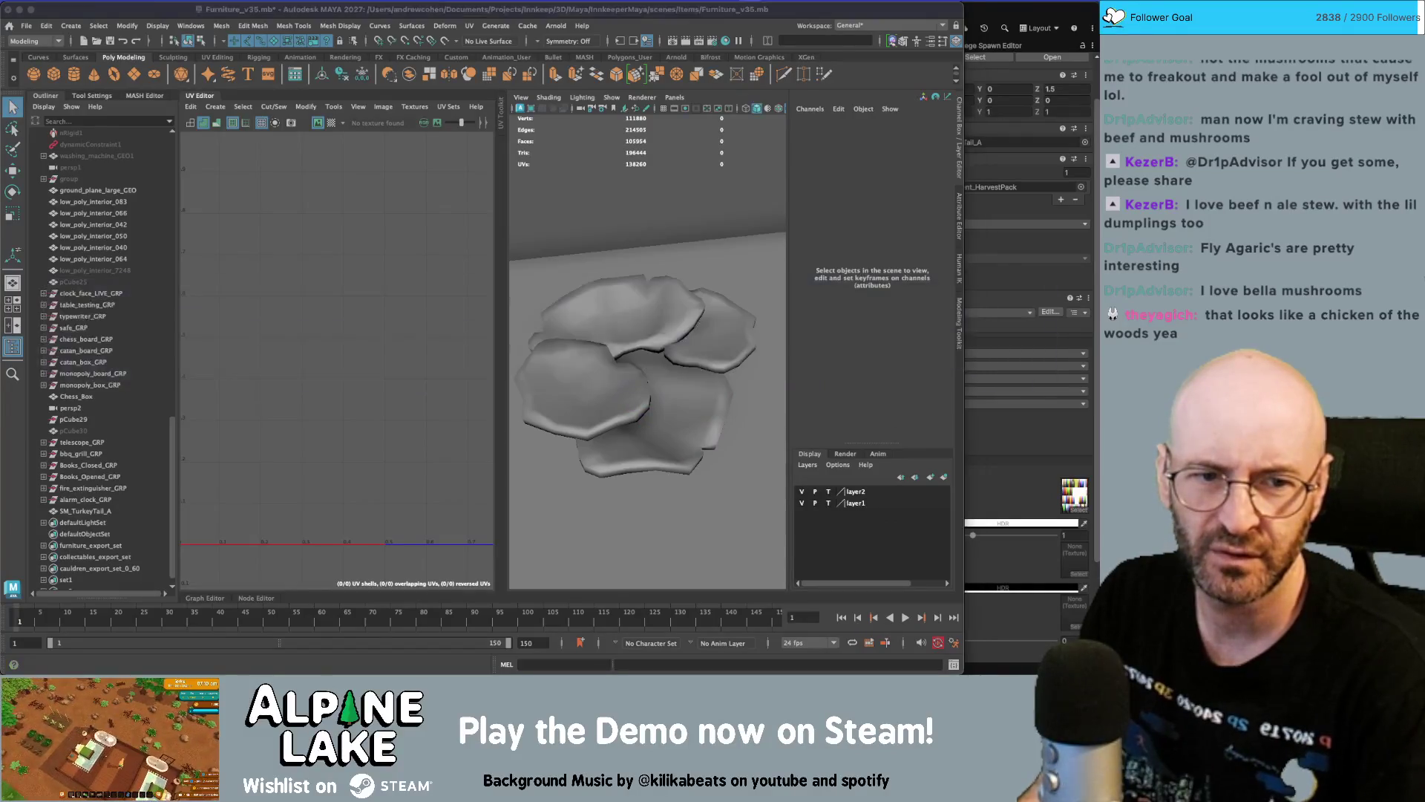
key("super+Tab")
left_click(159, 452)
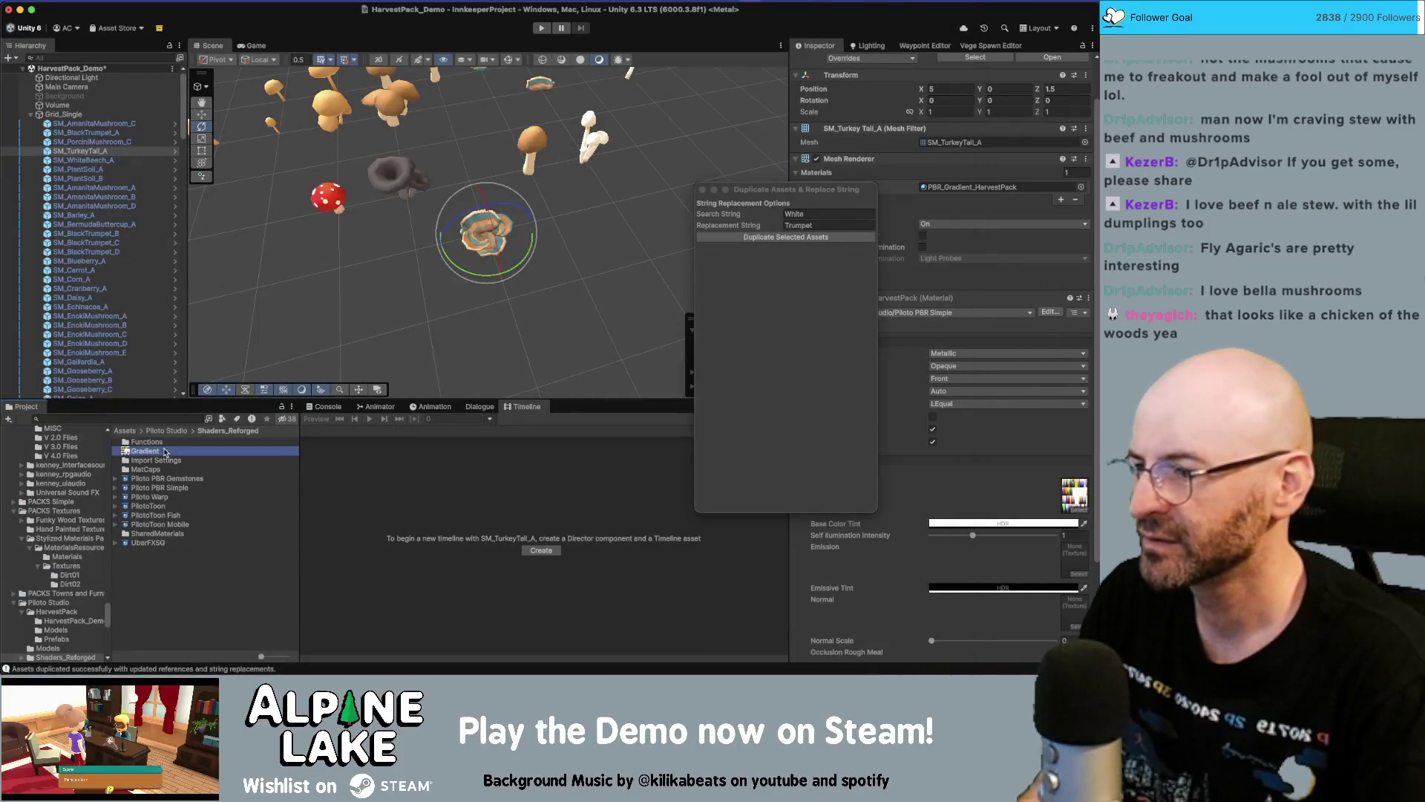
Reveal the Gradient texture file in Finder, then switch to Maya
right_click(160, 452)
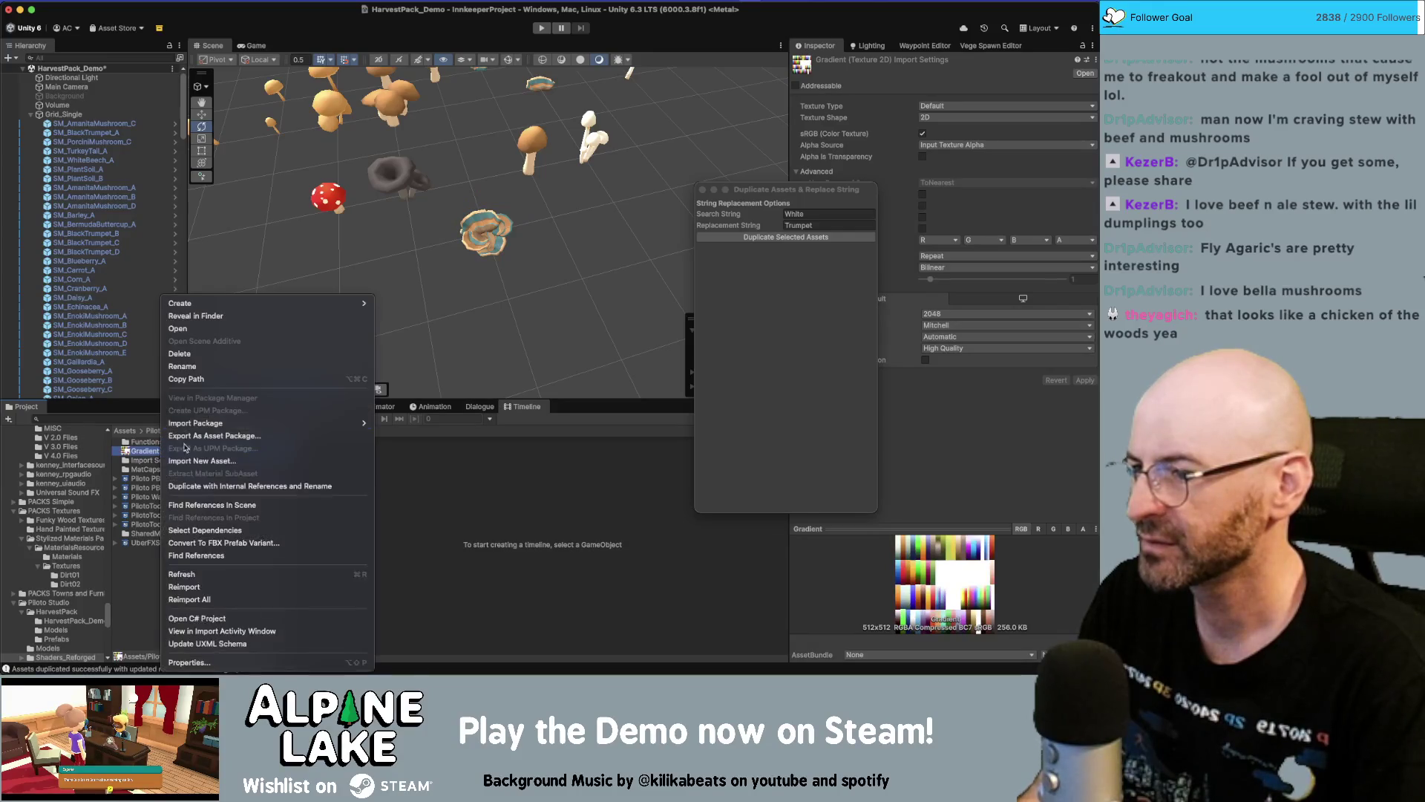
left_click(282, 315)
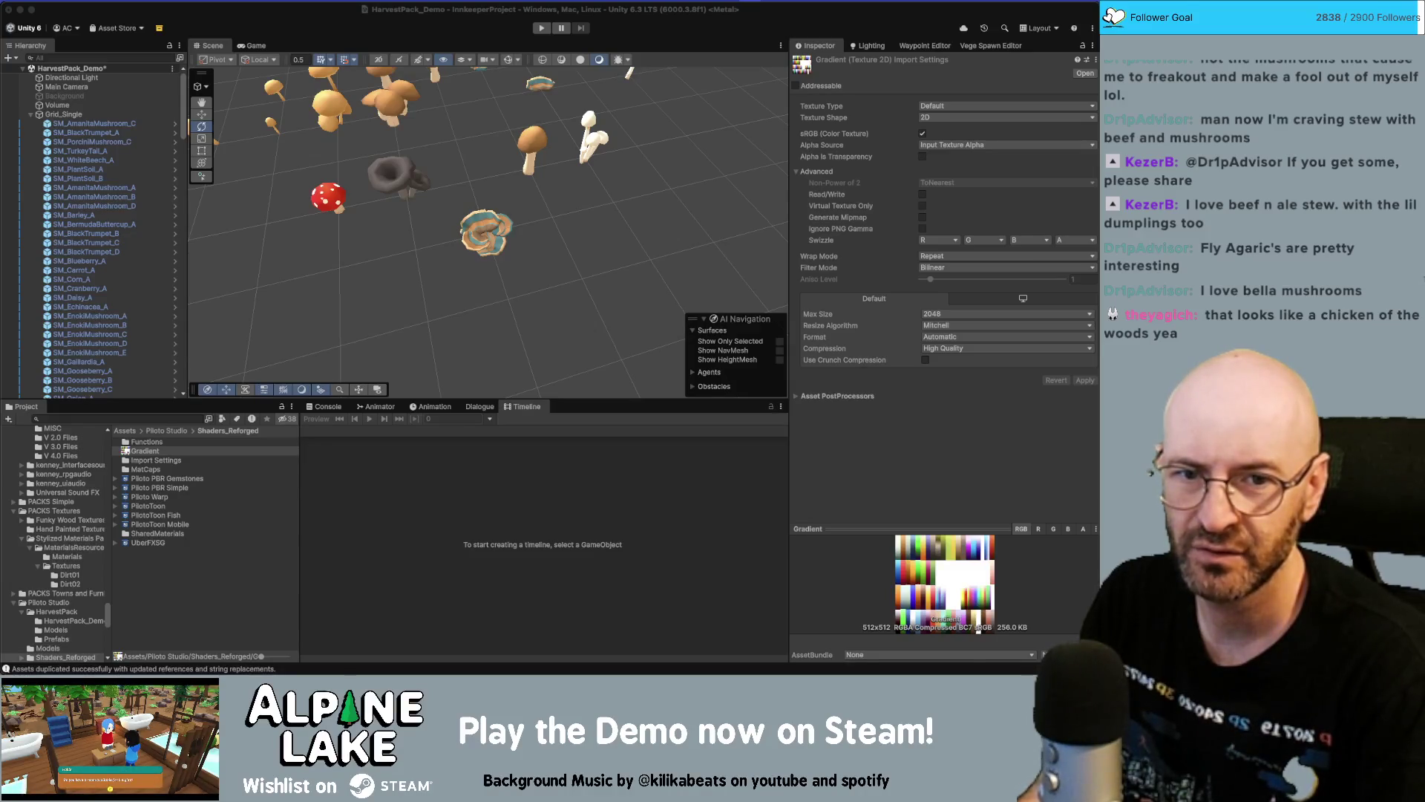
key("super+Tab")
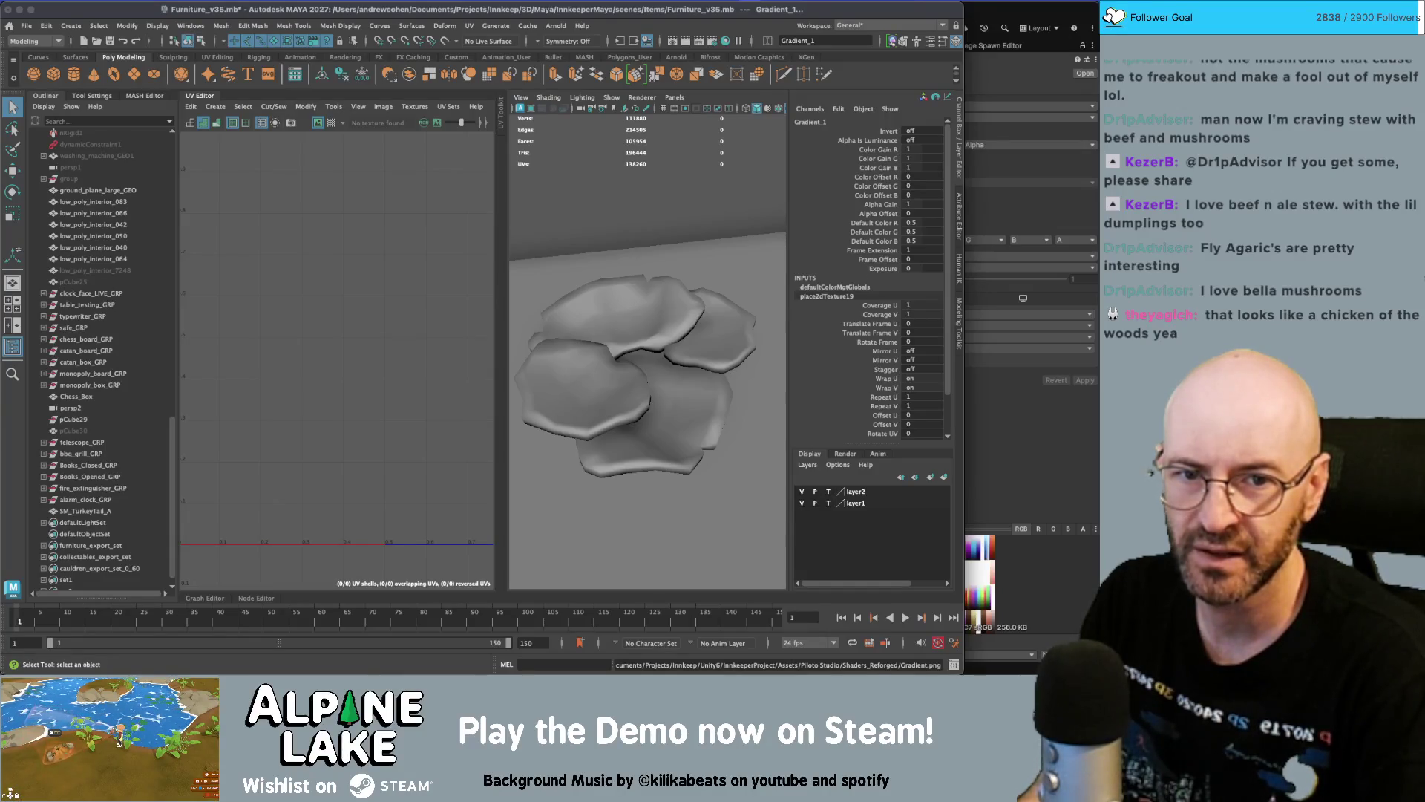
Select the turkey tail's UV faces and shift the shell onto different gradient colours
left_click(628, 335)
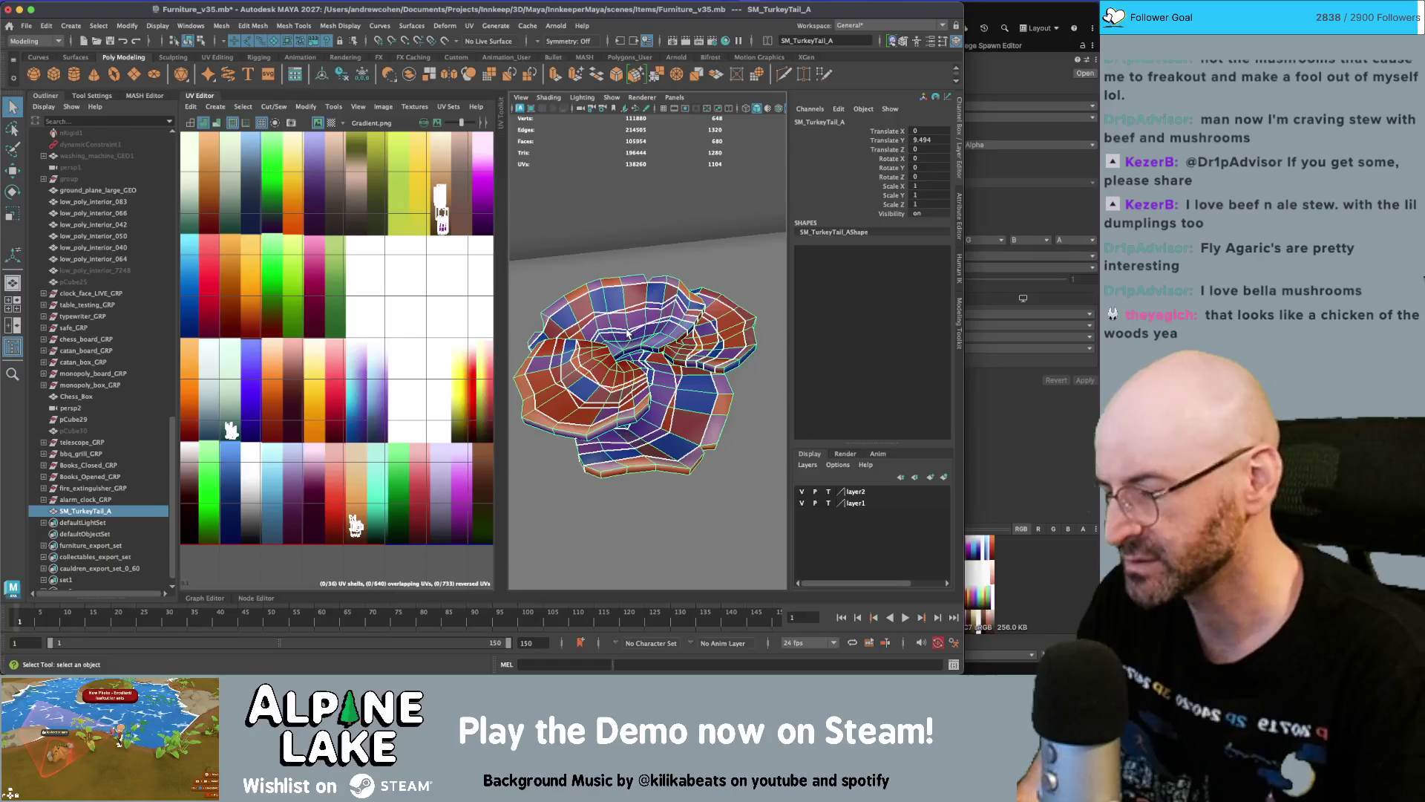
scroll(628, 335, "down", 3)
scroll(564, 342, "down", 1)
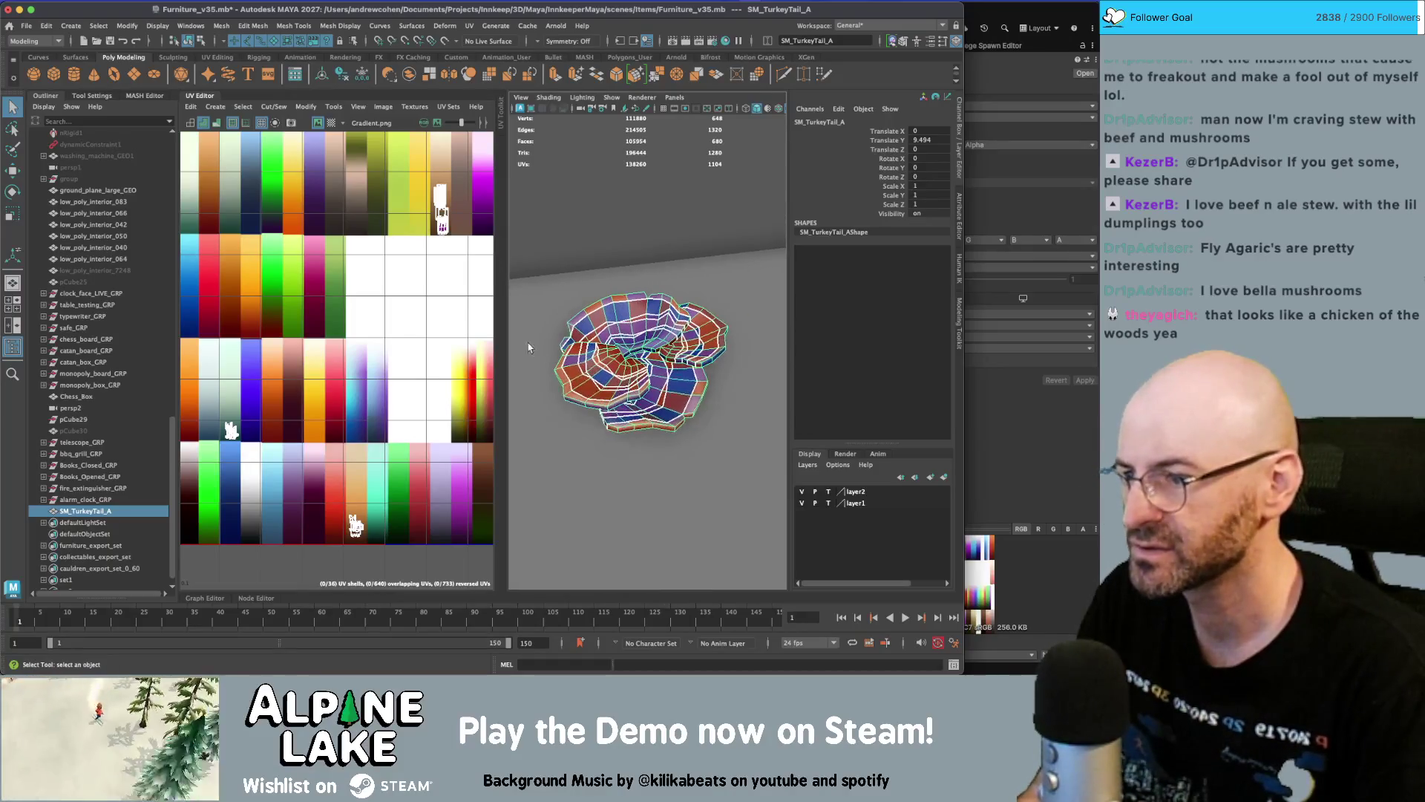
right_click(245, 430)
left_click(232, 438)
key("w")
left_click_drag(232, 438, 358, 510)
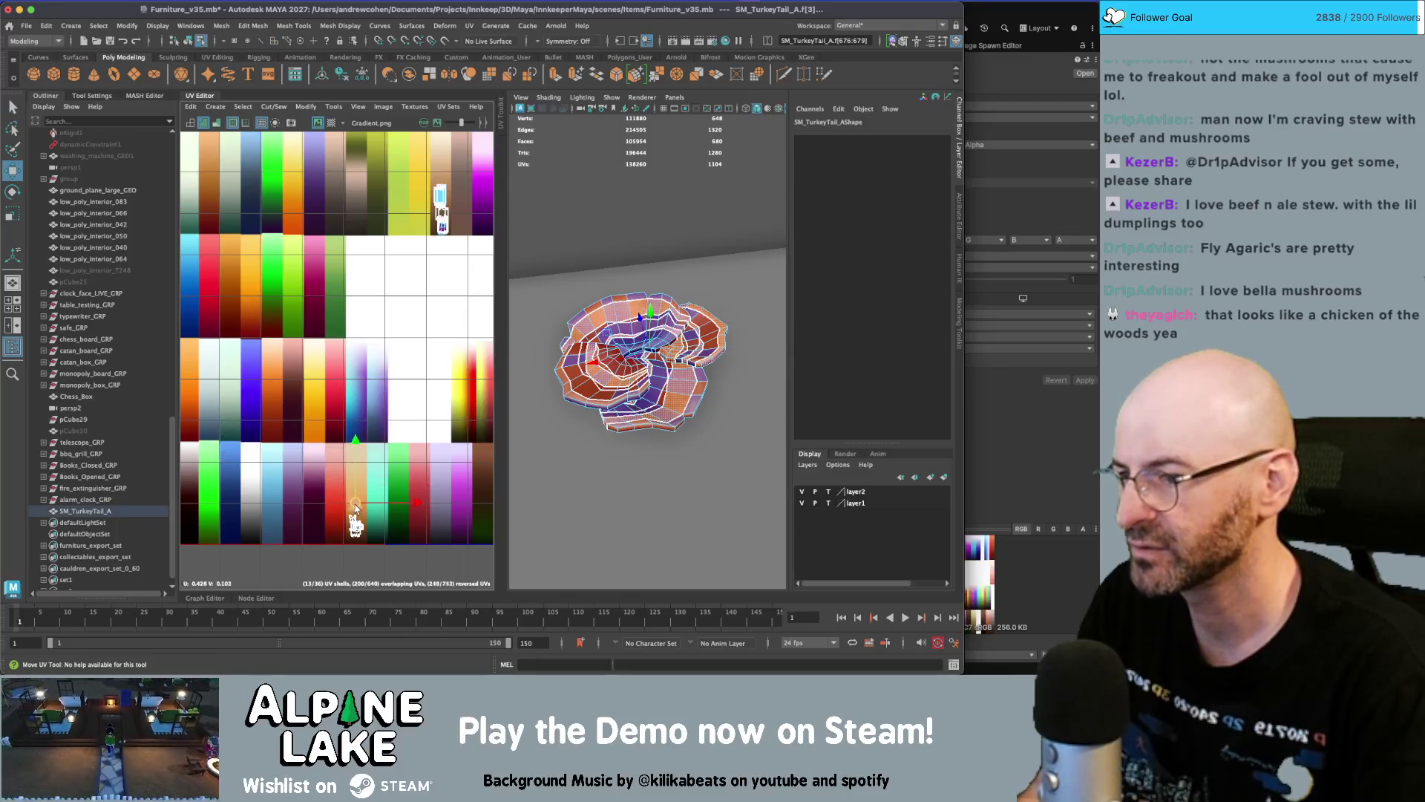
left_click(190, 41)
key("q")
Reselect the mushroom's UV shells and adjust part of them on the gradient
left_click(698, 343)
left_click_drag(698, 343, 654, 349)
left_click(712, 482)
left_click_drag(713, 483, 650, 373)
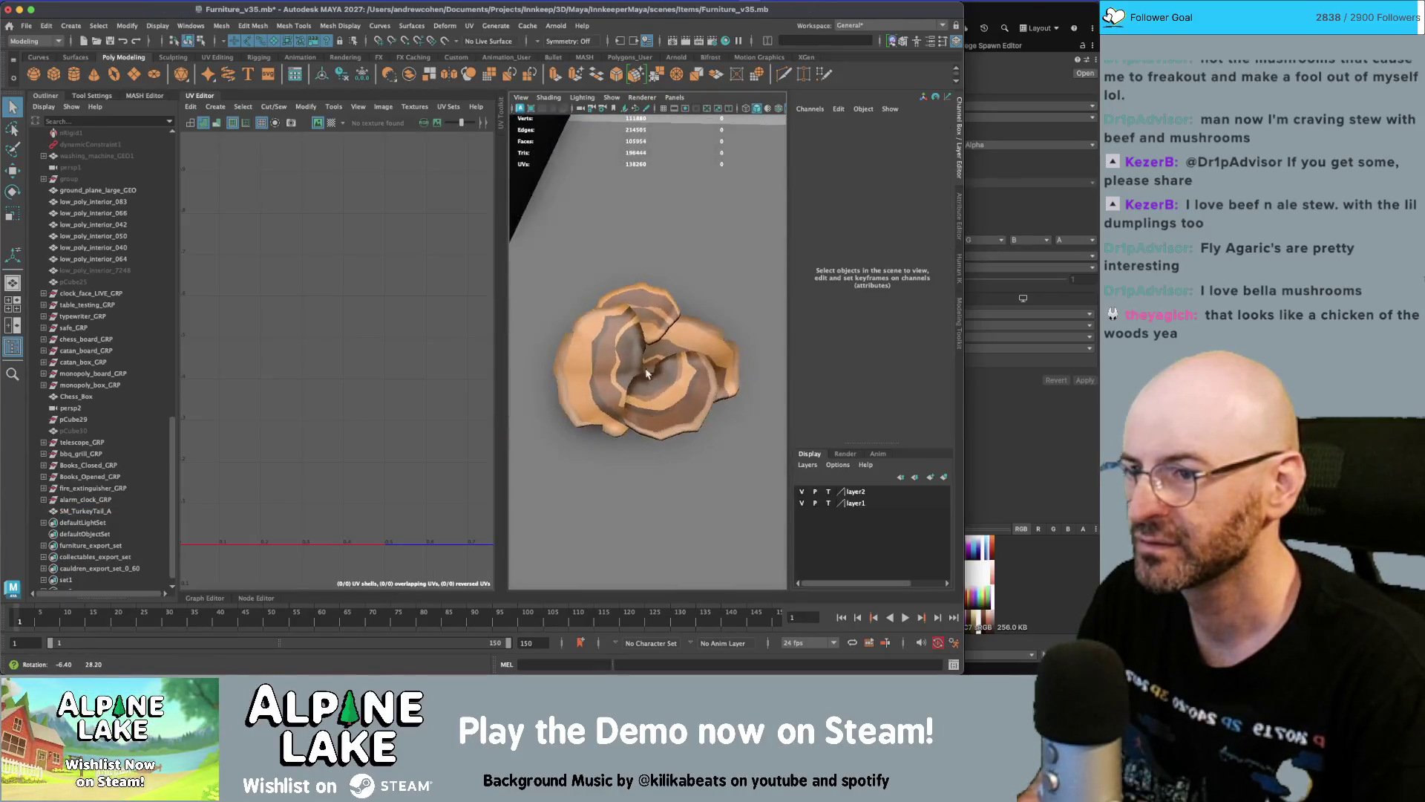
left_click(650, 374)
scroll(355, 505, "up", 5)
right_click(354, 416)
left_click_drag(354, 417, 457, 548)
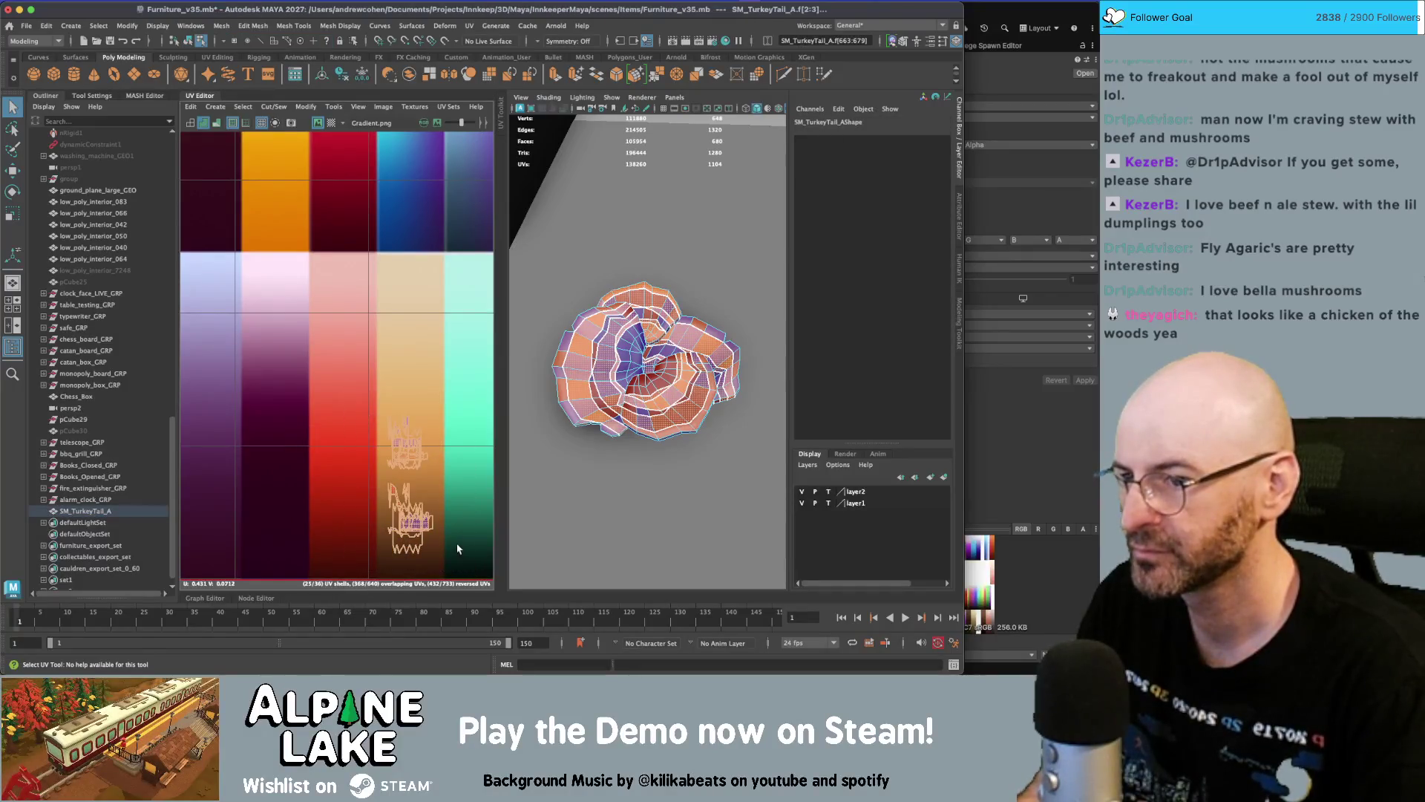
scroll(418, 463, "down", 2)
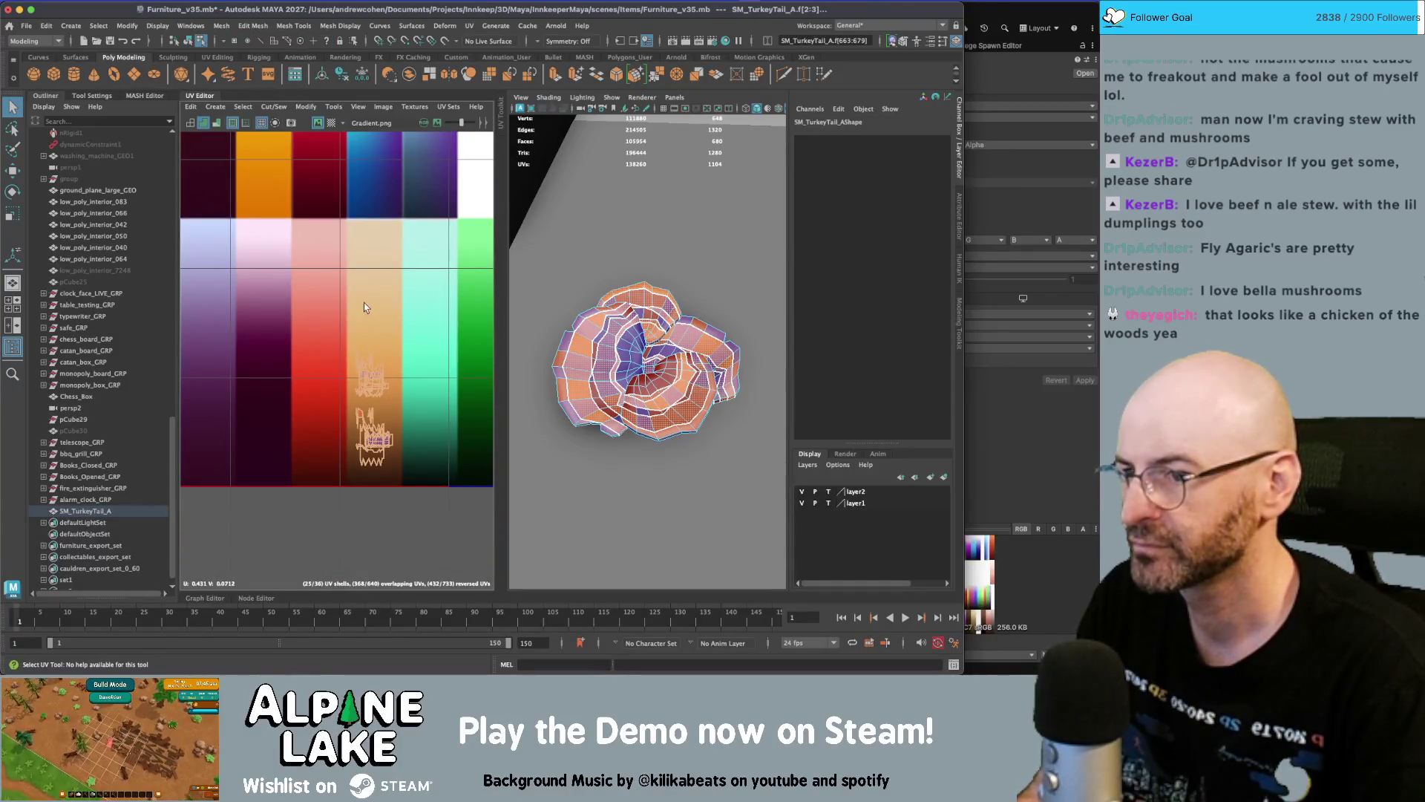
left_click_drag(410, 334, 343, 399)
key("w")
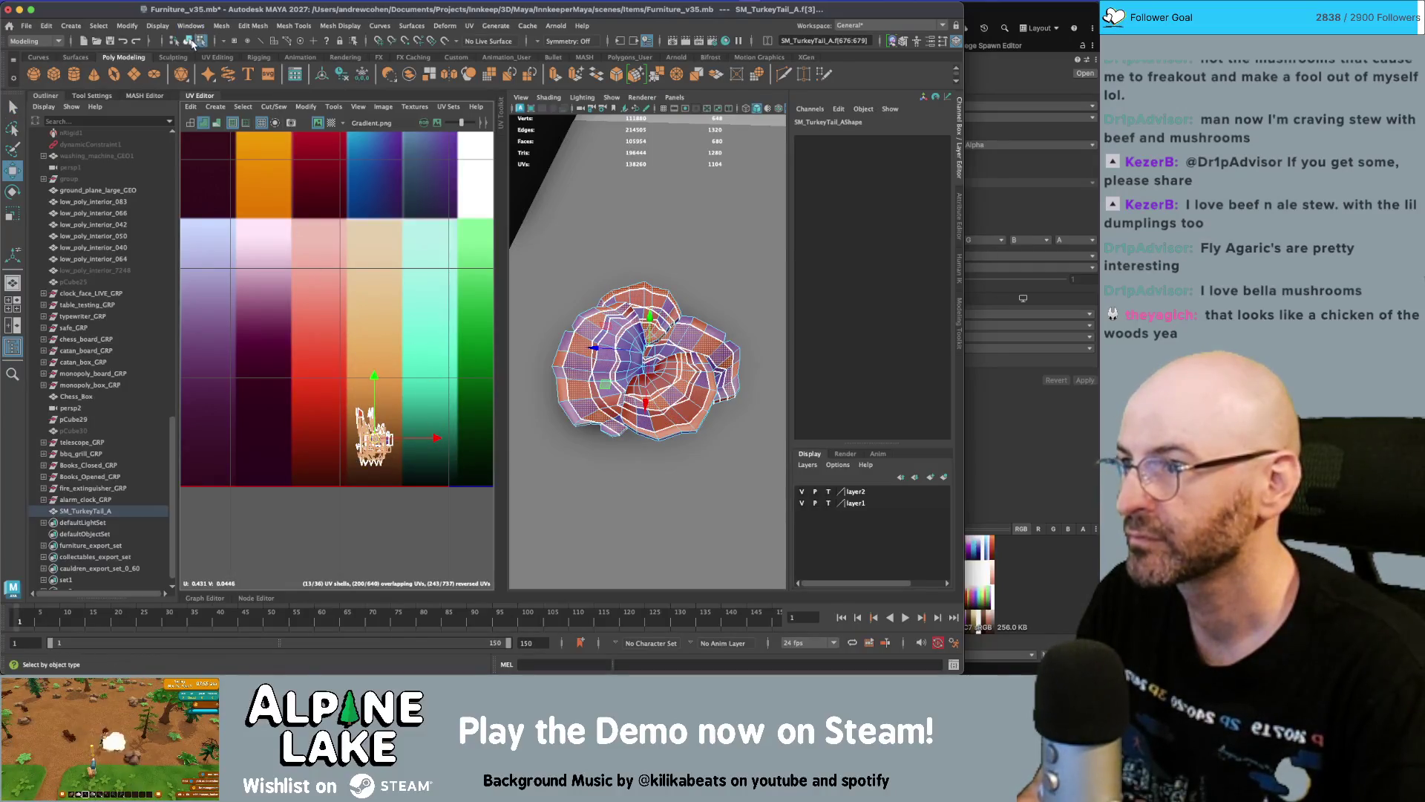
left_click(553, 297)
left_click_drag(553, 297, 590, 344)
Set SM_TurkeyTail_A's Translate Y back to 0 and open the File menu to export
left_click(644, 351)
scroll(589, 345, "up", 2)
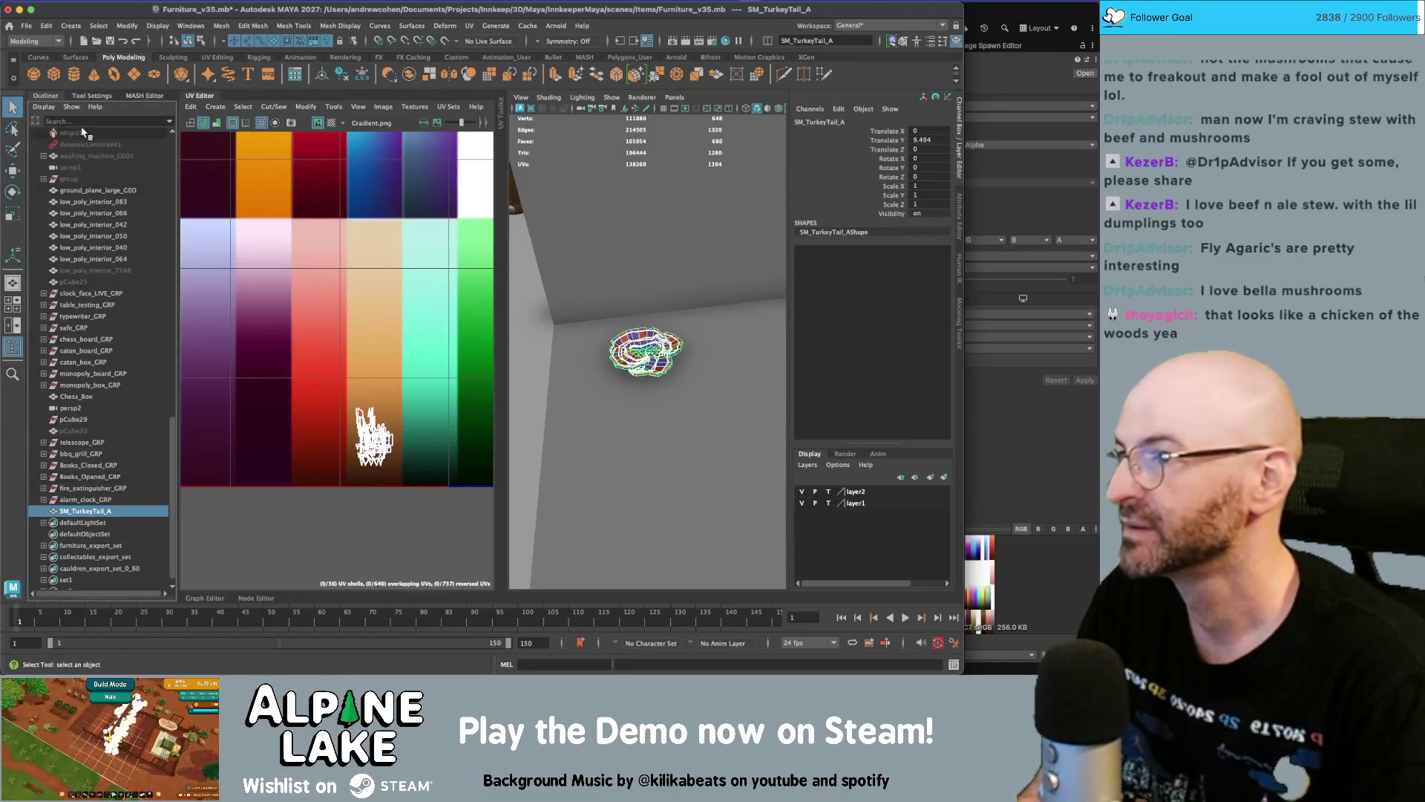
double_click(945, 139)
type("0")
key("Return")
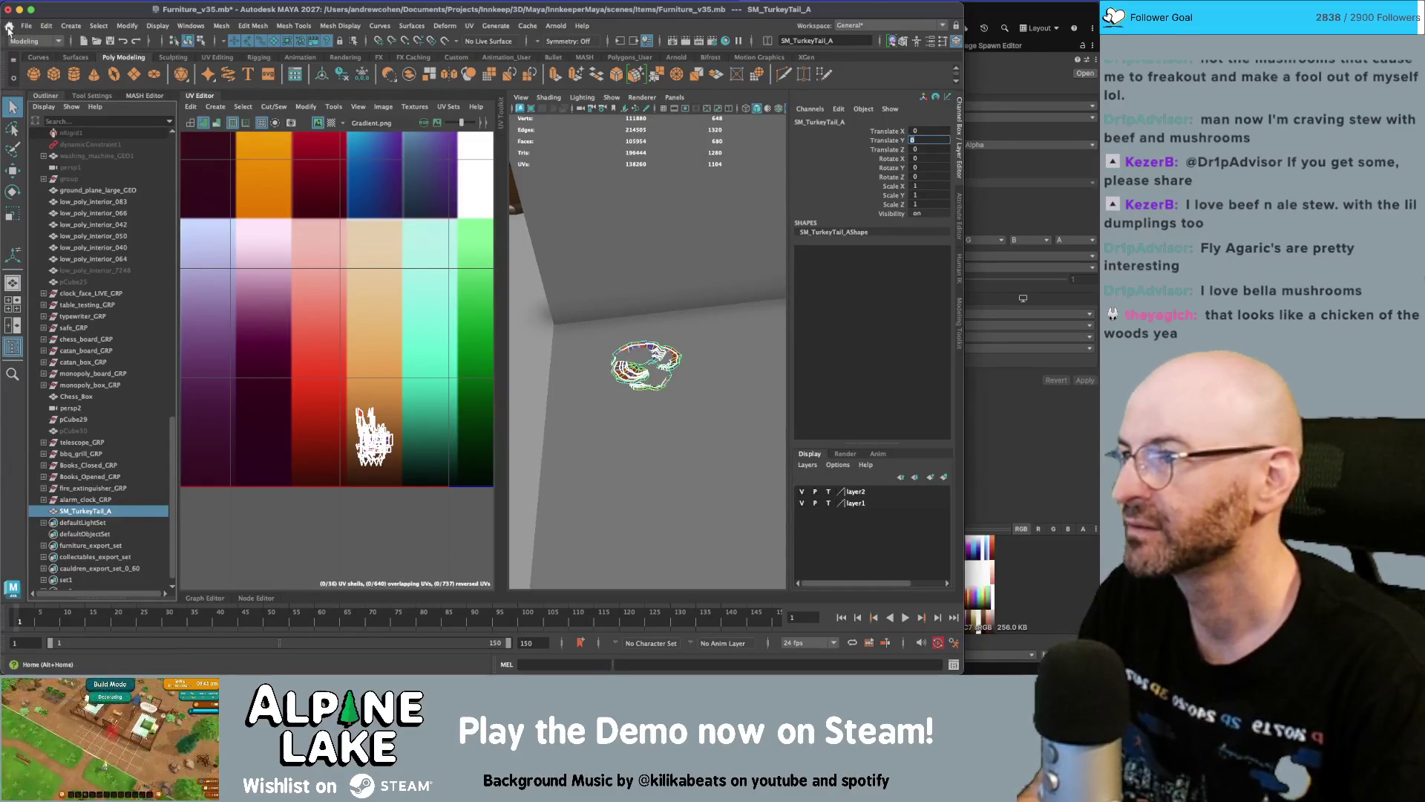
left_click(26, 25)
key("Escape")
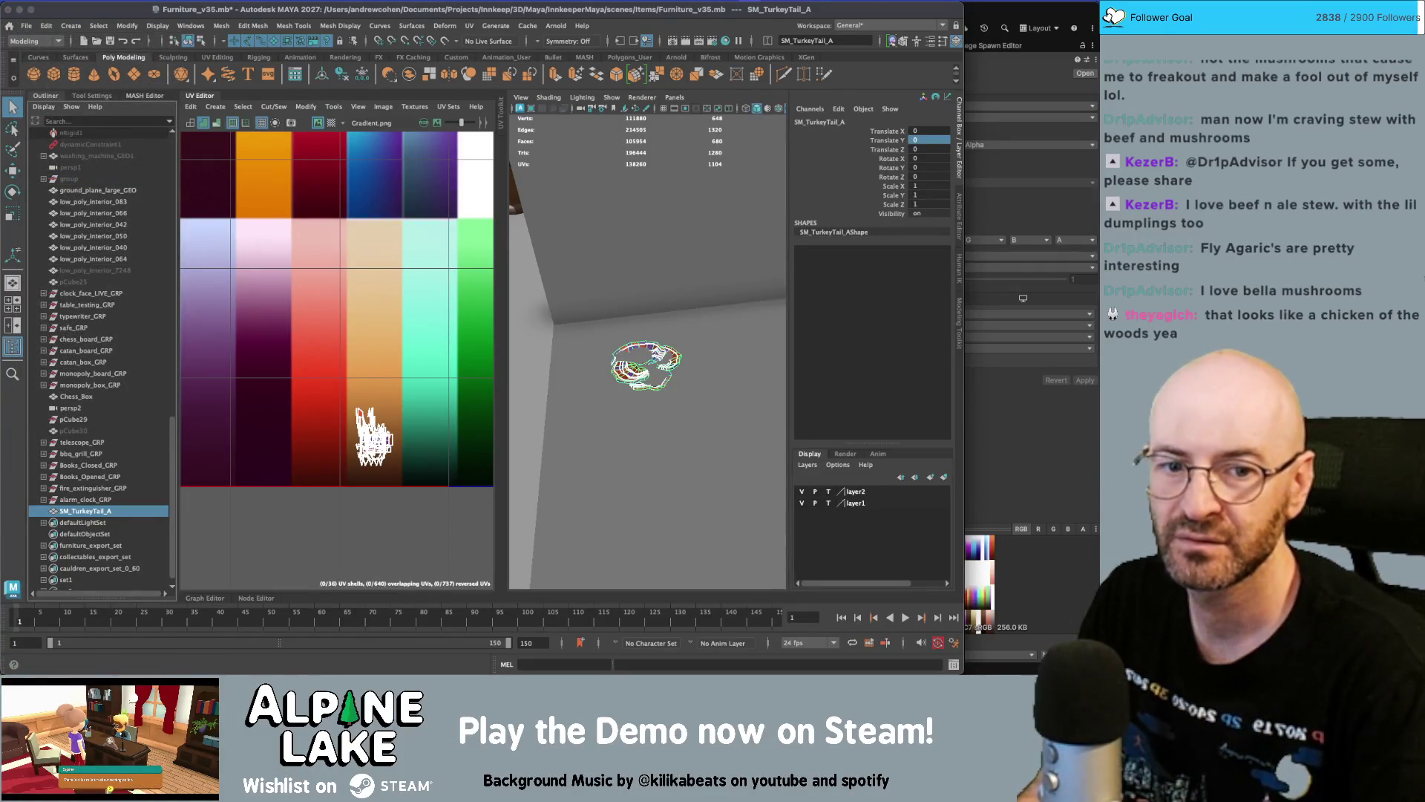
left_click(26, 26)
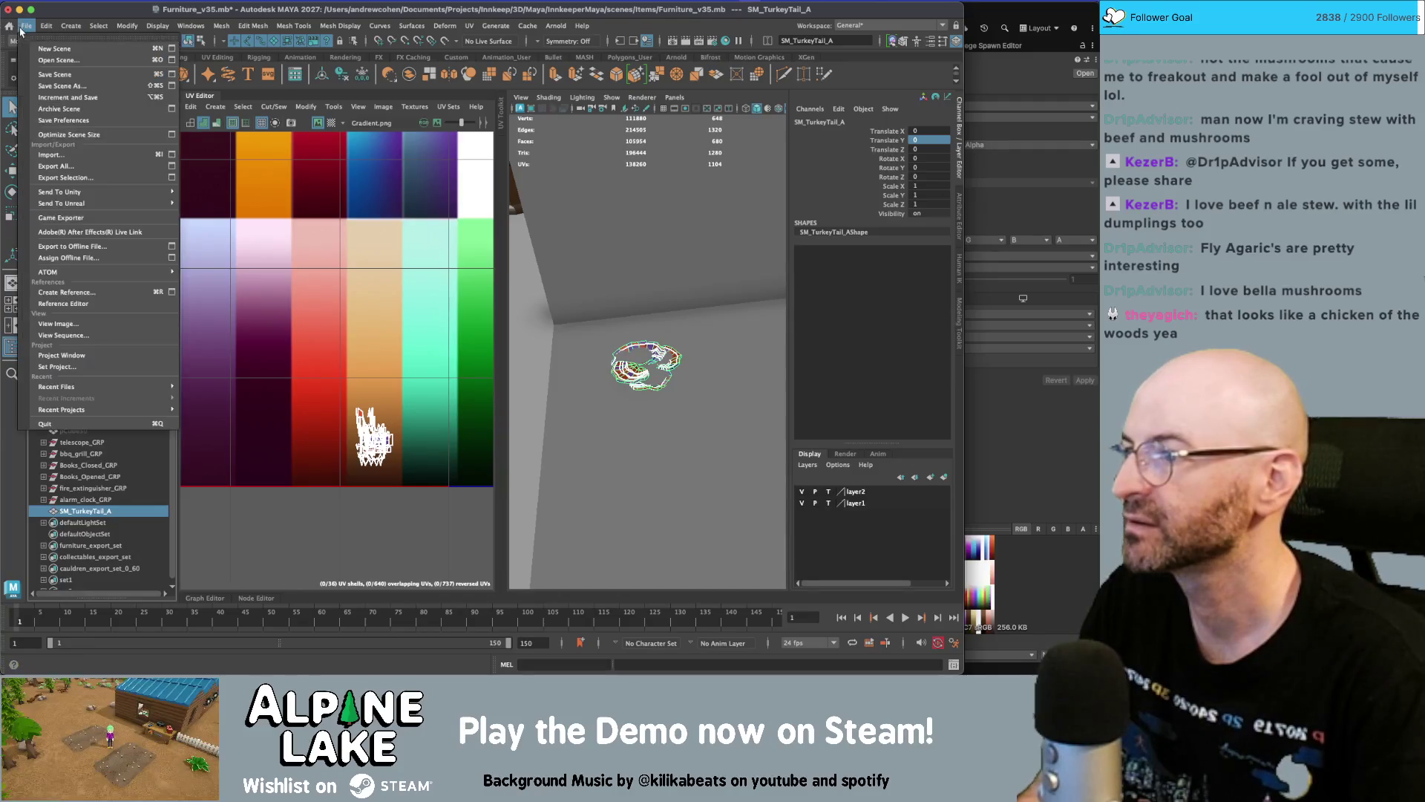
Start Export Selection for the mushroom and navigate into the InnkeeperProject Assets folder
mouse_move(96, 201)
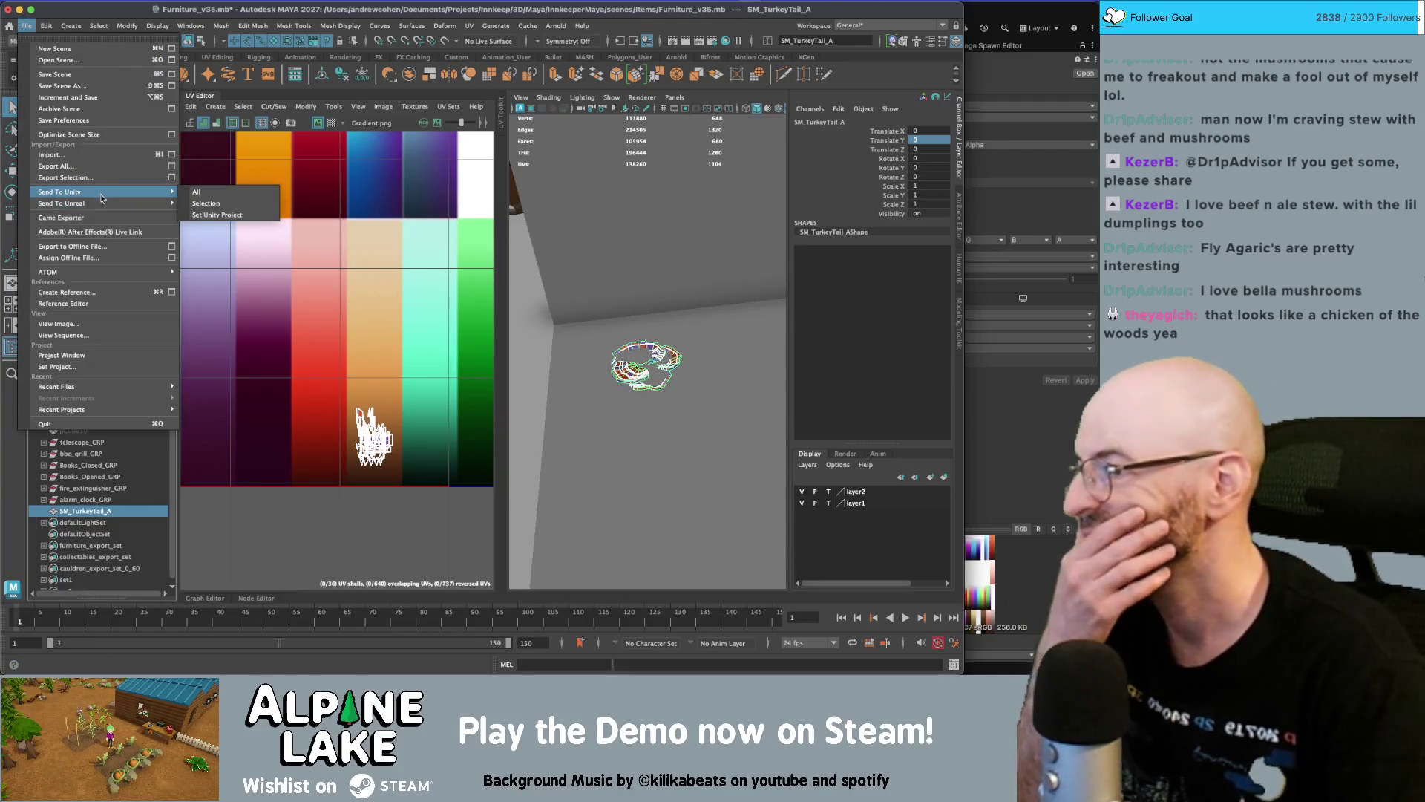
left_click(233, 200)
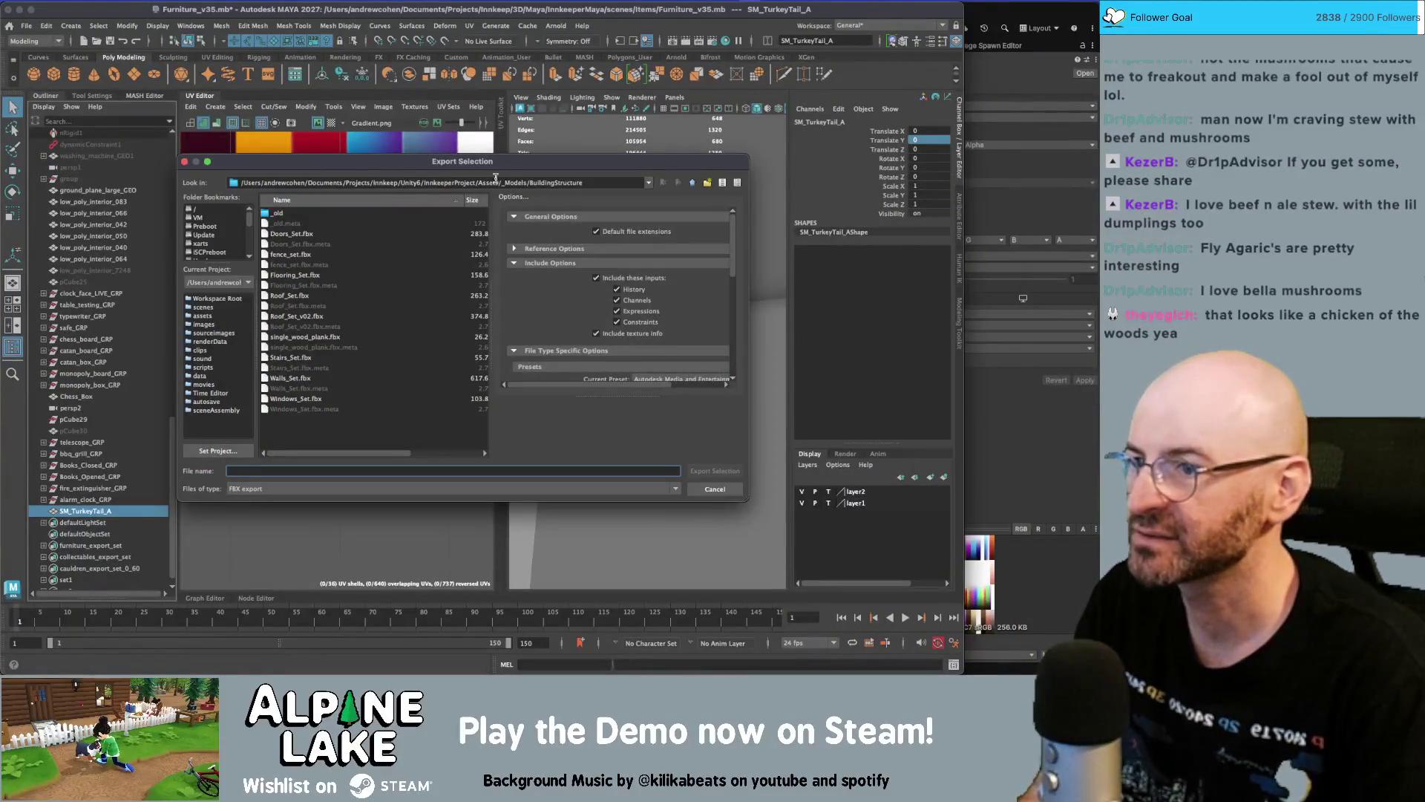
left_click(690, 183)
left_click(691, 182)
left_click(691, 183)
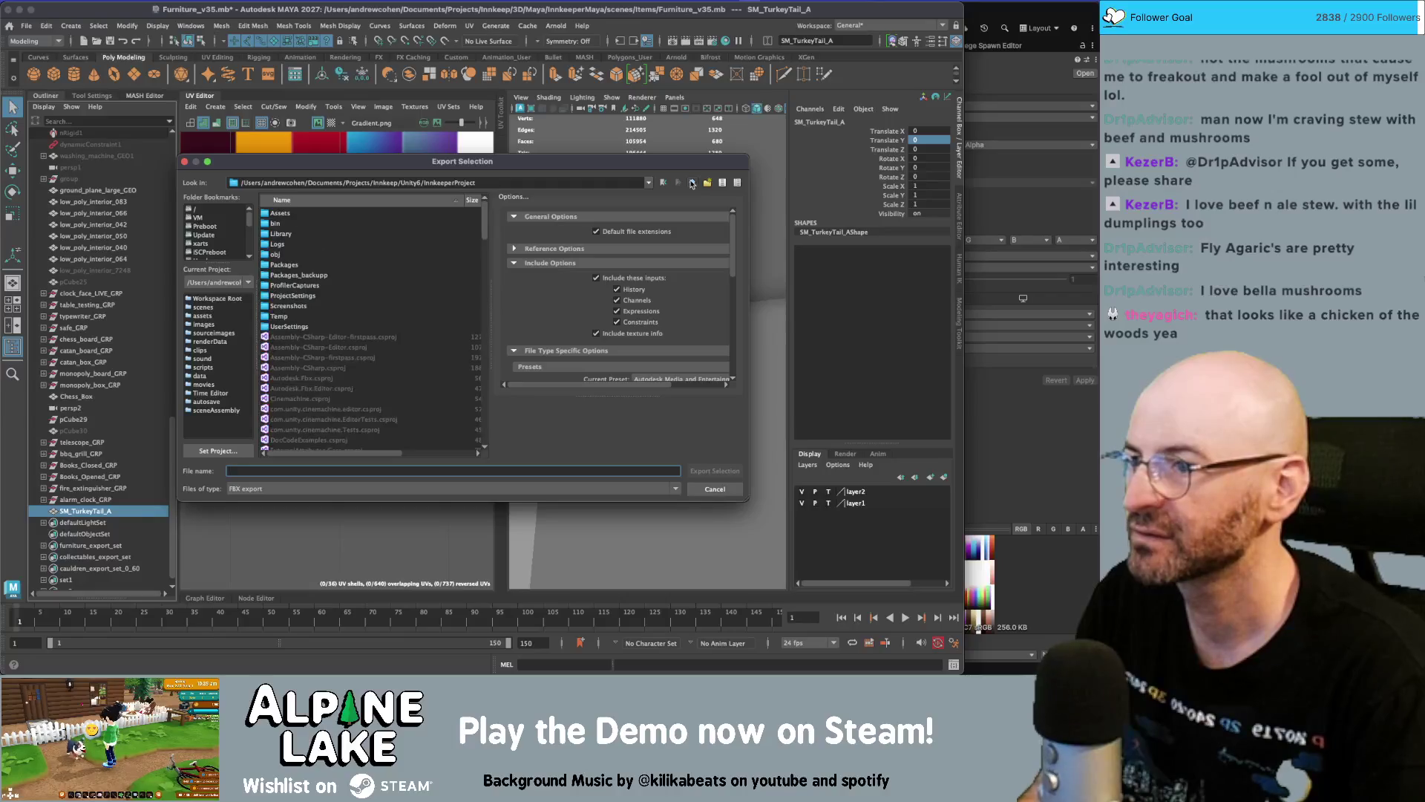
left_click(690, 183)
left_click(690, 182)
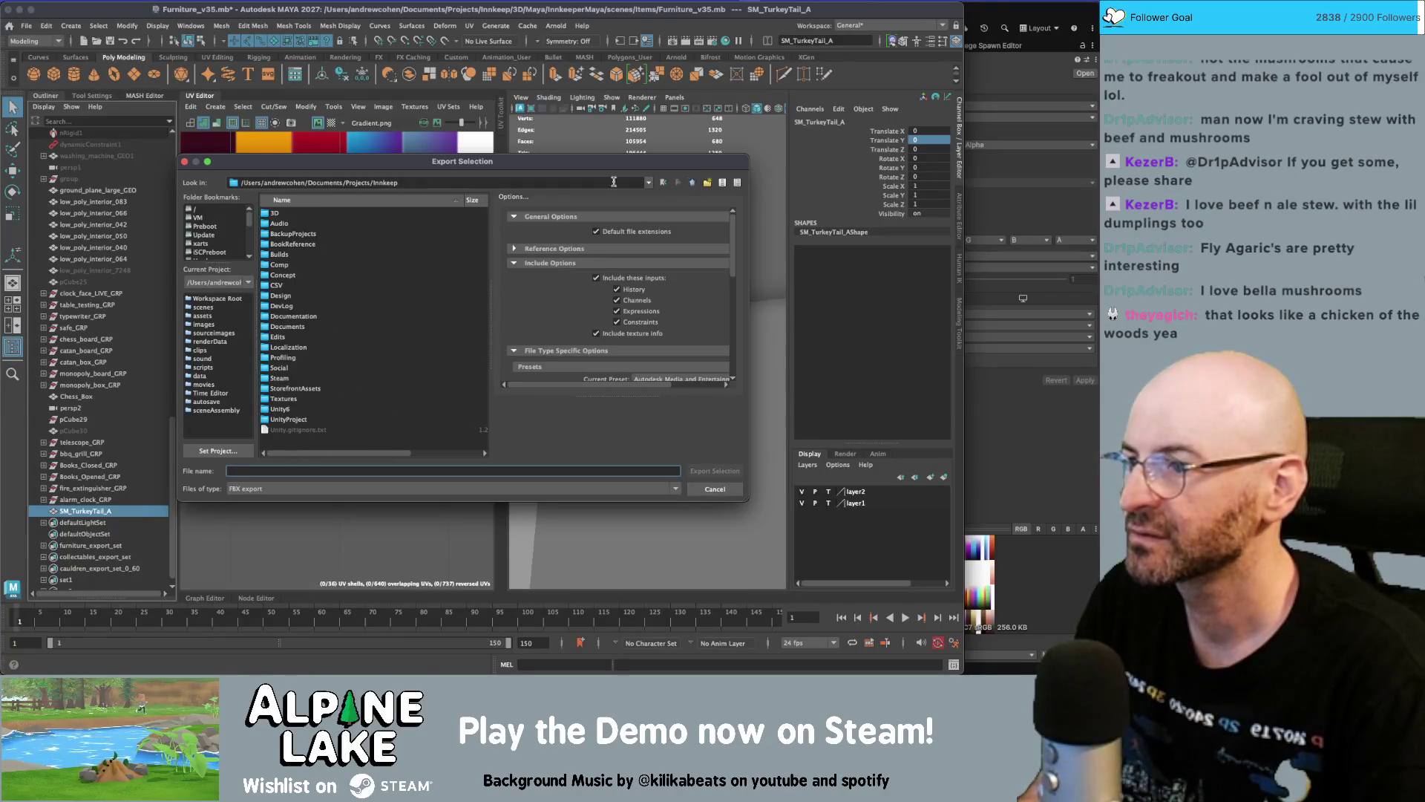
double_click(287, 409)
double_click(294, 215)
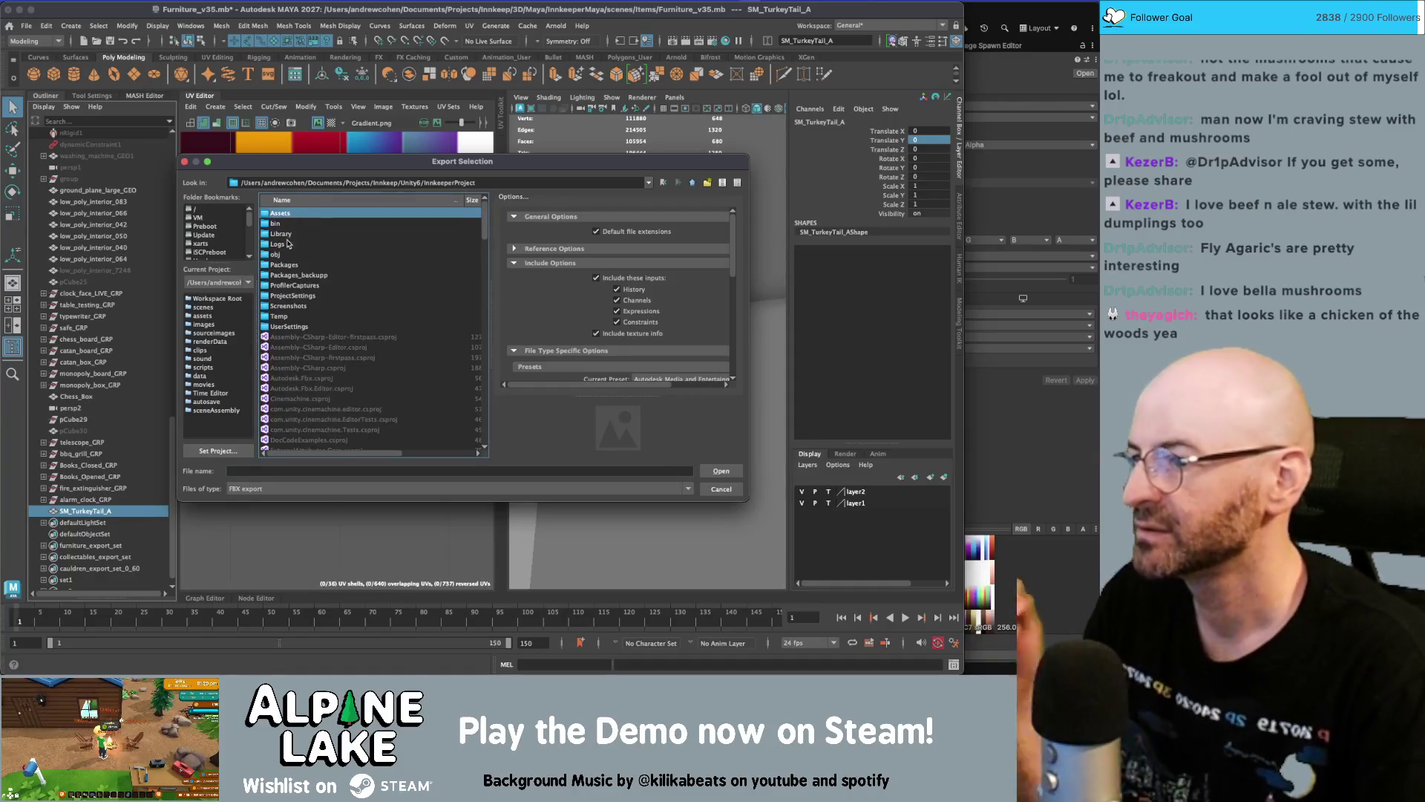
double_click(294, 215)
Browse through Piloto Studio to the HarvestPack Models folder
scroll(297, 264, "down", 10)
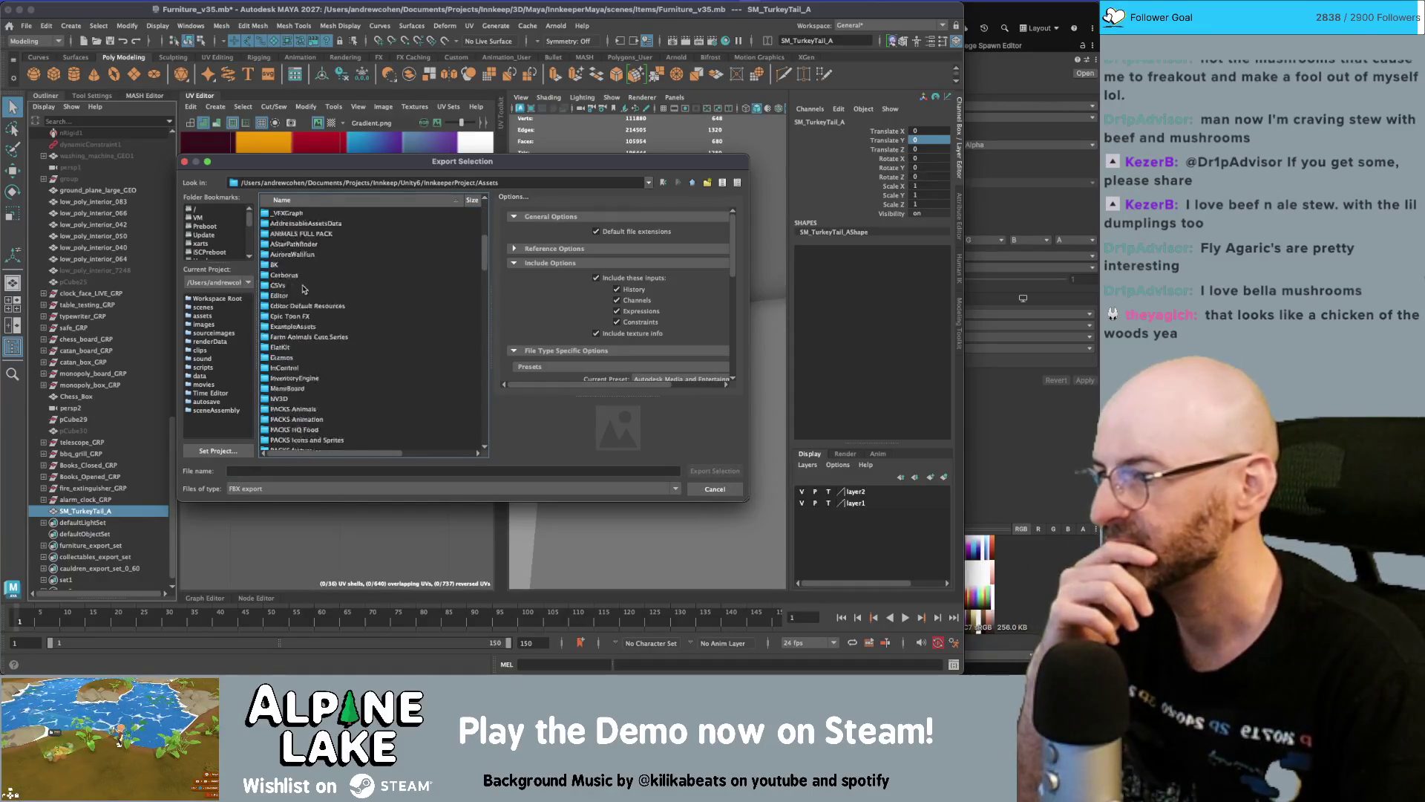
scroll(308, 344, "down", 3)
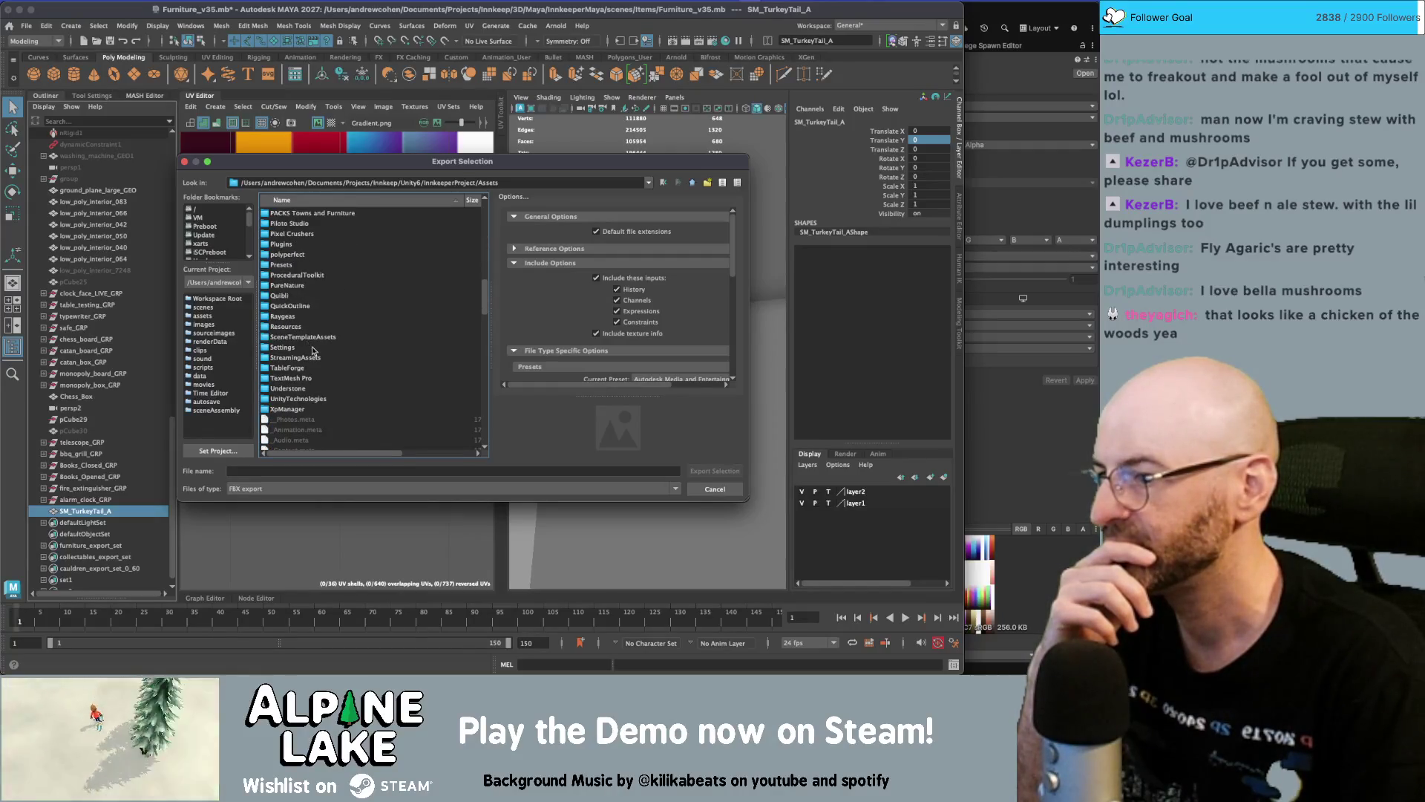
scroll(310, 349, "up", 3)
scroll(303, 338, "up", 3)
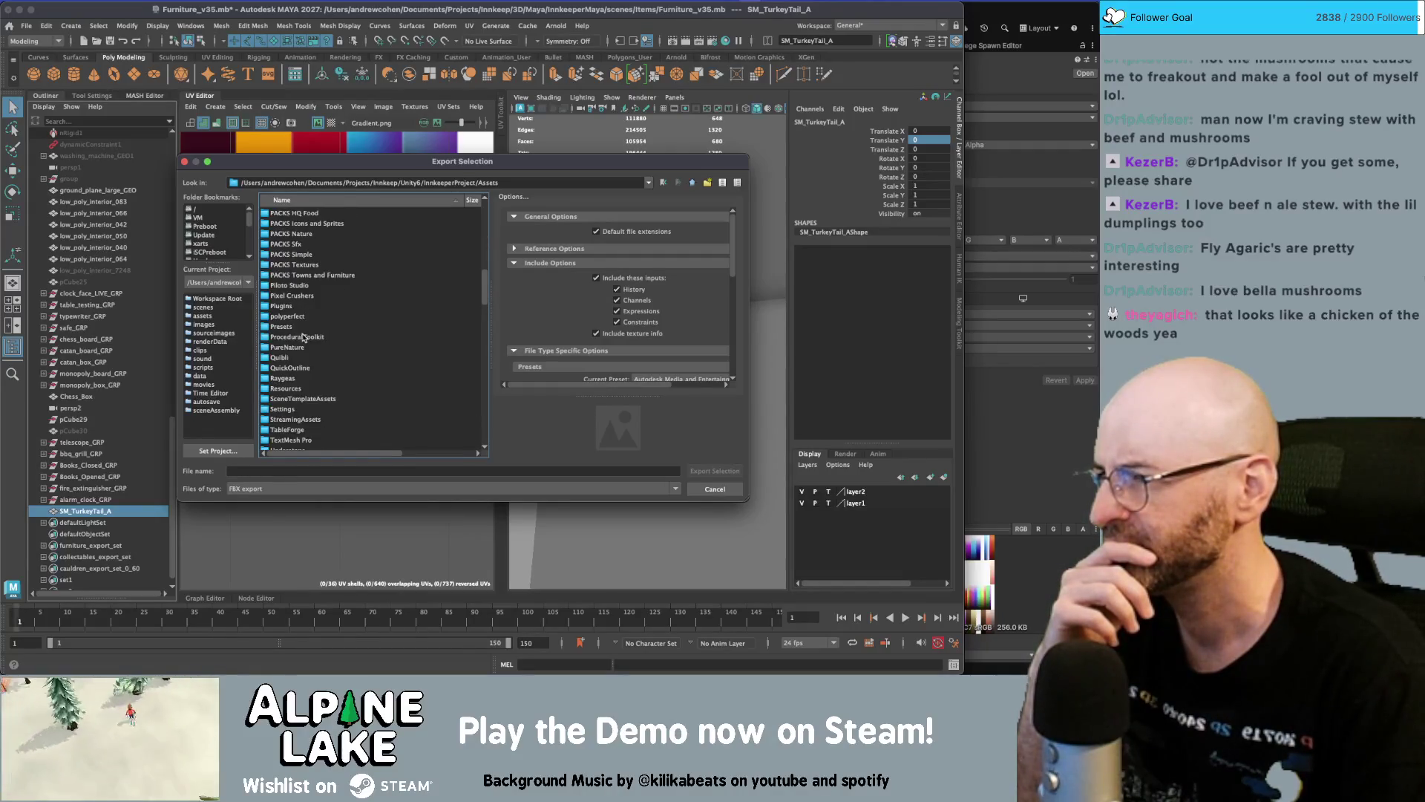
scroll(309, 336, "up", 9)
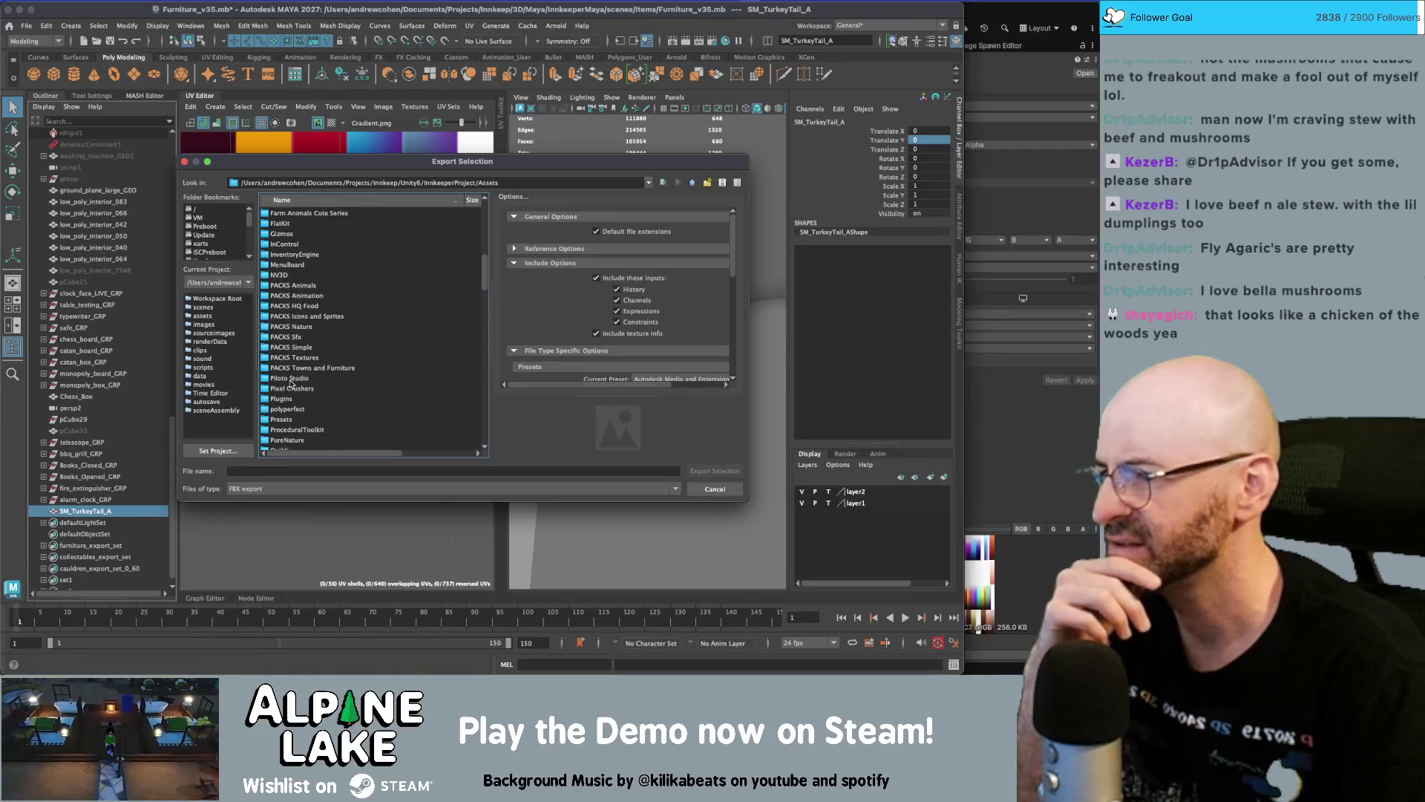
double_click(290, 380)
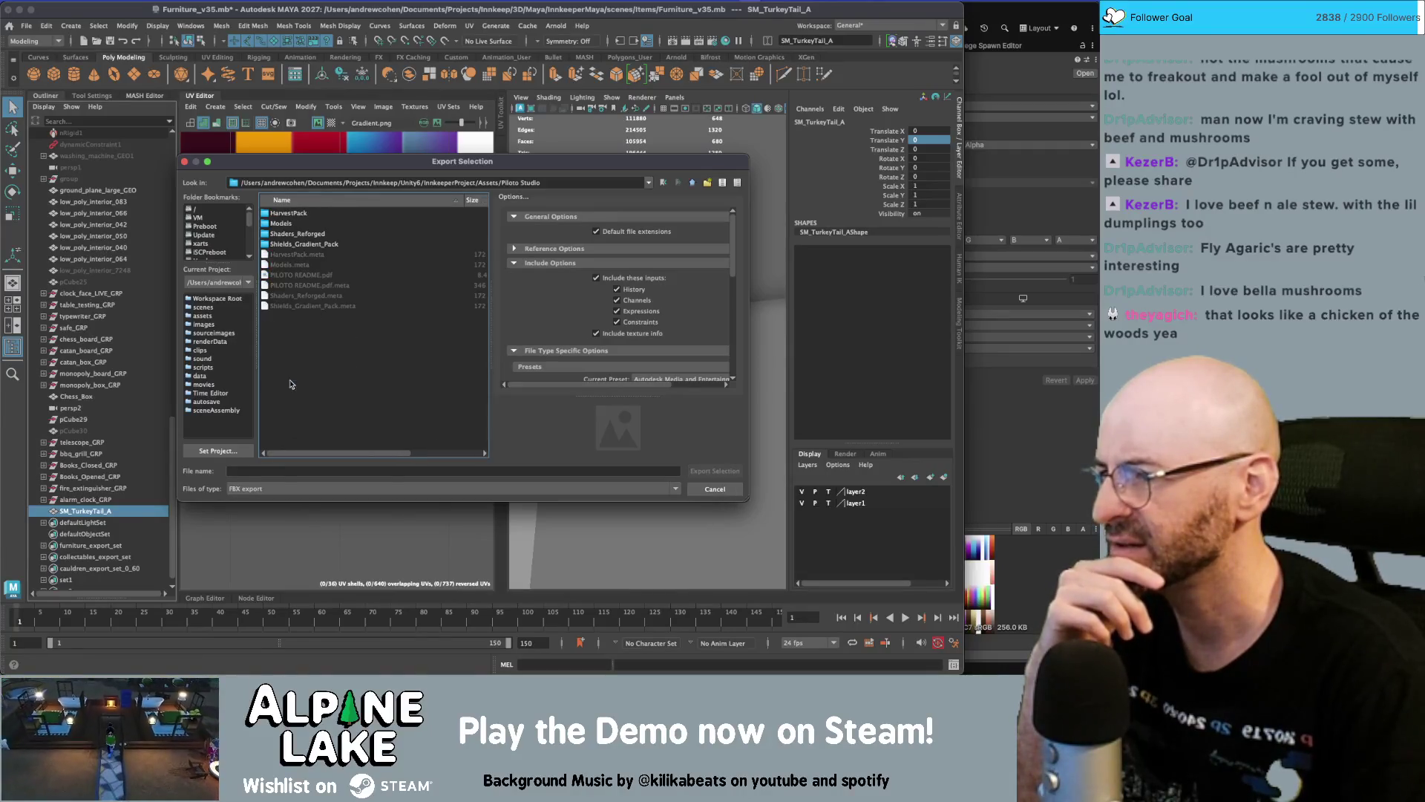
double_click(293, 235)
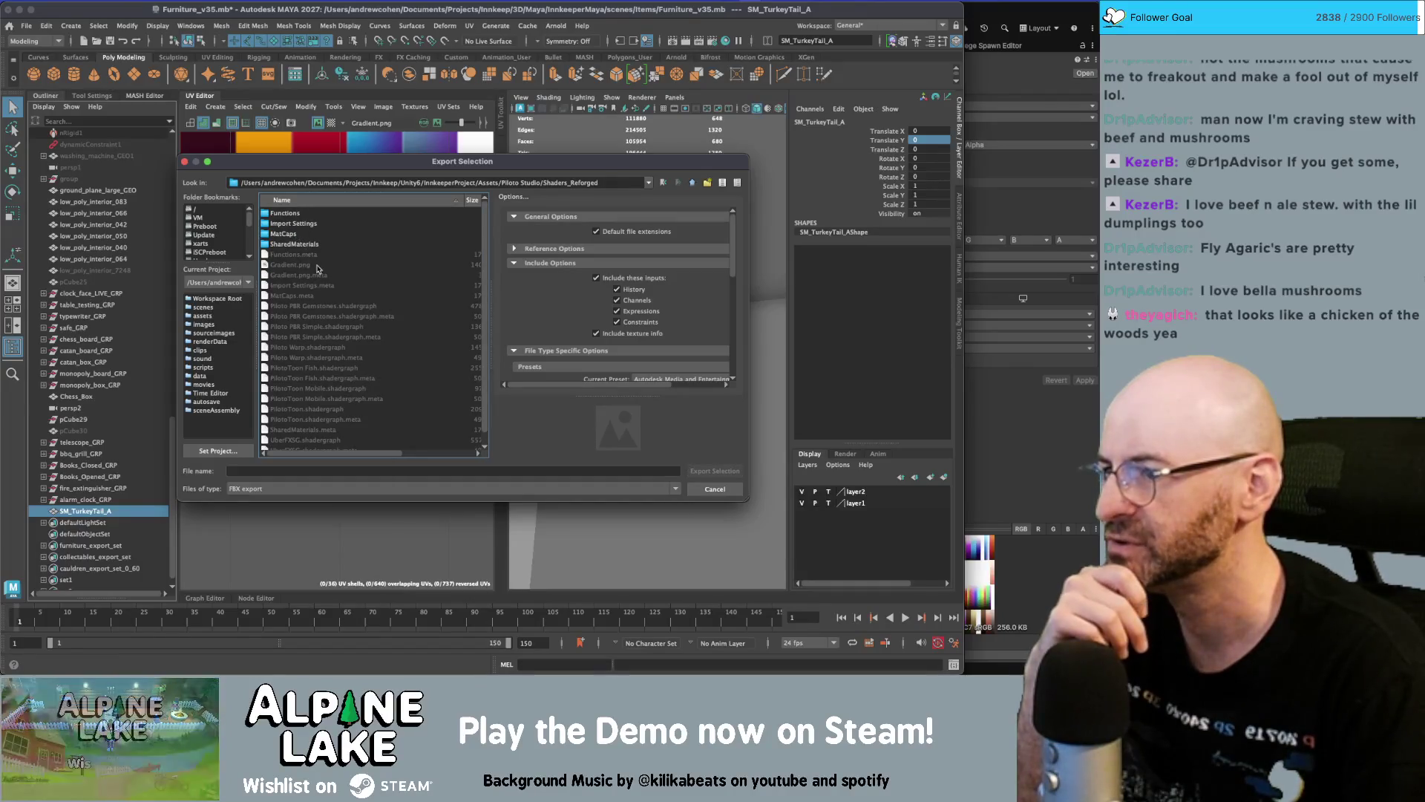
left_click(694, 183)
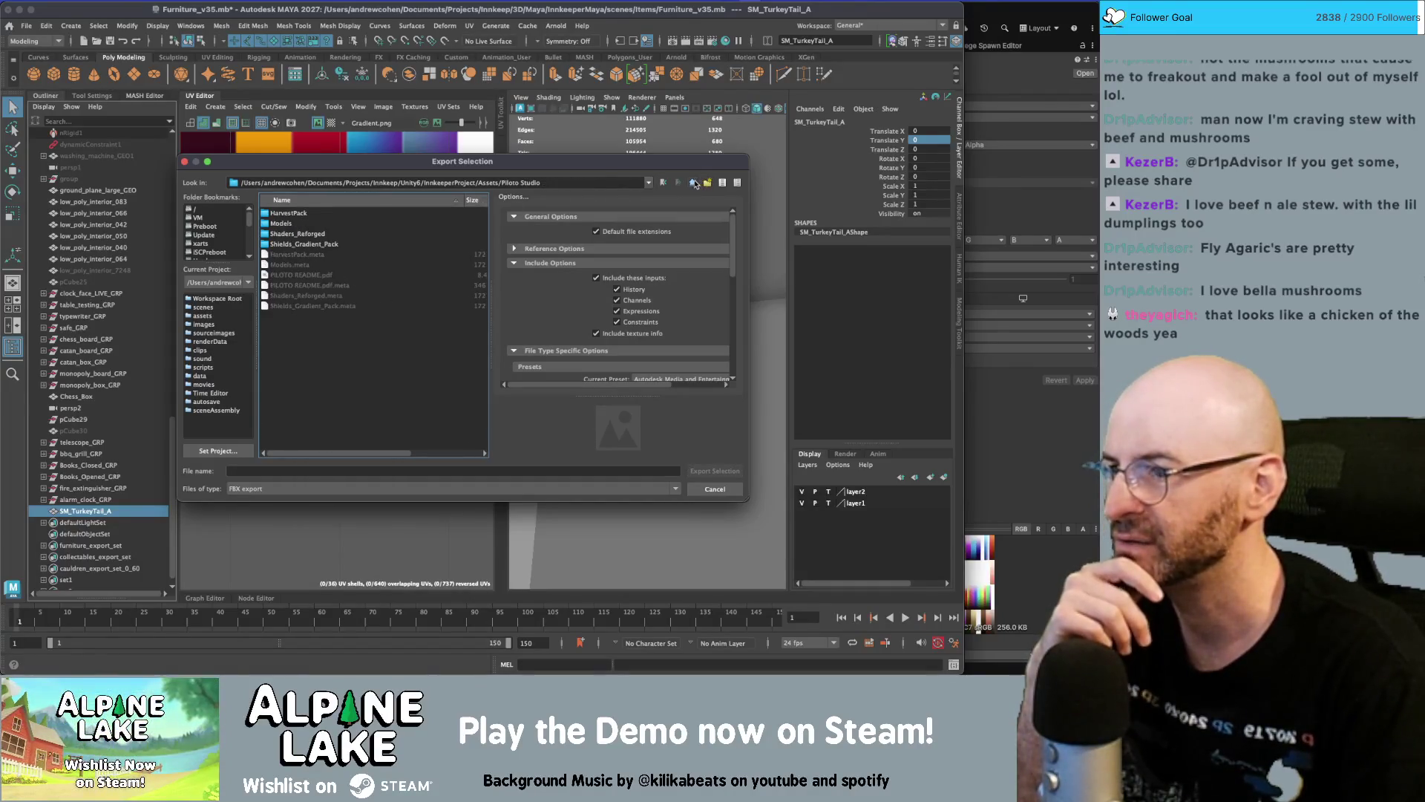
double_click(282, 224)
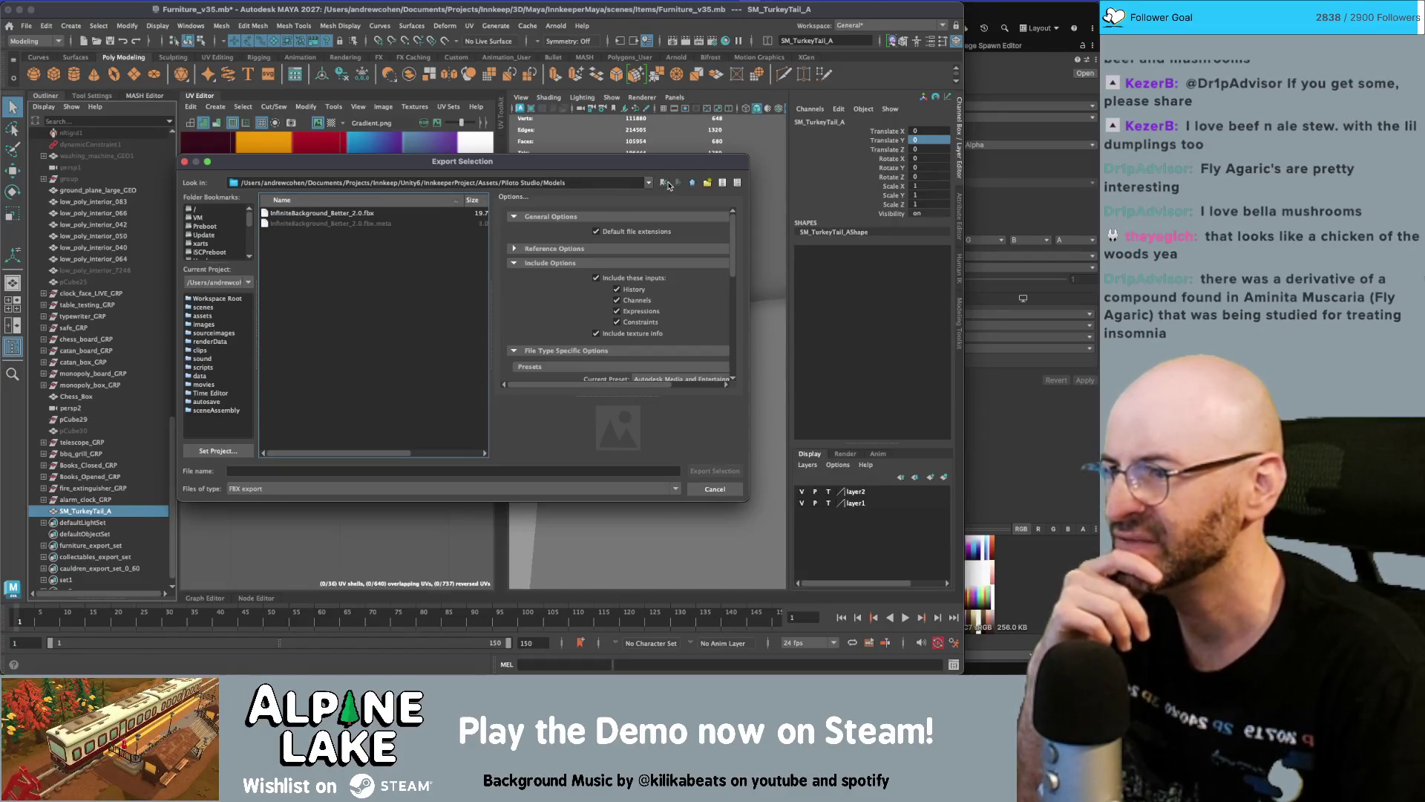
left_click(693, 183)
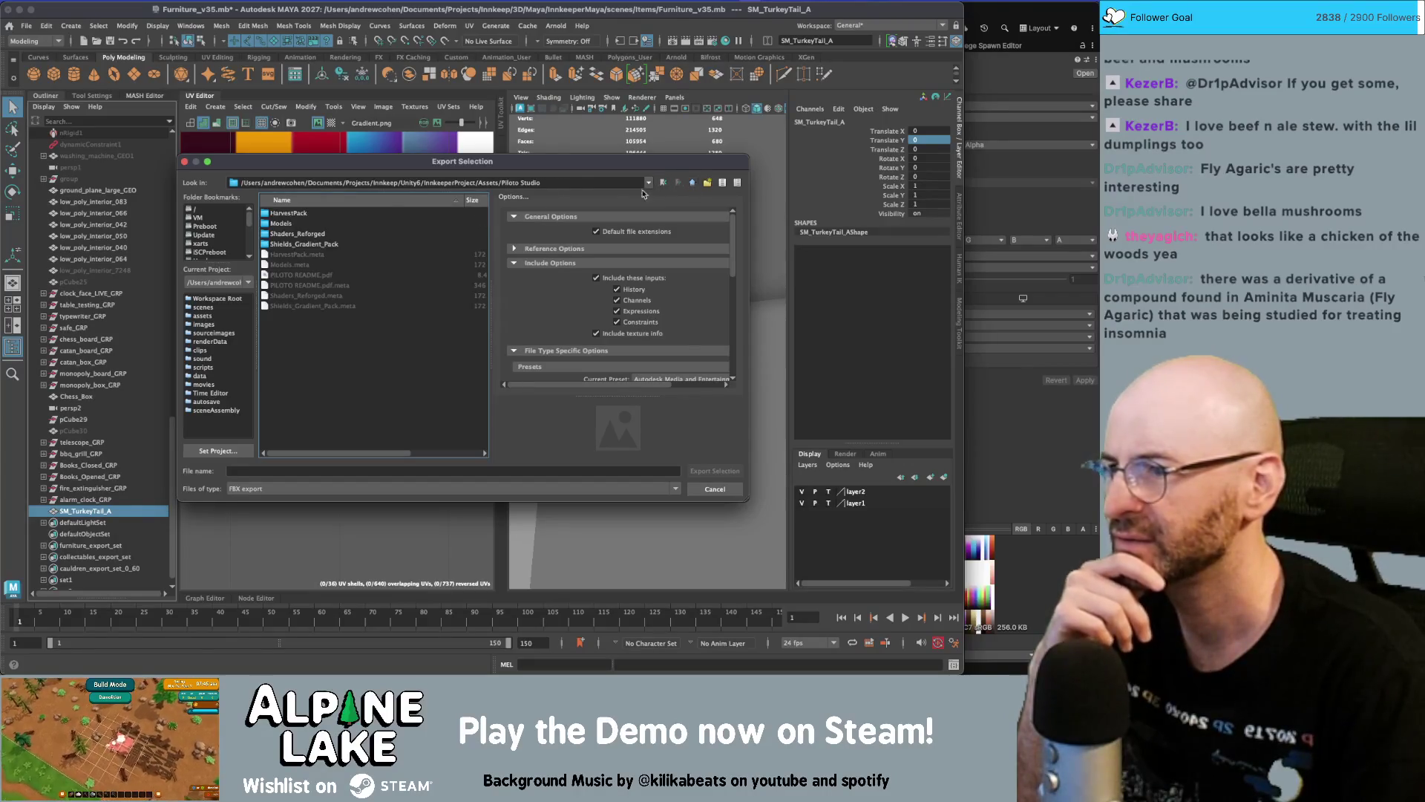
double_click(298, 215)
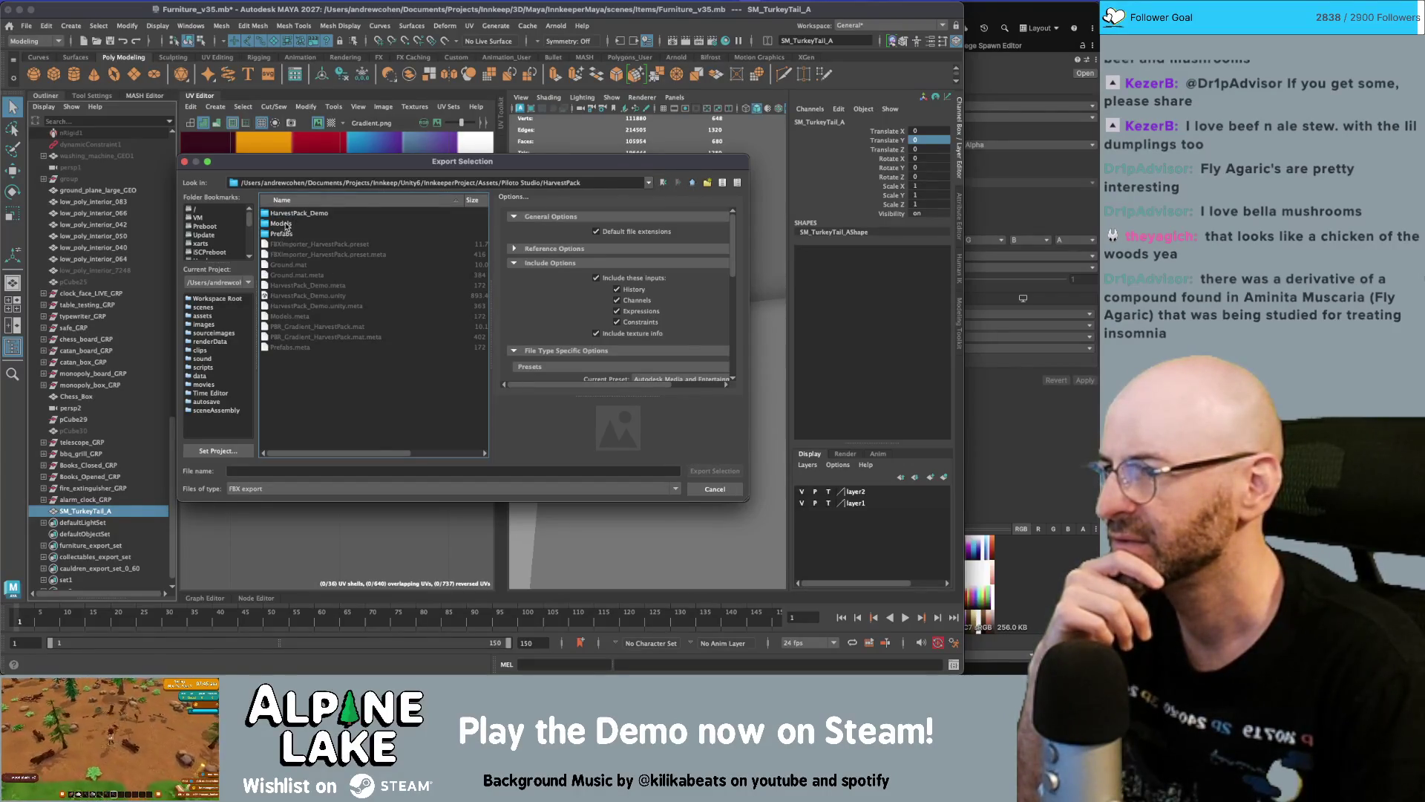
double_click(282, 224)
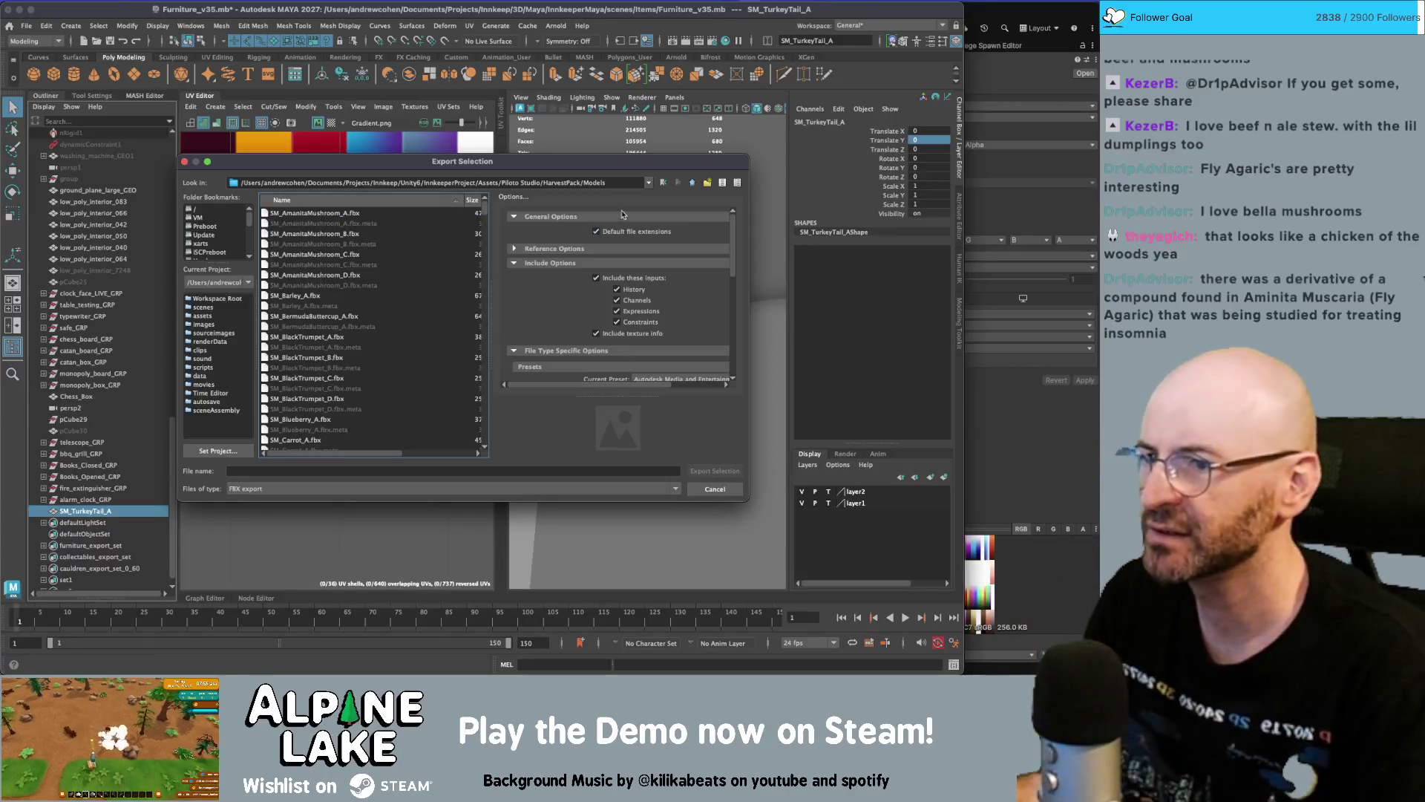
Export the mushroom as SM_TurkeyTail_D.fbx and switch back to Unity
left_click(345, 470)
type("SM_")
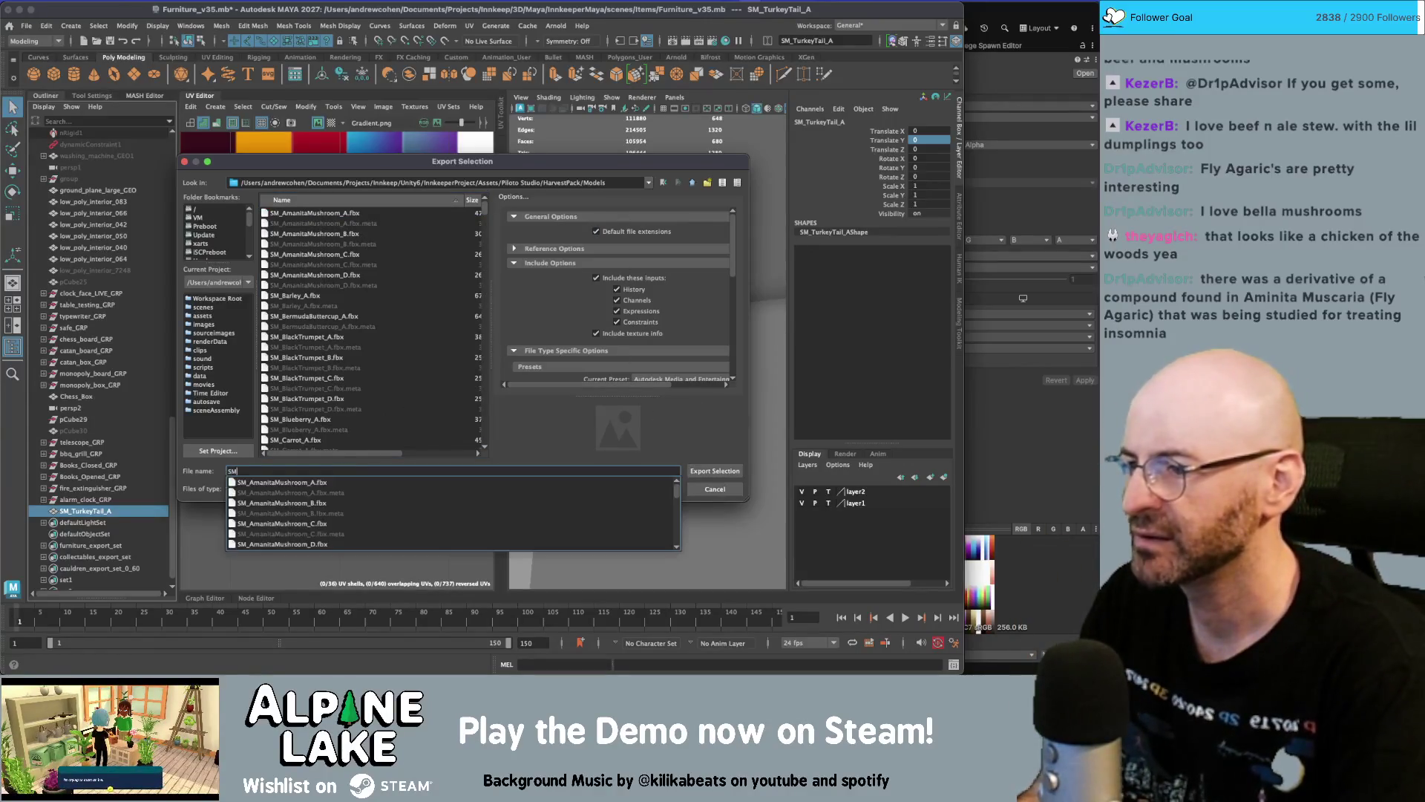
type("TurkeyTail_")
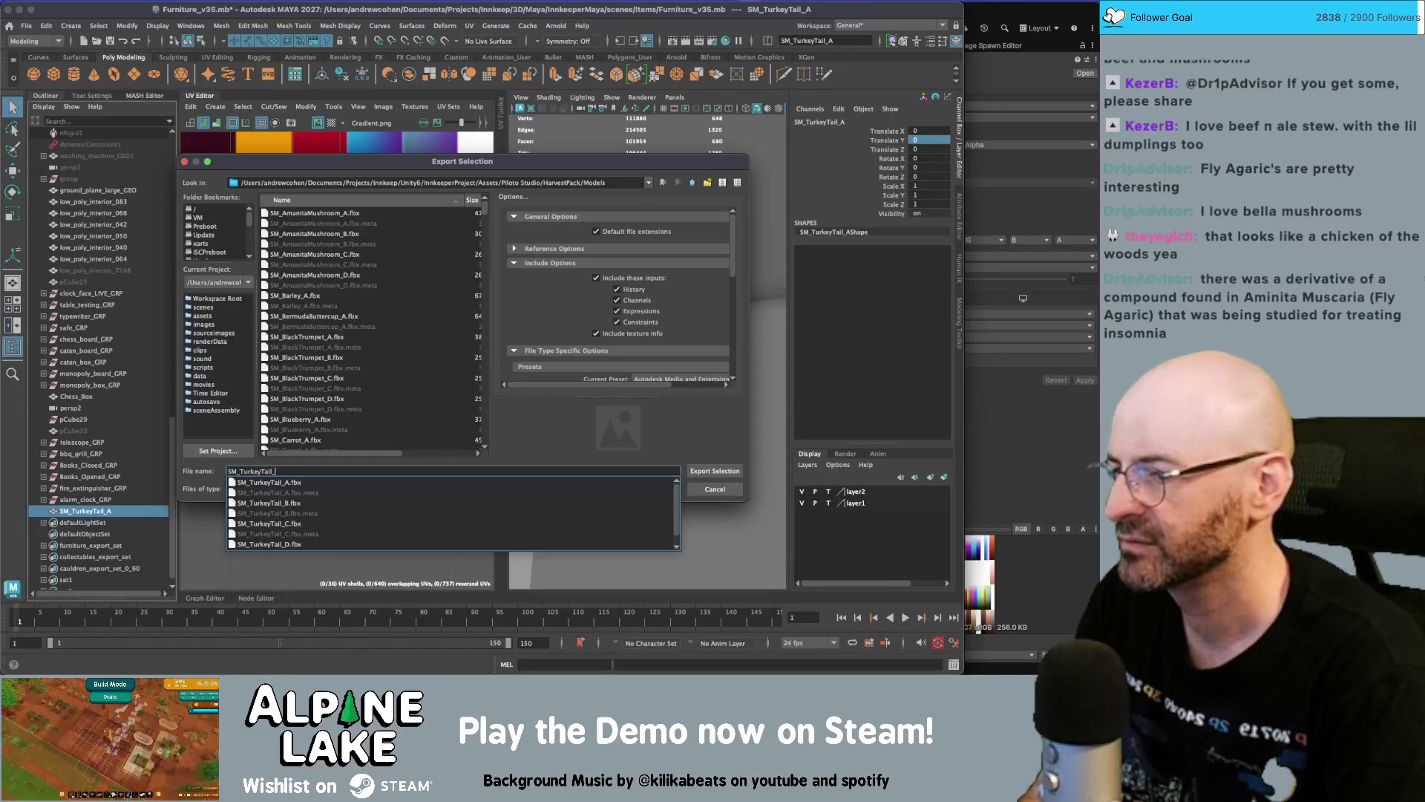
key("Down")
key("Down")
key("Down")
key("Return")
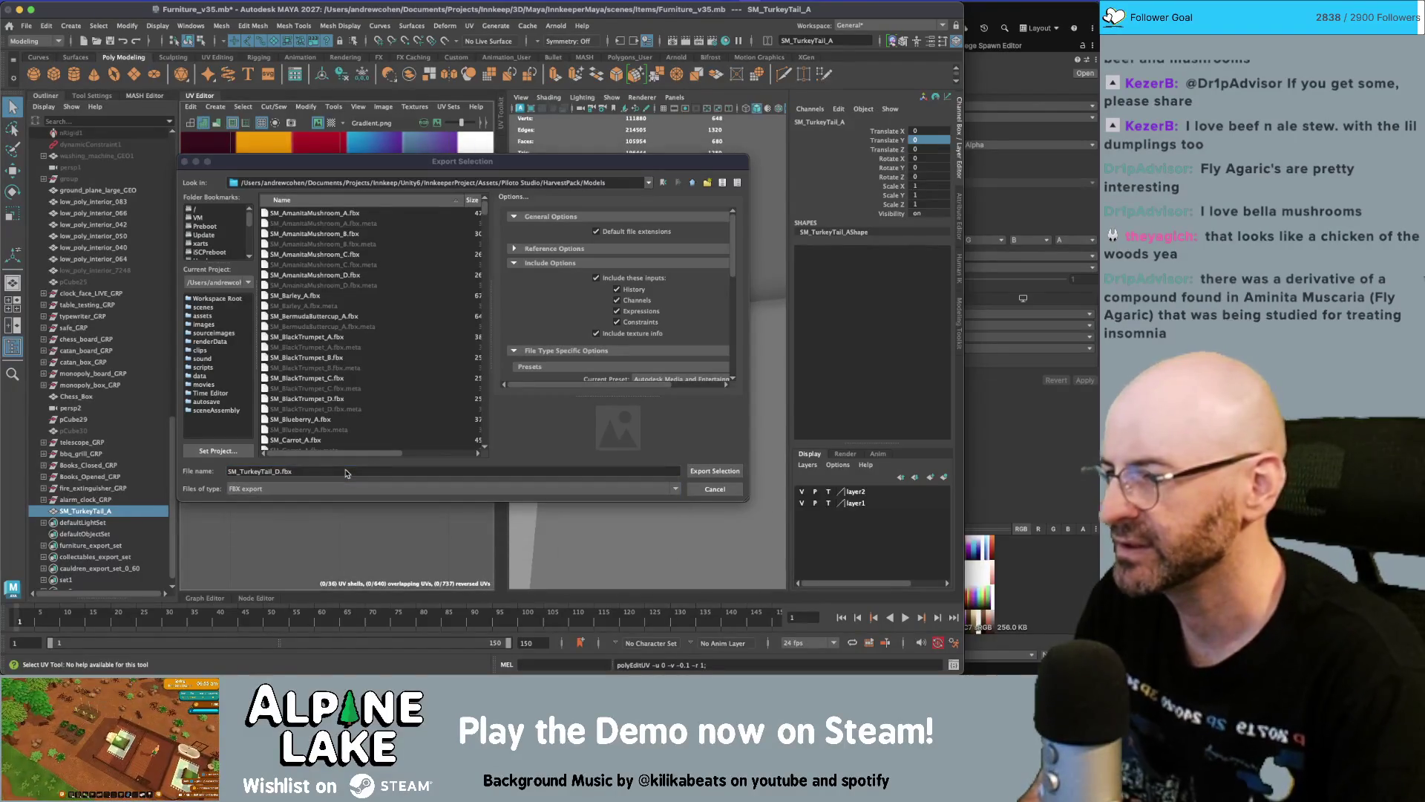
left_click(345, 471)
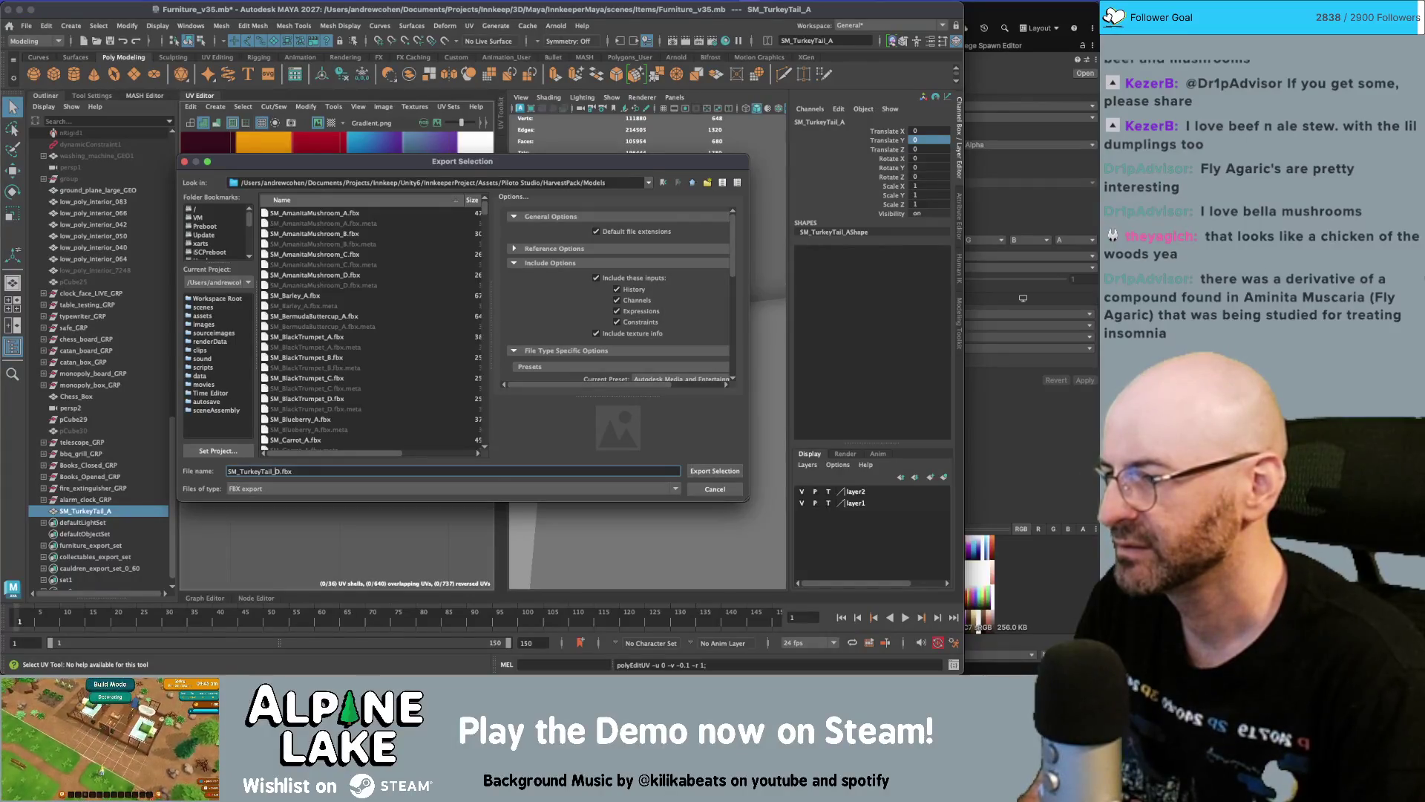
key("Return")
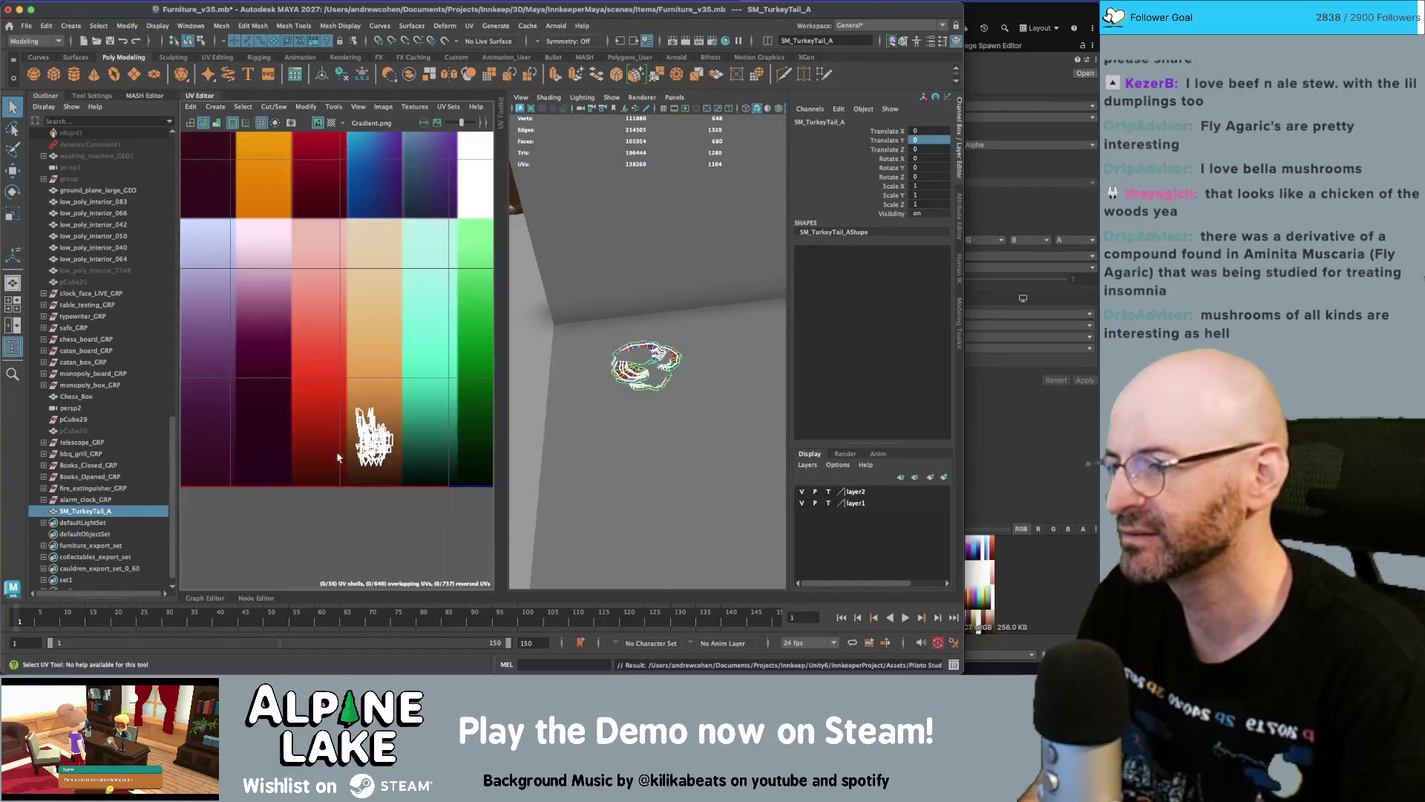
key("super+Tab")
key("super+Tab")
key("super+Tab")
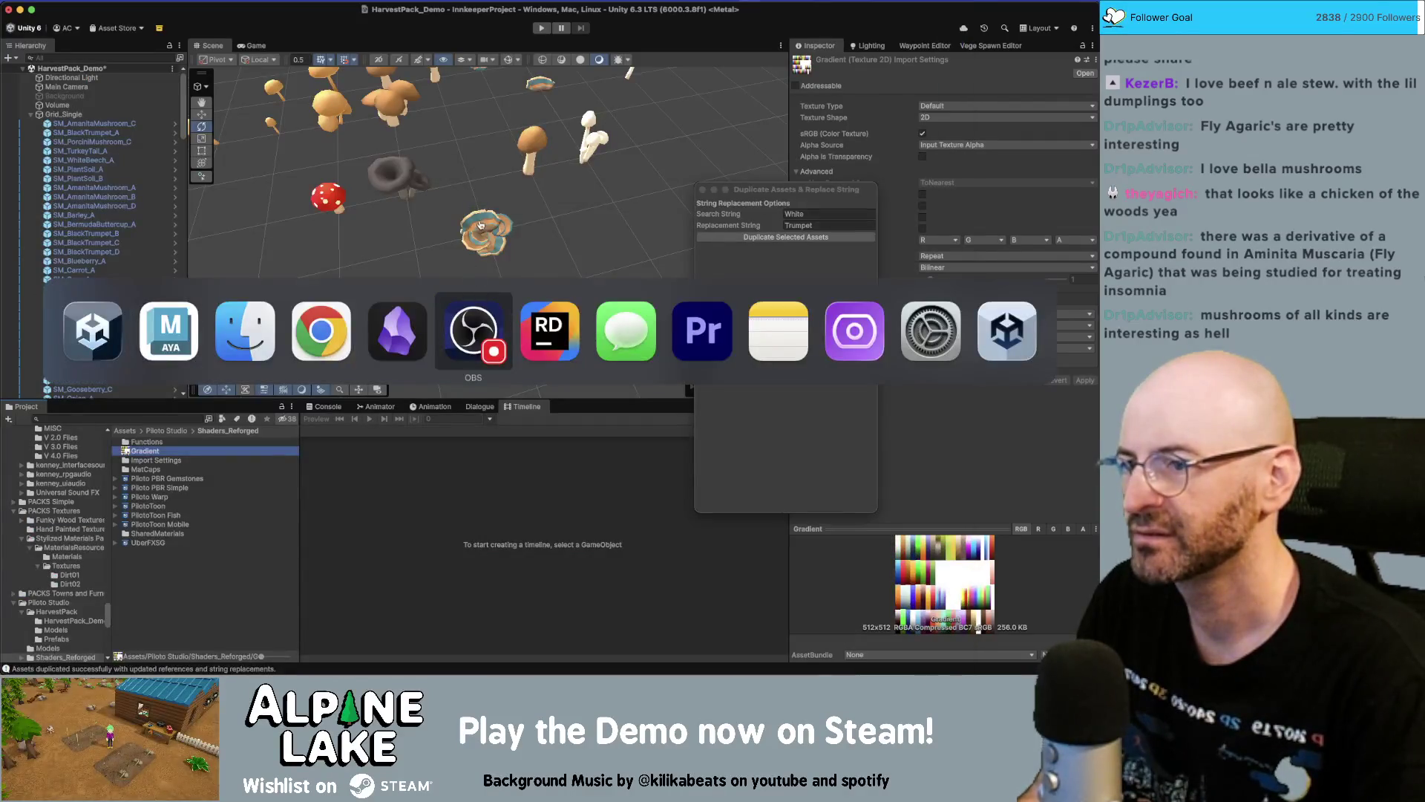
Check the available TurkeyTail meshes in the mesh picker, keeping SM_TurkeyTail_A
left_click(480, 224)
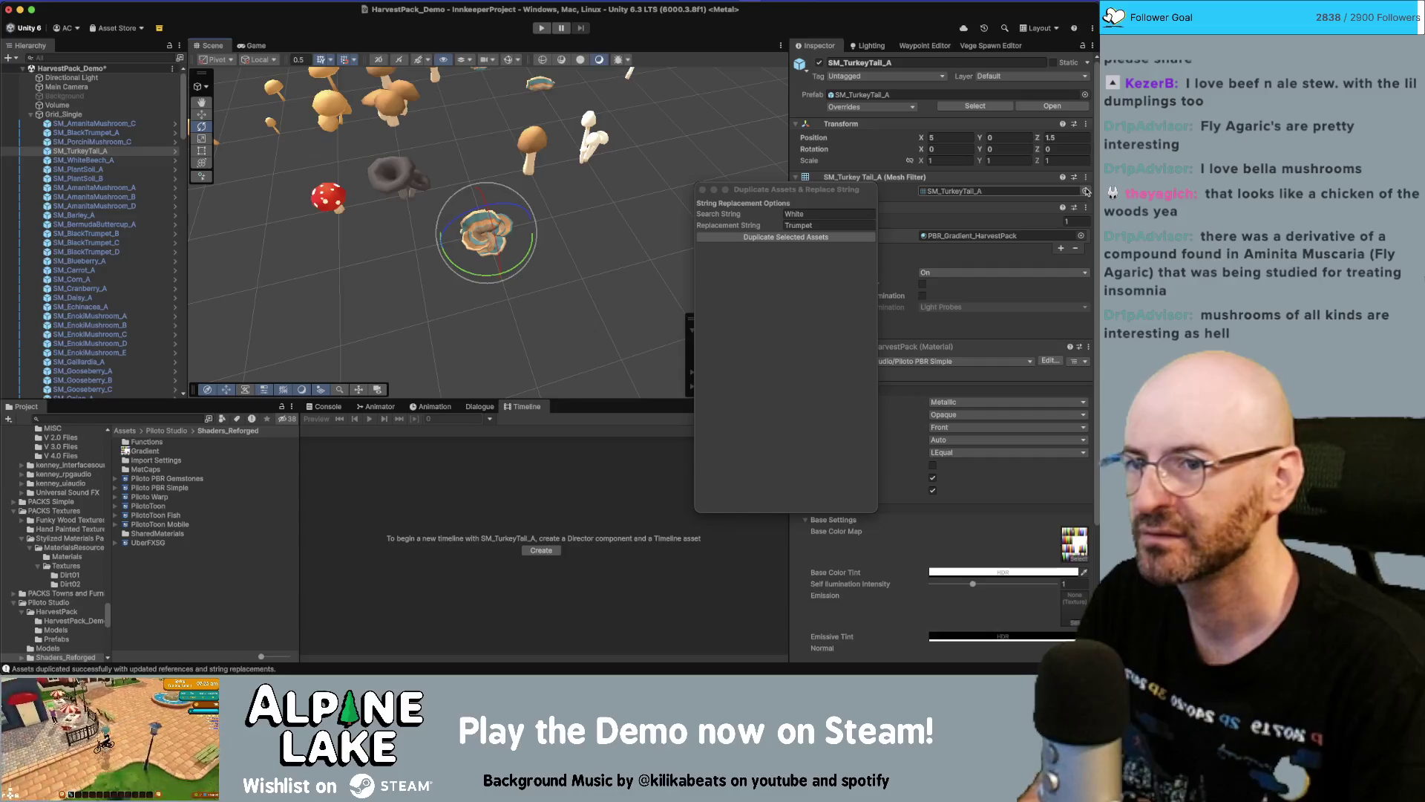
left_click(1086, 192)
key("Down")
key("Down")
key("Down")
key("Up")
key("Up")
key("Up")
left_click(1086, 191)
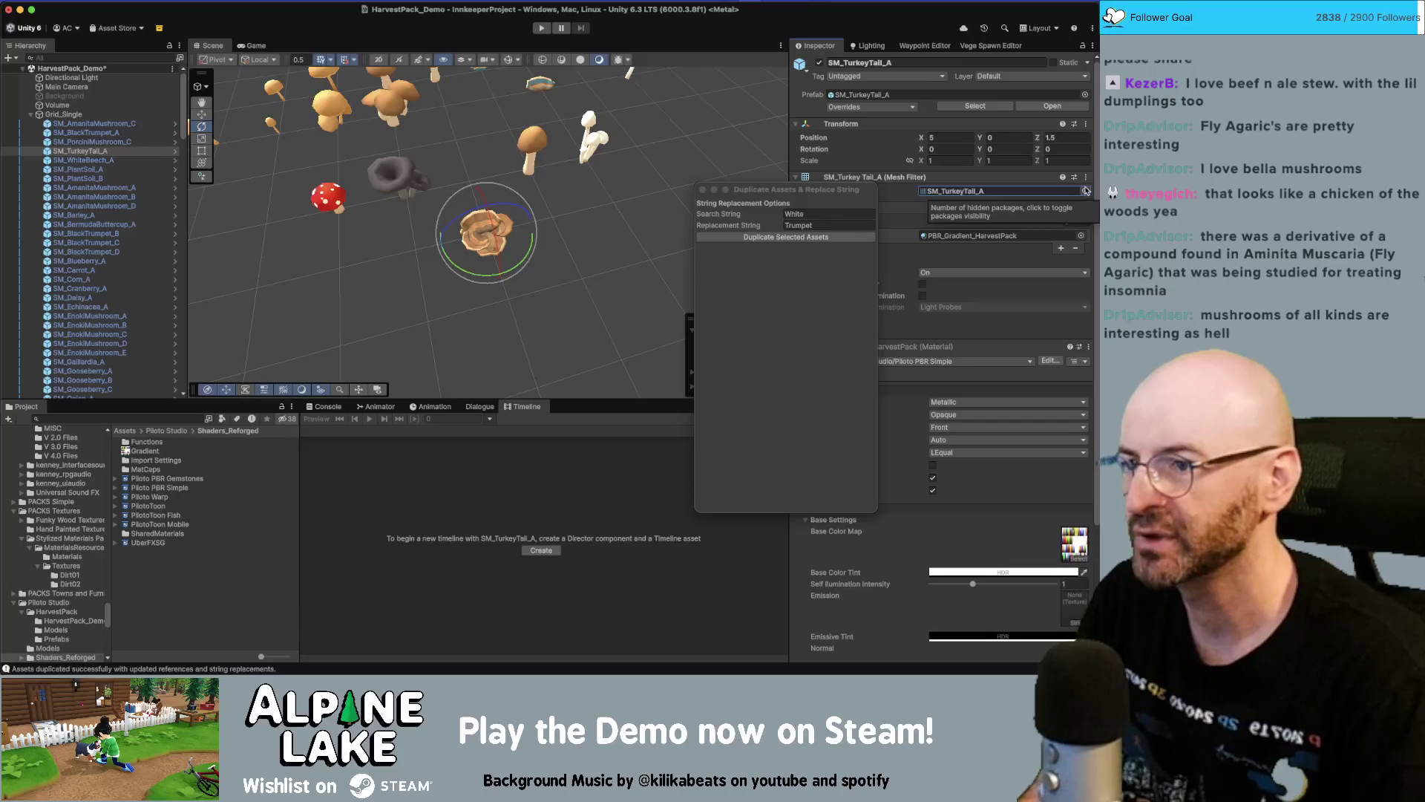
left_click(591, 232)
Select and frame the turkey tail mushroom with the Move tool, briefly checking wireframe shading
left_click_drag(592, 232, 520, 215)
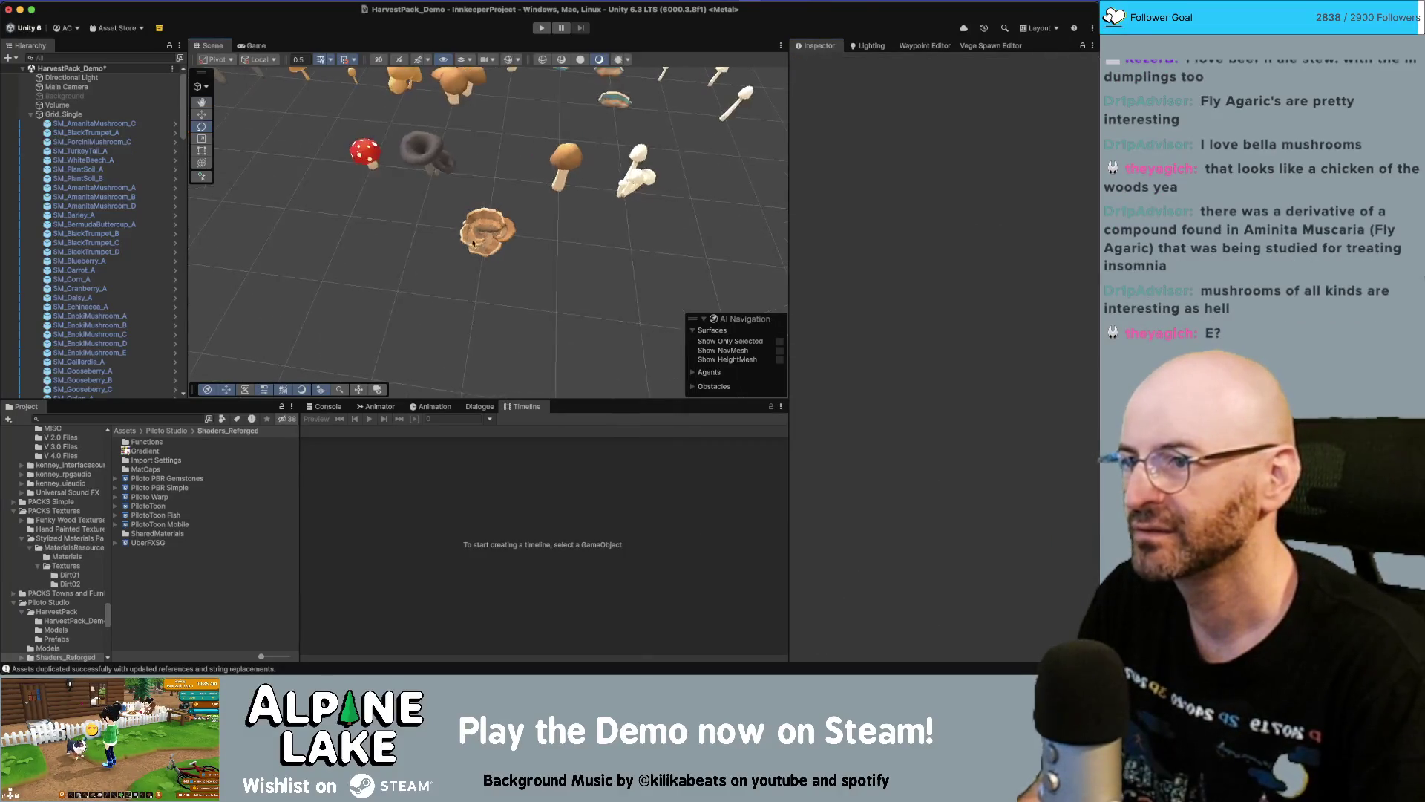
left_click(490, 223)
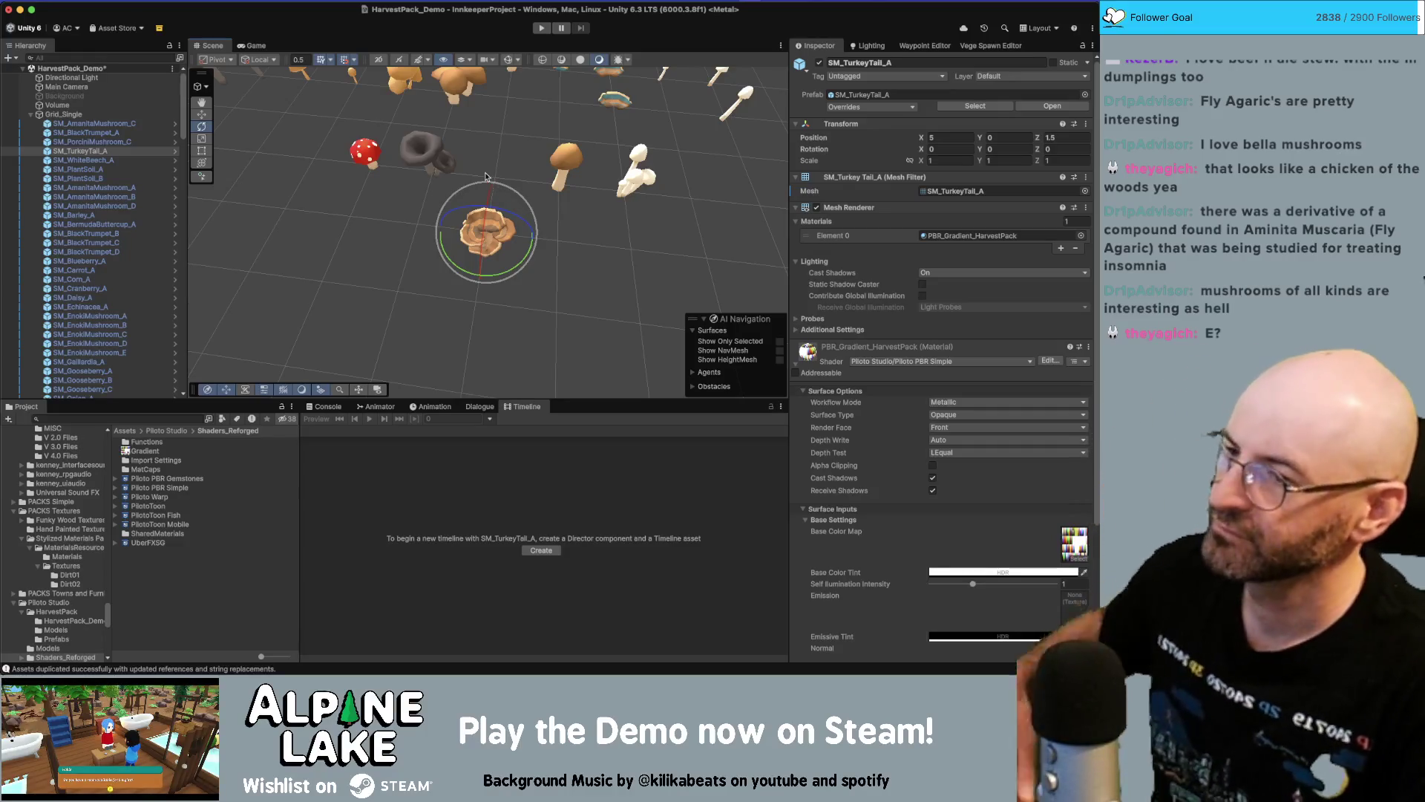
left_click(520, 297)
left_click(507, 243)
key("w")
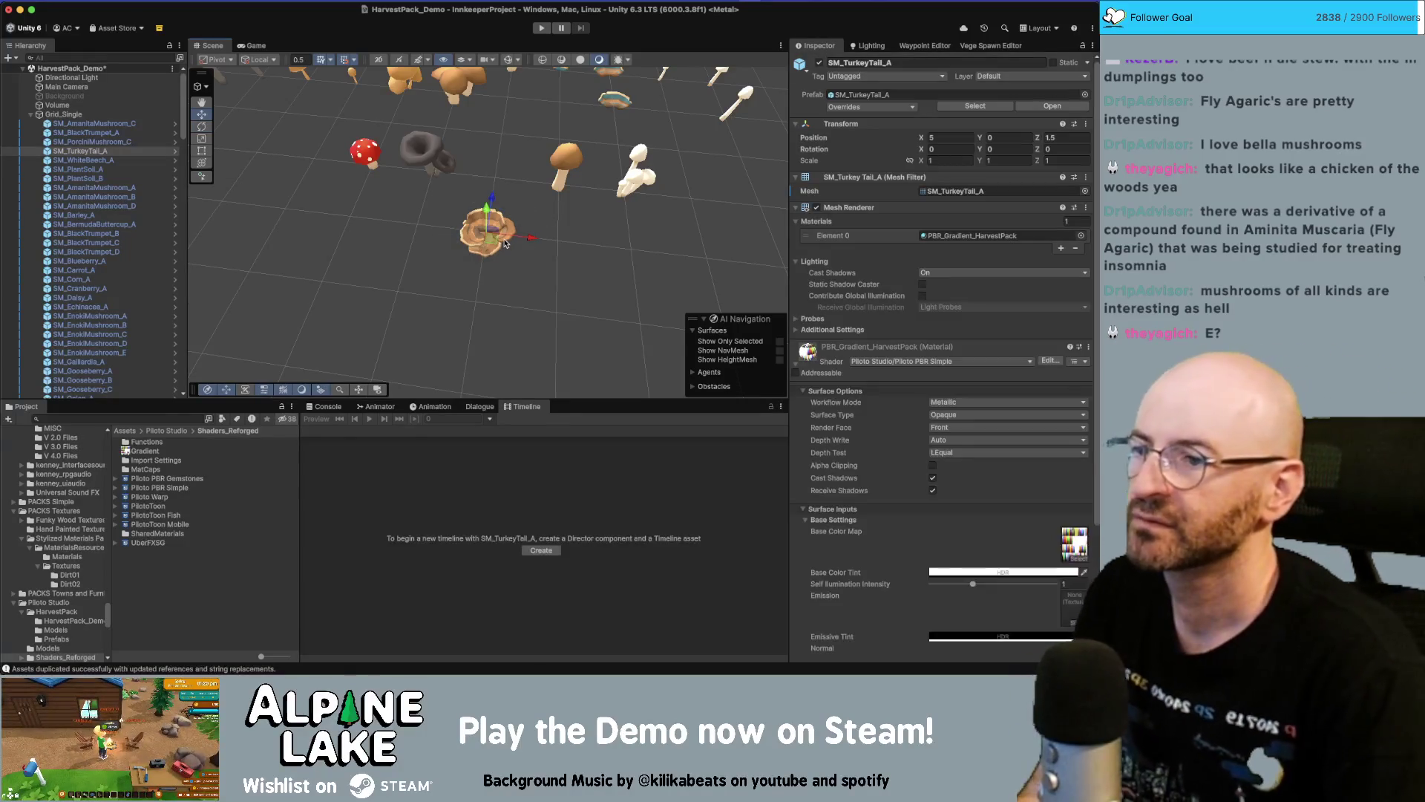
key("f")
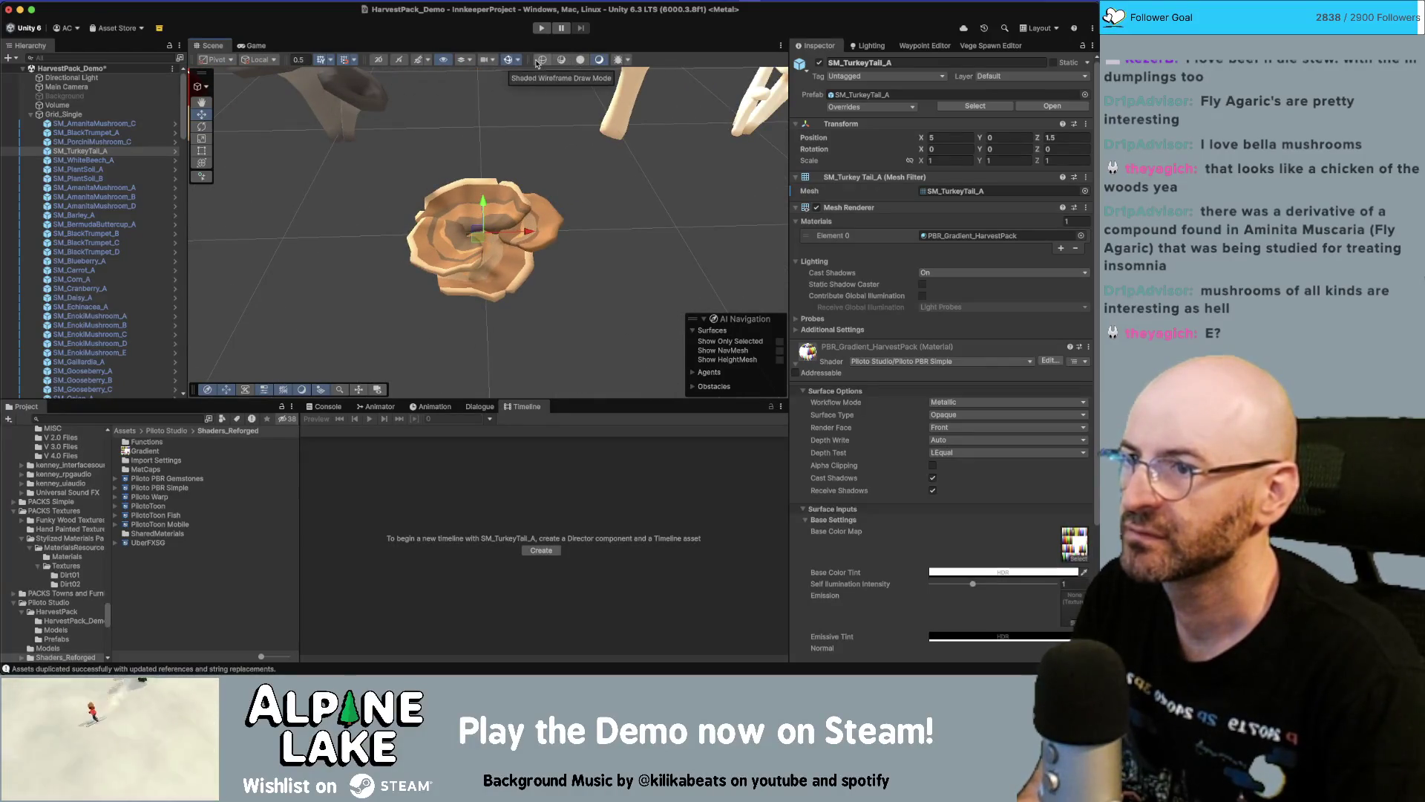
left_click(542, 60)
left_click(599, 59)
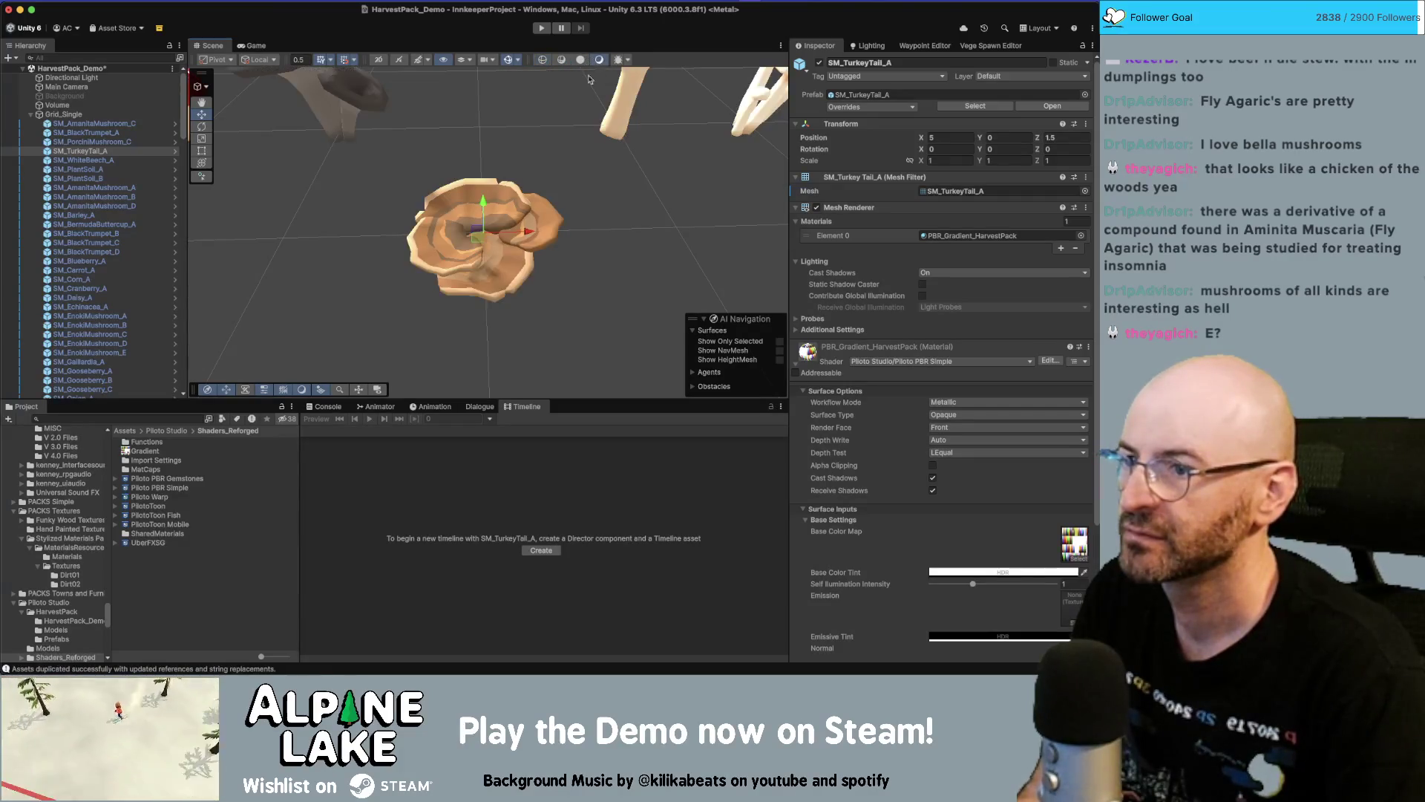
left_click(601, 222)
scroll(524, 214, "down", 3)
scroll(525, 214, "down", 2)
Move SM_TurkeyTail_A to Z 2 and SM_AmanitaMushroom_C to X 3.5
left_click(490, 230)
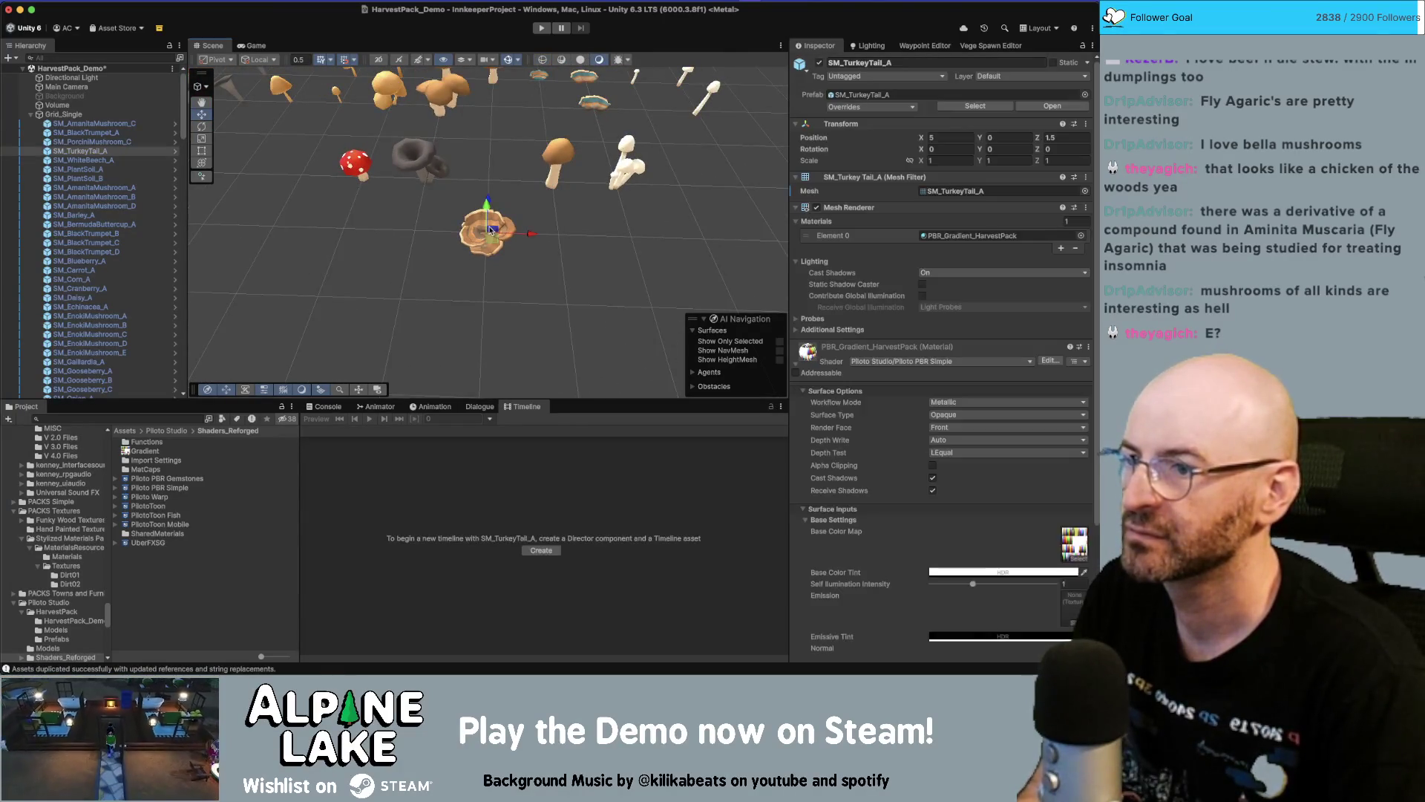
left_click_drag(493, 242, 493, 226)
scroll(377, 230, "down", 3)
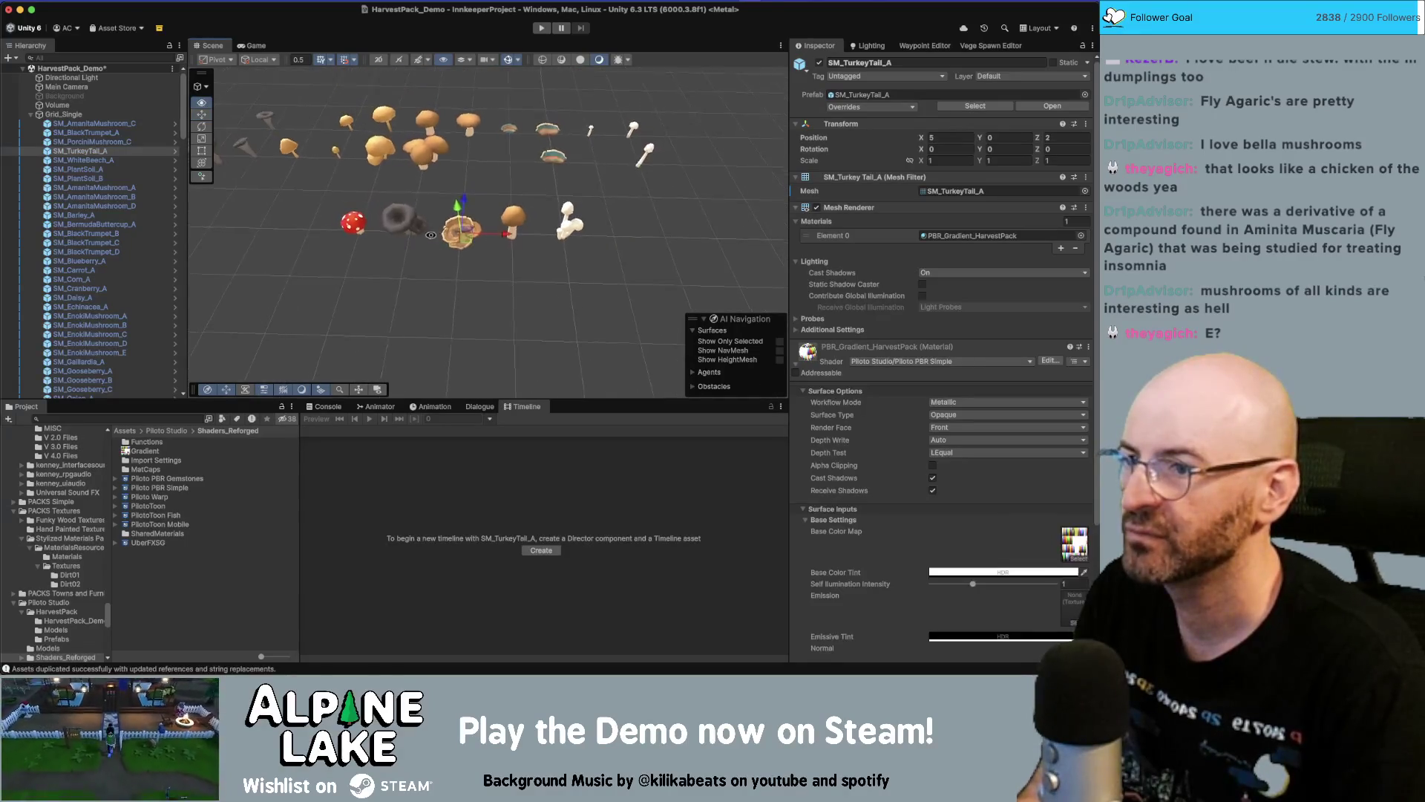
left_click(354, 222)
left_click_drag(356, 223, 301, 222)
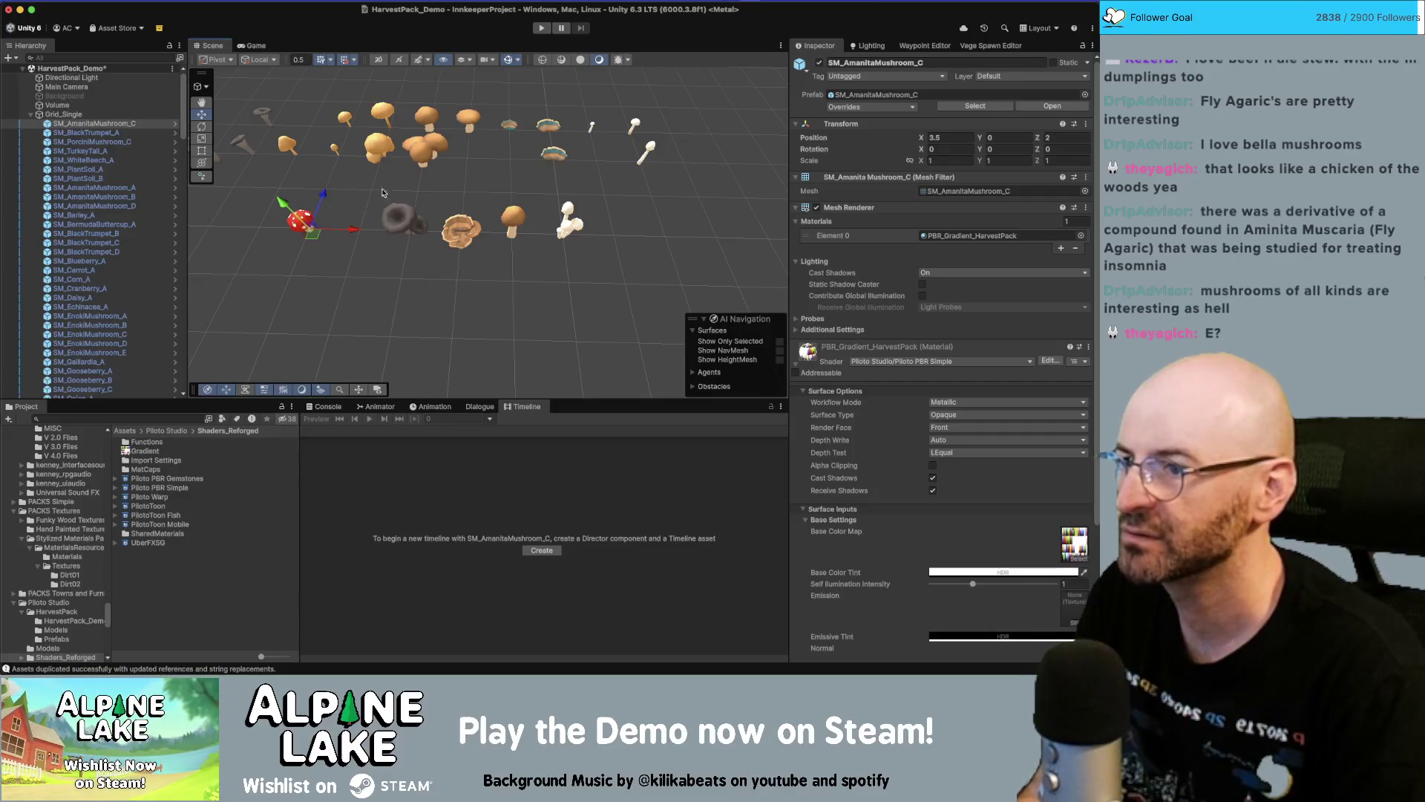
left_click(572, 269)
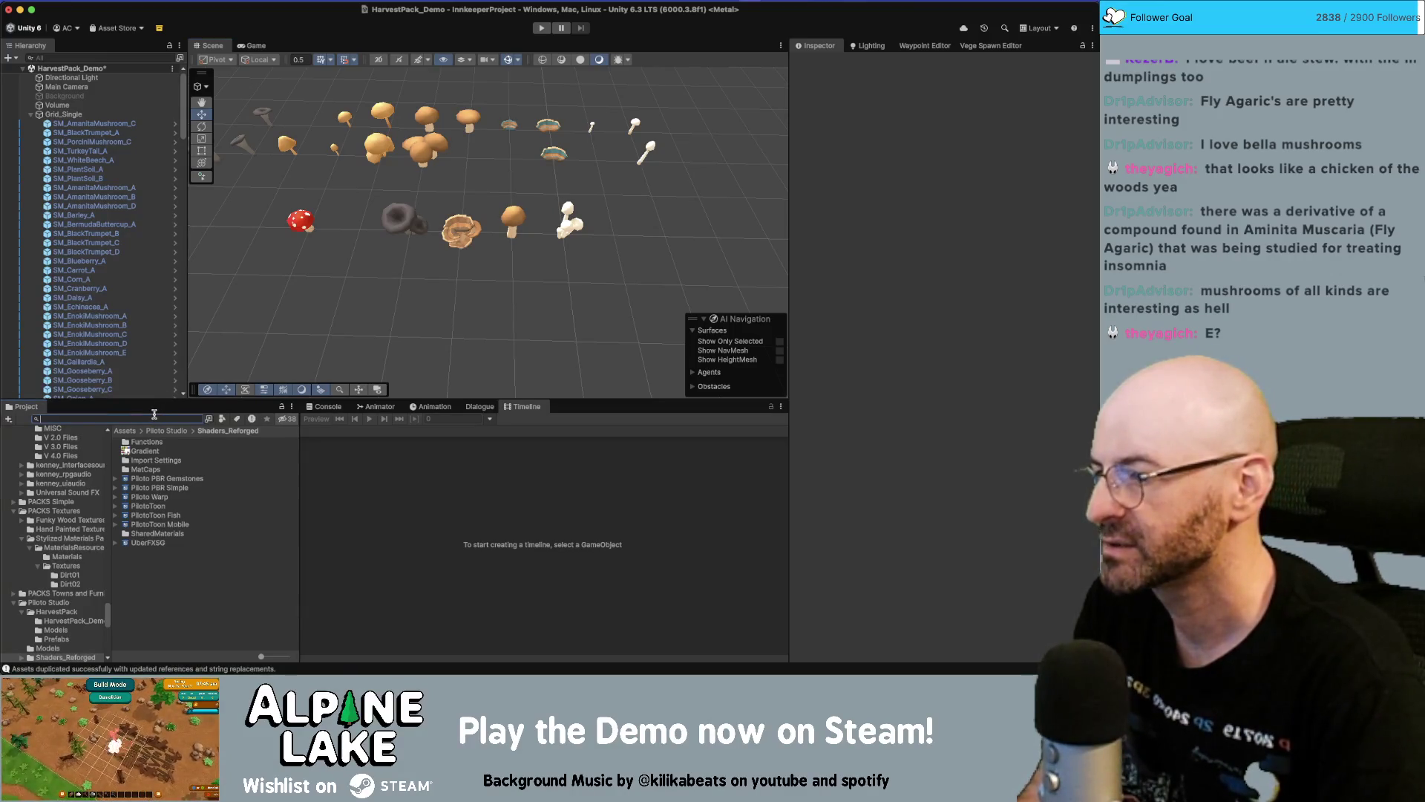
Select the BiomeEntity, prefab and SP Forageable Mushroom White assets from the search results
type("forageable mush")
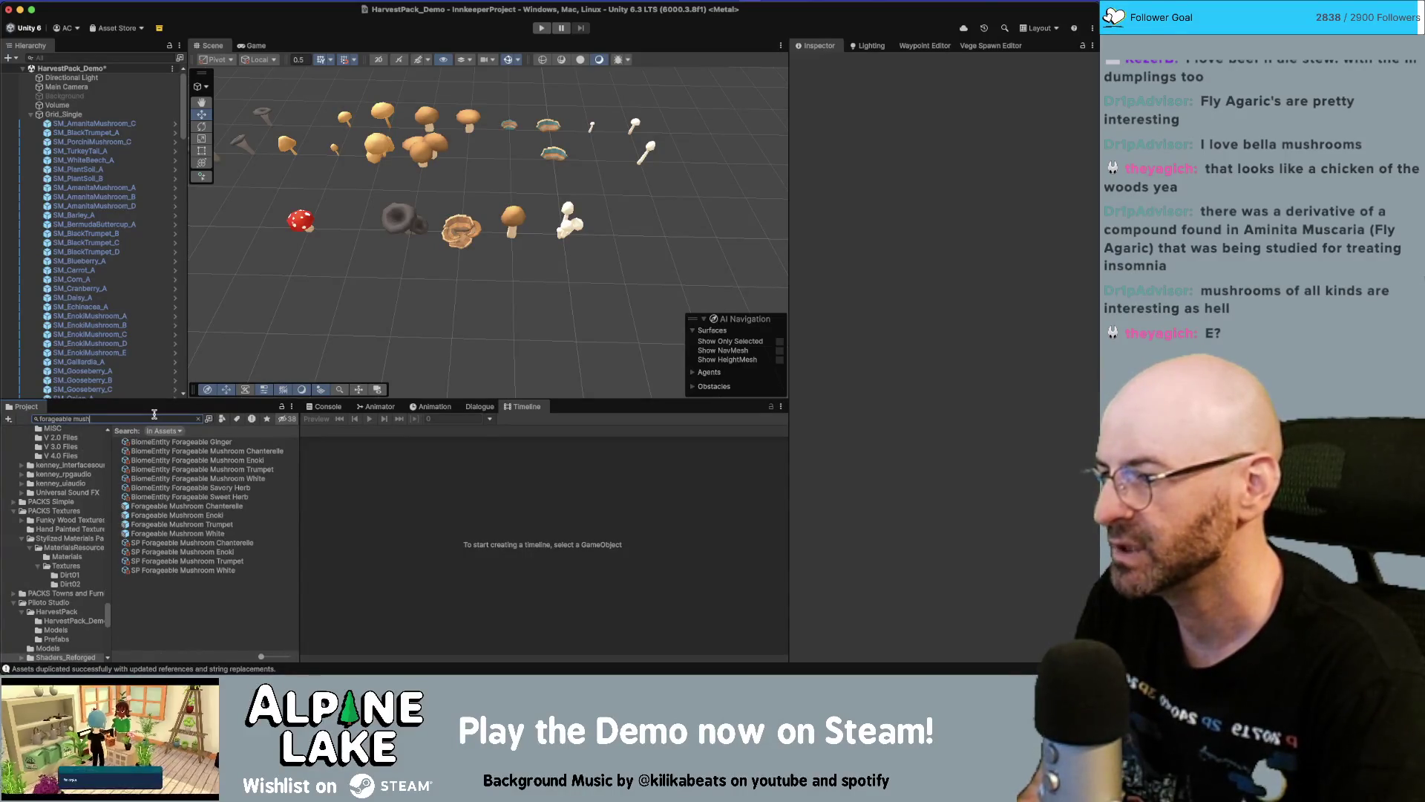
type("room")
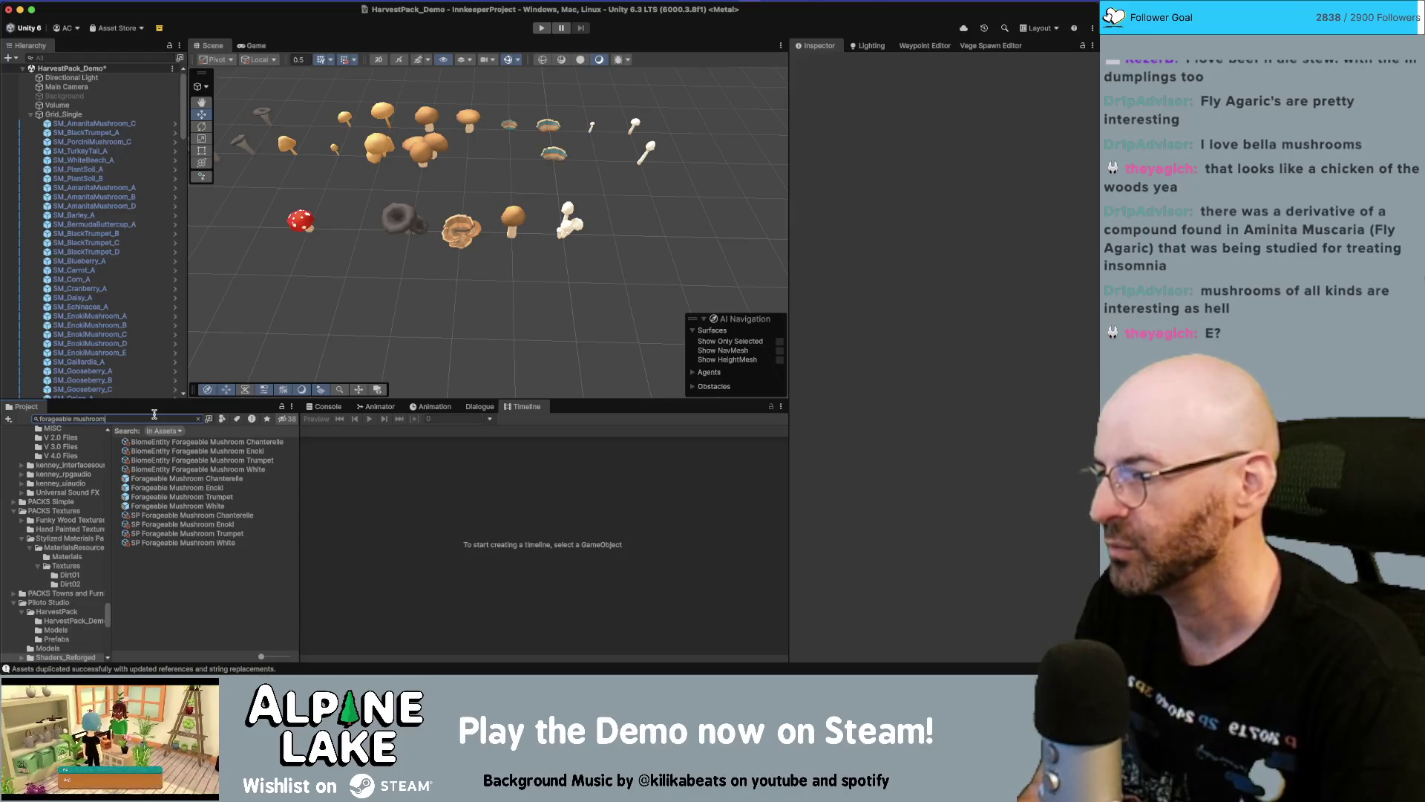
left_click(232, 470)
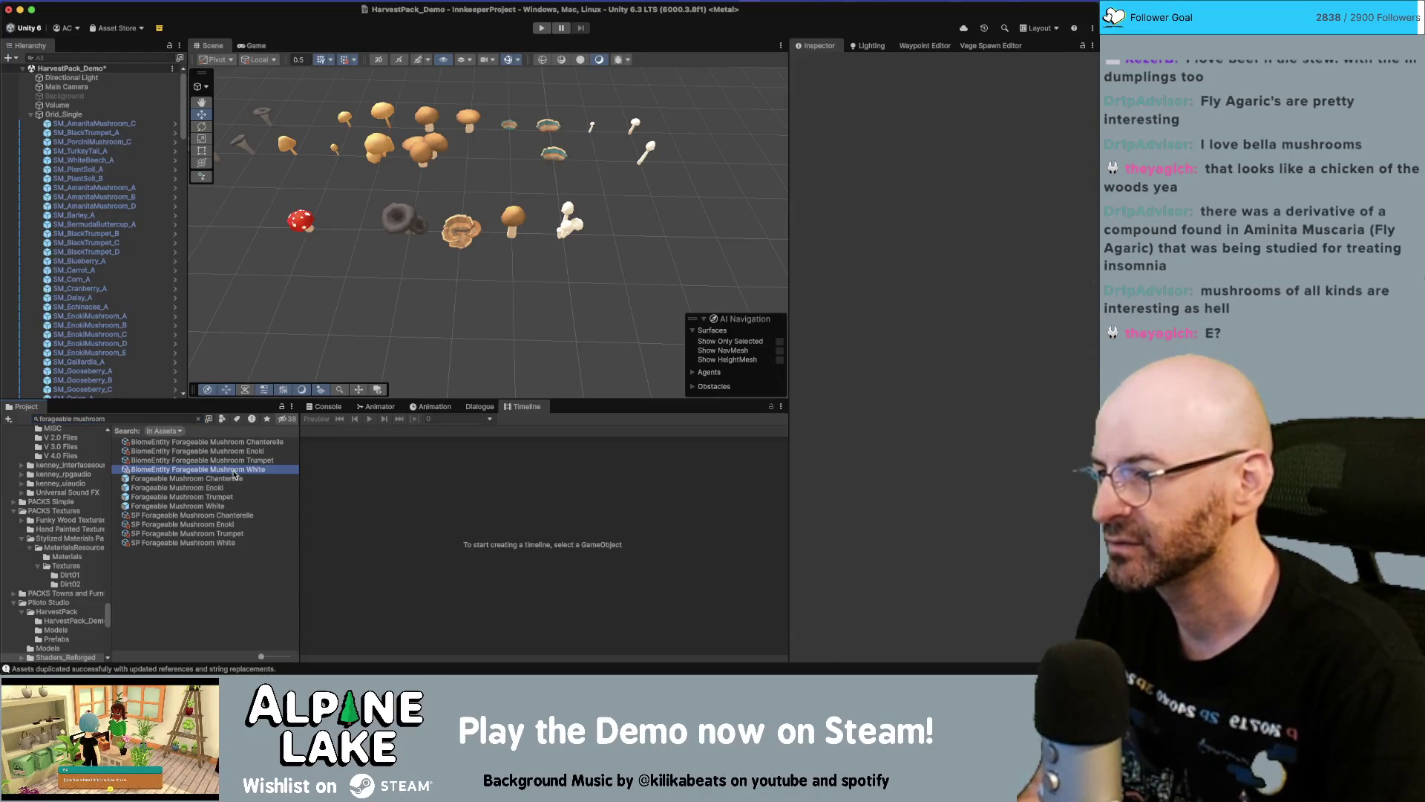
left_click(223, 506, "super")
left_click(221, 542, "super")
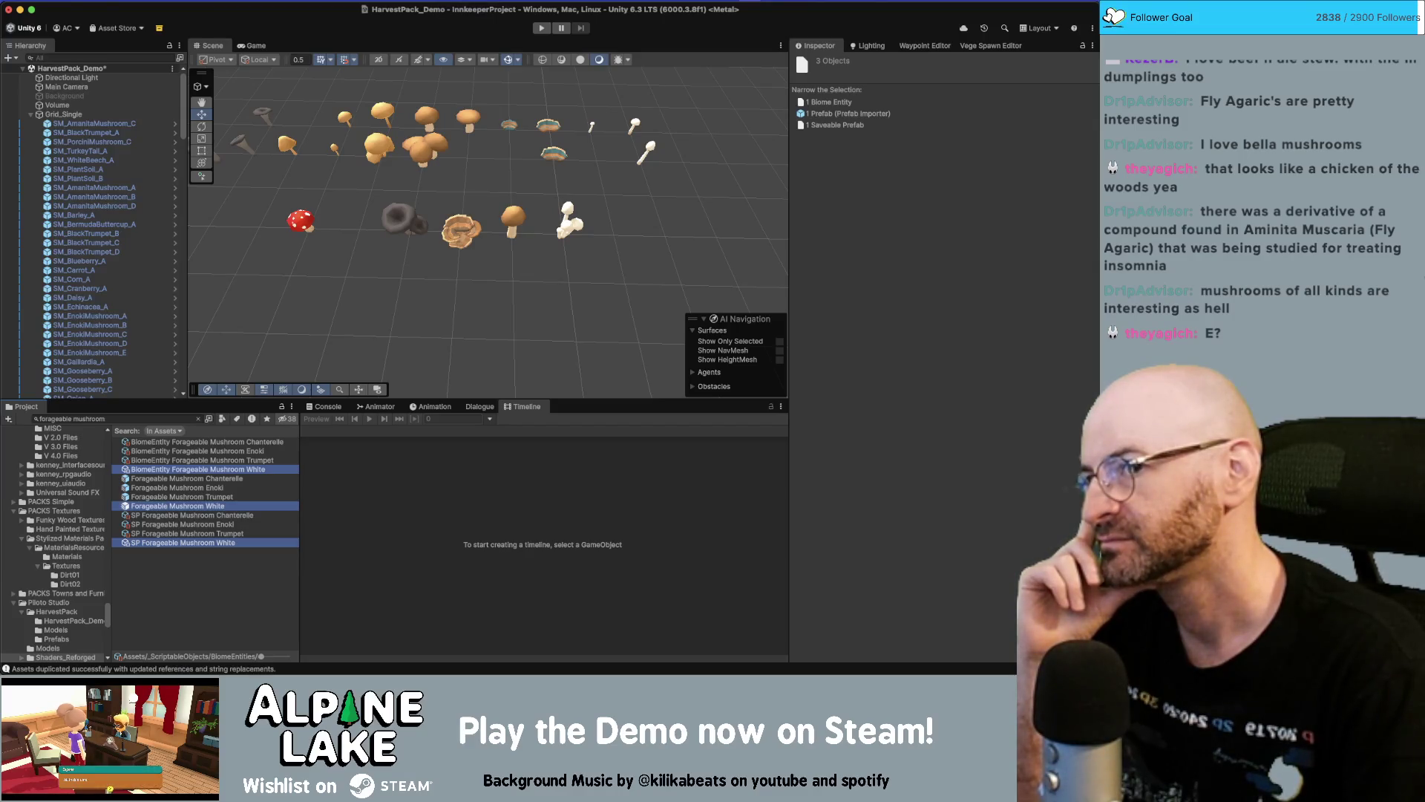
left_click(548, 2)
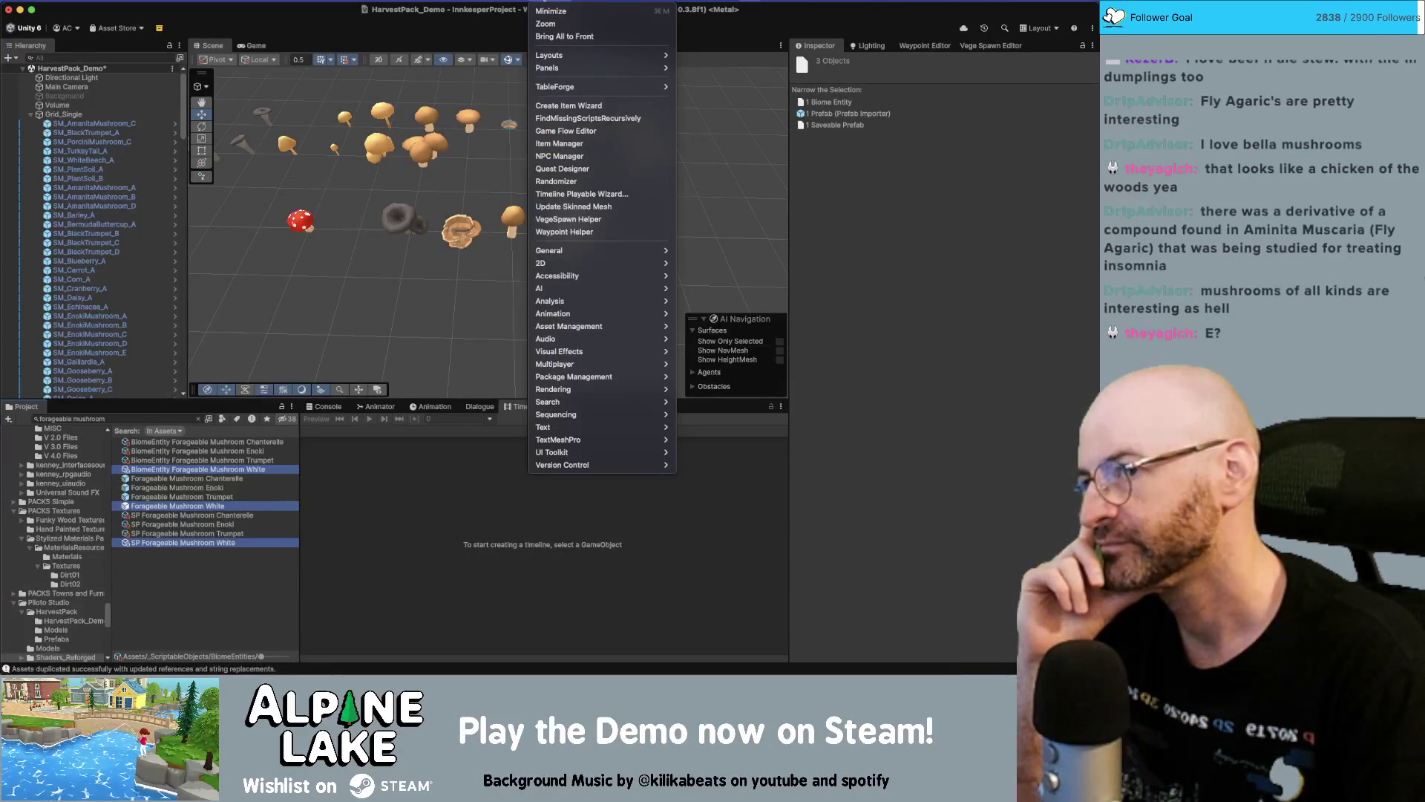
Duplicate the selected assets with internal references, replacing 'White' with 'Chicken Wood'
key("Escape")
left_click(123, 4)
left_click(160, 194)
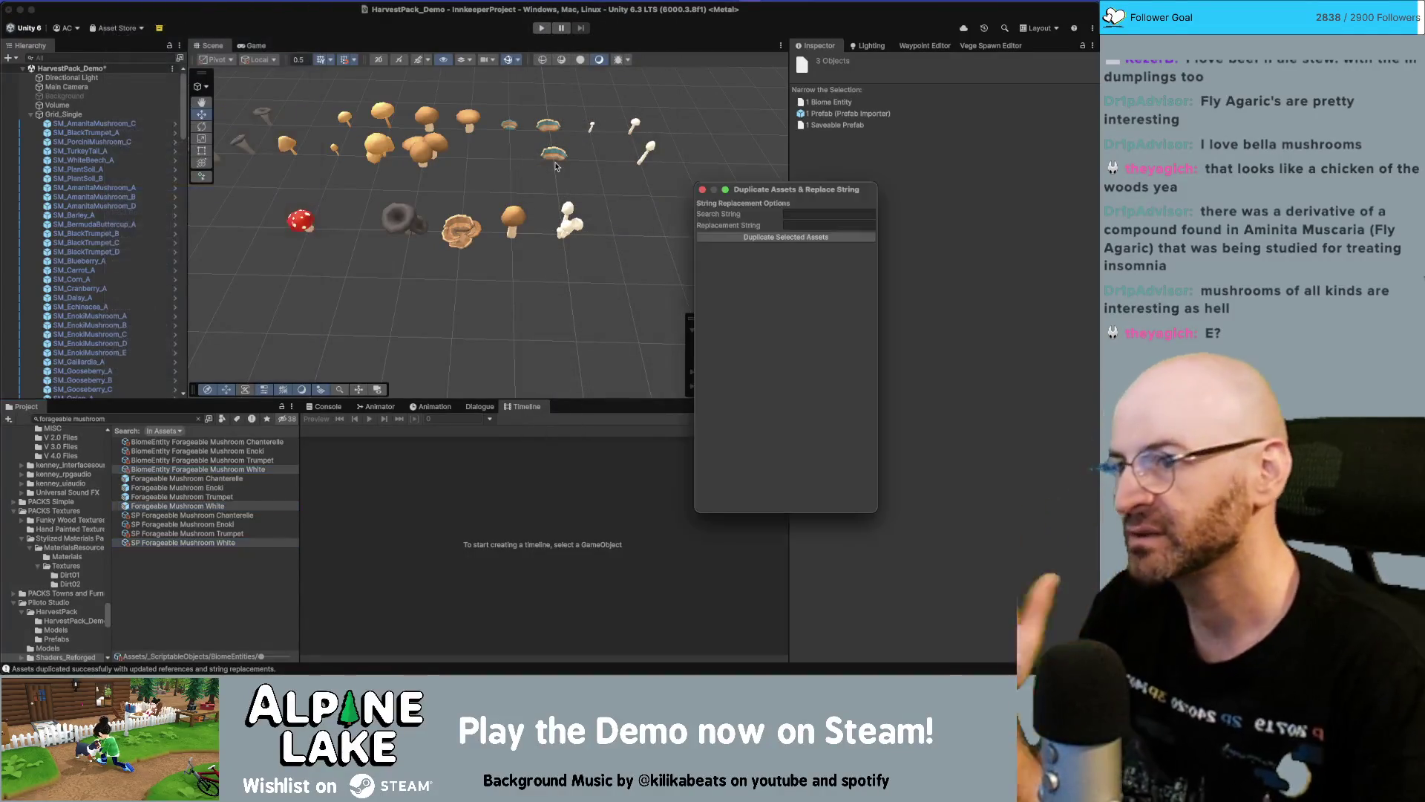
left_click(834, 213)
type("White")
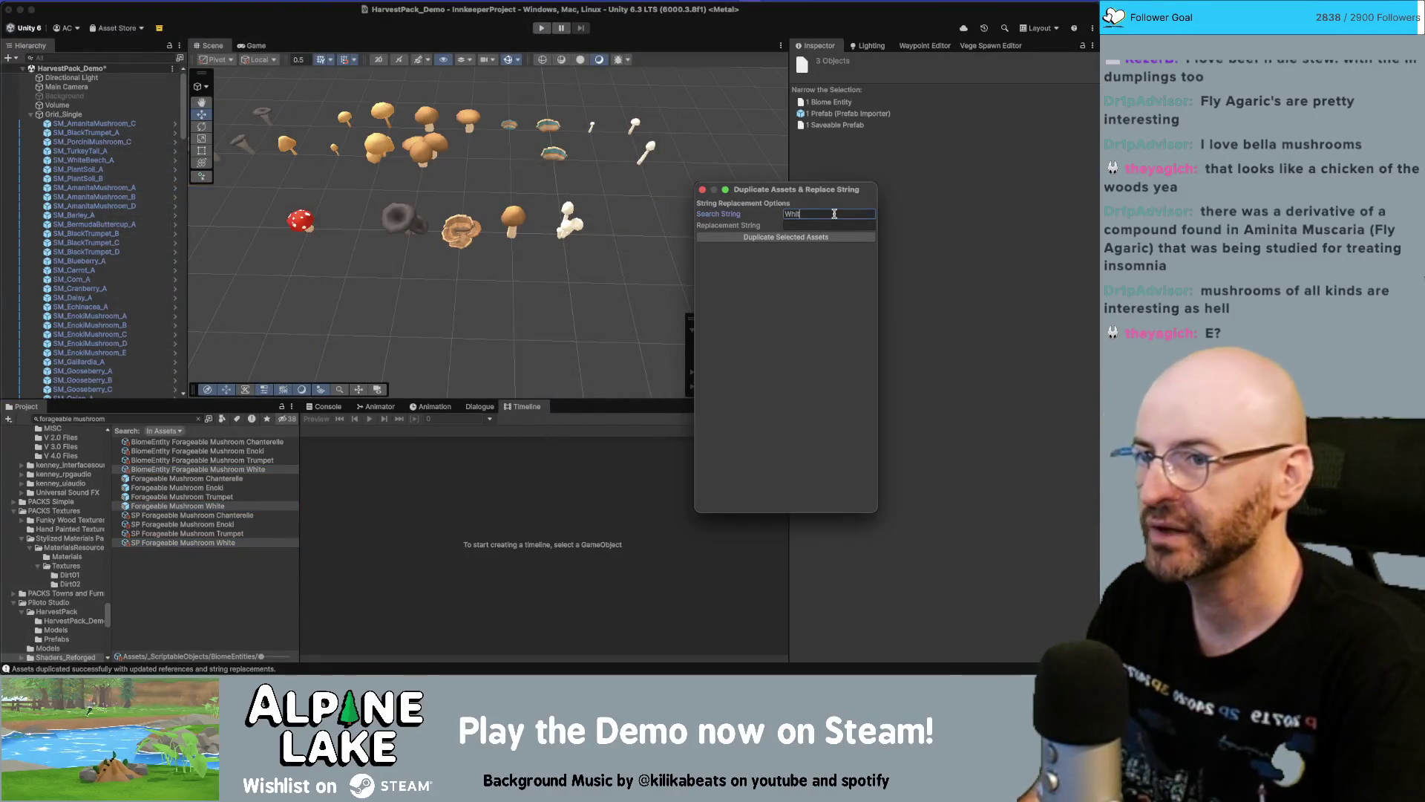
key("Tab")
type("Chicken Wood")
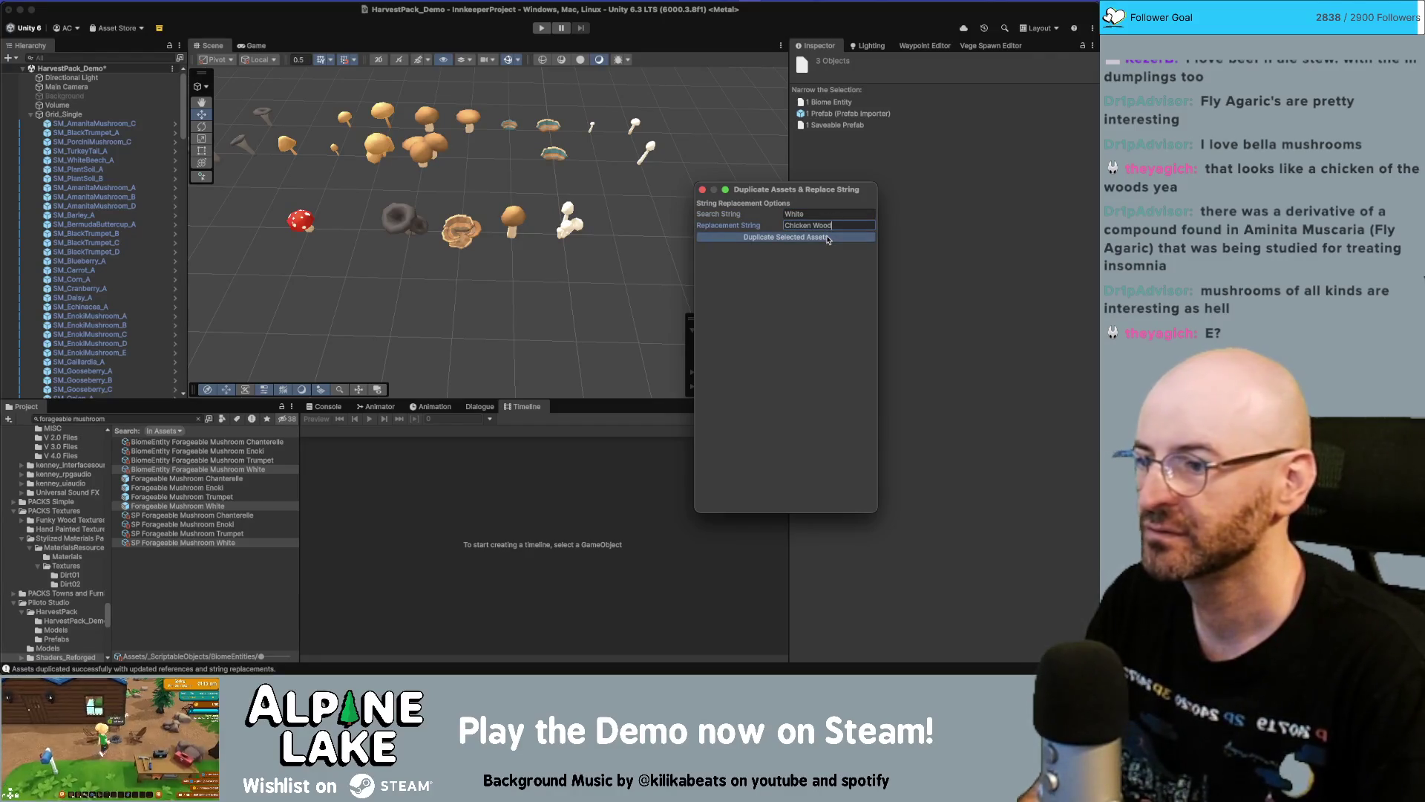
Close the duplicate window and inspect the Forageable Mushroom Chanterelle prefab
left_click(702, 191)
left_click(203, 608)
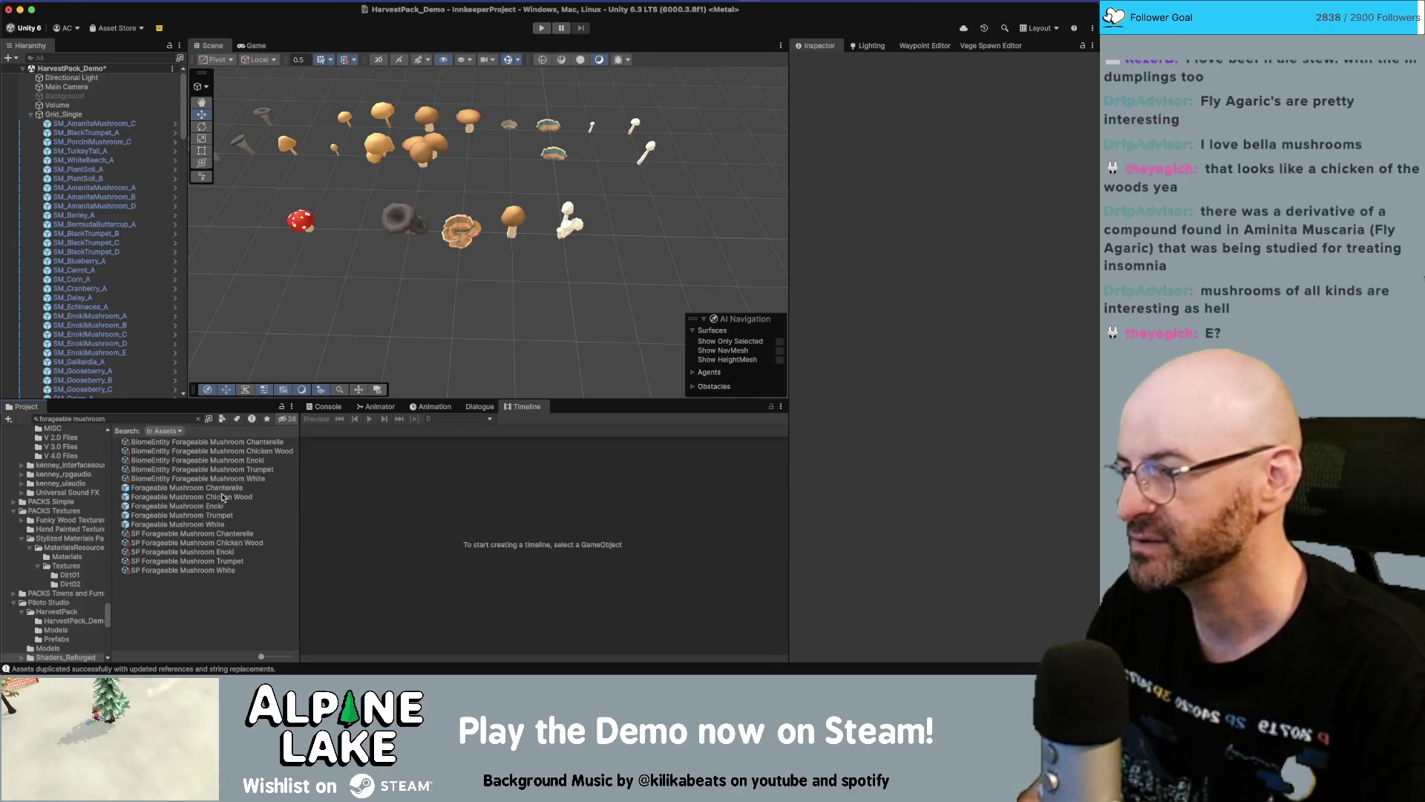
left_click(252, 488)
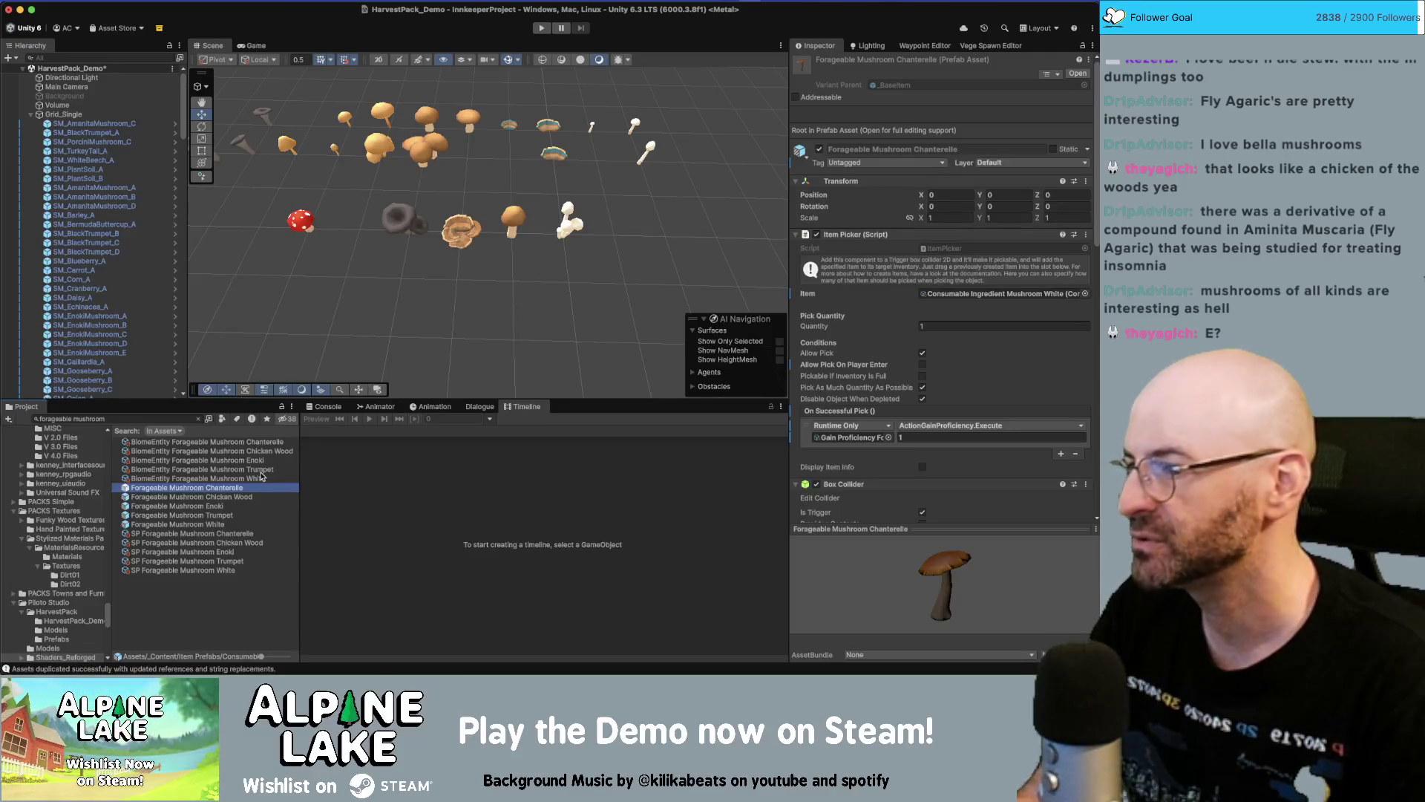
Select the twelve Chanterelle, Chicken Wood, Enoki and Trumpet assets and delete them
left_click_drag(220, 518, 236, 458)
left_click(239, 443, "shift+super")
left_click(228, 533, "super")
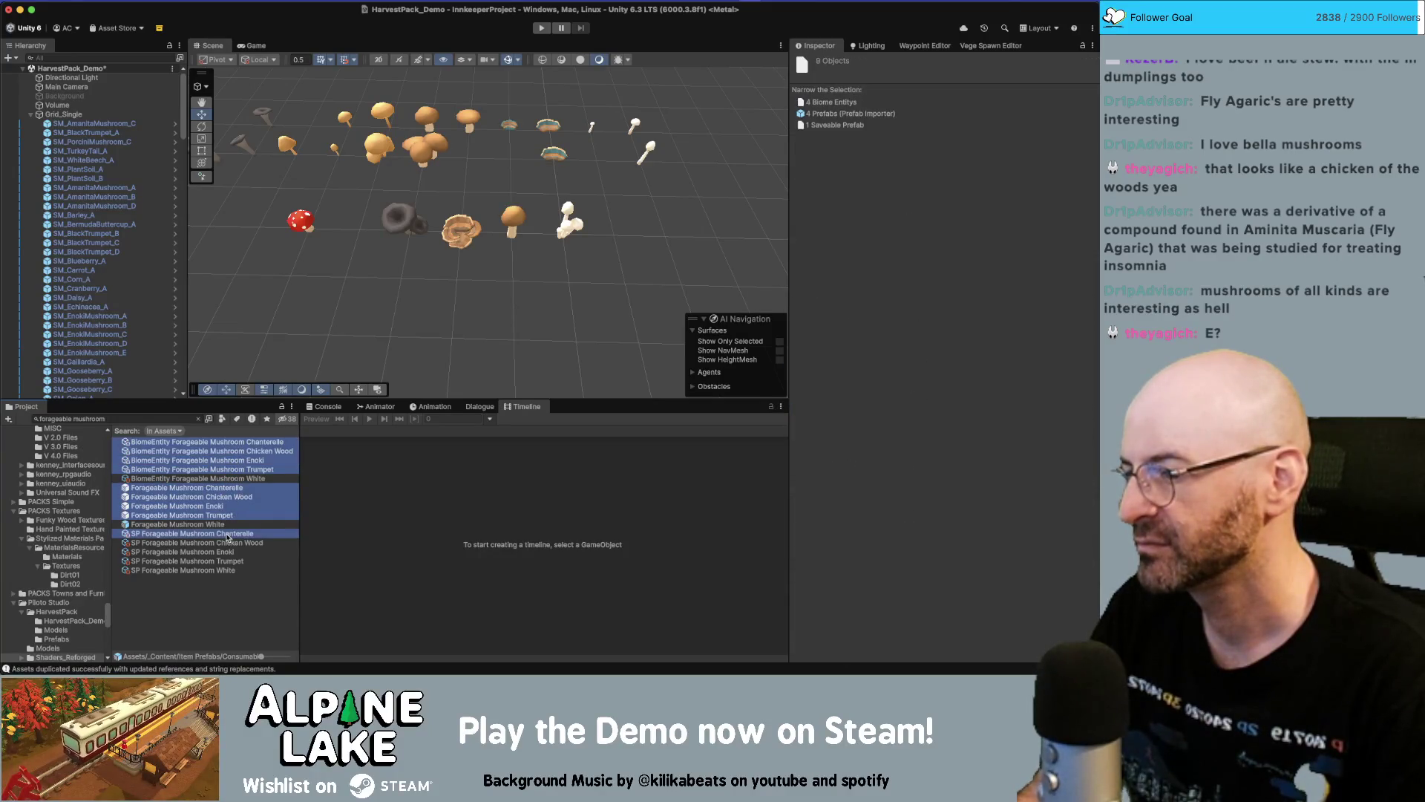
left_click(227, 561, "shift+super")
key("super+BackSpace")
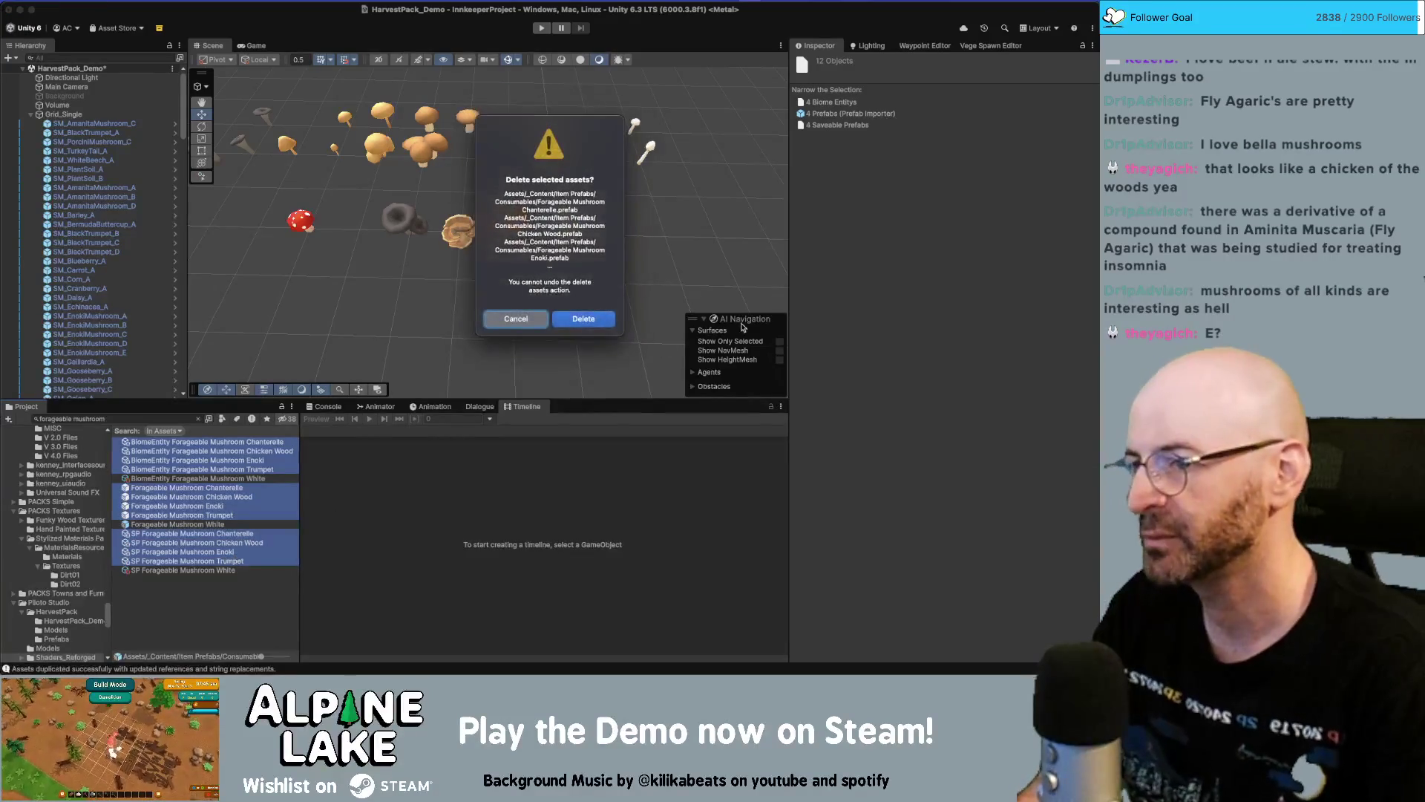
left_click(596, 324)
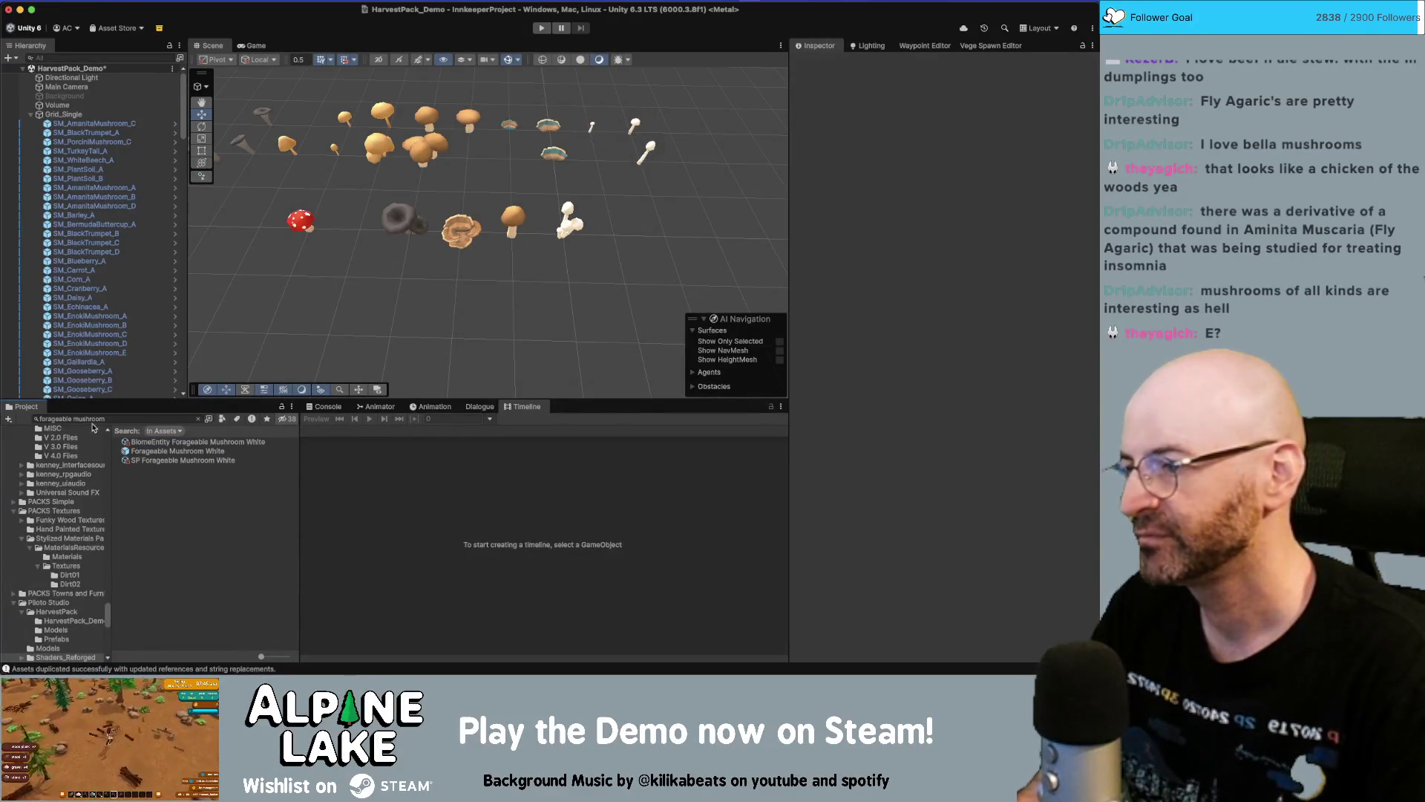
left_click(140, 418)
key("Home")
Change the Project search to 'mushroom White'
key("shift+alt+Right")
key("BackSpace")
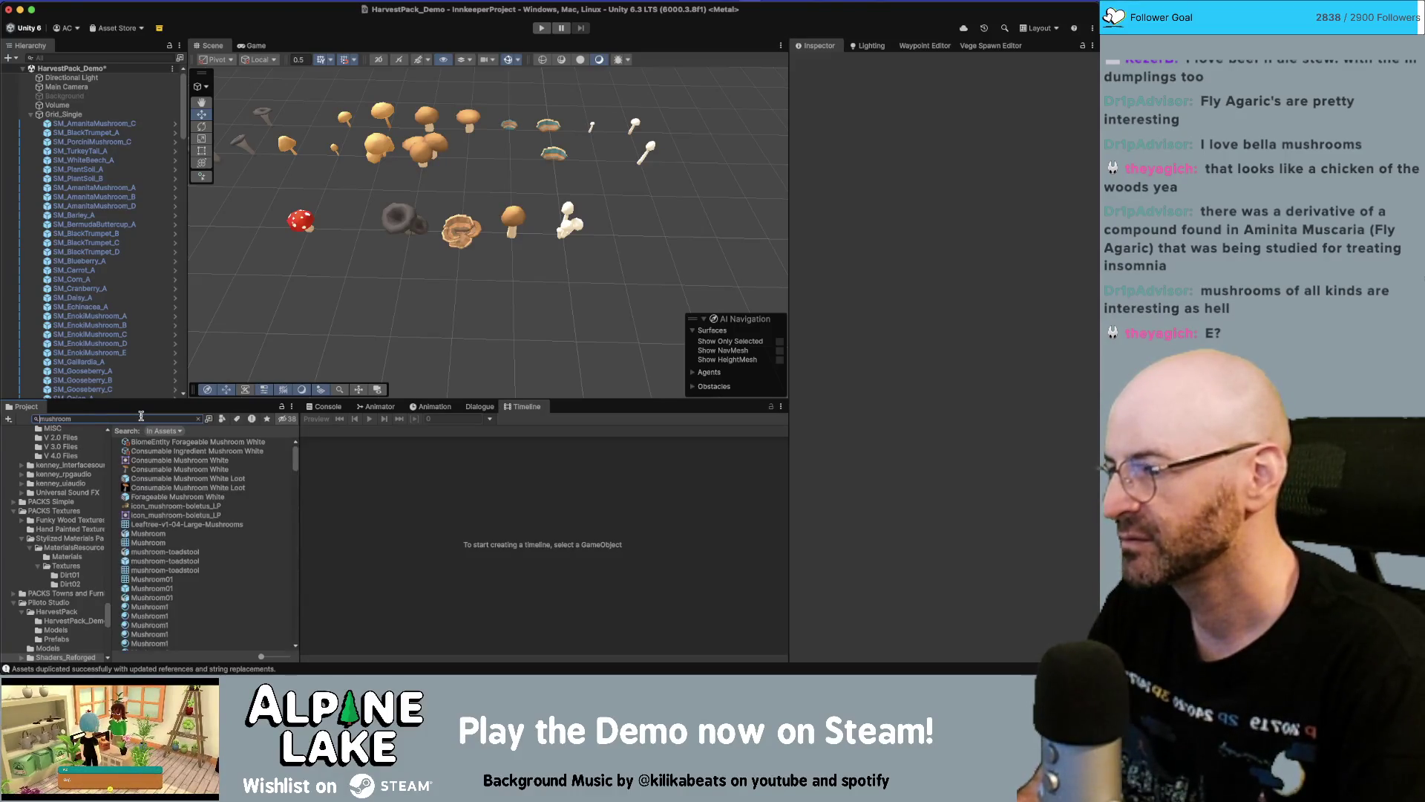
type(" White")
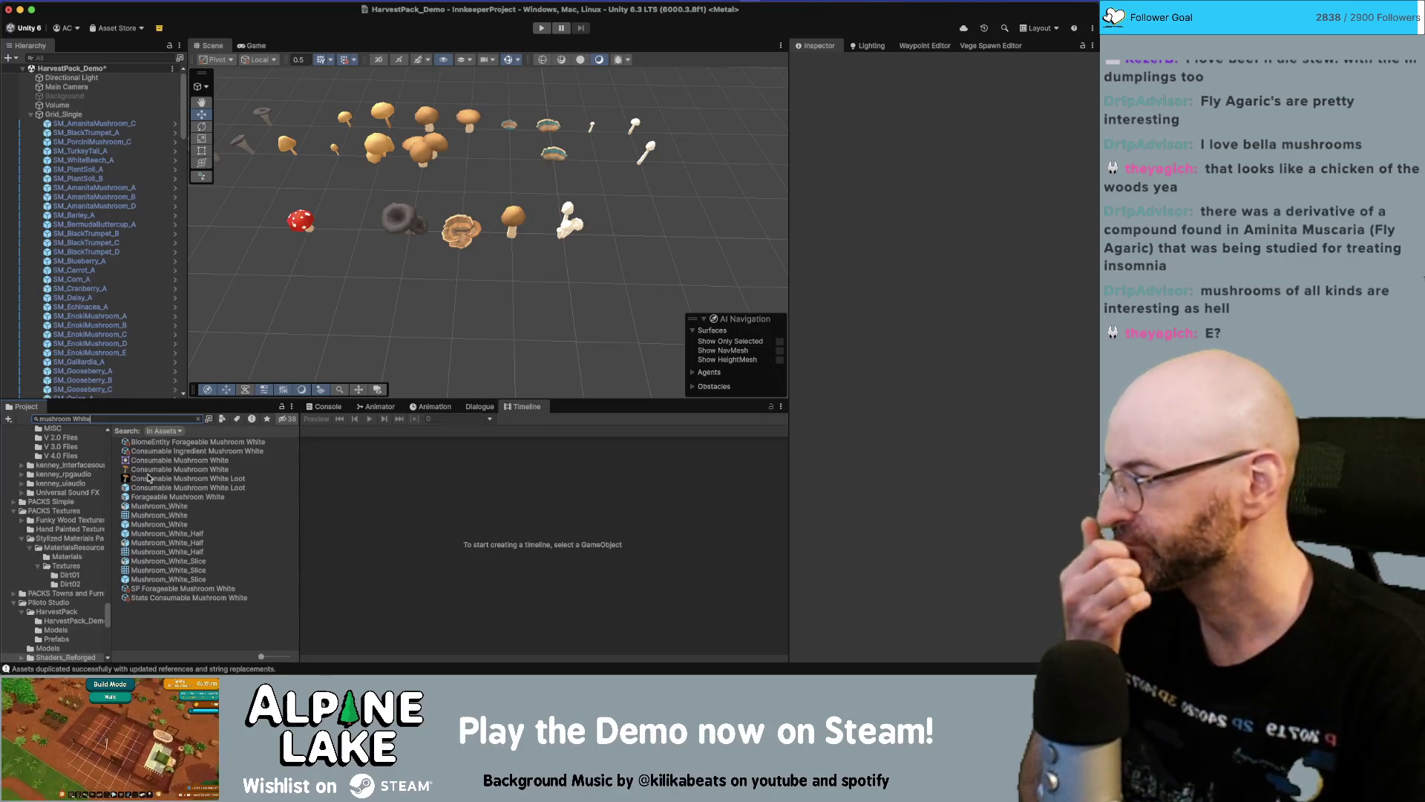
Select the six White BiomeEntity, Consumable, SP, Stats, prefab and Loot assets together
left_click(158, 443)
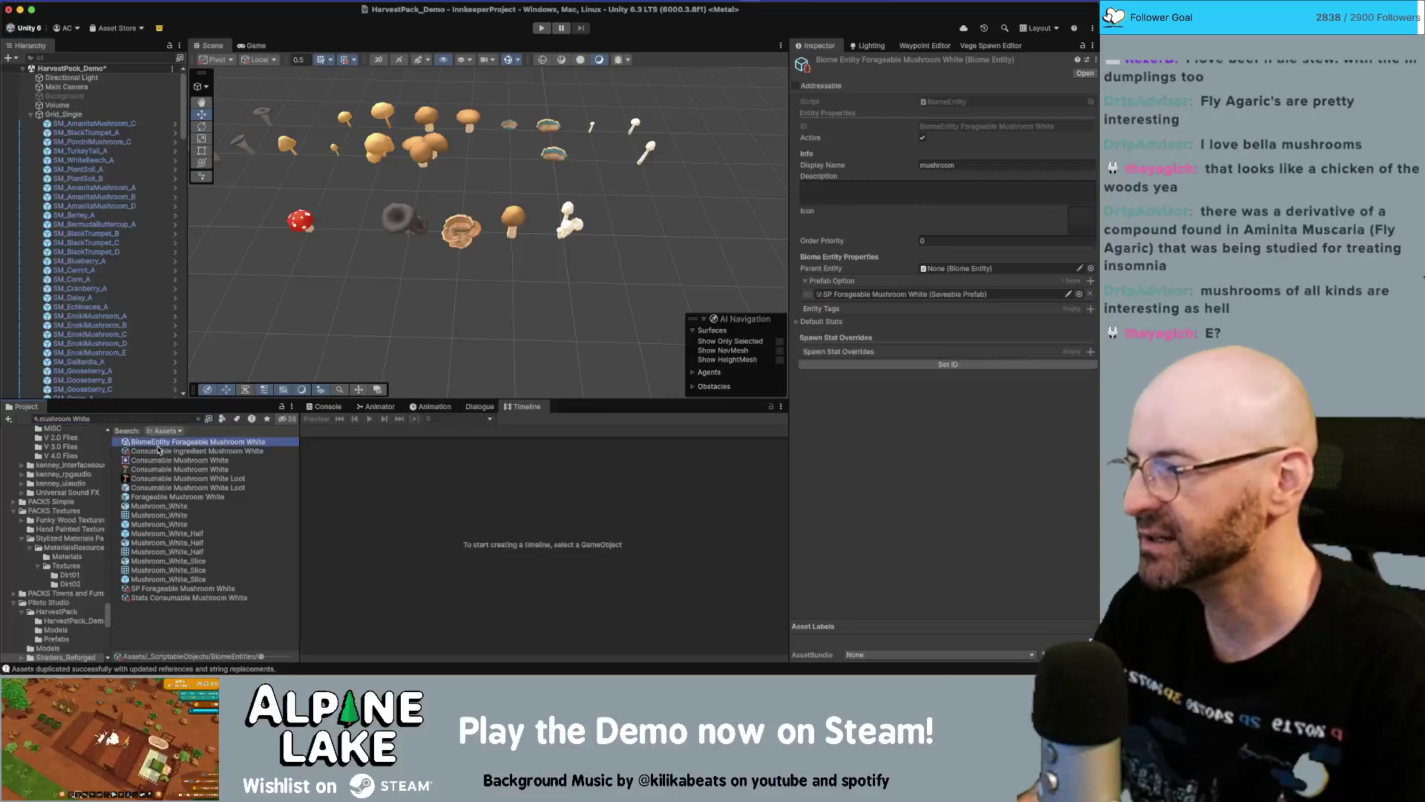
left_click(157, 450, "shift")
left_click(172, 588, "super")
left_click(174, 598, "super")
left_click(175, 497, "super")
left_click(178, 488, "super")
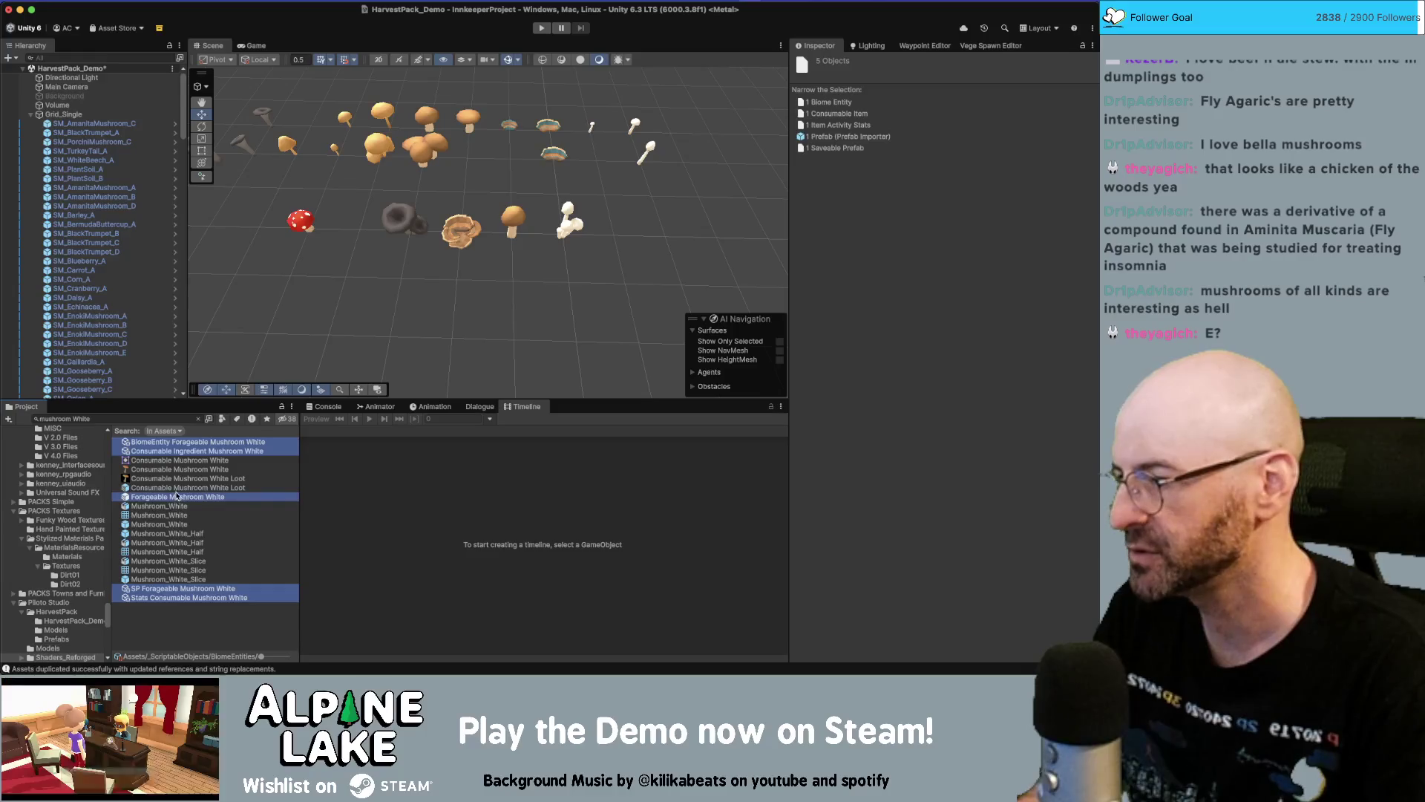
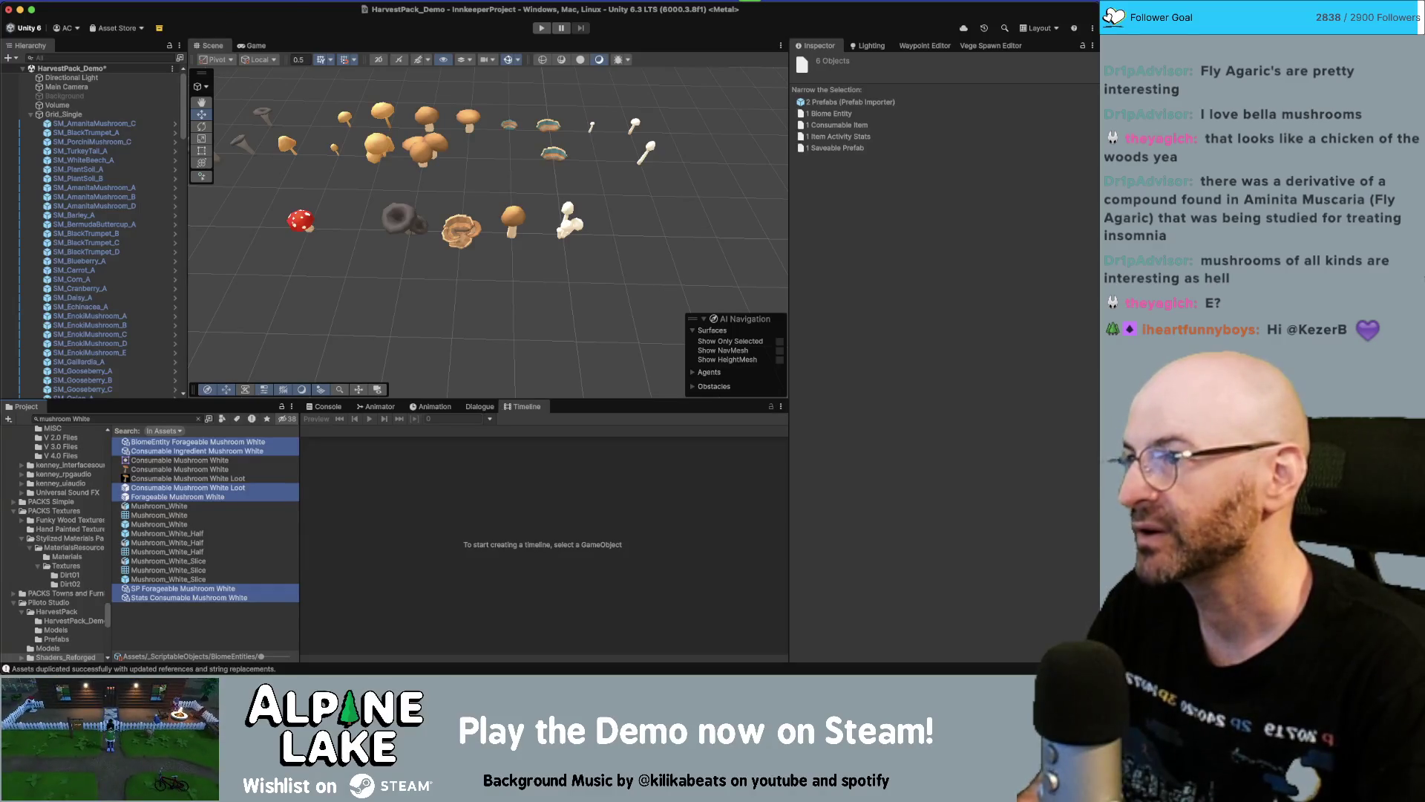
Open Duplicate with Internal References and Rename with 'White' as the search string
left_click(125, 0)
mouse_move(129, 13)
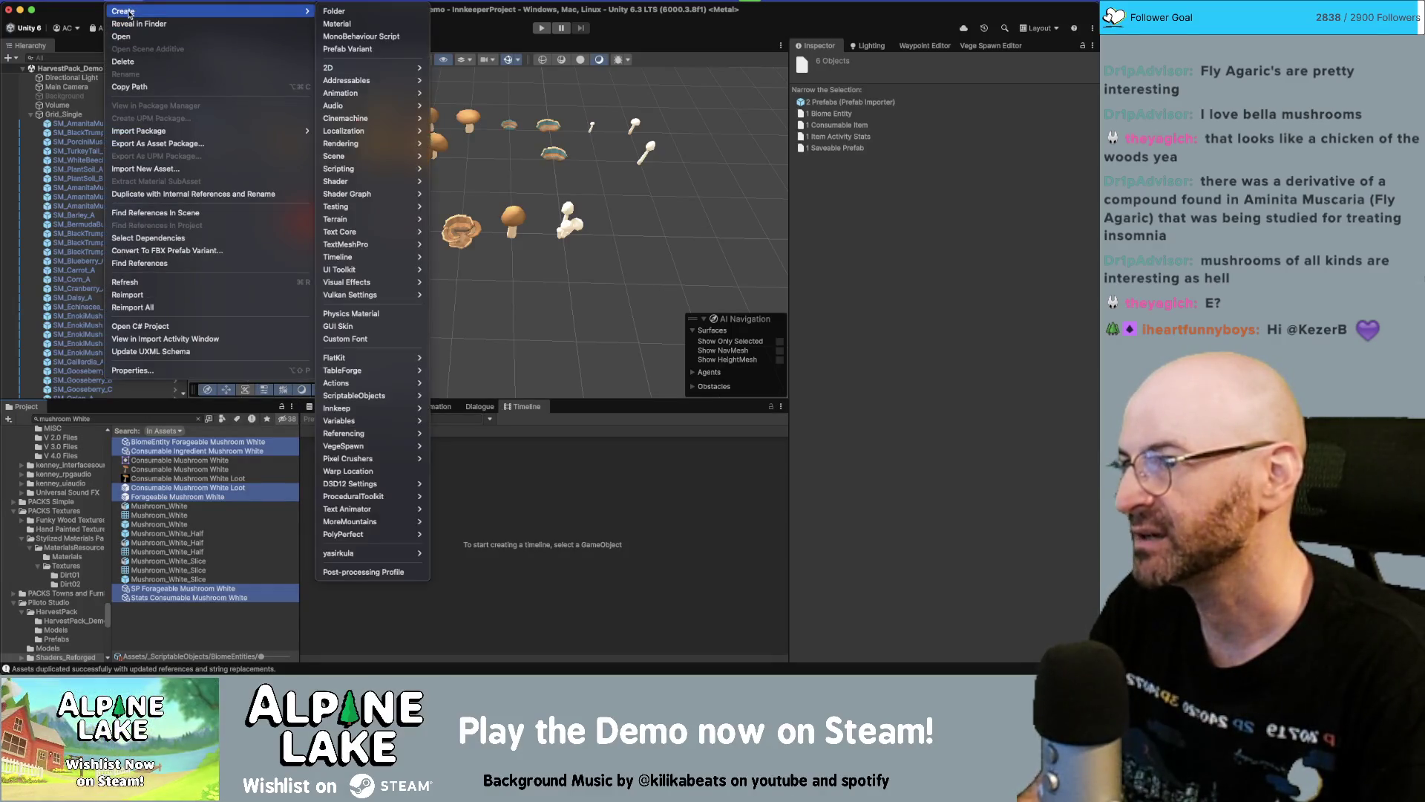
left_click(187, 193)
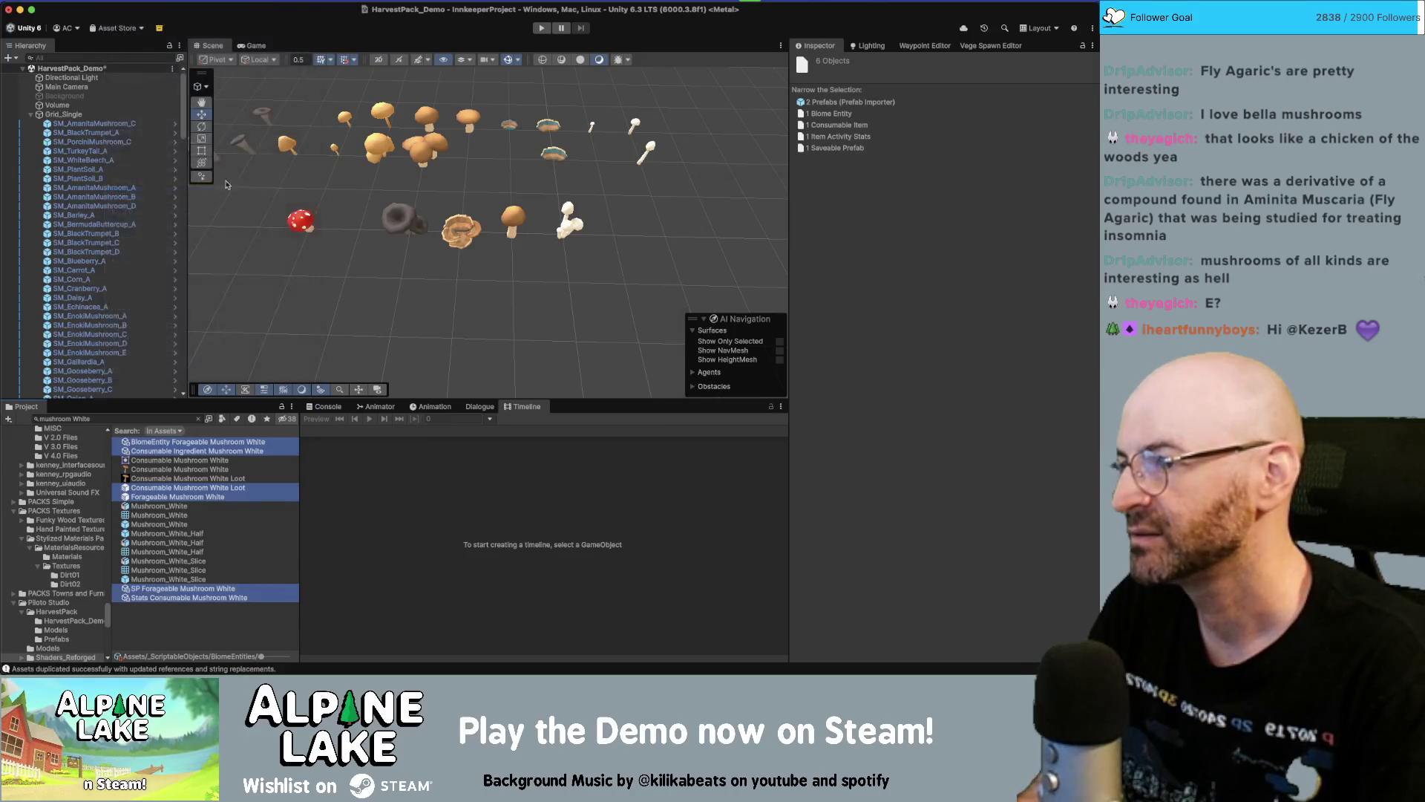
left_click(704, 134)
type("W")
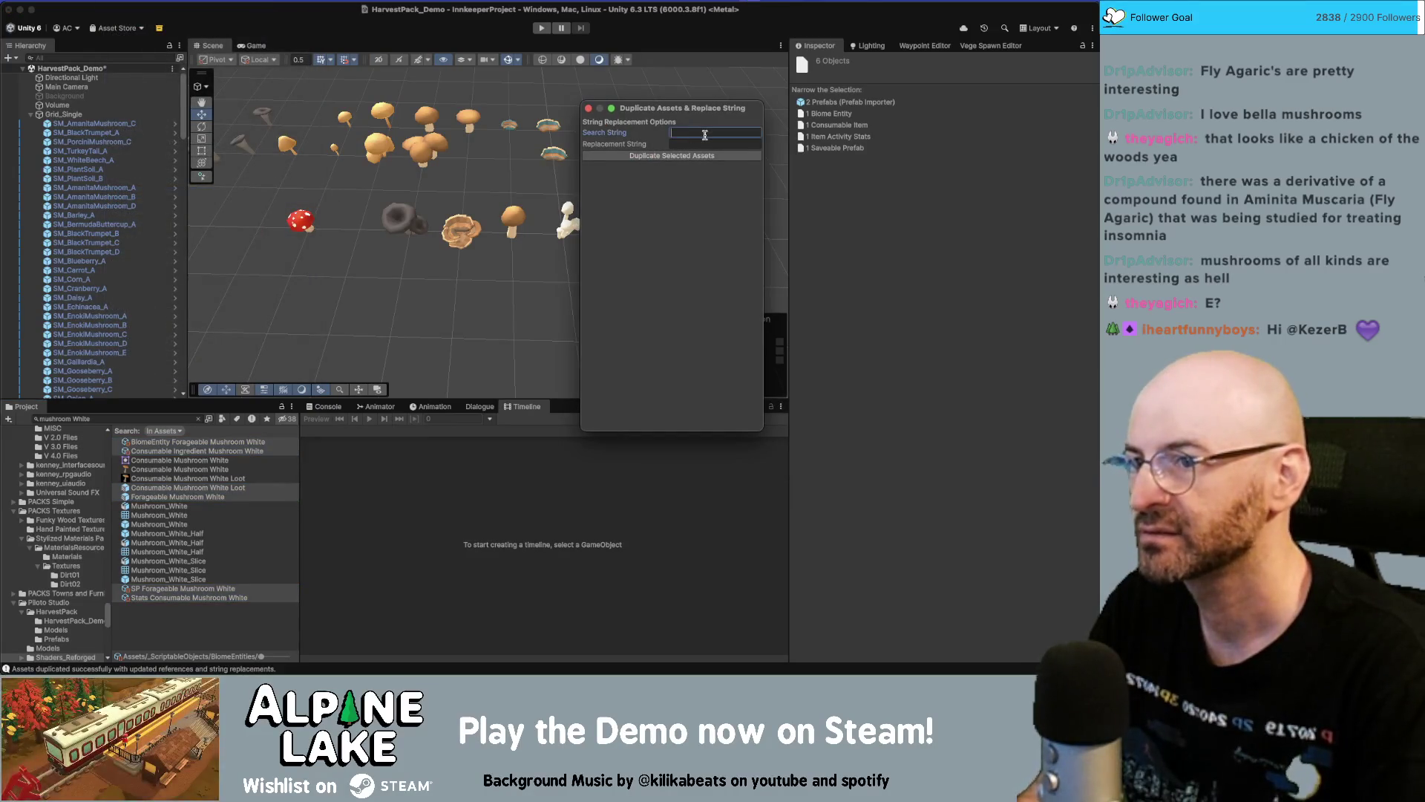
type("hite")
key("Tab")
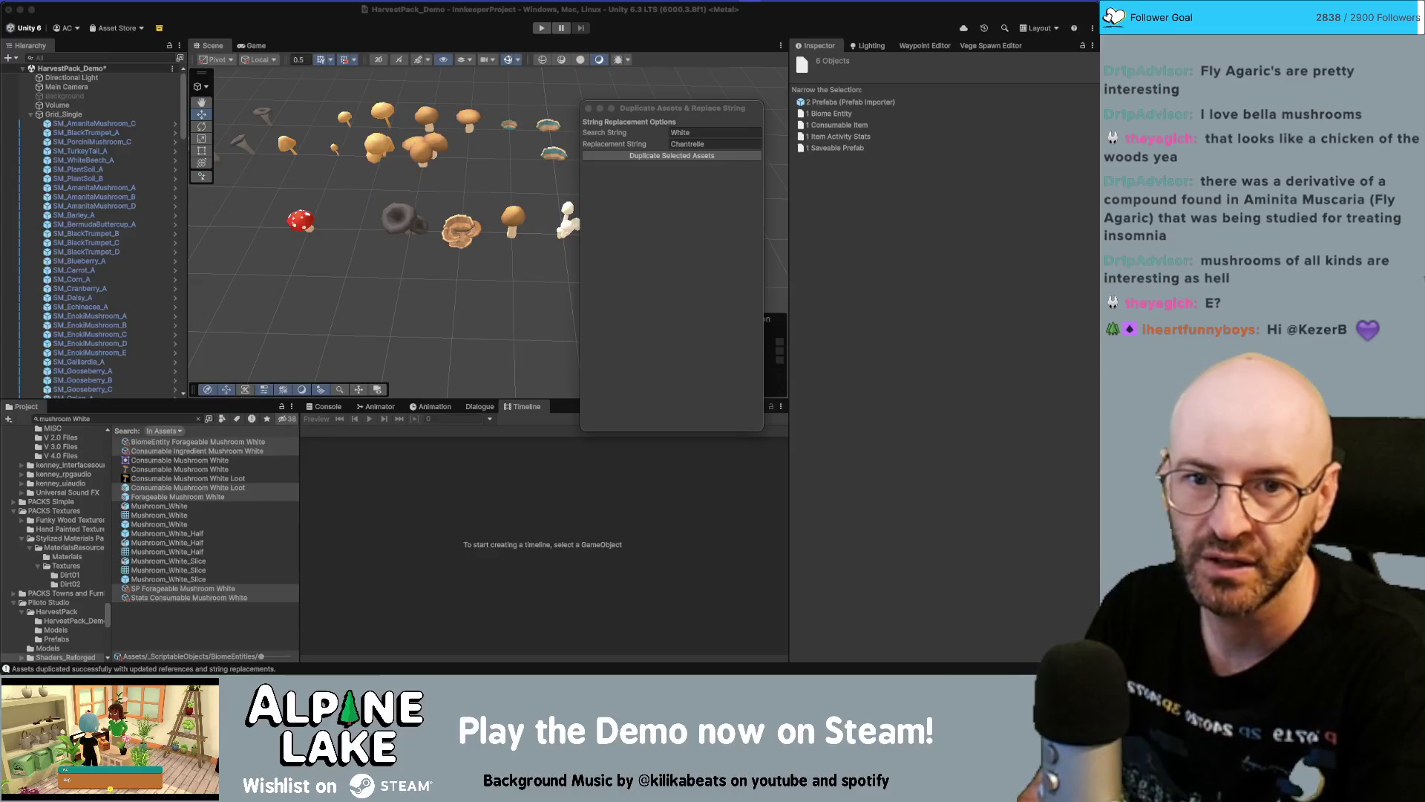
Duplicate the selected White mushroom assets as Chanterelle and then Enoki versions
left_click(691, 144)
key("Right")
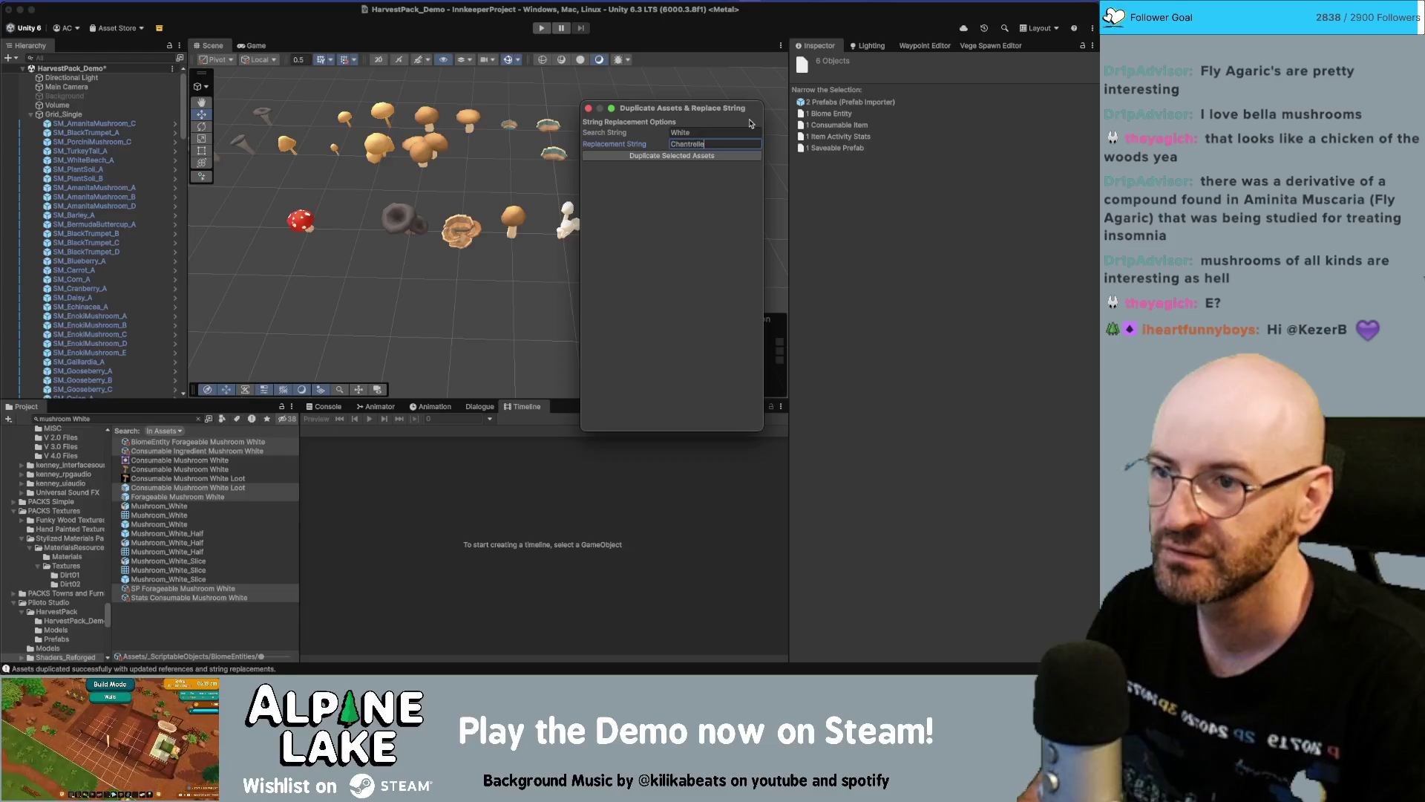
type("e")
left_click(701, 158)
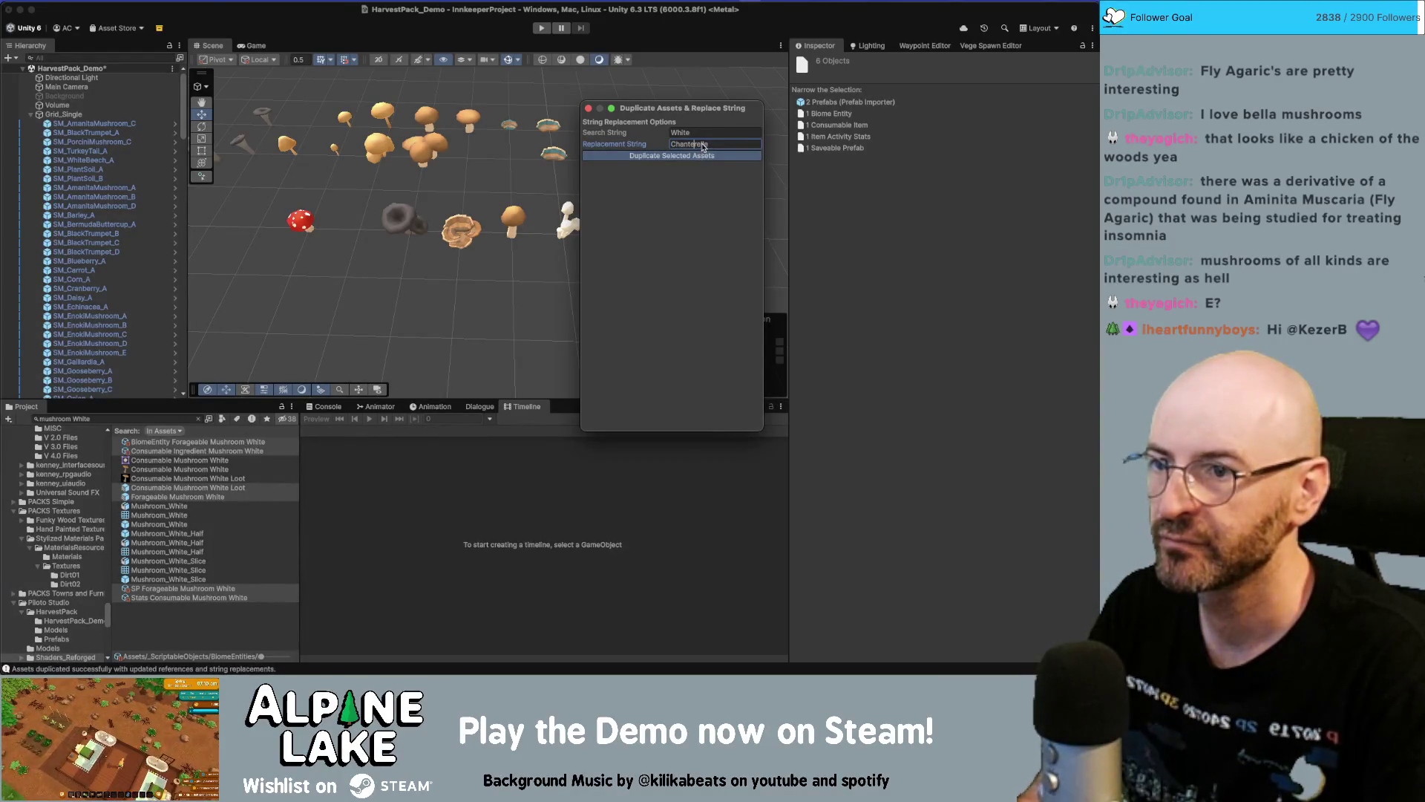
left_click(702, 144)
type("Enoki")
left_click(701, 156)
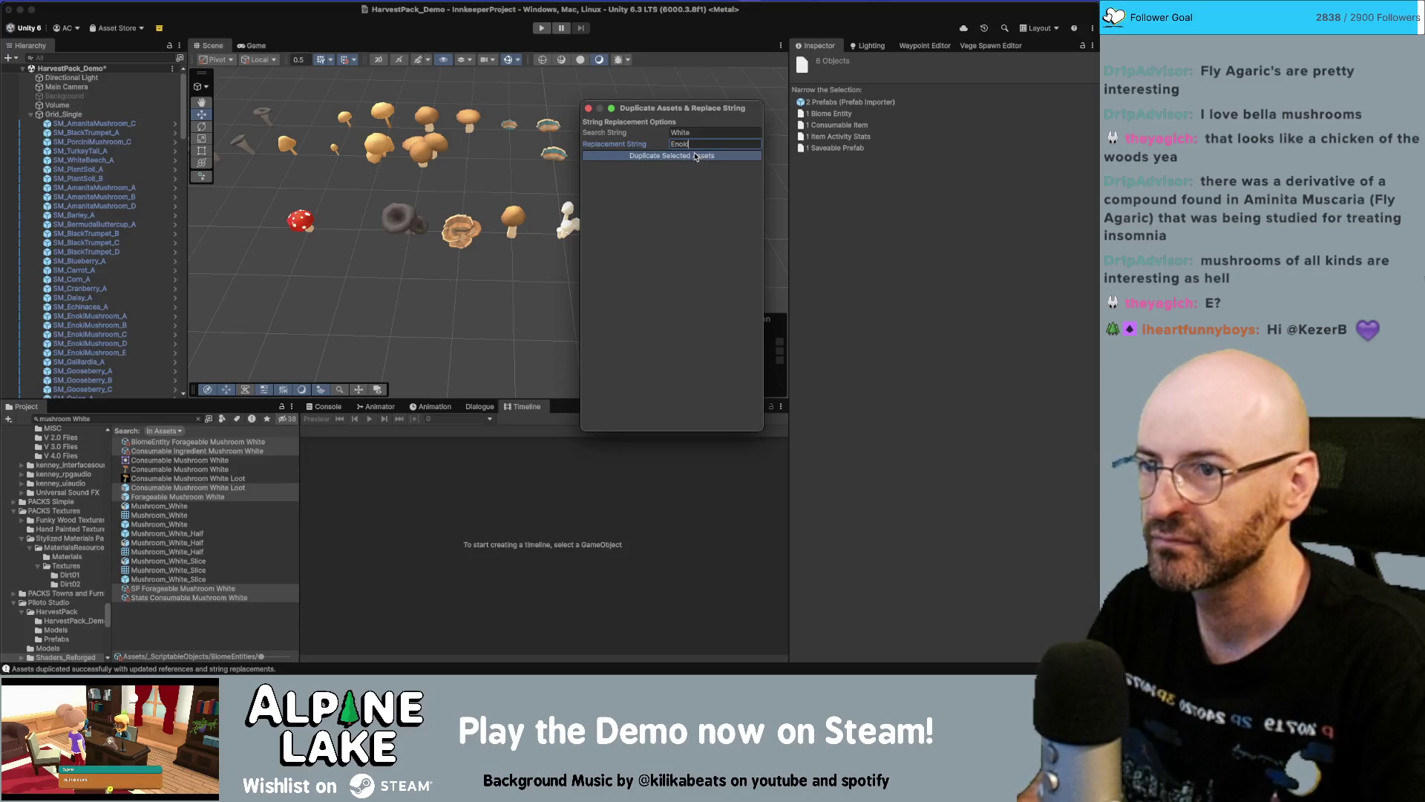
Duplicate them as Chicken Wood and Trumpet, set the replacement to Black Trumpet, and close the window
double_click(688, 144)
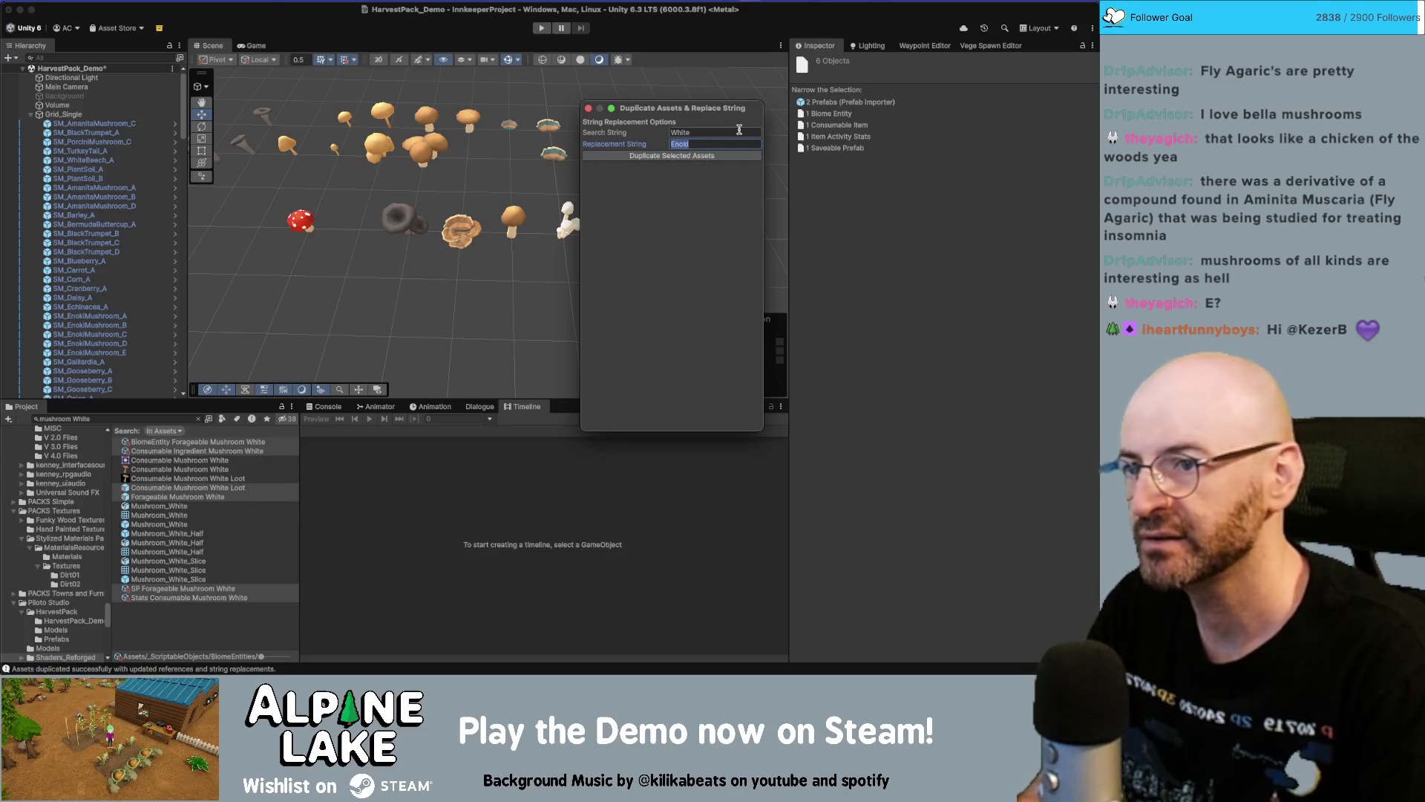
type("C")
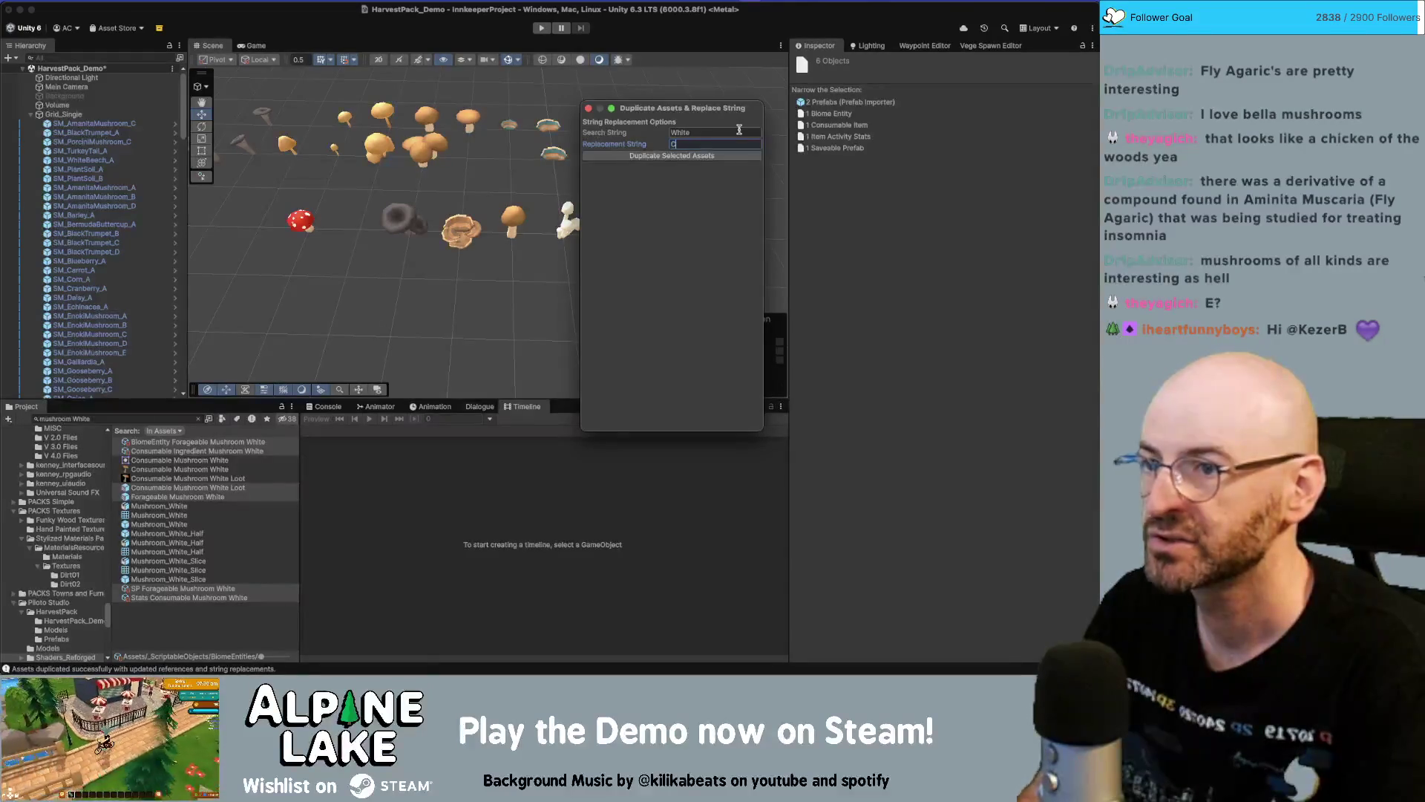
type("hicken Wood")
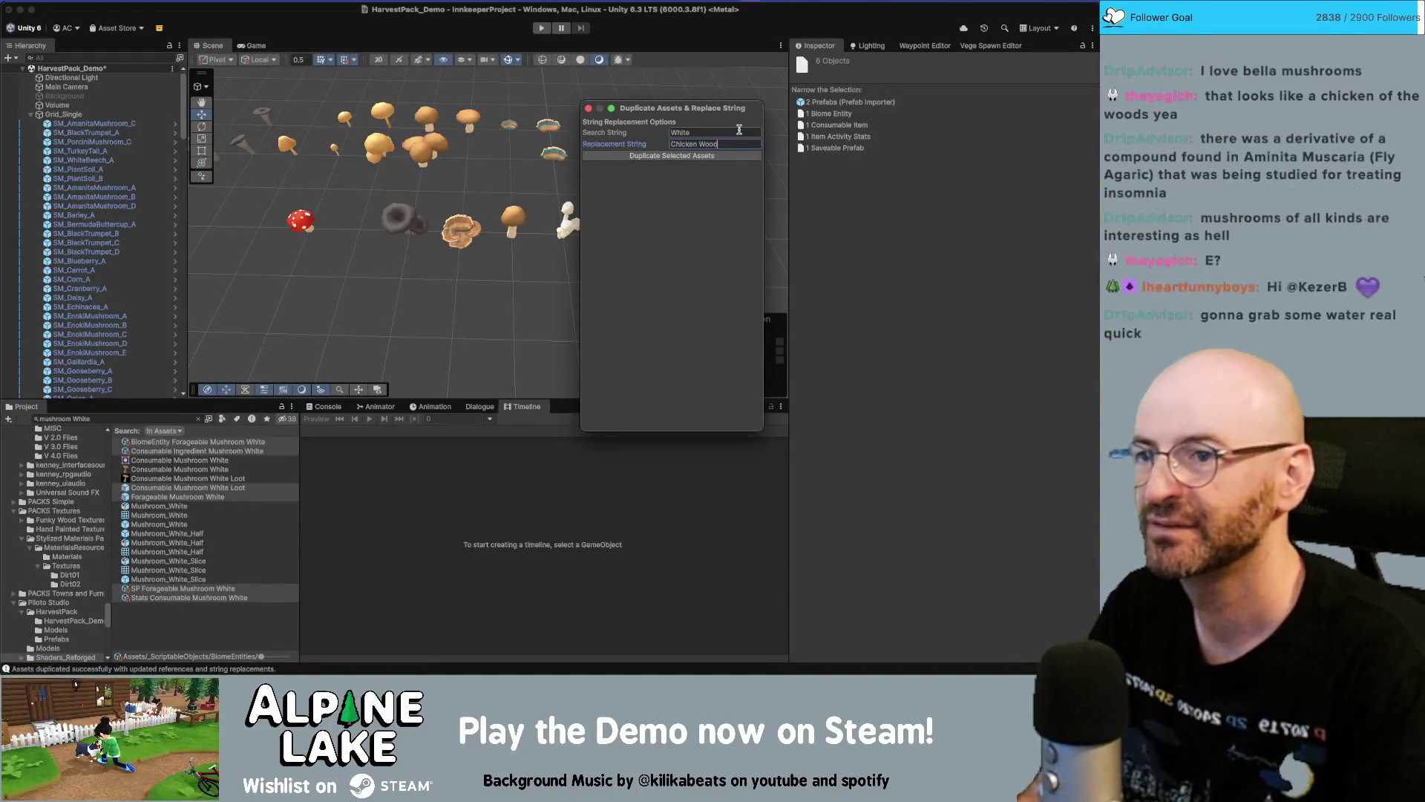
left_click(701, 156)
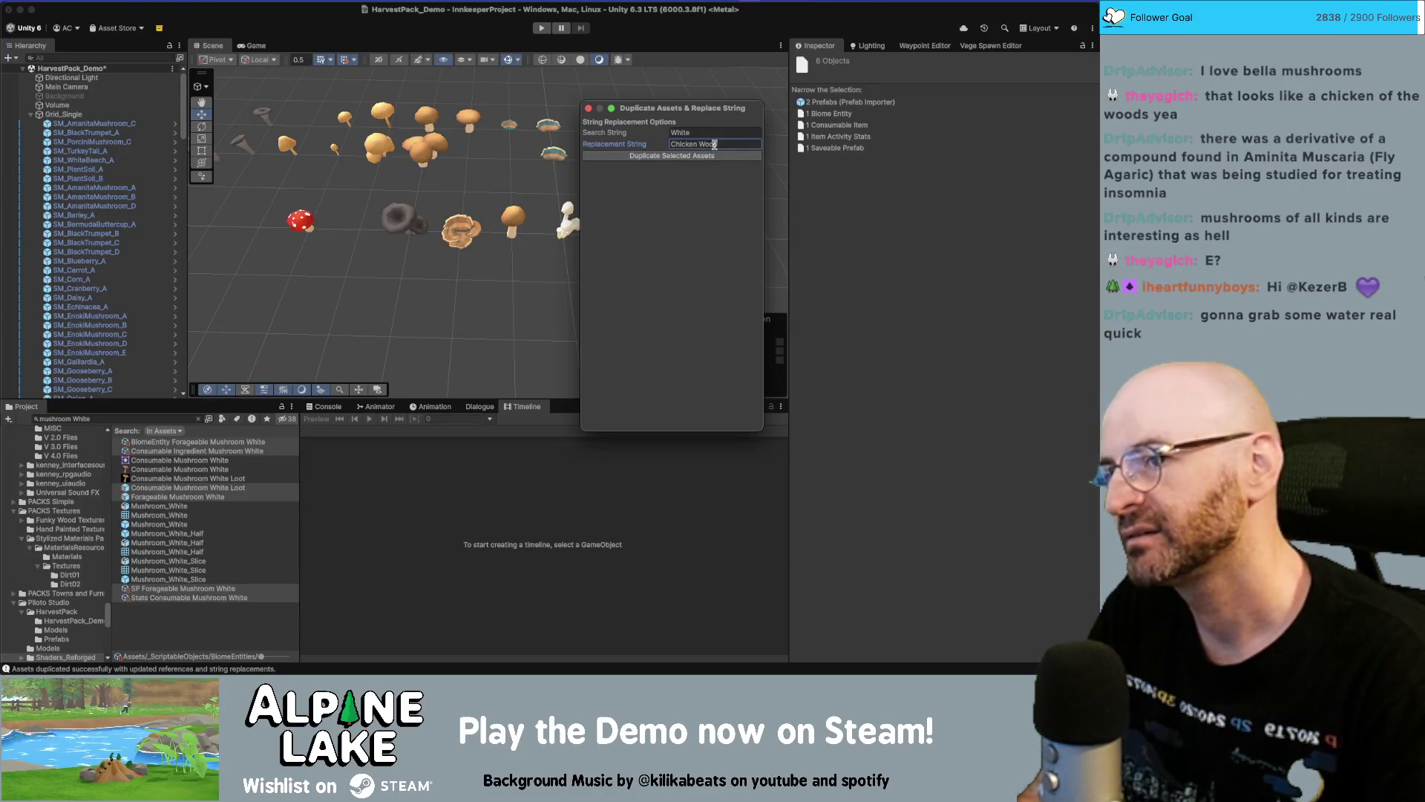
key("super+a")
key("BackSpace")
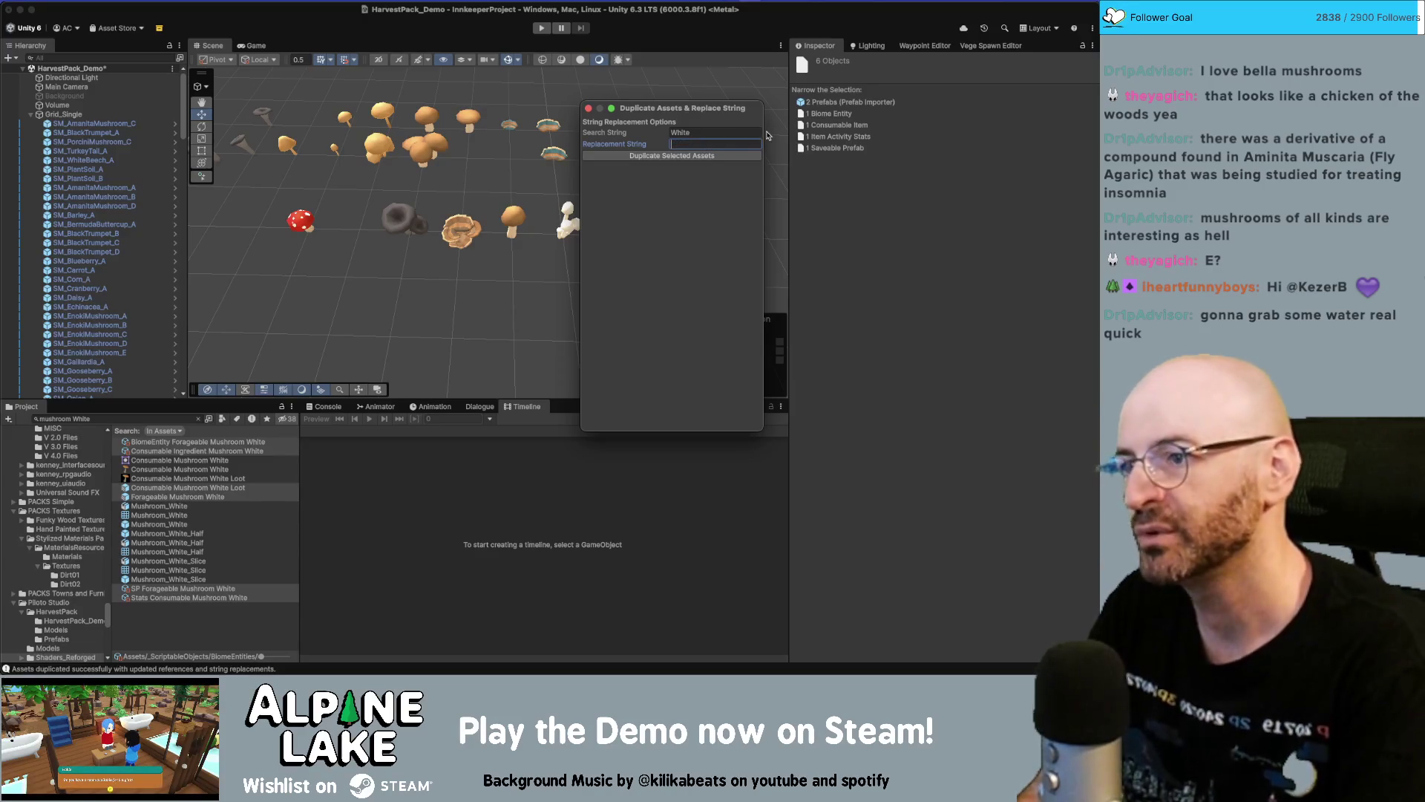
type("Trumpet")
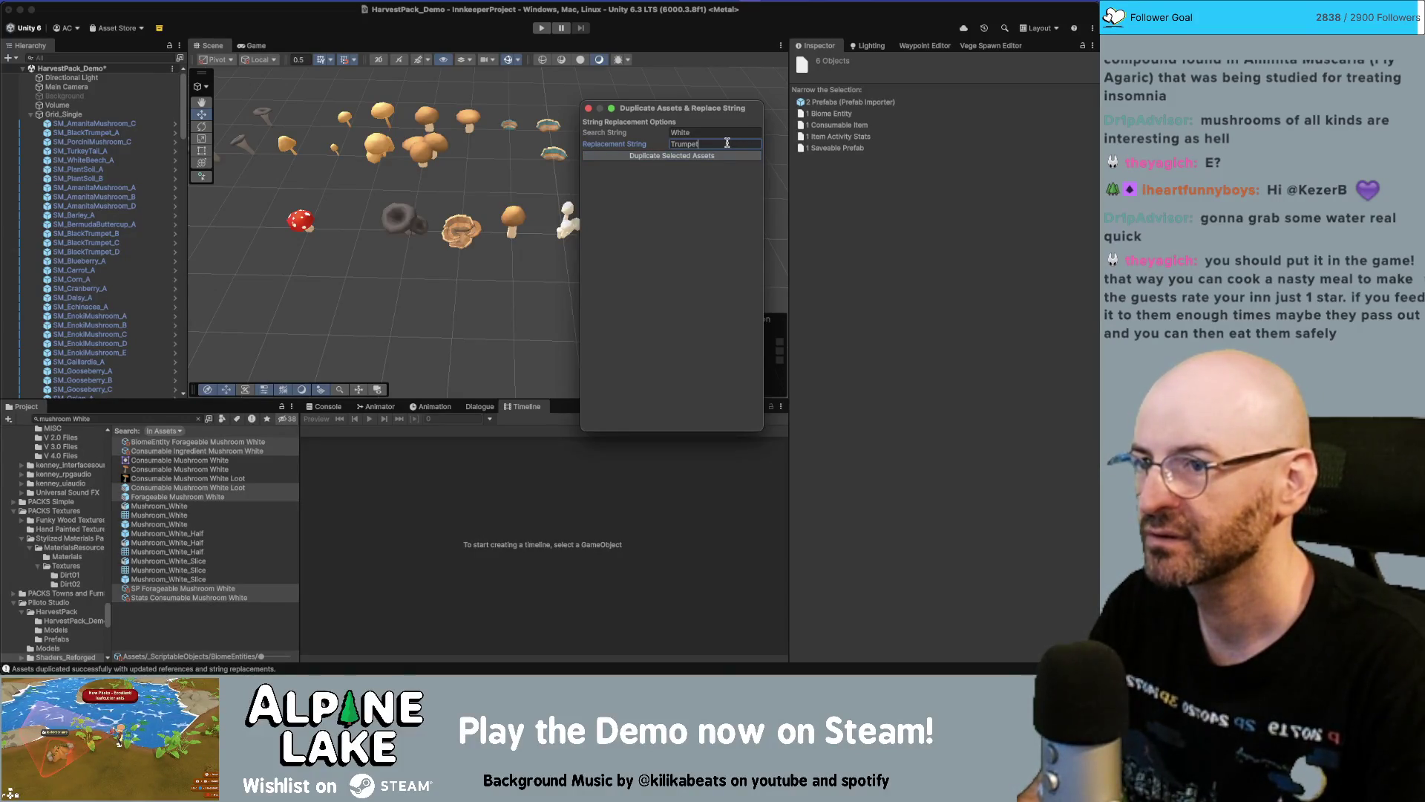
key("super+a")
type("Bl")
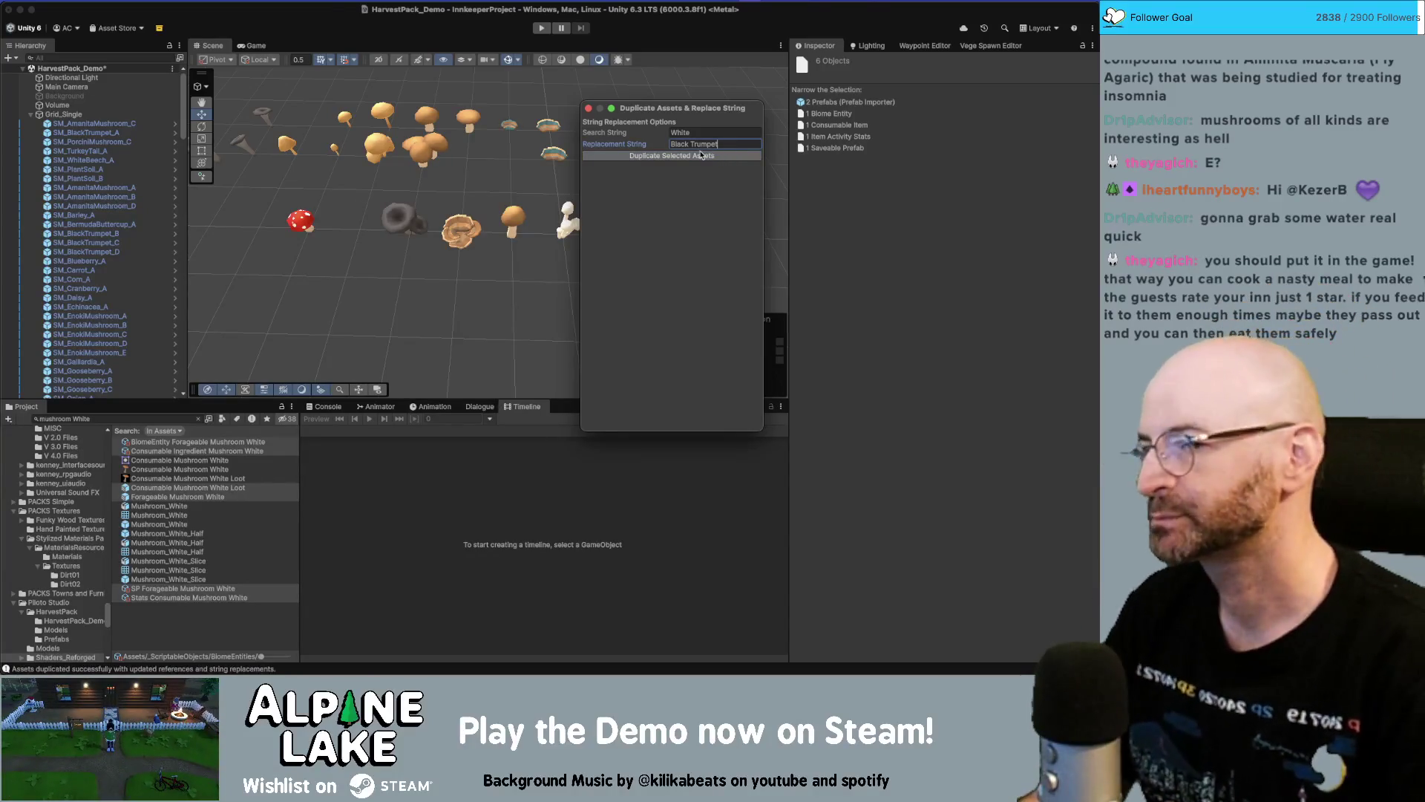
left_click(589, 108)
Widen the Project search to 'mushroom', pick the black trumpet model, and open Consumable Mushroom Black Trumpet Loot
left_click(147, 418)
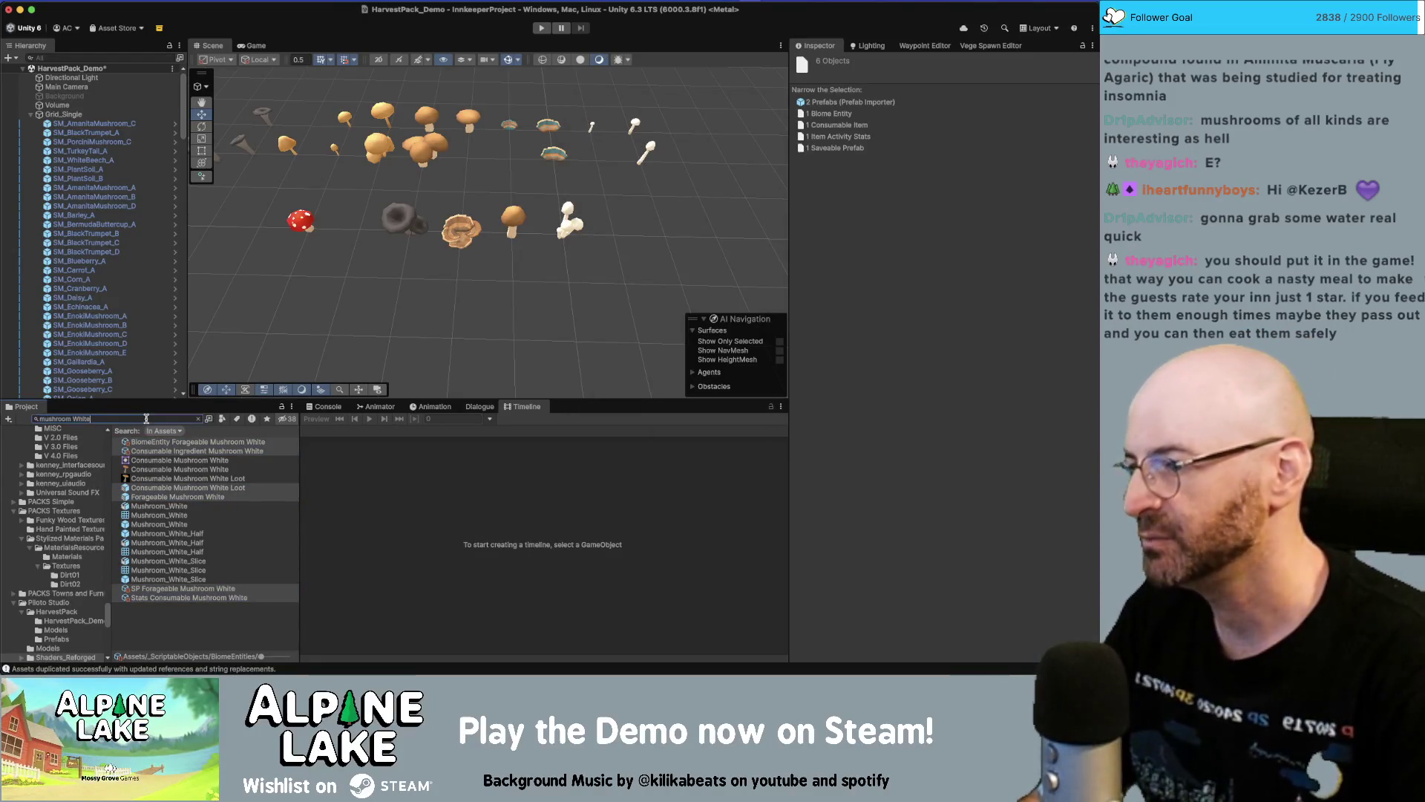
key("alt+shift+Left")
key("BackSpace")
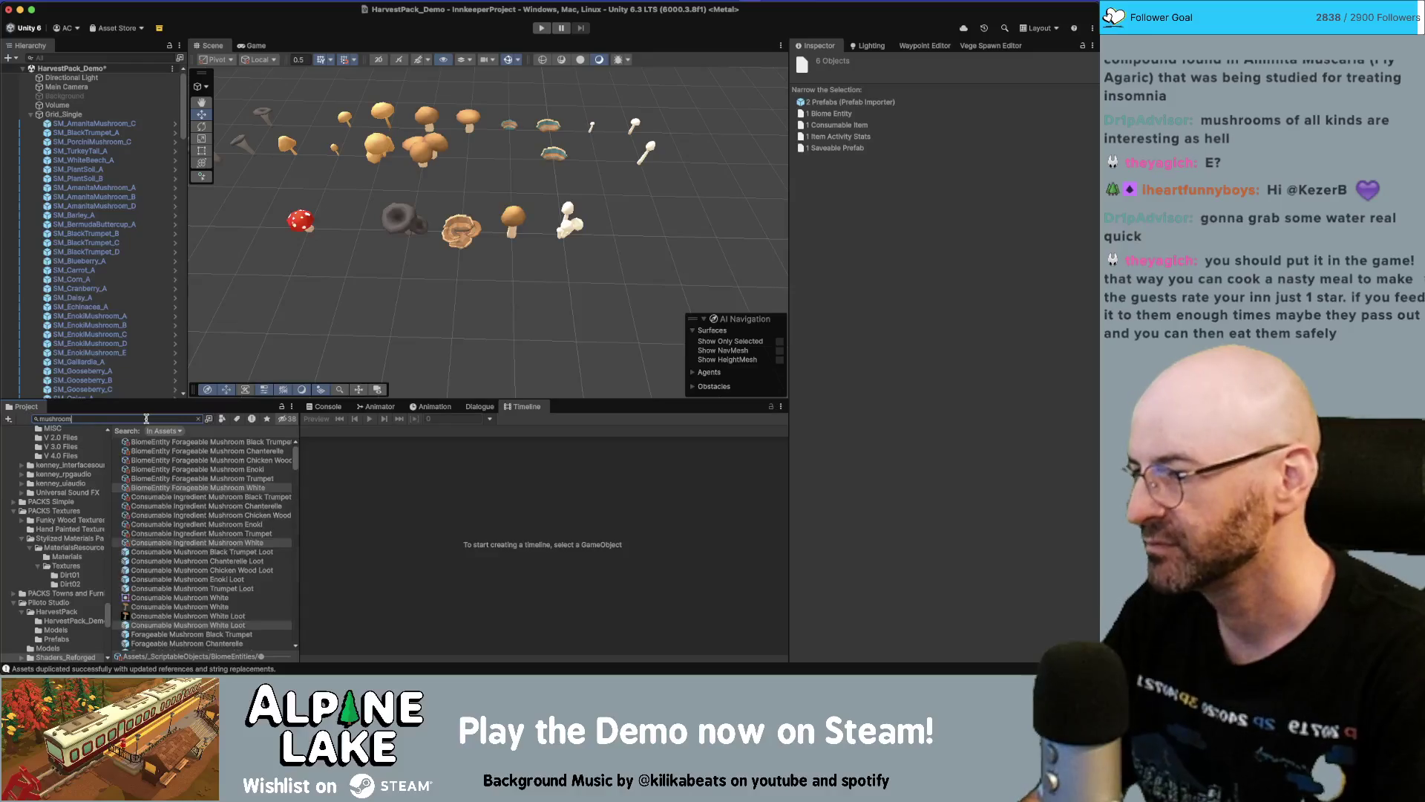
scroll(230, 494, "down", 3)
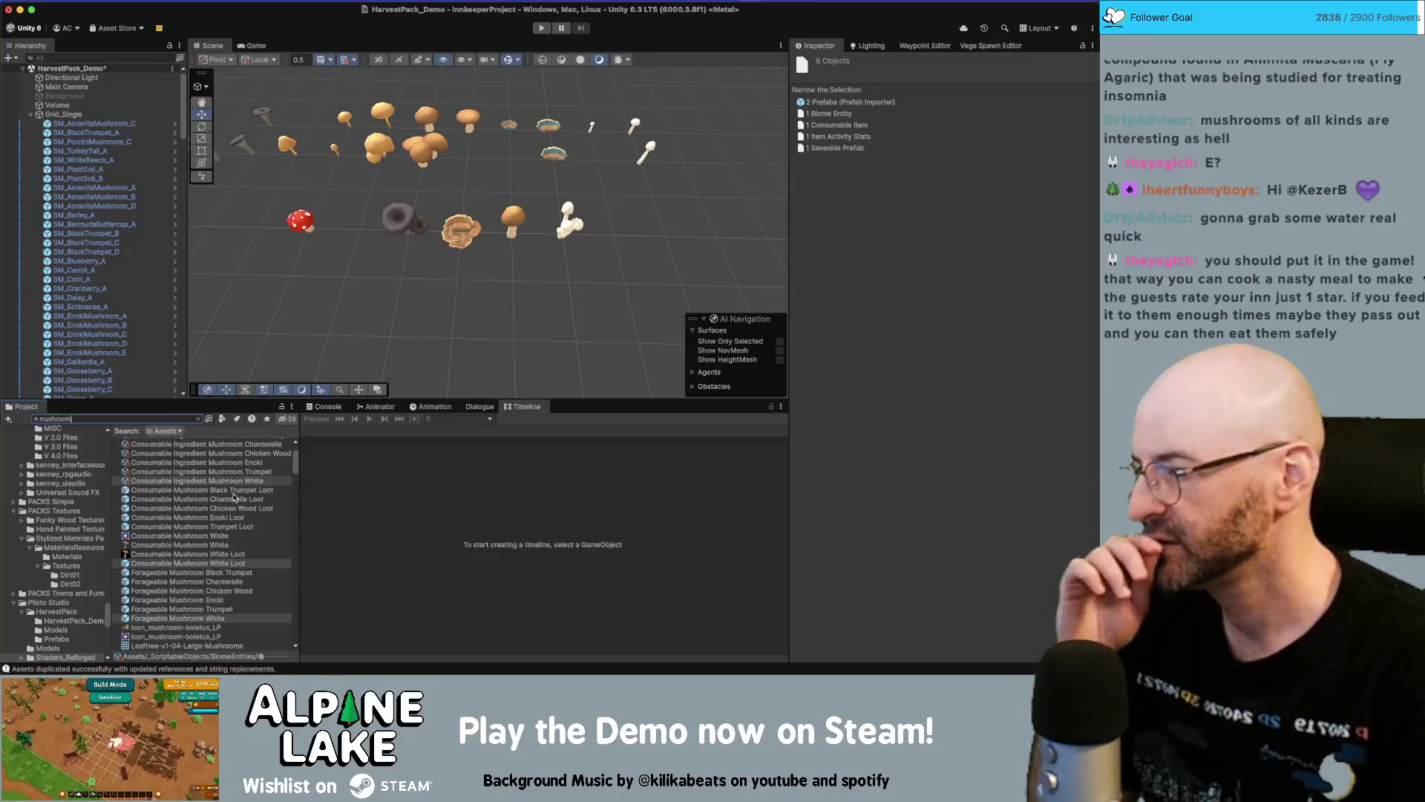
left_click(250, 481)
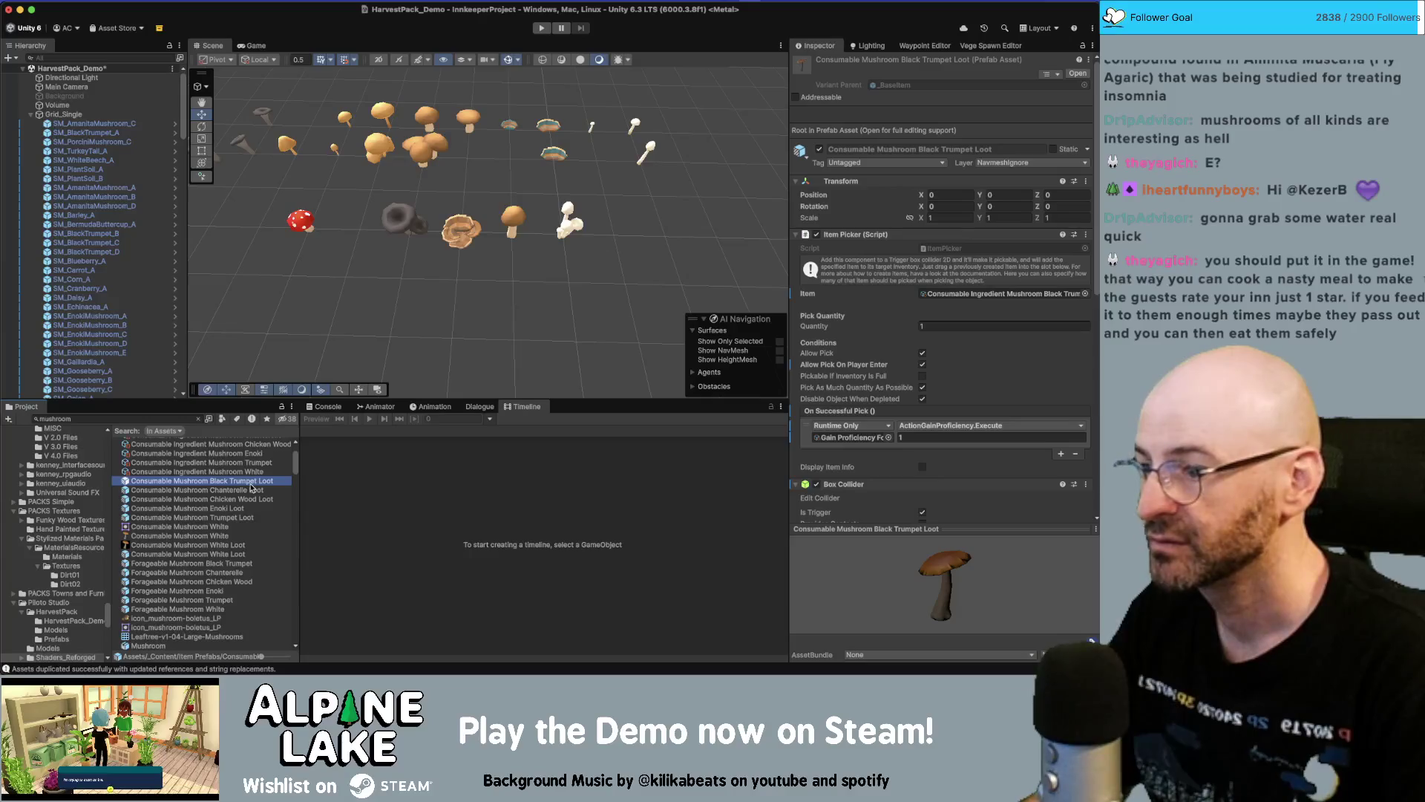
left_click(397, 226)
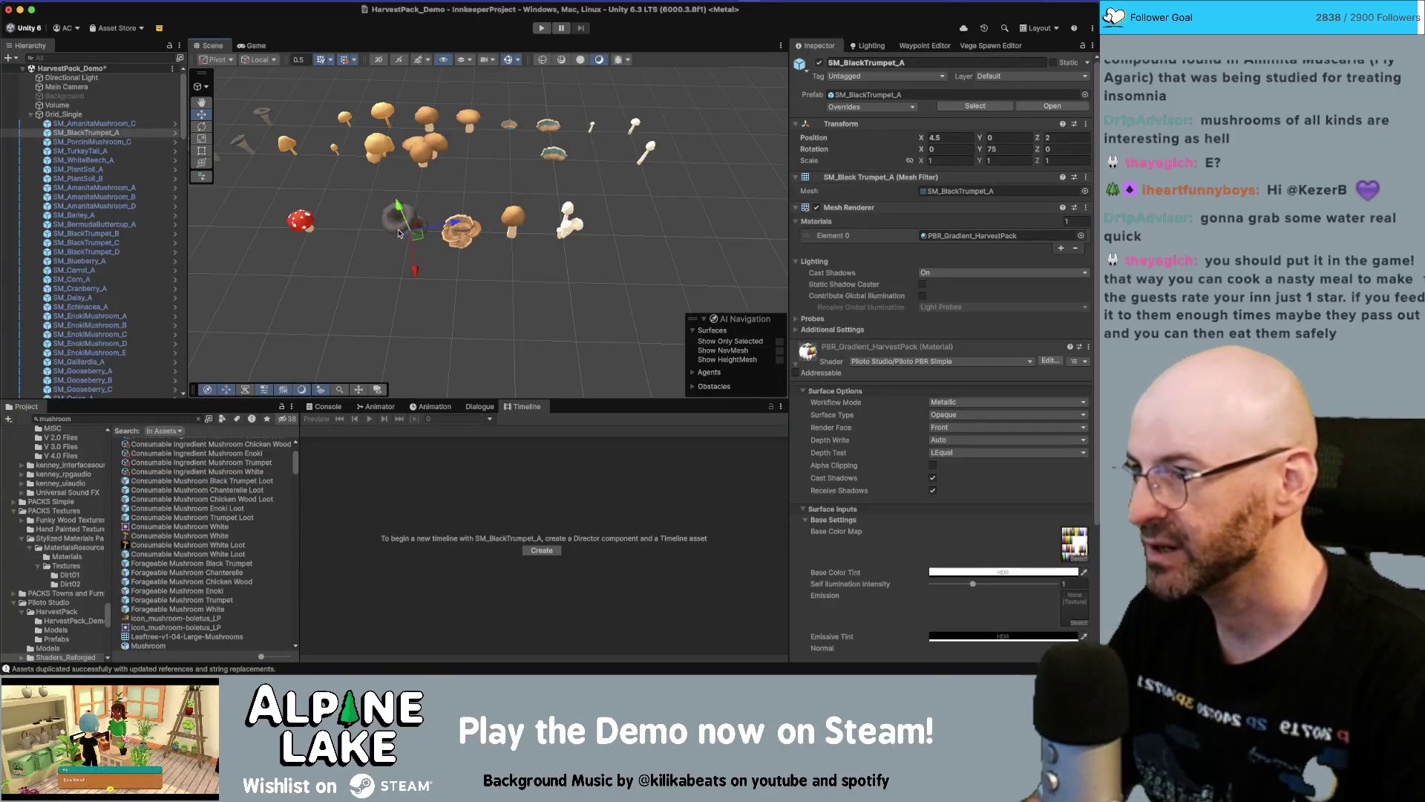
double_click(222, 484)
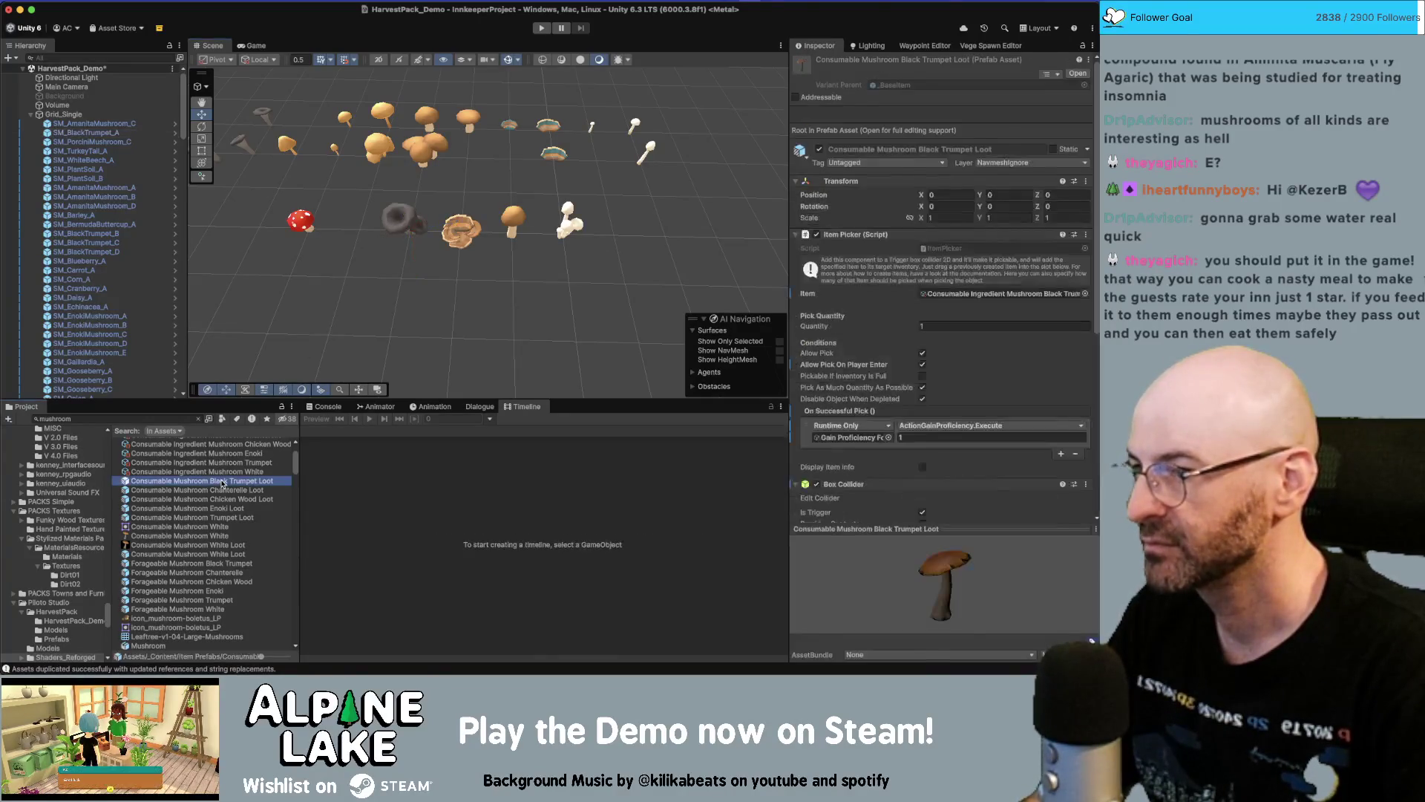
Paste SM_BlackTrumpet_A into the loot prefab at X/Z 0 and delete Mushroom01
key("ctrl+v")
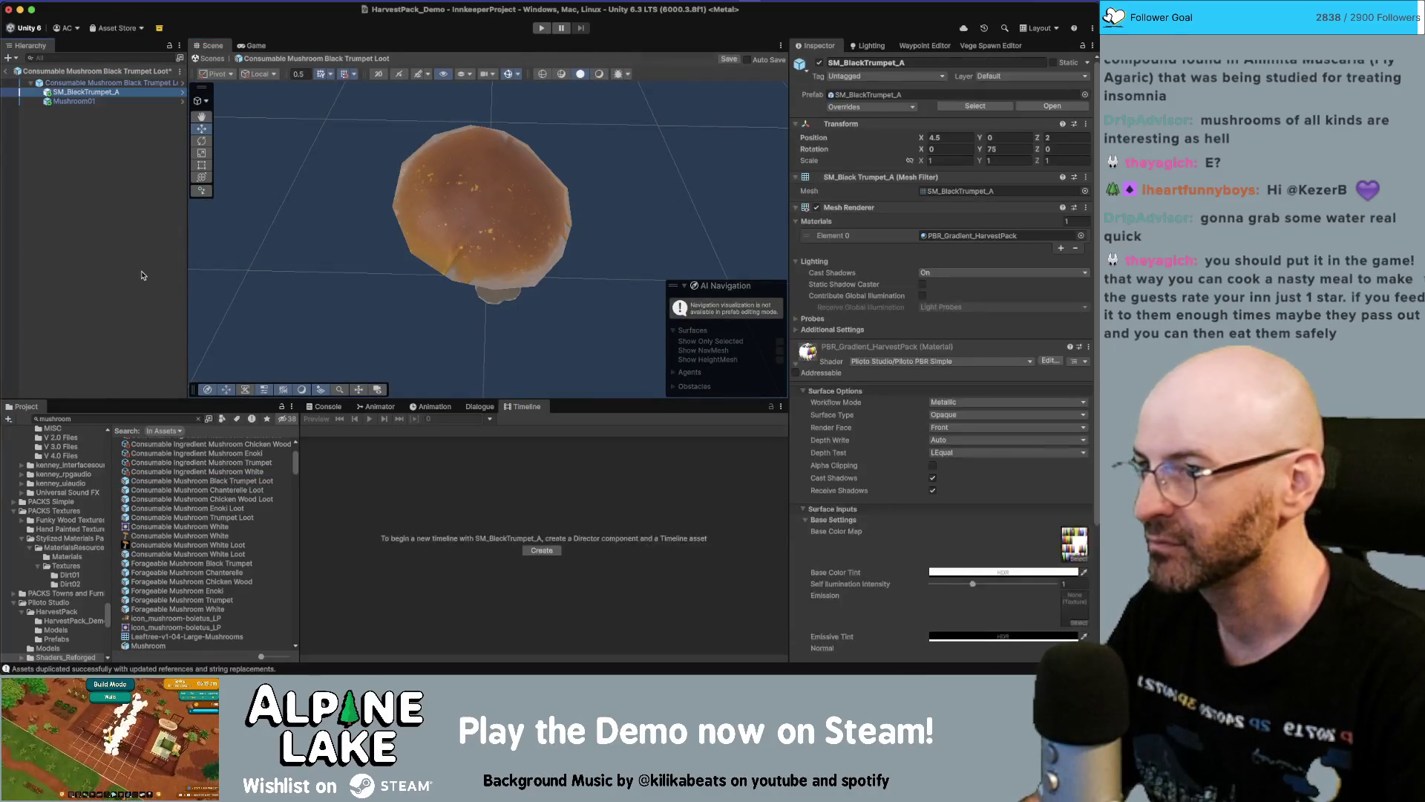
left_click(948, 138)
type("0")
key("Tab")
key("Tab")
type("0")
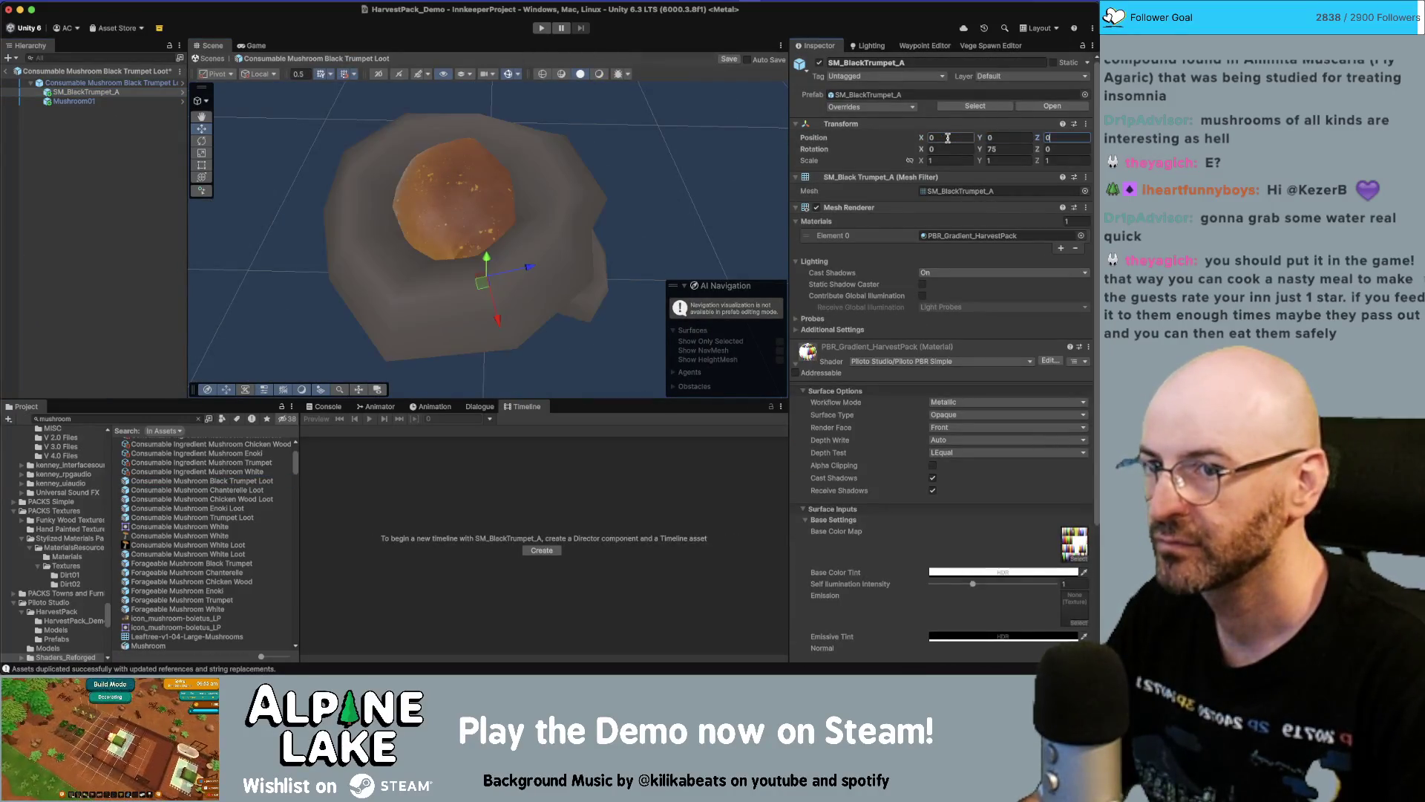
double_click(86, 92)
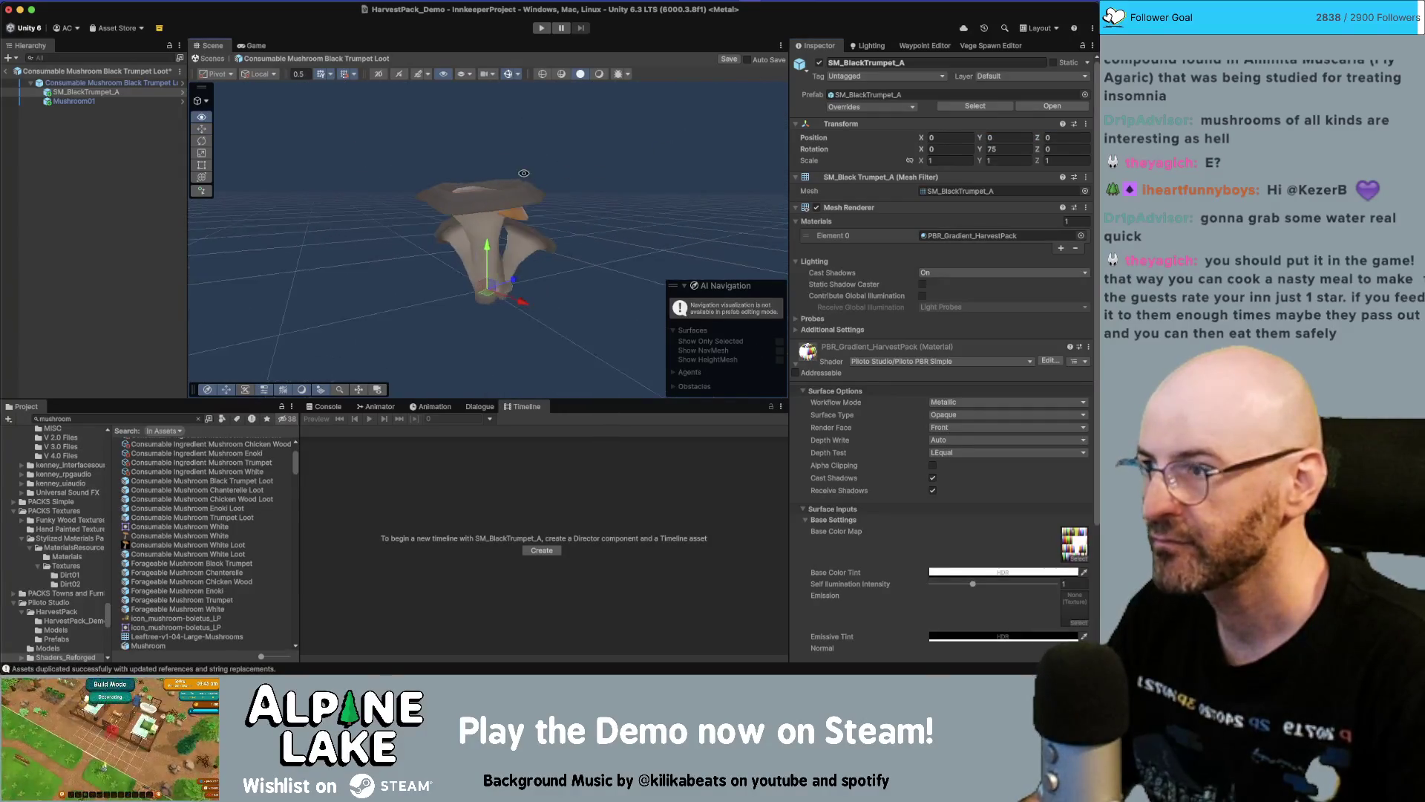
left_click(74, 101)
key("Delete")
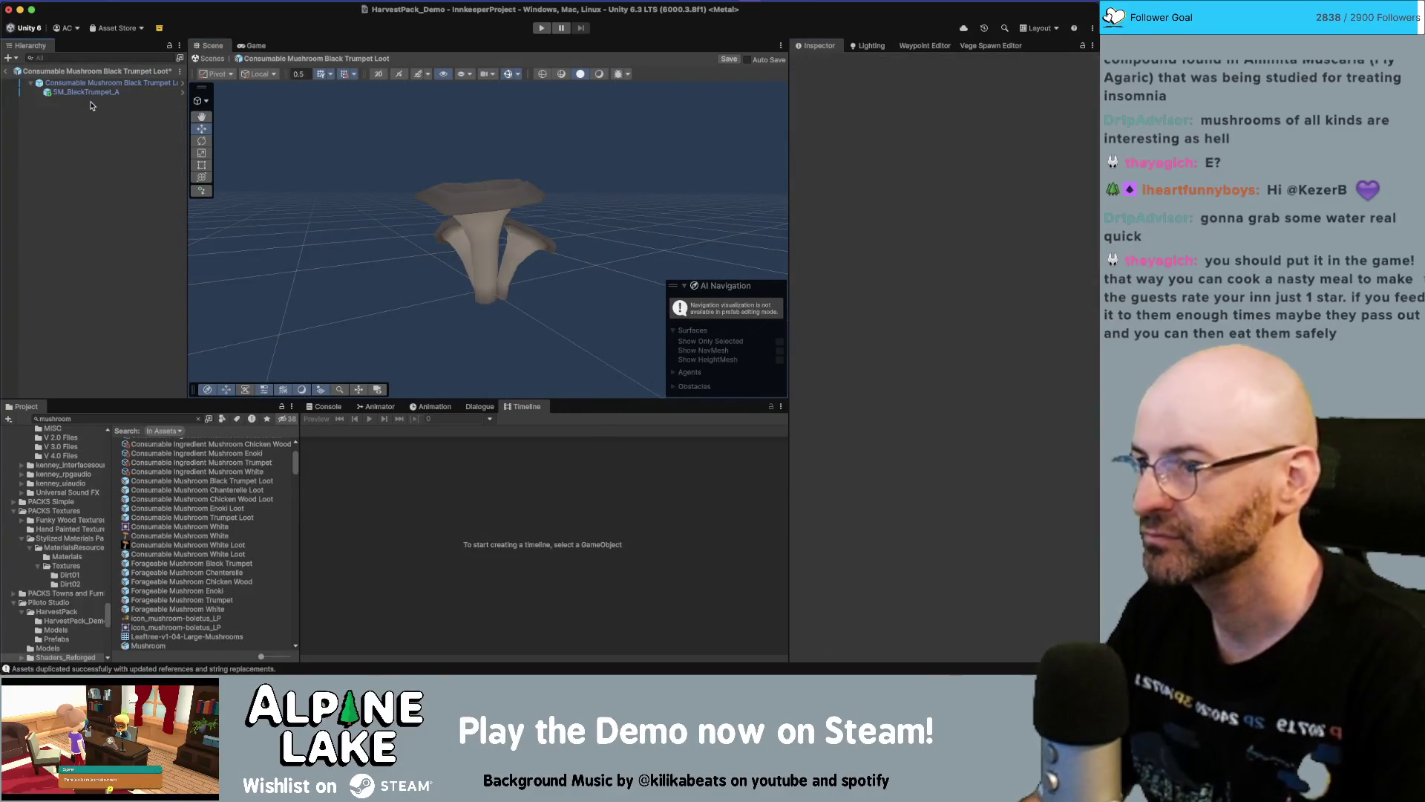
left_click(116, 96)
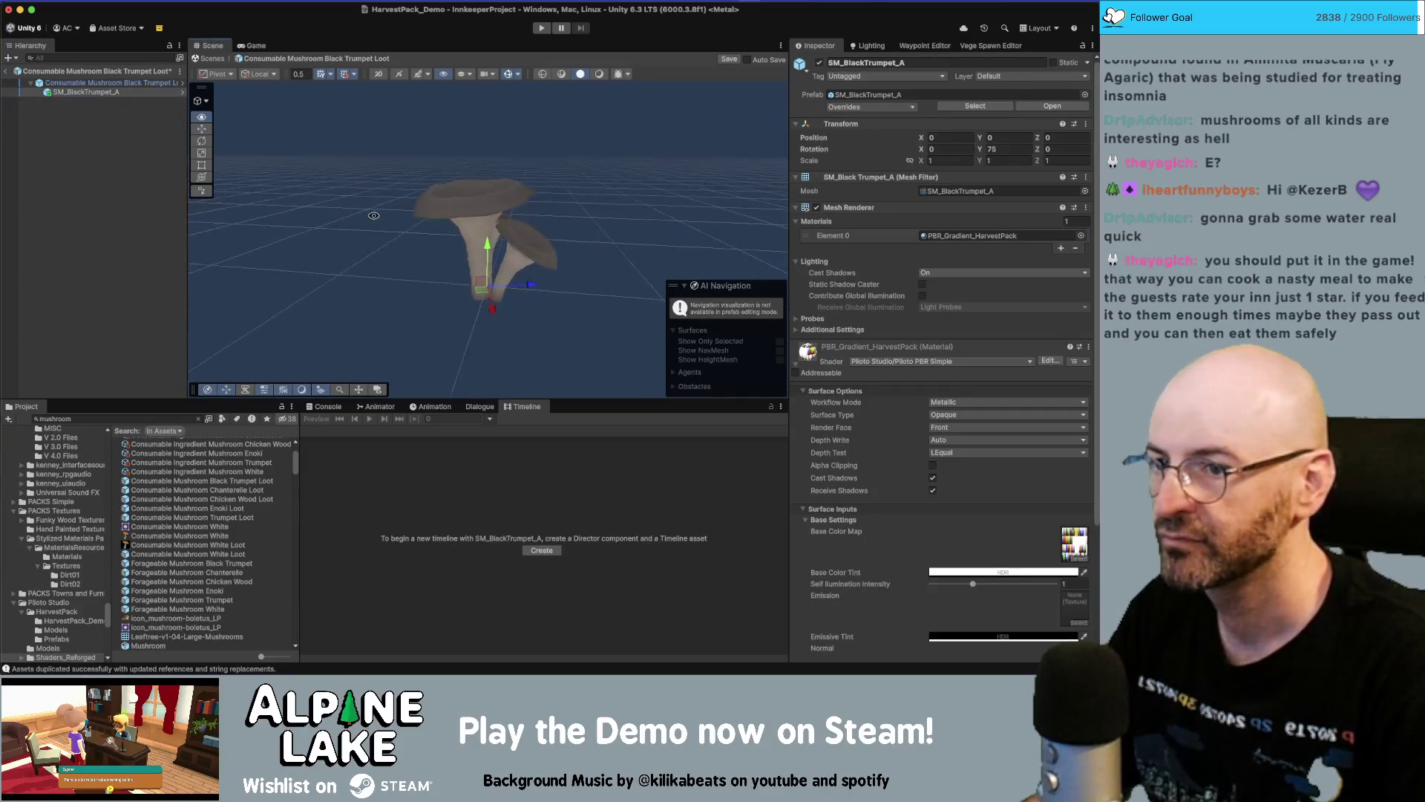
key("ctrl+z")
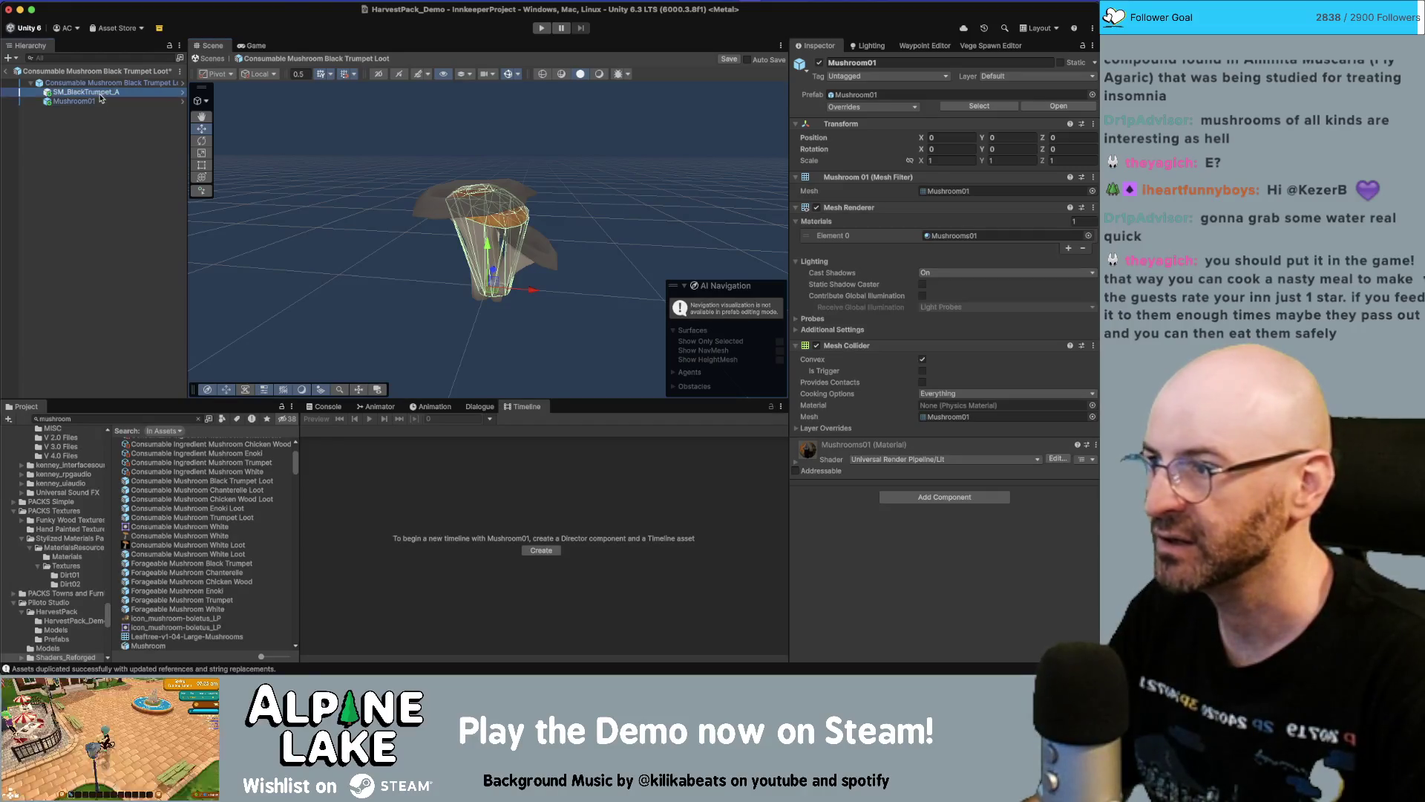
key("Delete")
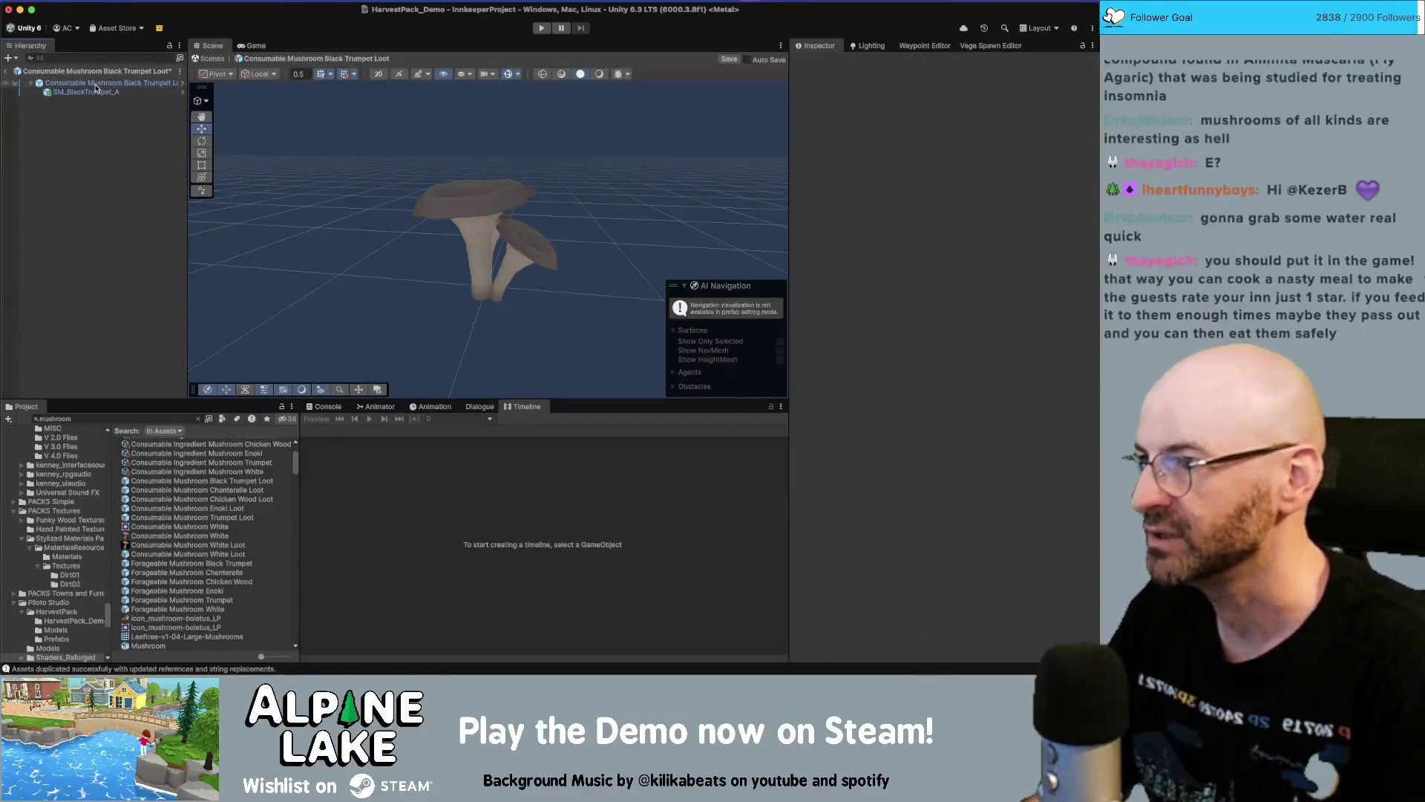
Set the Box Collider size to 0.28 × 0.3 × 0.27, save, and open Forageable Mushroom Black Trumpet
left_click(109, 83)
scroll(887, 414, "down", 10)
mouse_move(743, 237)
left_mouse_down()
mouse_move(649, 314)
mouse_move(656, 248)
left_mouse_up()
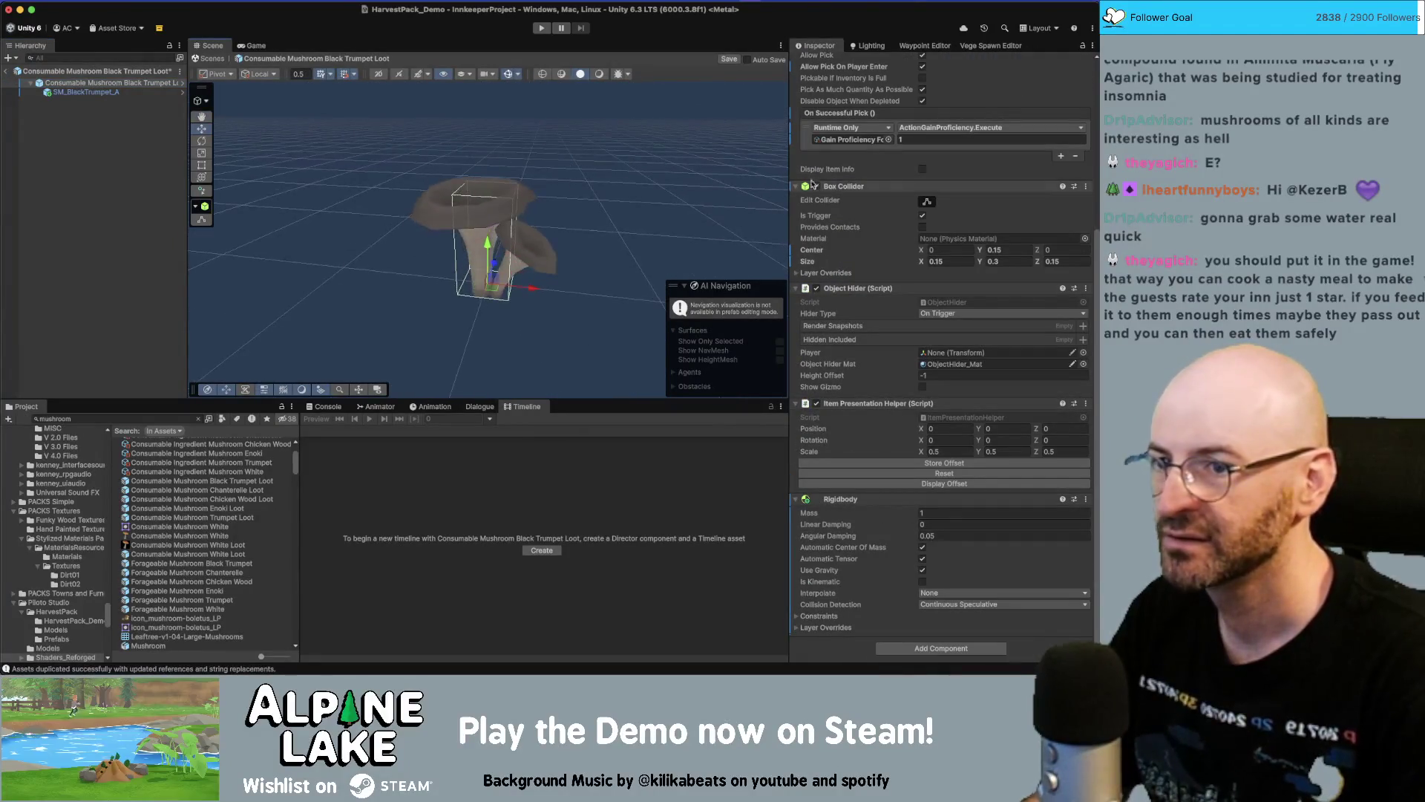
left_click(928, 262)
type("0.28")
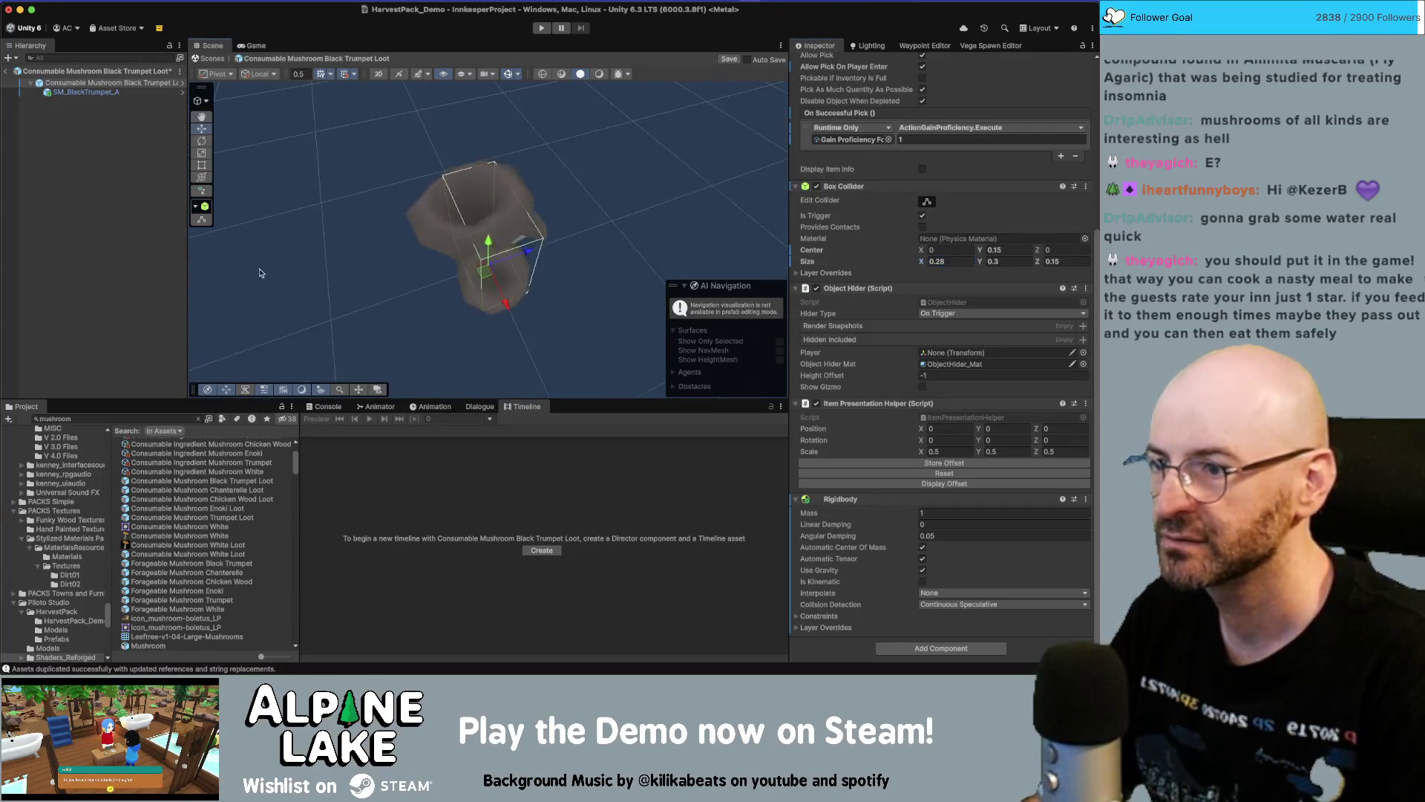
left_click(993, 261)
type("0.3")
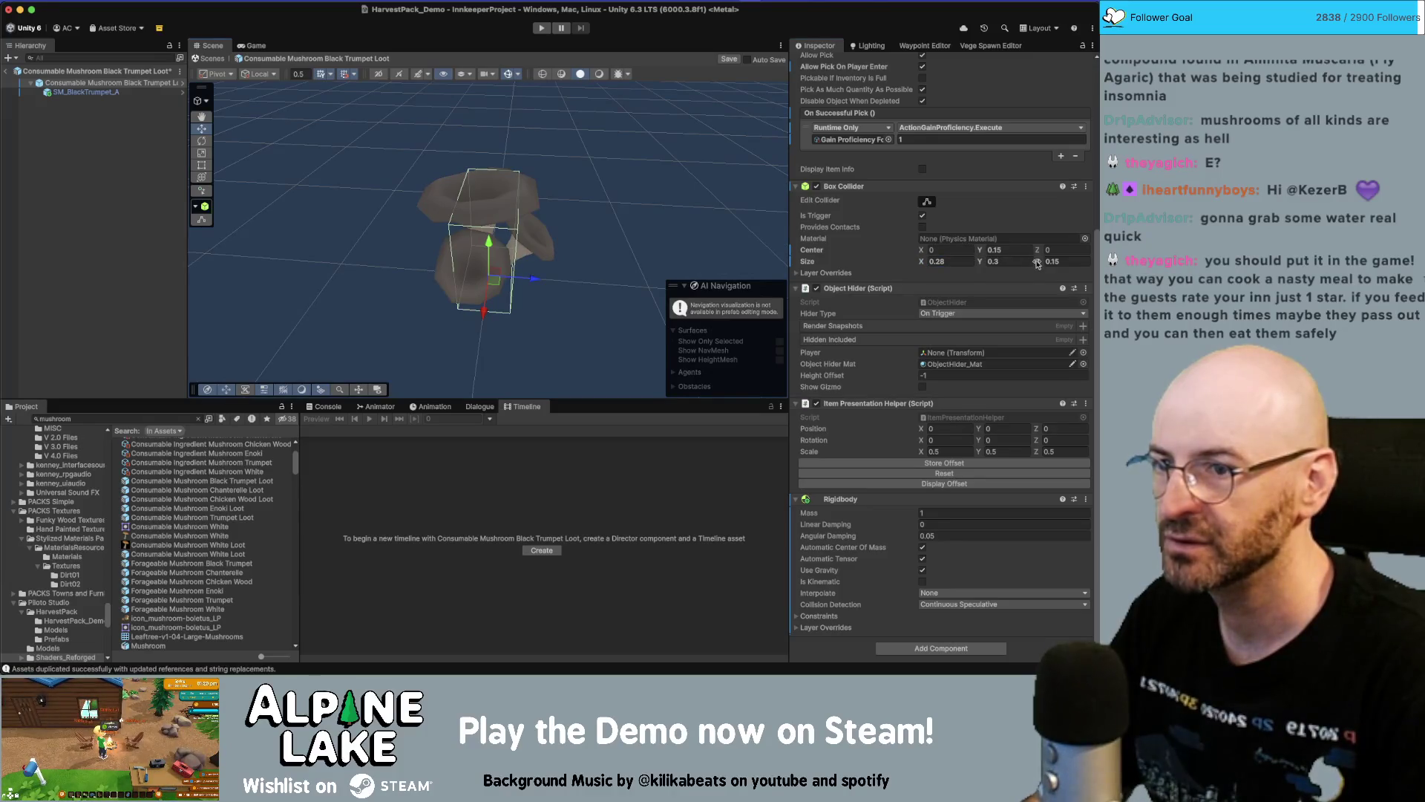
left_click(1042, 262)
type("0.27")
mouse_move(549, 297)
left_mouse_down()
mouse_move(583, 299)
mouse_move(509, 233)
left_mouse_up()
key("super+s")
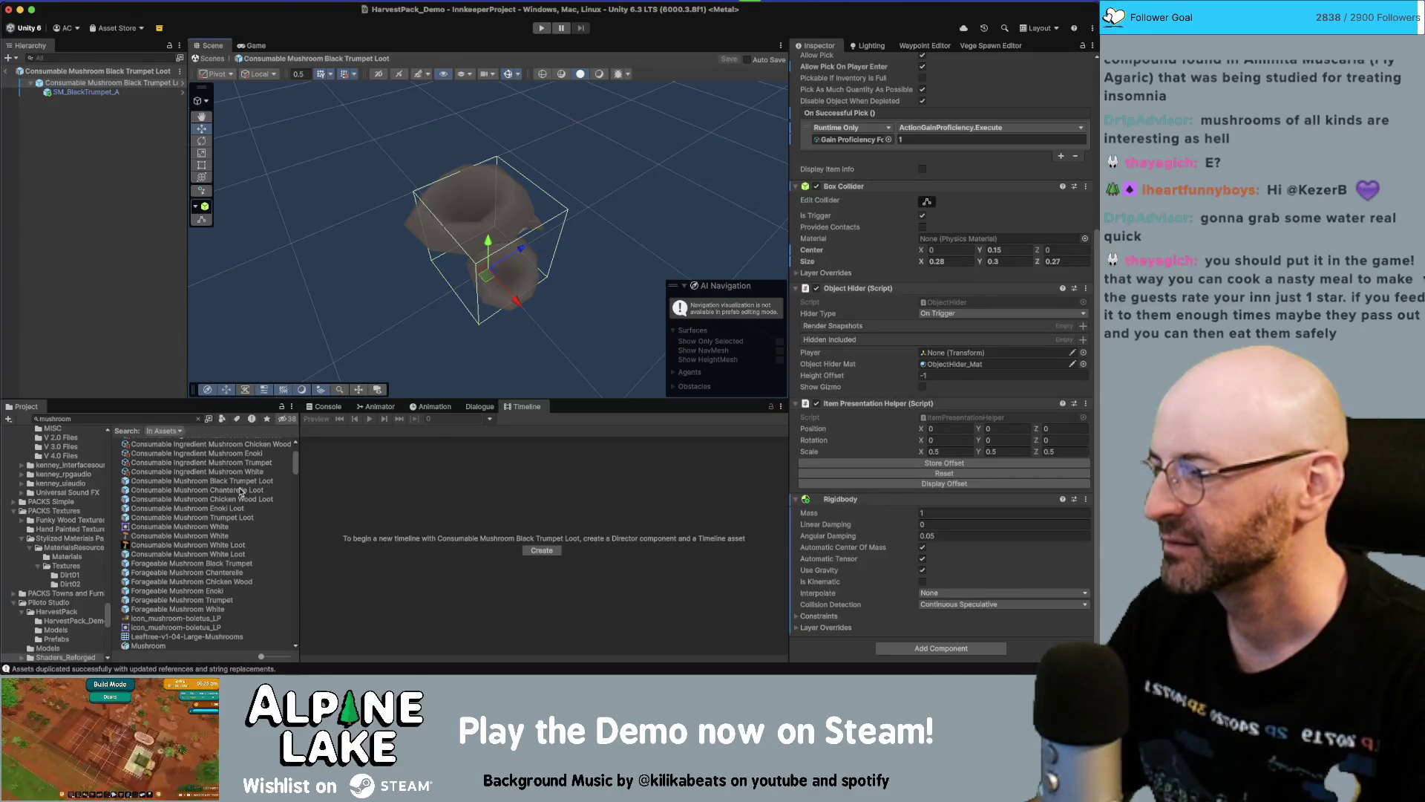
left_click(111, 92)
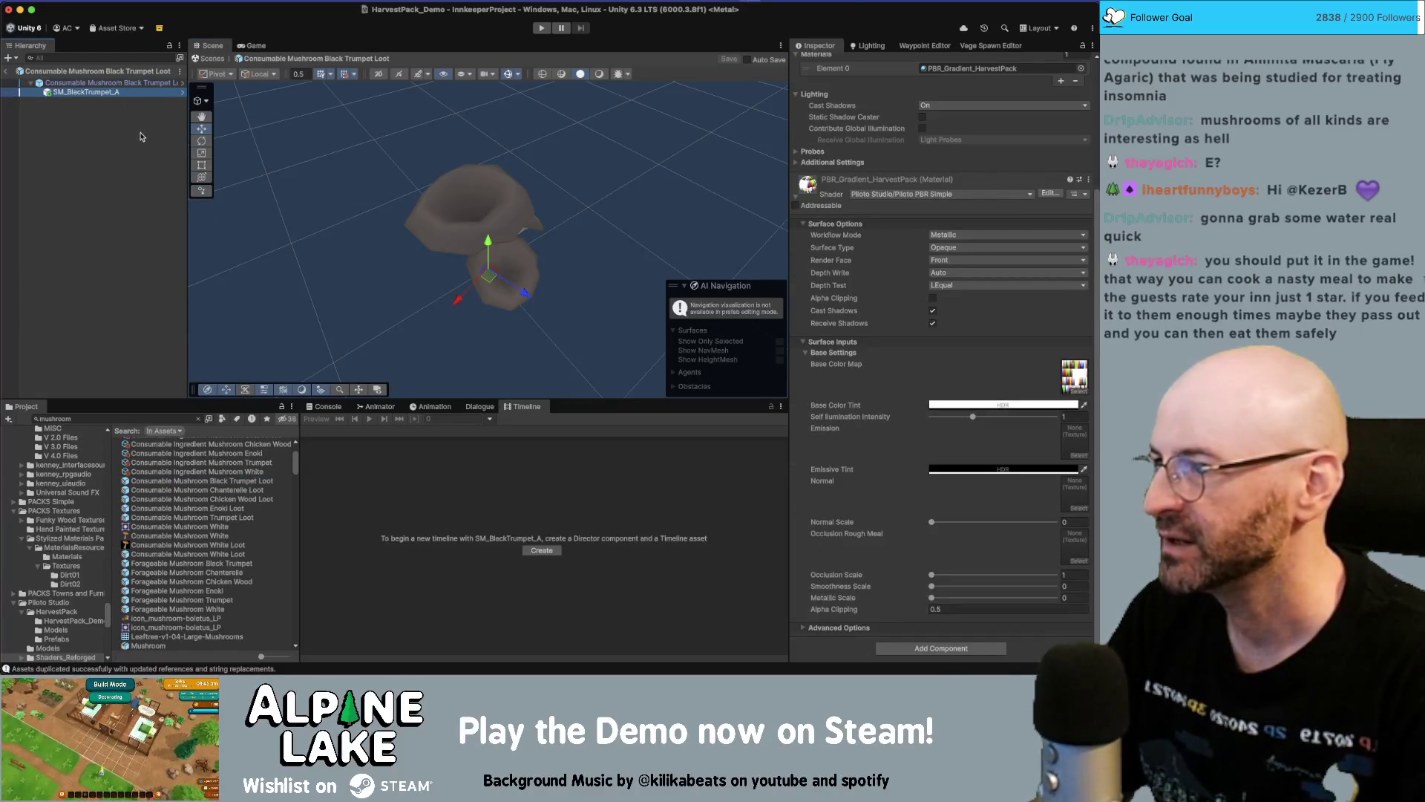
double_click(196, 565)
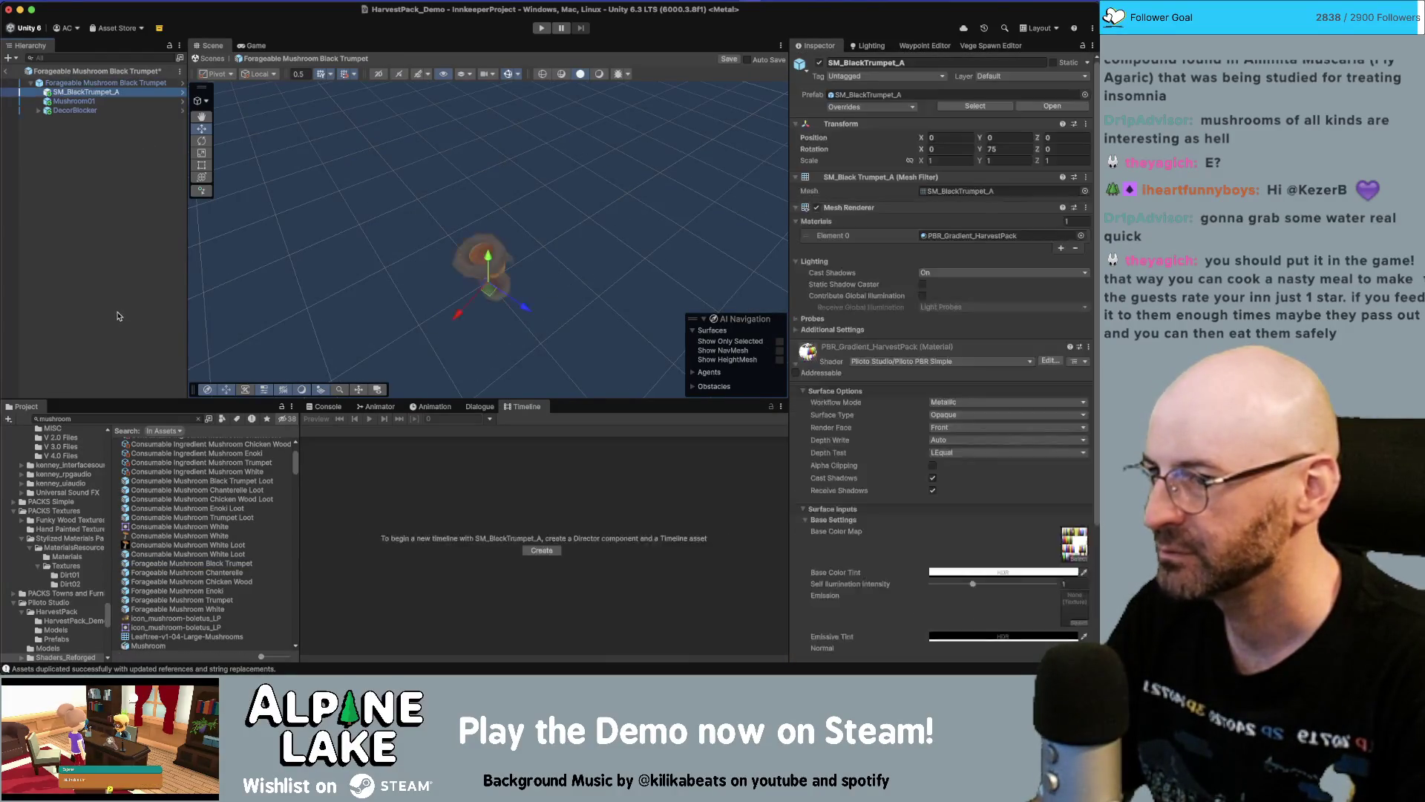
Delete Mushroom01, resize the collider to 0.33 × 0.3 × 0.24, save, and exit to HarvestPack_Demo
left_click(100, 104)
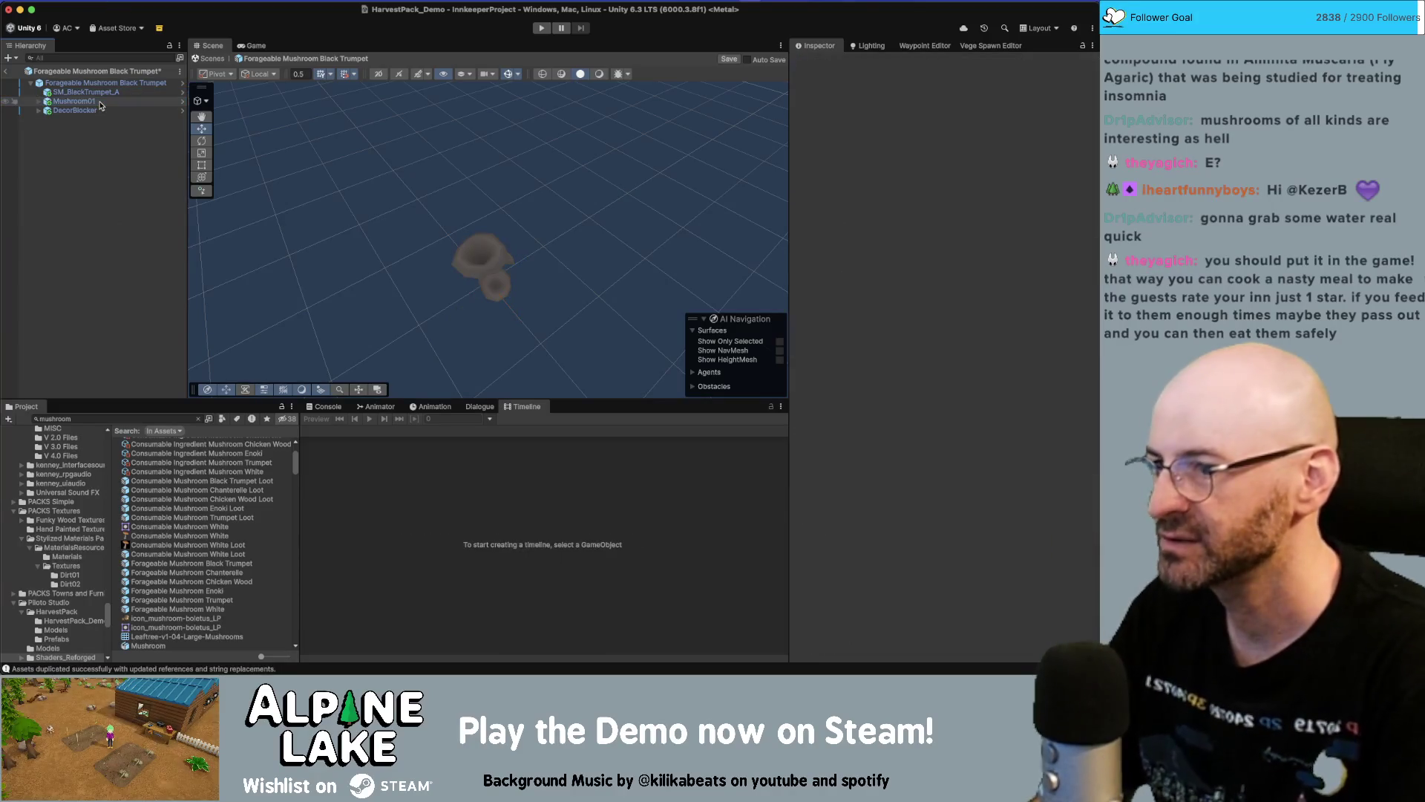
key("super+BackSpace")
left_click(104, 82)
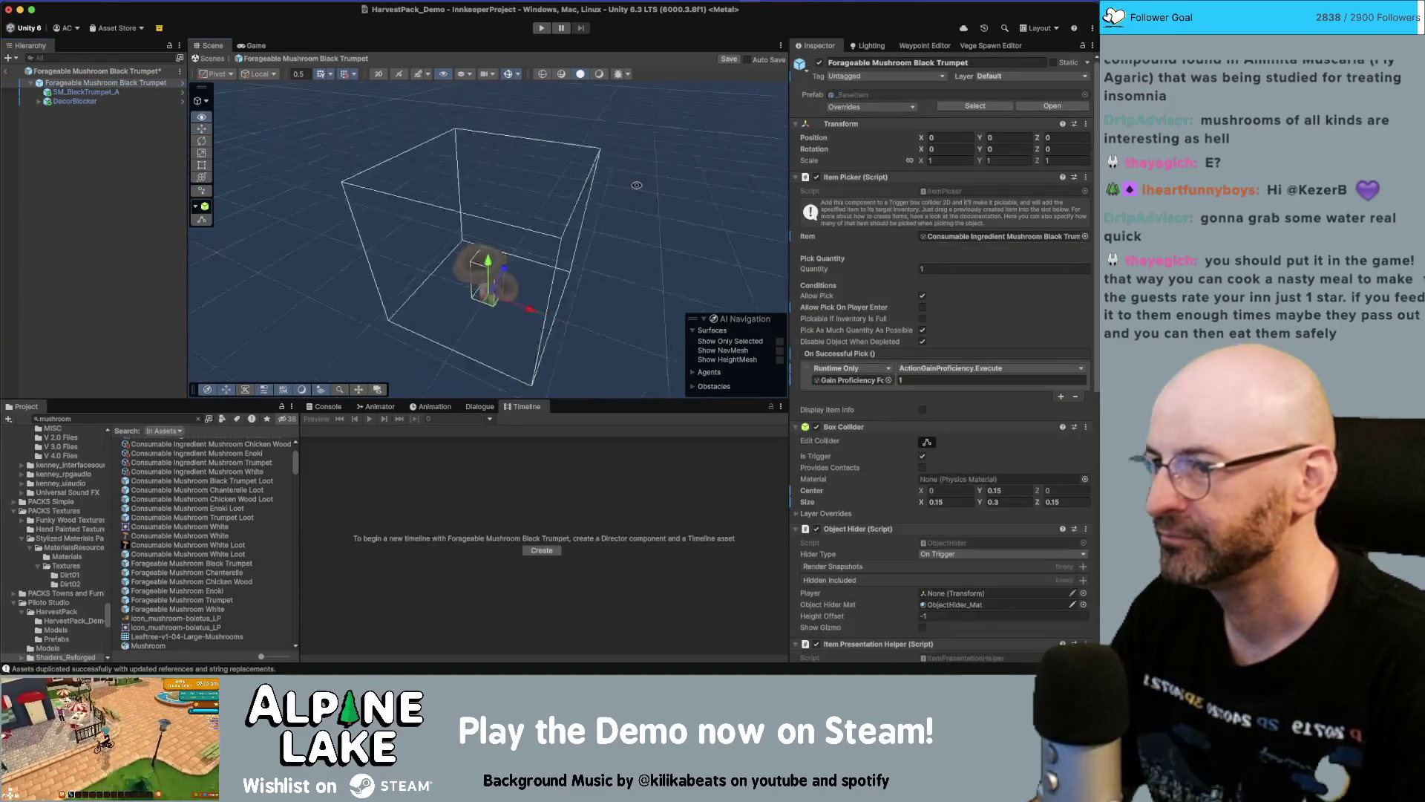
left_click_drag(633, 187, 628, 141)
scroll(926, 401, "down", 3)
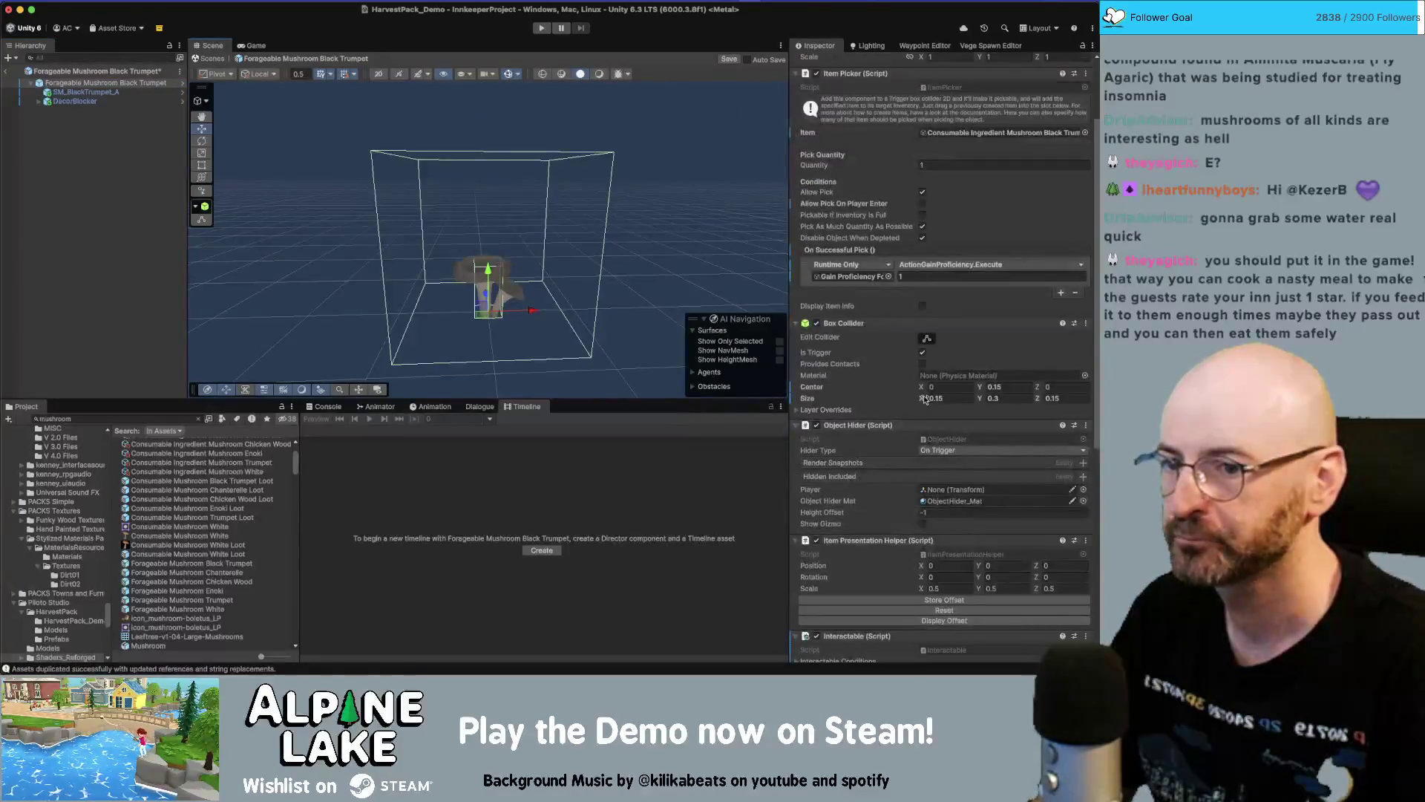
left_click_drag(925, 401, 1066, 402)
mouse_move(636, 284)
left_mouse_down()
mouse_move(494, 278)
mouse_move(570, 269)
left_mouse_up()
key("super+s")
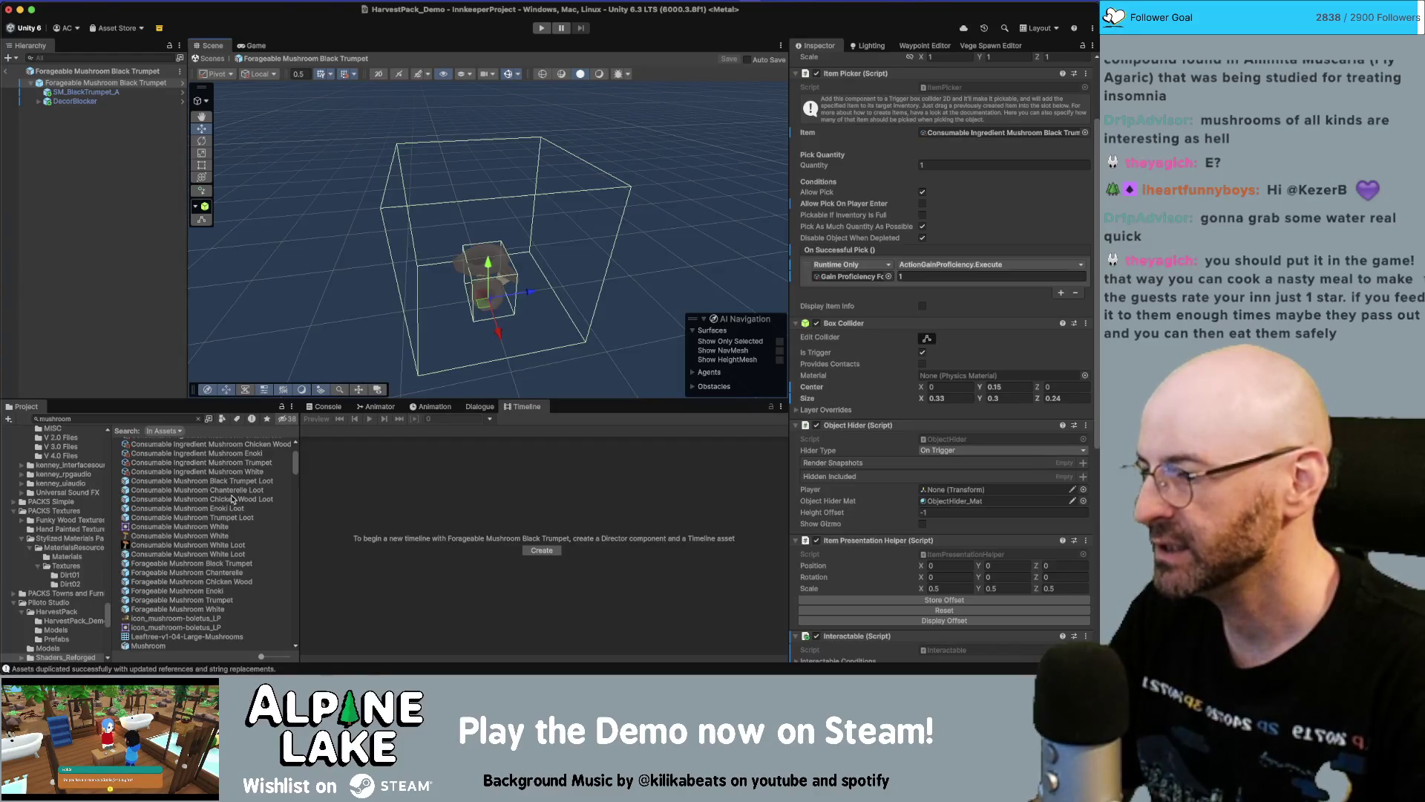
scroll(232, 499, "down", 2)
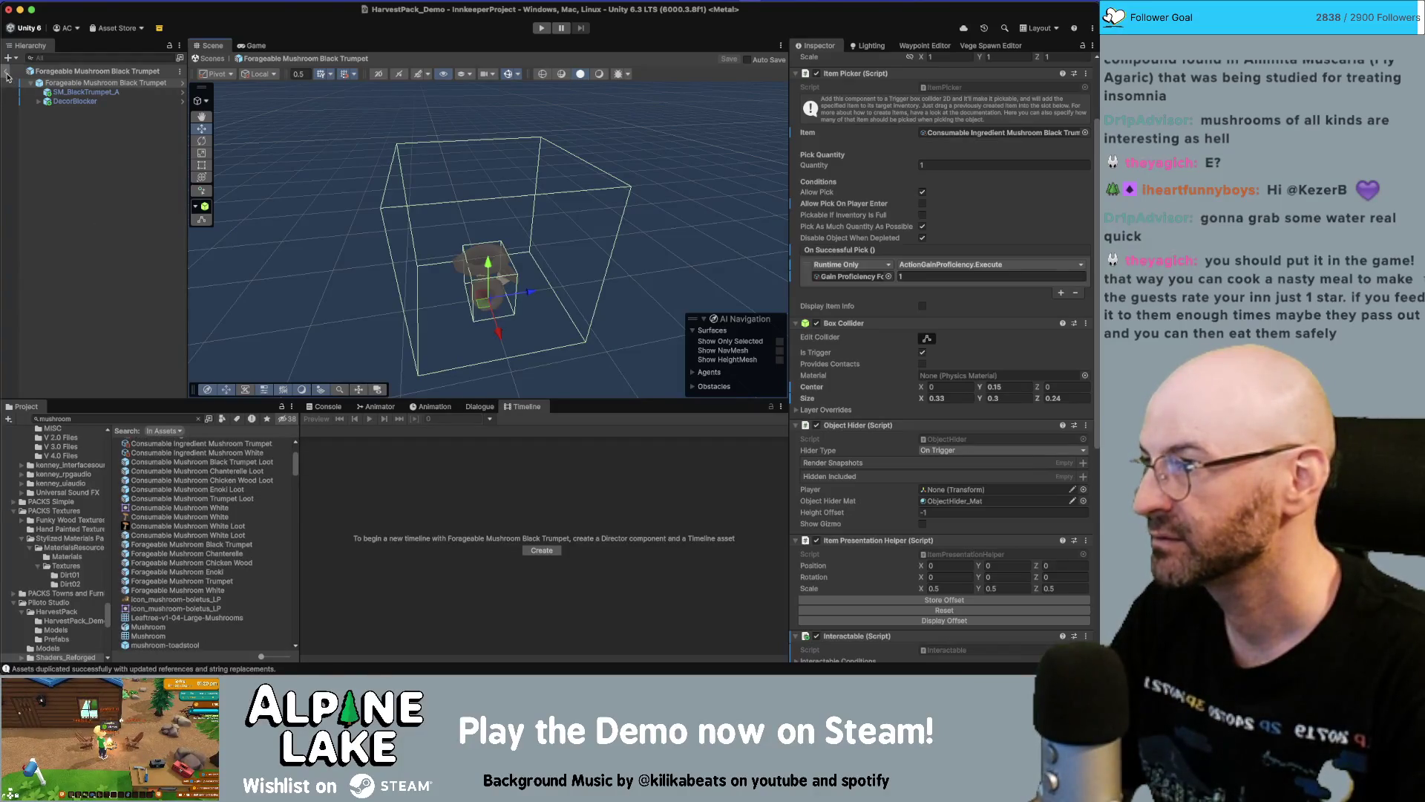
left_click(6, 72)
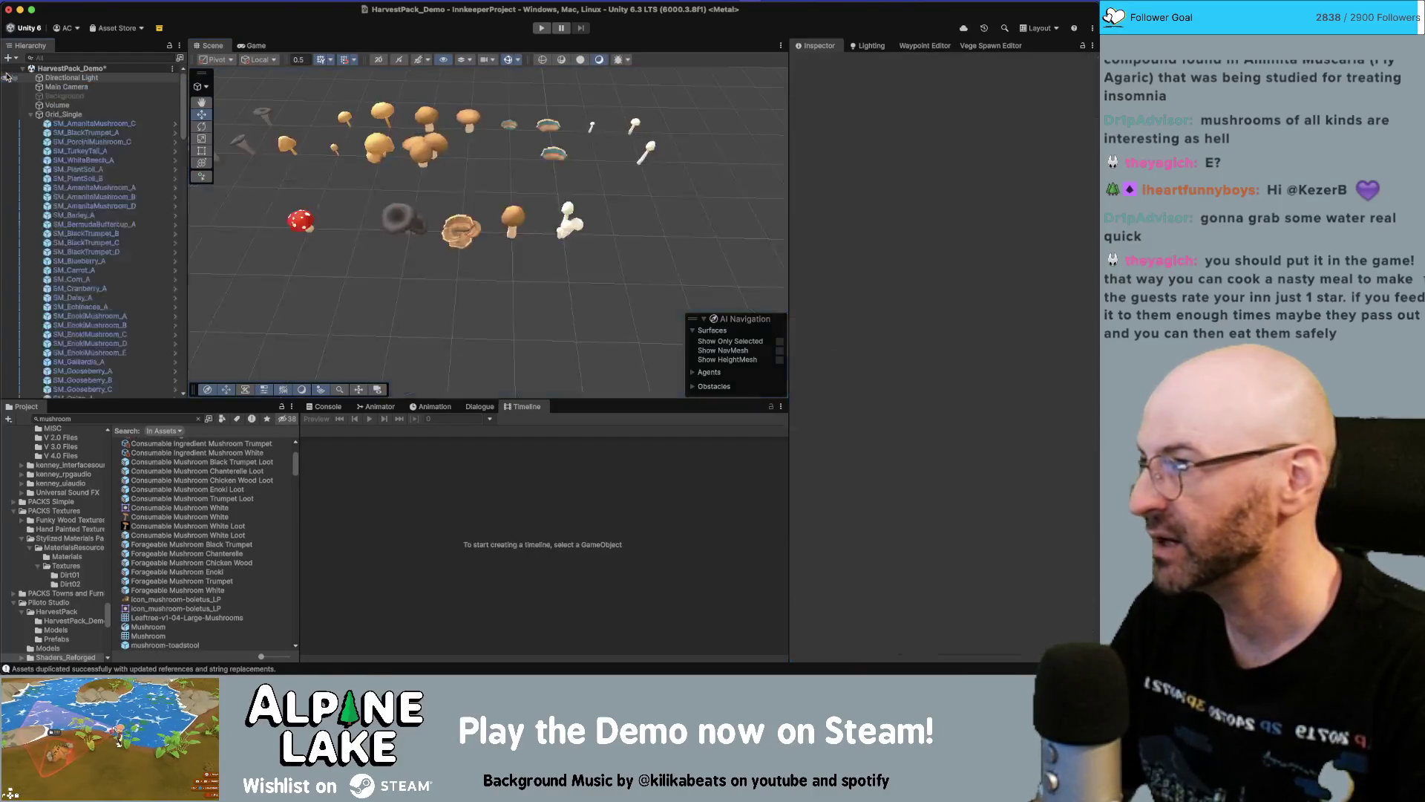
Stretch SM_PorciniMushroom_D to Y scale 1.7095 and place it at 5.5, 0, 2
left_click(511, 219)
key("f")
scroll(479, 189, "down", 3)
mouse_move(478, 189)
left_mouse_down()
mouse_move(518, 217)
mouse_move(495, 204)
left_mouse_up()
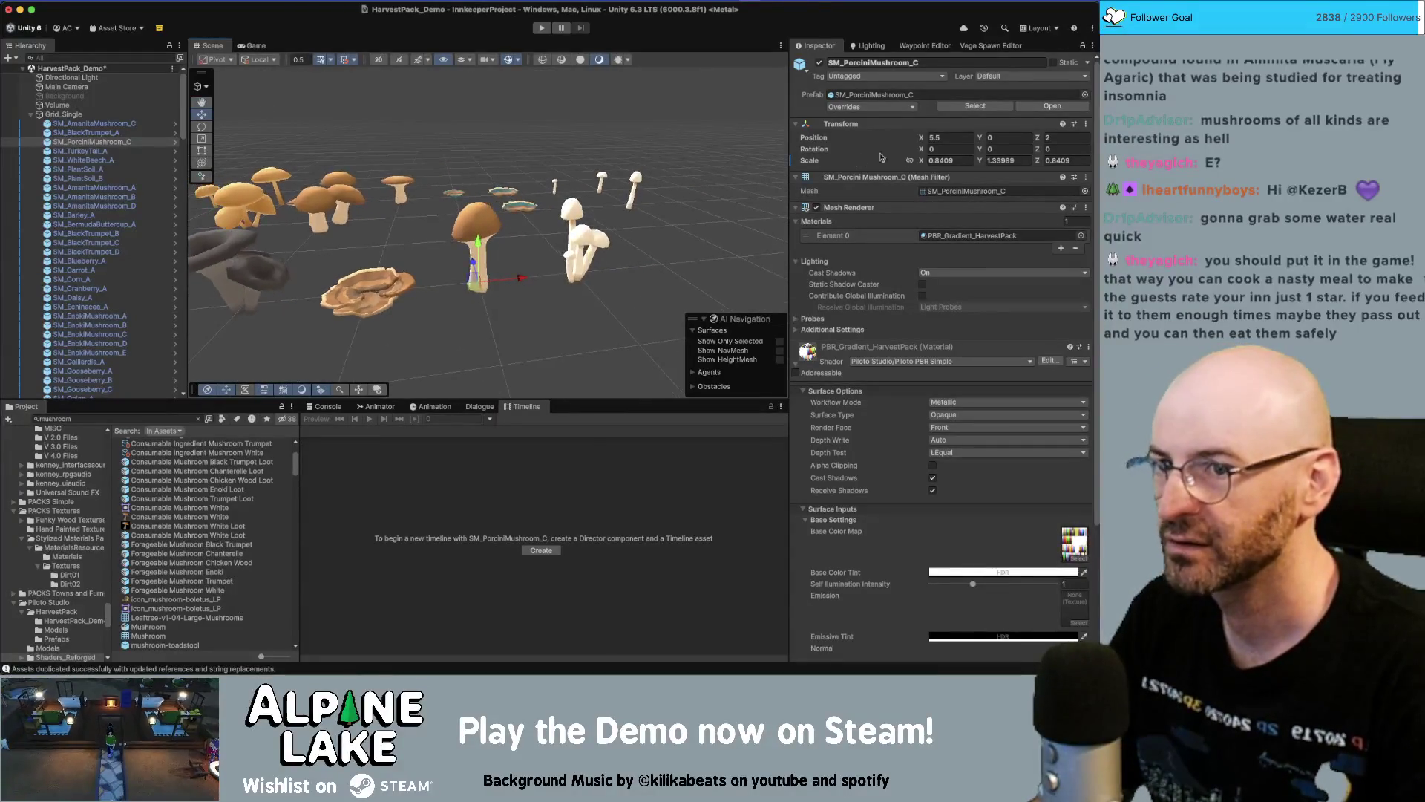
key("r")
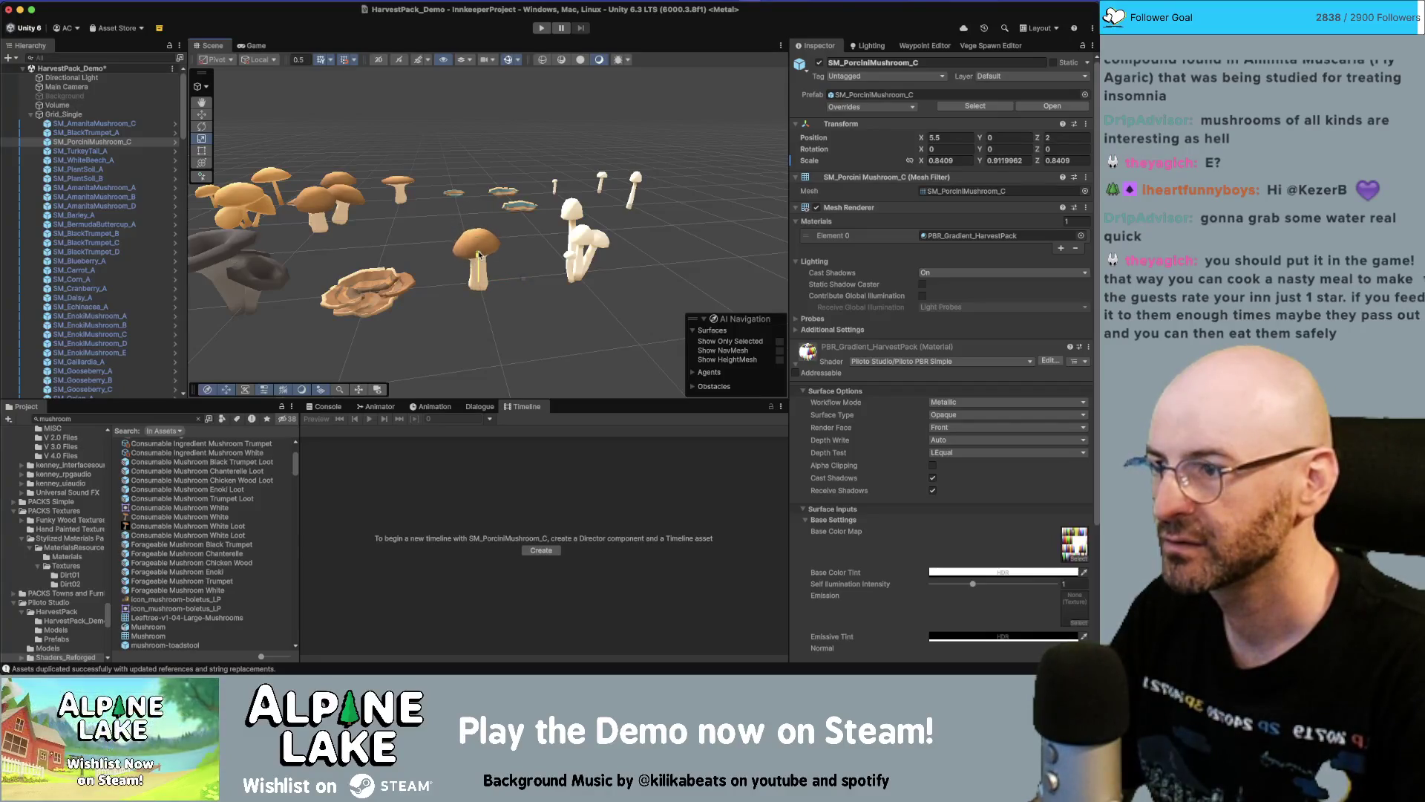
left_click(396, 165)
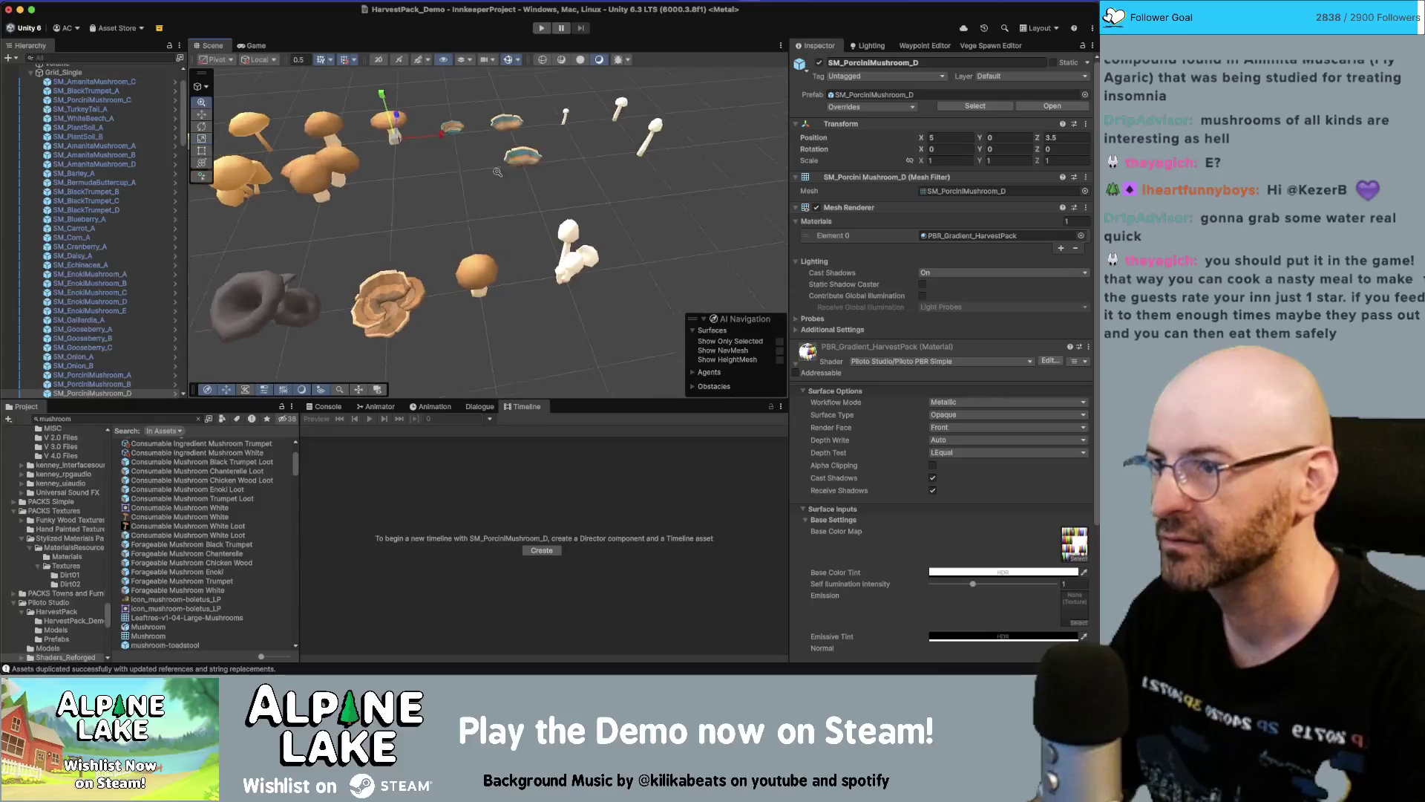
left_click(482, 273)
key("ctrl+z")
key("ctrl+z")
key("ctrl+z")
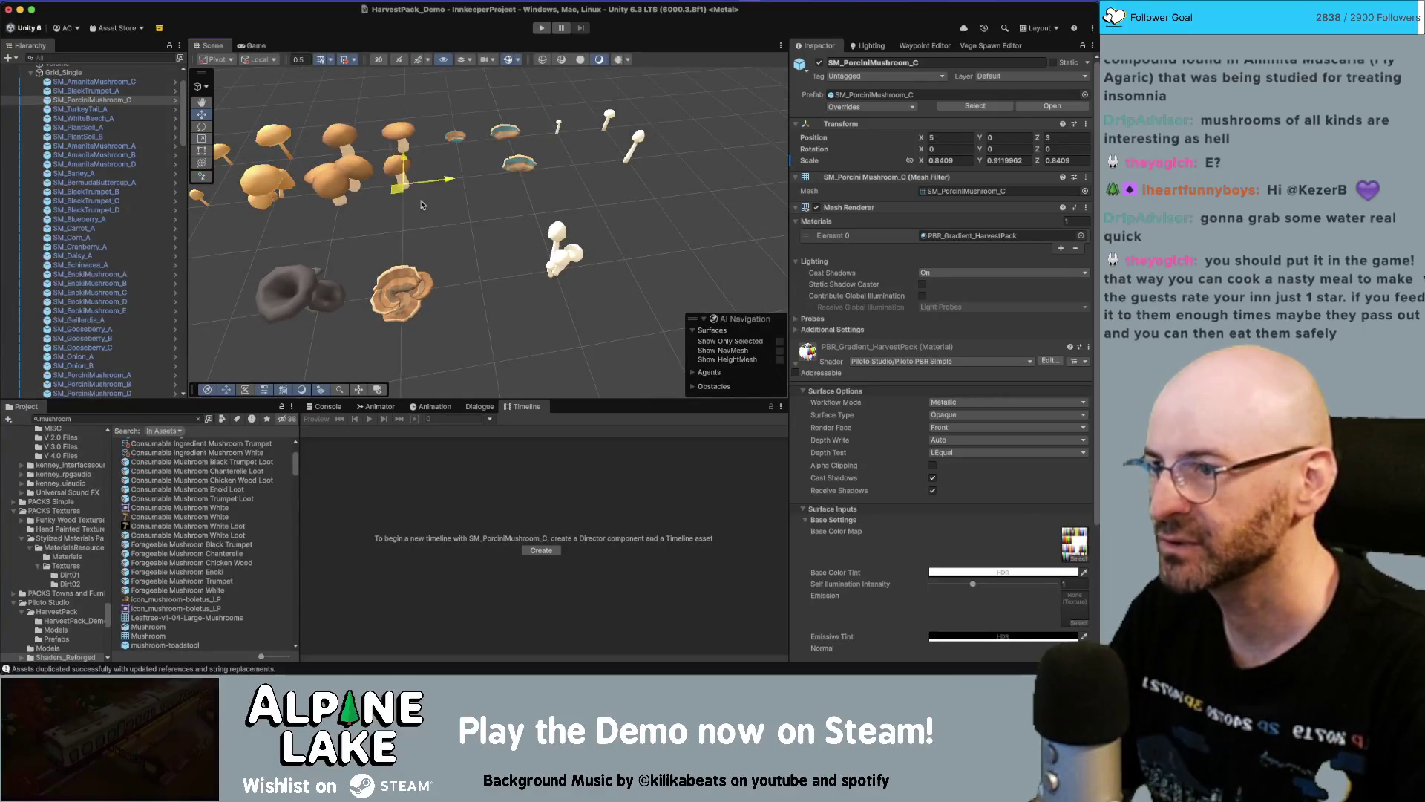
key("ctrl+z")
left_click_drag(477, 253, 477, 215)
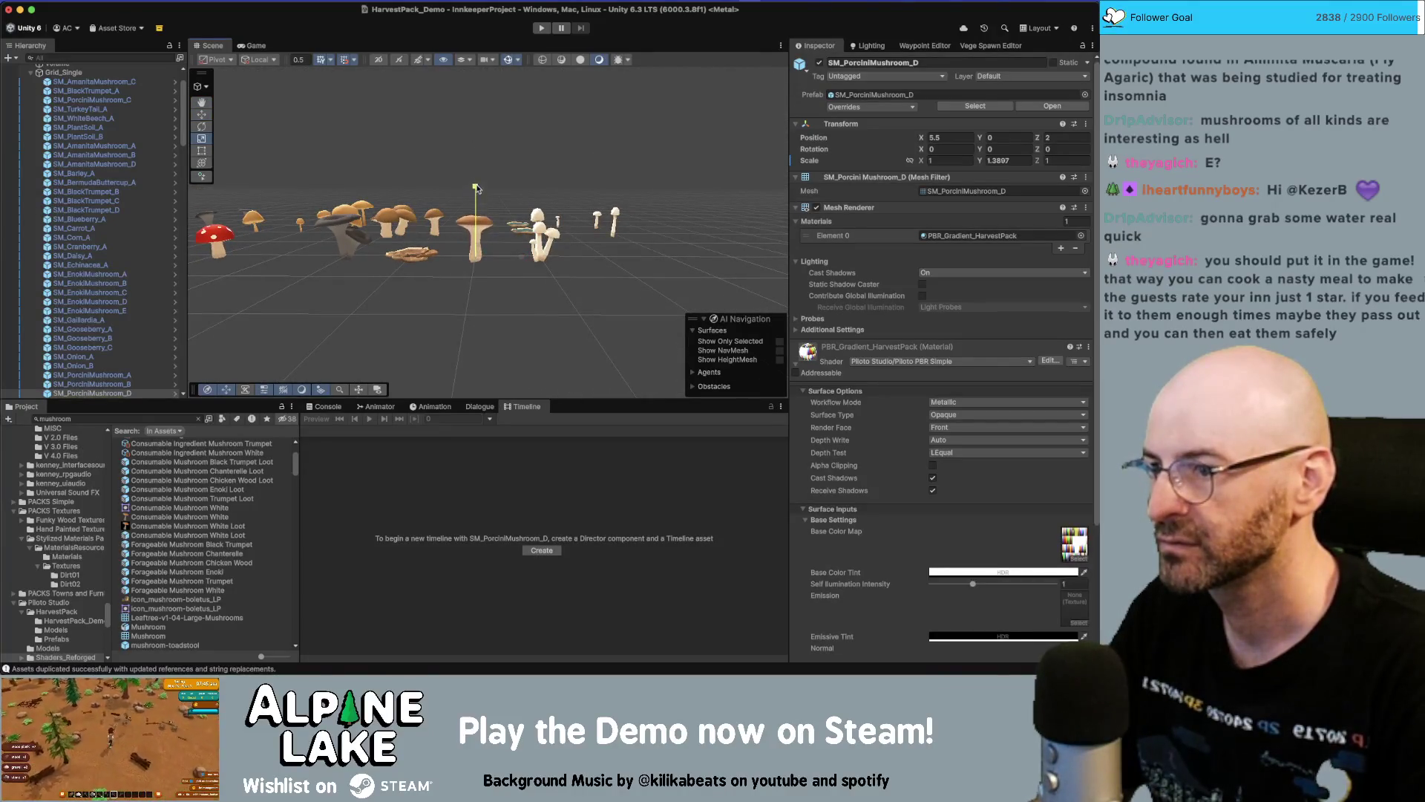
left_click(476, 254)
mouse_move(476, 255)
left_mouse_down()
mouse_move(488, 292)
mouse_move(505, 220)
mouse_move(491, 201)
left_mouse_up()
left_click(491, 200)
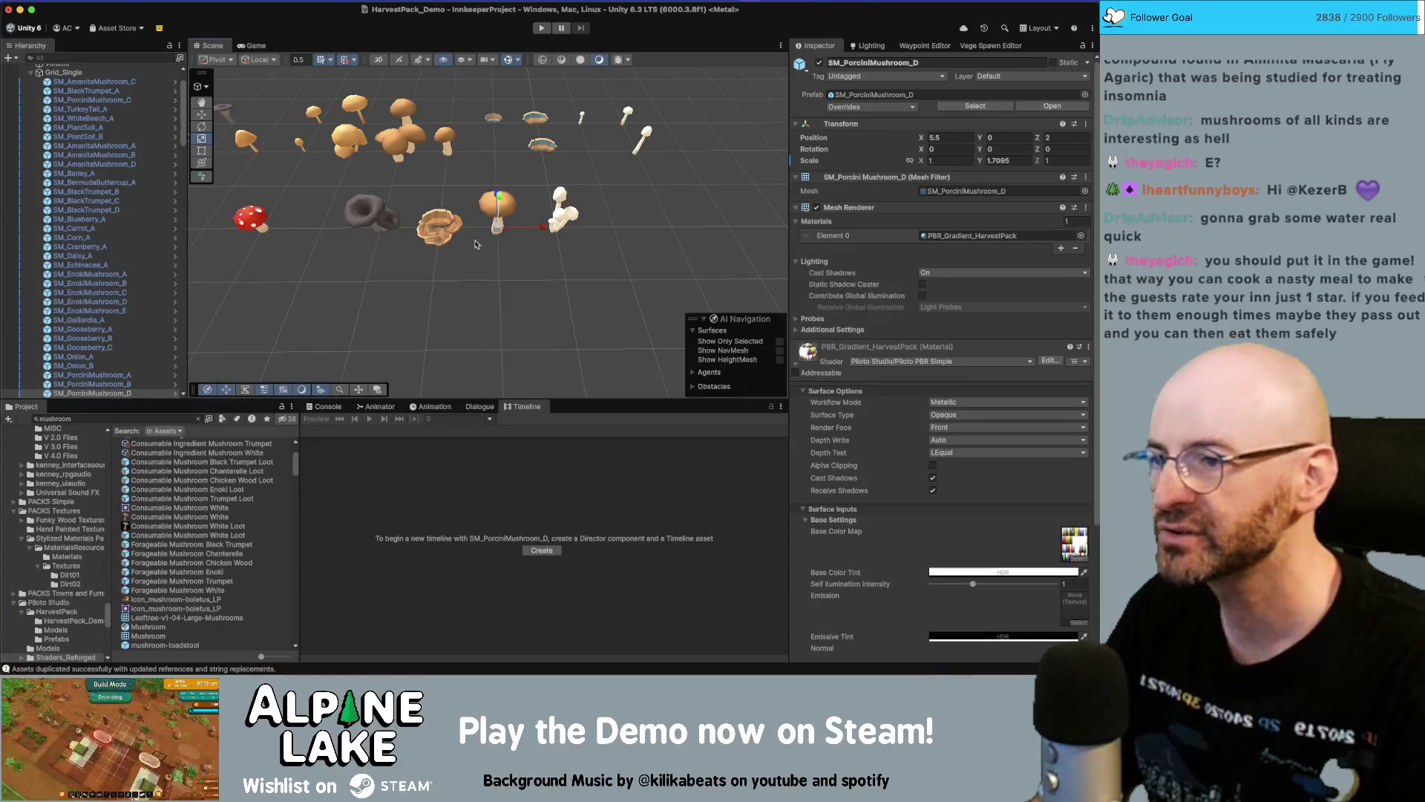
key("f")
scroll(494, 241, "down", 5)
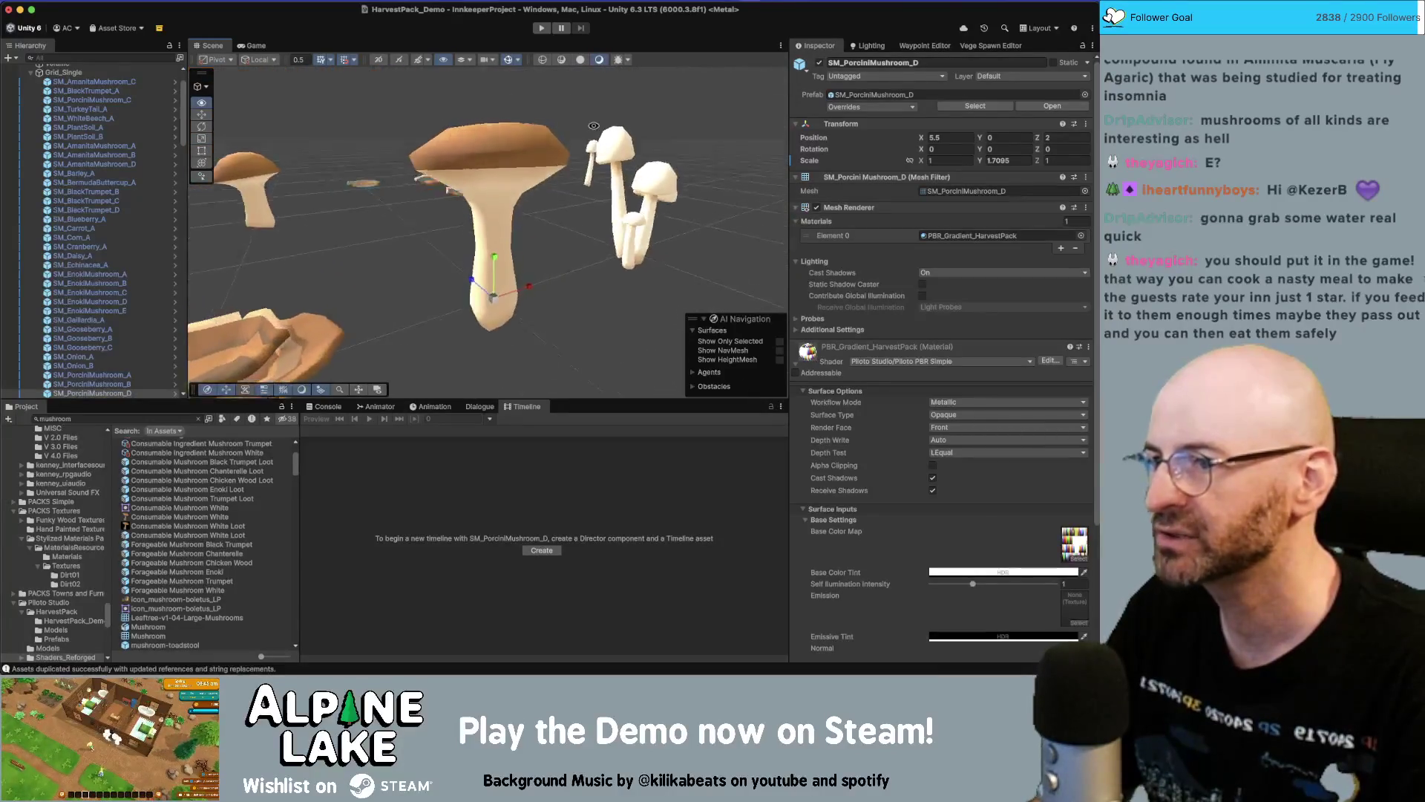
scroll(481, 201, "down", 4)
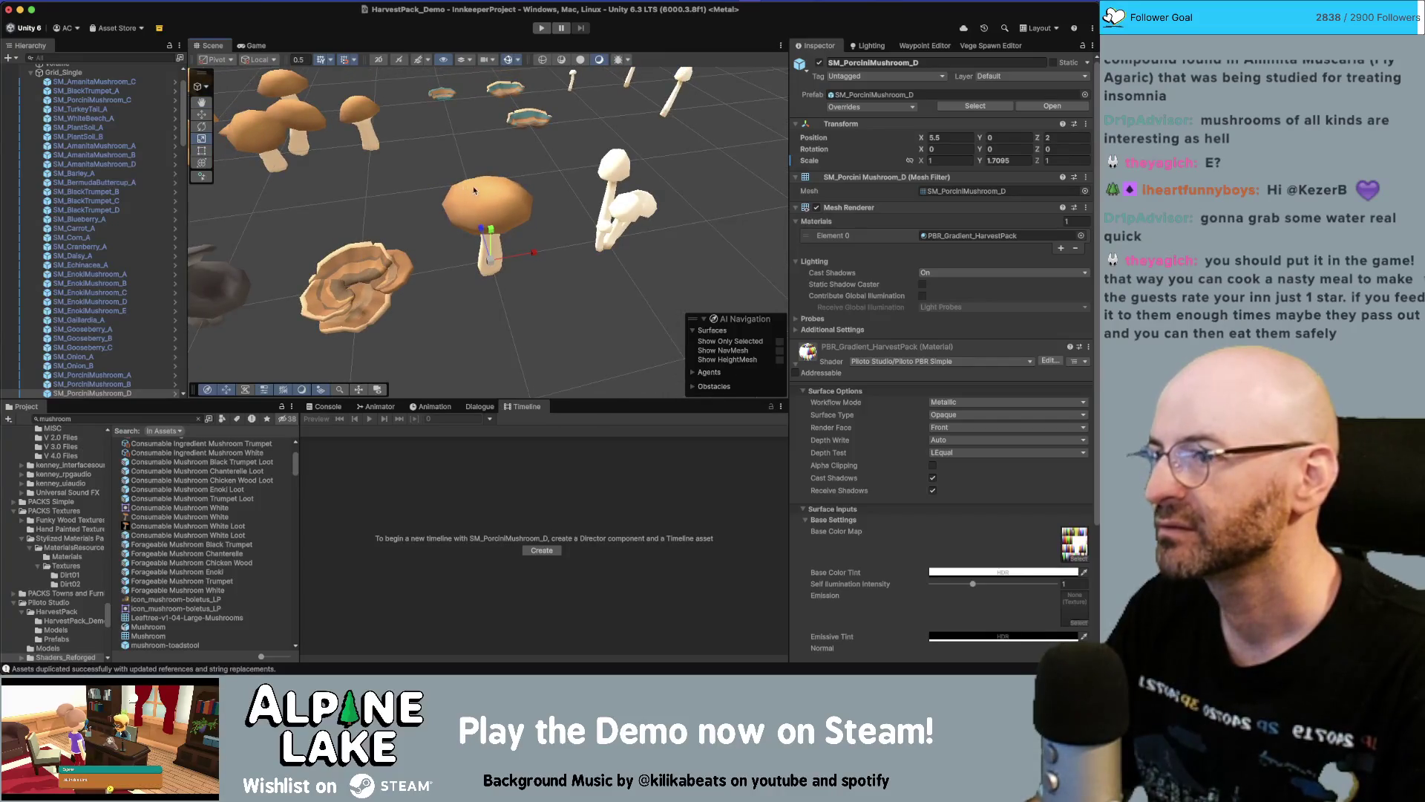
In Maya, delete the turkey-tail mushroom and save the scene, then return to Unity
key("super+Tab")
key("super+Tab")
left_click(271, 317)
left_click(620, 384)
left_click(620, 383)
key("Delete")
key("super+s")
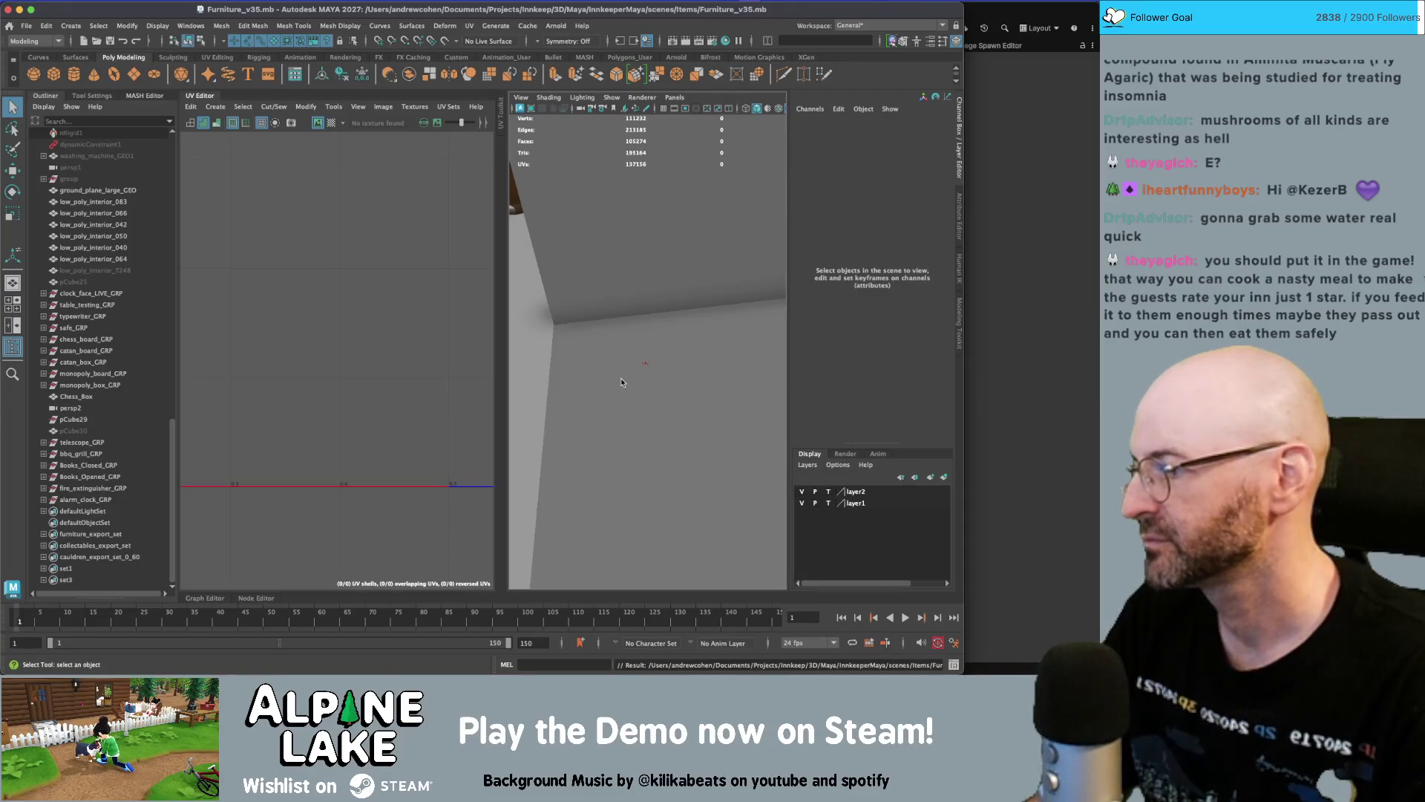
key("super+Tab")
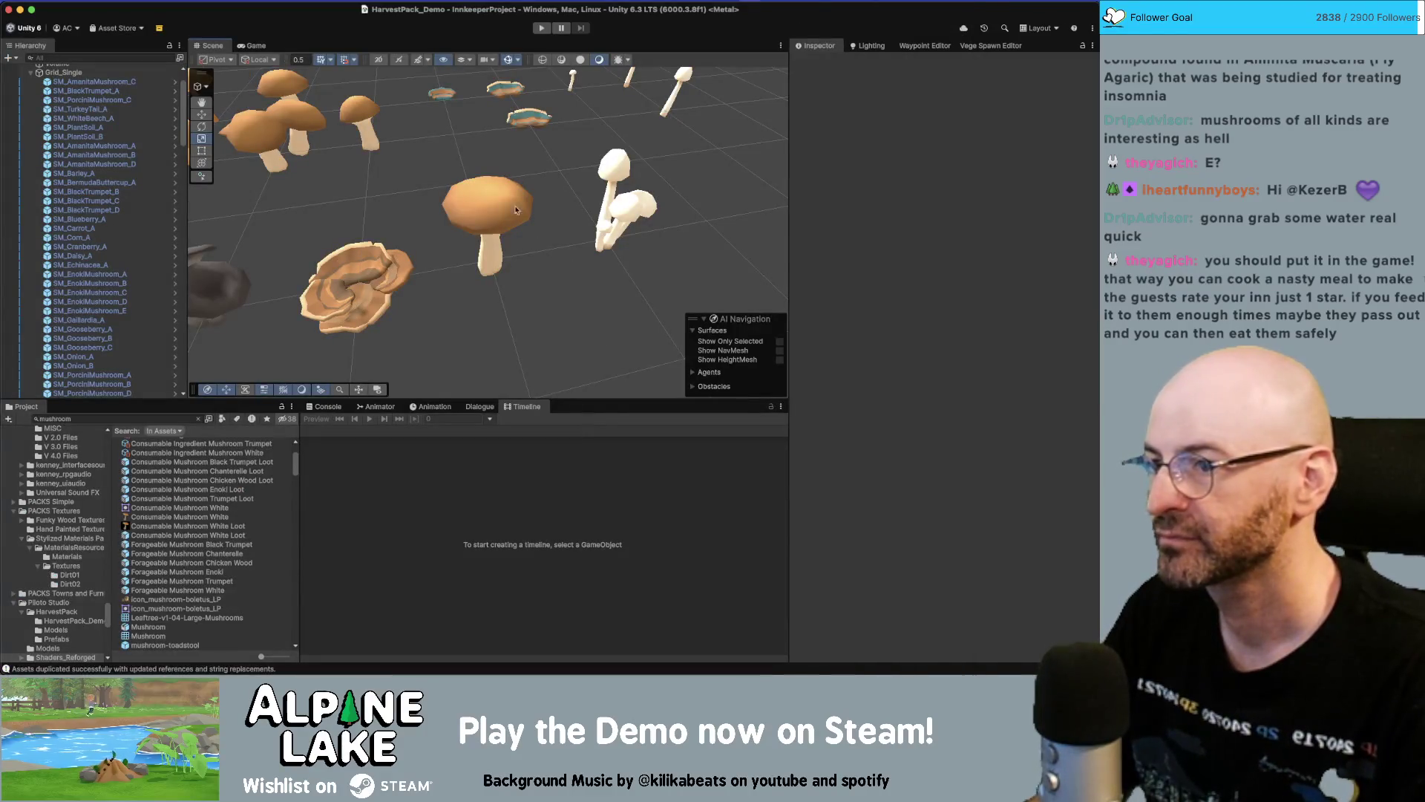
left_click(495, 195)
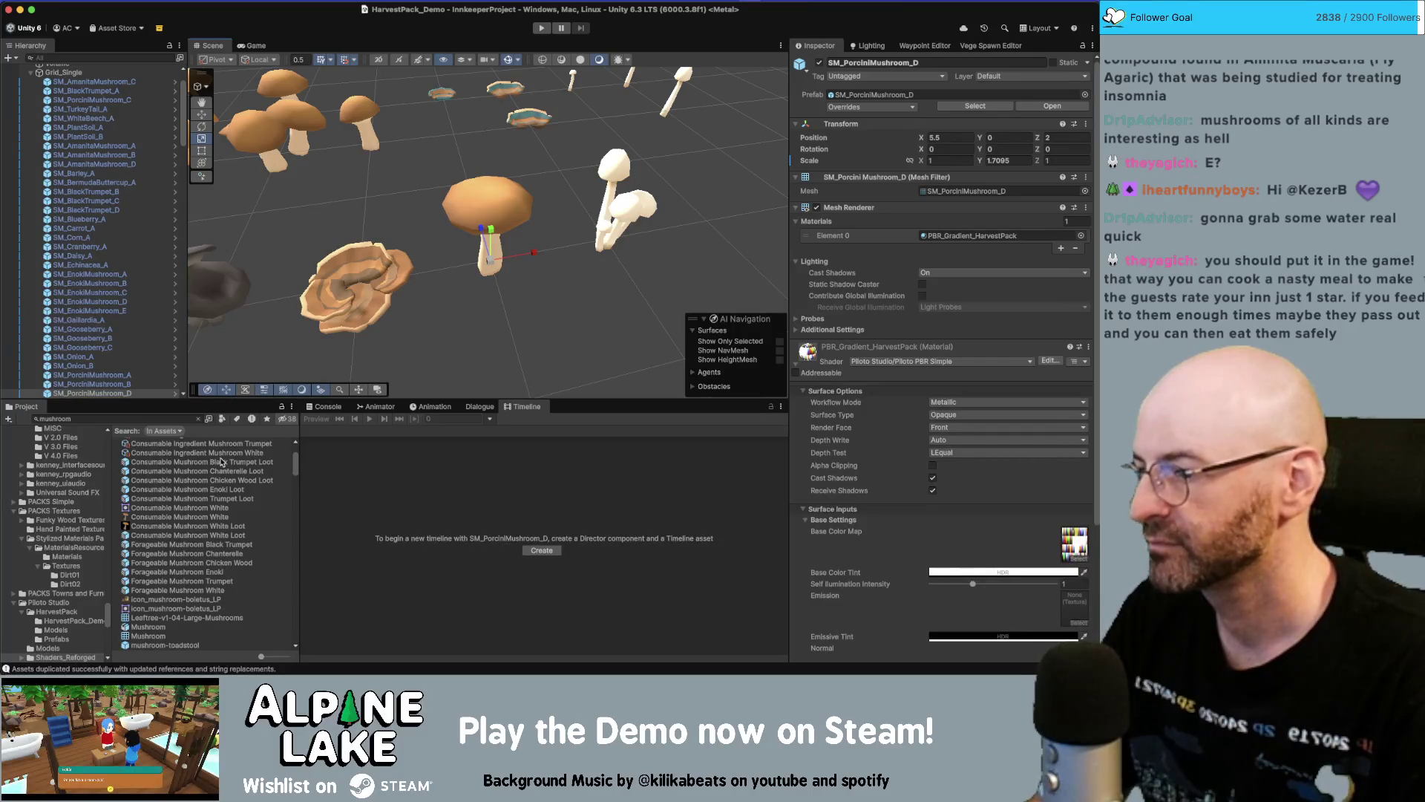
In Consumable Mushroom Trumpet Loot, zero the porcini's X/Z position and delete Mushroom01
double_click(229, 501)
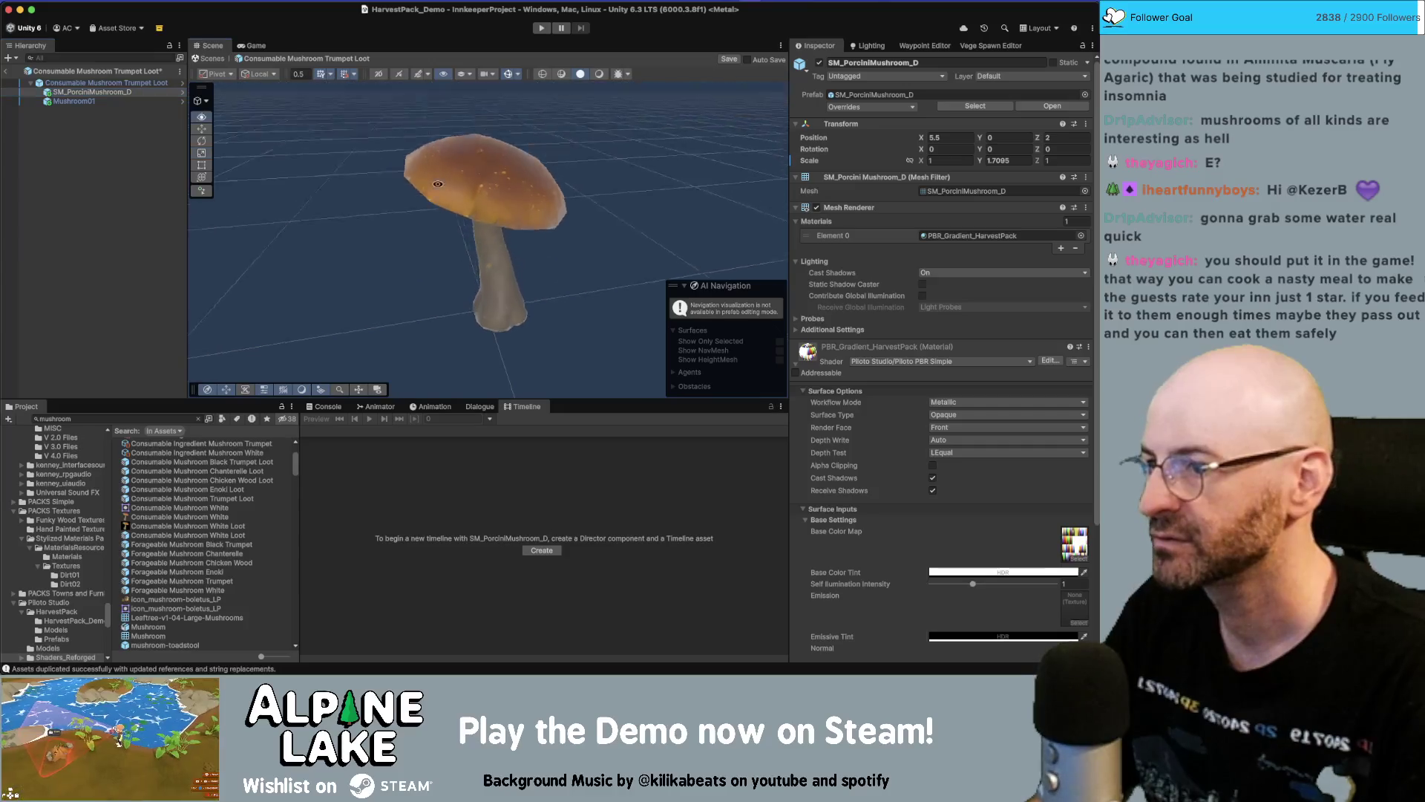
left_click(939, 139)
type("0")
key("Tab")
key("Tab")
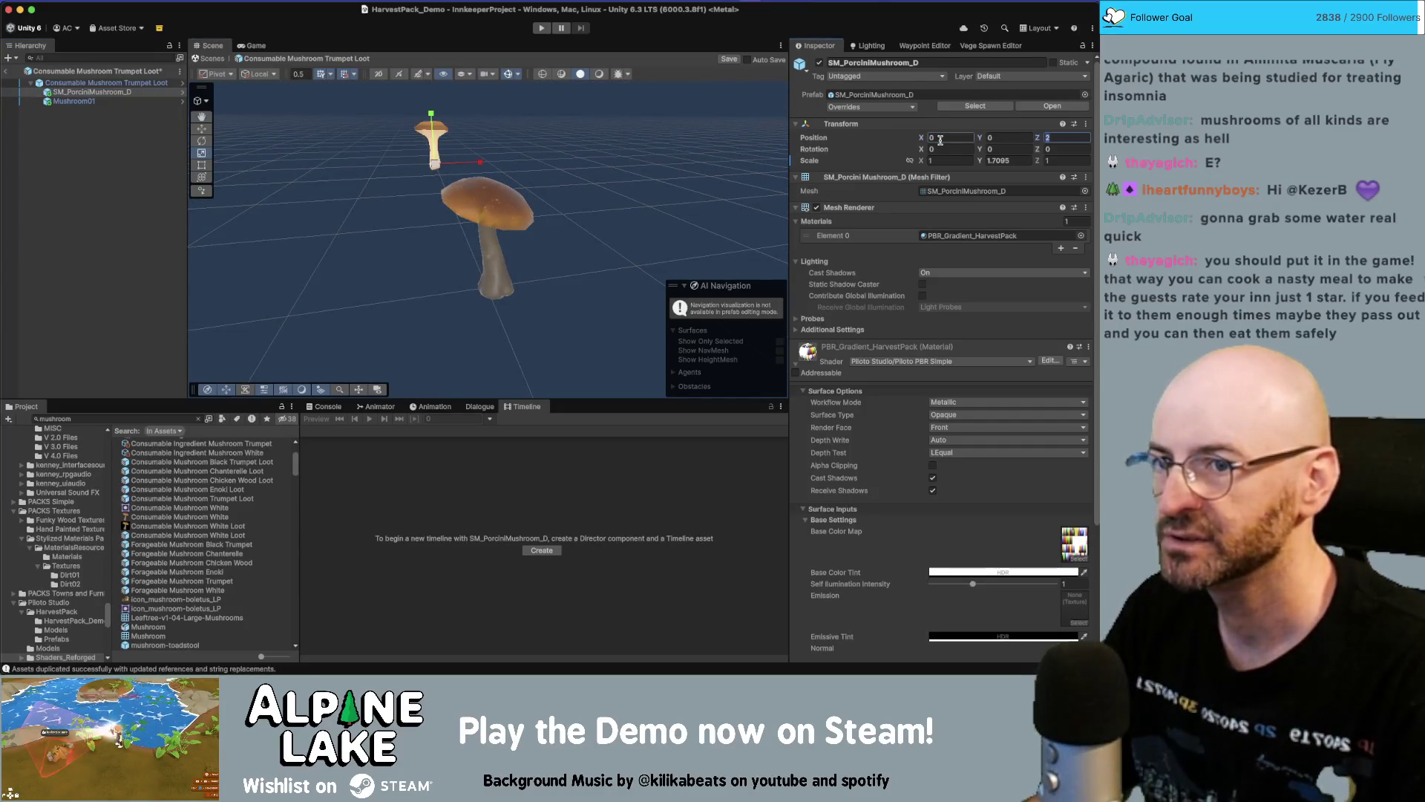
type("0")
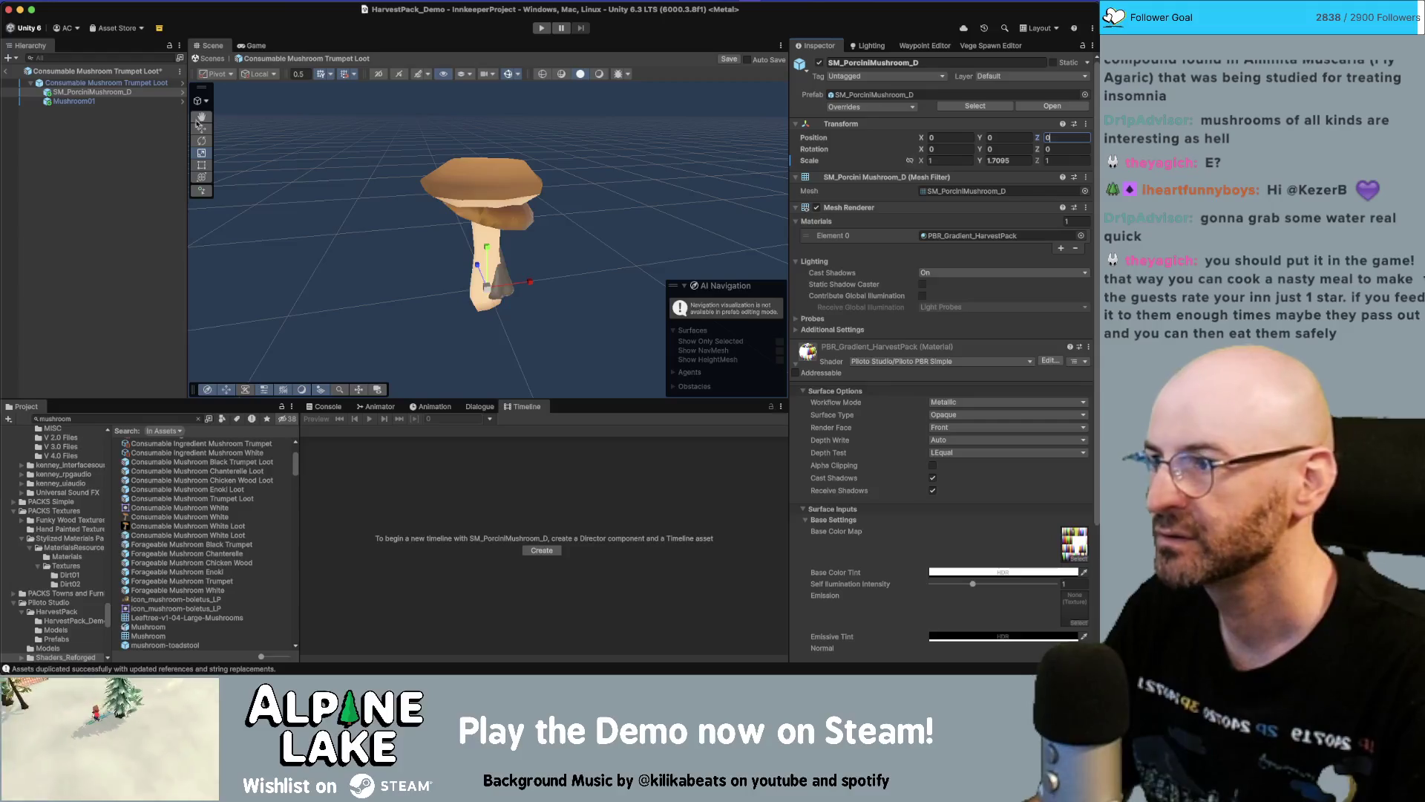
left_click(136, 104)
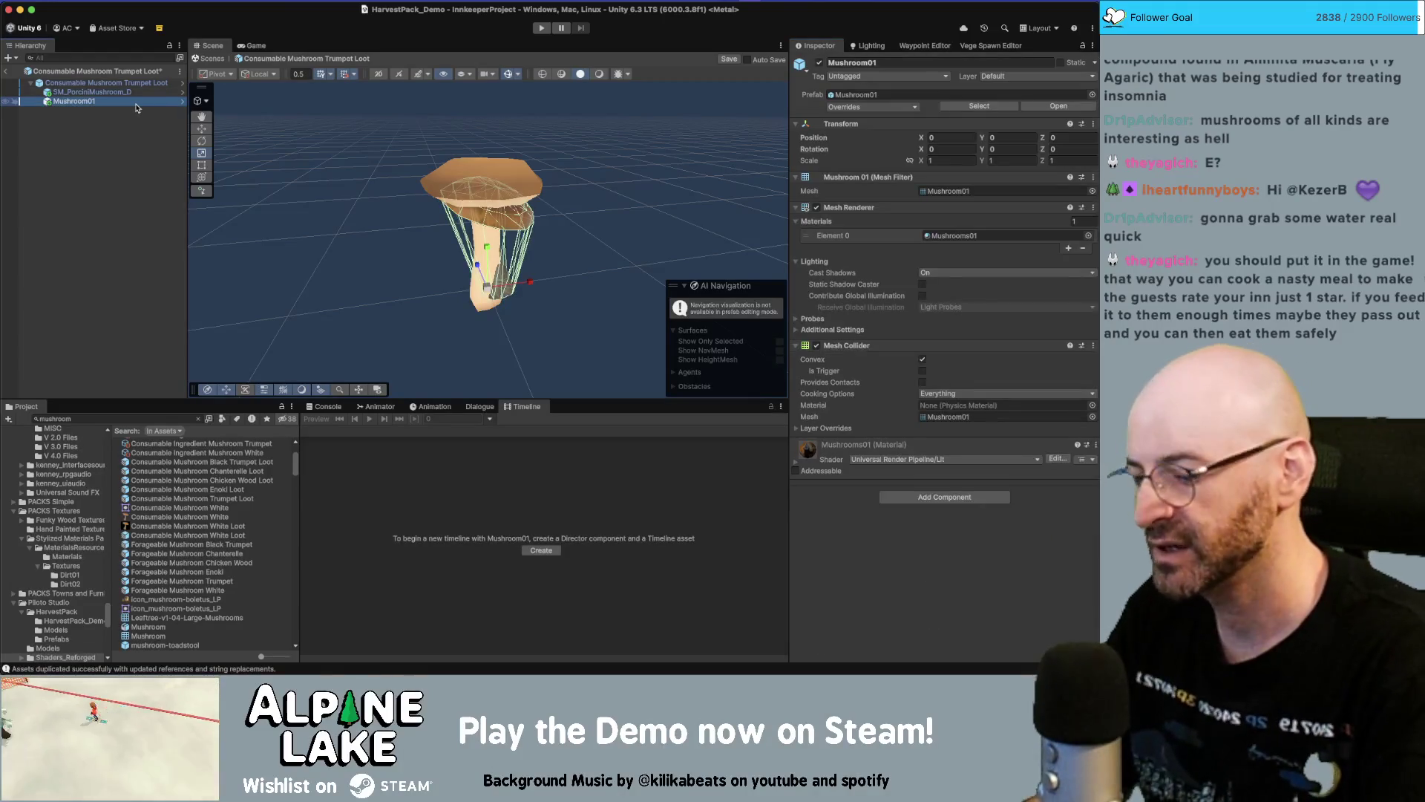
key("Delete")
left_click(97, 90)
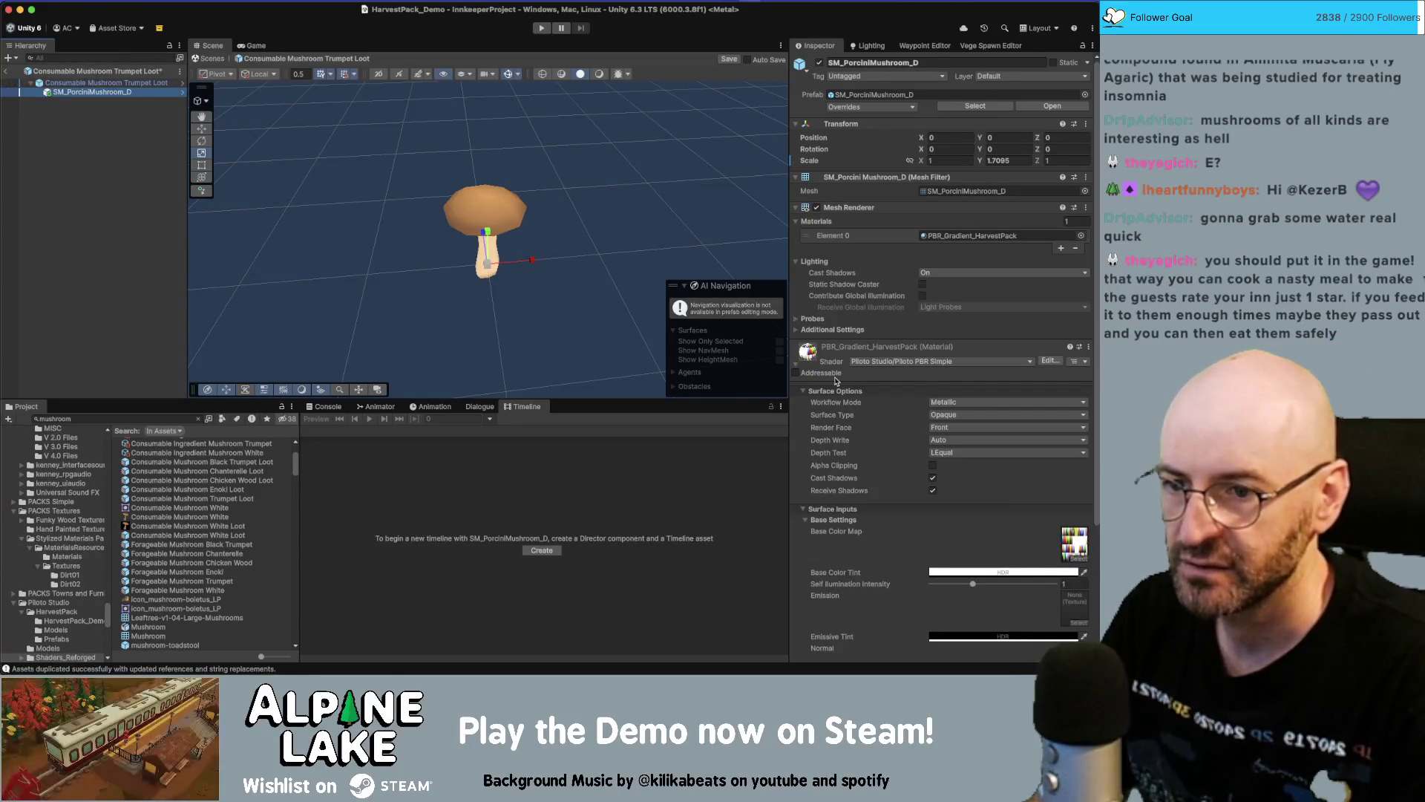
left_click(805, 391)
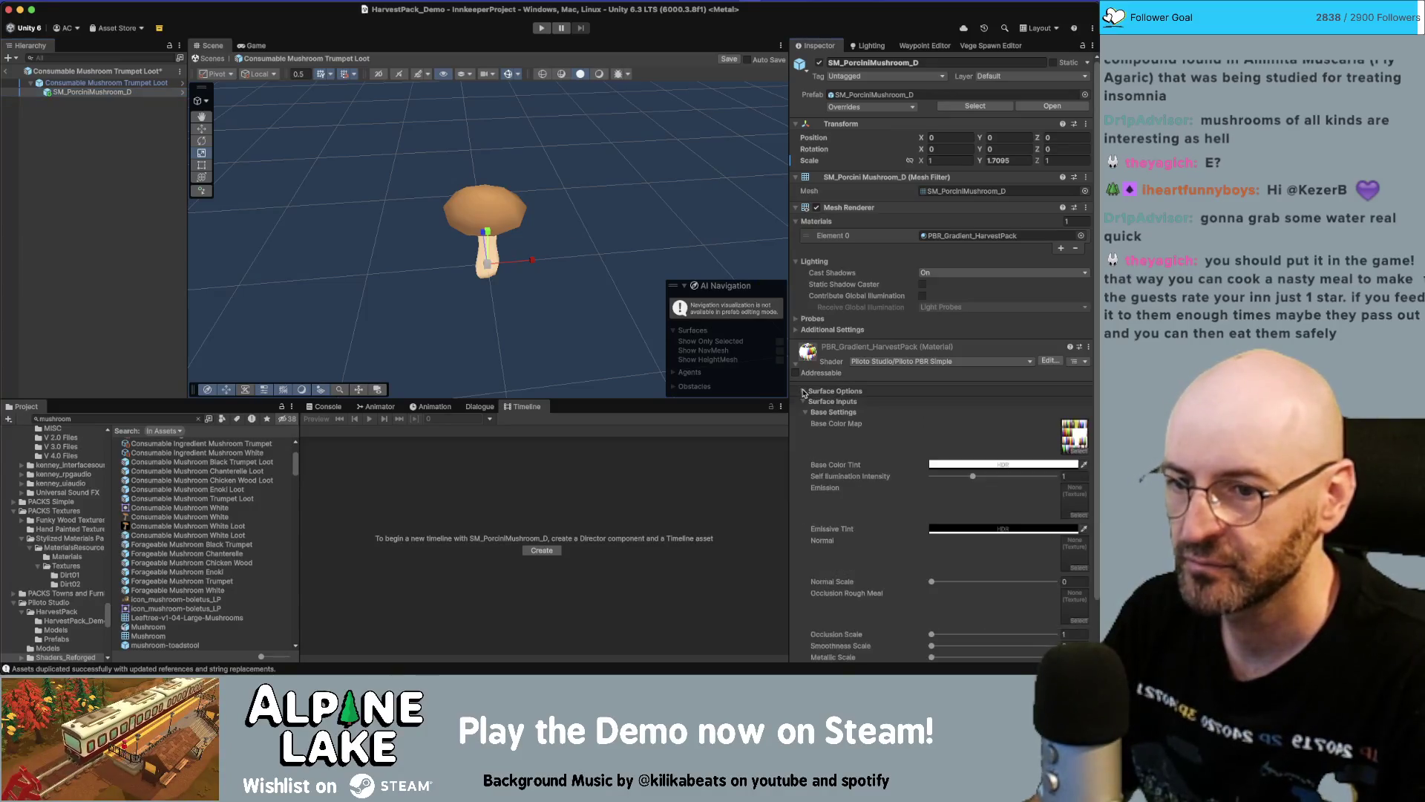
scroll(883, 520, "down", 2)
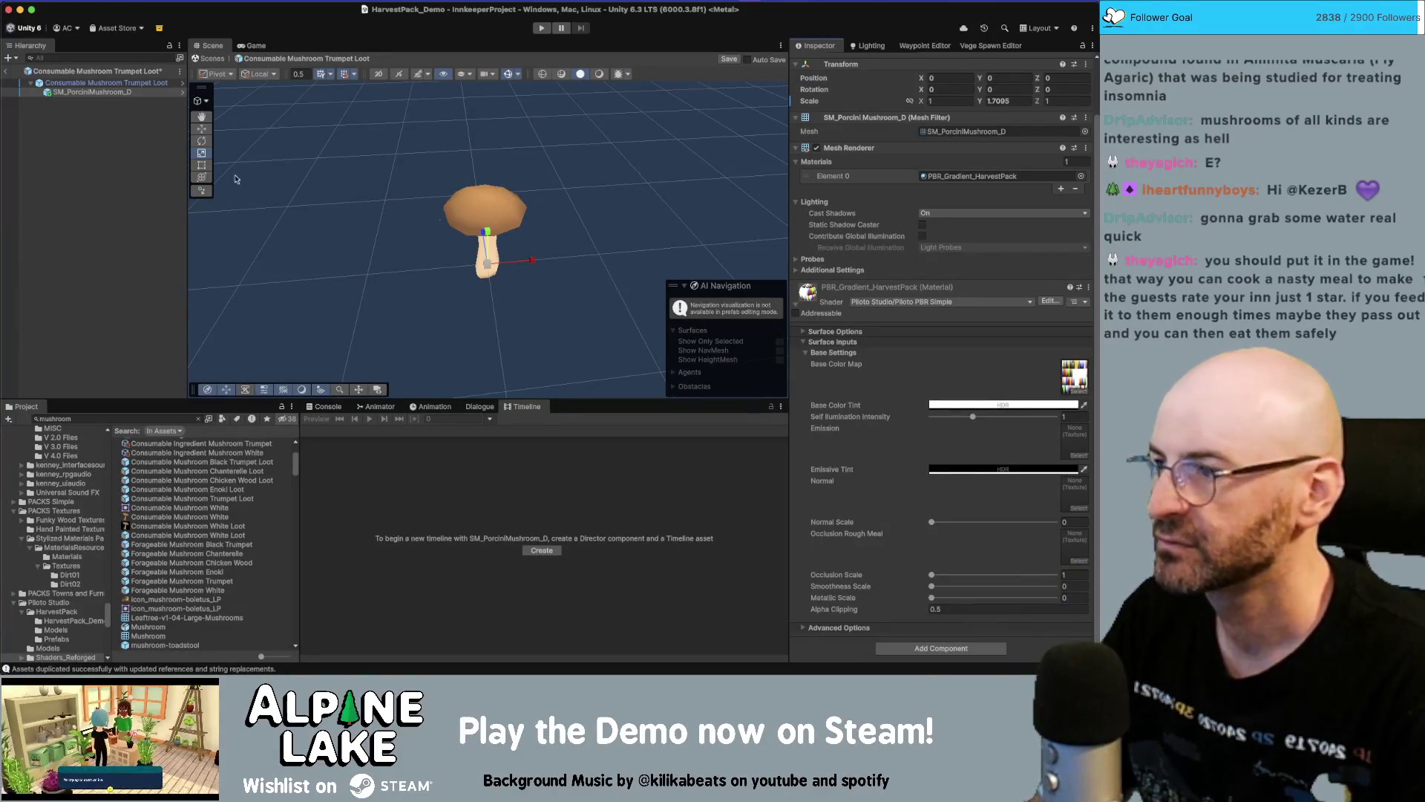
left_click(145, 124)
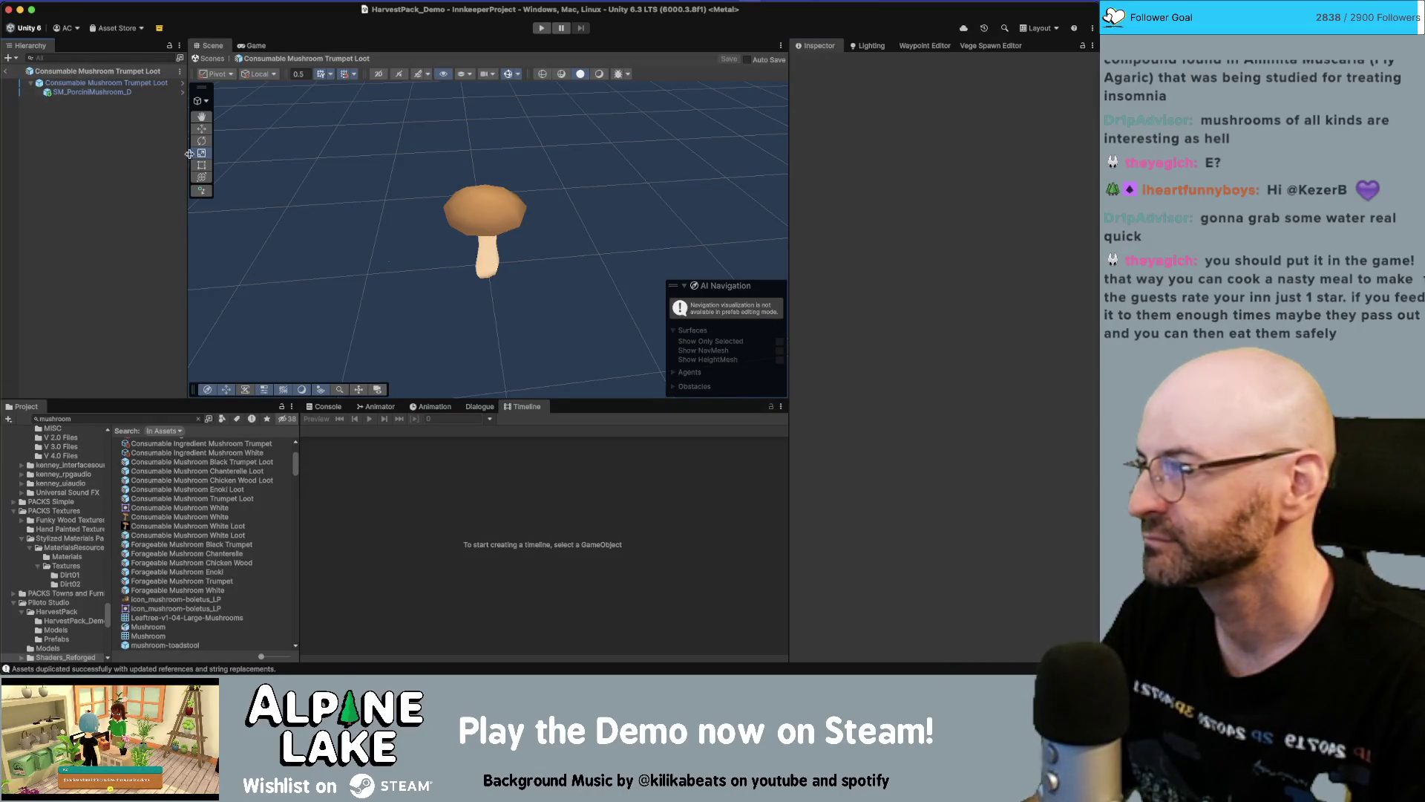
Put SM_PorciniMushroom_D into Forageable Mushroom Trumpet in place of Mushroom01 and return to the scene
left_click(114, 94)
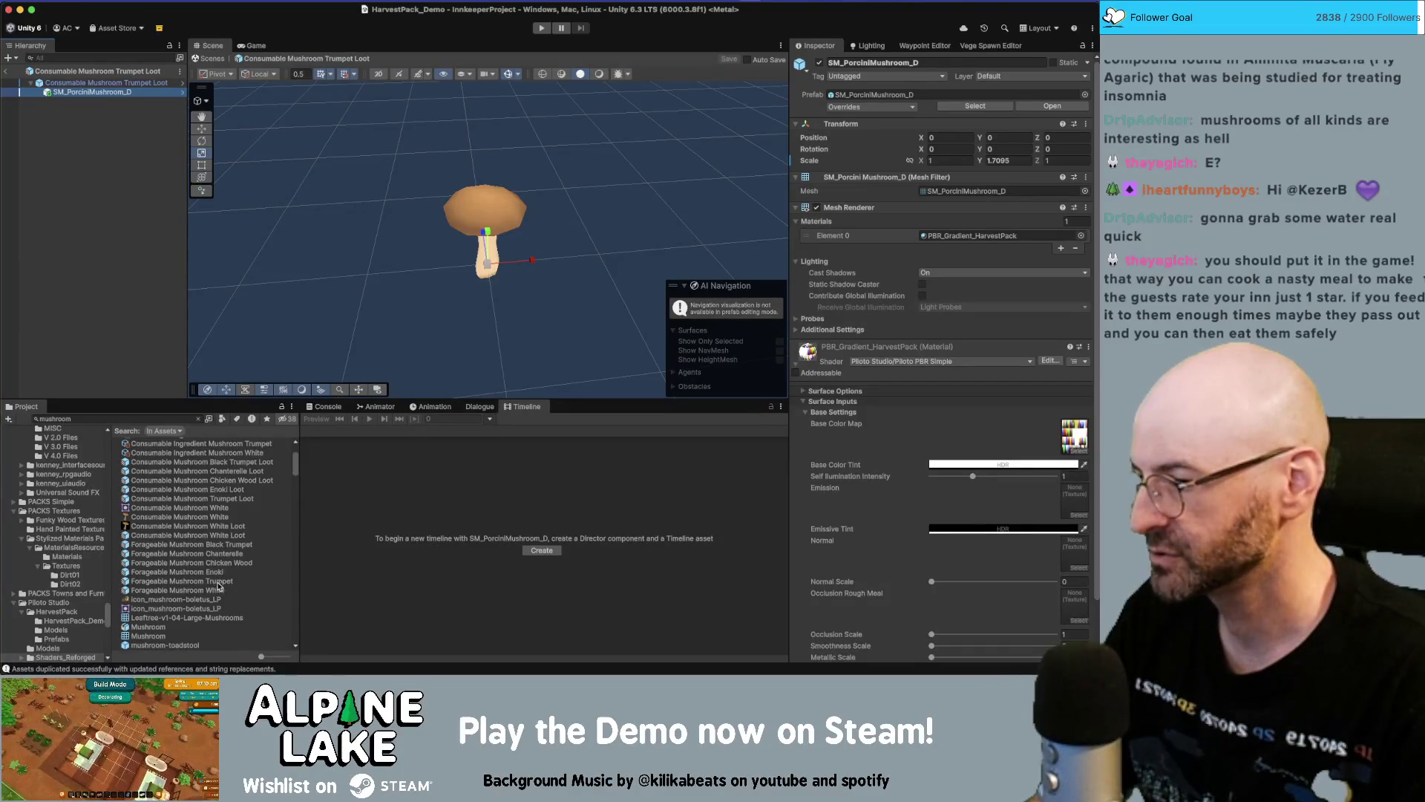
double_click(217, 582)
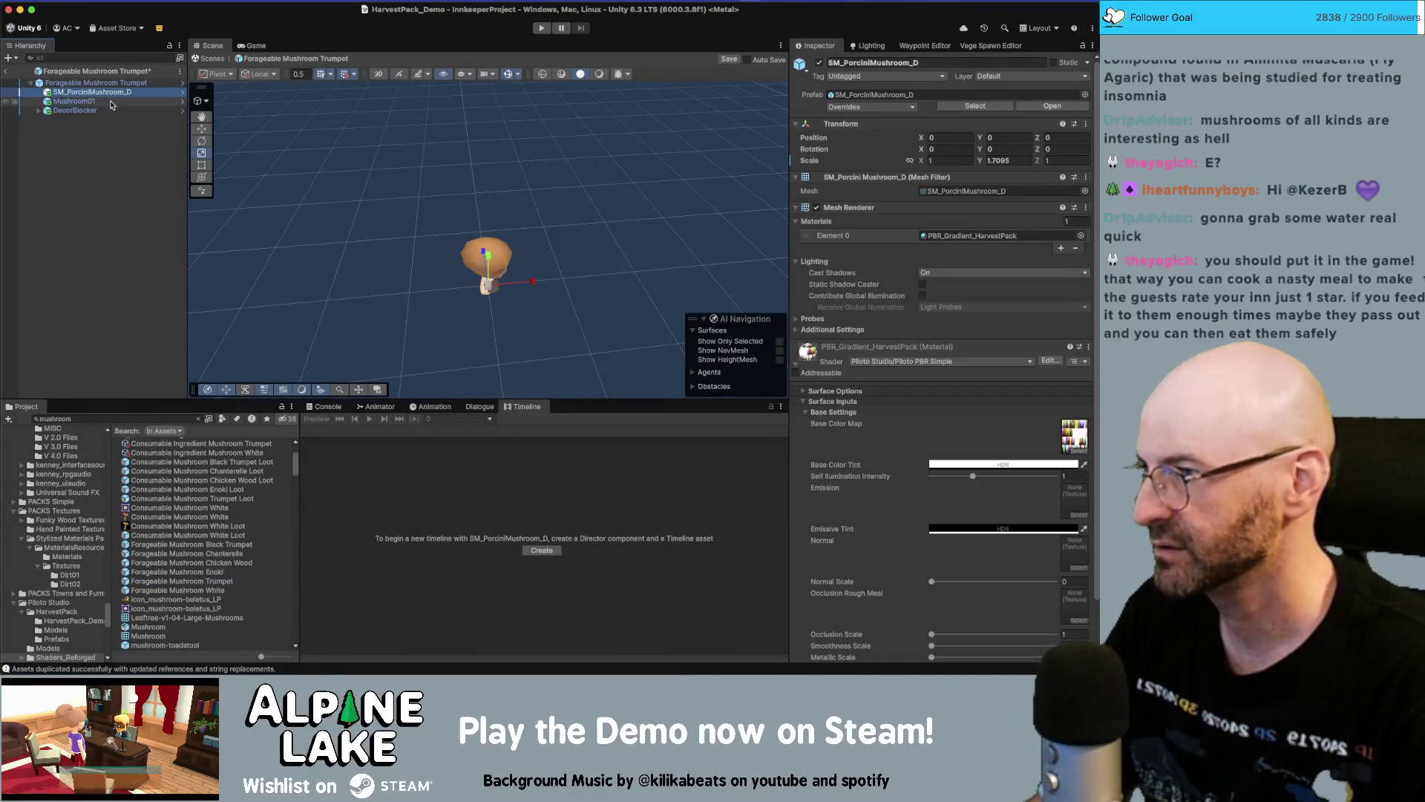
key("ctrl+z")
key("ctrl+z")
key("ctrl+z")
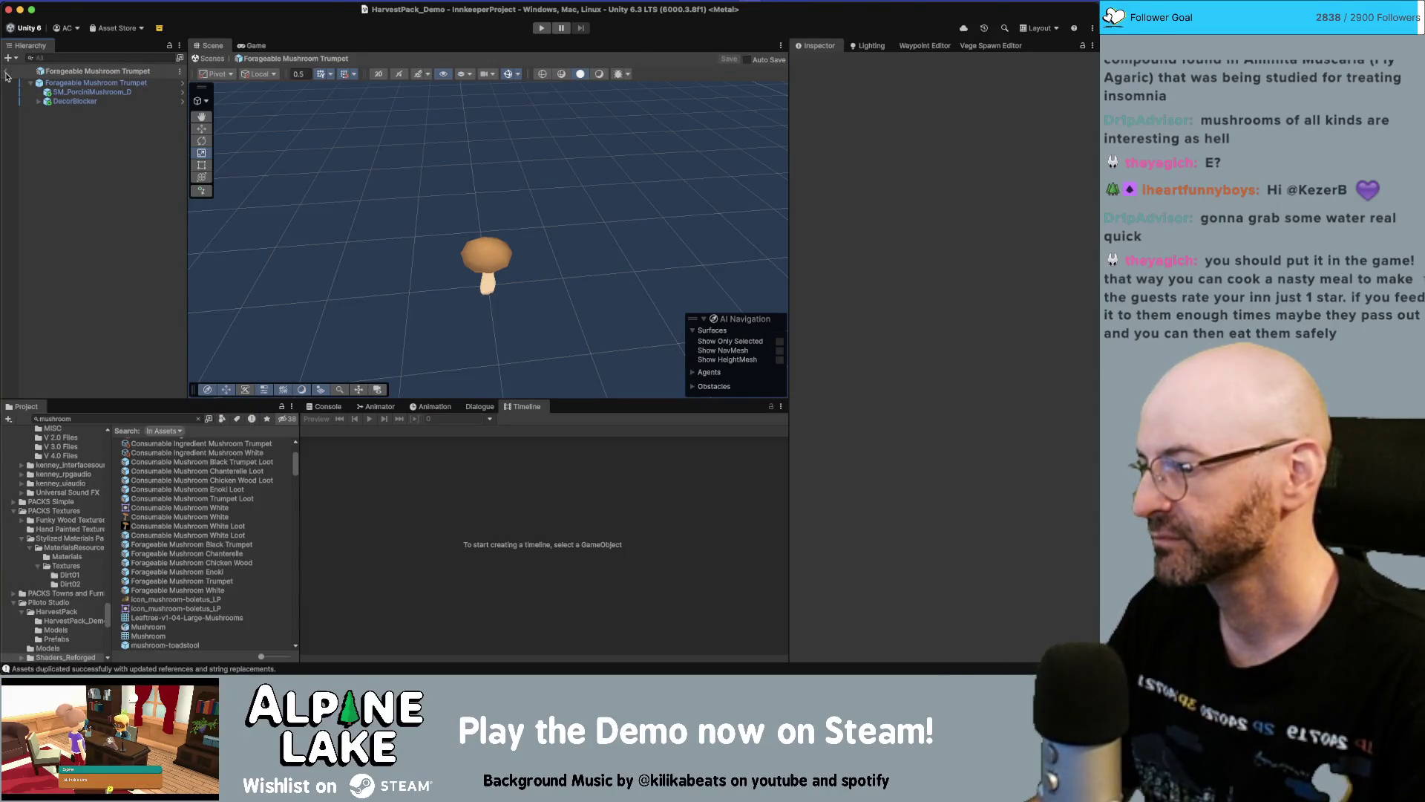
left_click(7, 72)
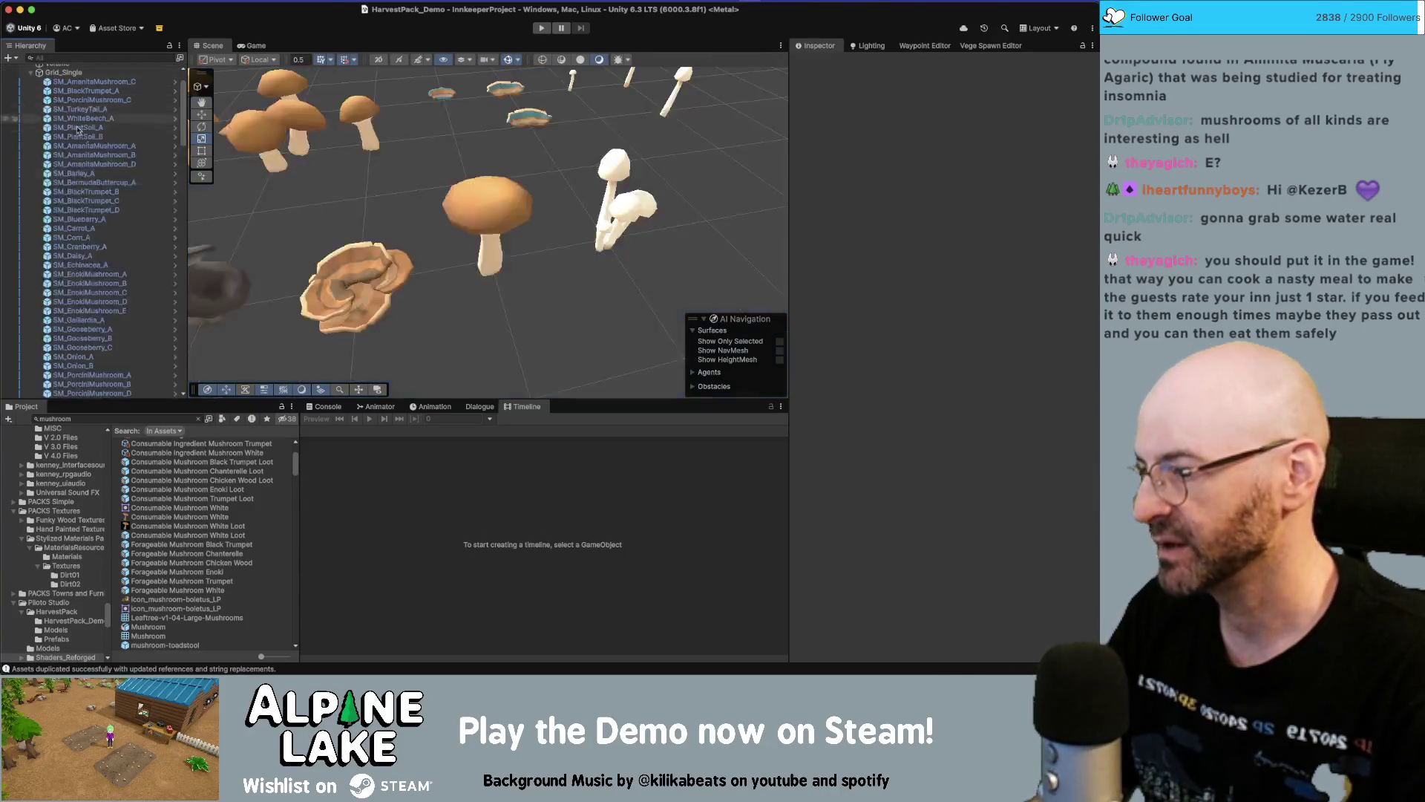
Paste SM_WhiteBeech_A into Consumable Mushroom Enoki Loot at X/Z 0, delete Mushroom01, and save
left_click(345, 312)
left_click(605, 212)
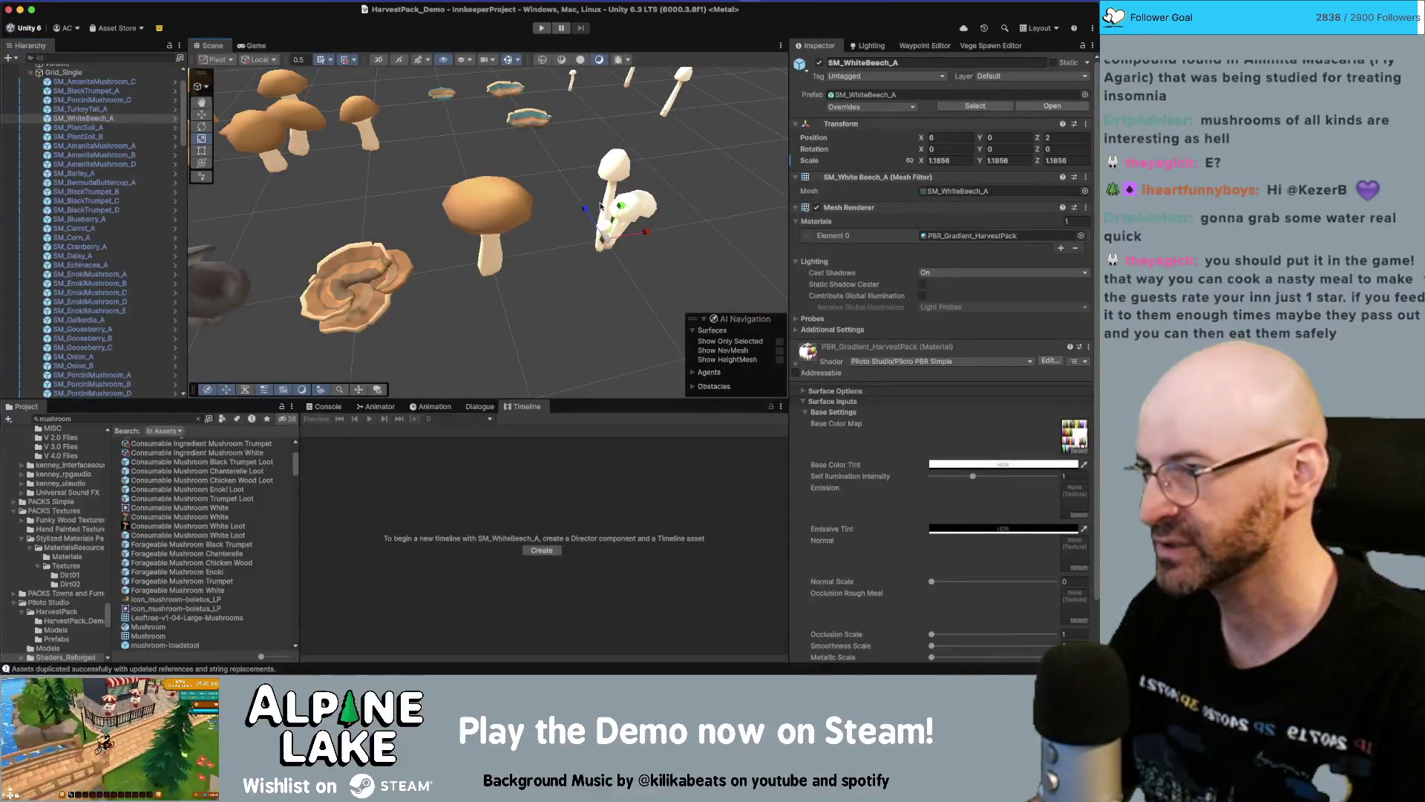
double_click(237, 491)
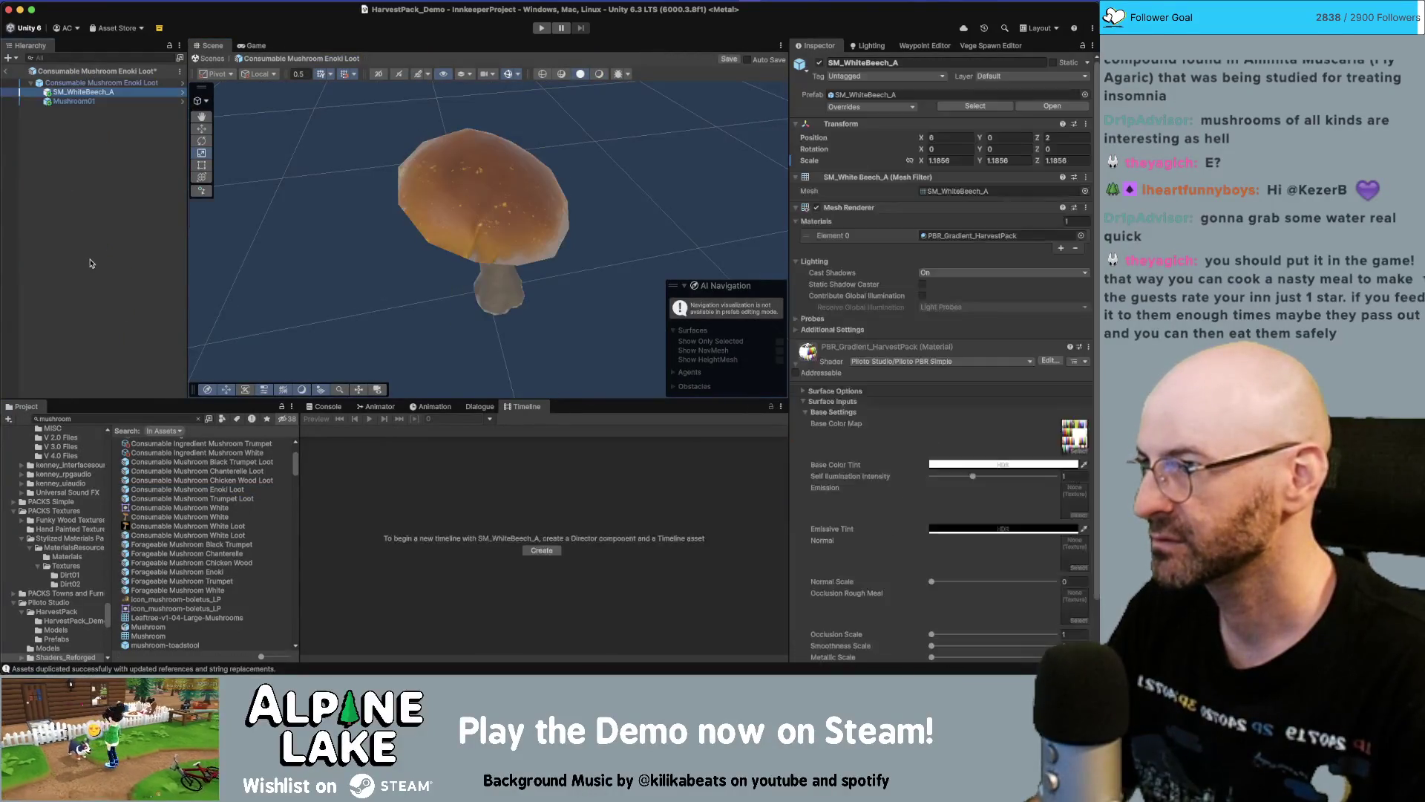
left_click(80, 101)
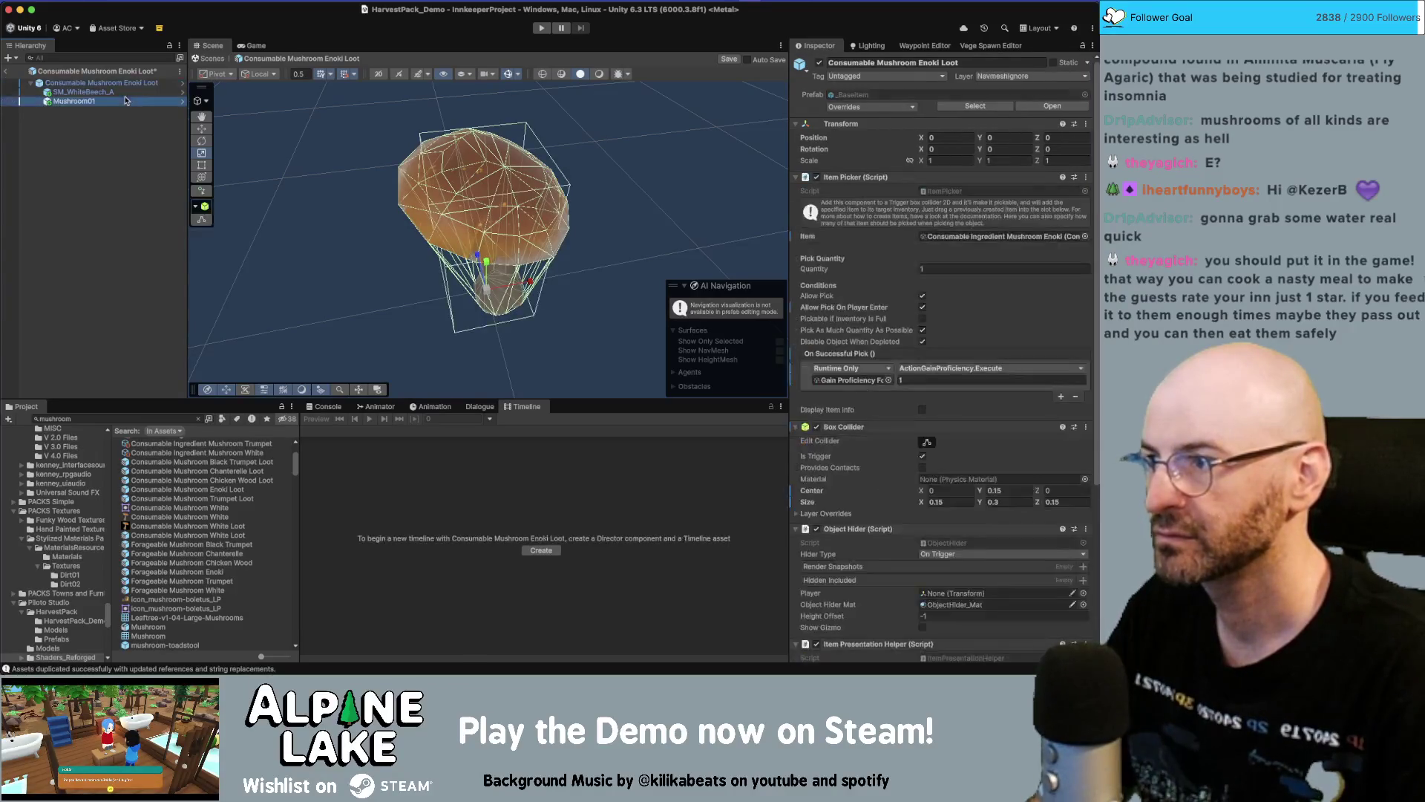
left_click(149, 92)
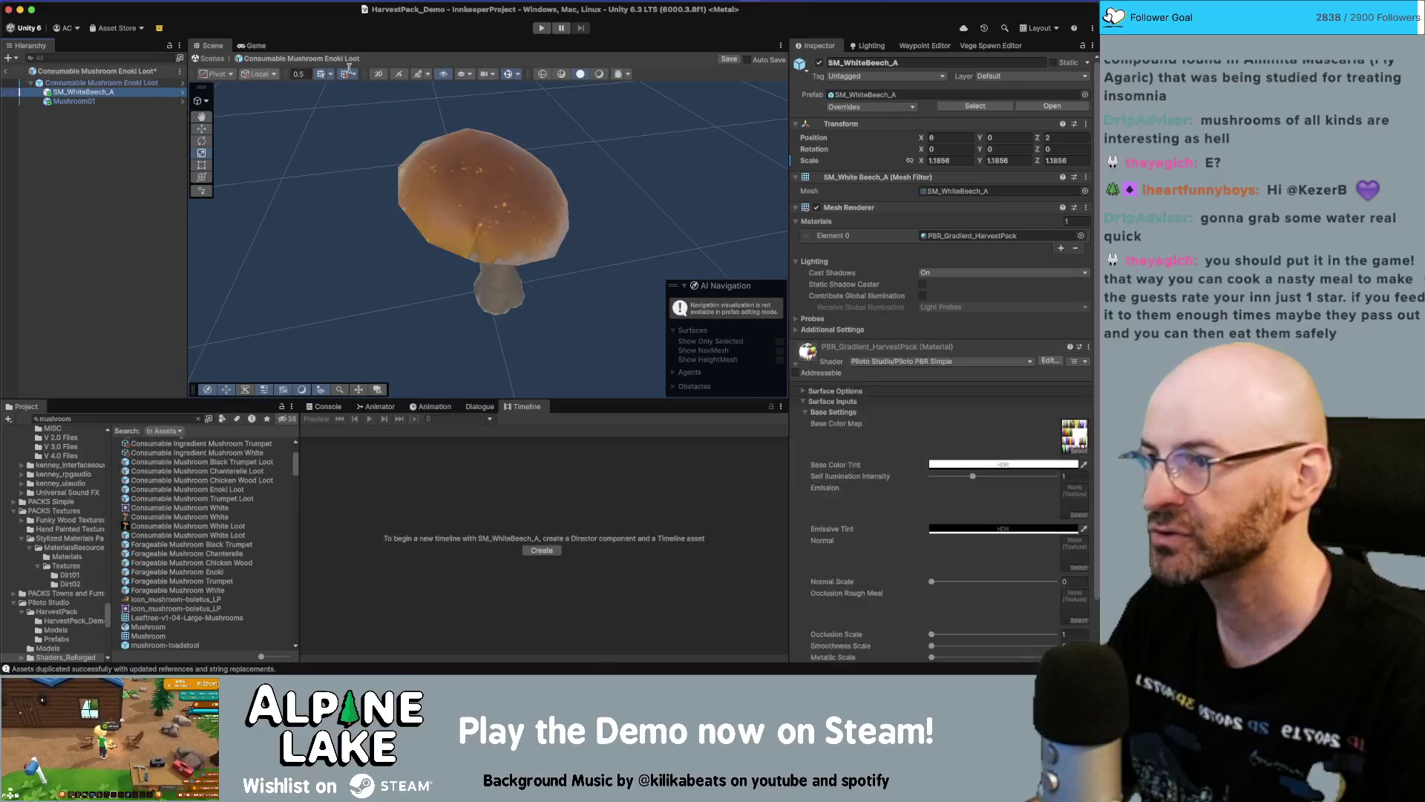
left_click(954, 140)
type("0")
key("Tab")
key("Tab")
type("0")
mouse_move(639, 207)
left_mouse_down()
mouse_move(743, 215)
mouse_move(631, 223)
mouse_move(638, 175)
mouse_move(372, 181)
mouse_move(593, 159)
mouse_move(494, 212)
left_mouse_up()
key("super+s")
left_click(69, 101)
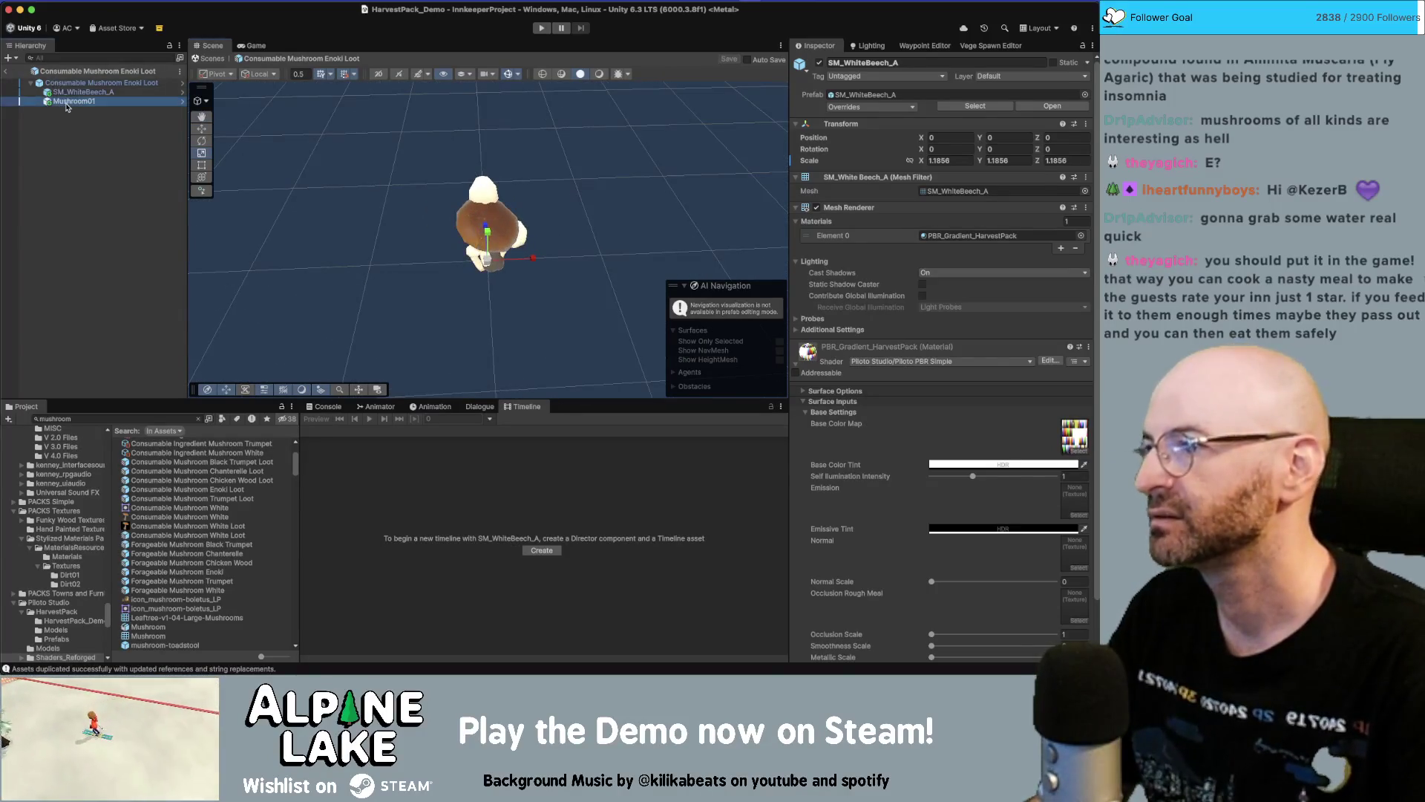
key("super+BackSpace")
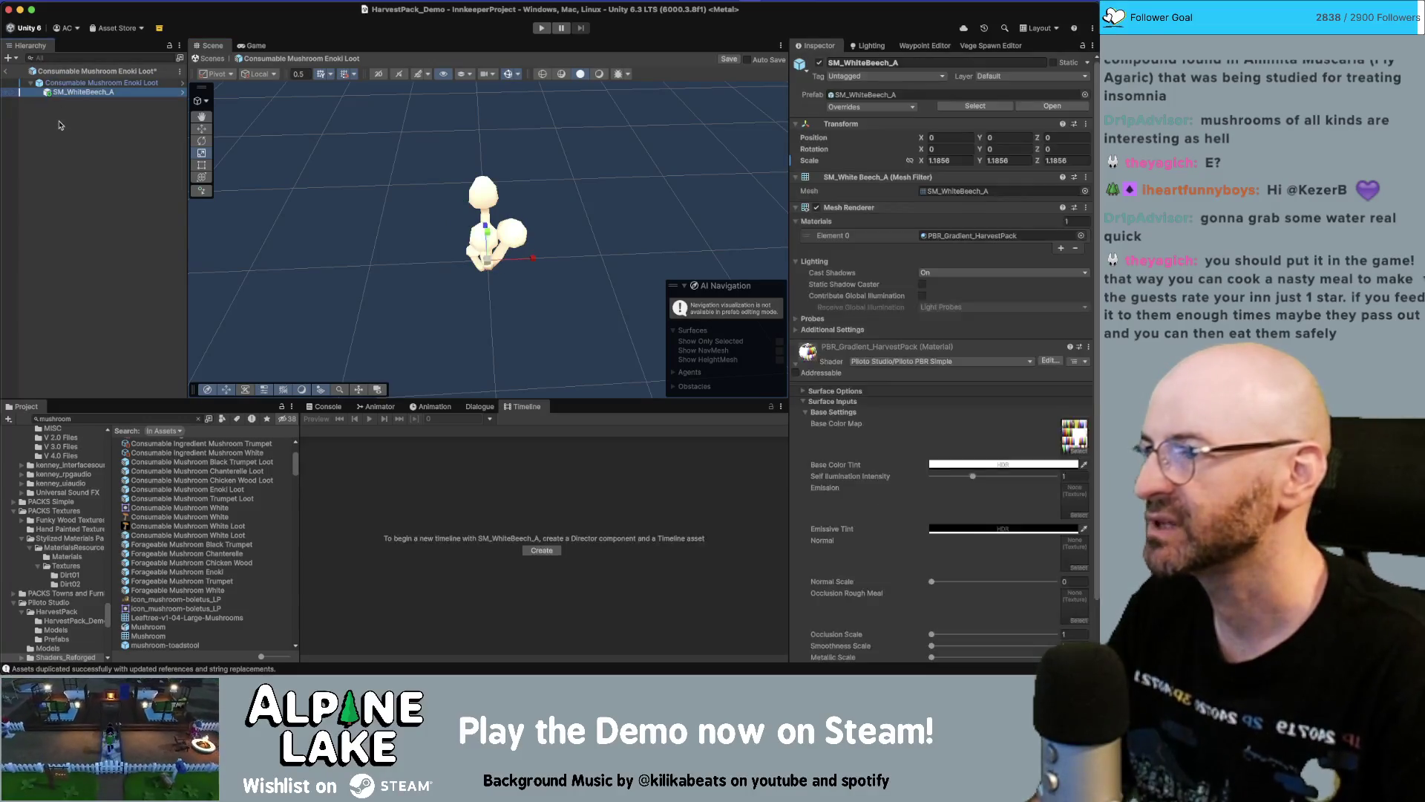
key("super+s")
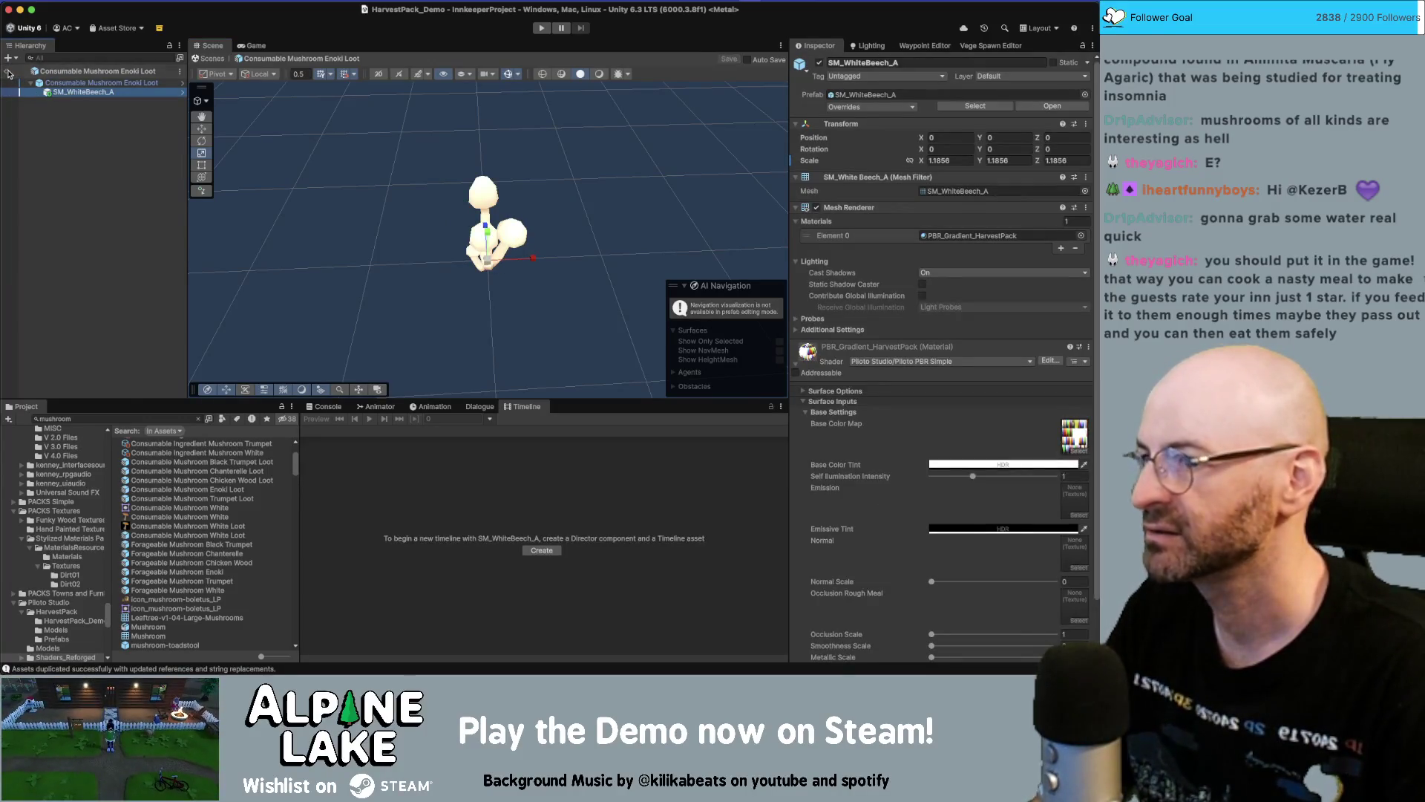
left_click(9, 73)
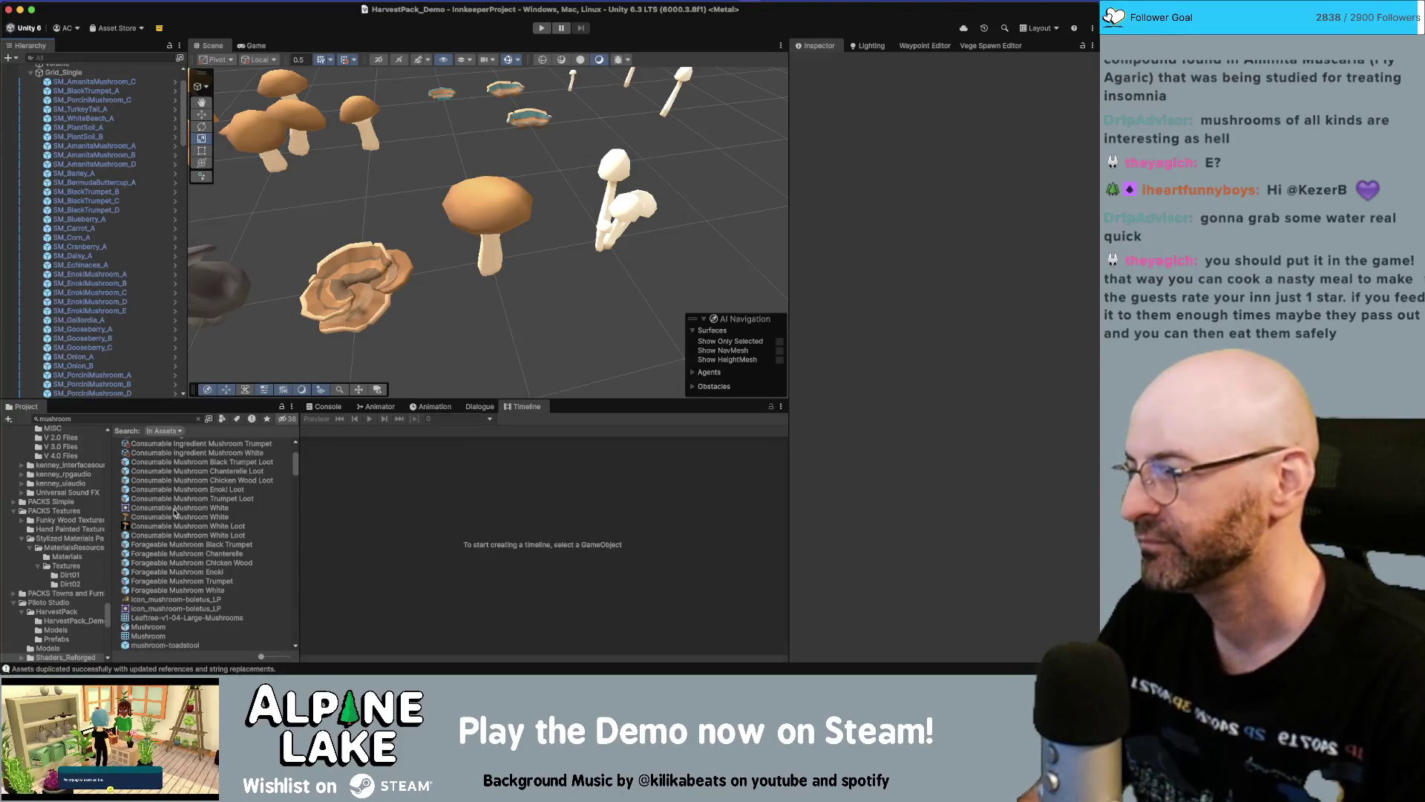
Paste SM_WhiteBeech_A into Forageable Mushroom Enoki, delete Mushroom01, save, and return to the scene
double_click(209, 573)
key("ctrl+v")
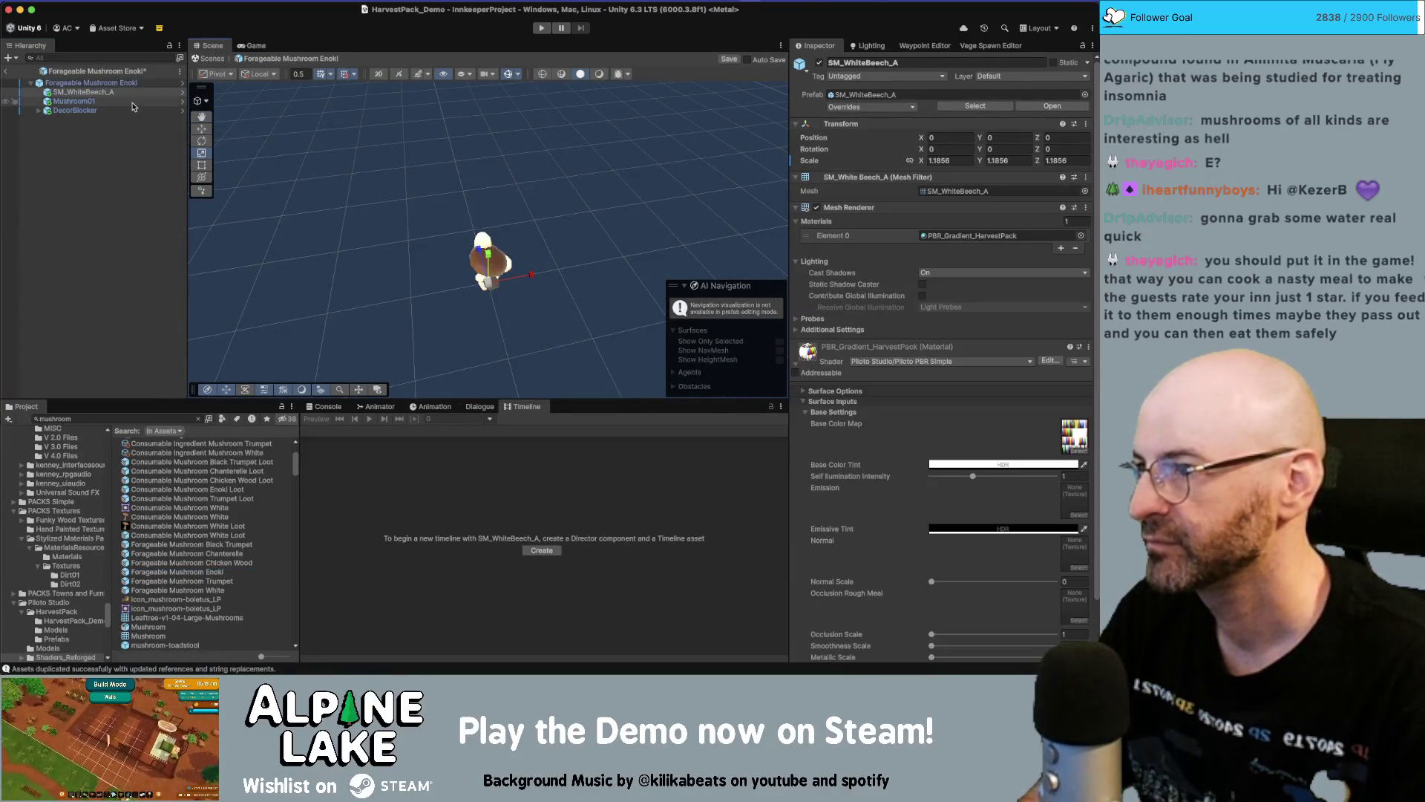
left_click(134, 102)
key("Delete")
key("ctrl+s")
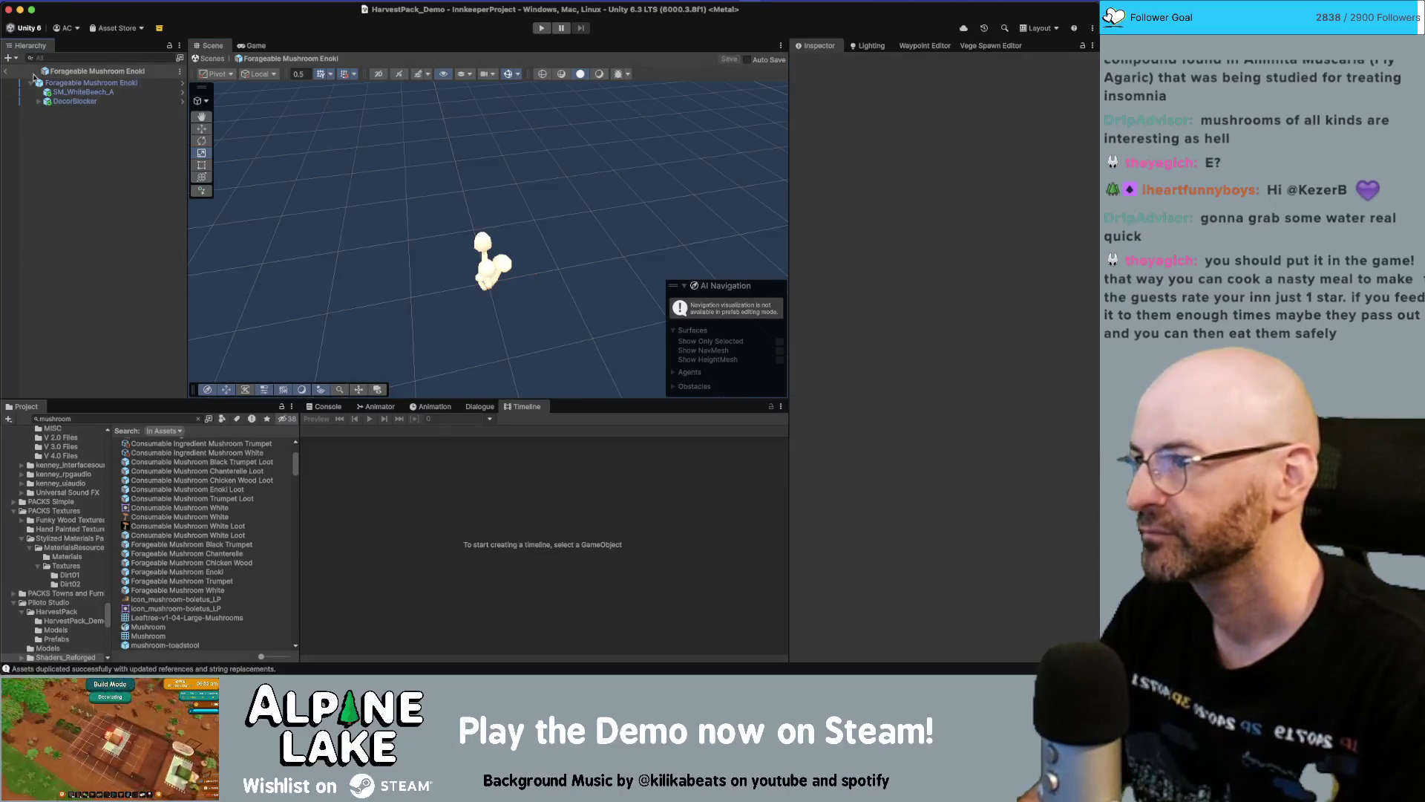
left_click(10, 72)
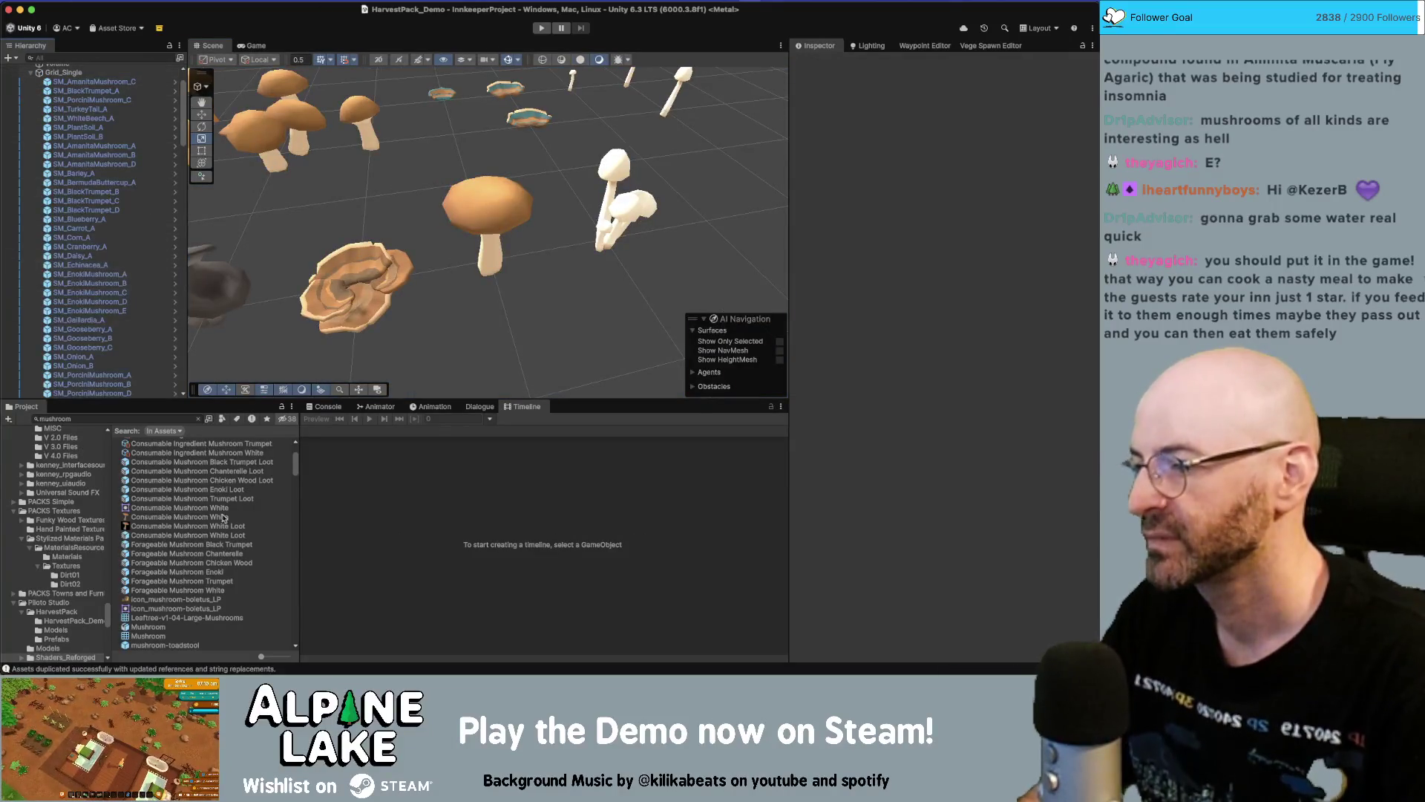
left_click(470, 226)
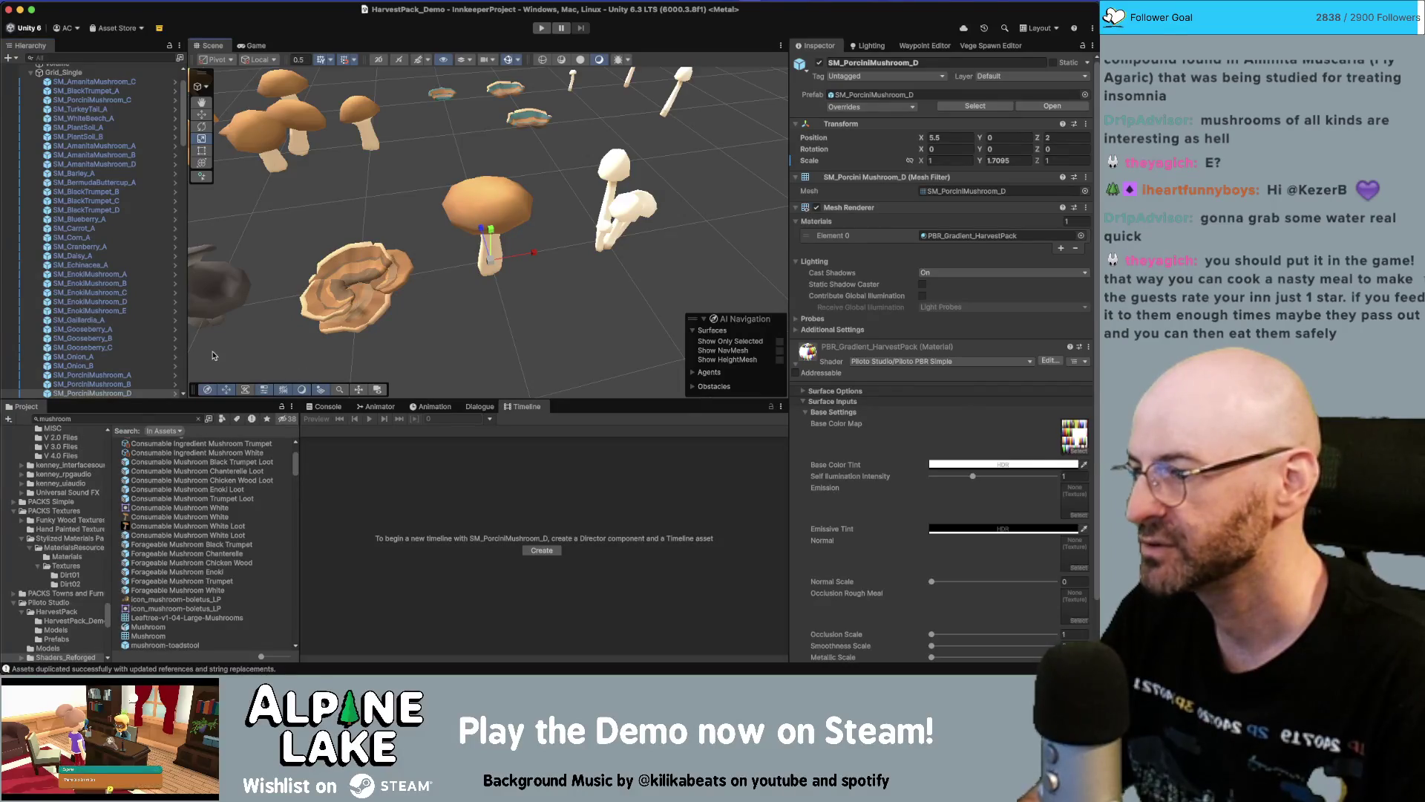
scroll(458, 265, "down", 5)
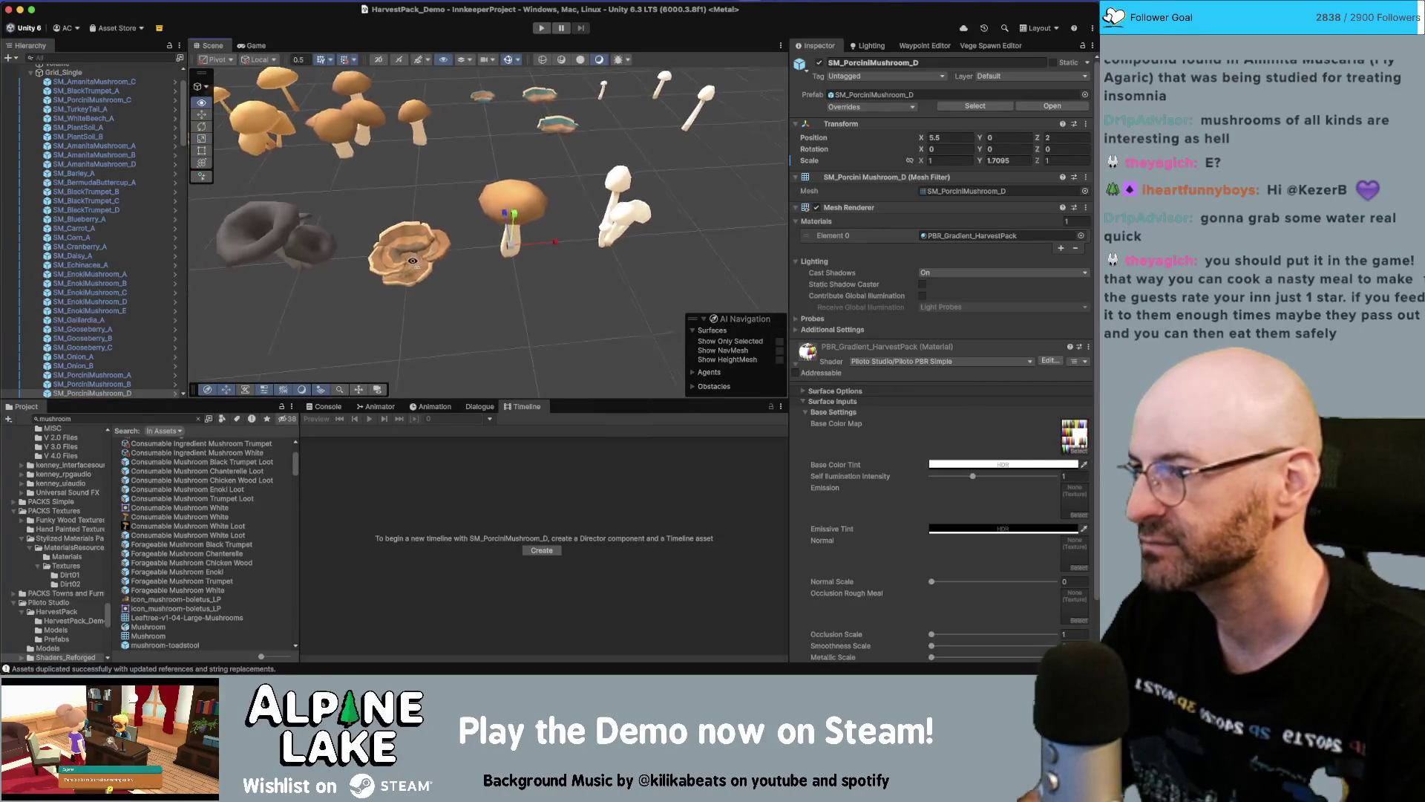
left_click(248, 481)
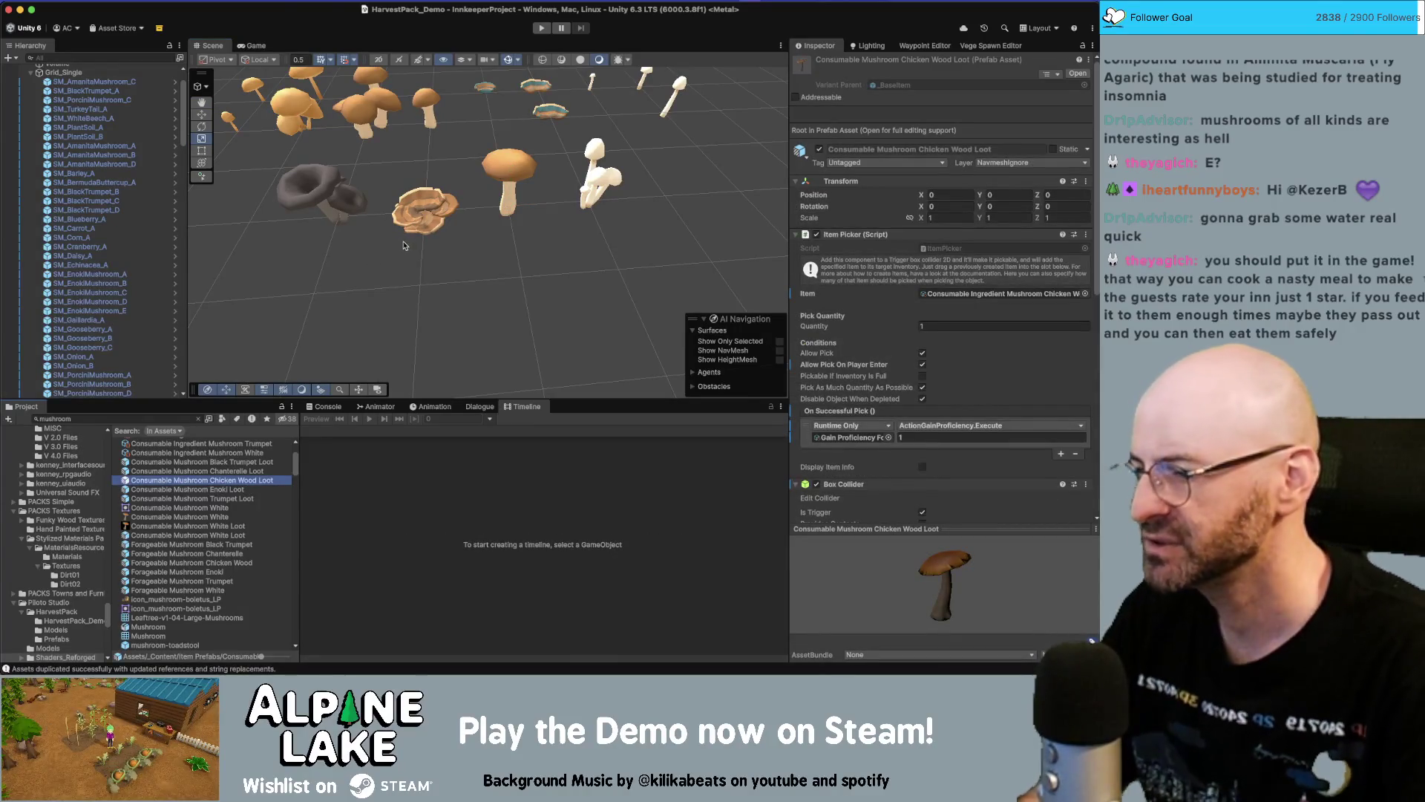
left_click_drag(401, 245, 405, 213)
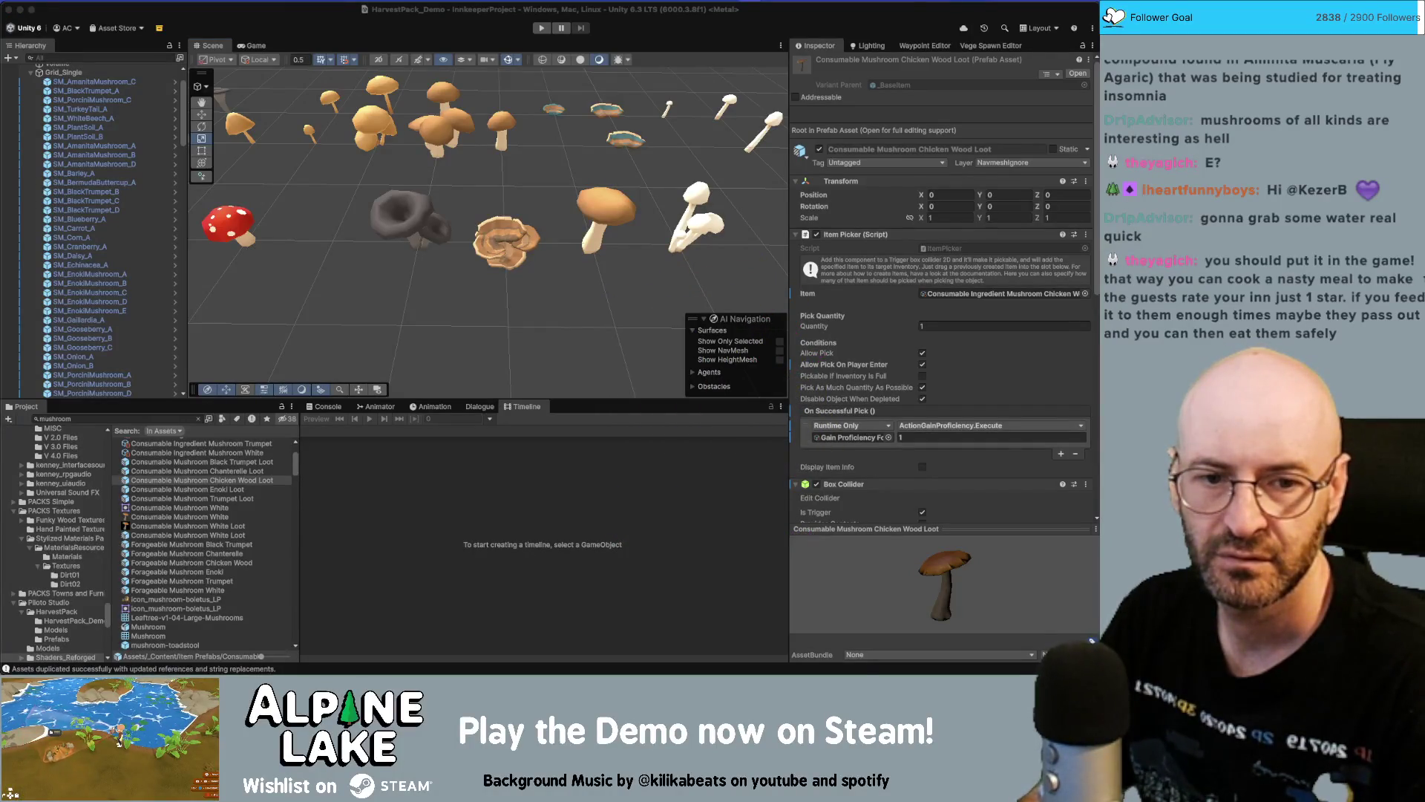
left_click(599, 219)
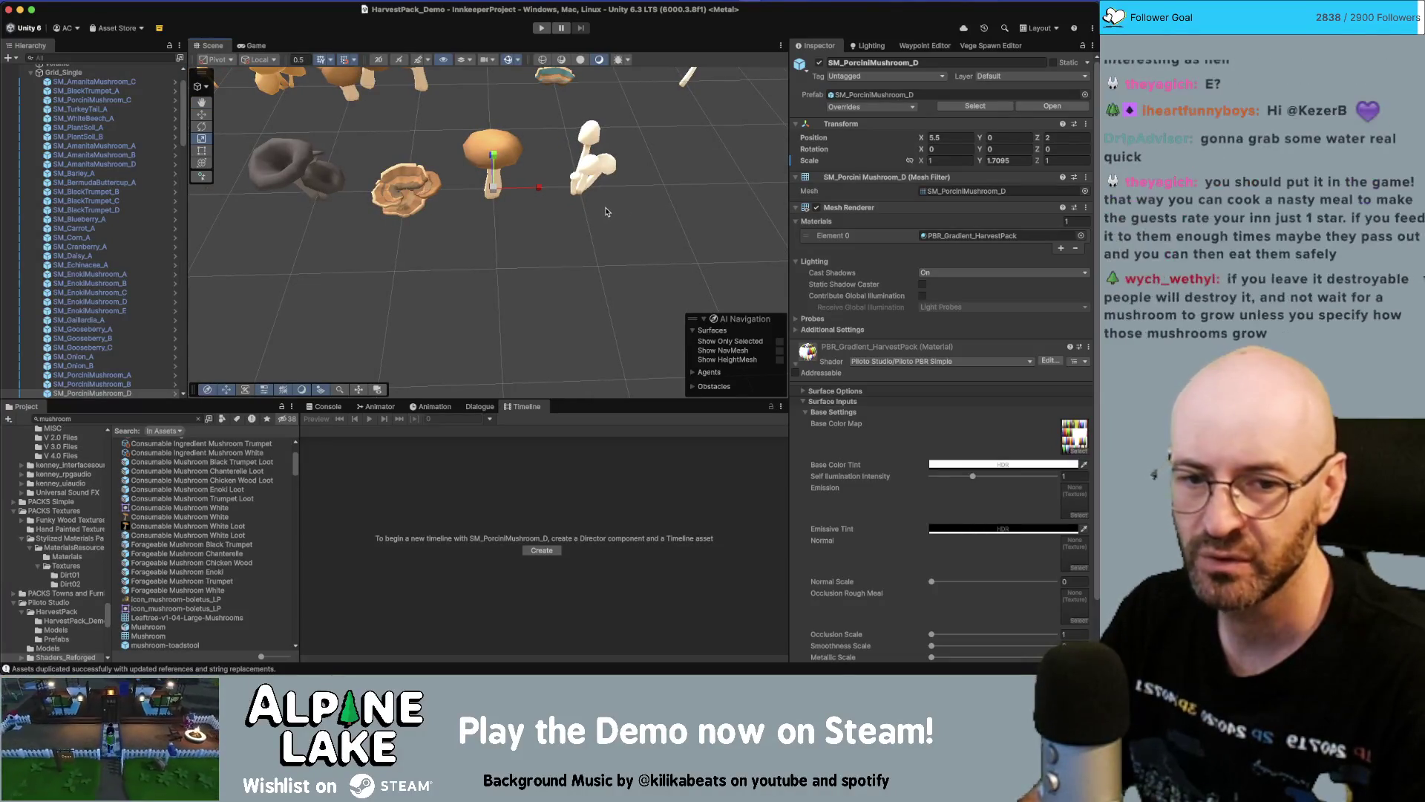
mouse_move(587, 217)
left_mouse_down()
mouse_move(594, 197)
mouse_move(563, 166)
left_mouse_up()
scroll(563, 166, "down", 10)
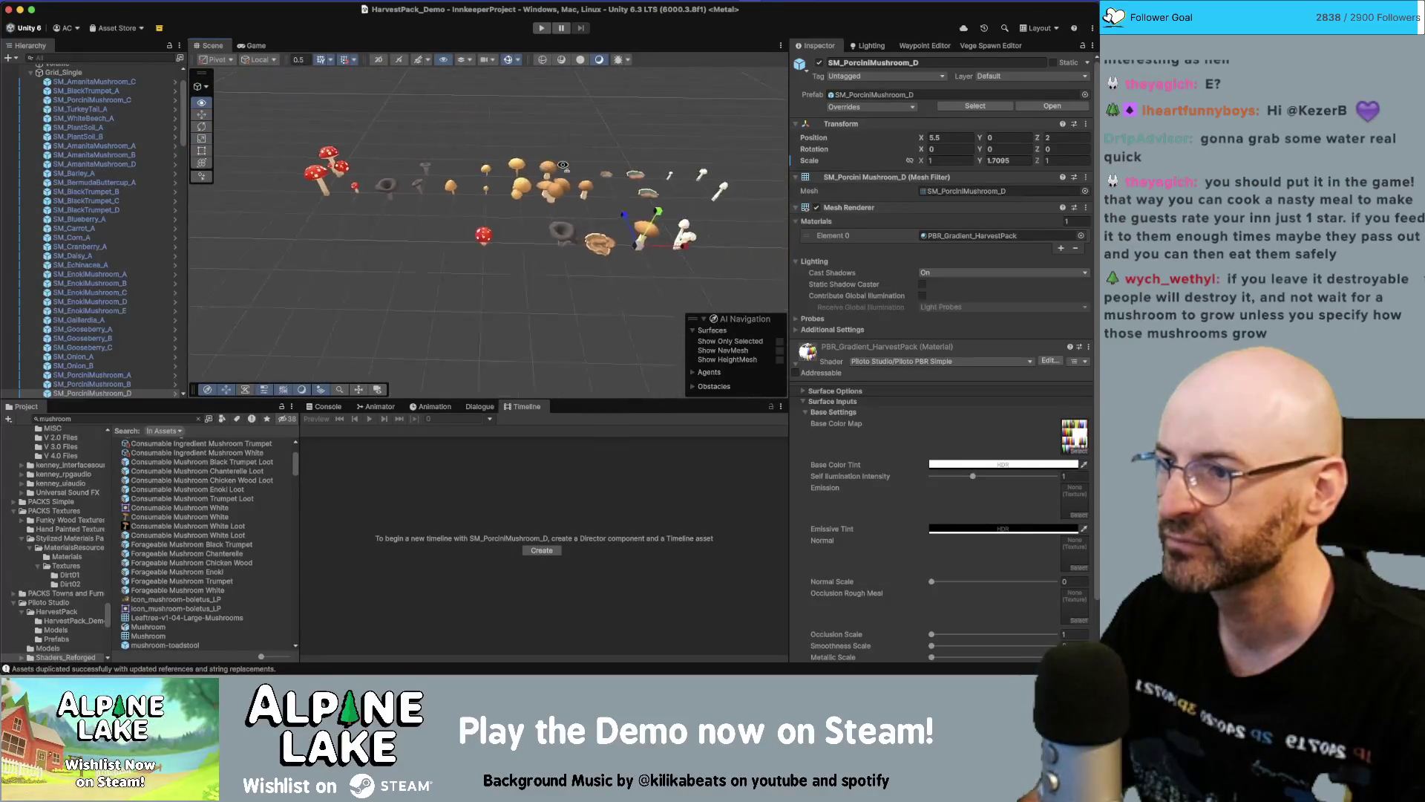
scroll(564, 165, "up", 10)
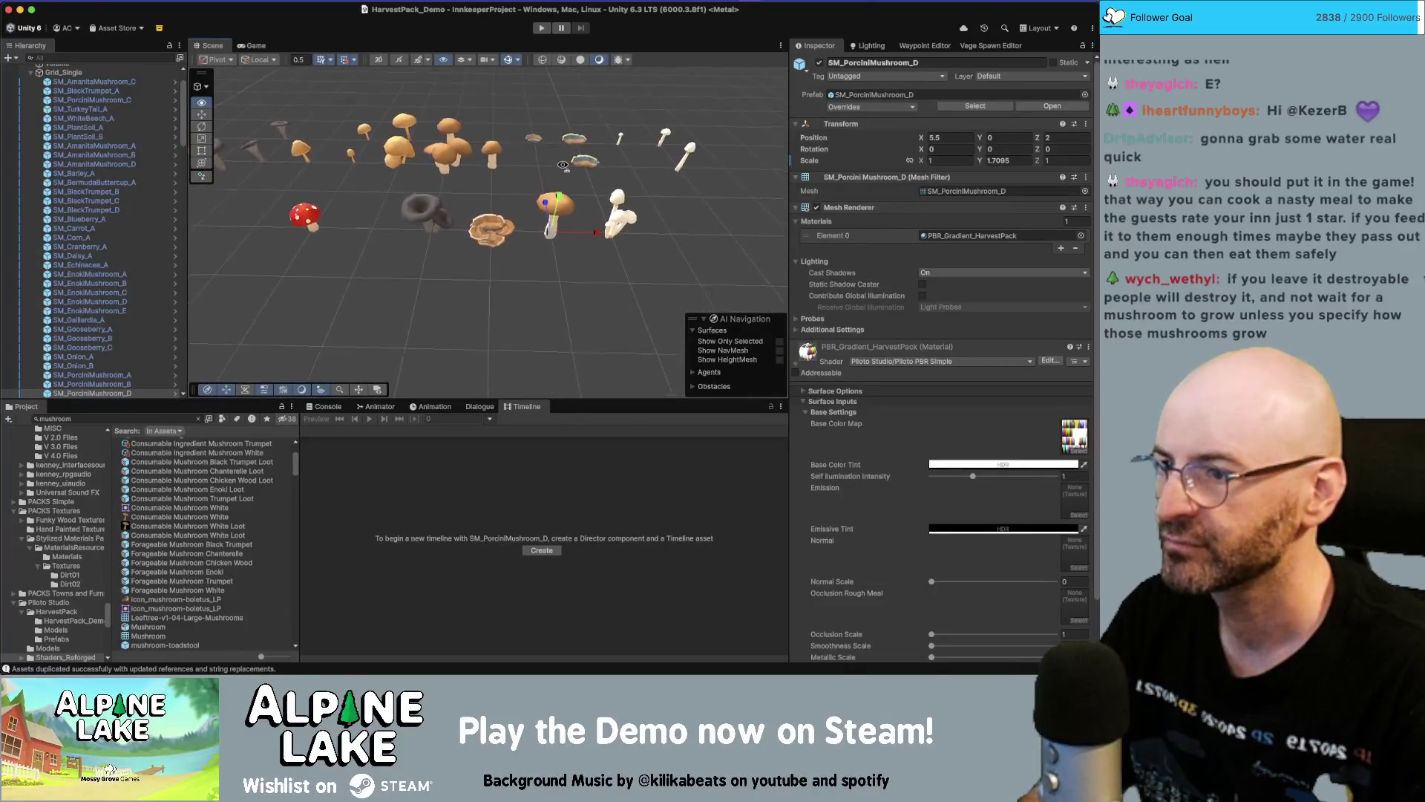
left_click_drag(564, 166, 564, 257)
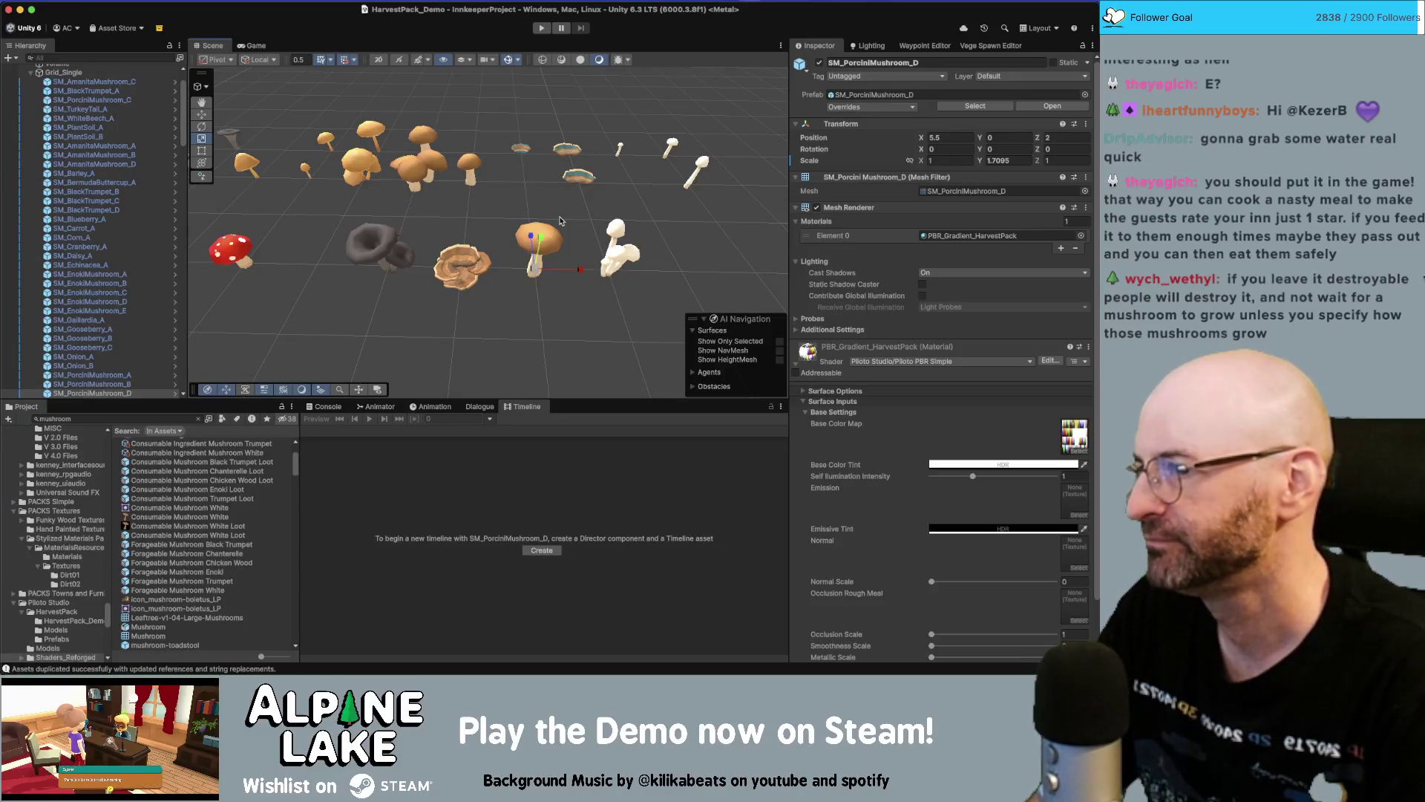
scroll(494, 194, "down", 10)
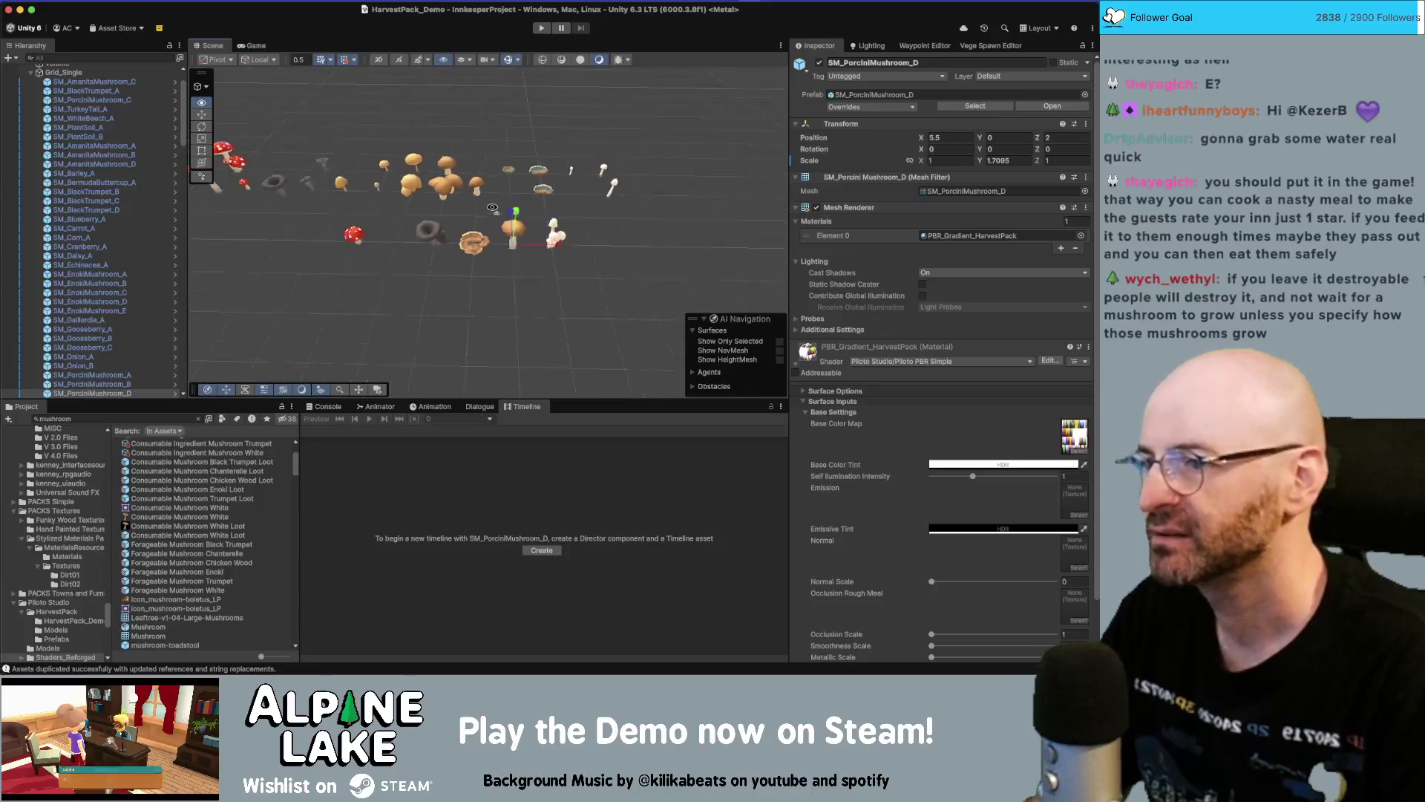
scroll(494, 209, "up", 10)
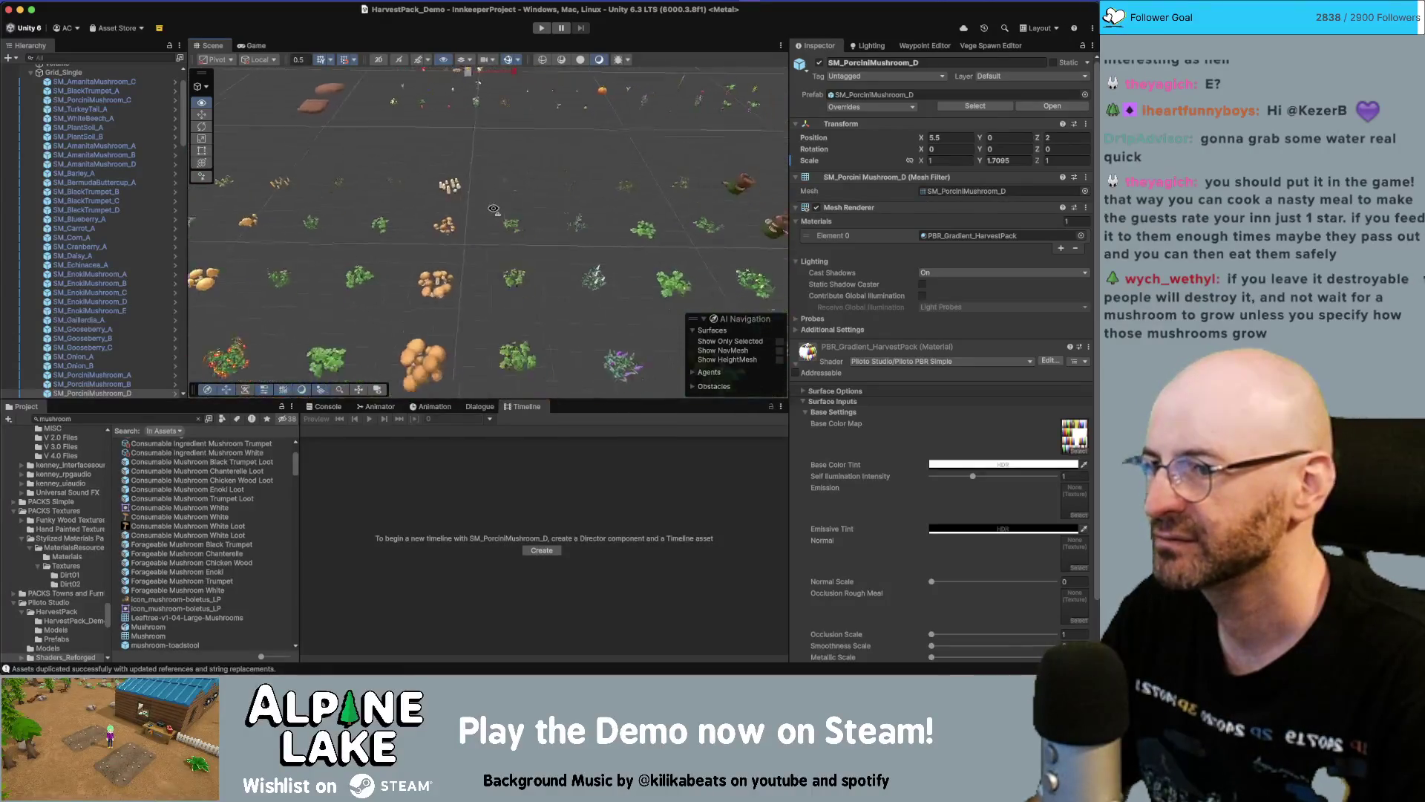
scroll(494, 210, "up", 10)
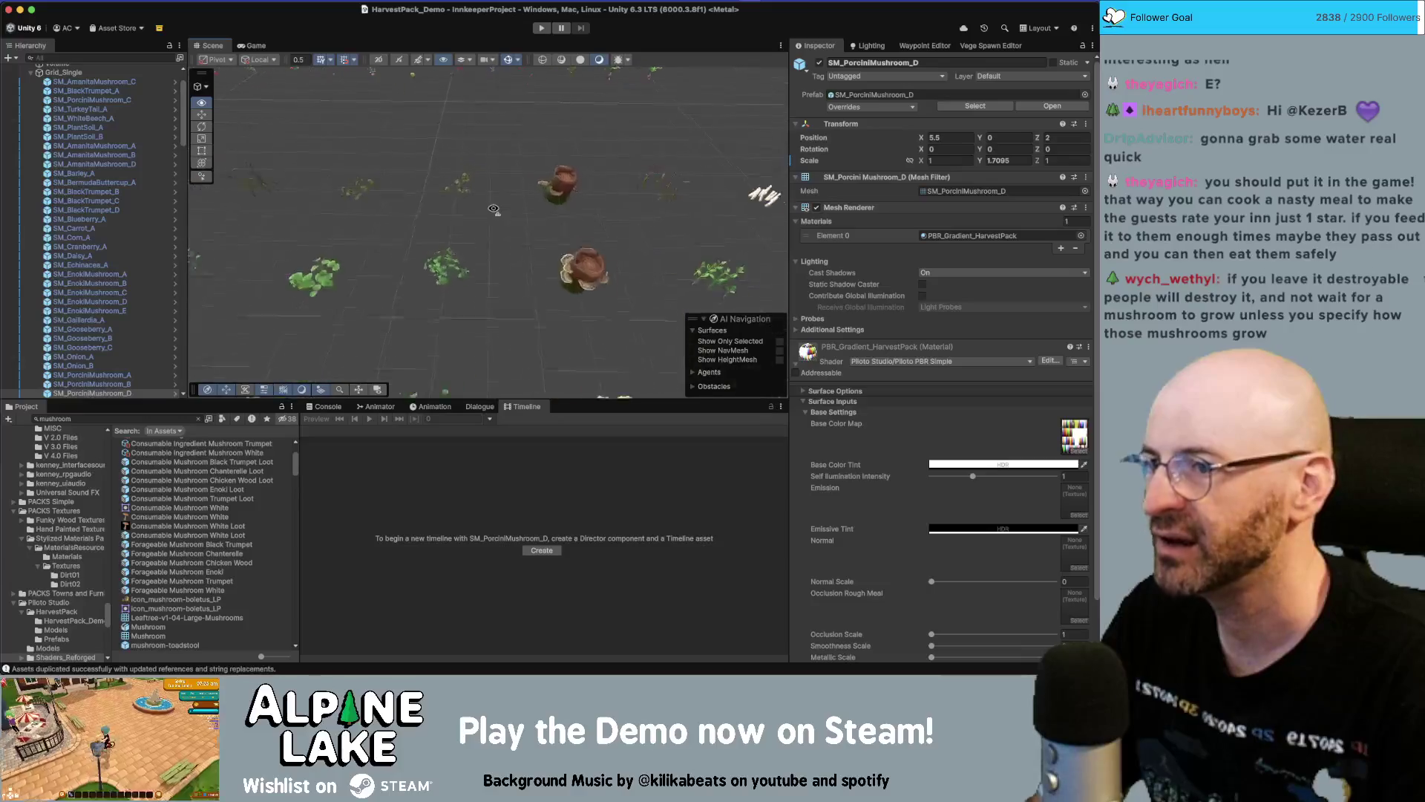
left_click_drag(481, 203, 457, 276)
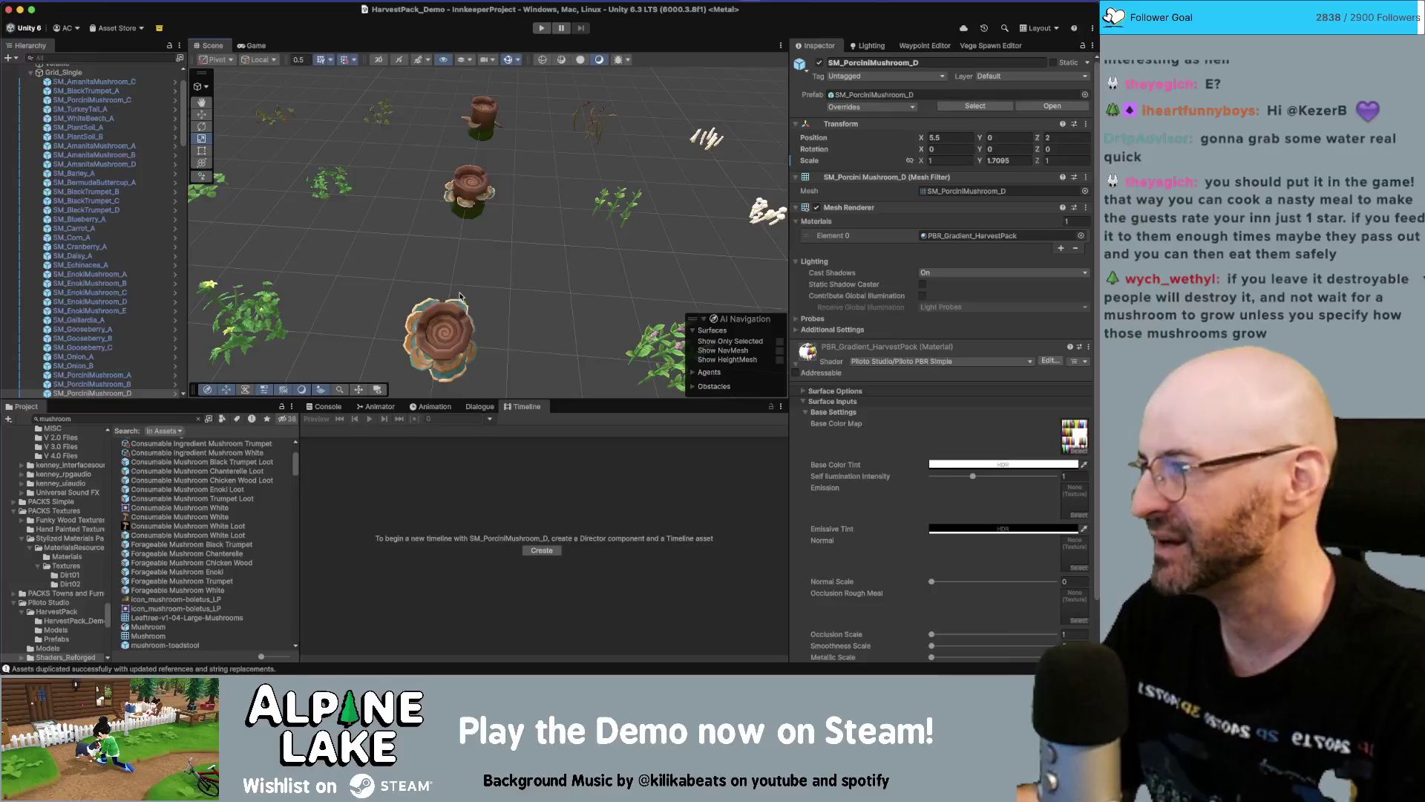
left_click(482, 118)
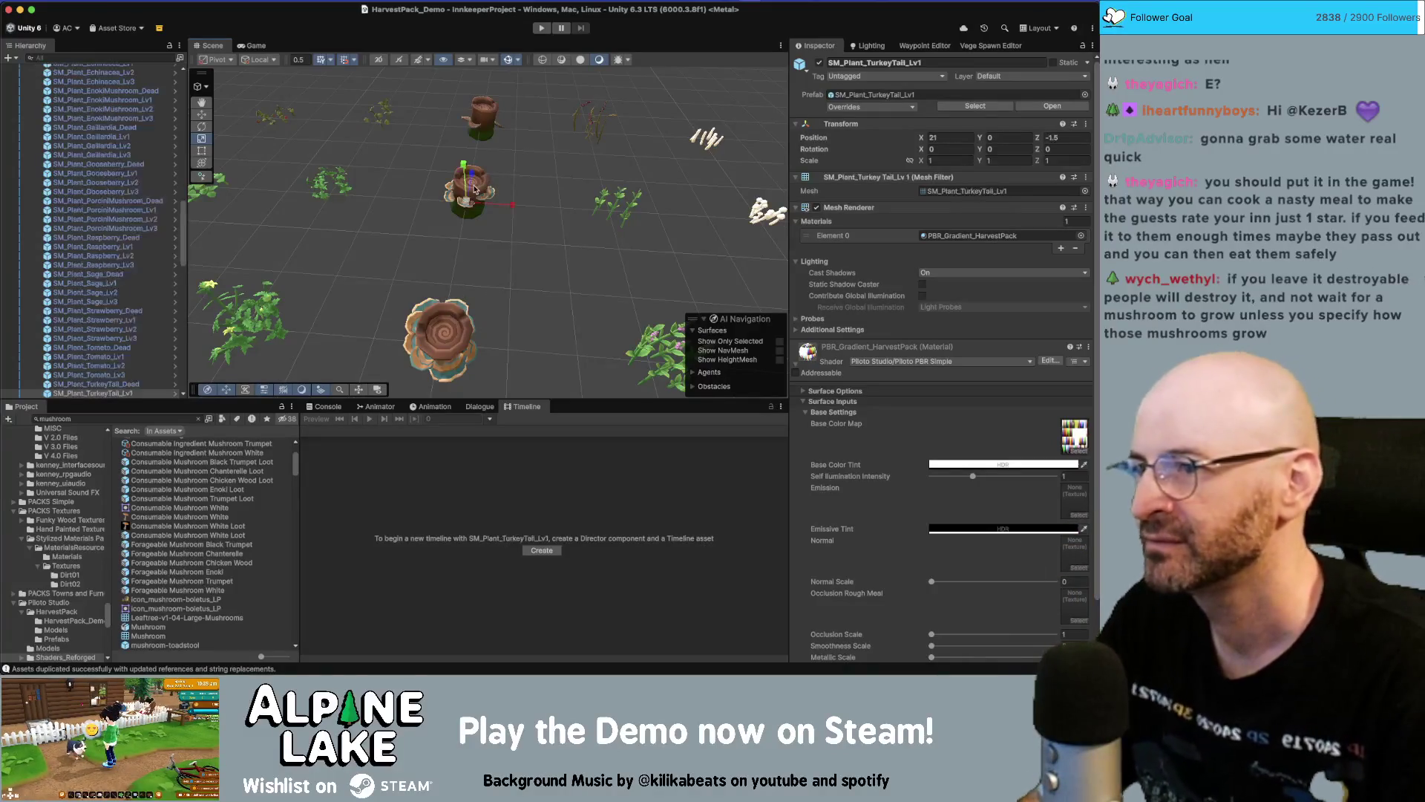
key("f")
mouse_move(520, 178)
left_mouse_down("alt")
mouse_move(438, 180)
mouse_move(506, 211)
mouse_move(481, 236)
mouse_move(557, 233)
mouse_move(595, 121)
mouse_move(288, 152)
mouse_move(291, 165)
left_mouse_up("alt")
scroll(438, 181, "down", 5)
scroll(494, 222, "down", 3)
scroll(292, 165, "up", 5)
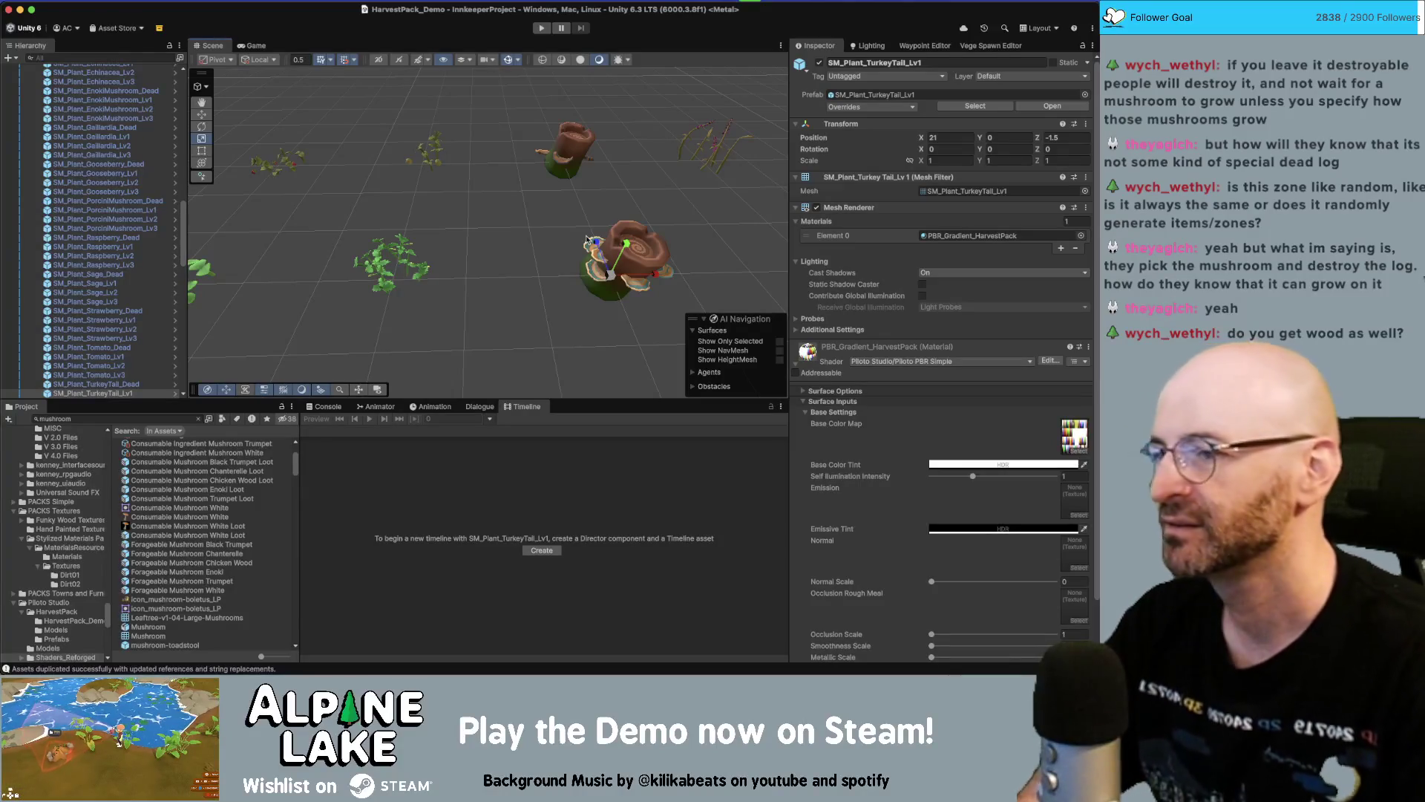
Orbit and zoom around the SM_Plant_TurkeyTail_Lv1 stump and the surrounding forageables
mouse_move(589, 241)
left_mouse_down("alt")
mouse_move(570, 216)
mouse_move(441, 241)
mouse_move(419, 207)
mouse_move(420, 244)
mouse_move(460, 182)
left_mouse_up("alt")
scroll(419, 207, "up", 5)
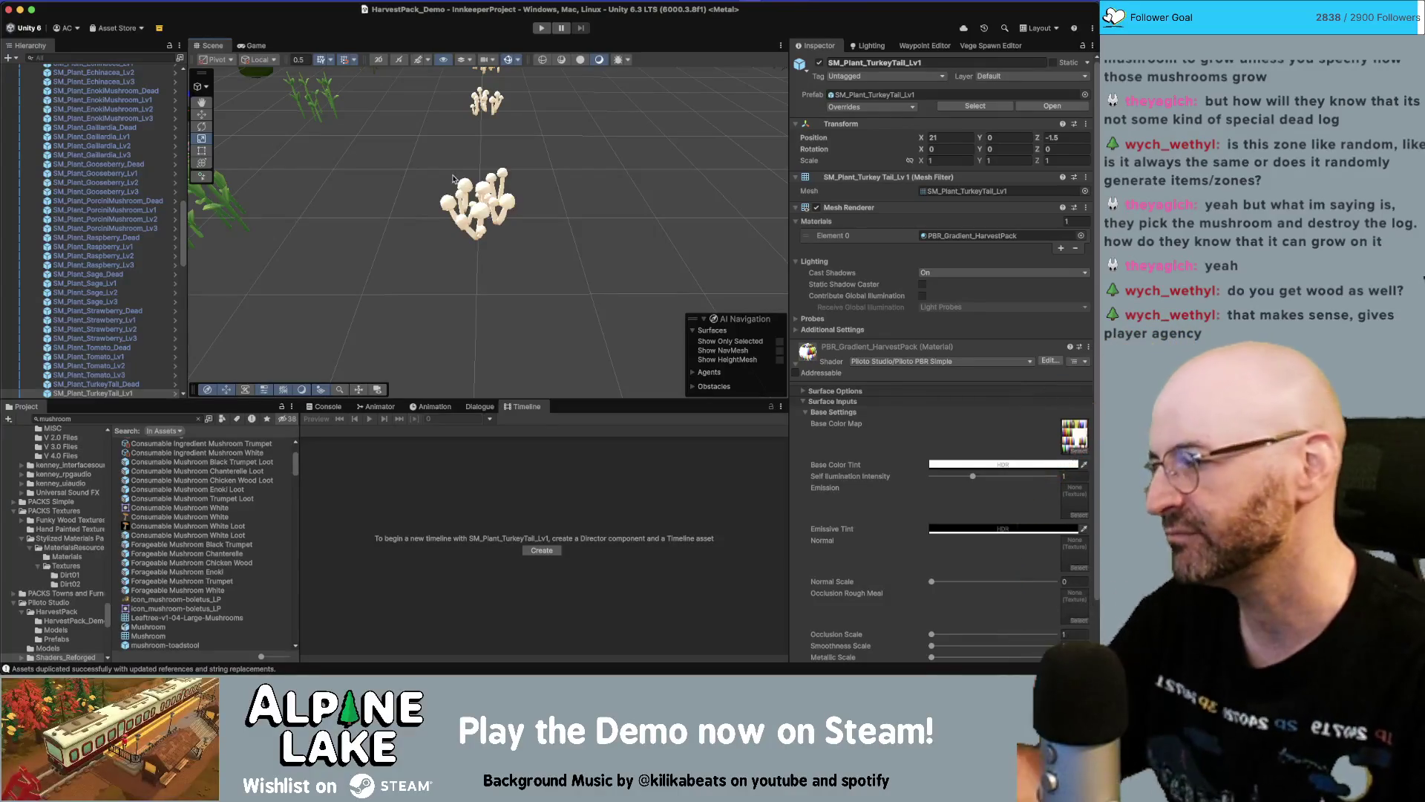
scroll(456, 189, "down", 5)
left_click_drag(455, 189, 456, 178, "alt")
scroll(457, 178, "up", 6)
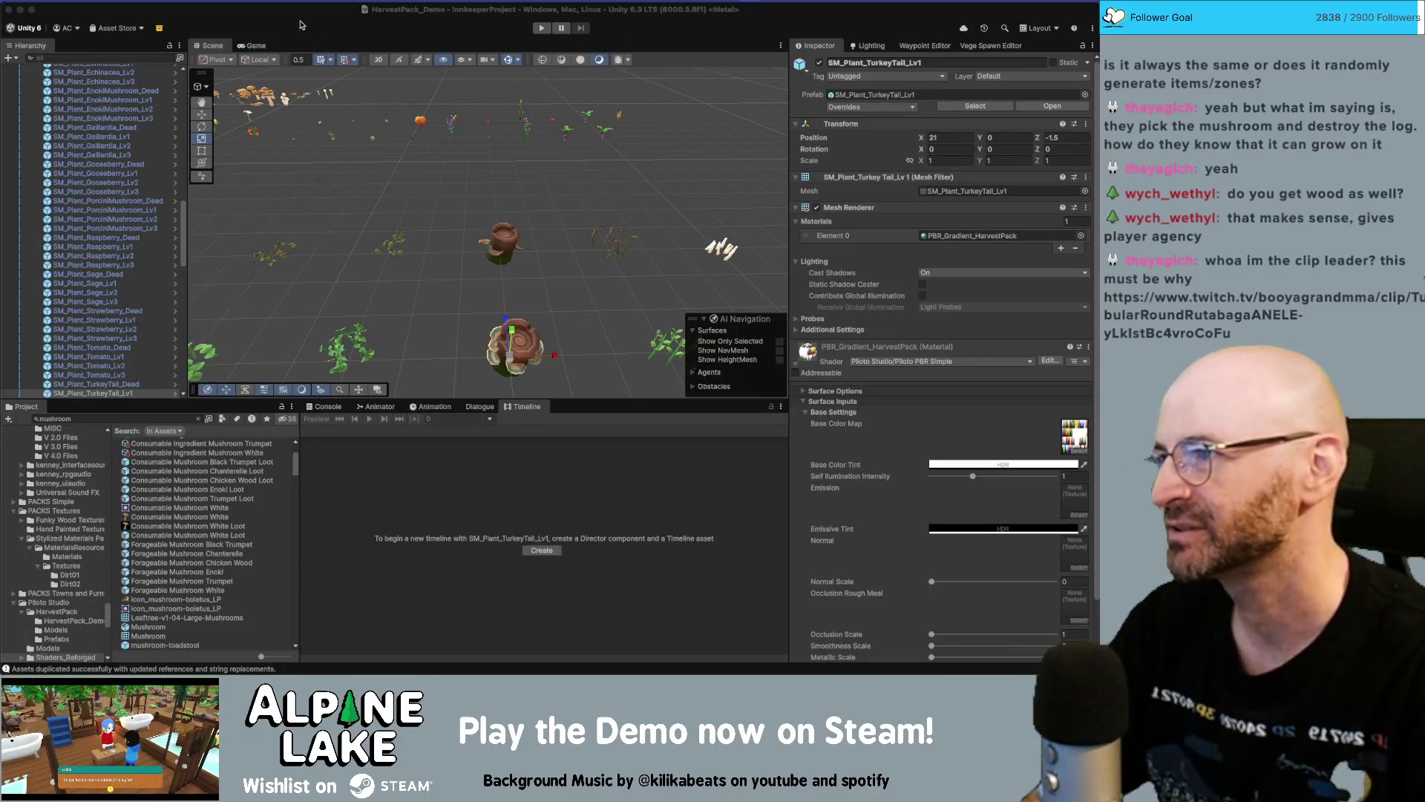
left_click(323, 17)
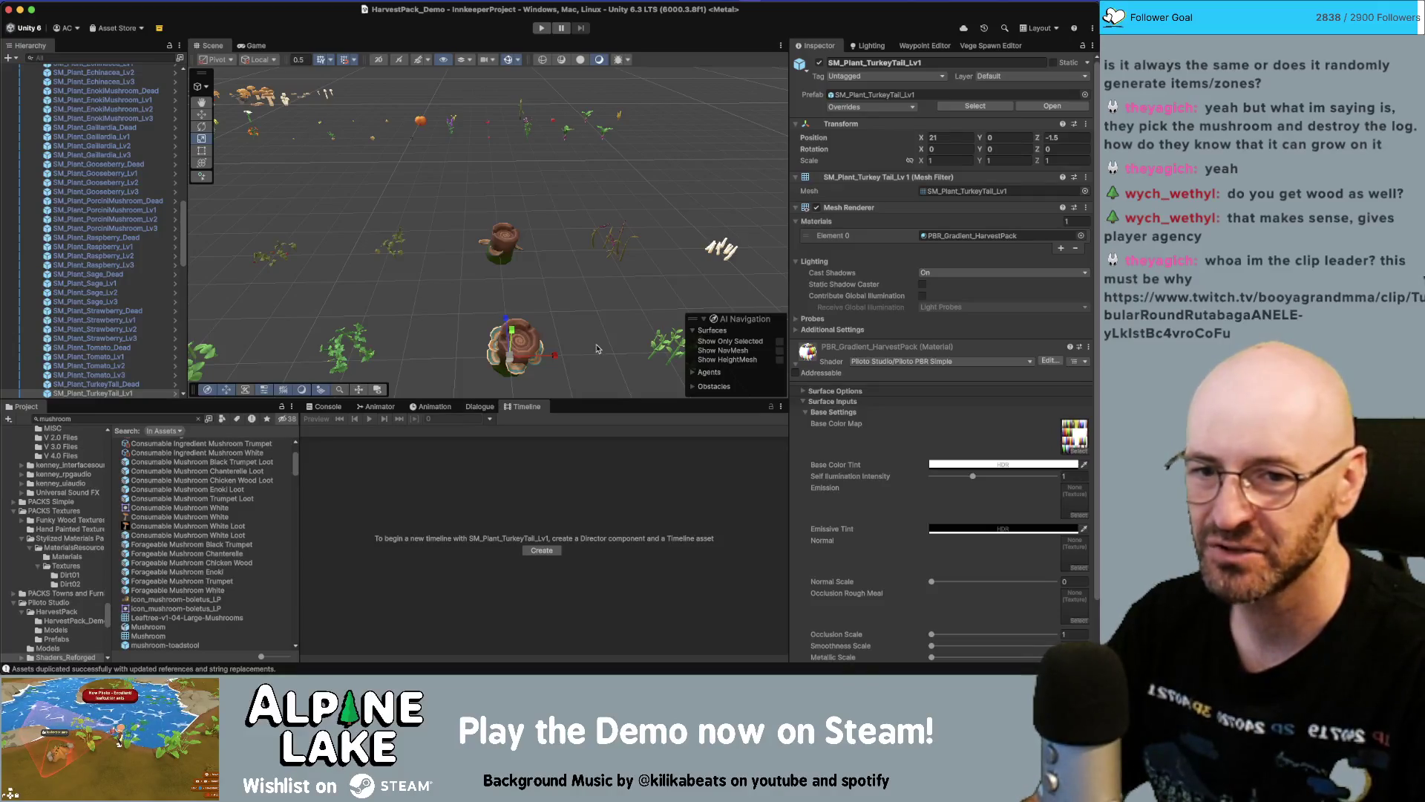
left_click(136, 417)
Drop the 'chan' search and preview the Mushroom09, Mushroom08 and blue Mushroom06 prefabs
type("c")
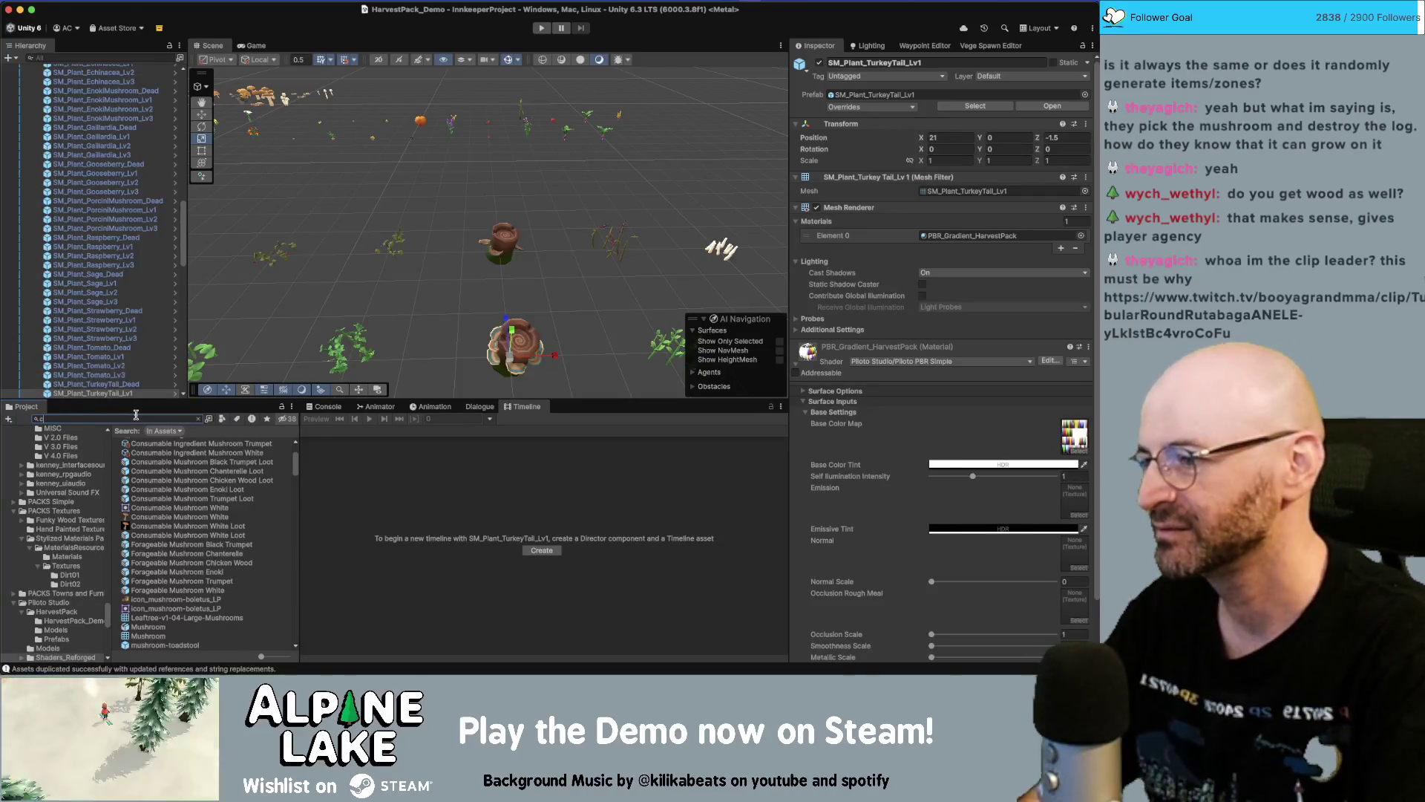
type("hantrel")
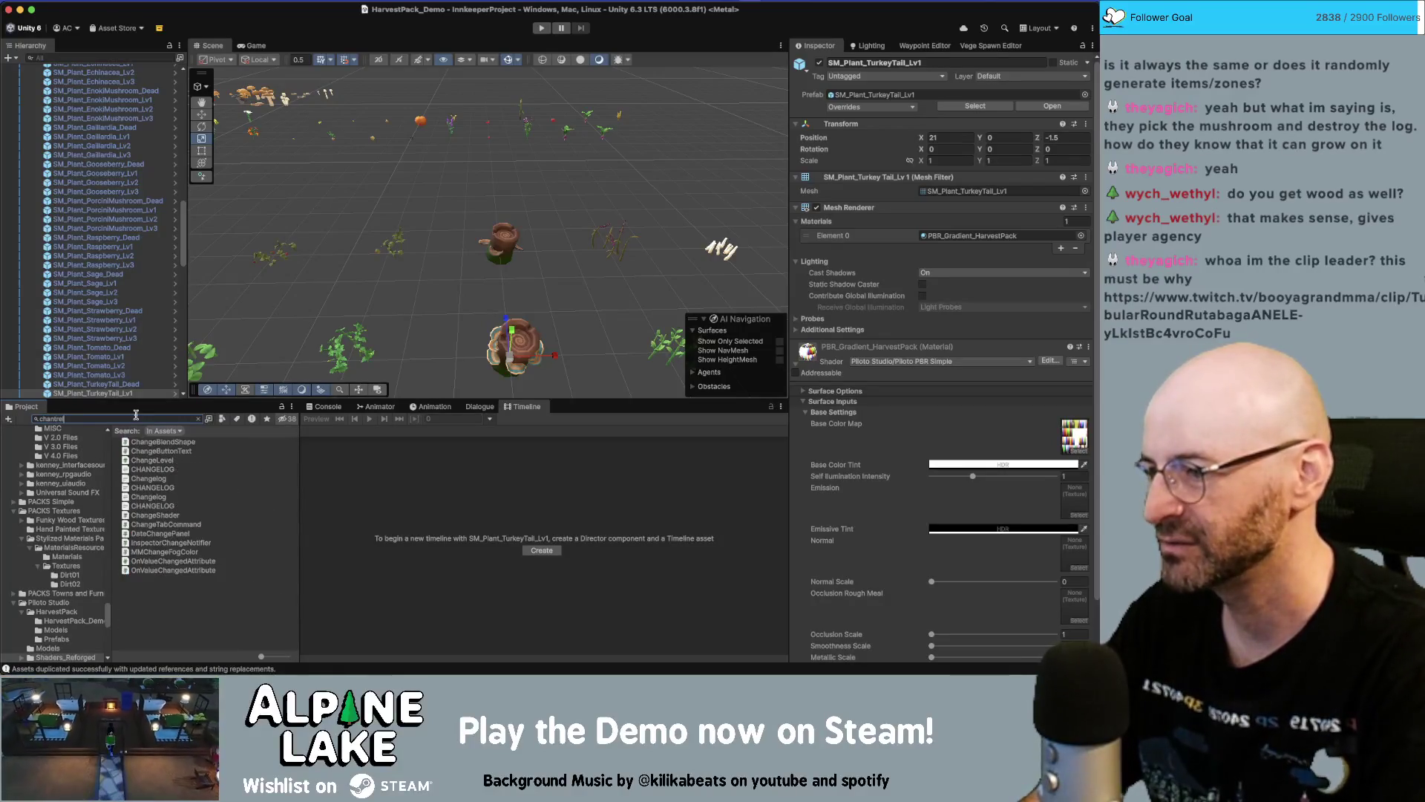
key("super+a")
key("BackSpace")
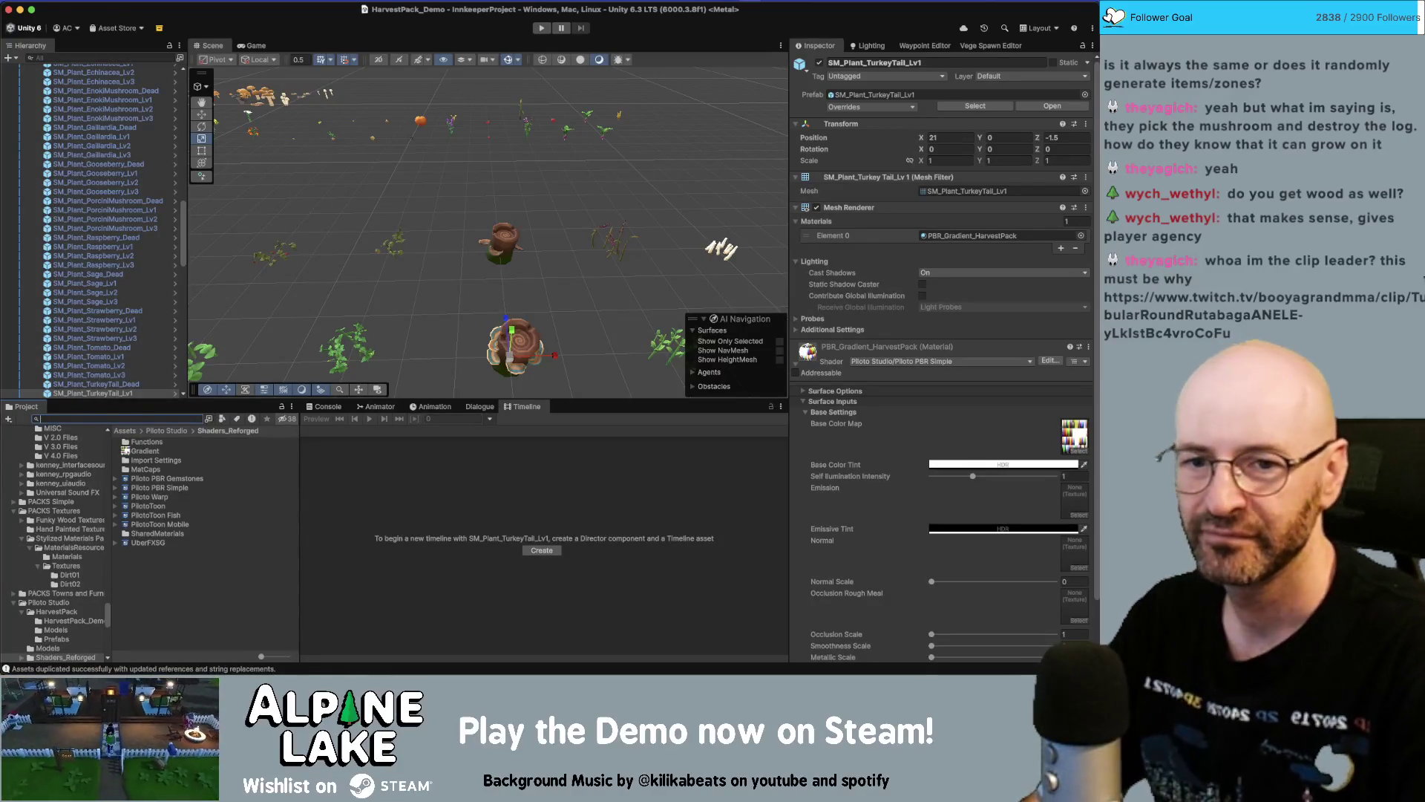
left_click(148, 419)
type("mushroom")
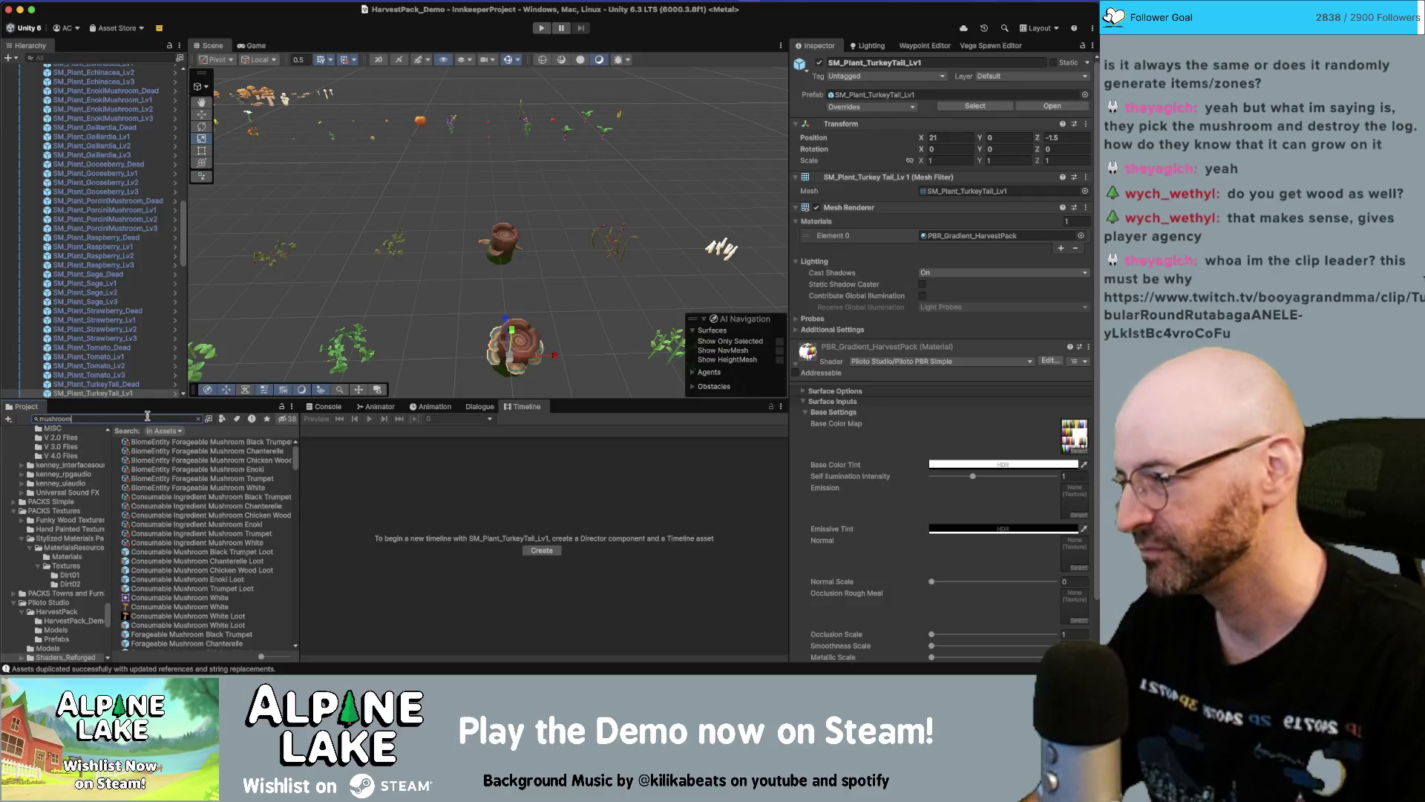
scroll(188, 505, "down", 10)
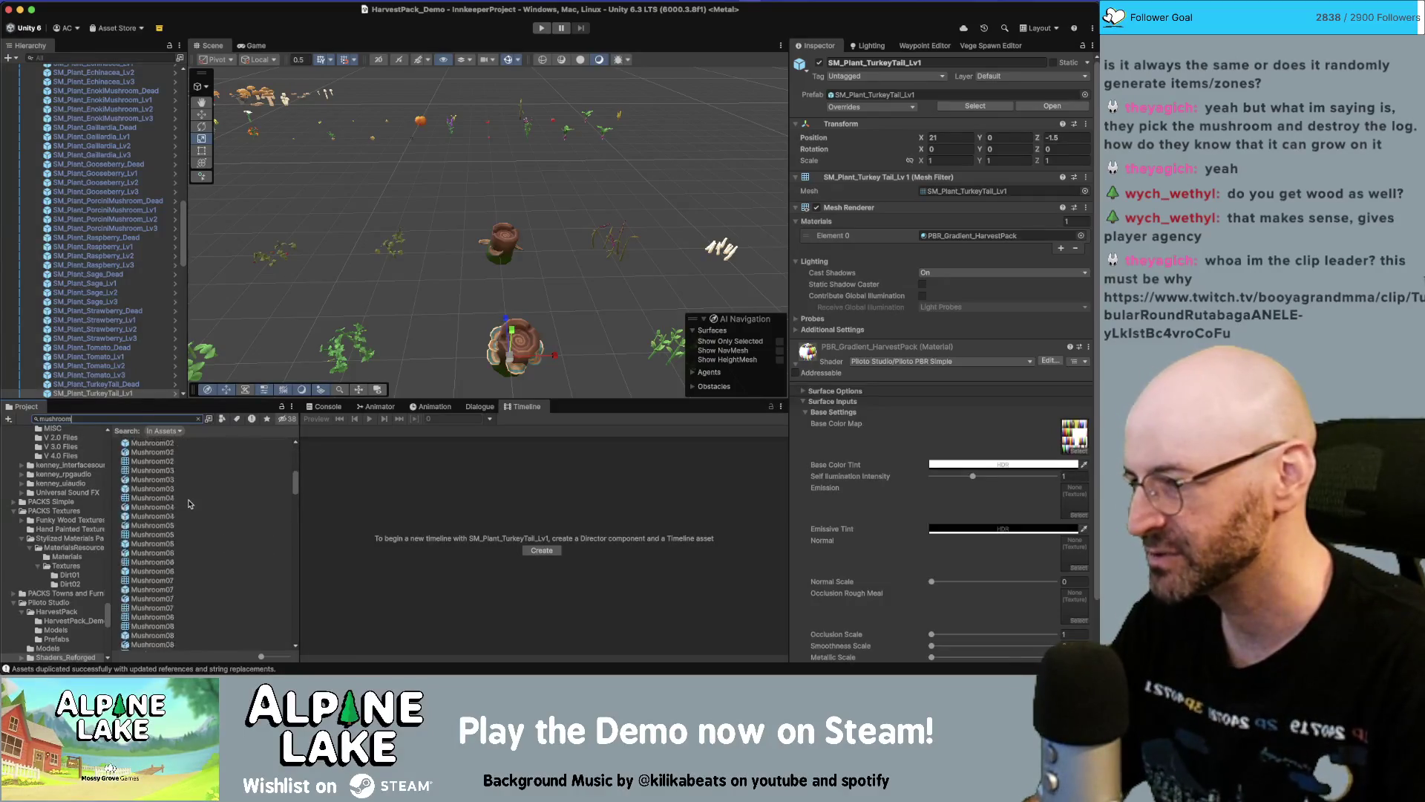
left_click(163, 496)
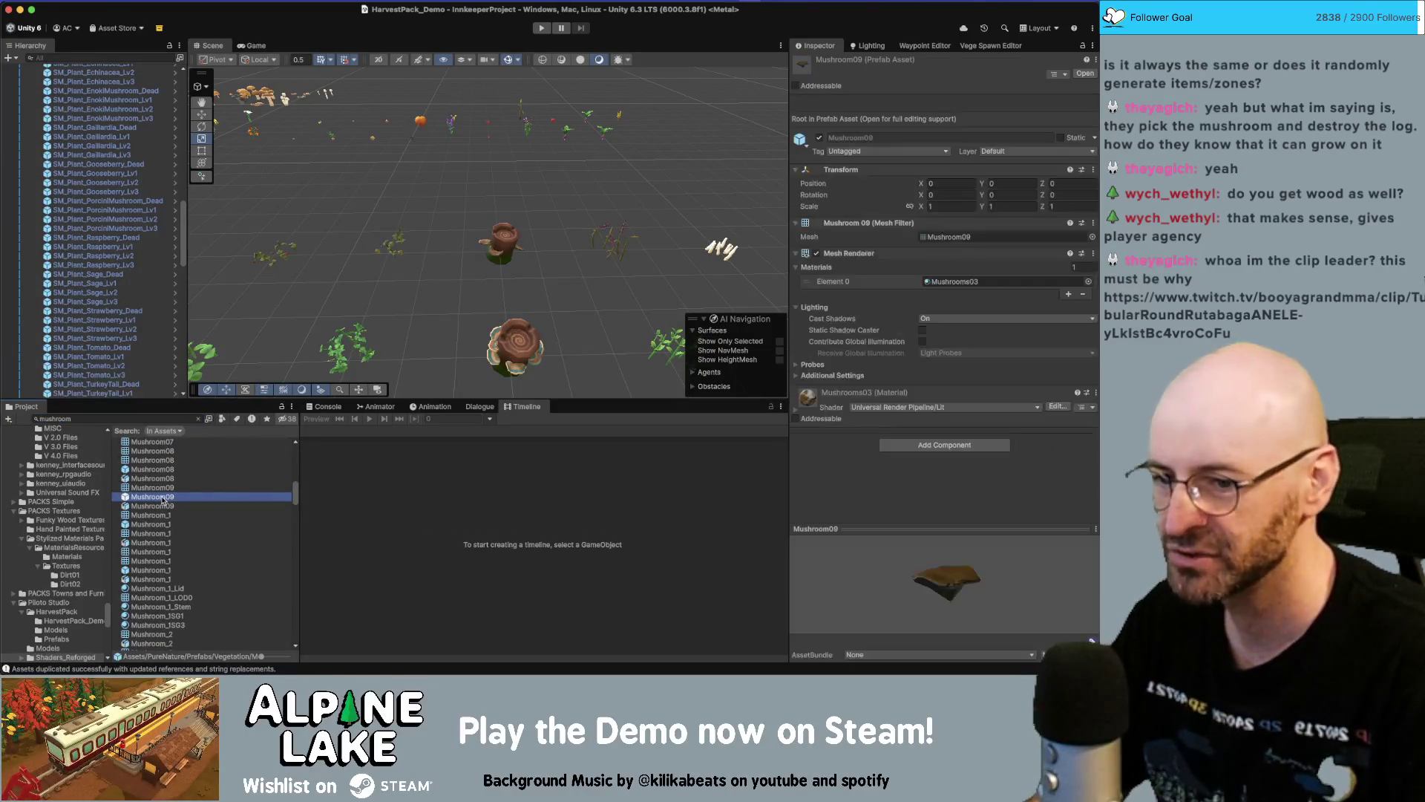
left_click_drag(999, 588, 709, 562)
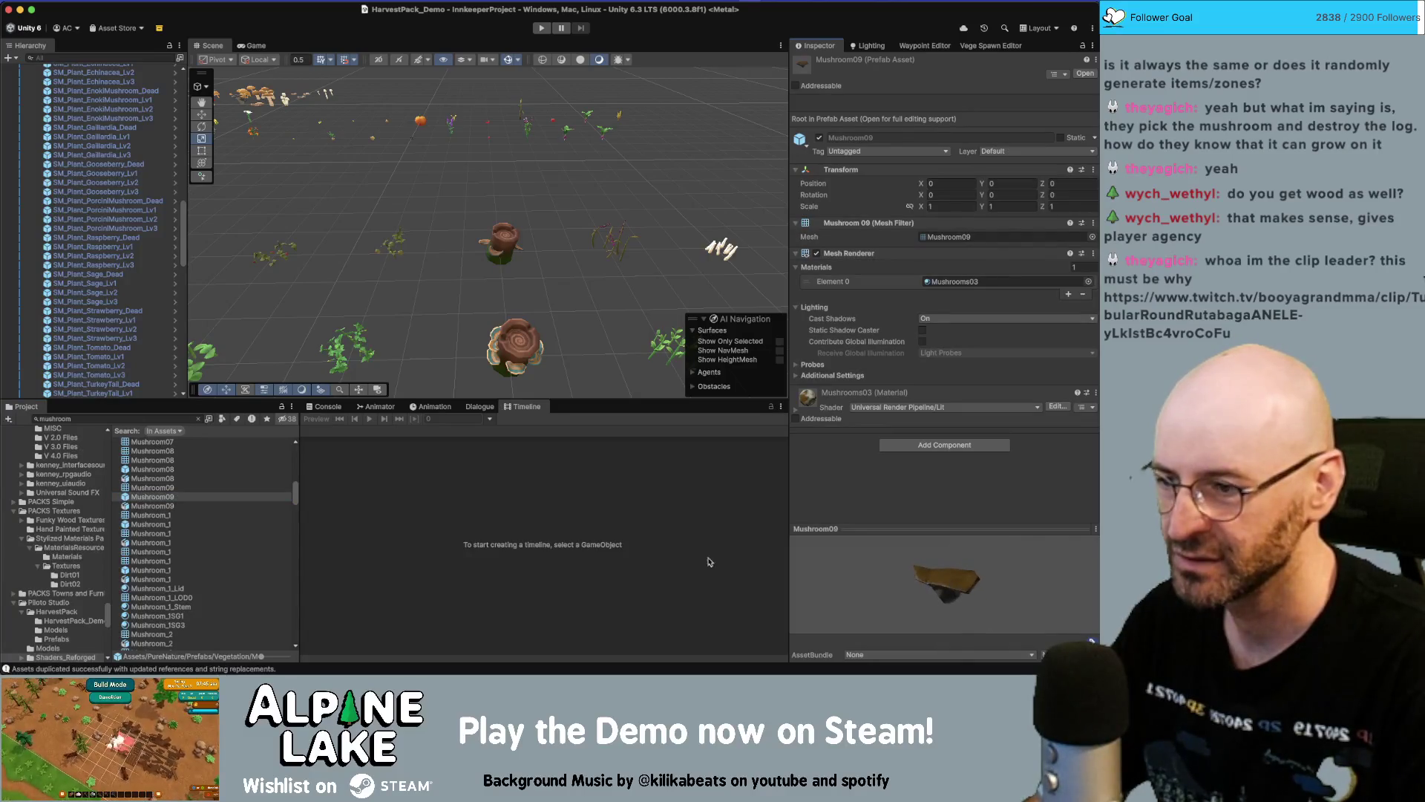
left_click(178, 471)
scroll(176, 470, "up", 3)
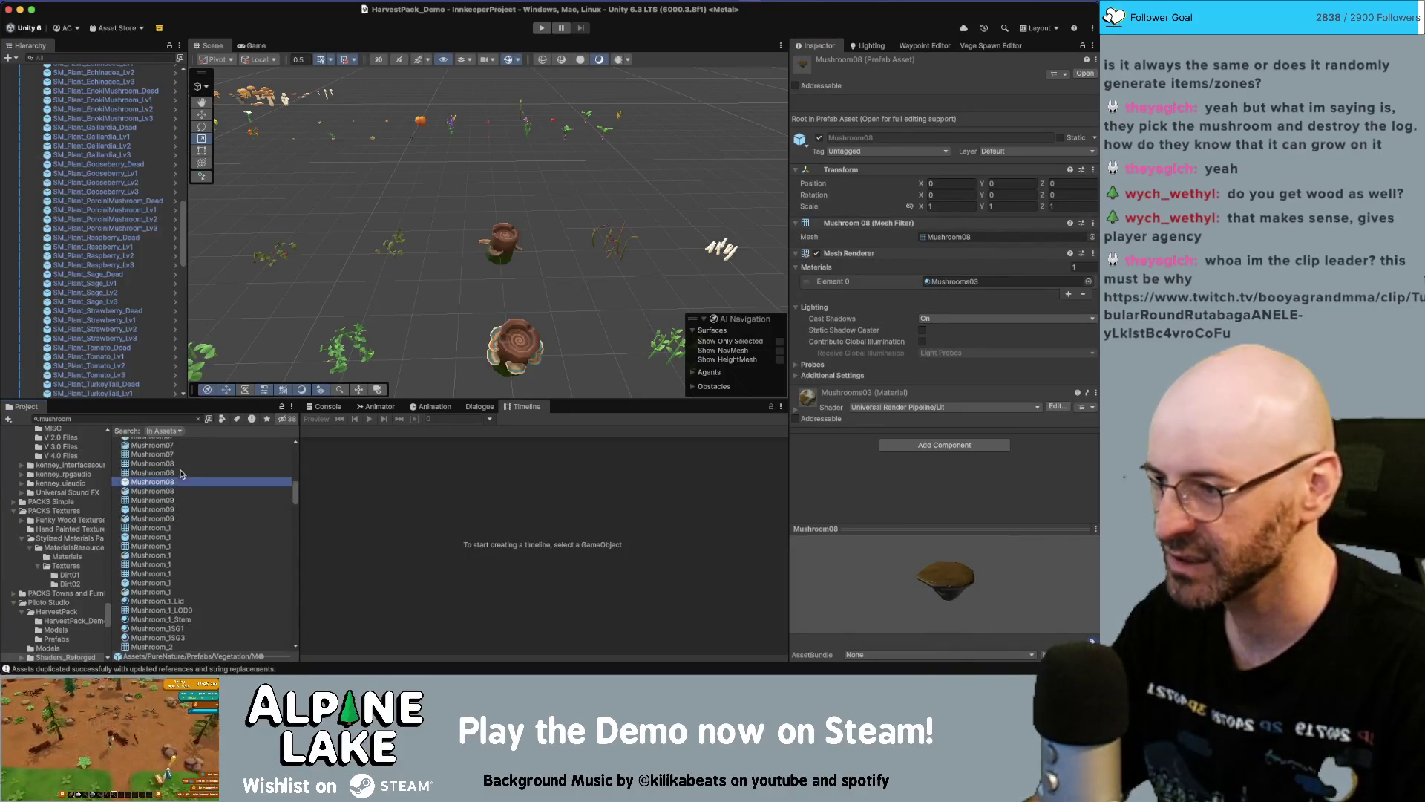
left_click(175, 468)
Preview the Mushroom04, brown Mushroom02, Mushroom03 and brown Mushroom01 prefabs, rotating Mushroom02
scroll(171, 468, "up", 2)
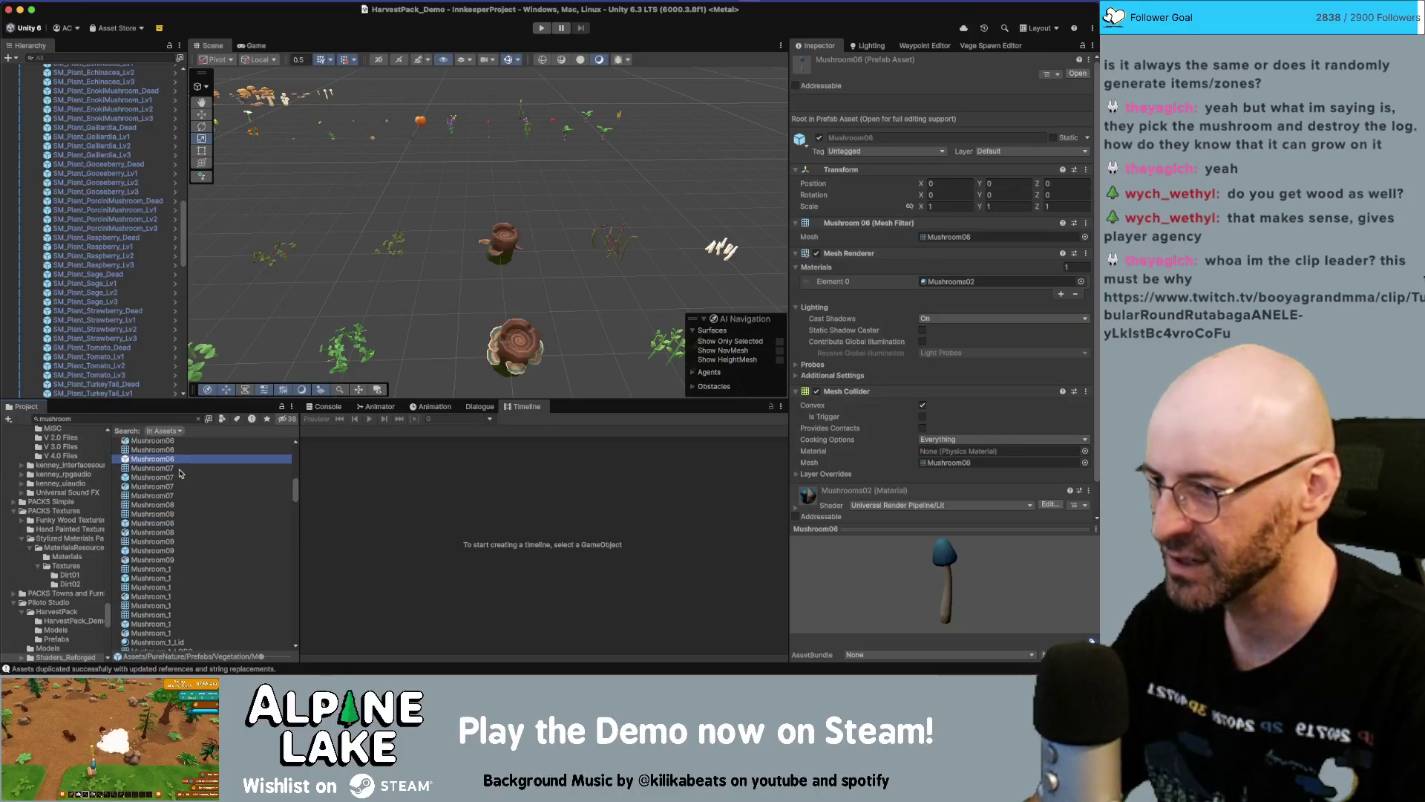
left_click(165, 453)
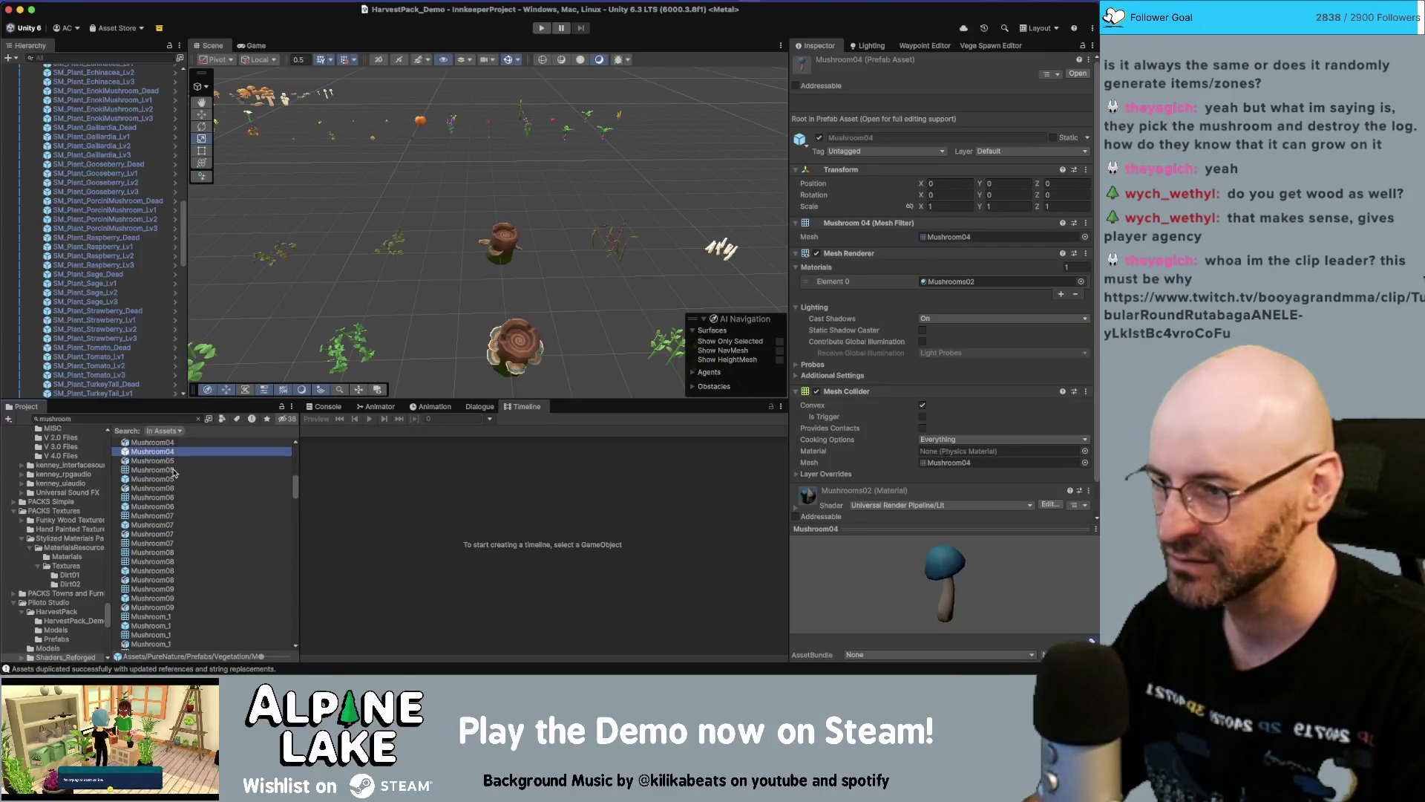
scroll(173, 472, "up", 3)
left_click(169, 454)
scroll(175, 475, "up", 1)
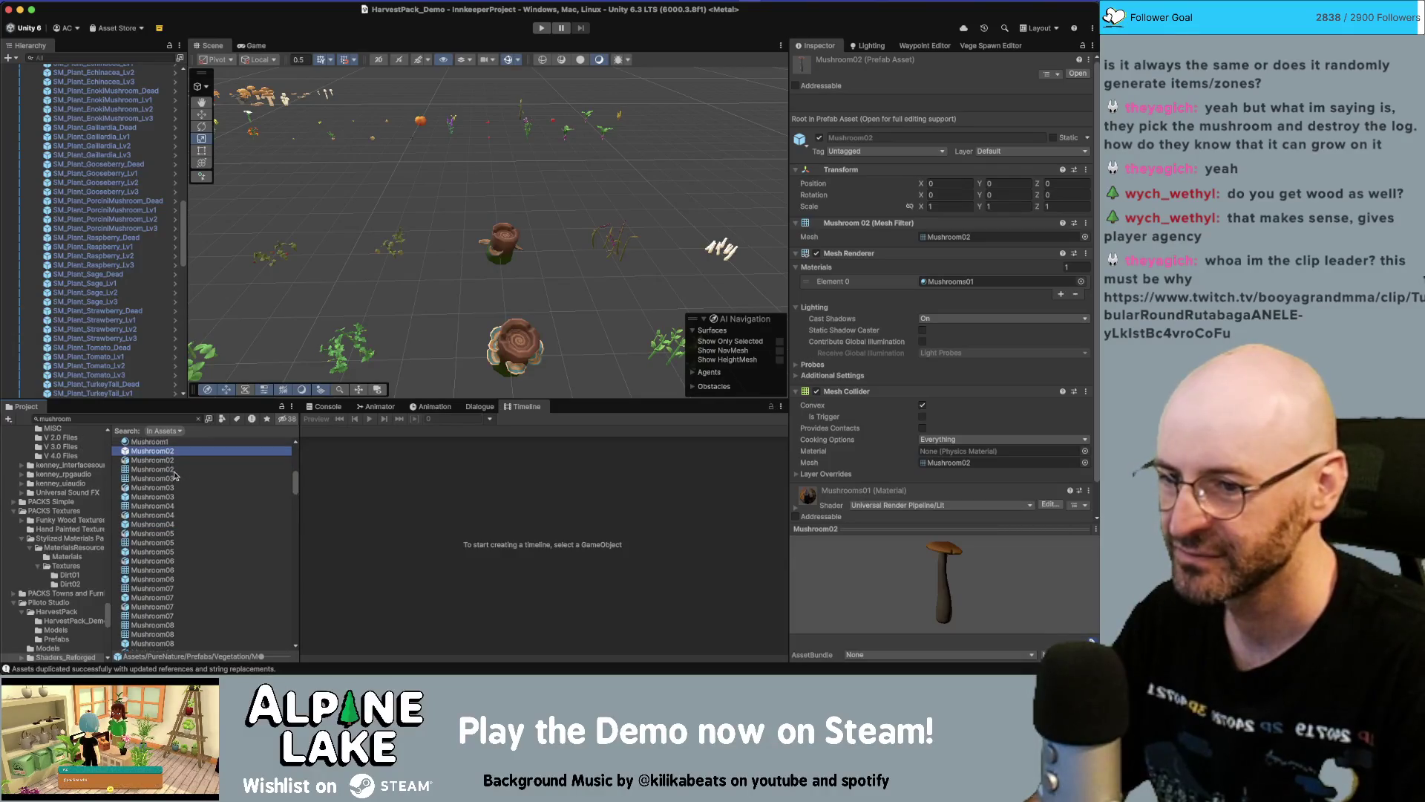
scroll(175, 476, "up", 3)
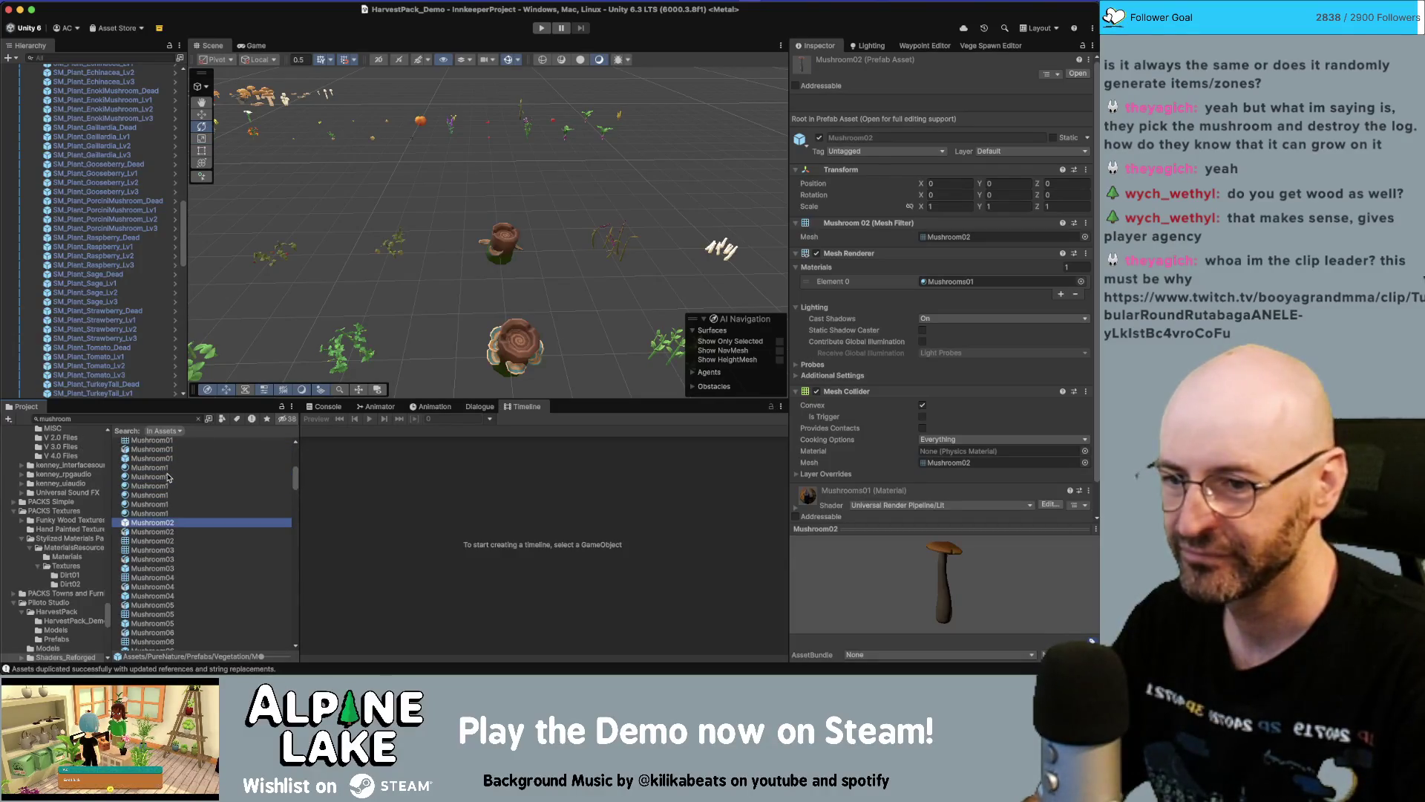
scroll(168, 490, "up", 1)
mouse_move(936, 566)
left_mouse_down()
mouse_move(909, 598)
mouse_move(1047, 549)
mouse_move(1020, 547)
left_mouse_up()
left_click(156, 592)
left_click(168, 620)
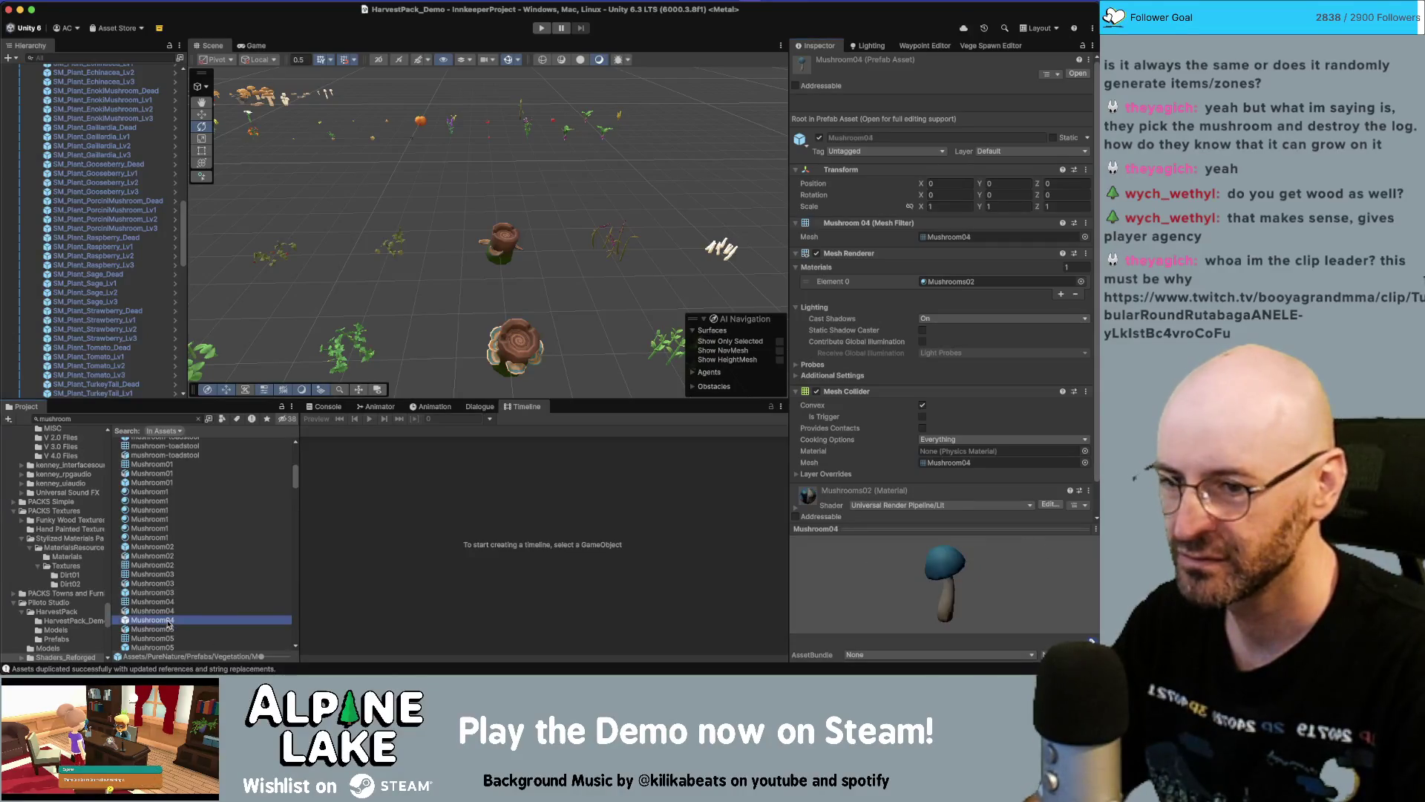
left_click(157, 484)
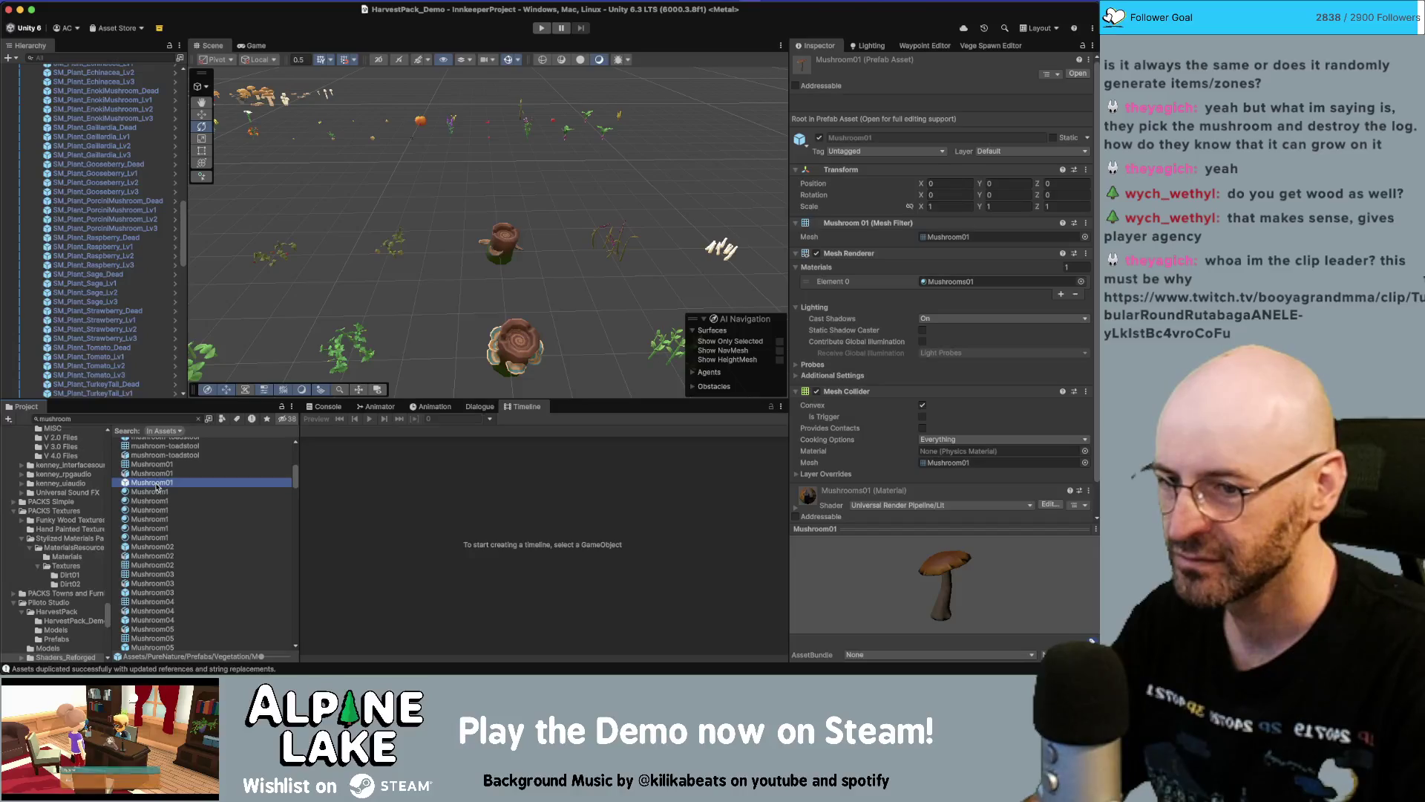
scroll(158, 487, "down", 8)
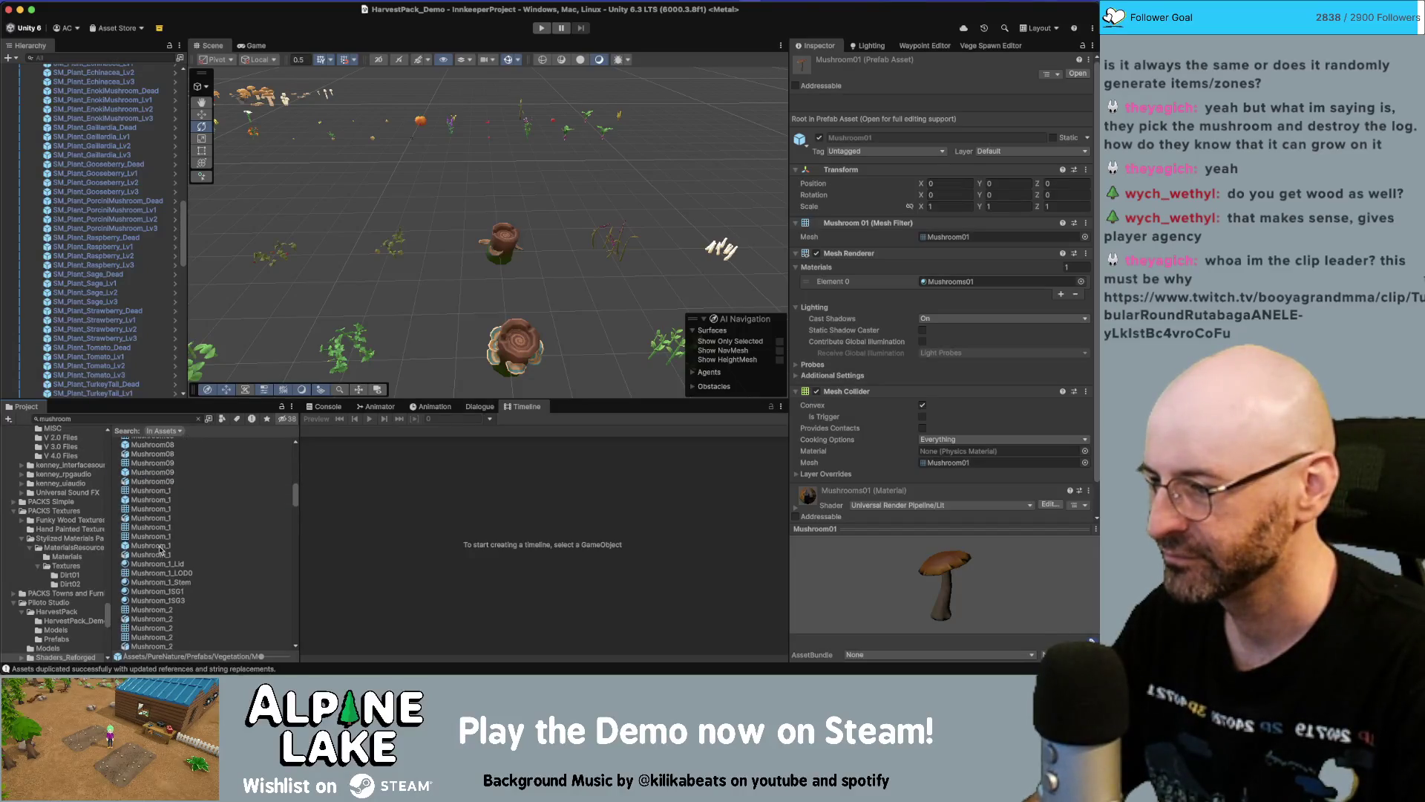
Inspect the Mushroom_2 model's import settings and its two-material prefab
left_click(155, 611)
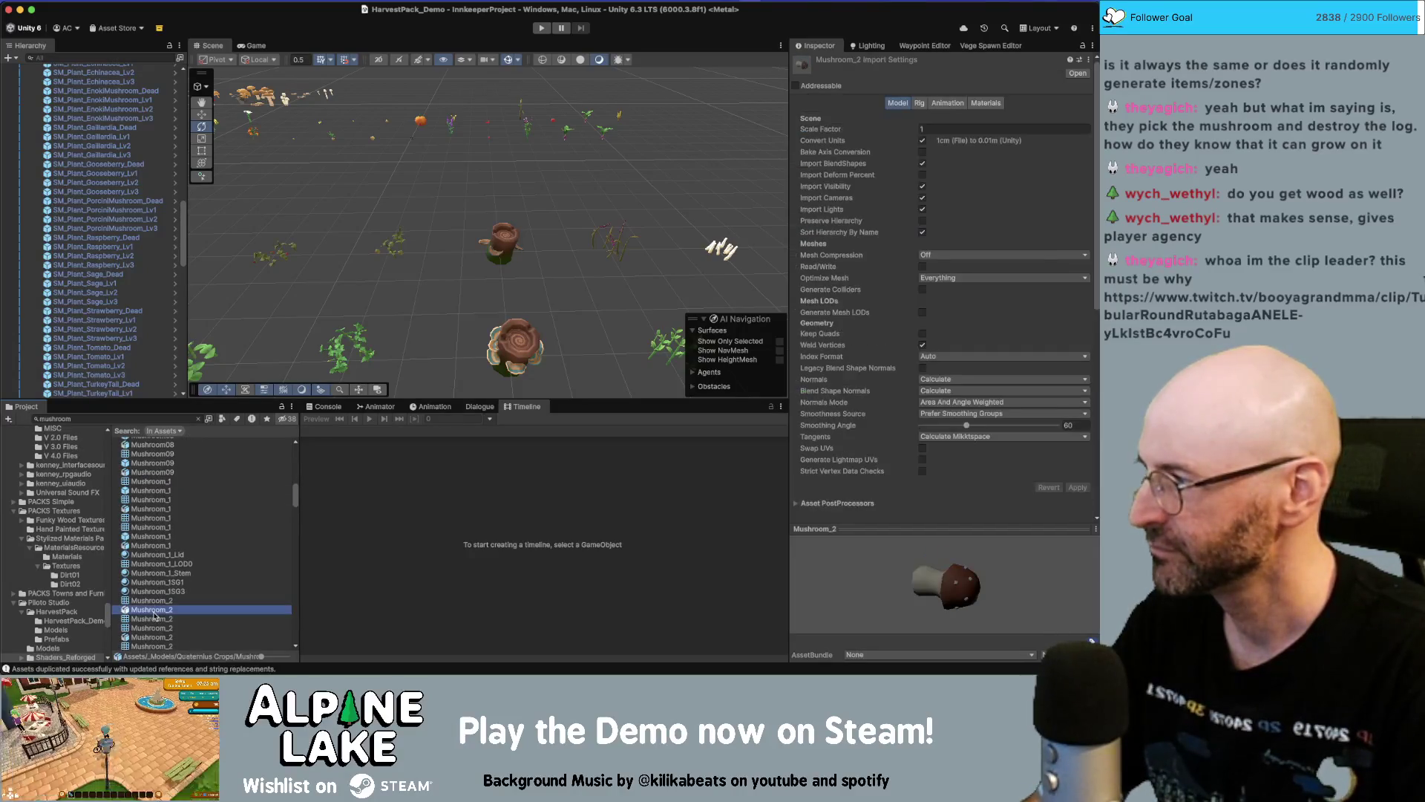
scroll(156, 600, "down", 1)
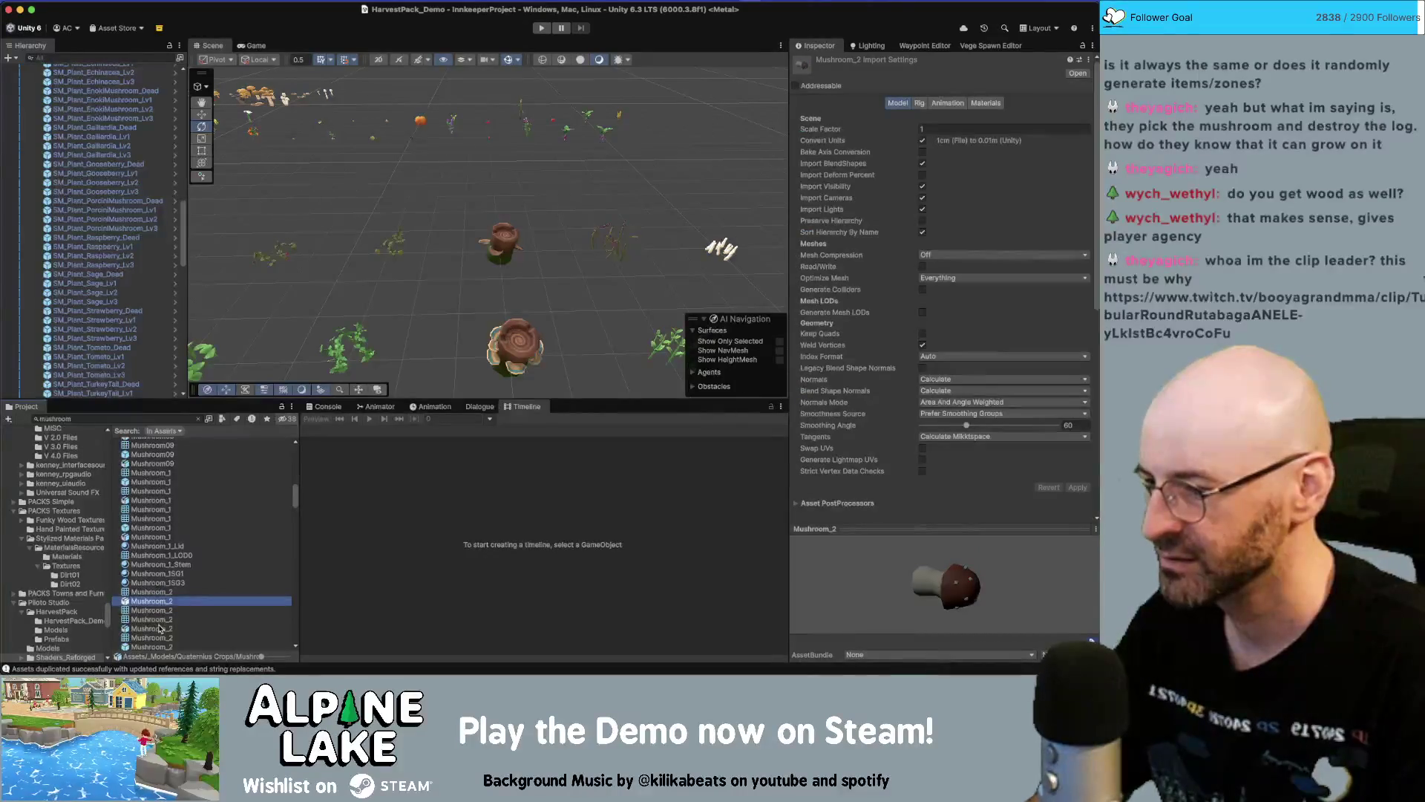
left_click(158, 628)
scroll(158, 626, "down", 1)
scroll(157, 624, "down", 1)
left_click(157, 622)
left_click(157, 631)
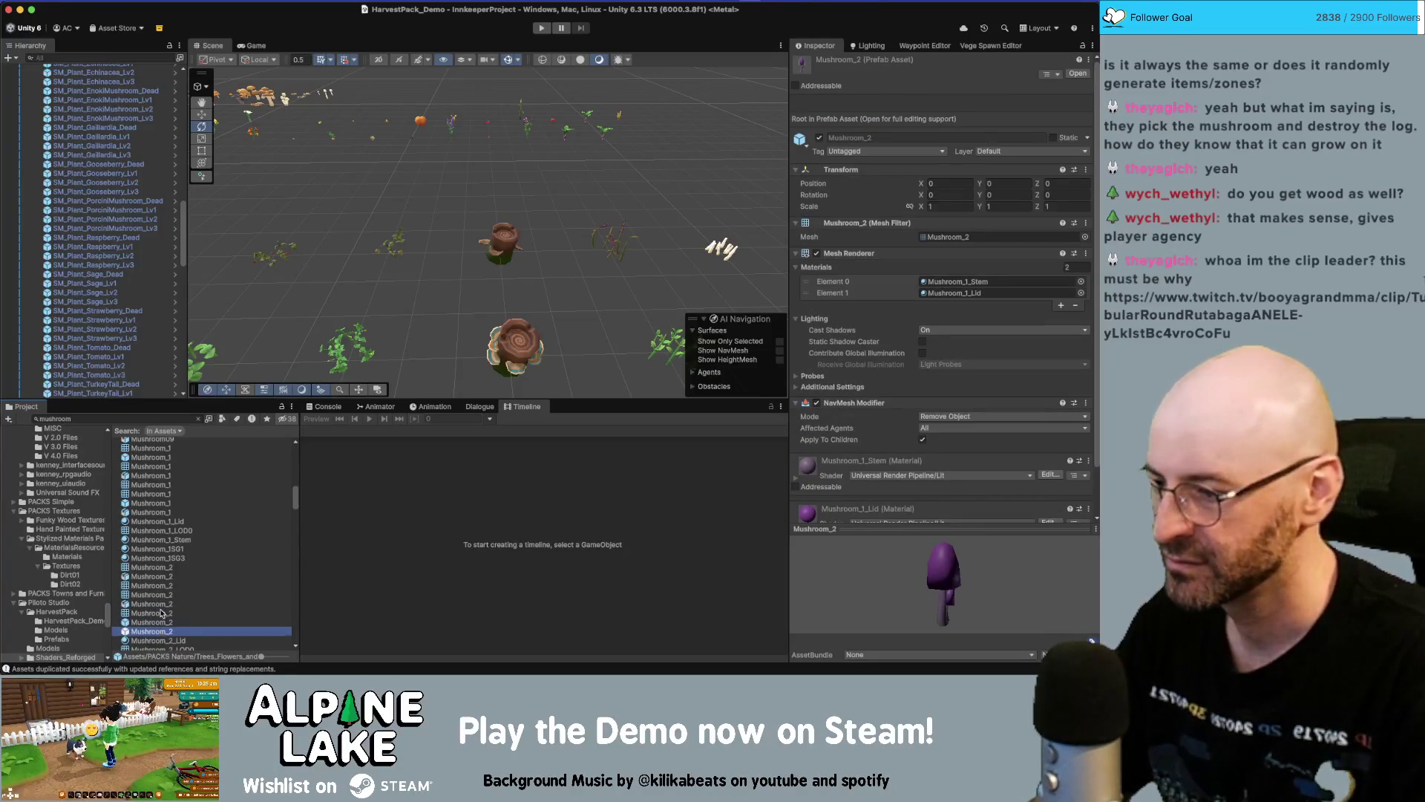
scroll(161, 613, "down", 4)
scroll(159, 616, "down", 2)
scroll(158, 636, "down", 4)
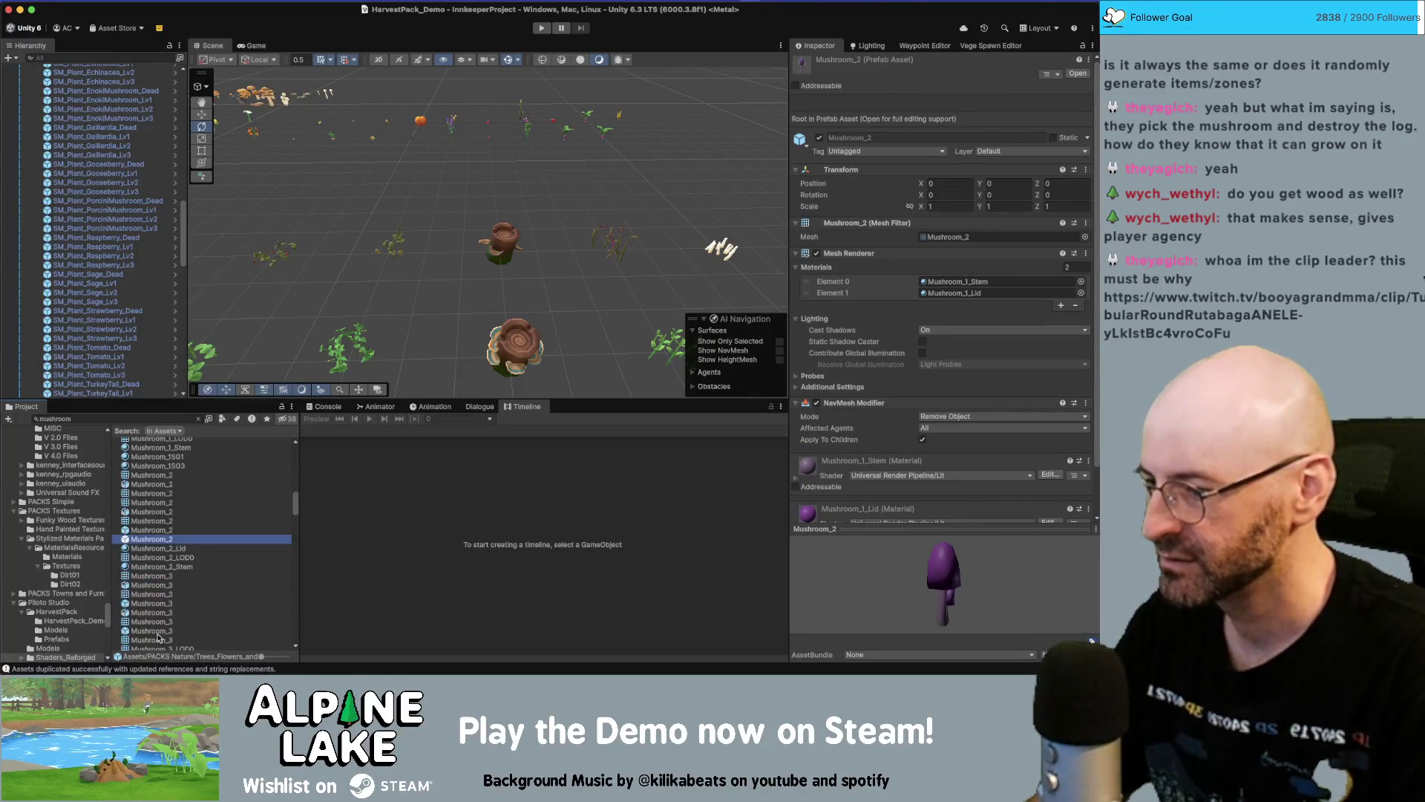
Preview Mushroom_3, view Mushroom_4 from the side, and reveal its folder
left_click(152, 631)
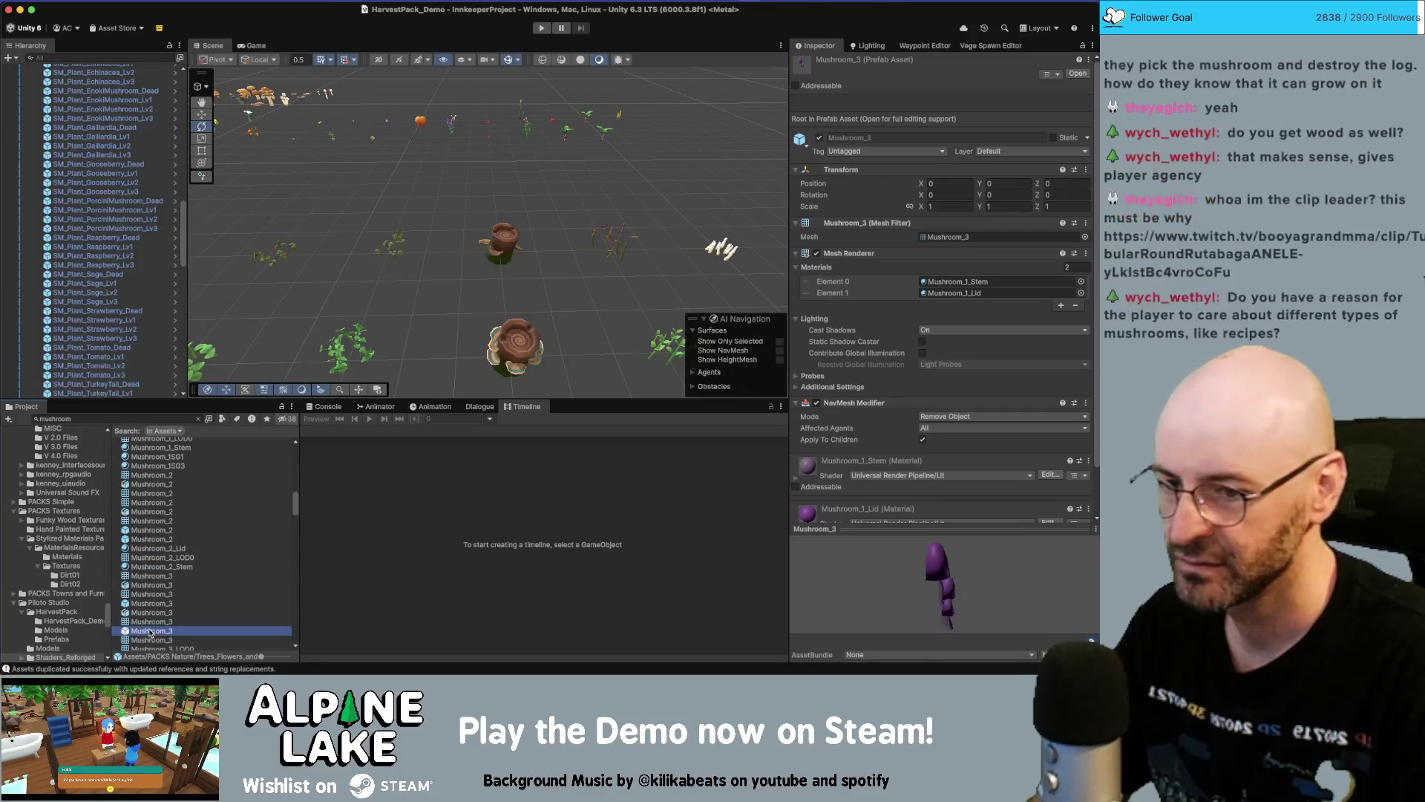
scroll(153, 613, "down", 5)
left_click(155, 549)
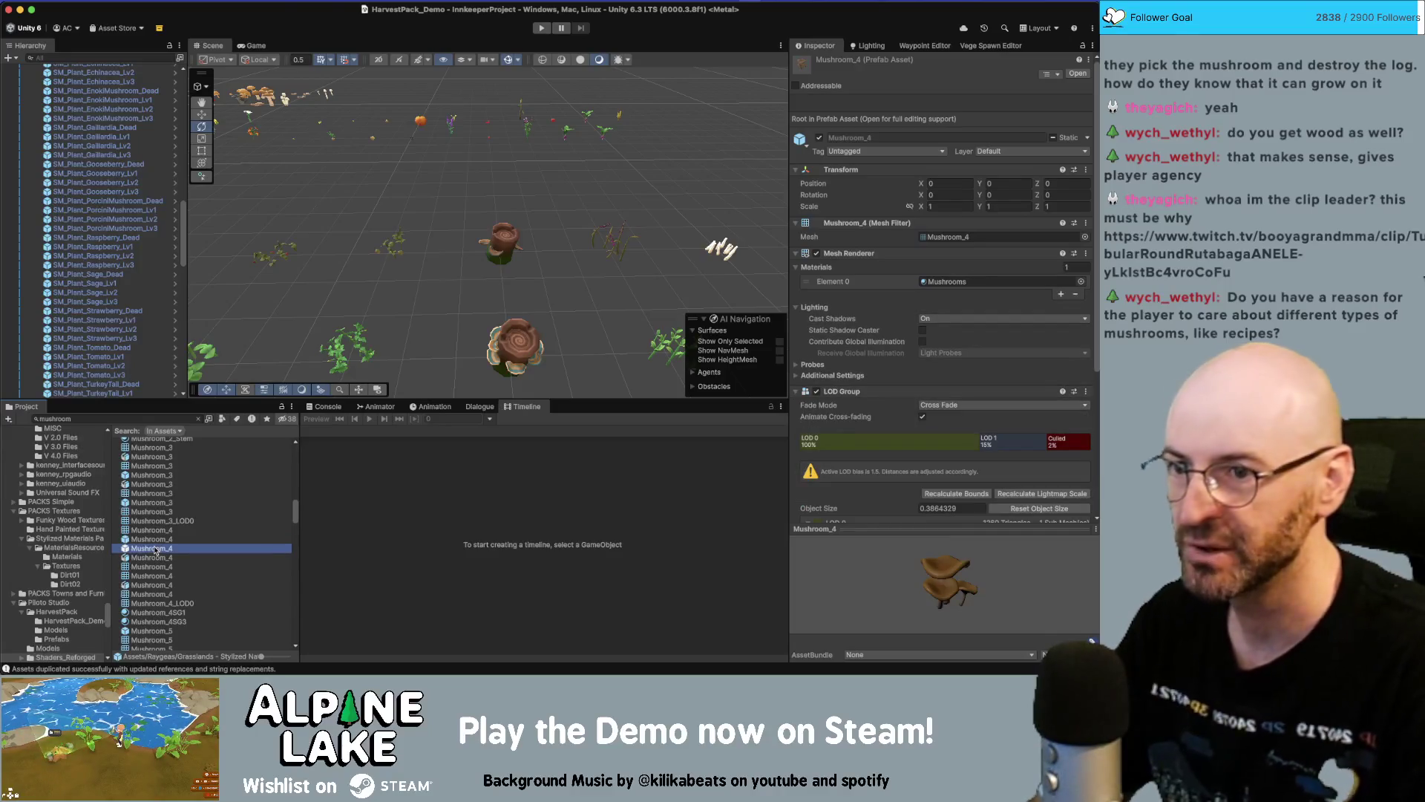
mouse_move(851, 633)
left_mouse_down()
mouse_move(849, 574)
mouse_move(829, 565)
mouse_move(900, 593)
mouse_move(921, 563)
left_mouse_up()
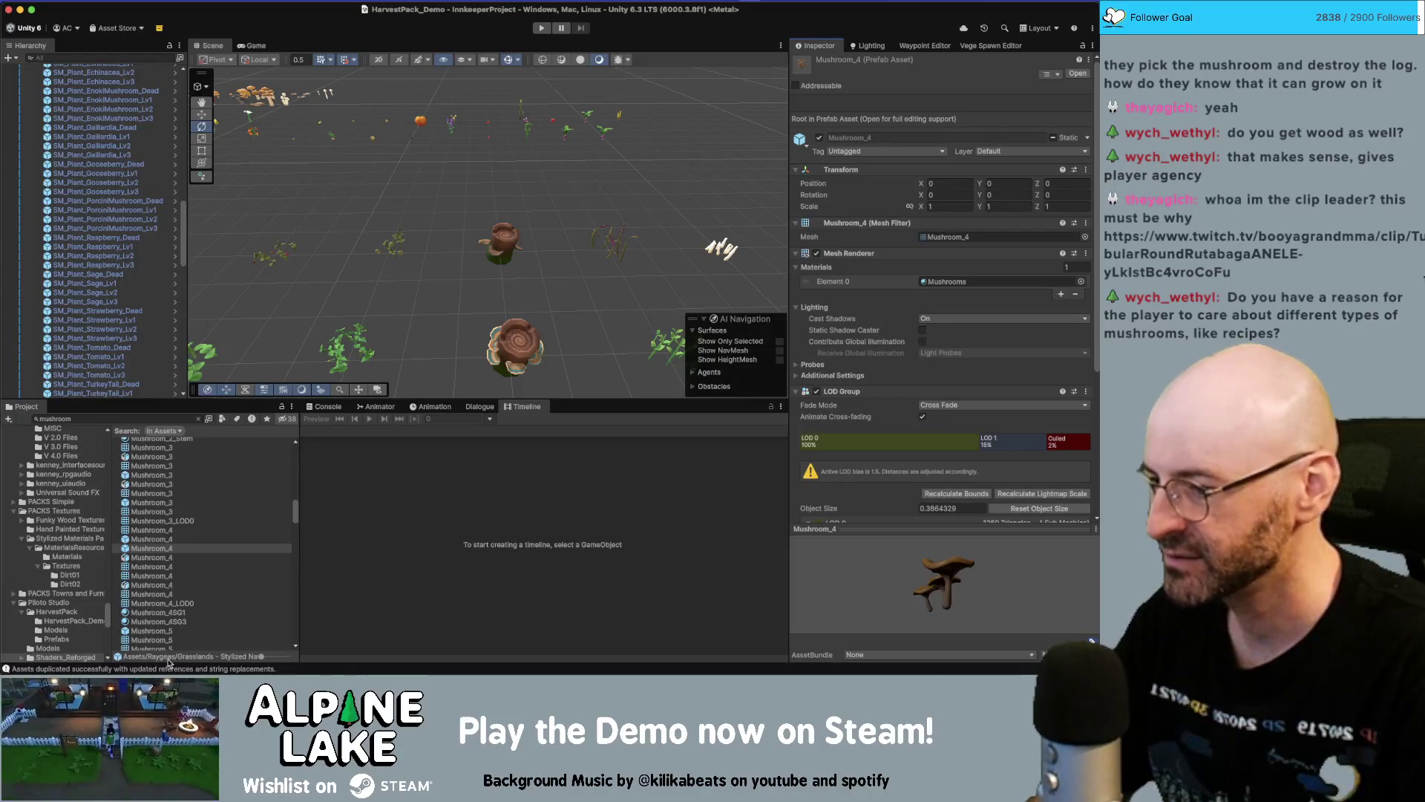
left_click(197, 419)
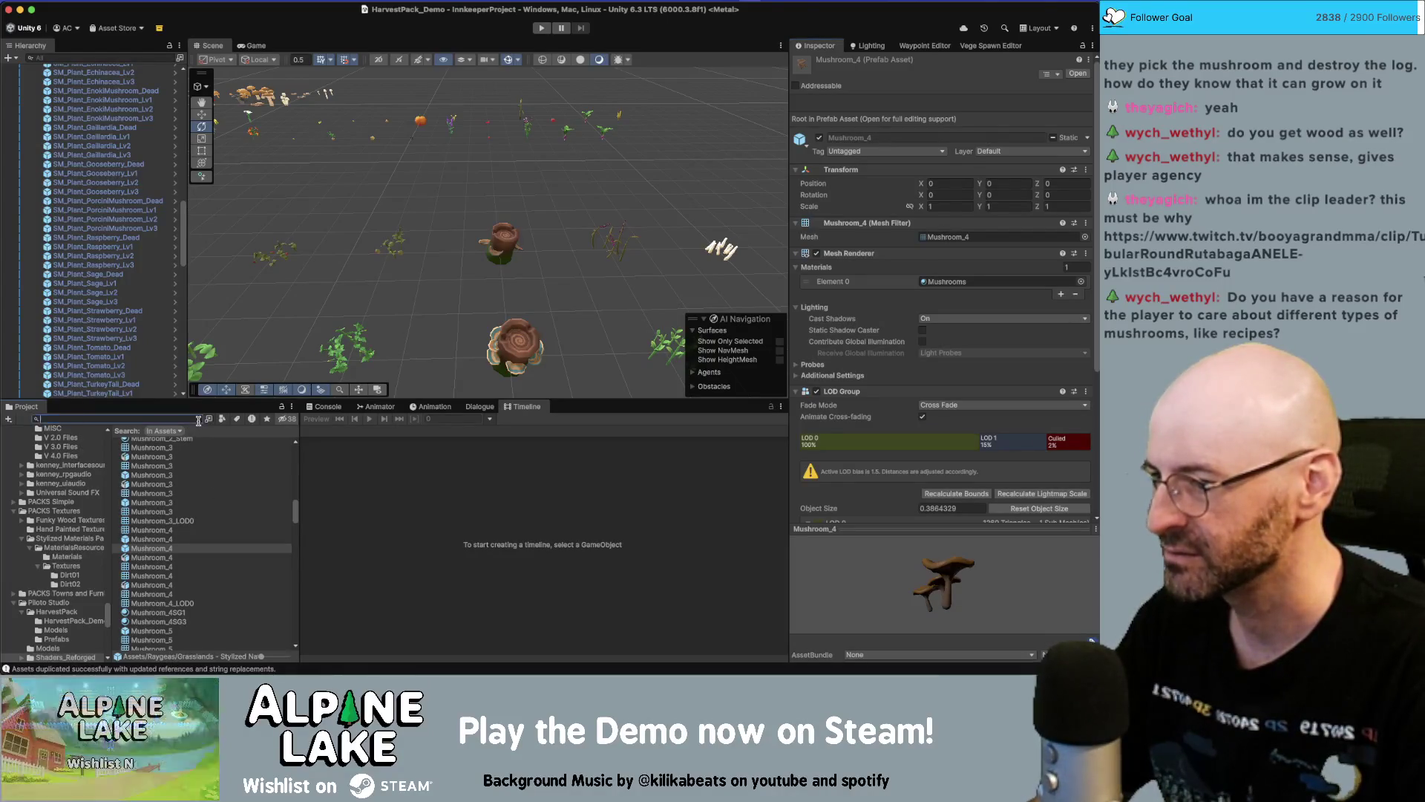
Place a Mushroom_4 instance in the scene, nudge it along Z and snap it to grid
left_click(167, 601)
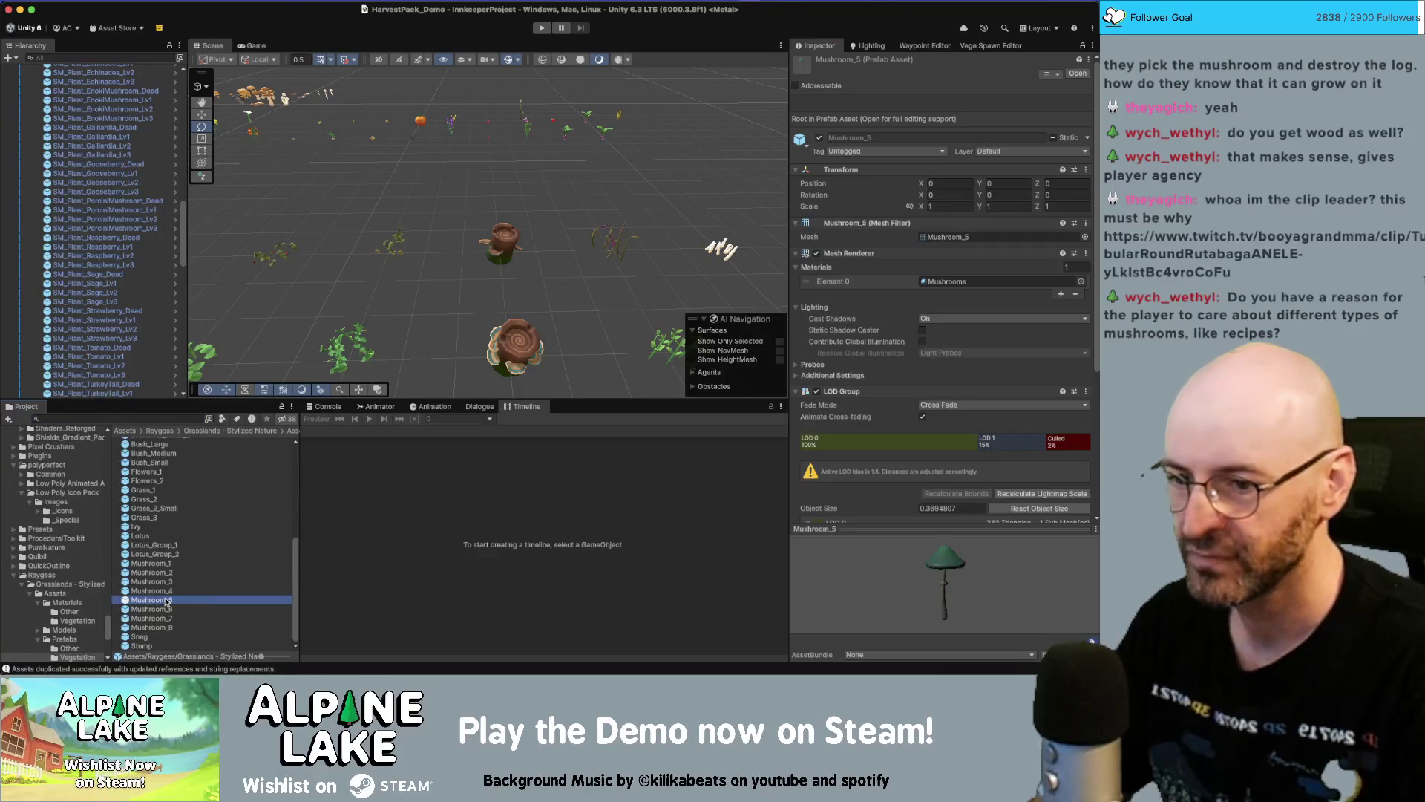
key("Up")
key("Up")
key("Up")
key("Down")
key("Down")
key("Down")
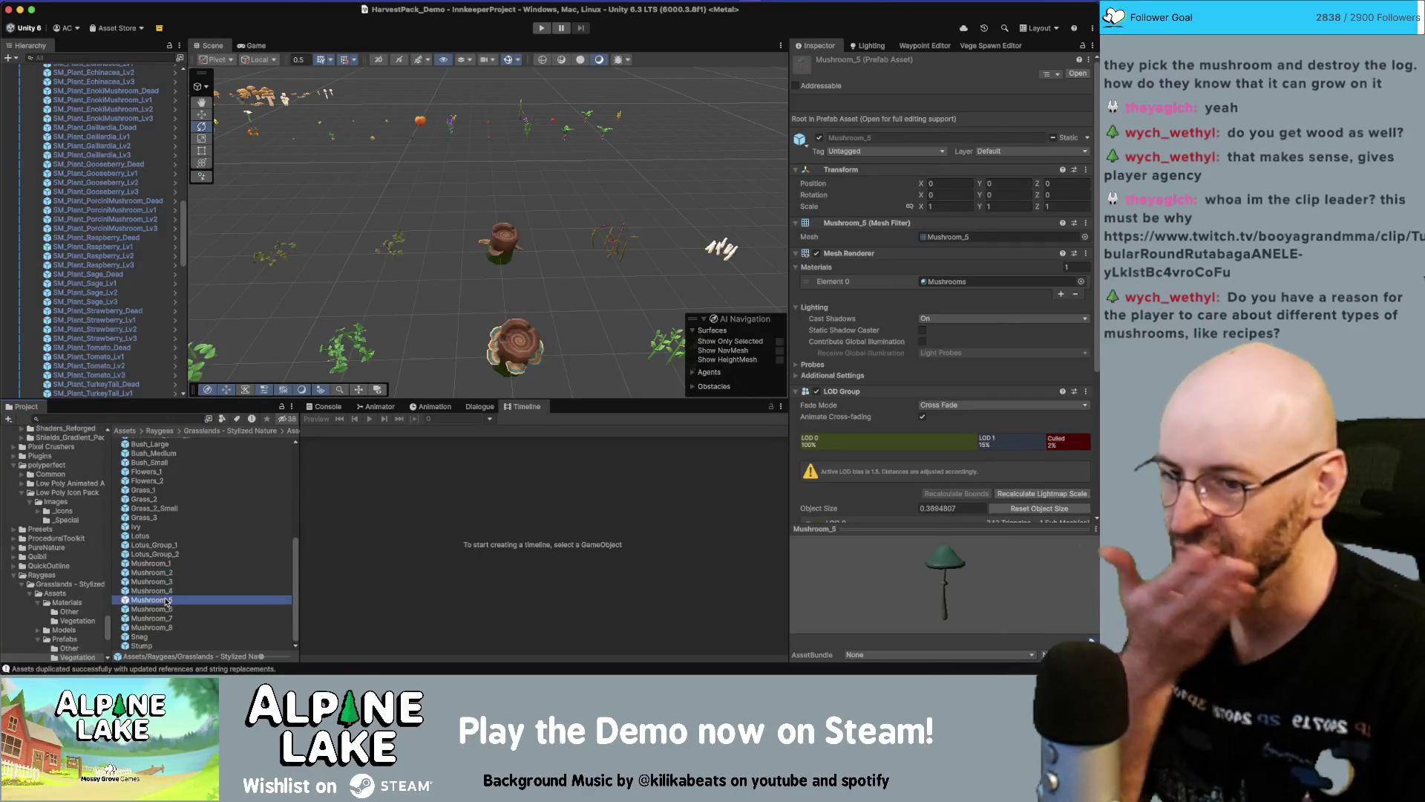
key("Up")
key("Up")
key("Up")
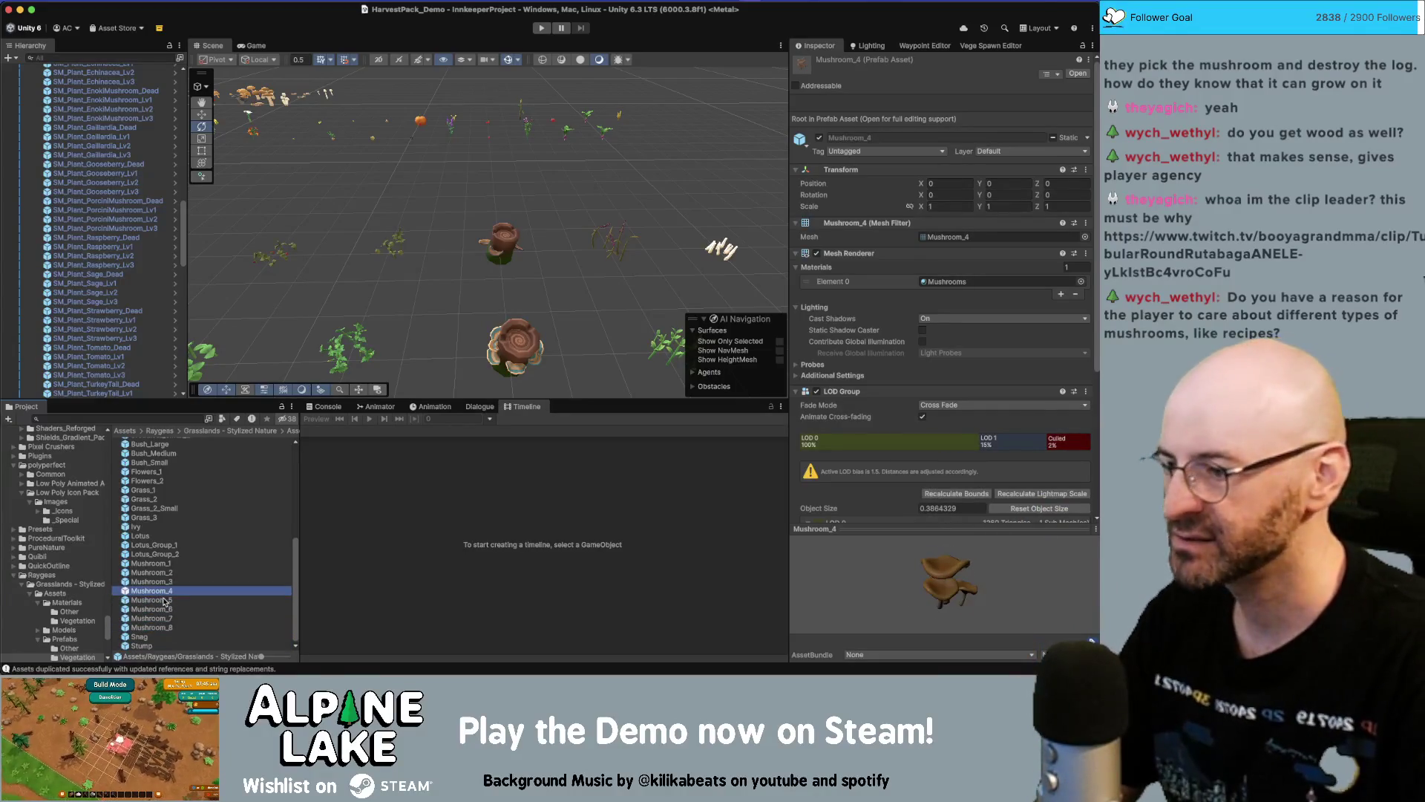
mouse_move(155, 596)
left_mouse_down()
mouse_move(304, 215)
mouse_move(315, 111)
mouse_move(301, 104)
left_mouse_up()
key("f")
key("w")
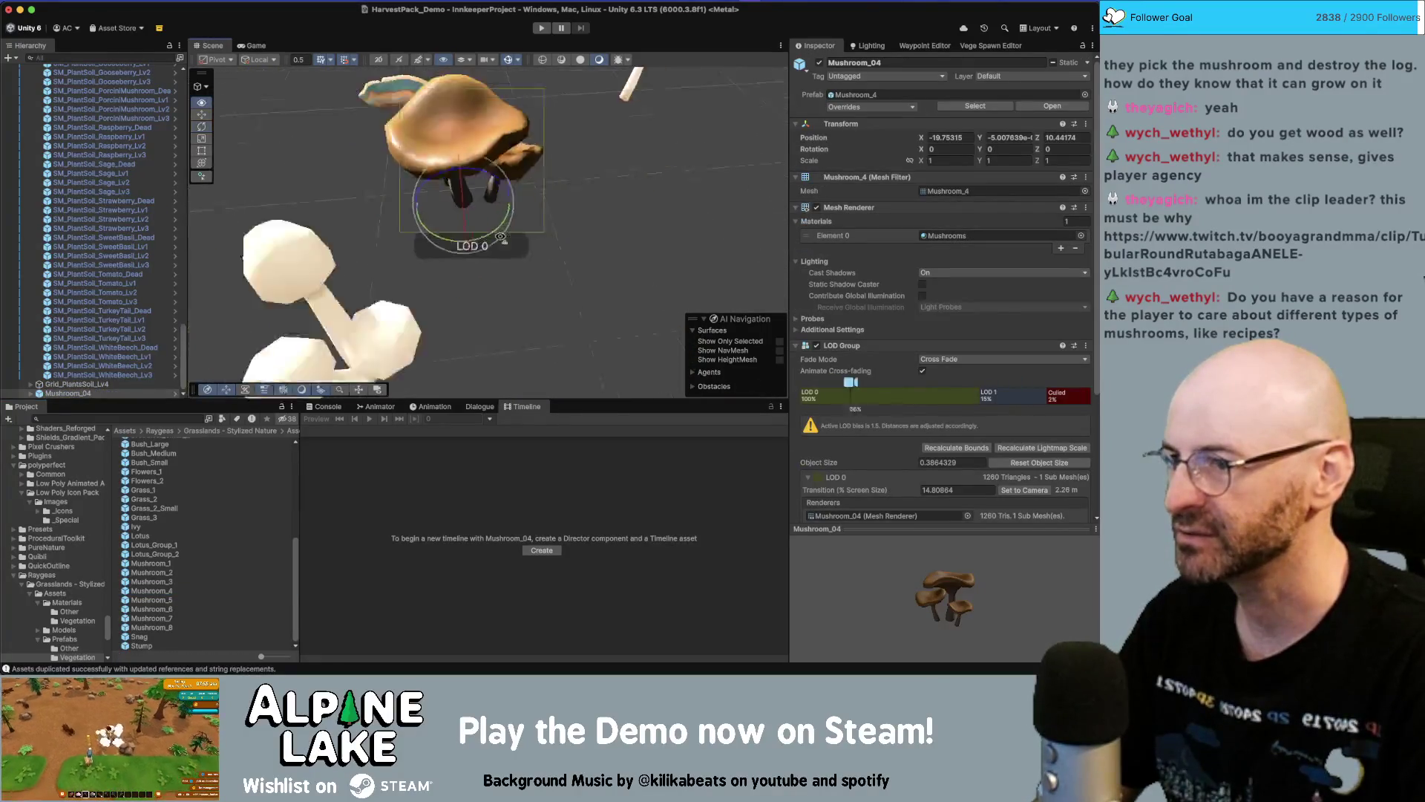
left_click_drag(480, 232, 558, 282)
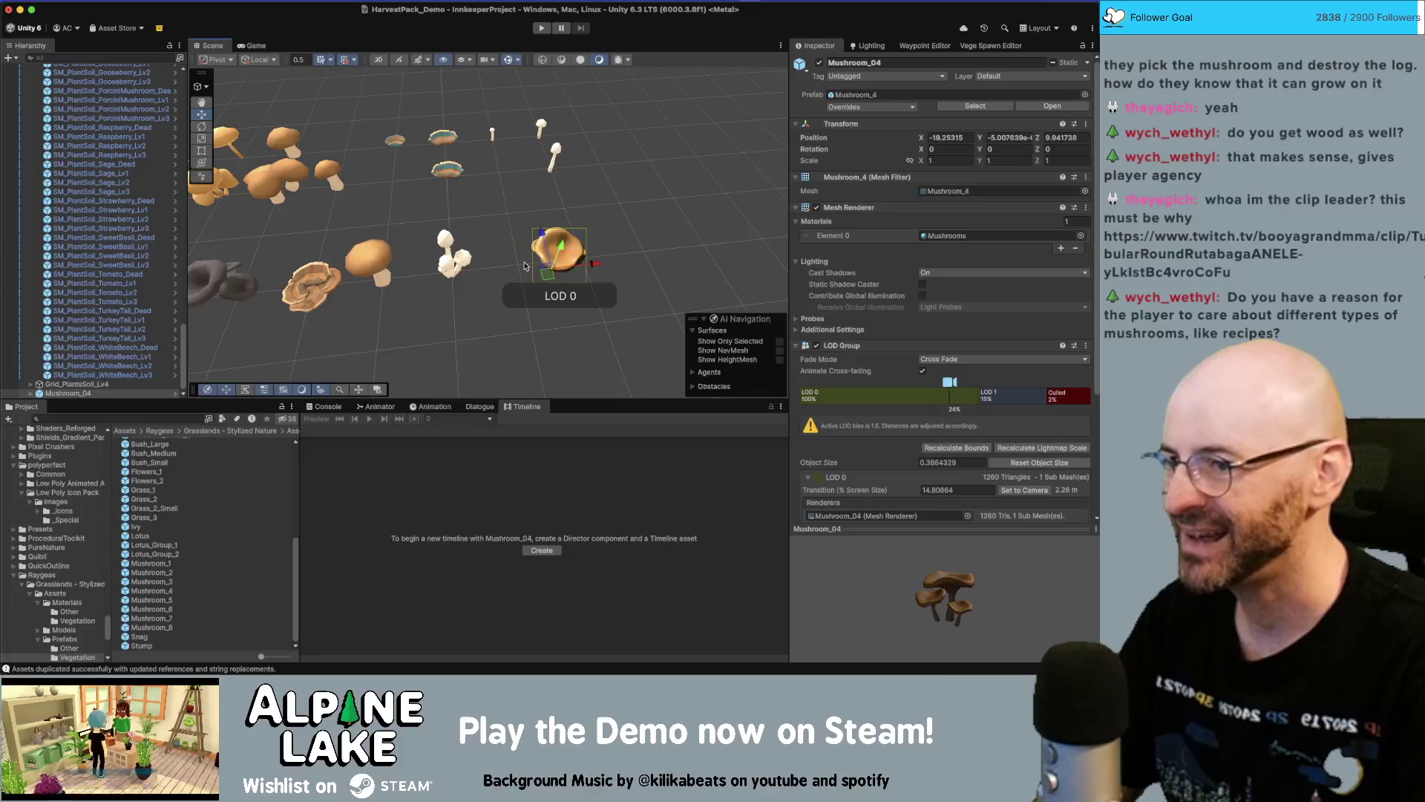
left_click(939, 134)
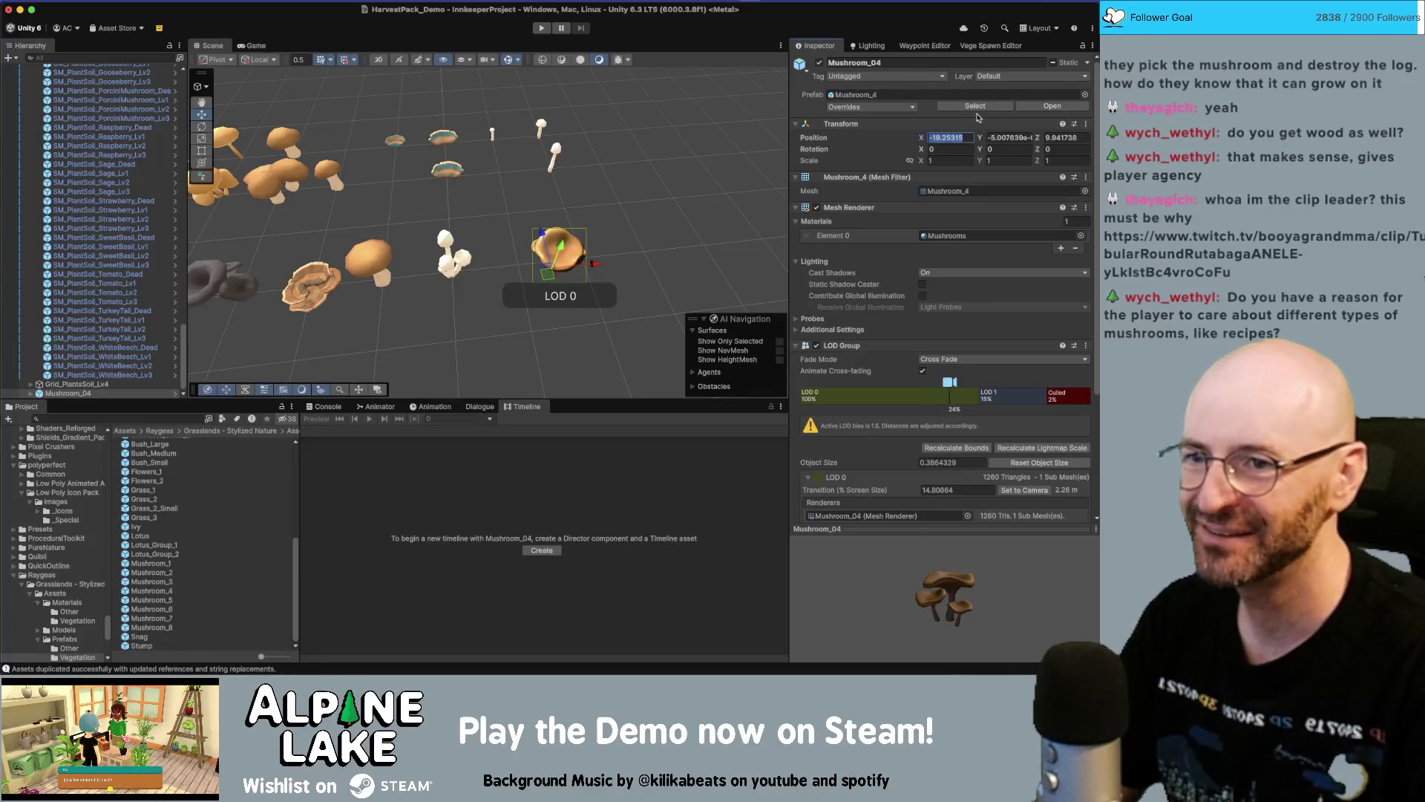
key("ctrl+backslash")
left_click_drag(605, 210, 520, 196)
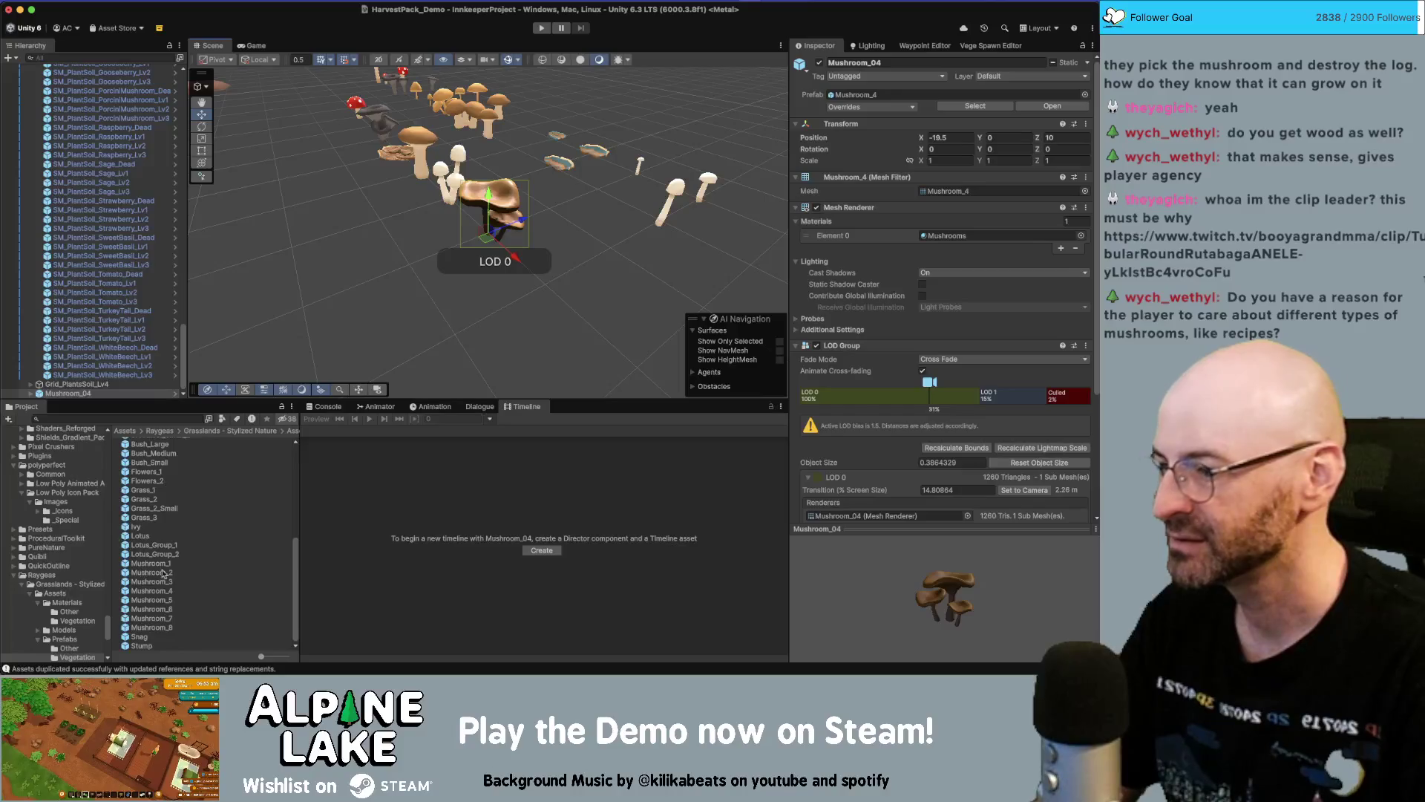
Place a Mushroom_3 instance in the scene beside the other mushrooms
left_click(163, 573)
key("Down")
key("Down")
key("Up")
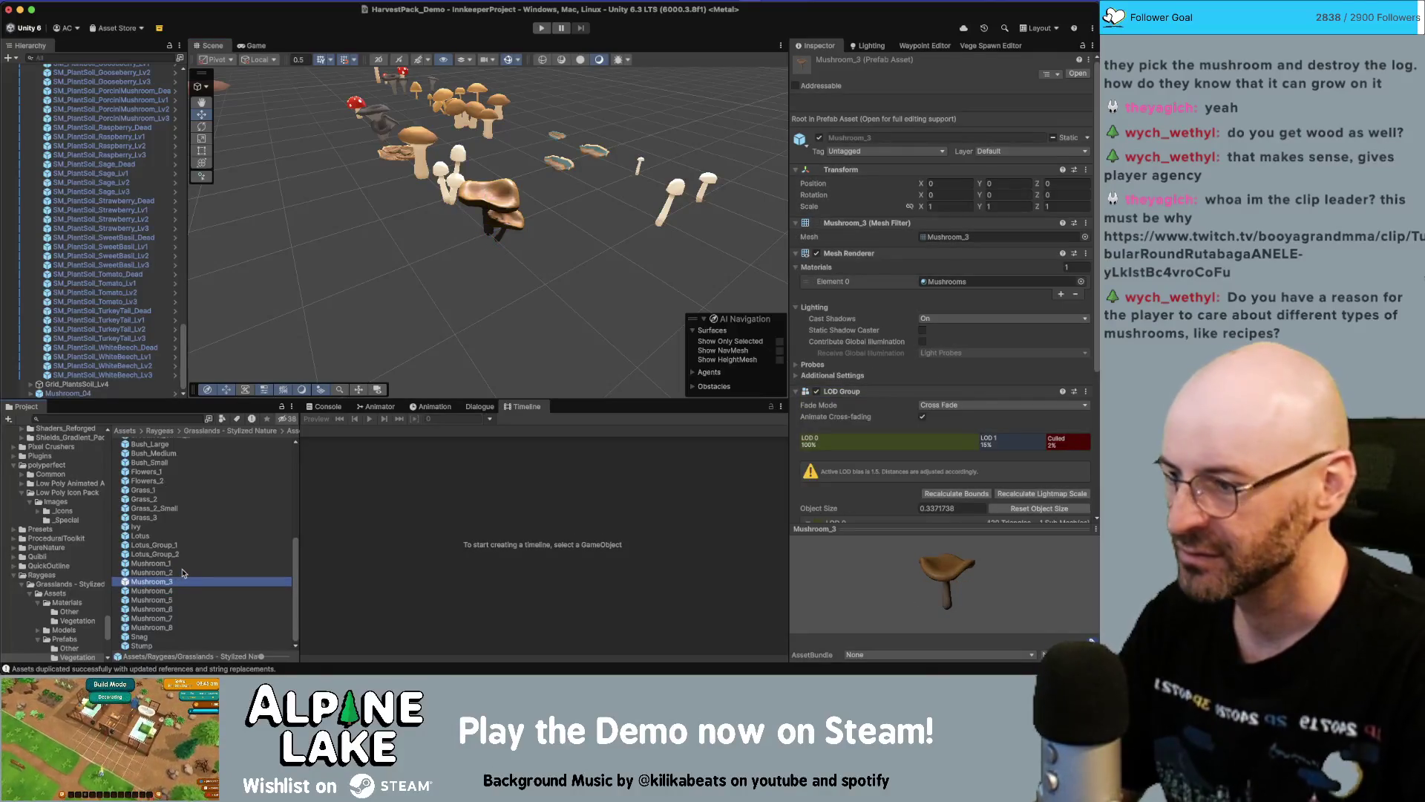
mouse_move(173, 584)
left_mouse_down()
mouse_move(575, 286)
mouse_move(548, 290)
mouse_move(560, 268)
mouse_move(541, 237)
mouse_move(185, 239)
mouse_move(603, 217)
mouse_move(536, 186)
mouse_move(544, 174)
left_mouse_up()
Lower SM_WhiteBeech_A's Self Illumination Intensity to about half, then select Mushroom_03
left_click(389, 189)
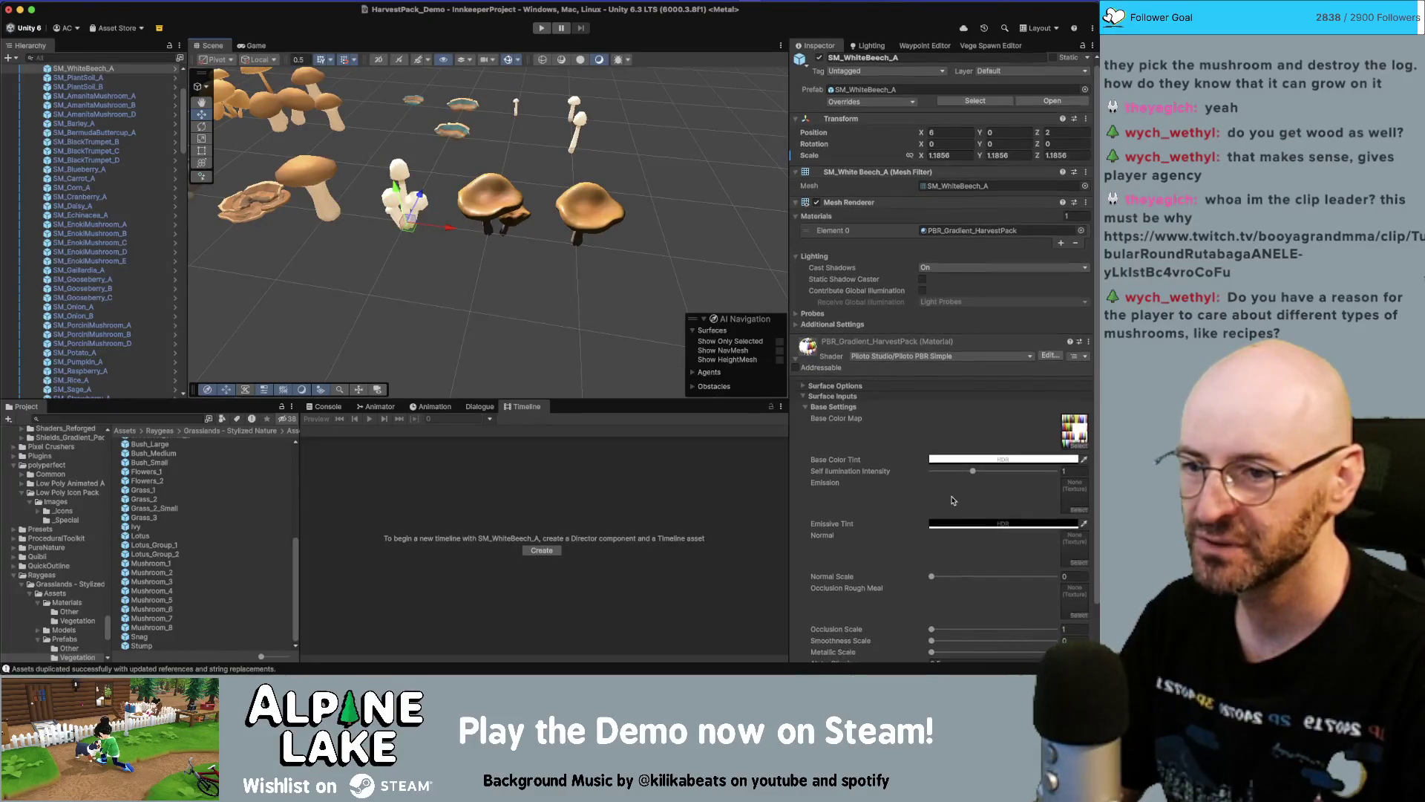
left_click_drag(974, 471, 922, 475)
type("1")
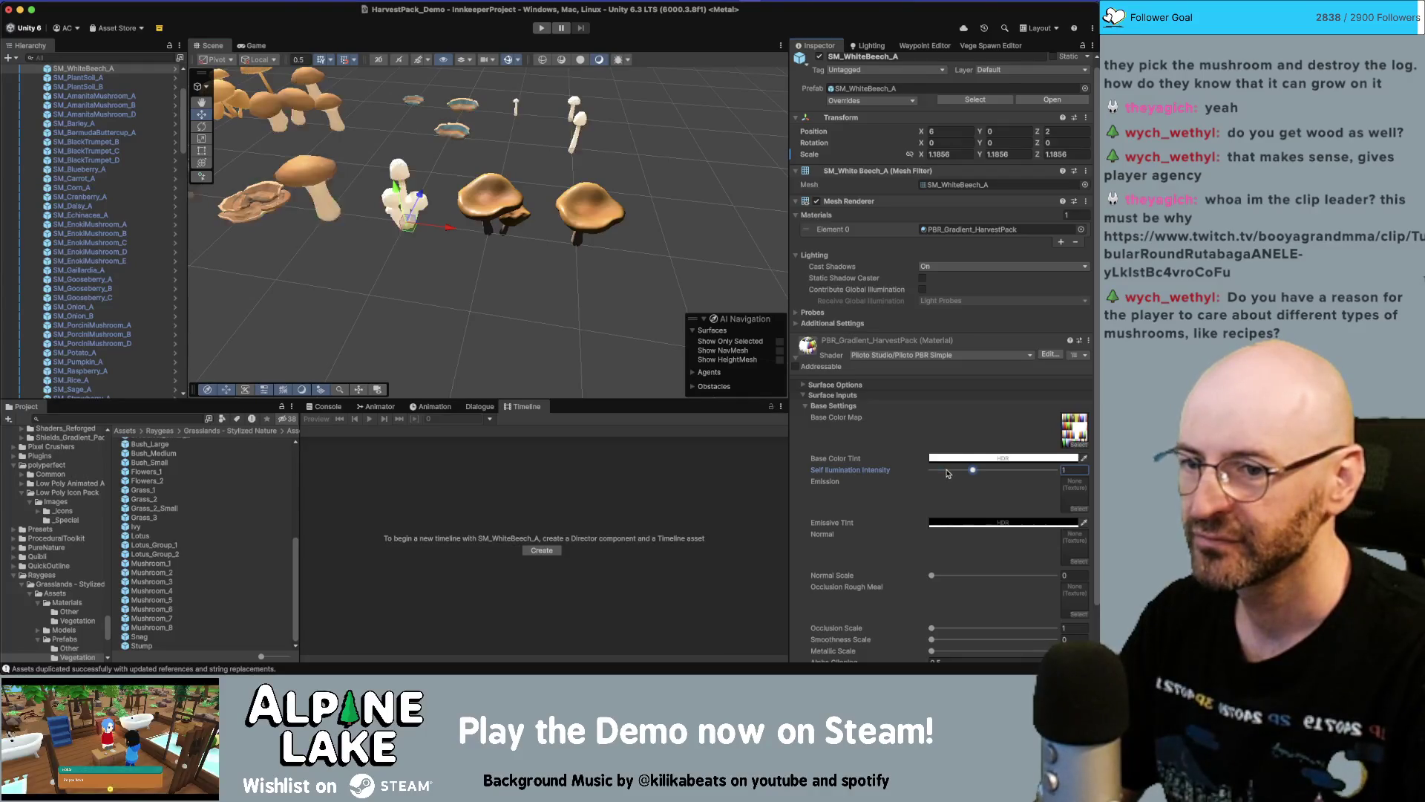
left_click(953, 473)
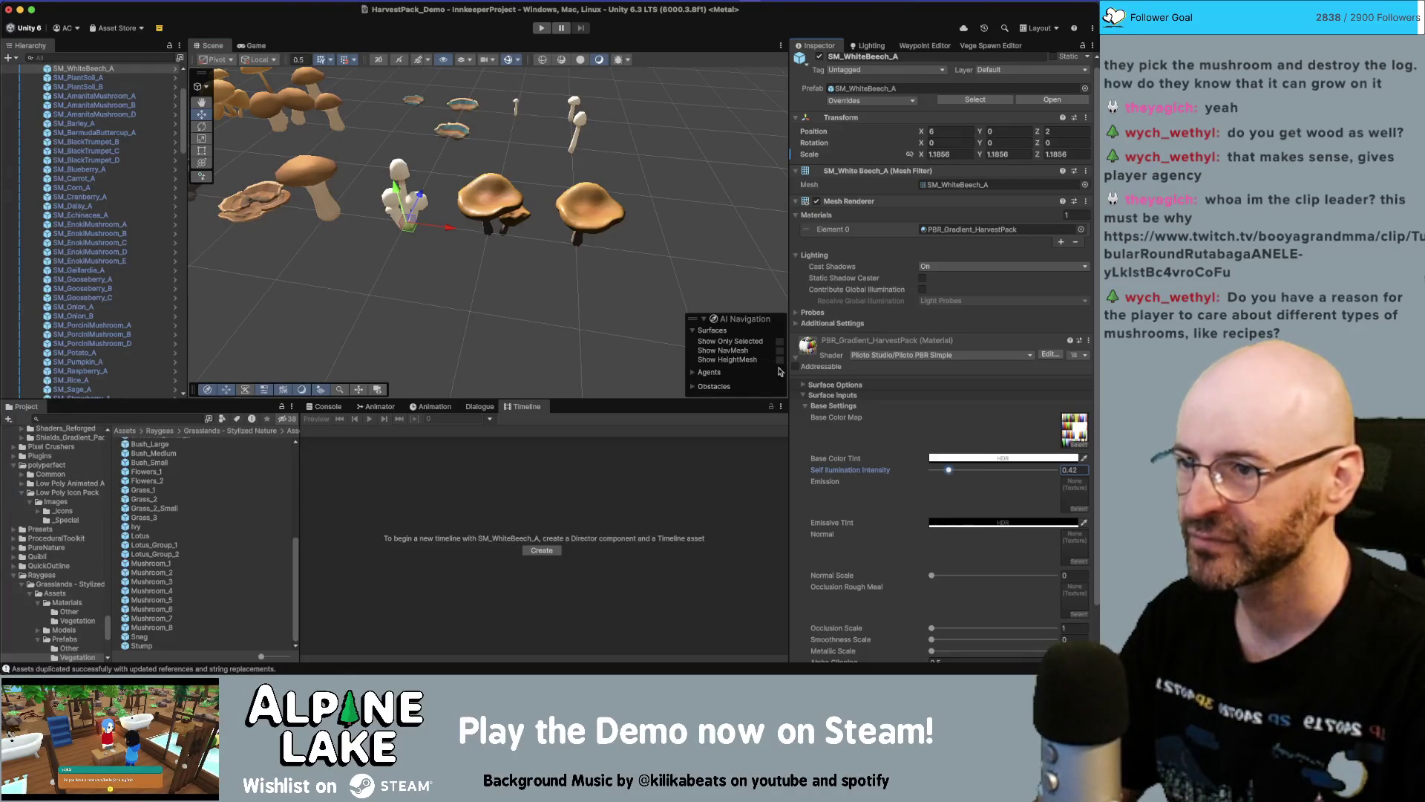
left_click(571, 222)
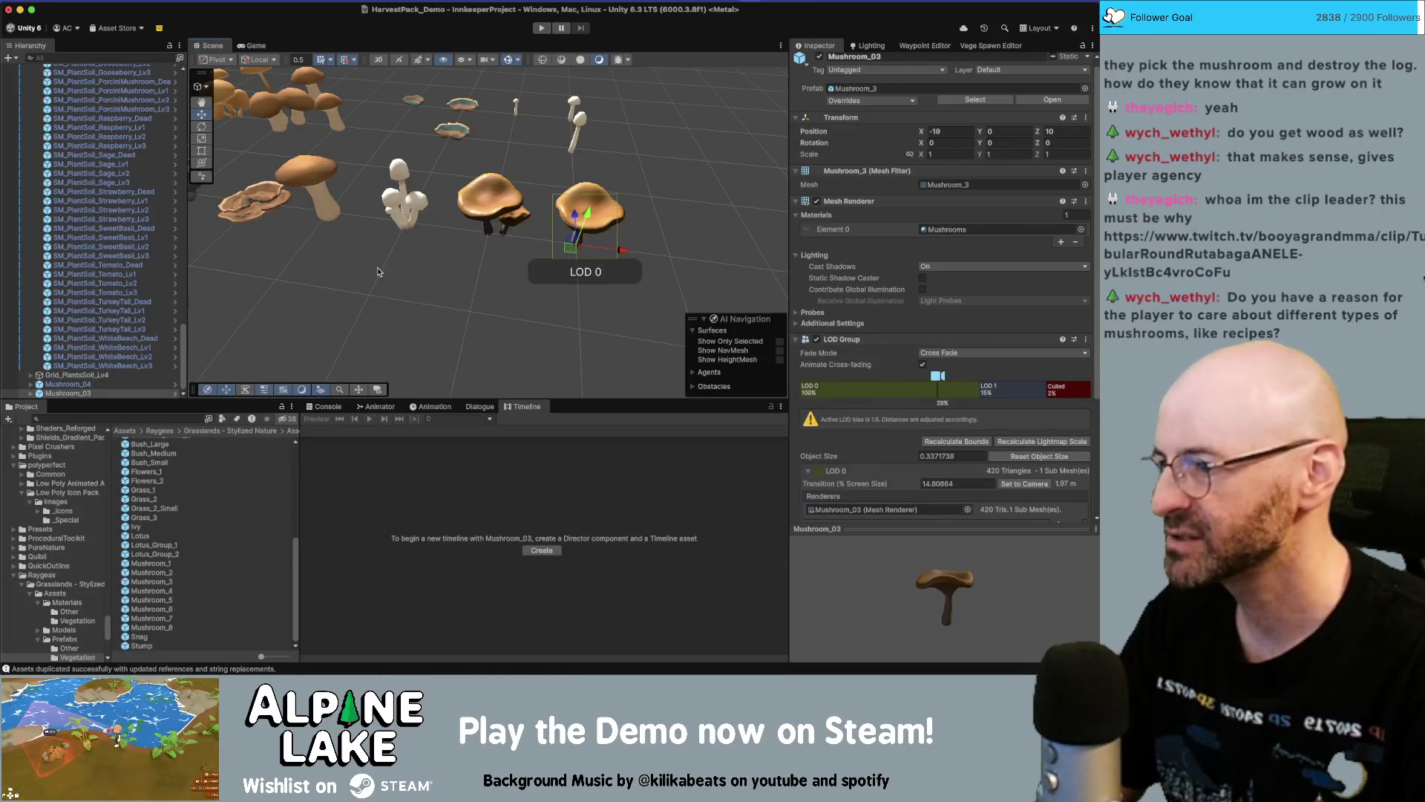
left_click(114, 419)
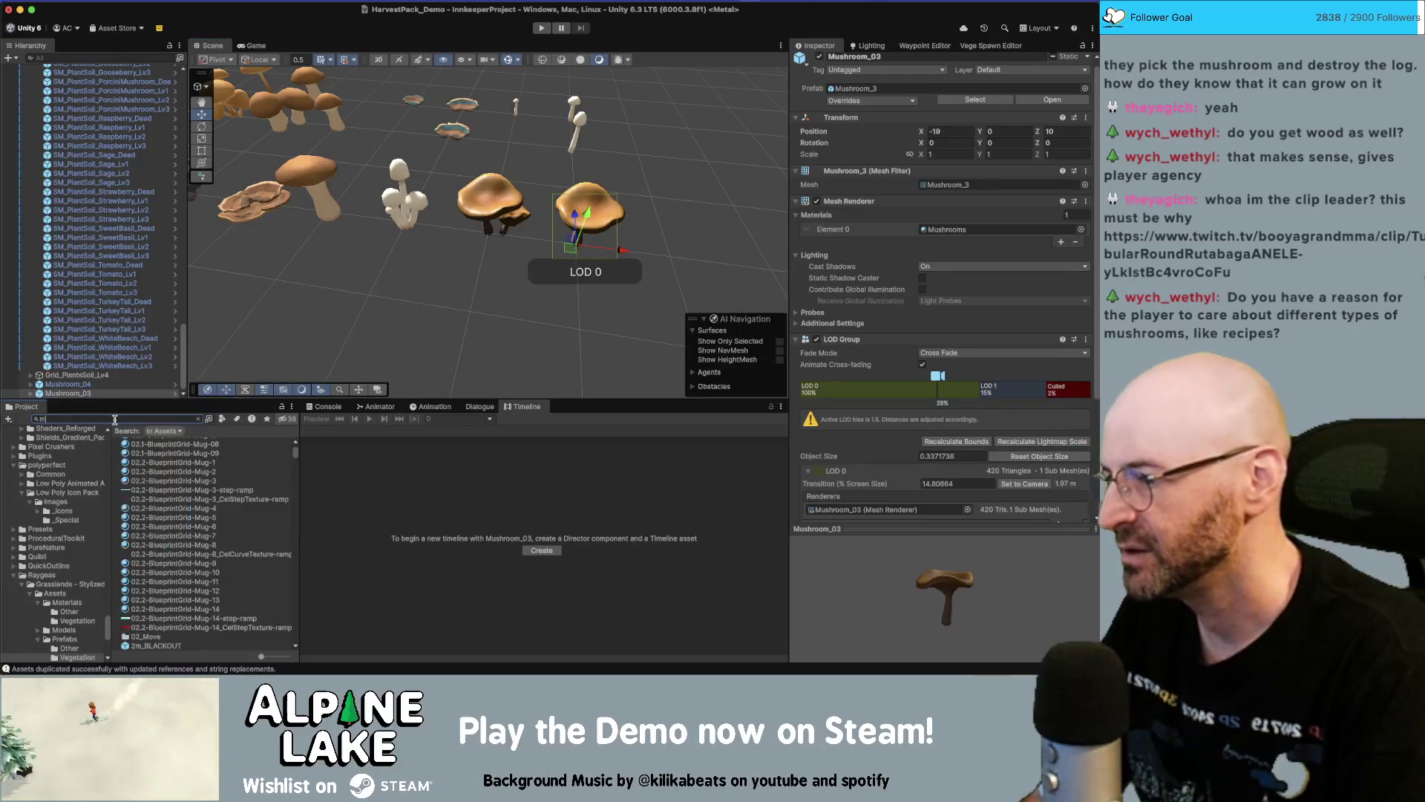
In the Chanterelle Loot prefab, paste Mushroom_03 at the origin and delete Mushroom01
type("ushroom")
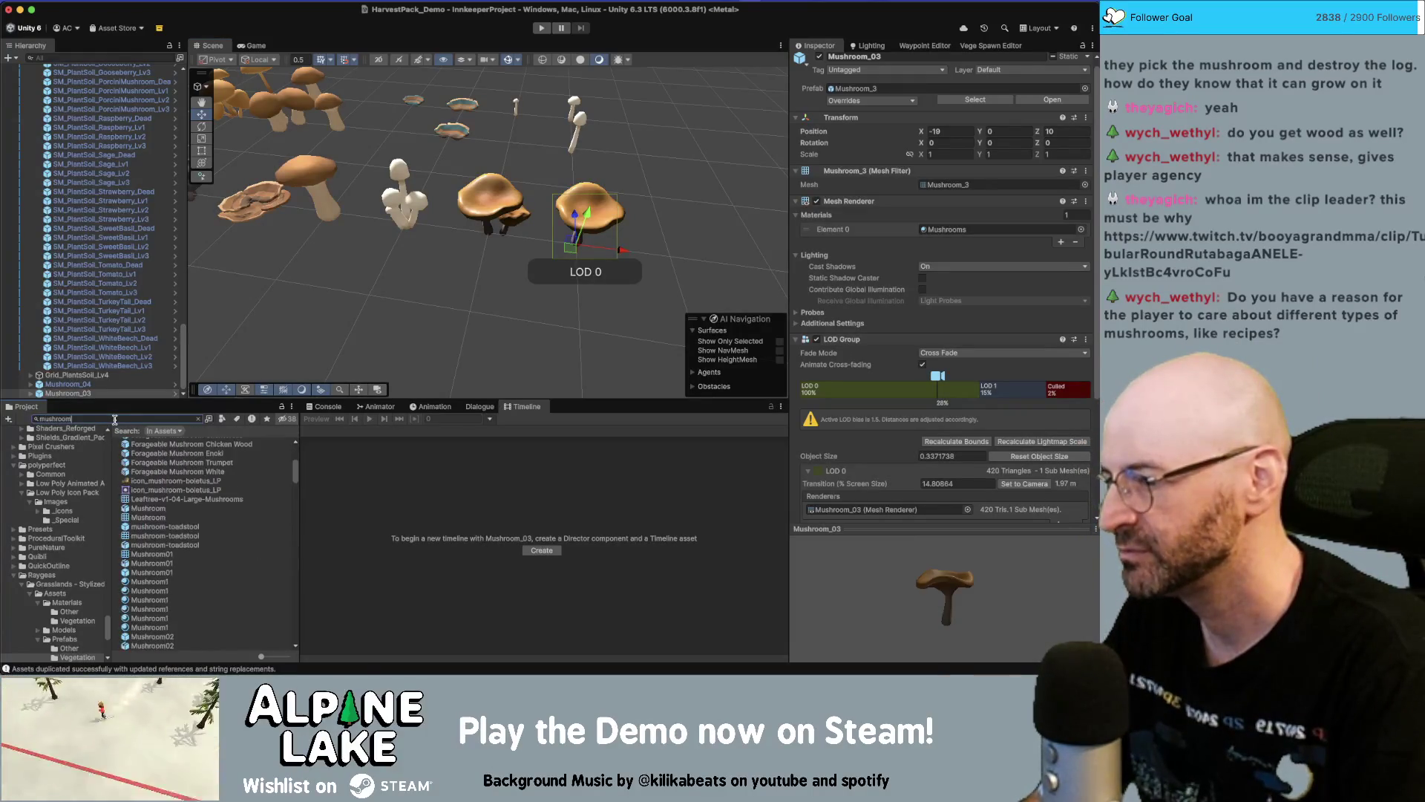
double_click(114, 420)
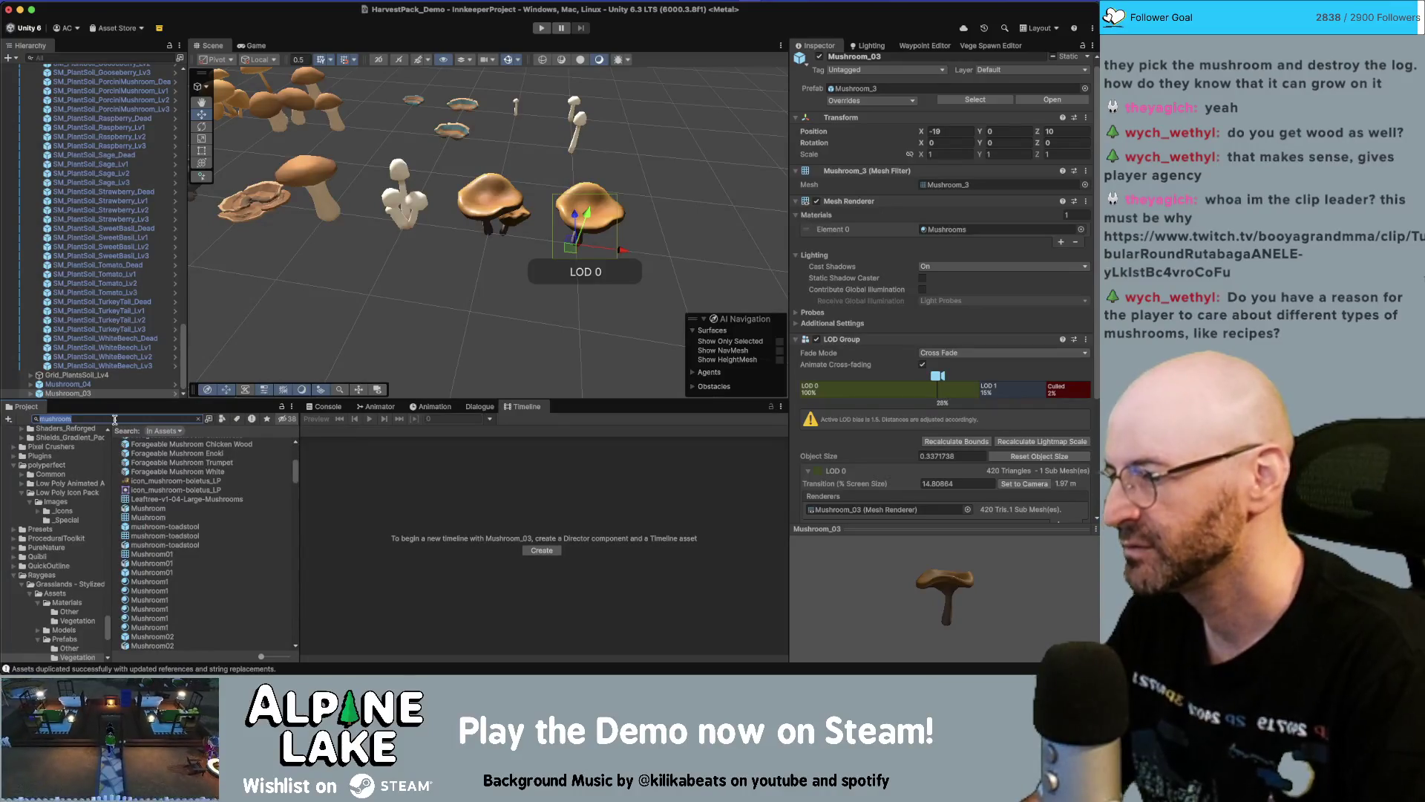
scroll(204, 487, "up", 8)
scroll(203, 487, "down", 1)
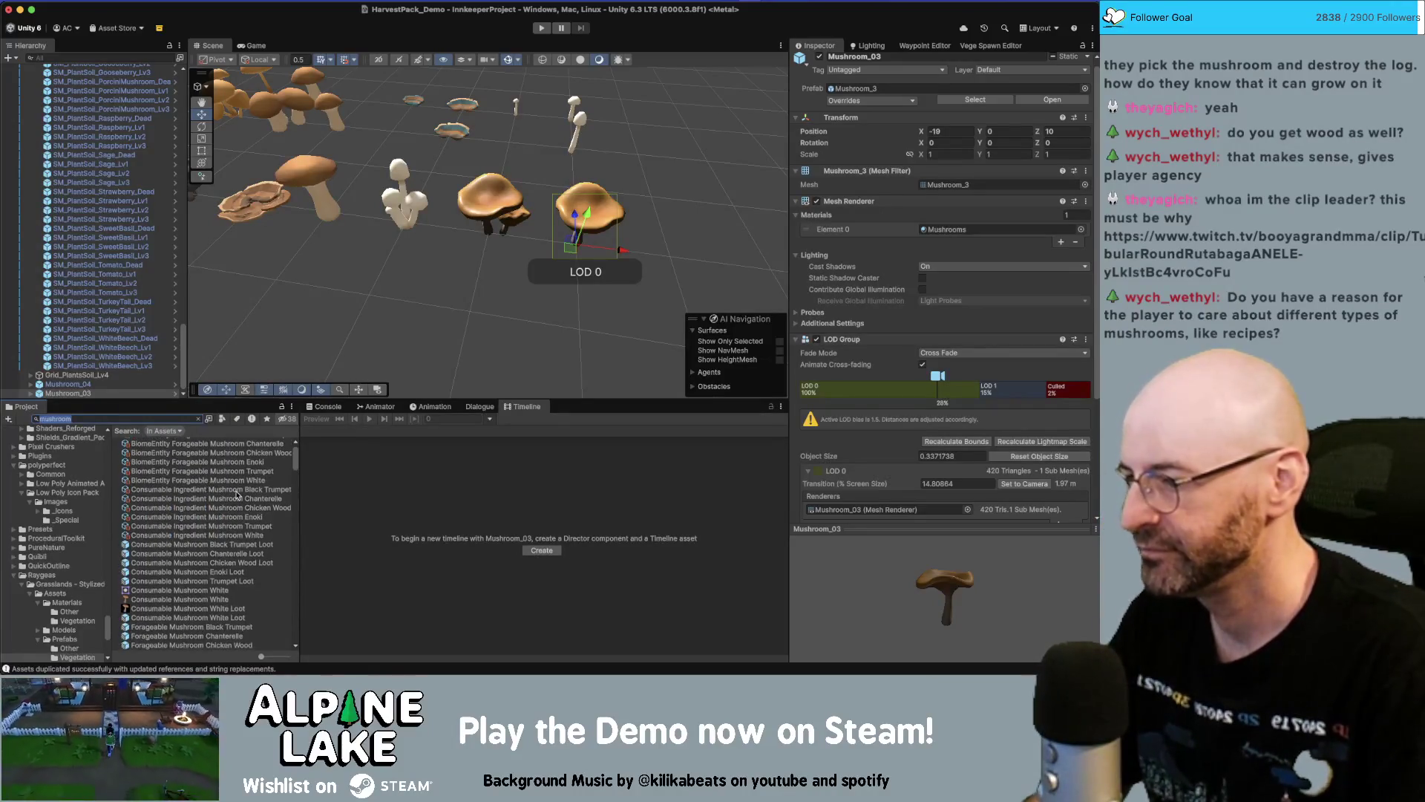
double_click(237, 555)
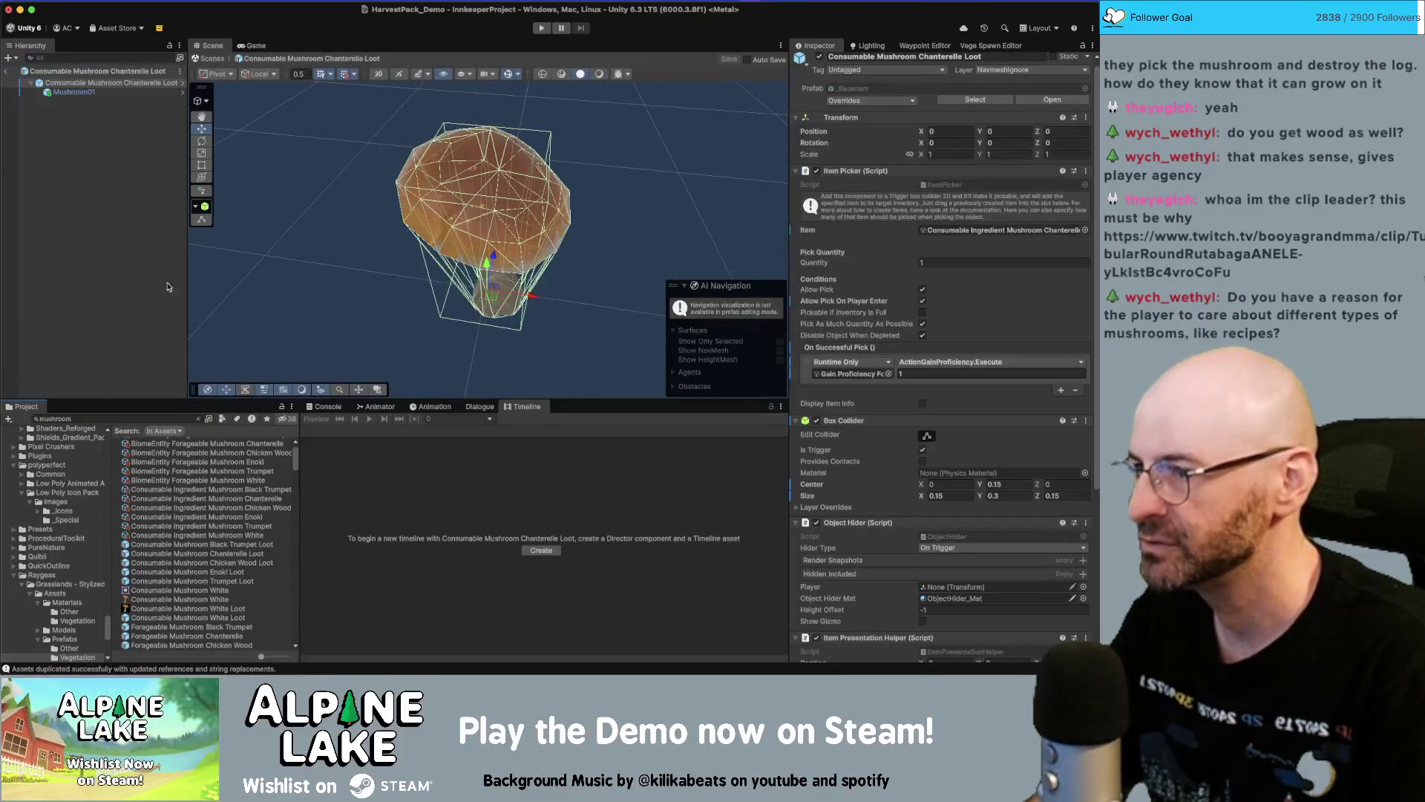
key("ctrl+v")
double_click(950, 137)
type("0")
key("Tab")
key("Tab")
type("0")
left_click(88, 102)
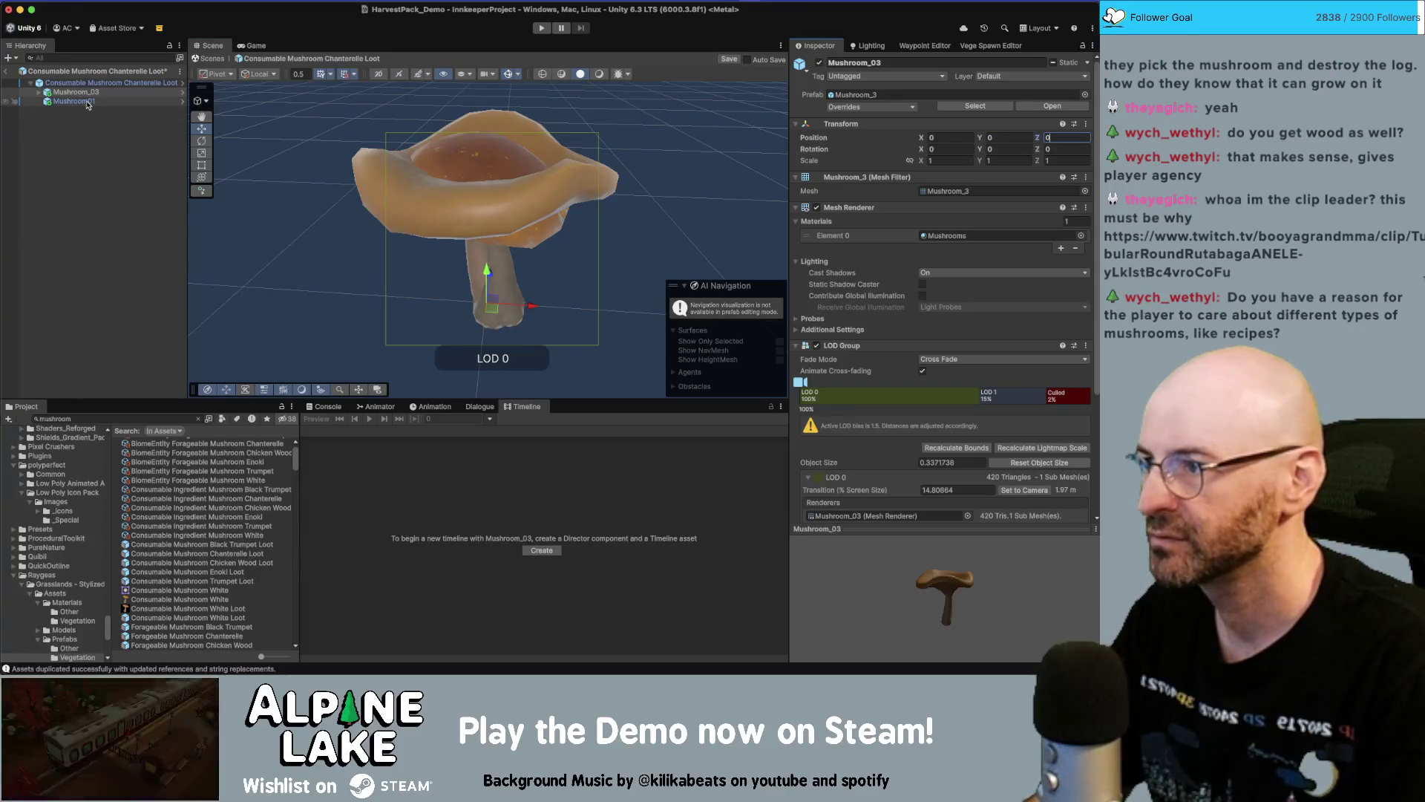
key("Delete")
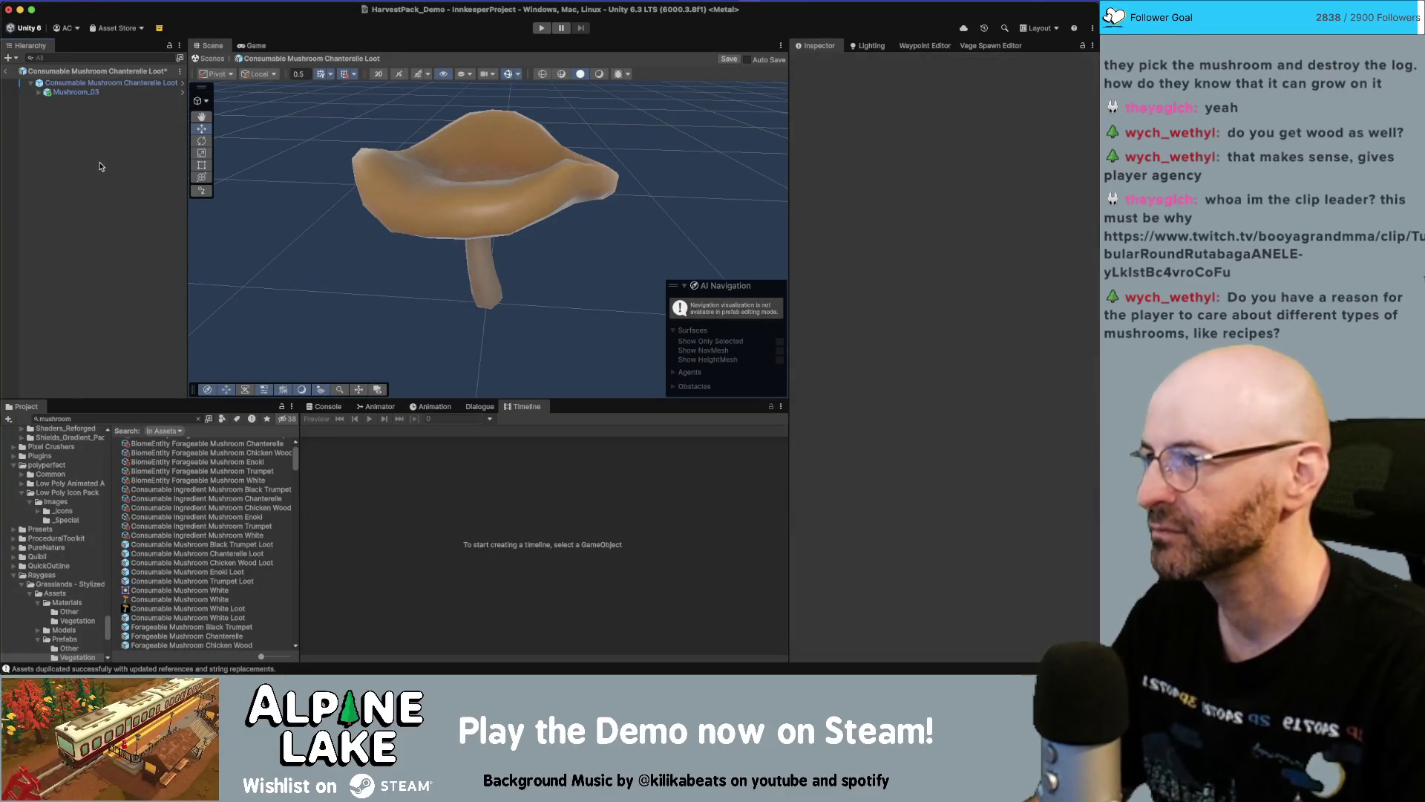
left_click(78, 92)
Remove Mushroom01 from the Forageable Mushroom Chanterelle prefab and save it
left_click(106, 420)
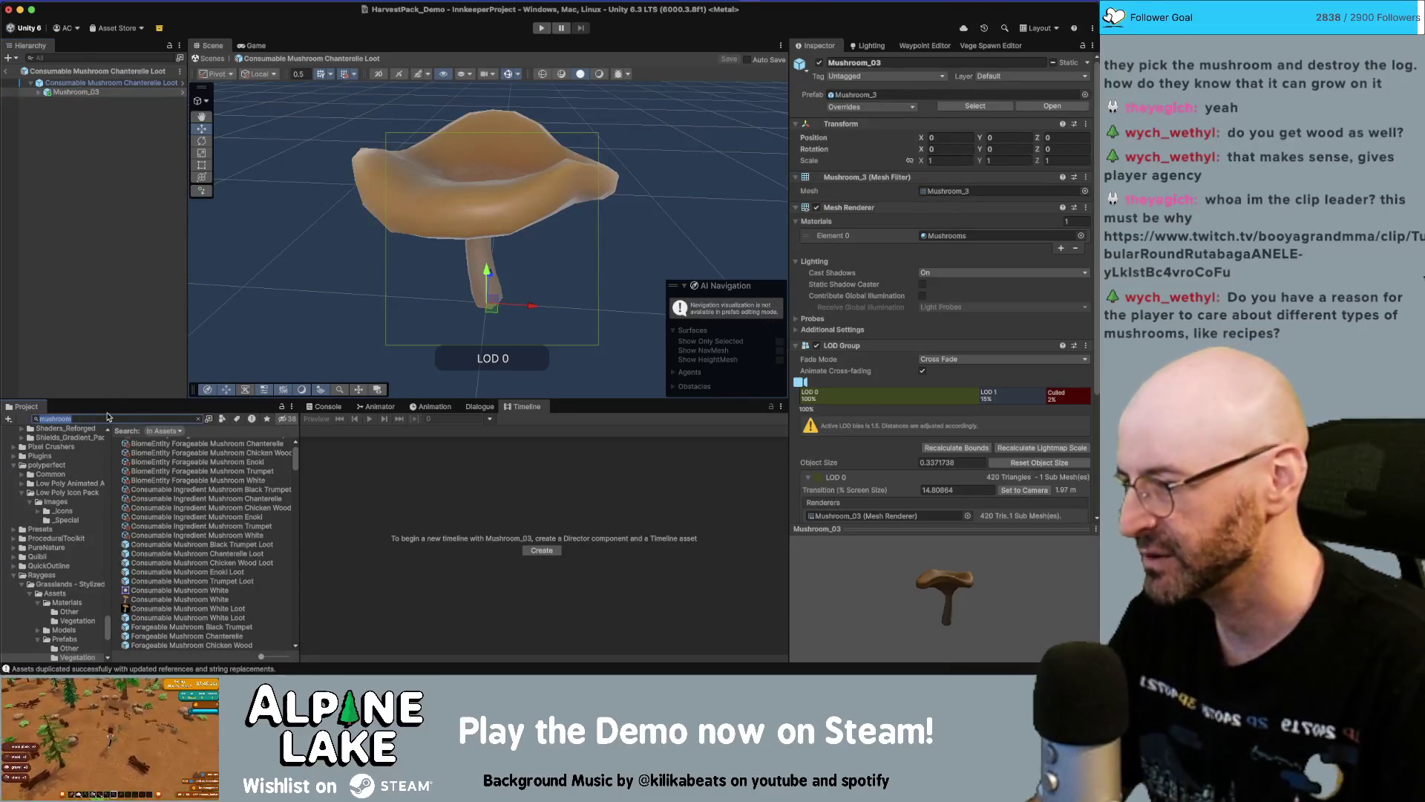
scroll(171, 548, "down", 1)
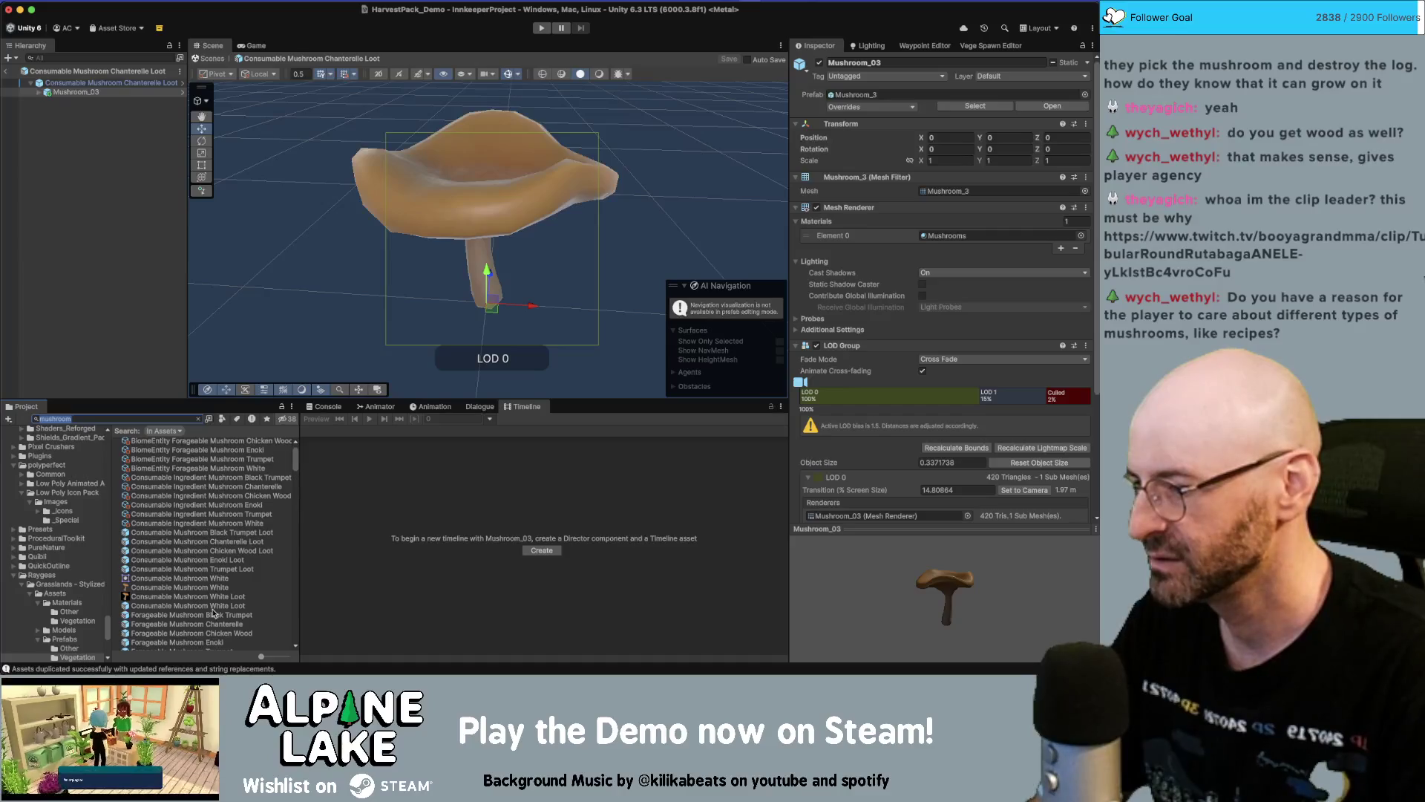
double_click(213, 625)
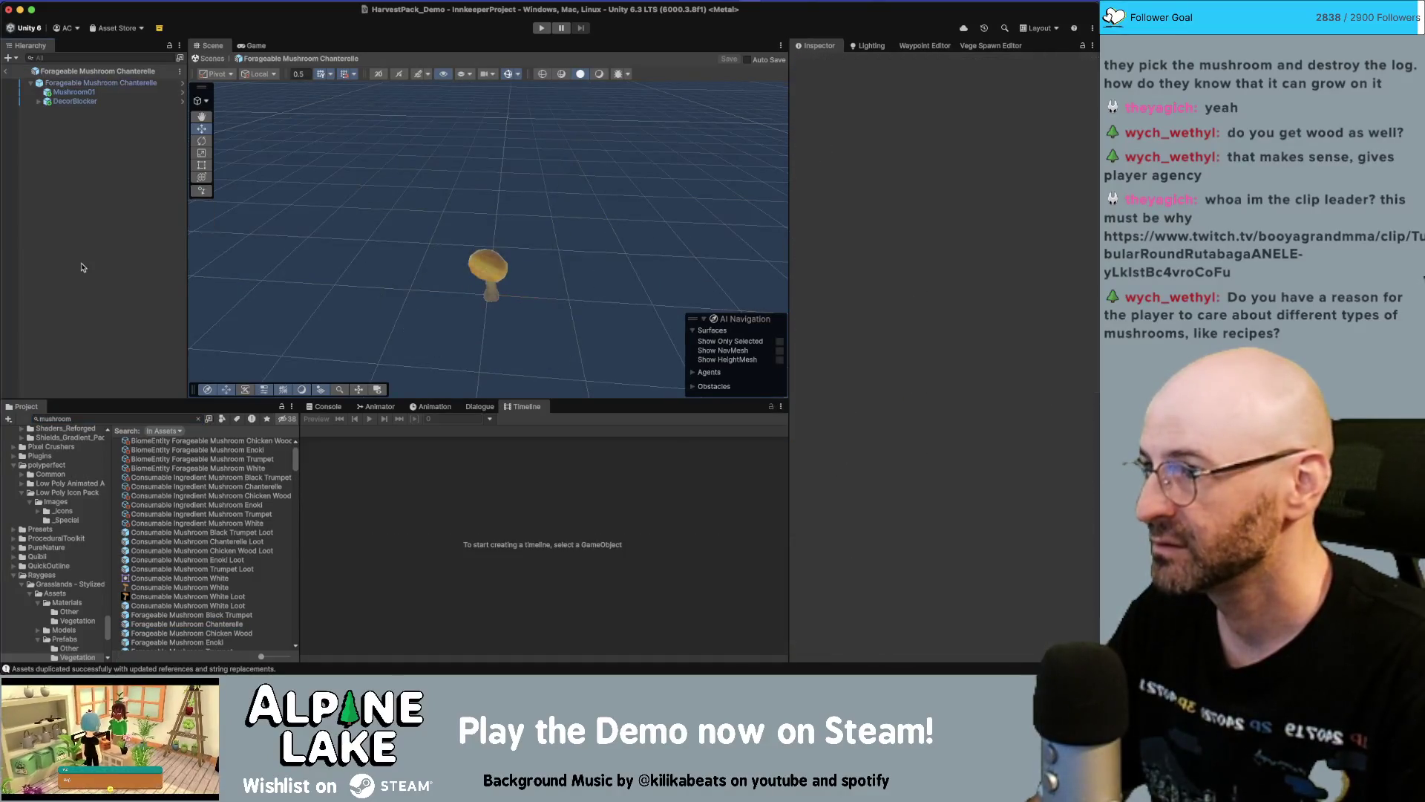
left_click(104, 101)
key("super+BackSpace")
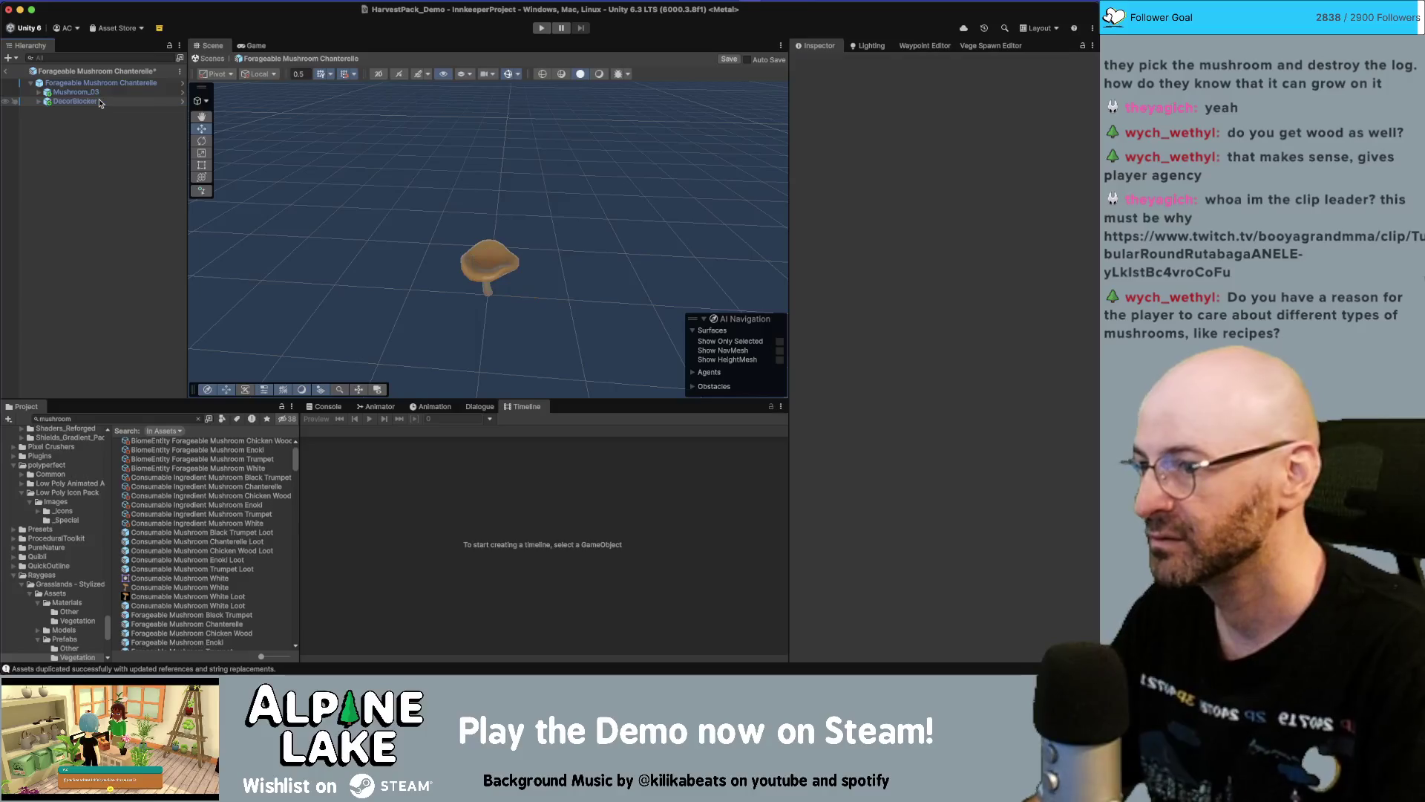
key("super+s")
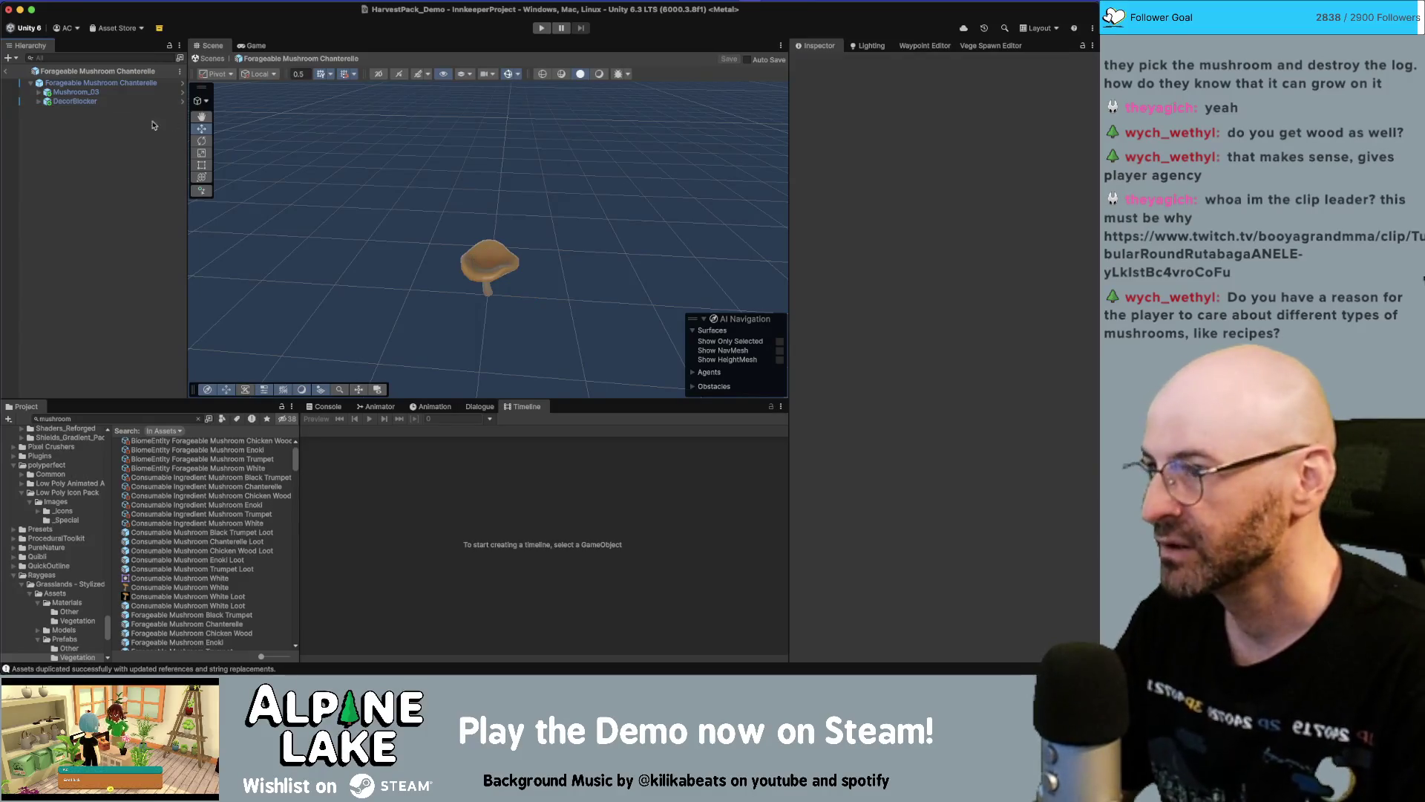
left_click(148, 92)
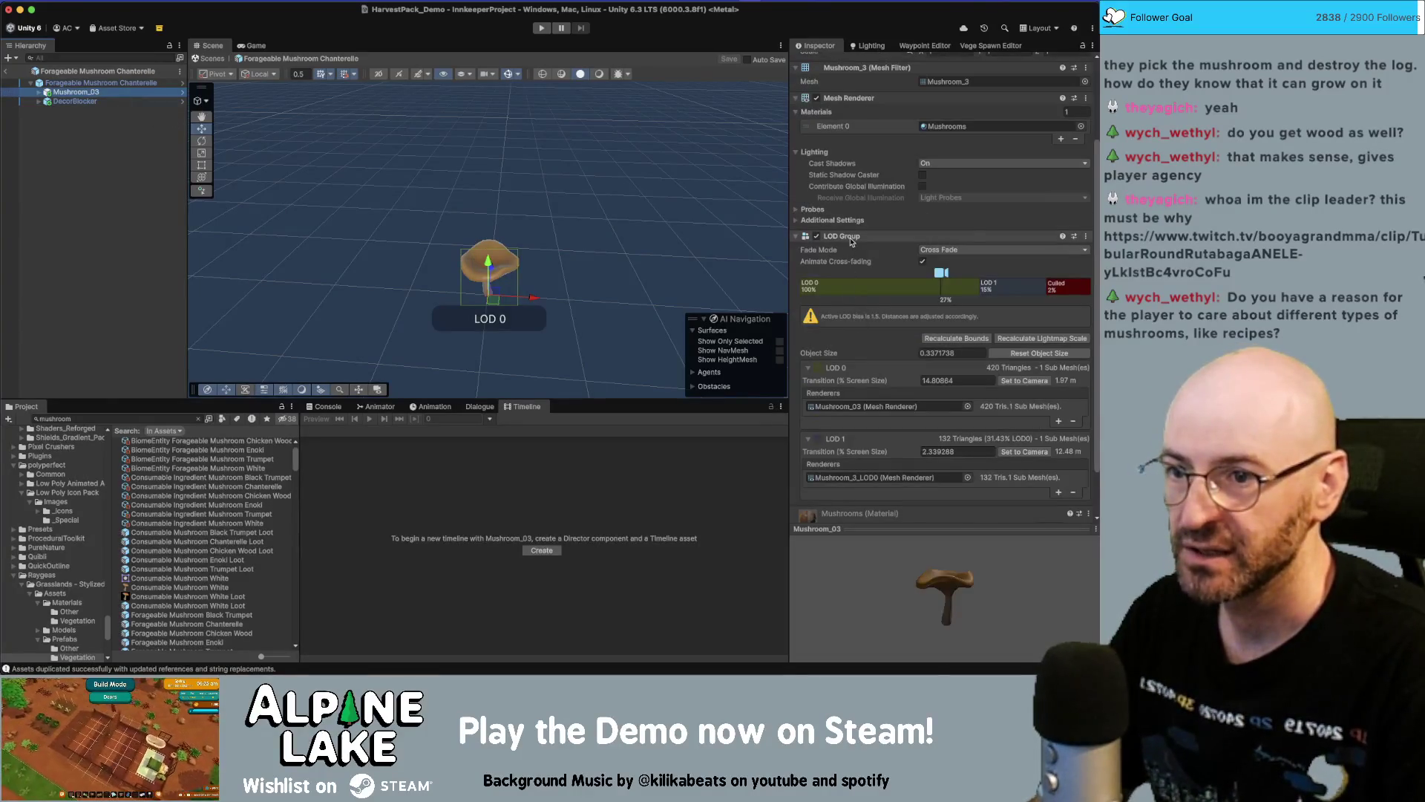
Move Mushroom_3_LOD0 under the prefab root and delete Mushroom_03 with its LOD group
right_click(851, 238)
left_click(107, 152)
left_click(39, 92)
left_click(89, 101)
mouse_move(89, 101)
left_mouse_down()
mouse_move(92, 118)
mouse_move(97, 97)
left_mouse_up()
key("super+BackSpace")
left_click(86, 92)
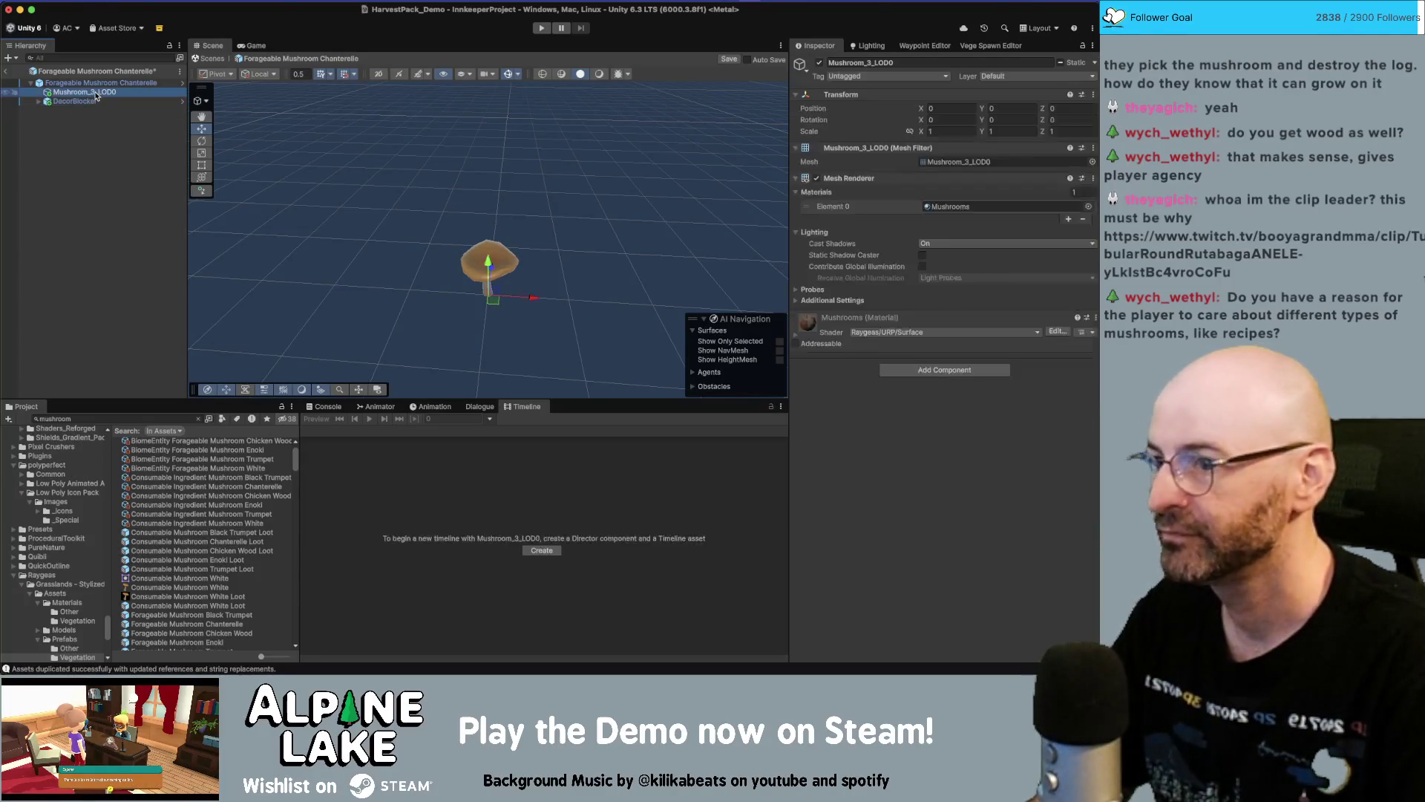
Set the Mushrooms material's Smoothness to 0 and save the prefab
left_click(798, 338)
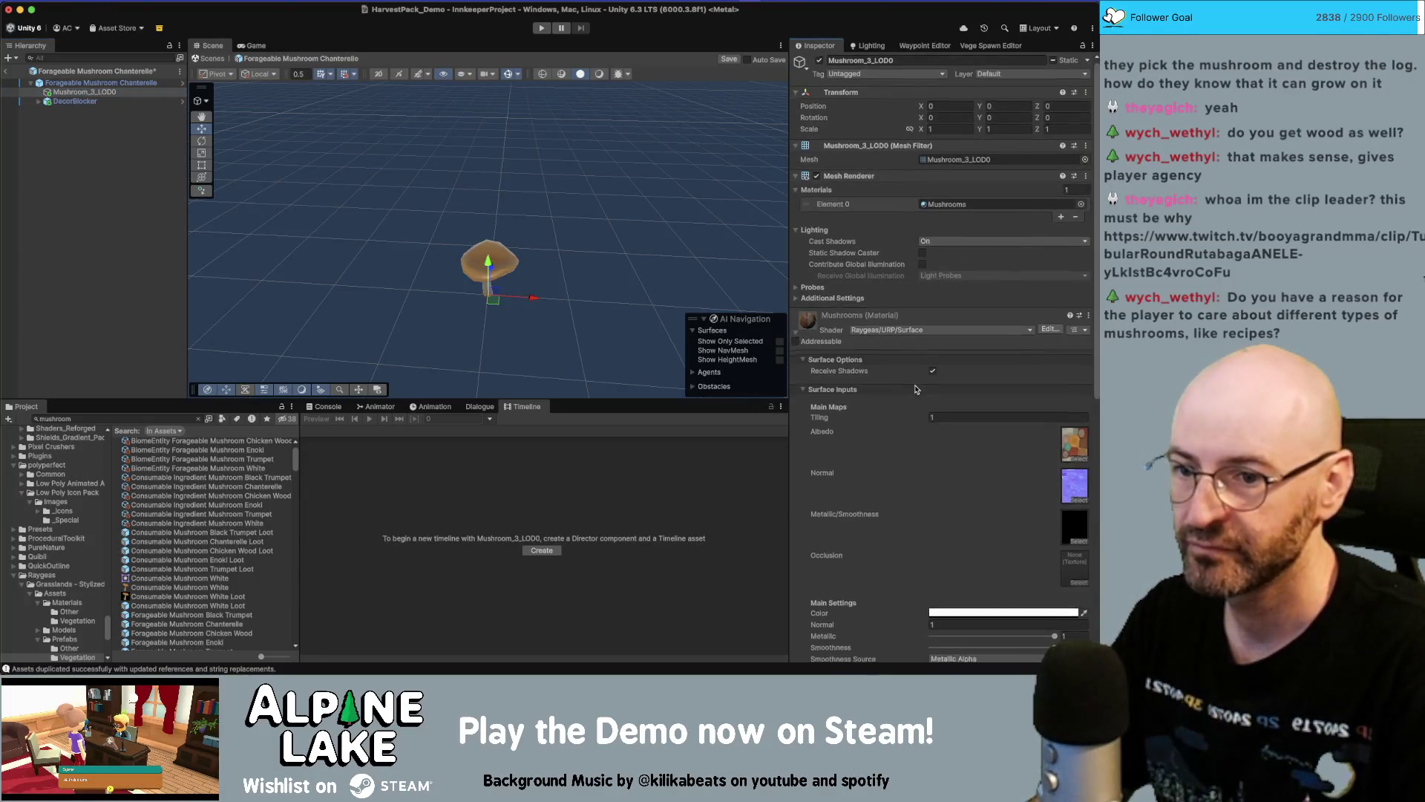
scroll(955, 405, "down", 5)
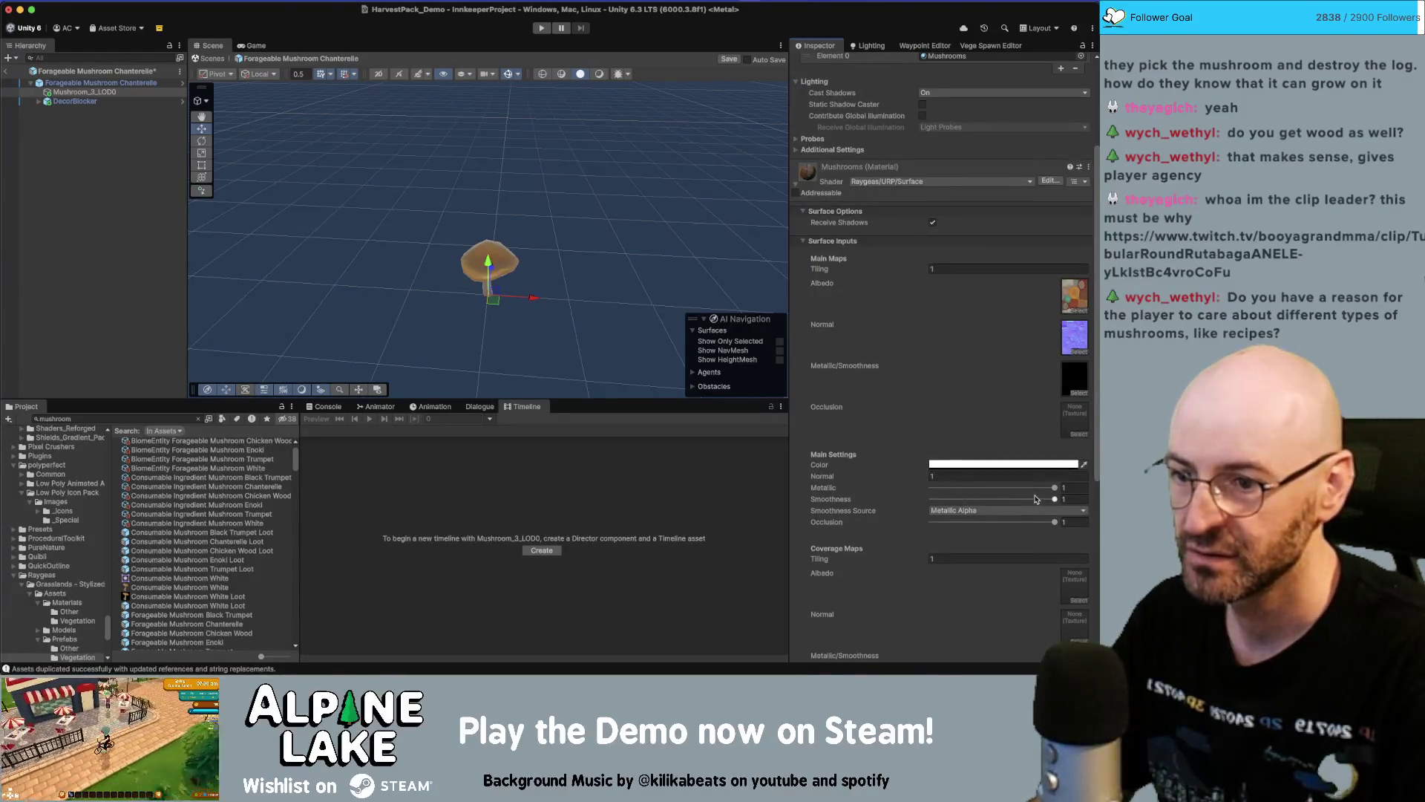
left_click_drag(1054, 498, 931, 498)
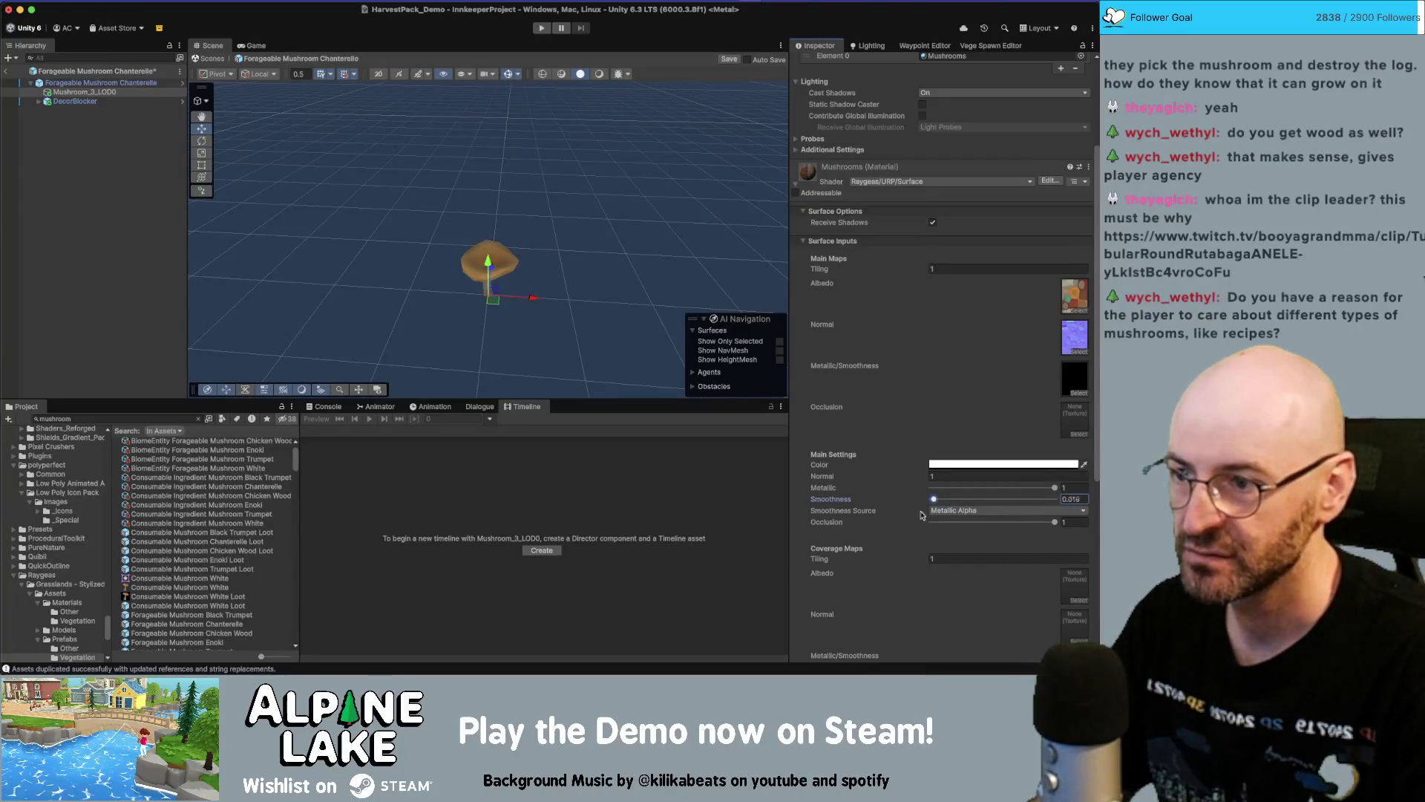
left_click_drag(490, 222, 950, 105)
key("super+s")
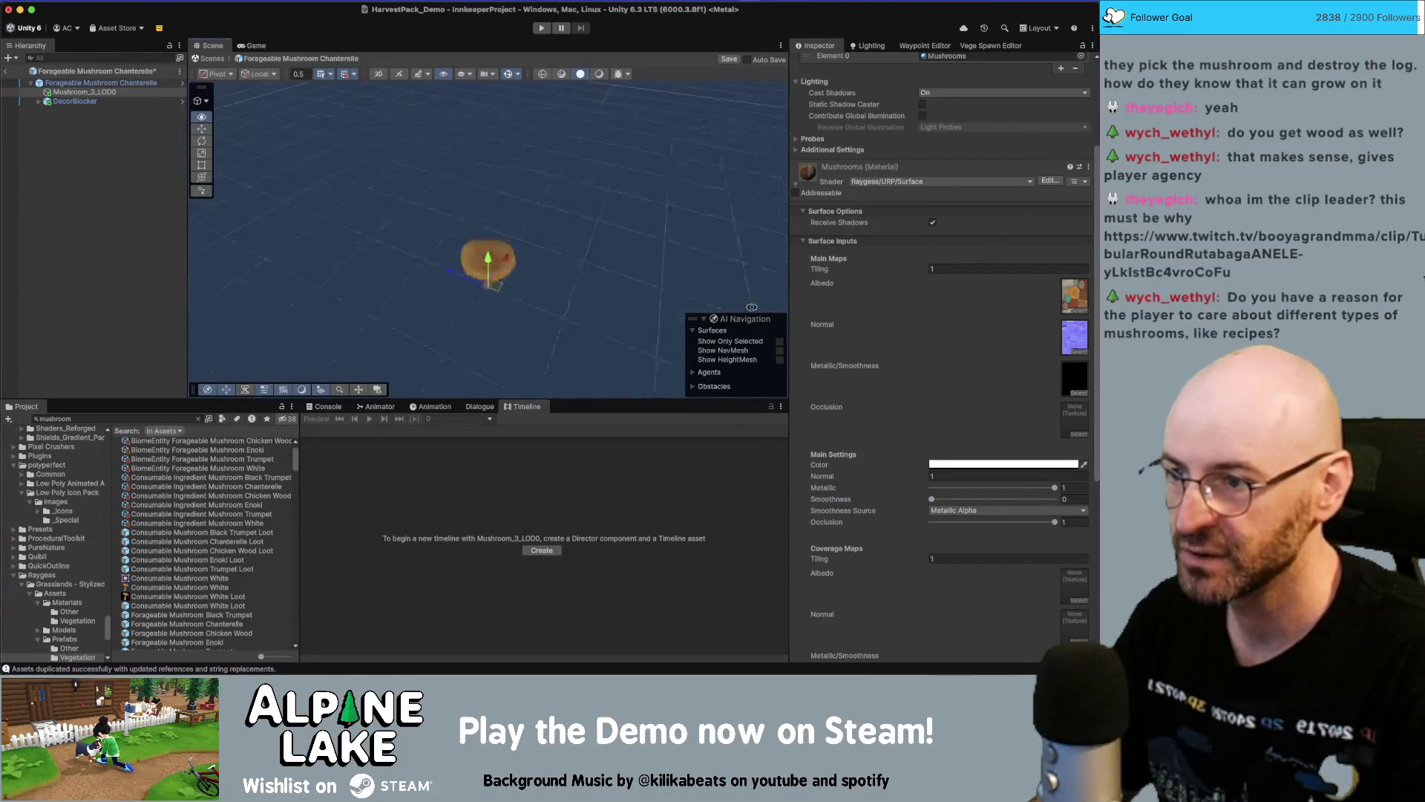
left_click(69, 95)
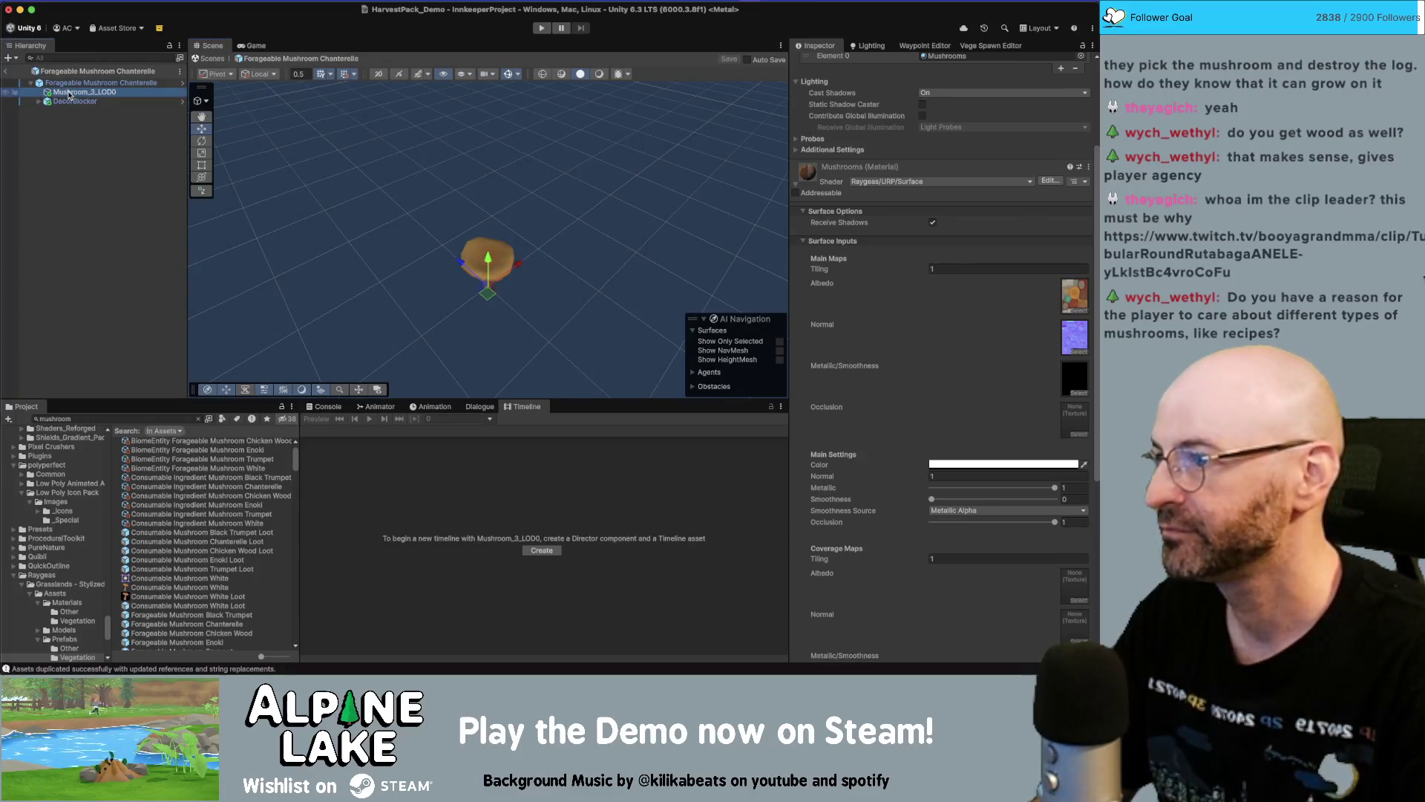
Delete the extra Mushroom_3_03 from the Chanterelle Loot prefab, save, and return to the scene
double_click(246, 542)
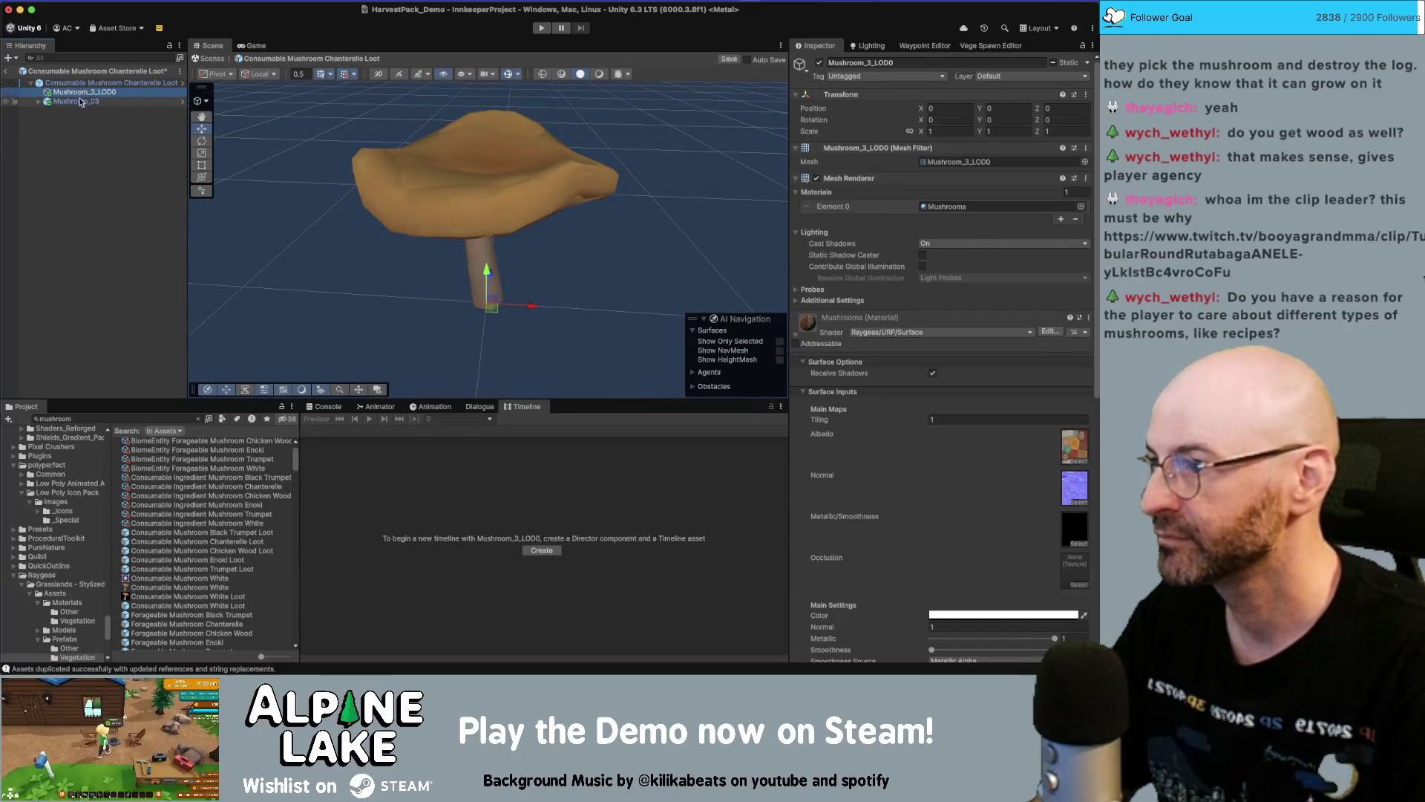
left_click(80, 102)
key("Delete")
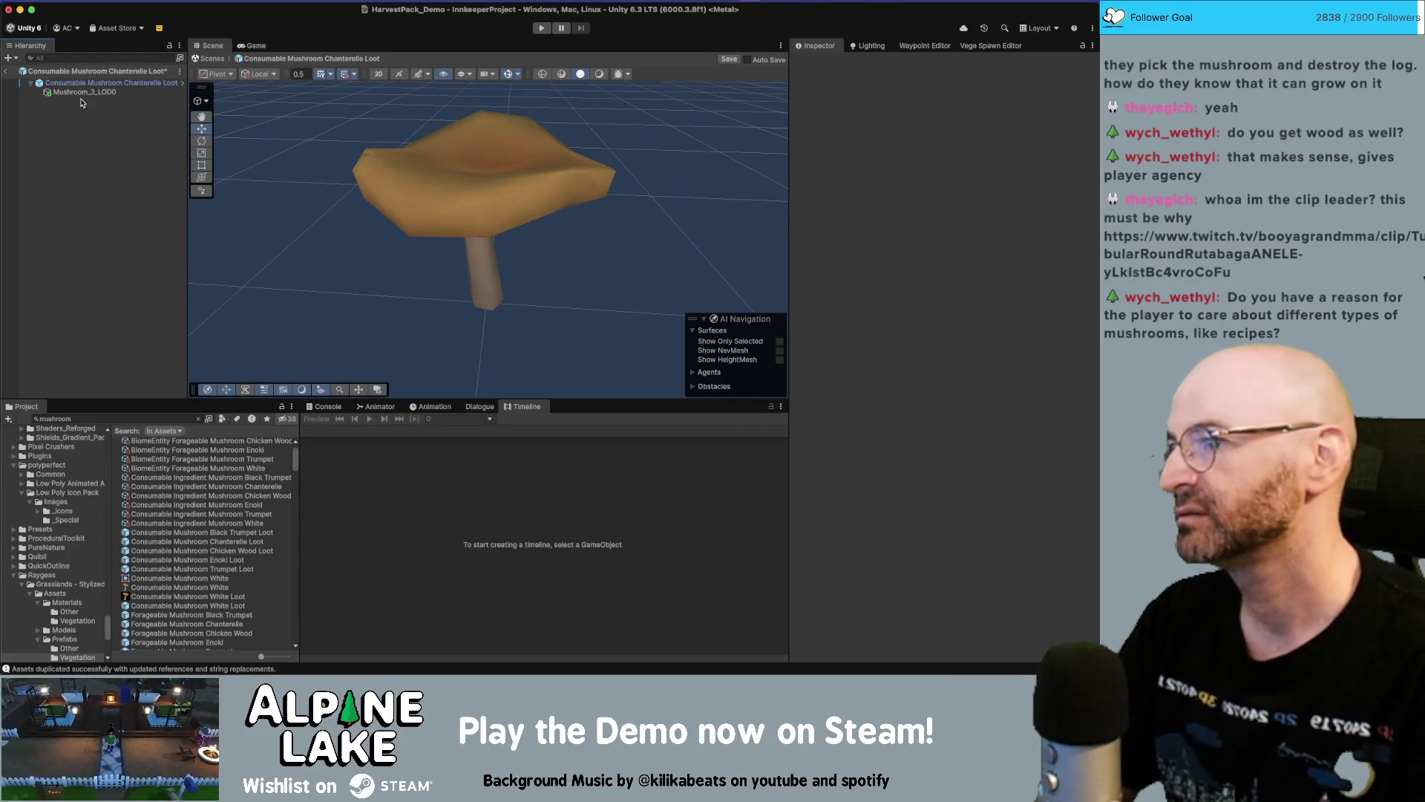
key("super+s")
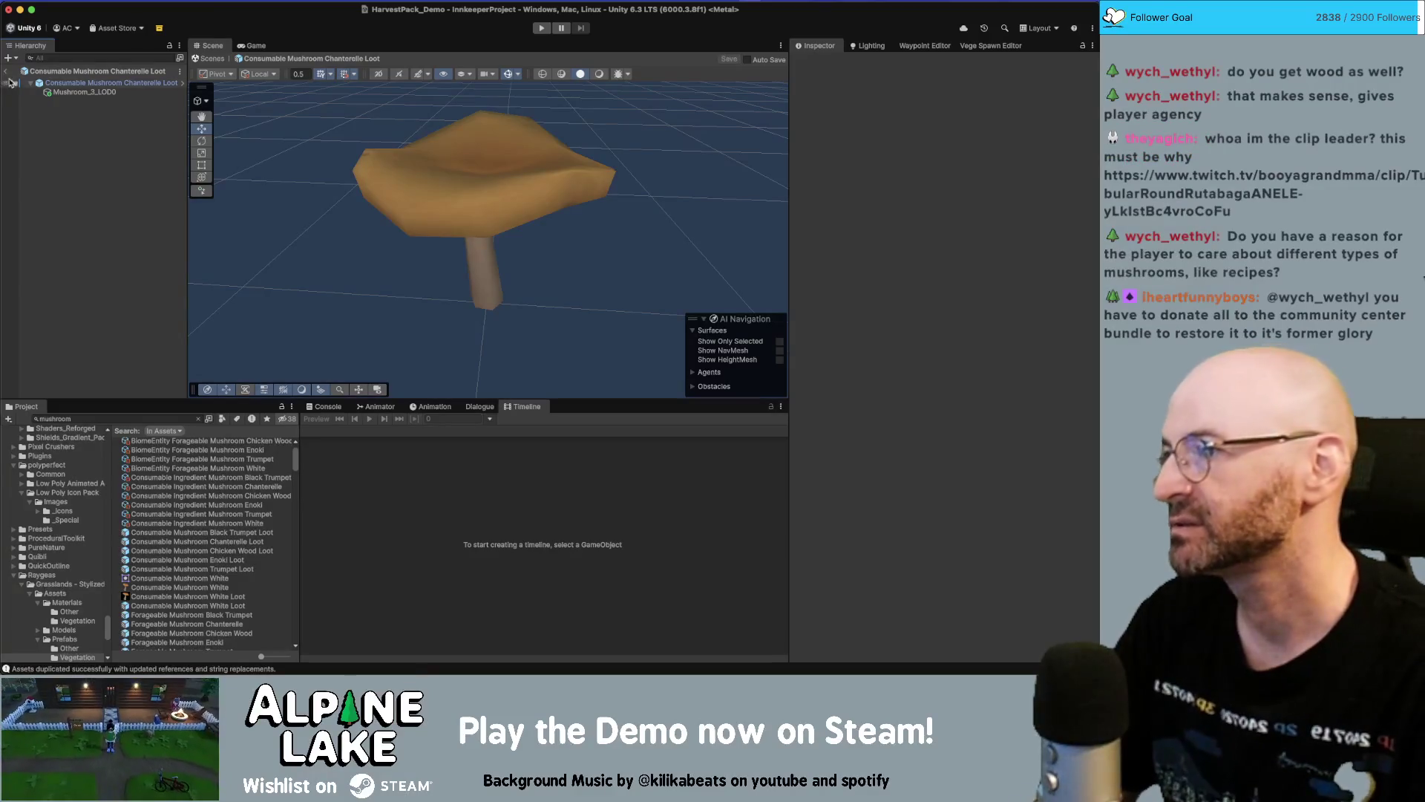
left_click(9, 74)
left_click_drag(468, 257, 455, 260)
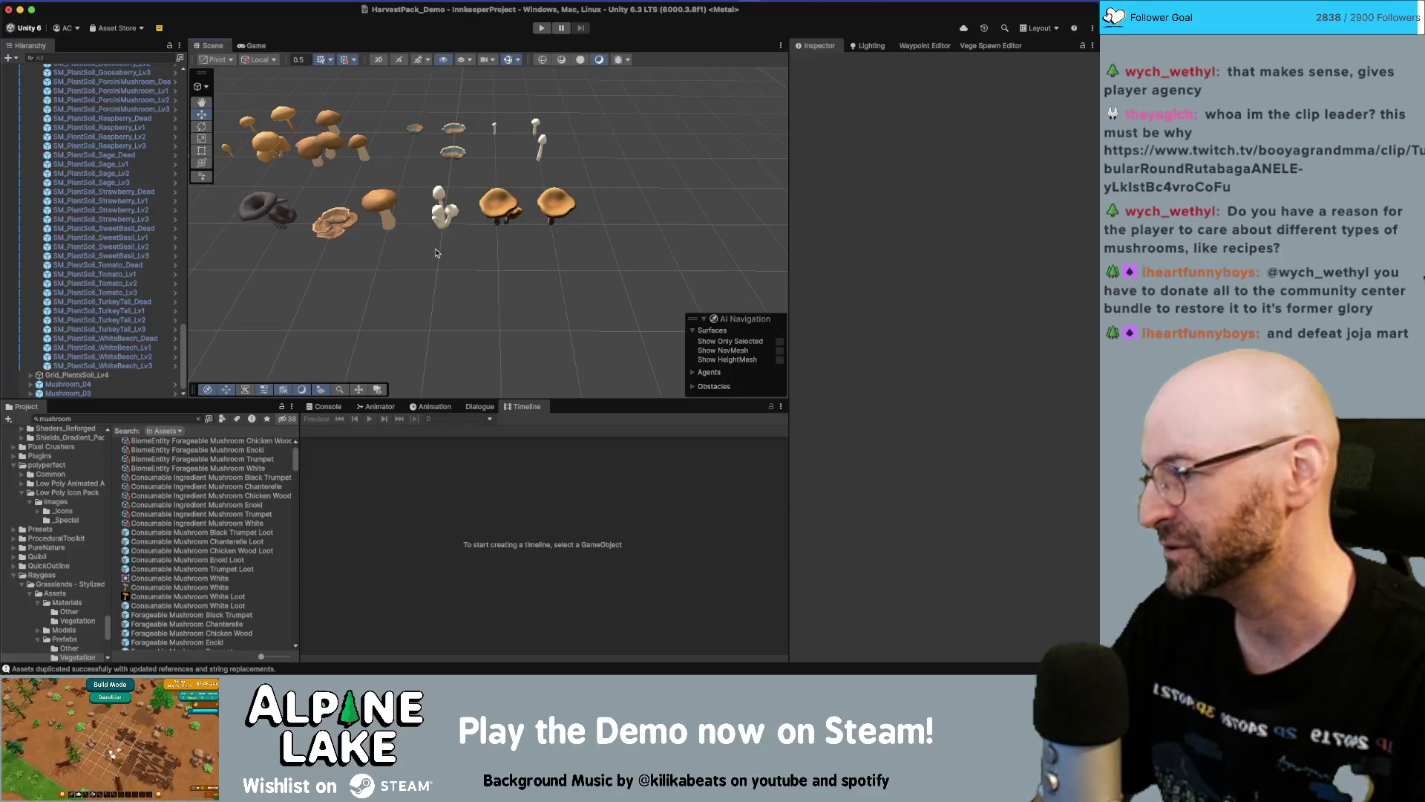
Browse the Trumpet and Chicken Wood Loot prefabs, then select SM_TurkeyTail_A in the scene
left_click_drag(481, 228, 449, 220)
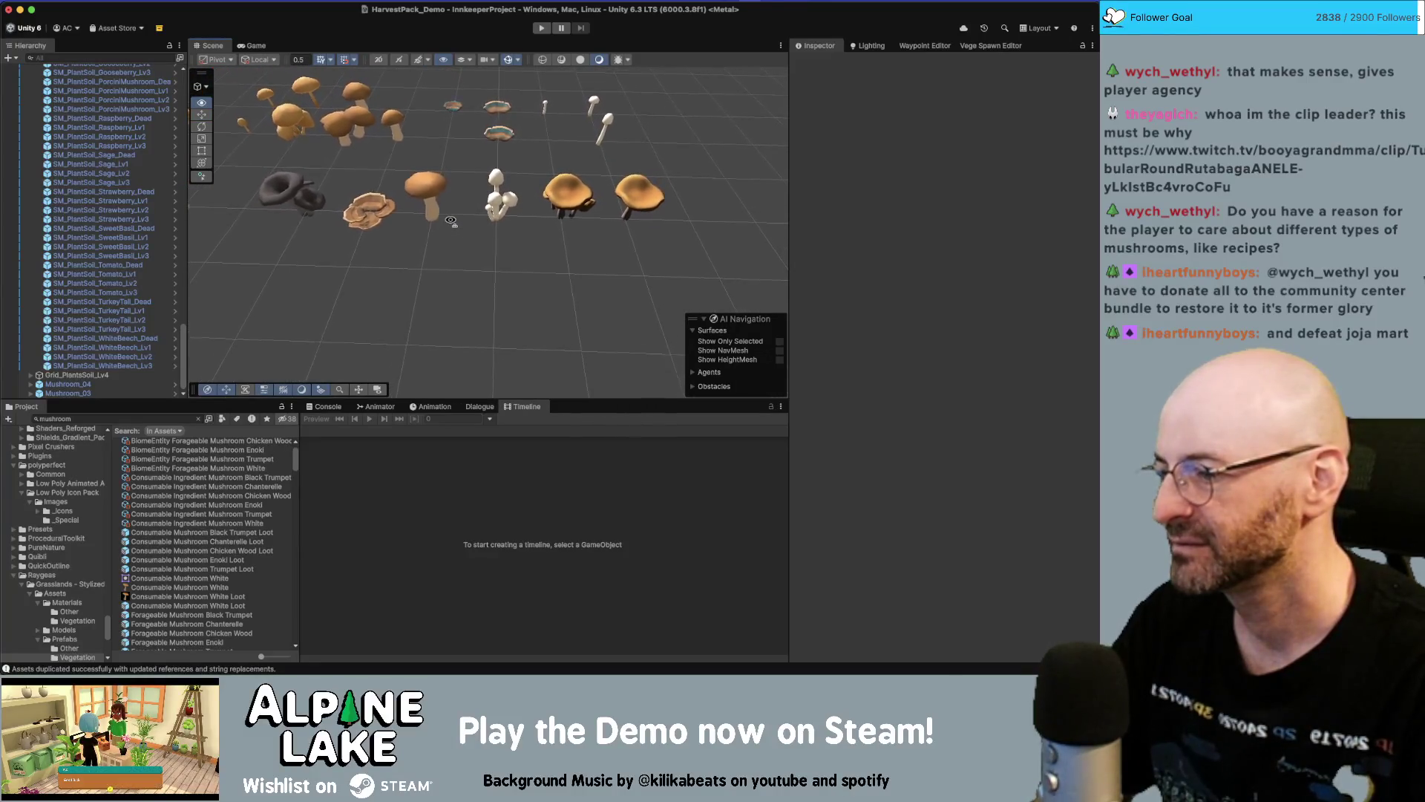
left_click(256, 567)
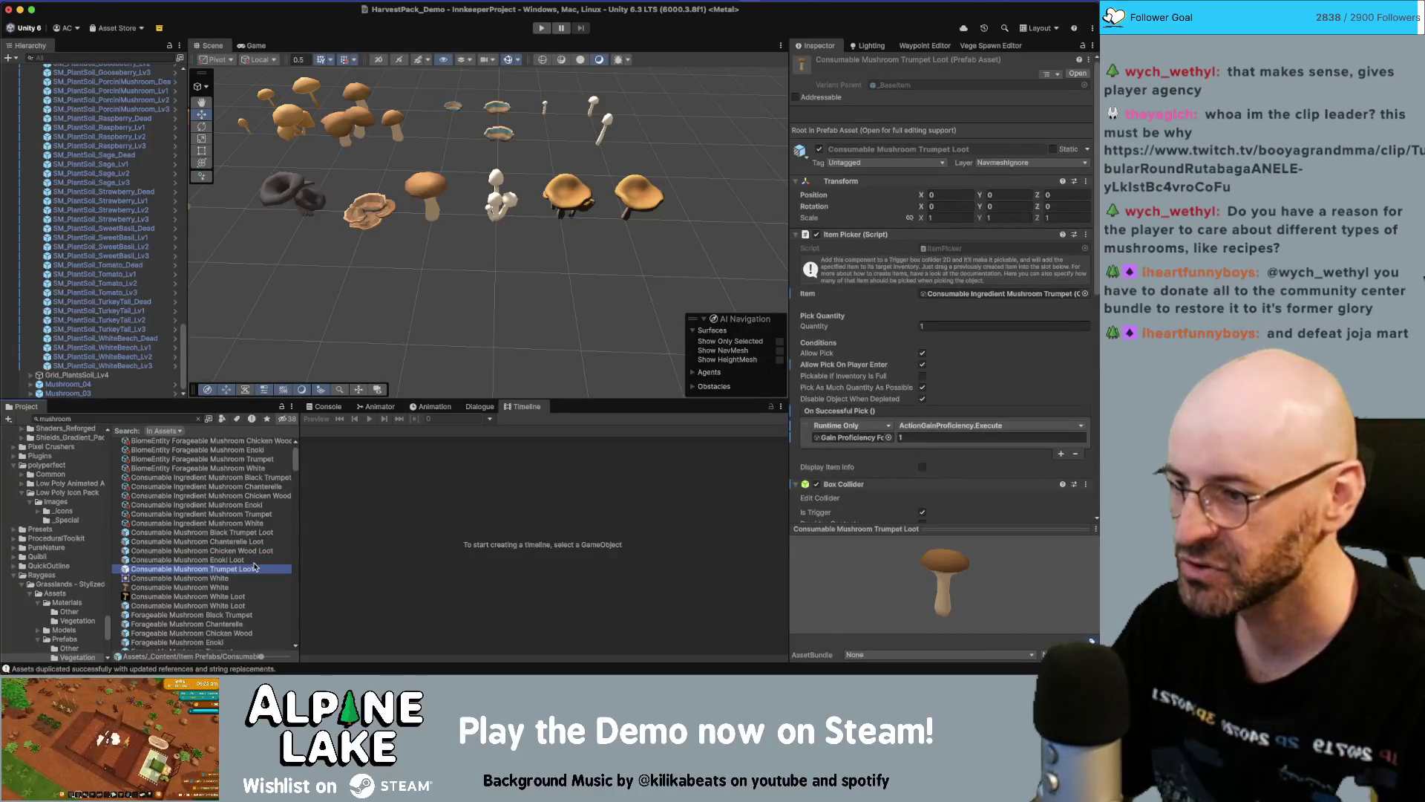
key("Up")
key("Up")
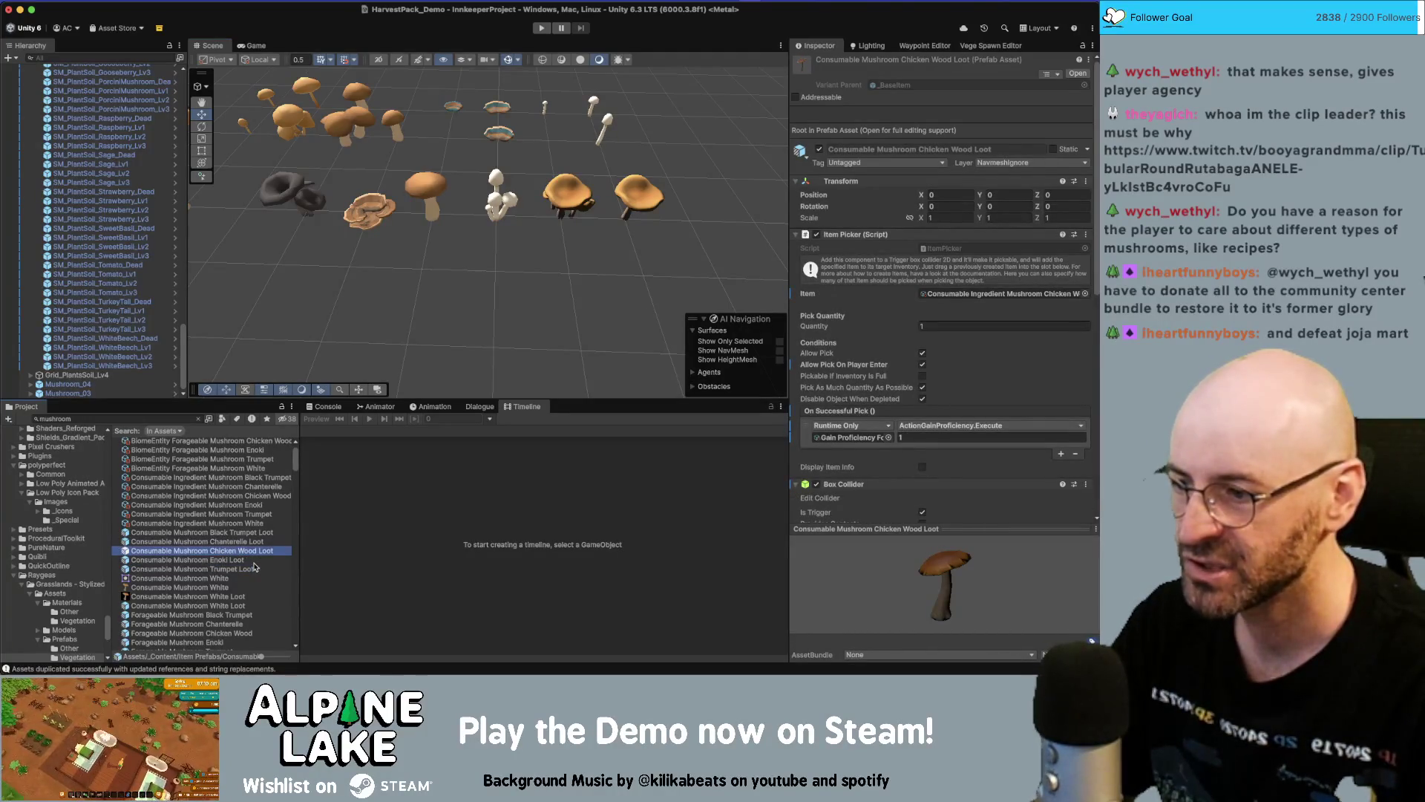
left_click(383, 215)
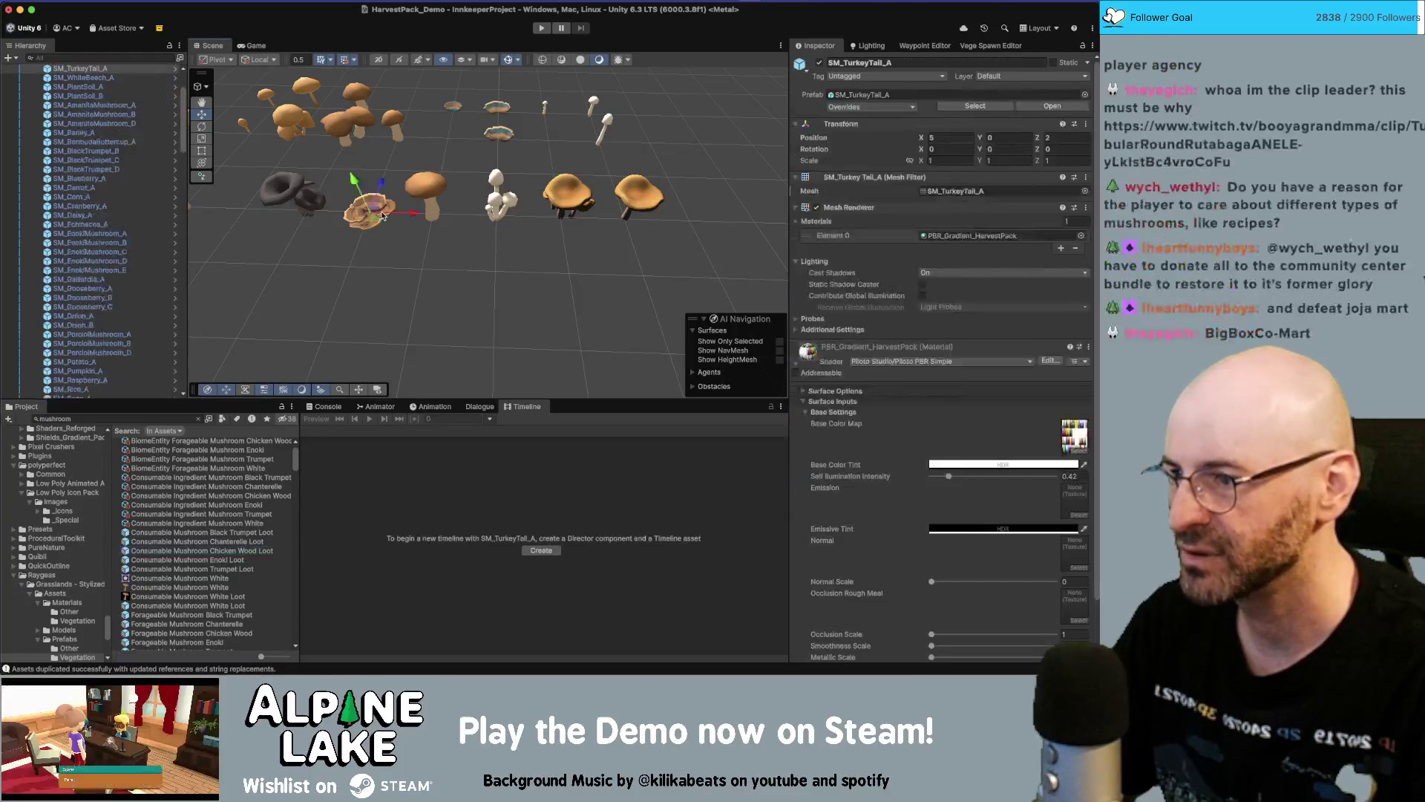
In the Chicken Wood Loot prefab, set the turkey tail's position to 0, 0, 0
double_click(243, 551)
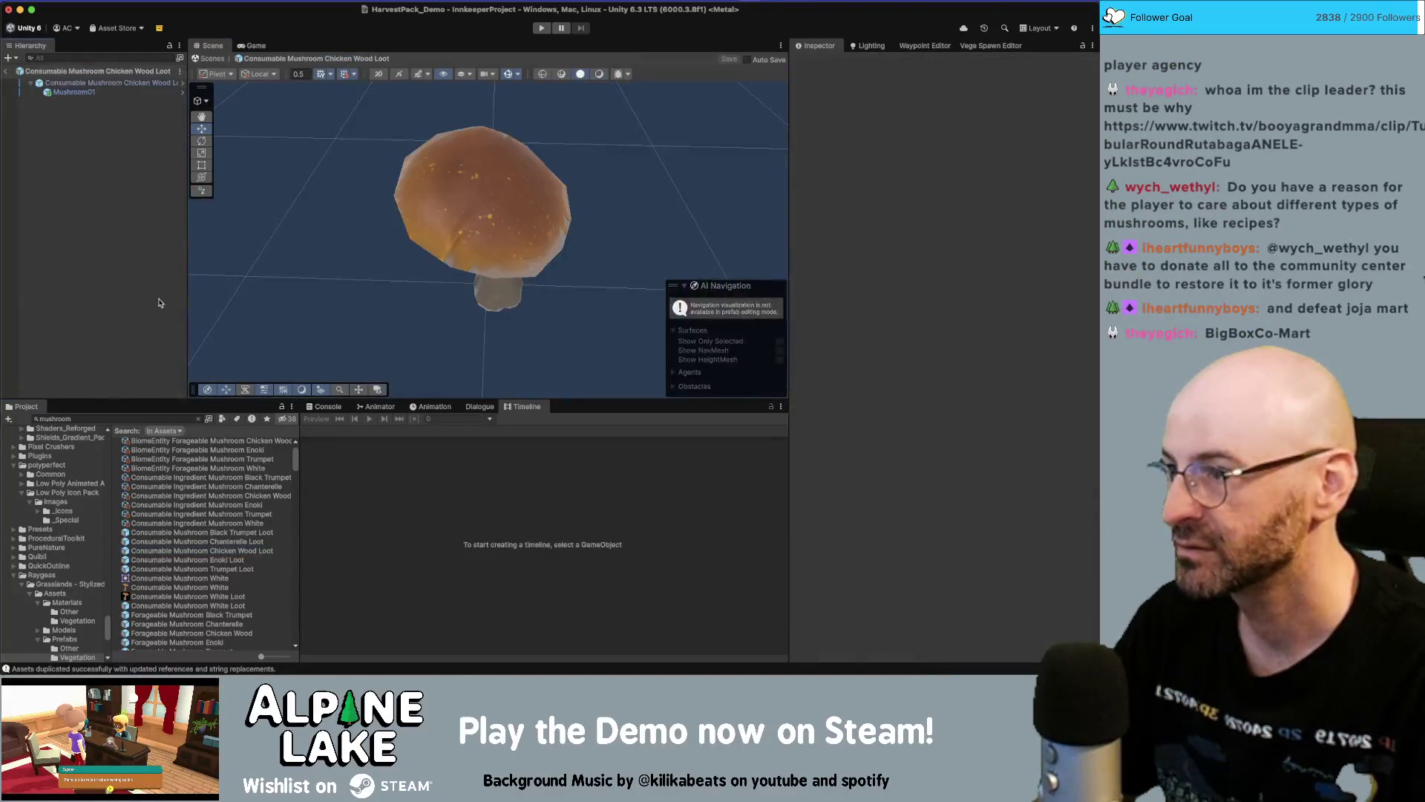
left_click(946, 137)
type("0")
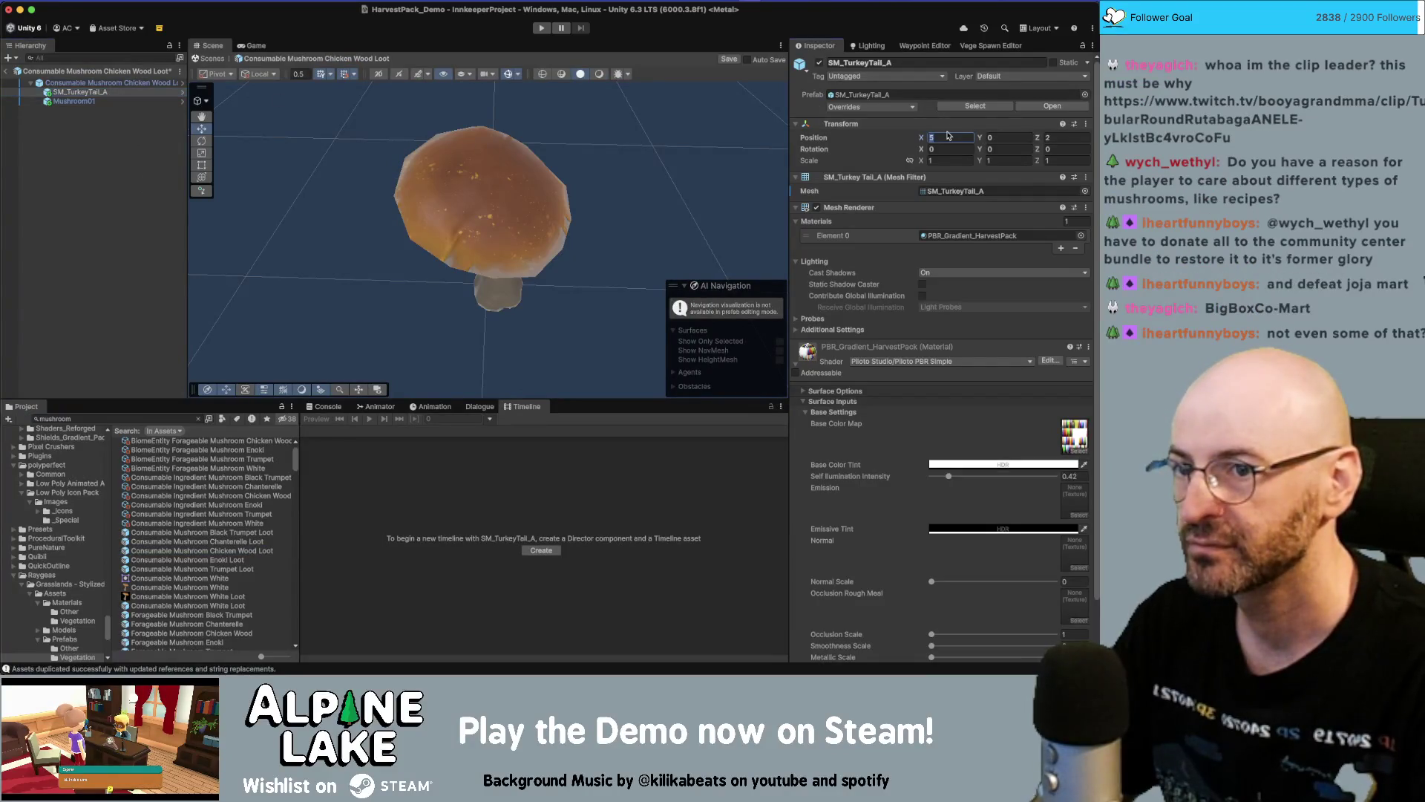
key("Tab")
key("Tab")
type("0")
key("Return")
key("f")
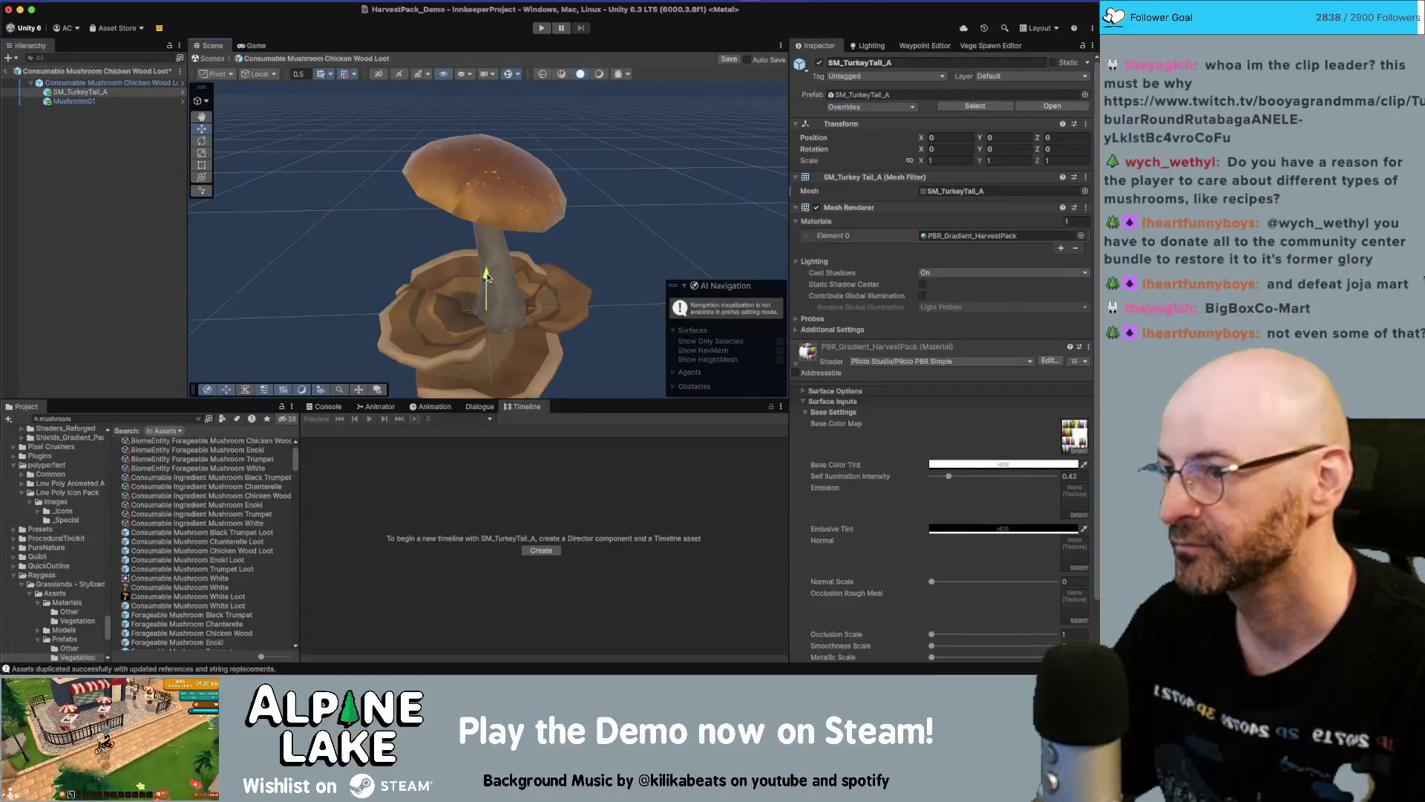
Delete Mushroom01, save the Chicken Wood Loot prefab, and open Forageable Mushroom Chicken Wood
left_click(487, 191)
key("Delete")
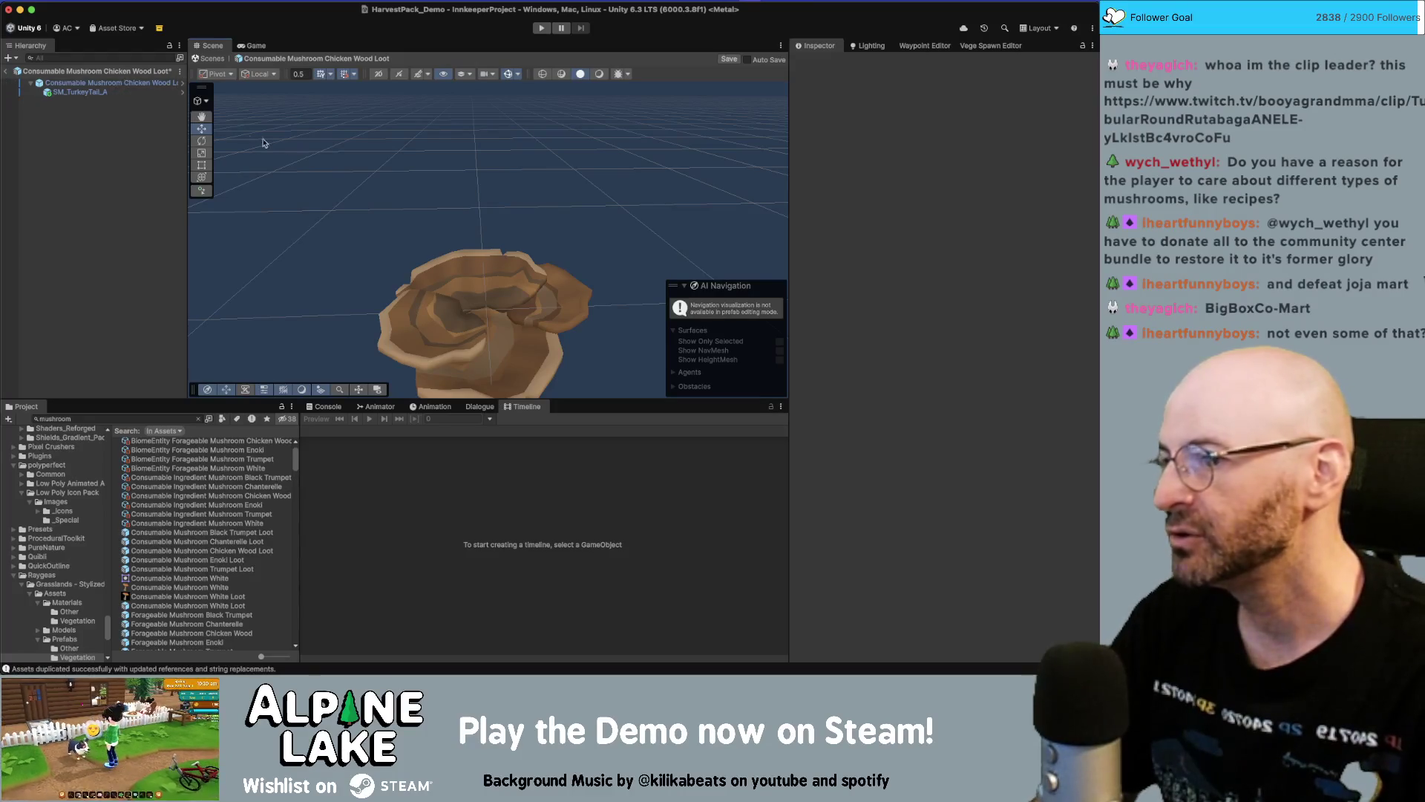
key("ctrl+s")
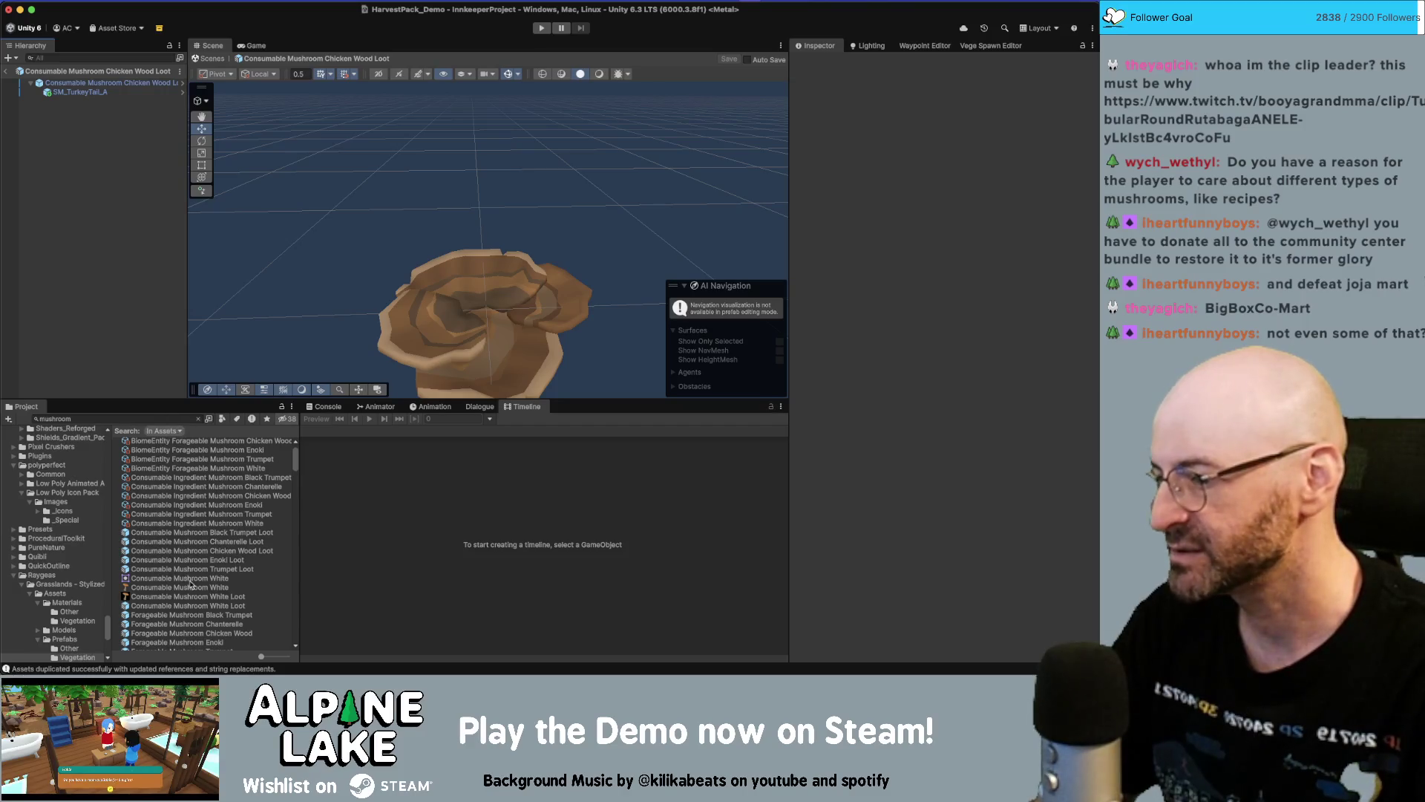
scroll(190, 584, "down", 1)
double_click(221, 620)
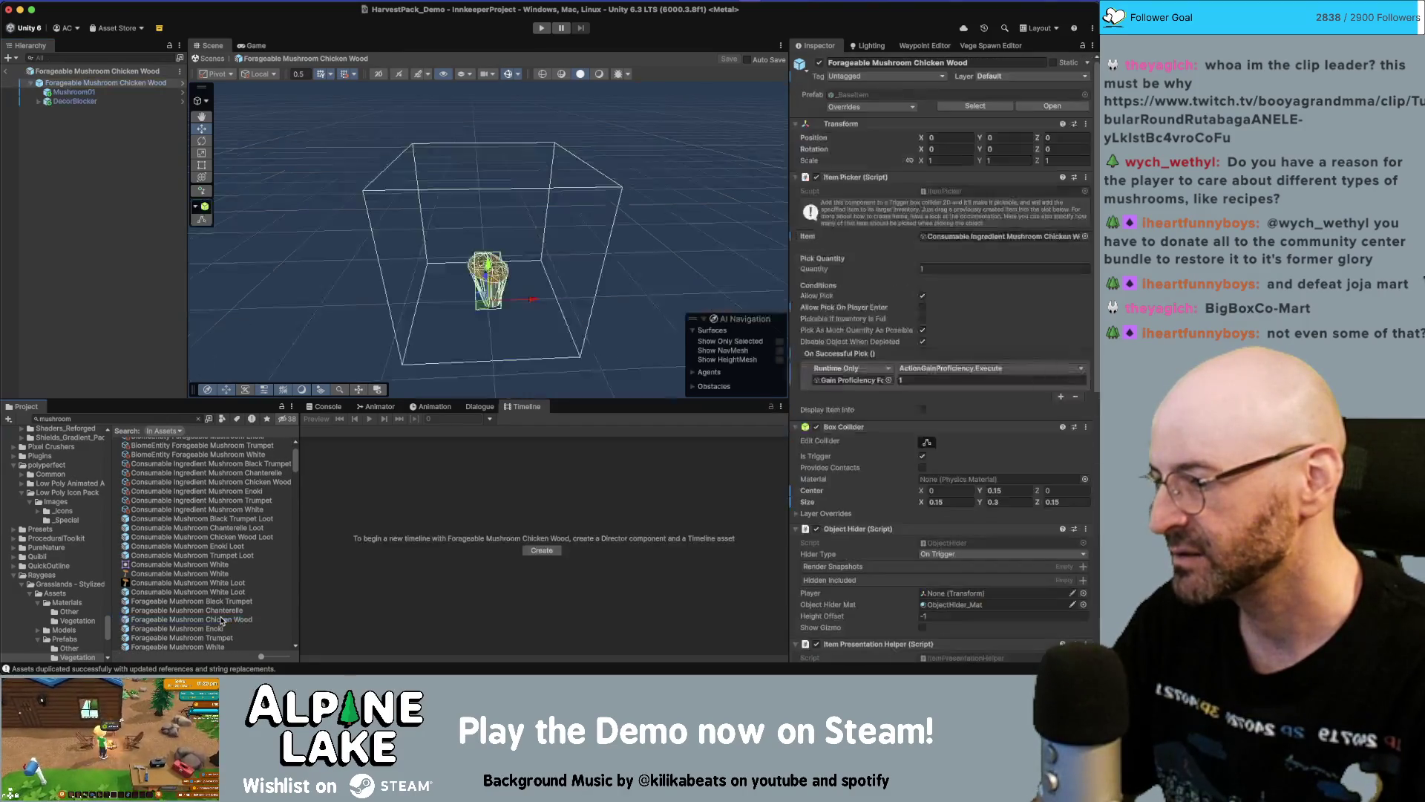
Paste SM_TurkeyTail_A into the Forageable Chicken Wood prefab at position 0, 0, 0
left_click(70, 230)
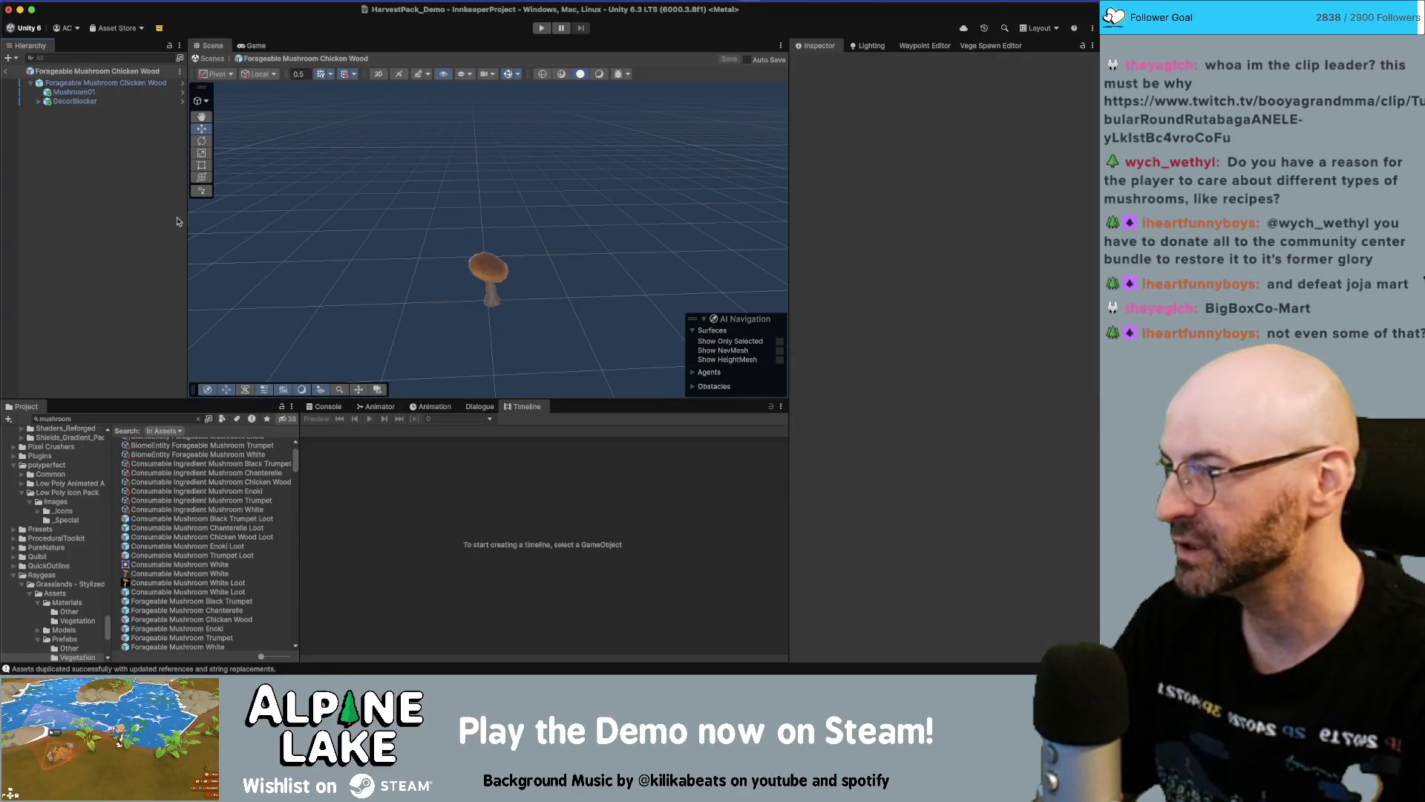
key("ctrl+v")
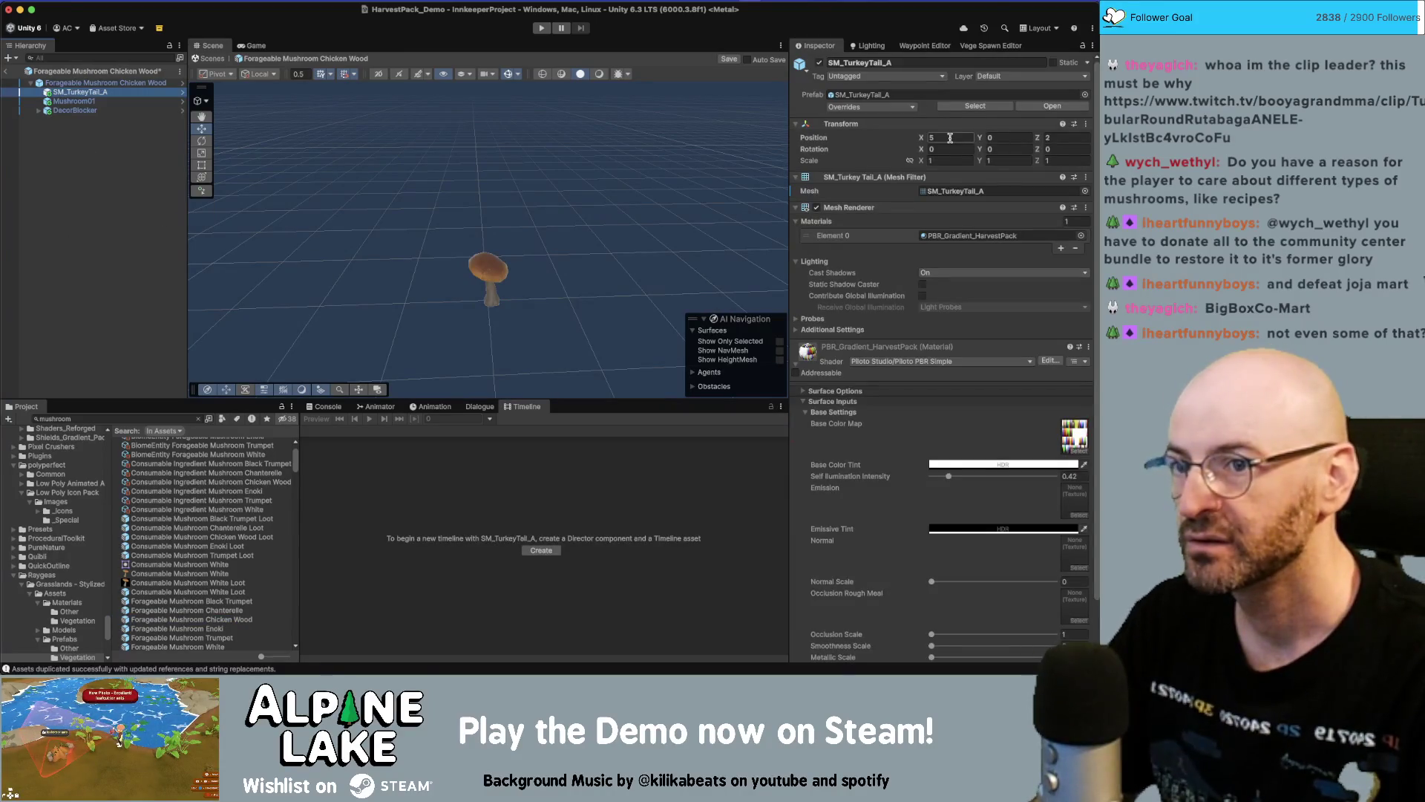
type("0")
key("Tab")
key("Tab")
type("0")
Search the project for 'mushroom 2', browse the results, and reveal Mushroom_2's folder
left_click(86, 418)
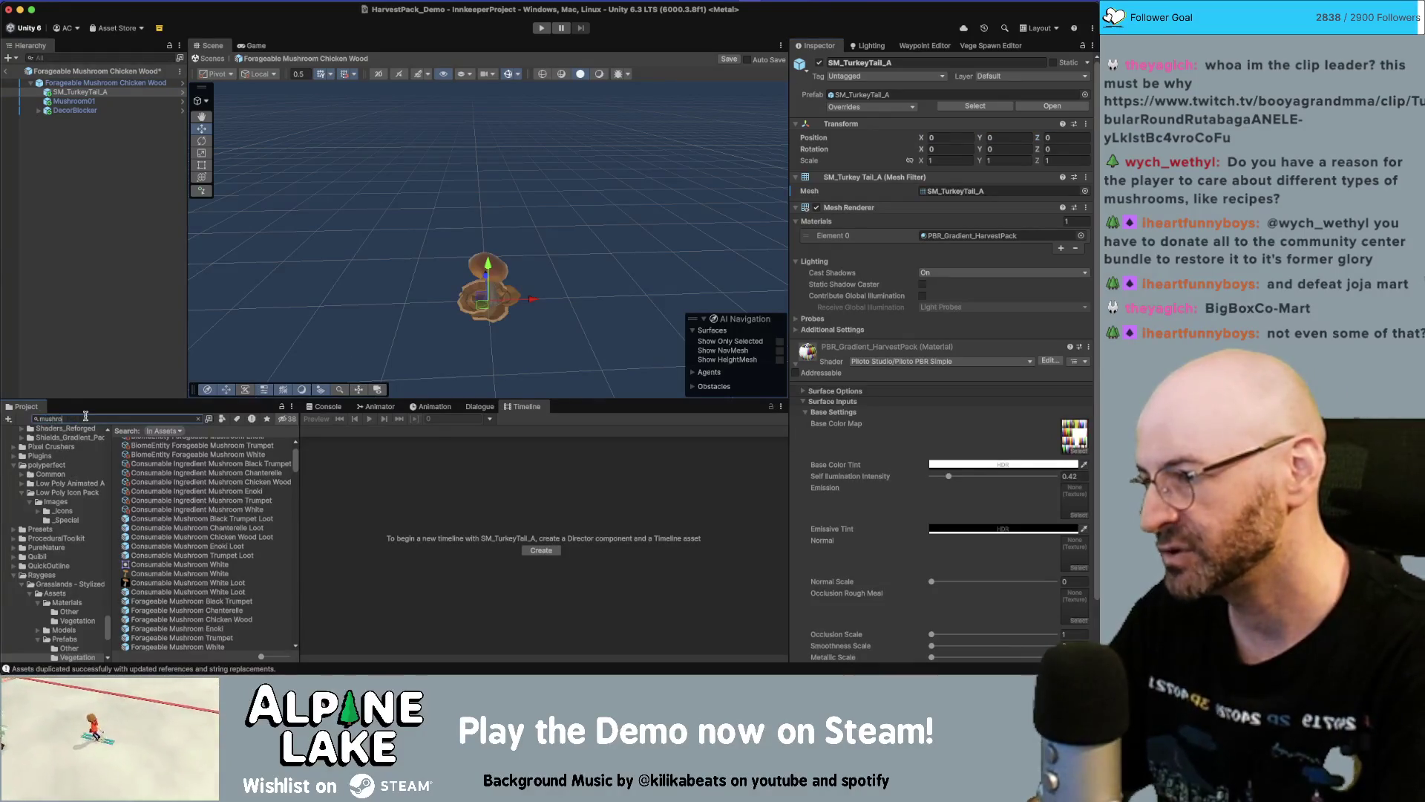
type("om 2")
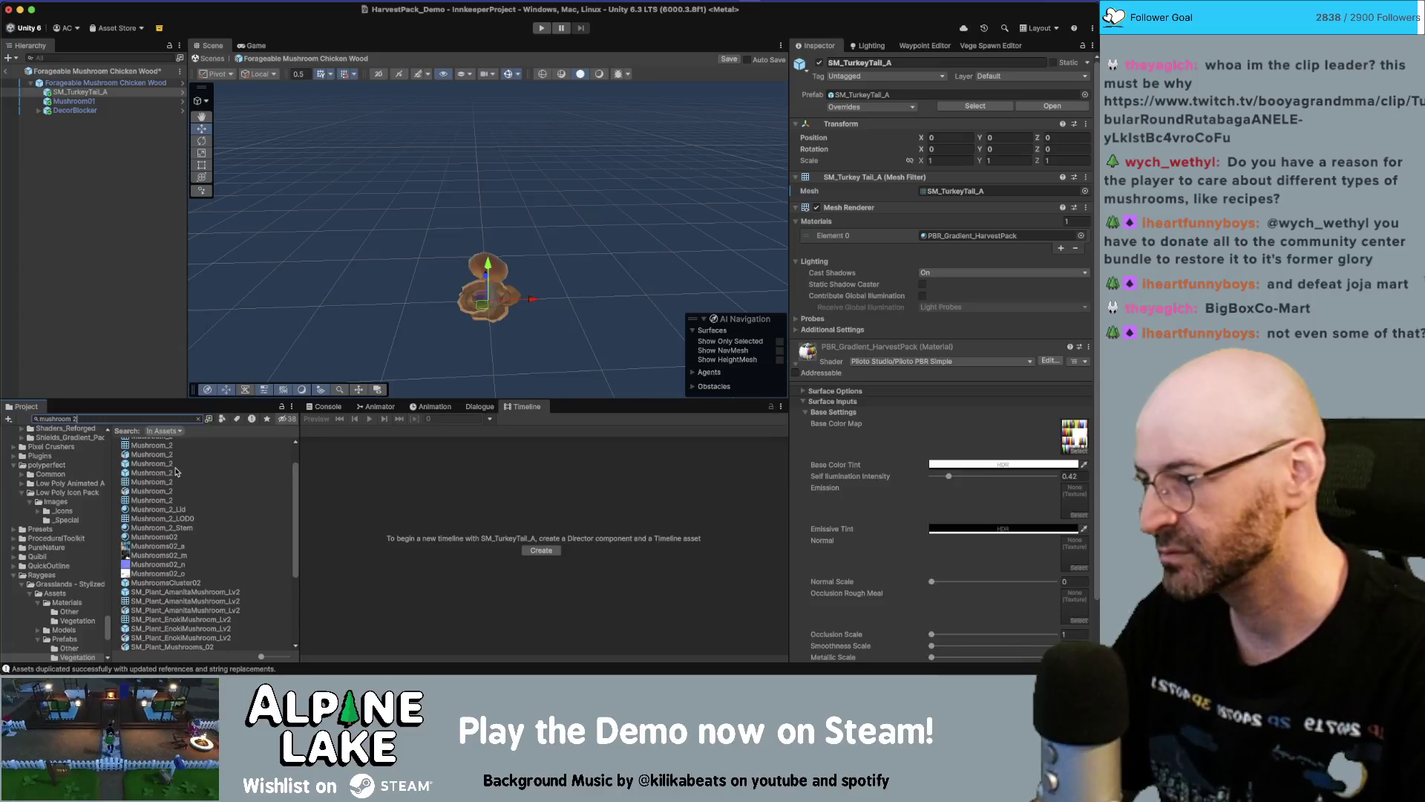
left_click(176, 472)
key("Down")
key("Down")
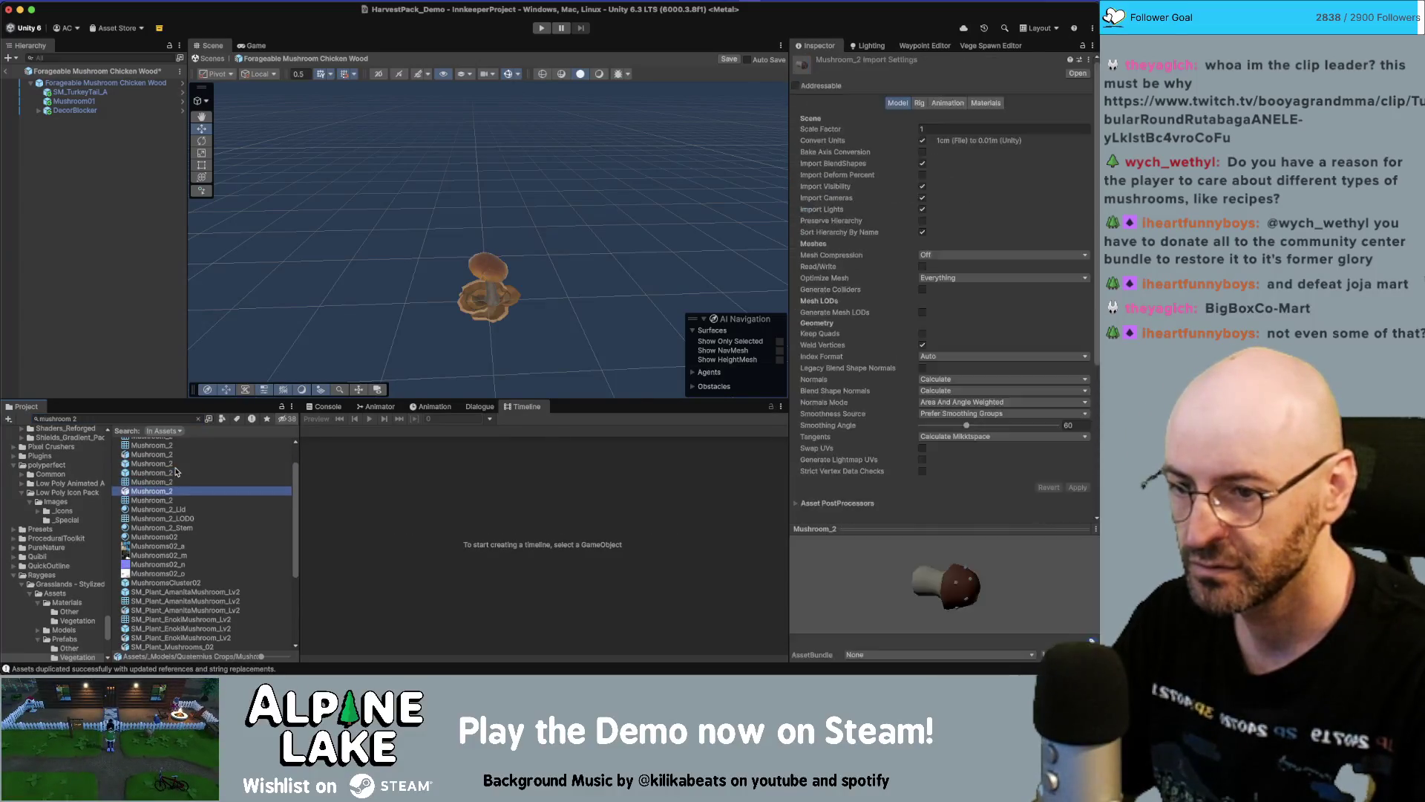
key("Down")
key("Down")
key("Down")
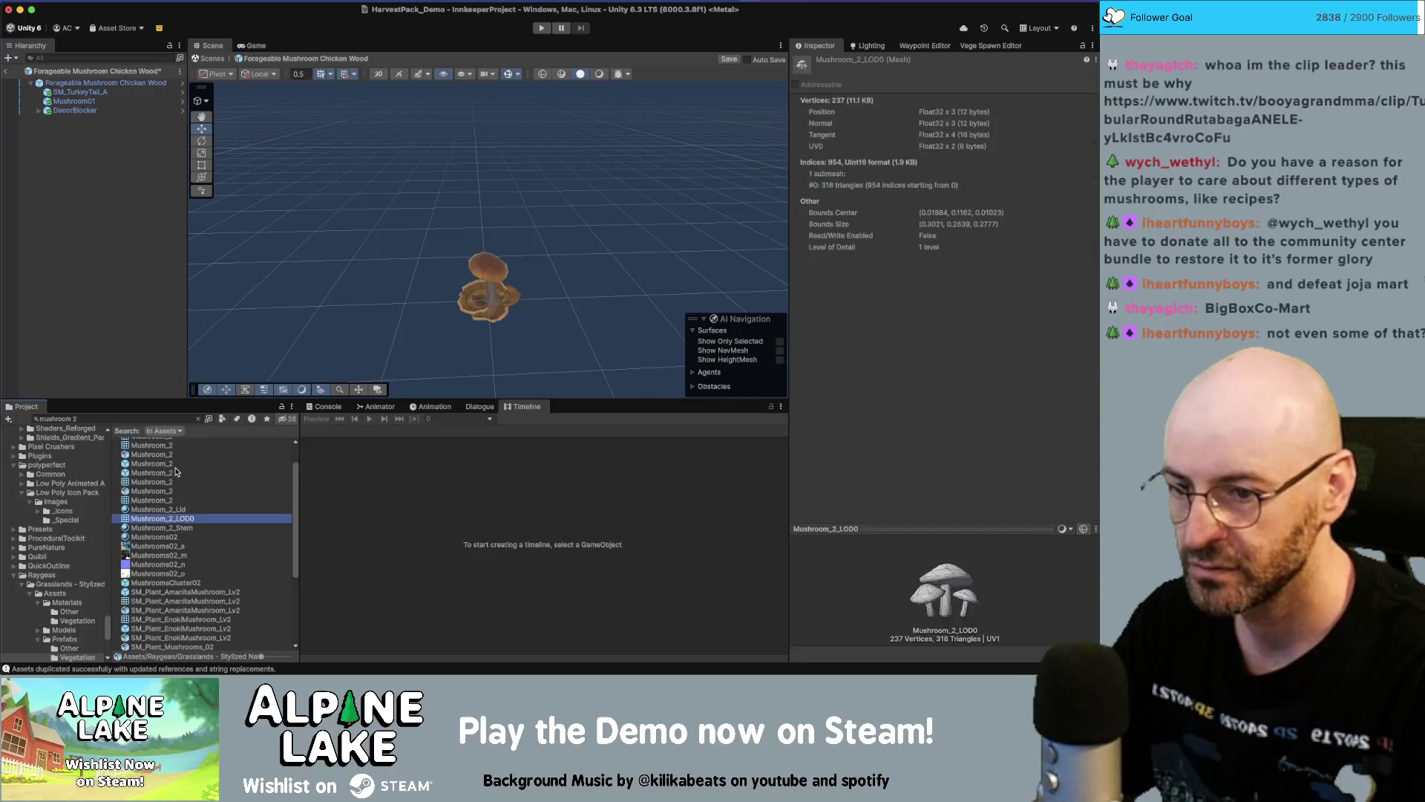
key("Down")
key("Down")
key("Down")
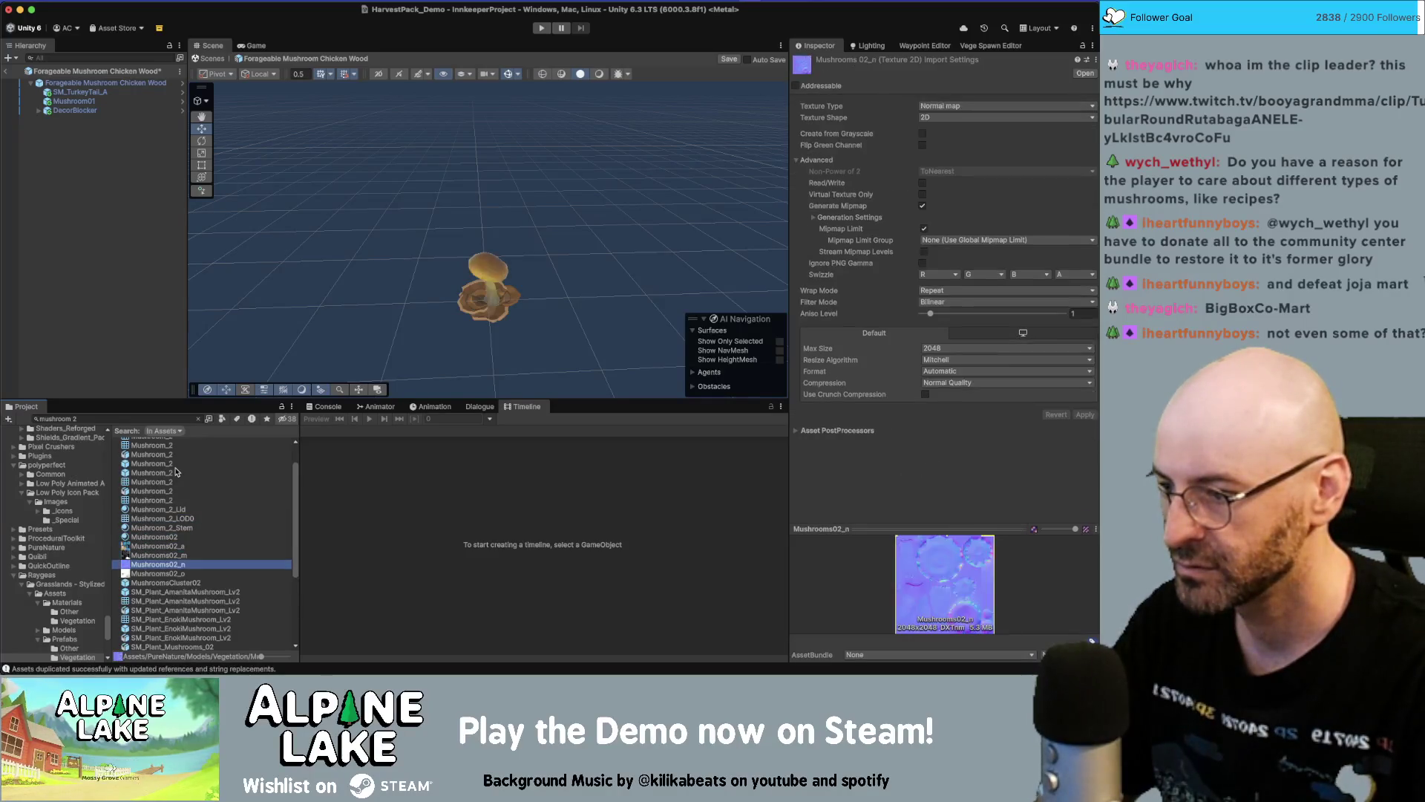
key("Down")
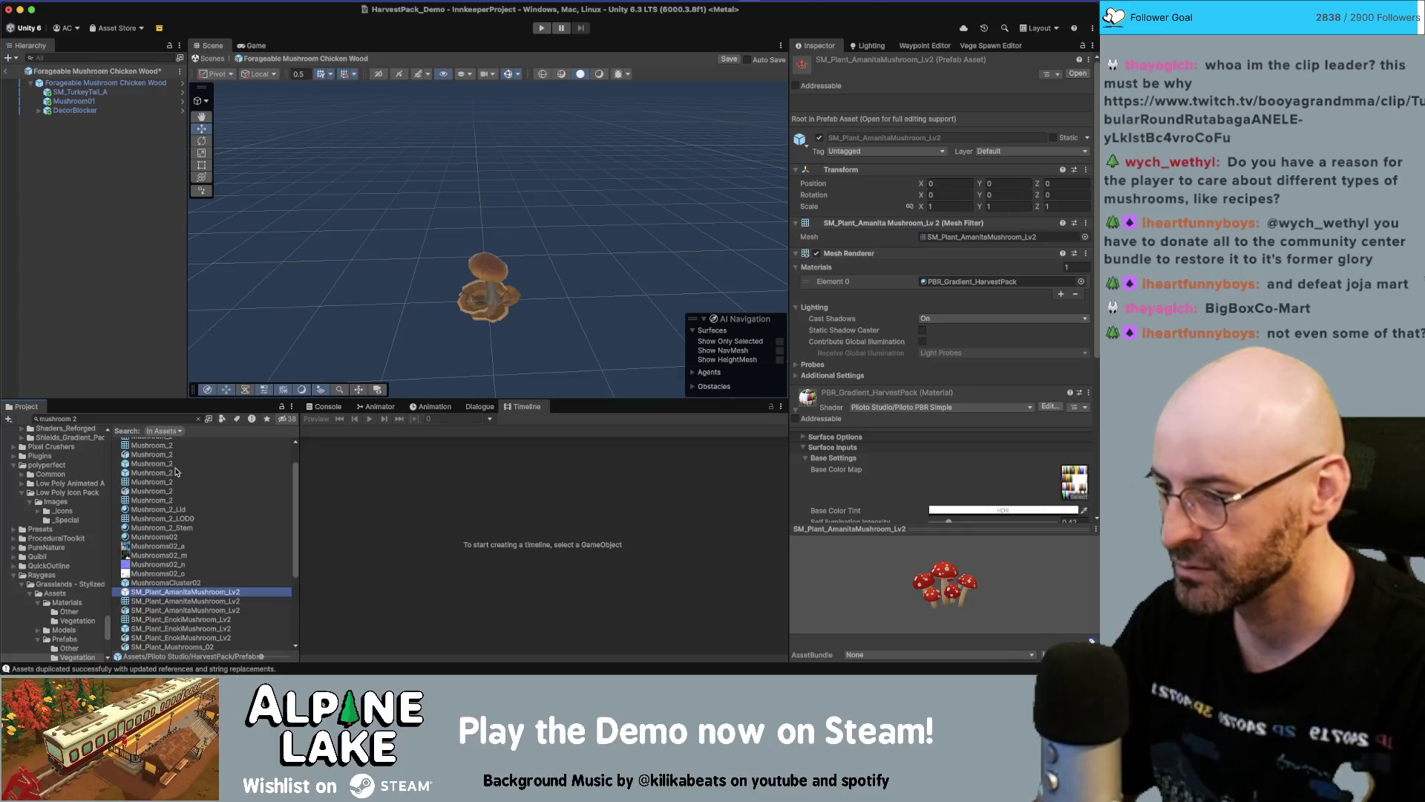
key("Up")
key("Up")
key("Up")
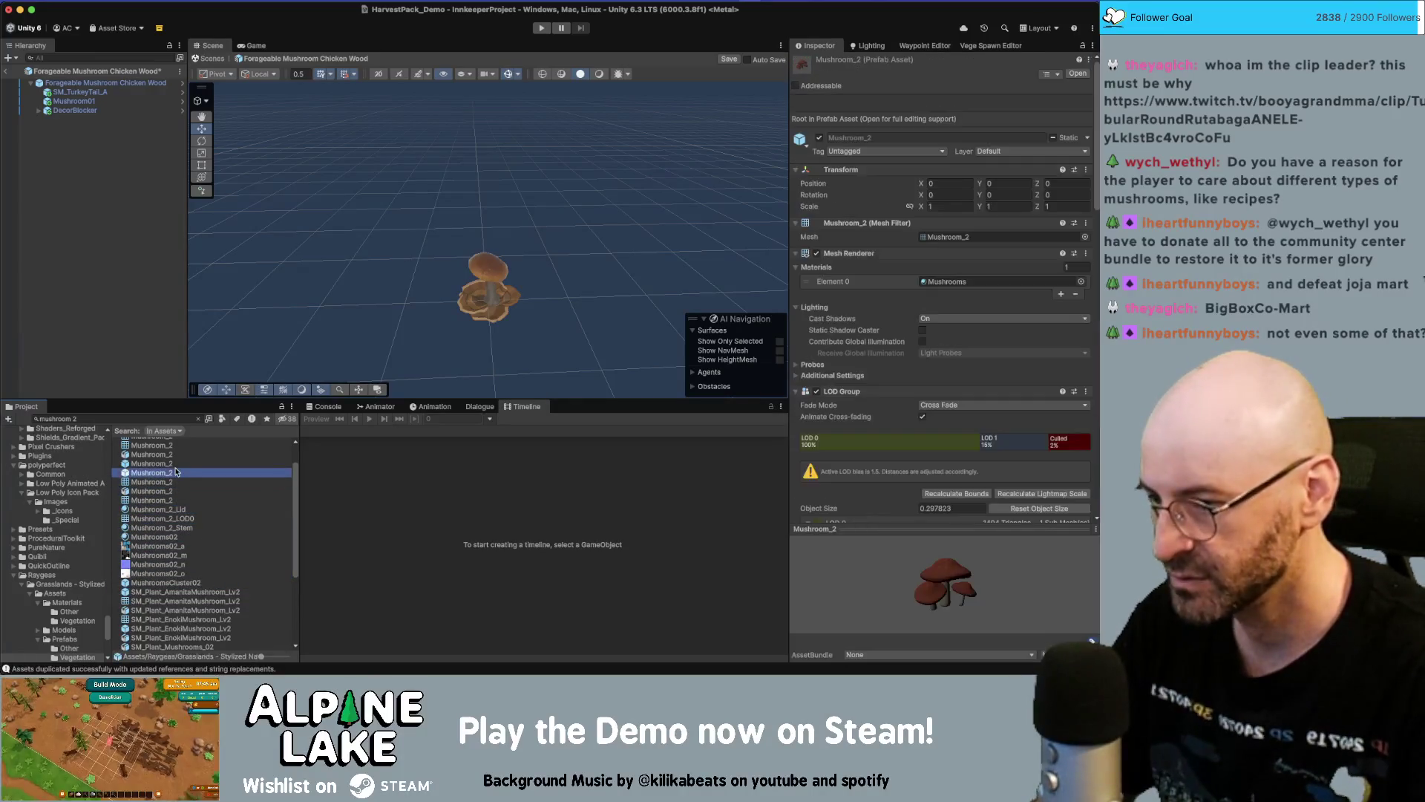
left_click(198, 418)
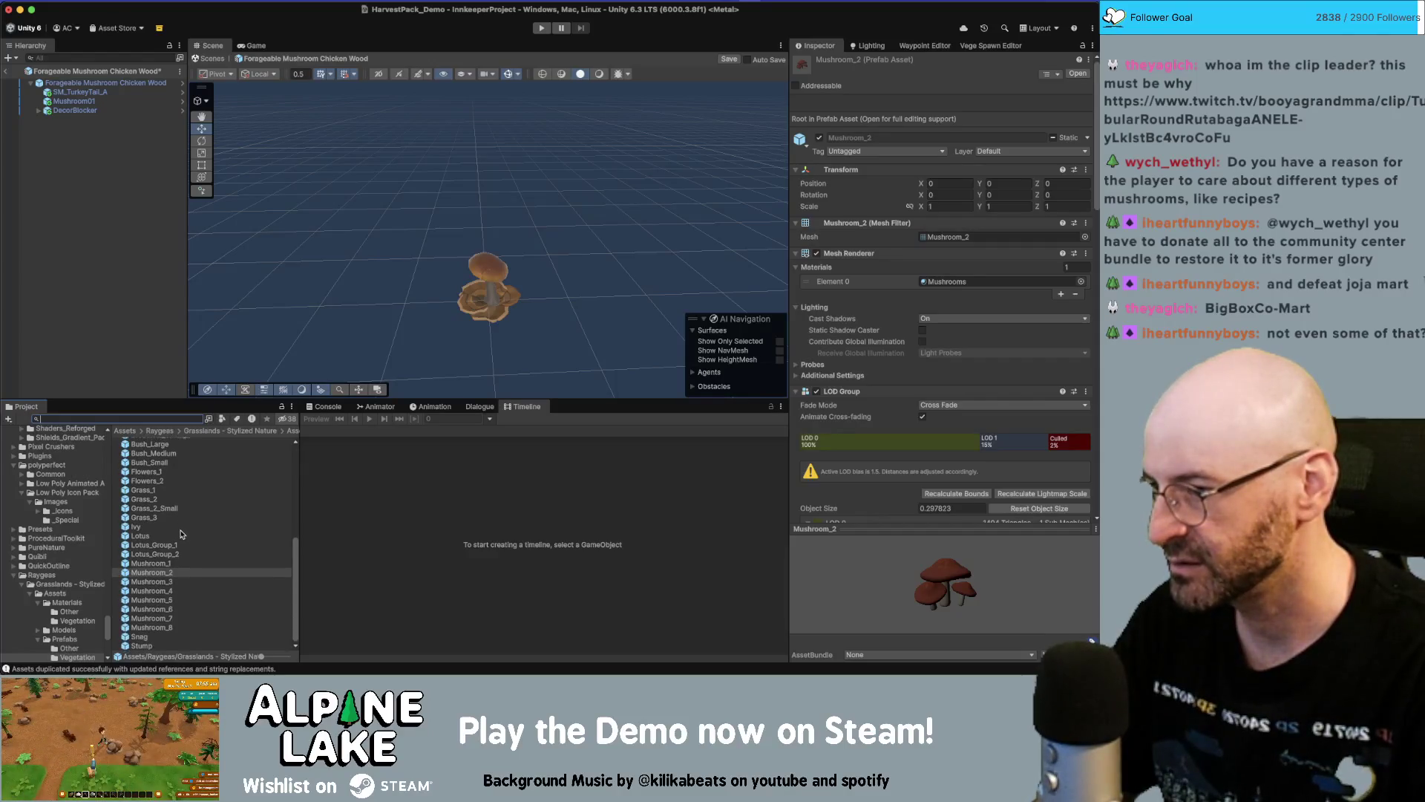
Add the Stump to the prefab at 0, 0, 0 and scale it down to about 0.69
left_click_drag(134, 648, 108, 310)
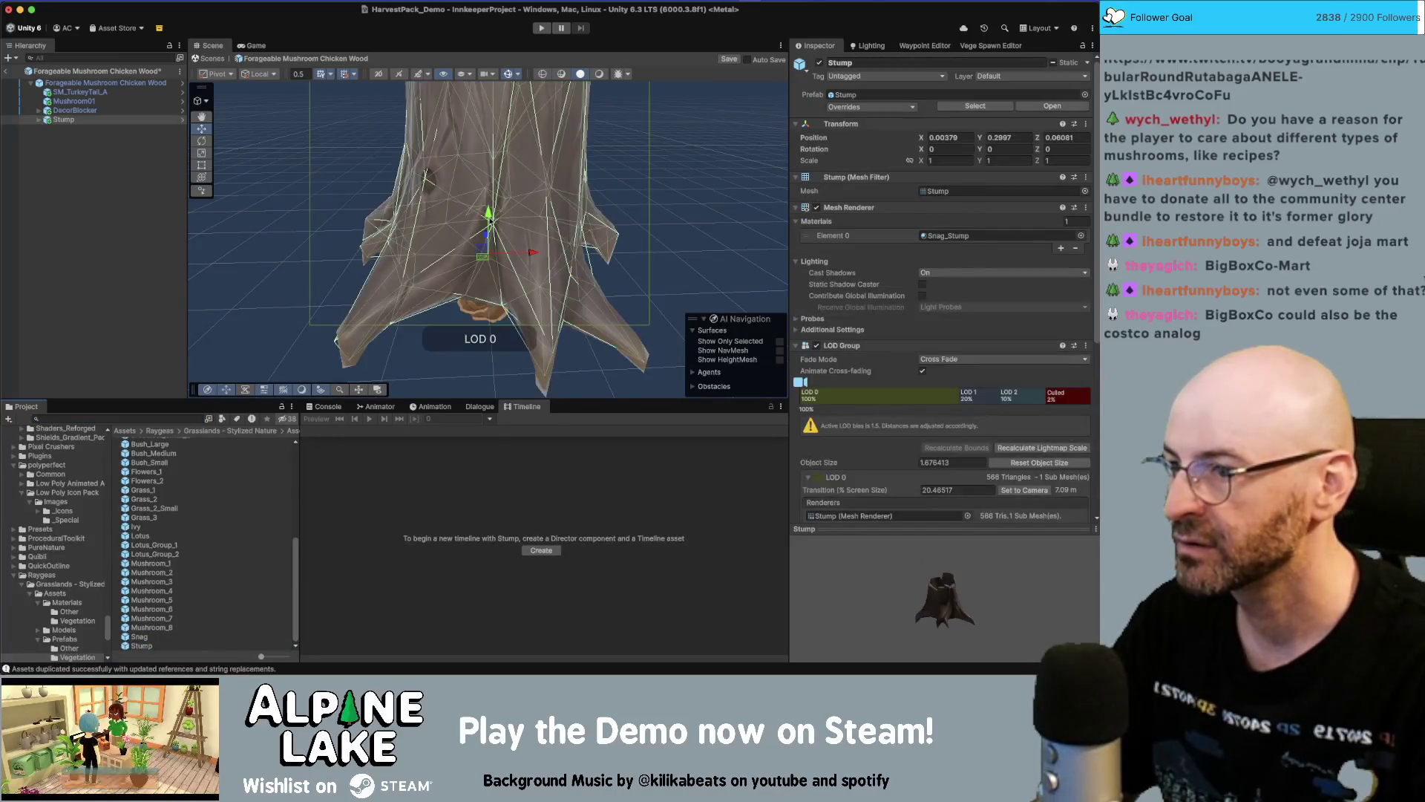
left_click(959, 137)
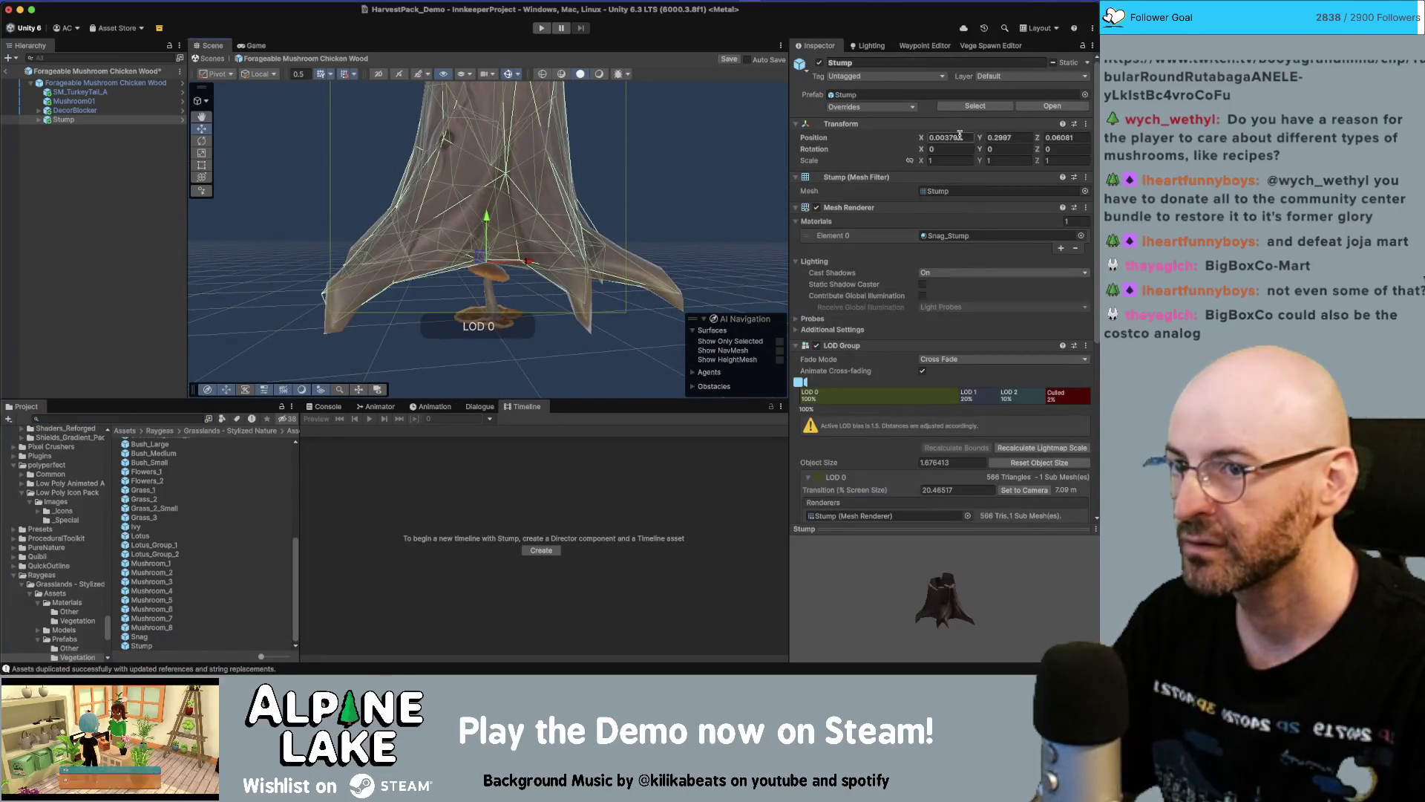
type("0")
key("Tab")
type("0")
key("Tab")
type("0")
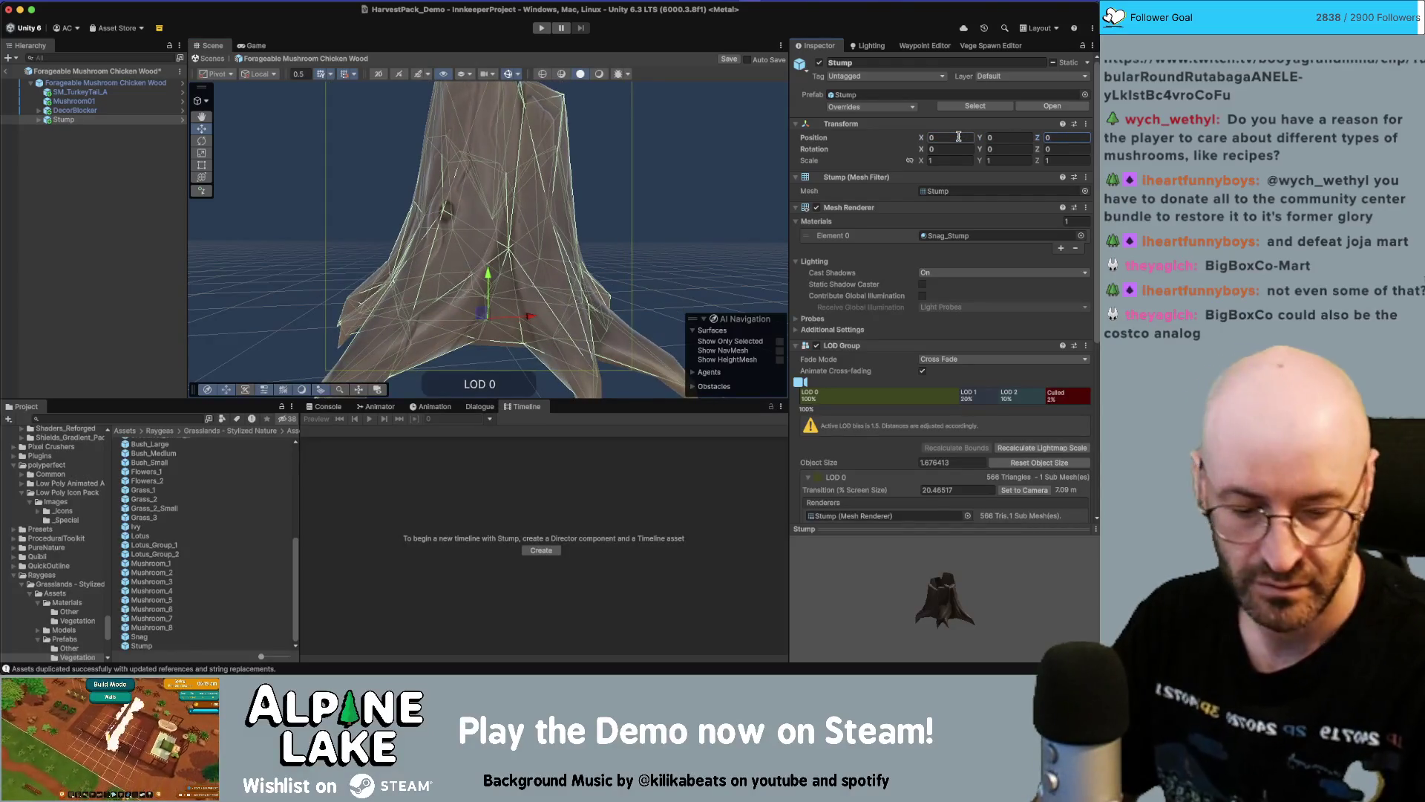
mouse_move(653, 193)
left_mouse_down()
mouse_move(639, 201)
mouse_move(662, 193)
left_mouse_up()
left_click(663, 193)
mouse_move(296, 256)
left_mouse_down()
mouse_move(371, 235)
mouse_move(416, 245)
left_mouse_up()
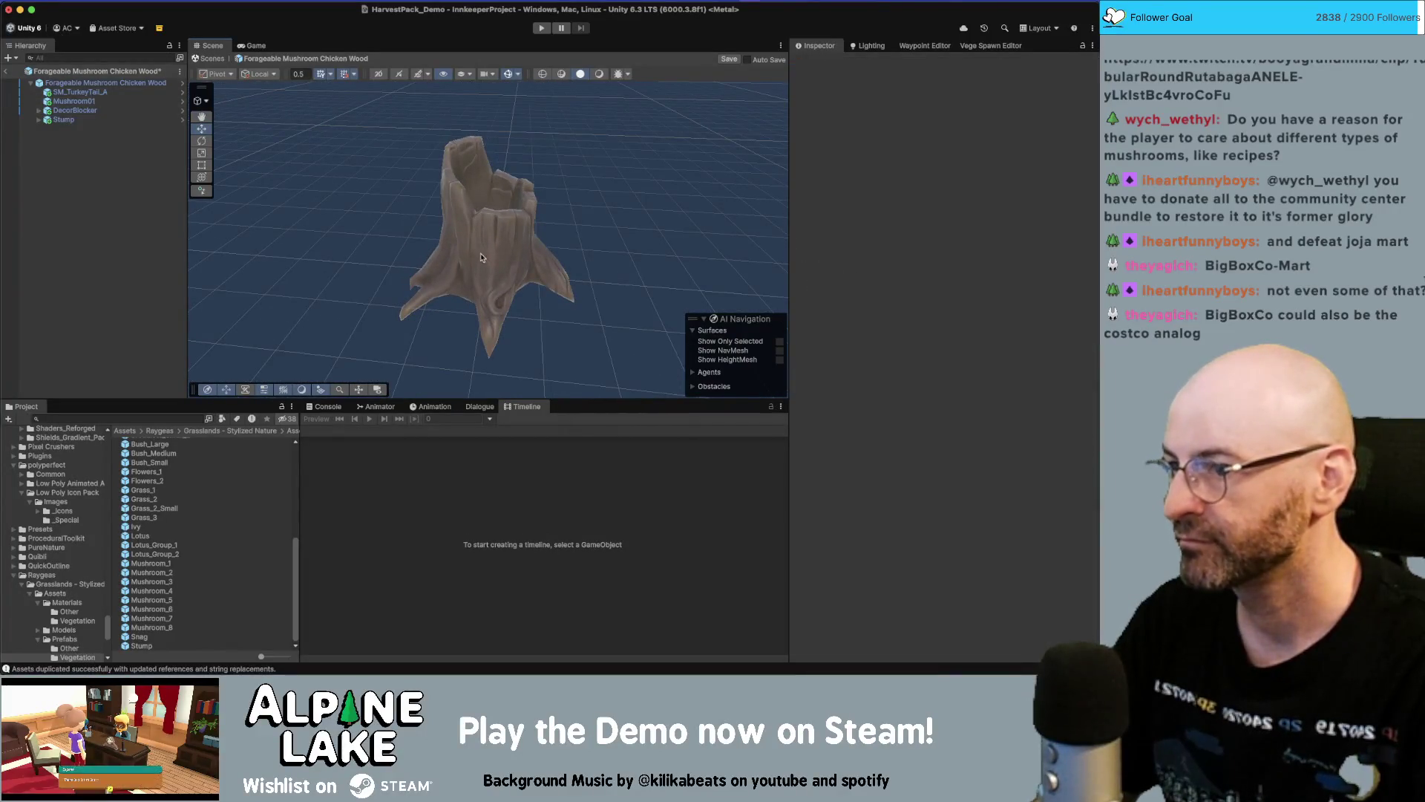
left_click(490, 259)
left_click_drag(483, 284, 453, 298)
left_click(97, 92)
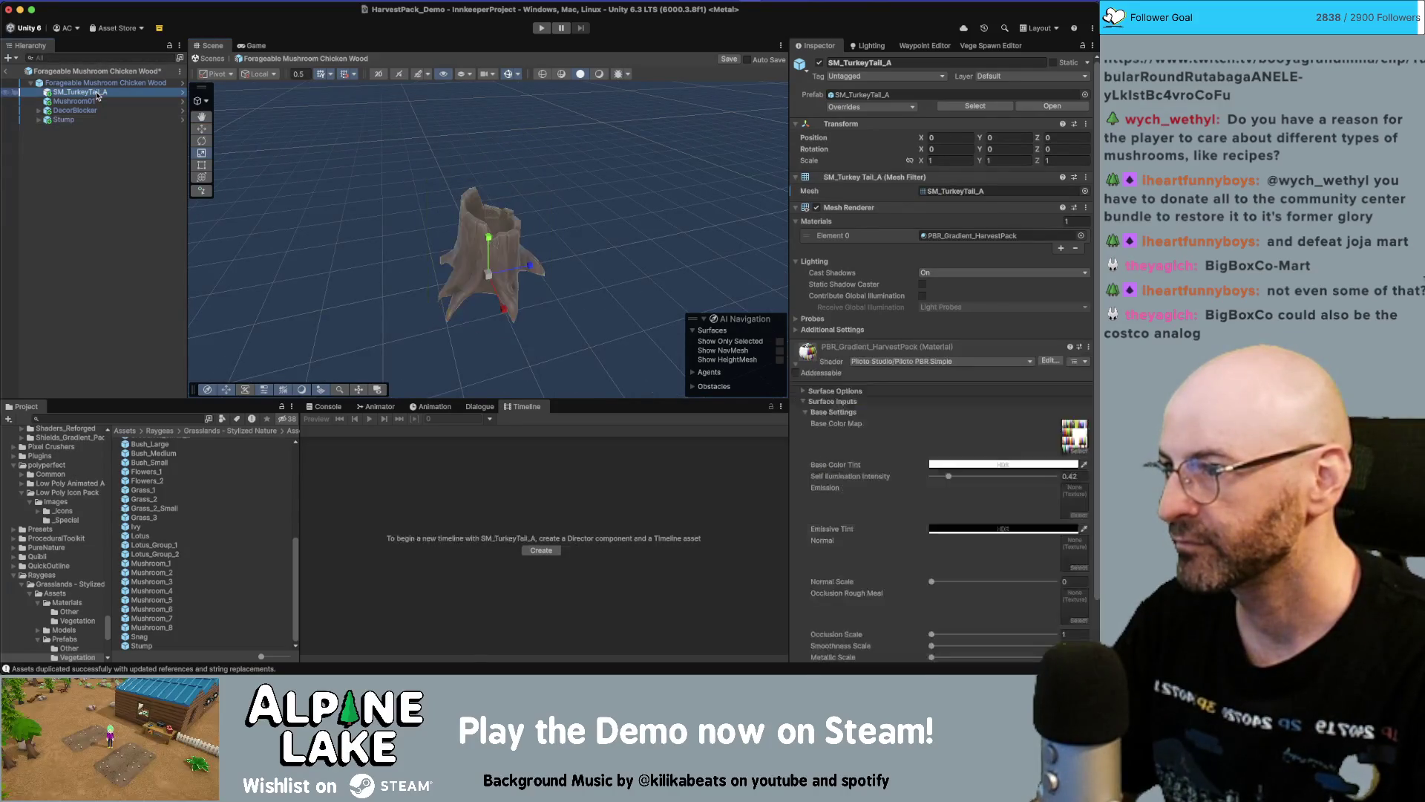
Duplicate SM_TurkeyTail_A twice, creating SM_TurkeyTail_A_01 and _02 around the stump
key("w")
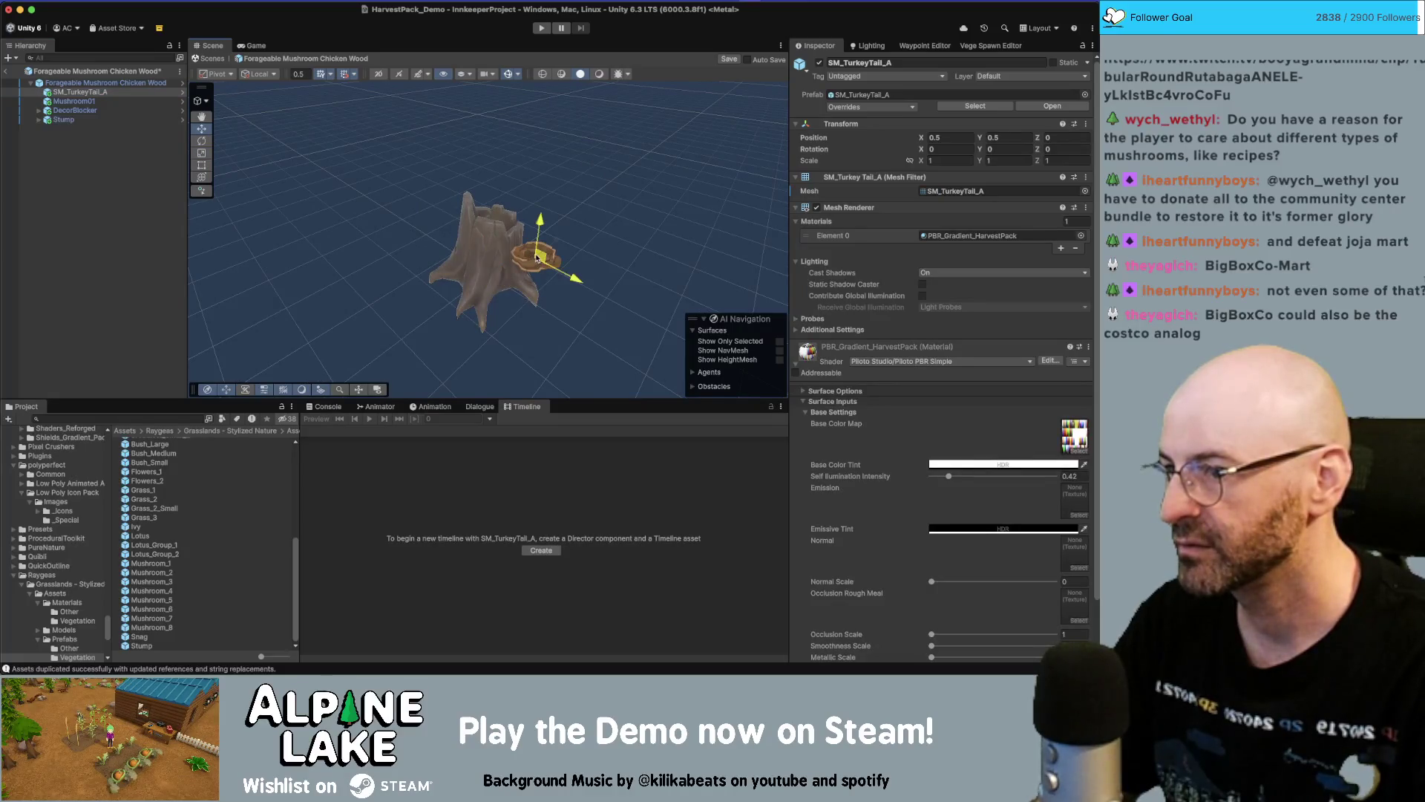
left_click_drag(564, 242, 420, 241)
key("super+d")
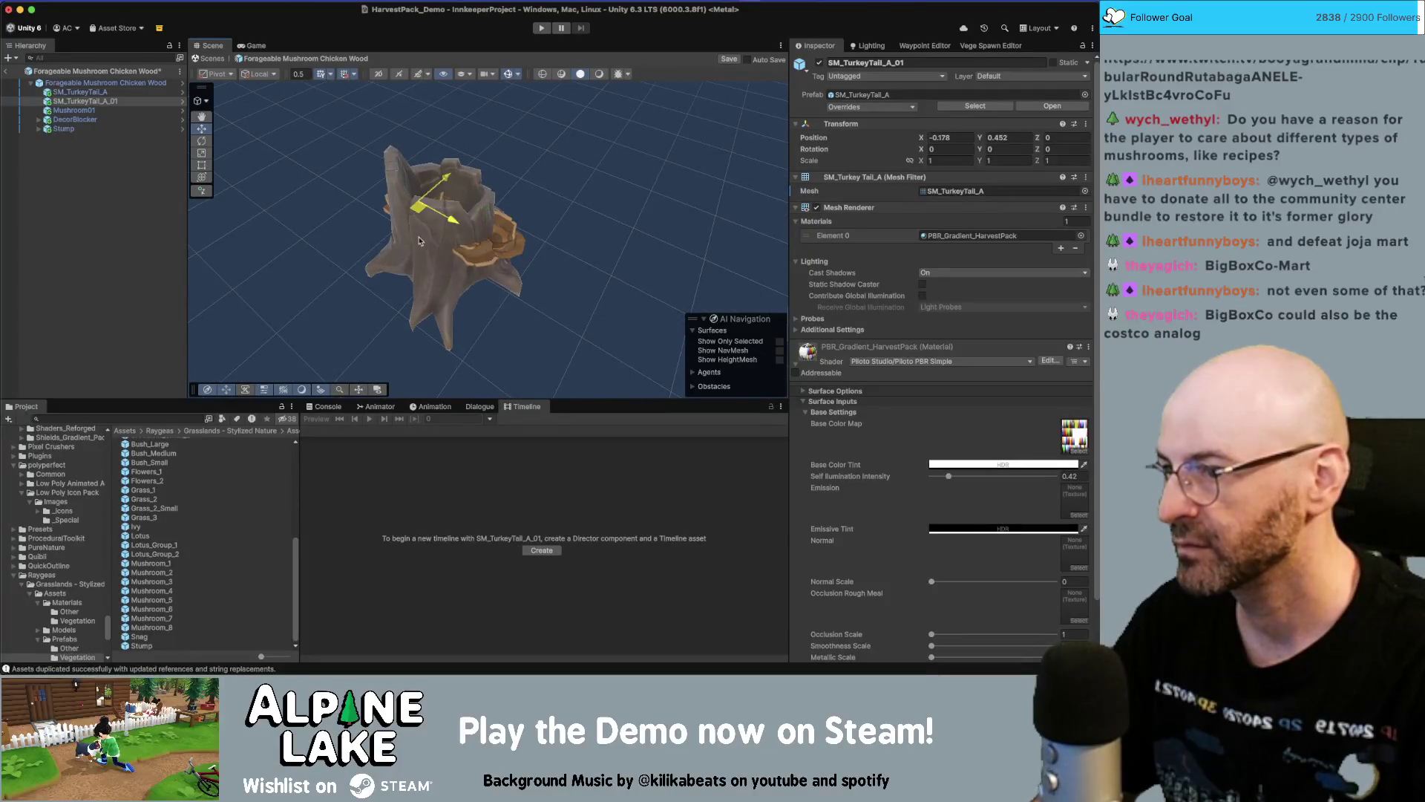
left_click_drag(551, 222, 515, 197)
key("super+d")
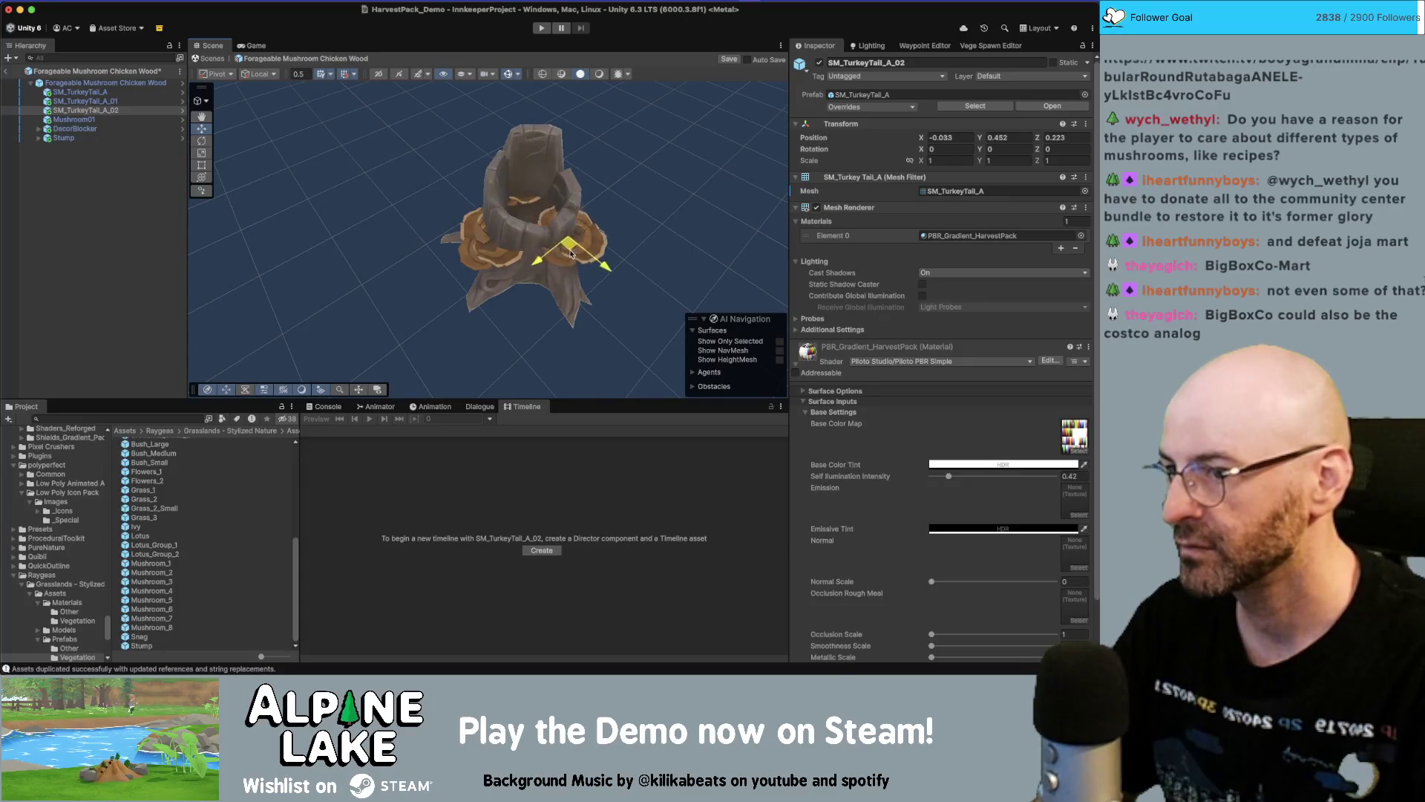
mouse_move(581, 247)
left_mouse_down()
mouse_move(601, 312)
mouse_move(637, 145)
left_mouse_up()
left_click(637, 145)
mouse_move(594, 334)
left_mouse_down()
mouse_move(430, 334)
mouse_move(449, 294)
mouse_move(604, 187)
mouse_move(499, 216)
mouse_move(585, 218)
mouse_move(590, 267)
mouse_move(1088, 303)
mouse_move(1075, 270)
mouse_move(380, 431)
left_mouse_up()
left_click(449, 294)
Filter the project assets by searching 'stumps'
scroll(586, 219, "down", 3)
scroll(590, 267, "down", 3)
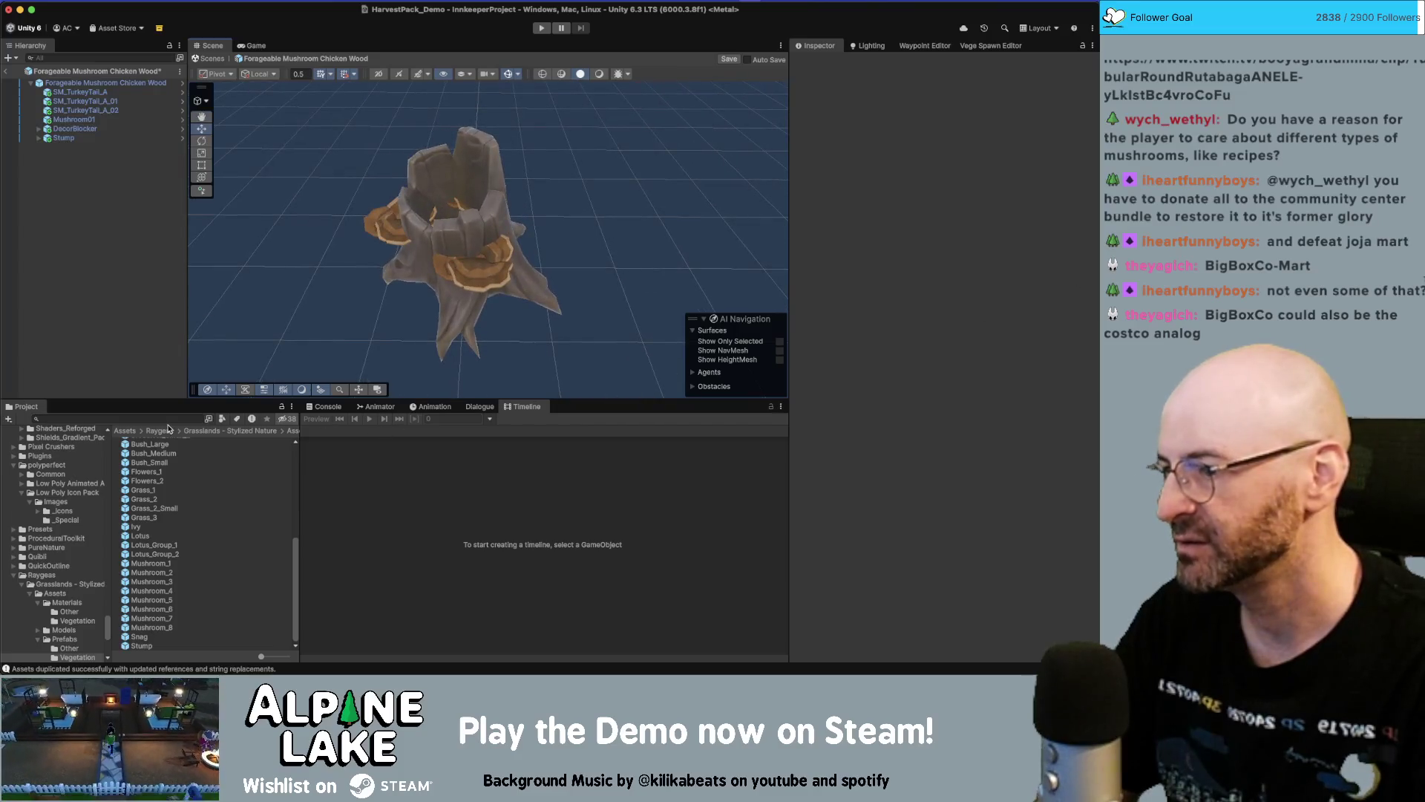
left_click(167, 431)
type("stumps")
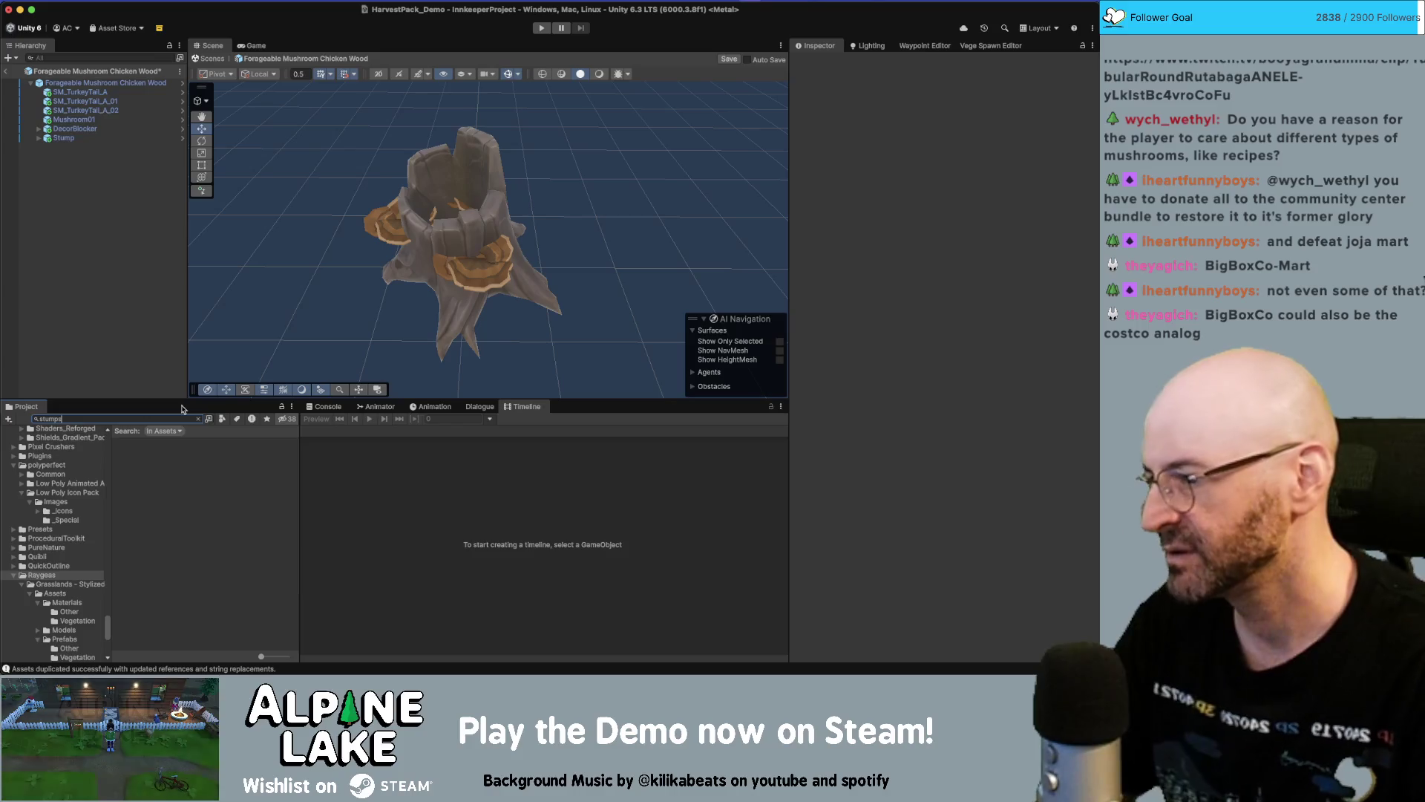
Preview the stump prefabs and place SM_Tree_Stump_03 into the Chicken Wood prefab
key("BackSpace")
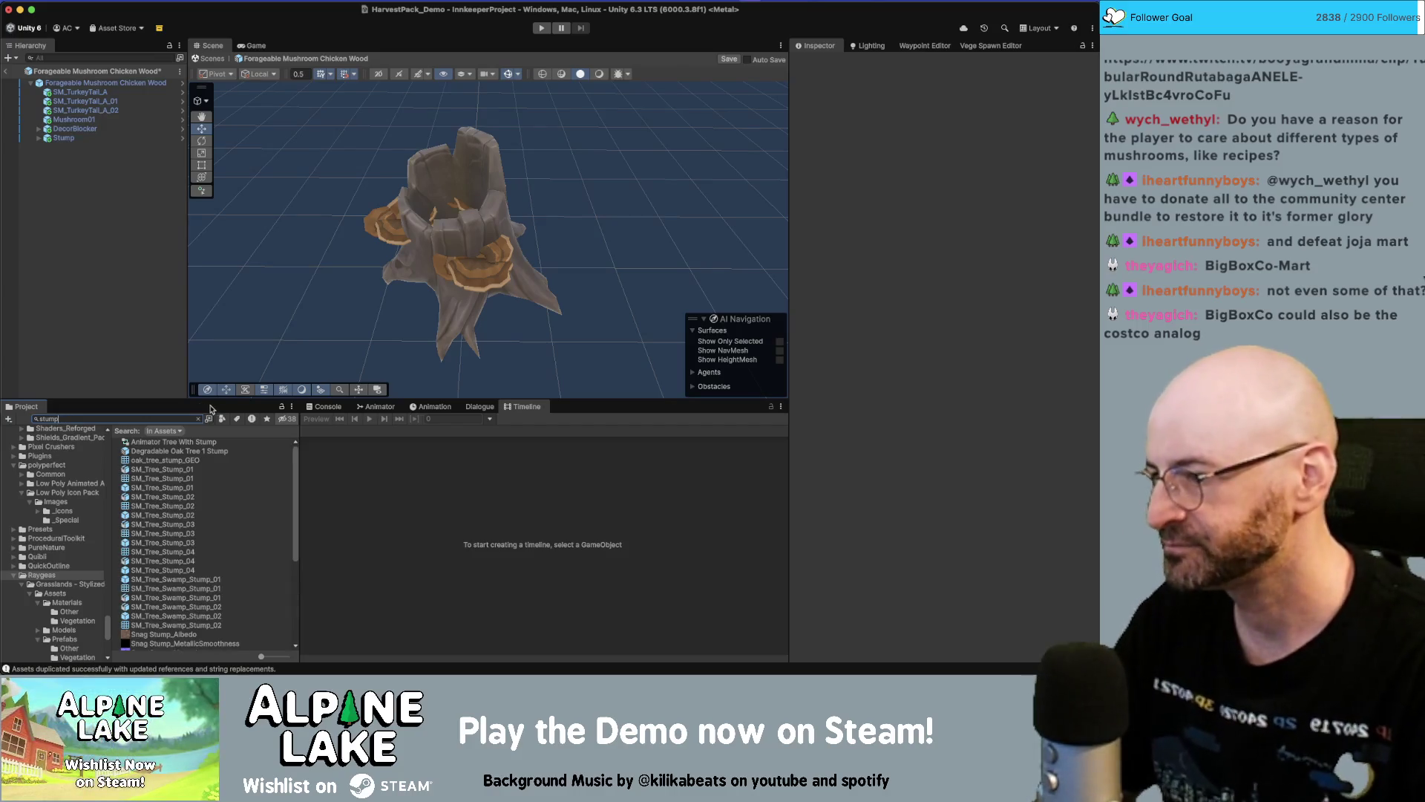
left_click(179, 487)
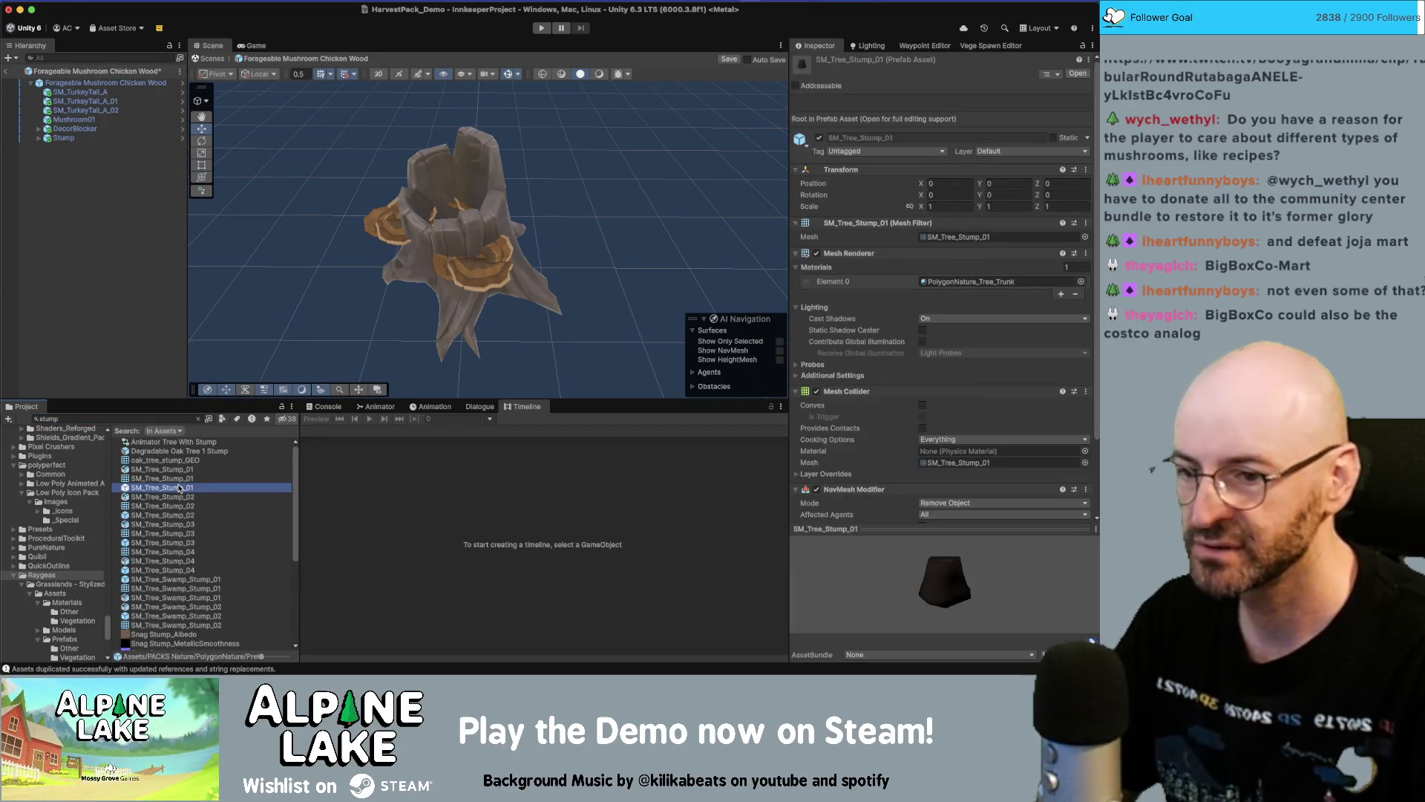
left_click(181, 514)
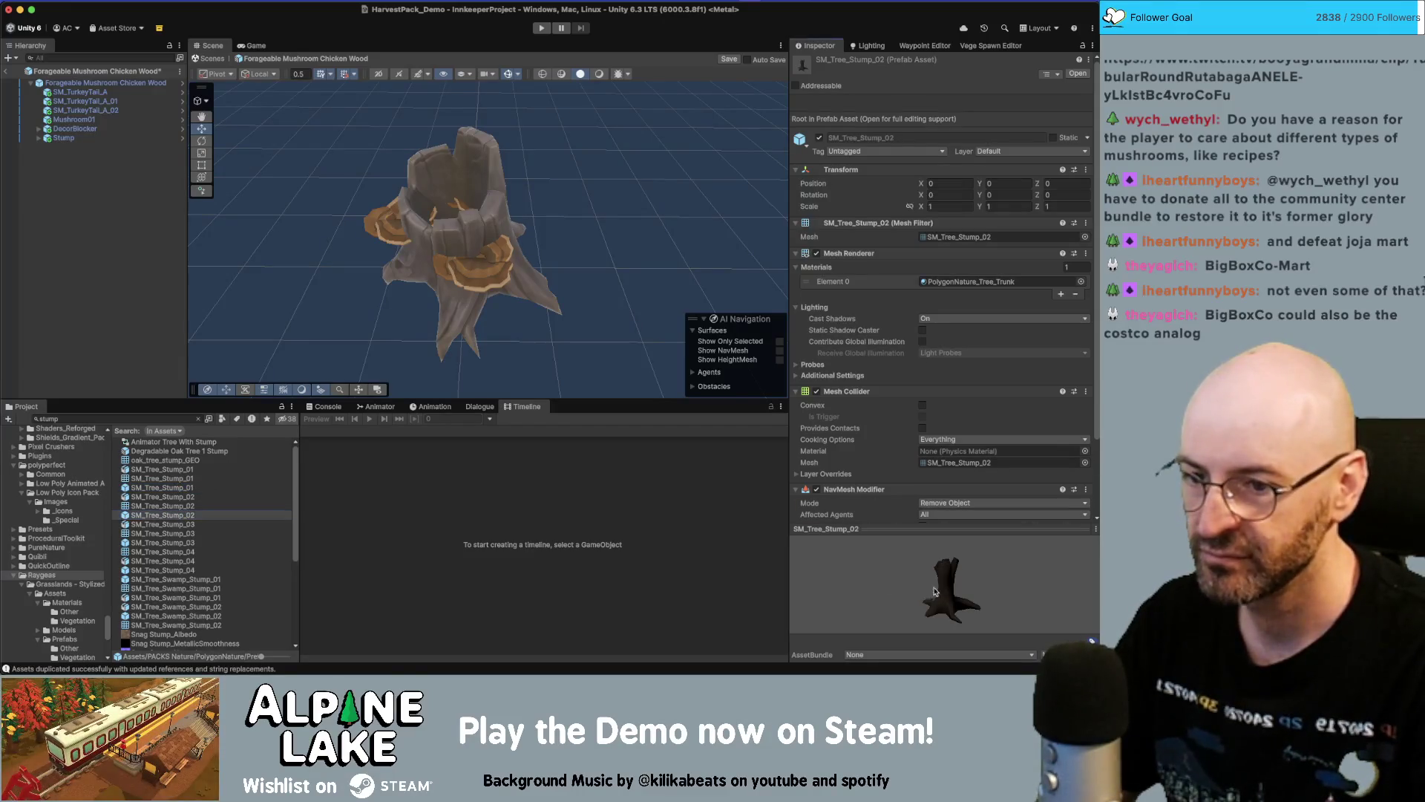
left_click(172, 543)
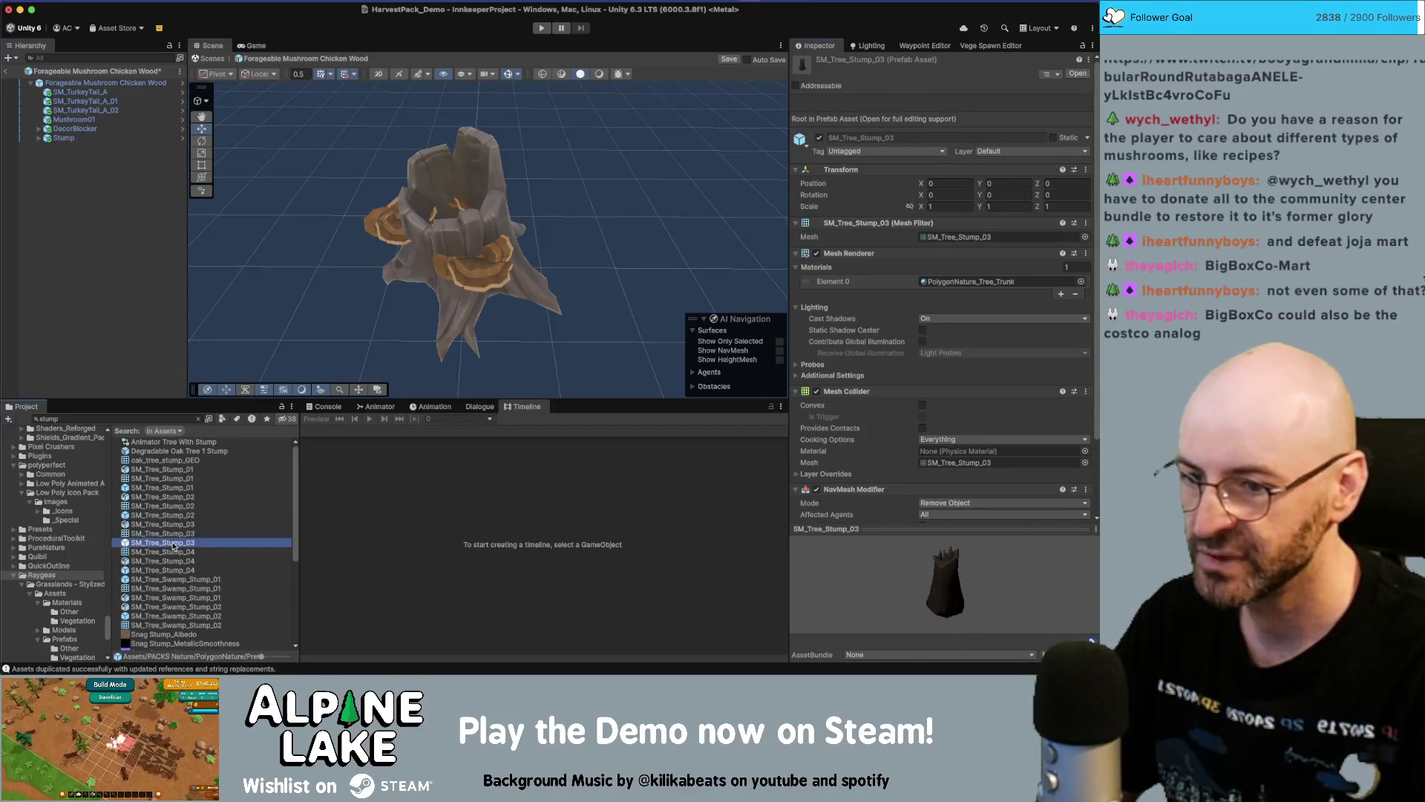
mouse_move(280, 413)
left_mouse_down()
mouse_move(470, 280)
mouse_move(617, 286)
mouse_move(600, 273)
left_mouse_up()
Delete the old Stump and set SM_Tree_Stump_03's X position to 0
left_click(489, 223)
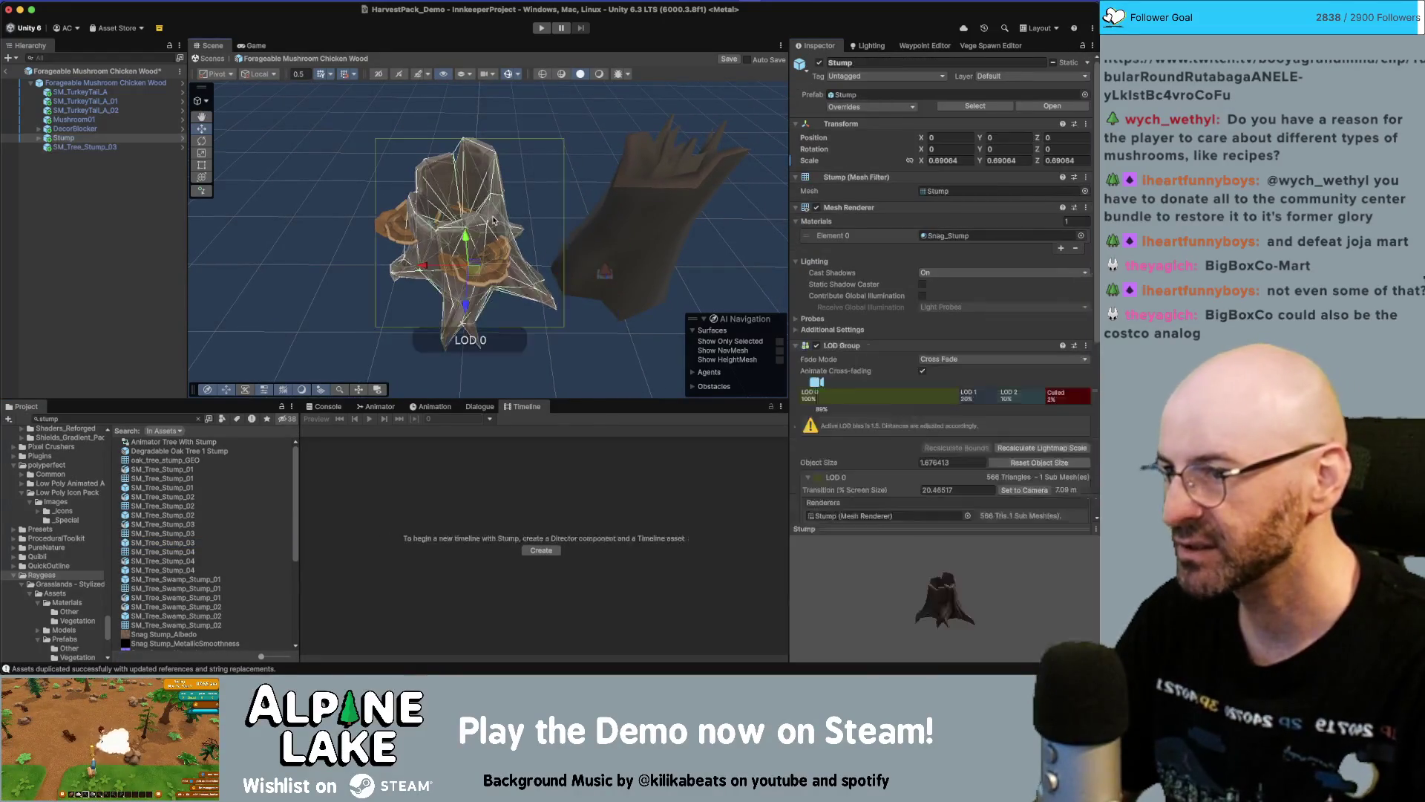
key("Delete")
left_click(668, 200)
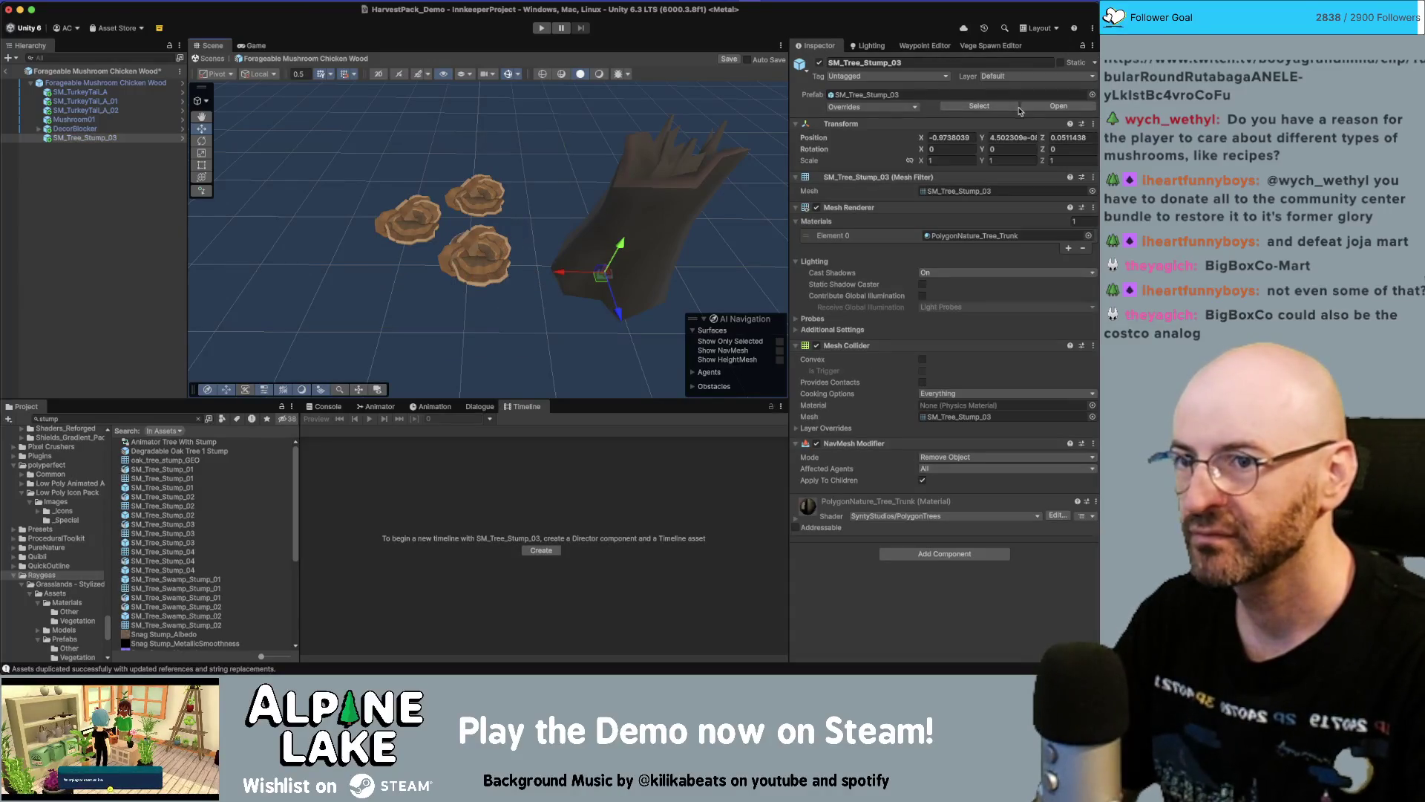
left_click(968, 136)
type("0")
key("Tab")
Set SM_Tree_Stump_03's Y and Z positions to 0
type("0")
key("Tab")
type("0")
key("Return")
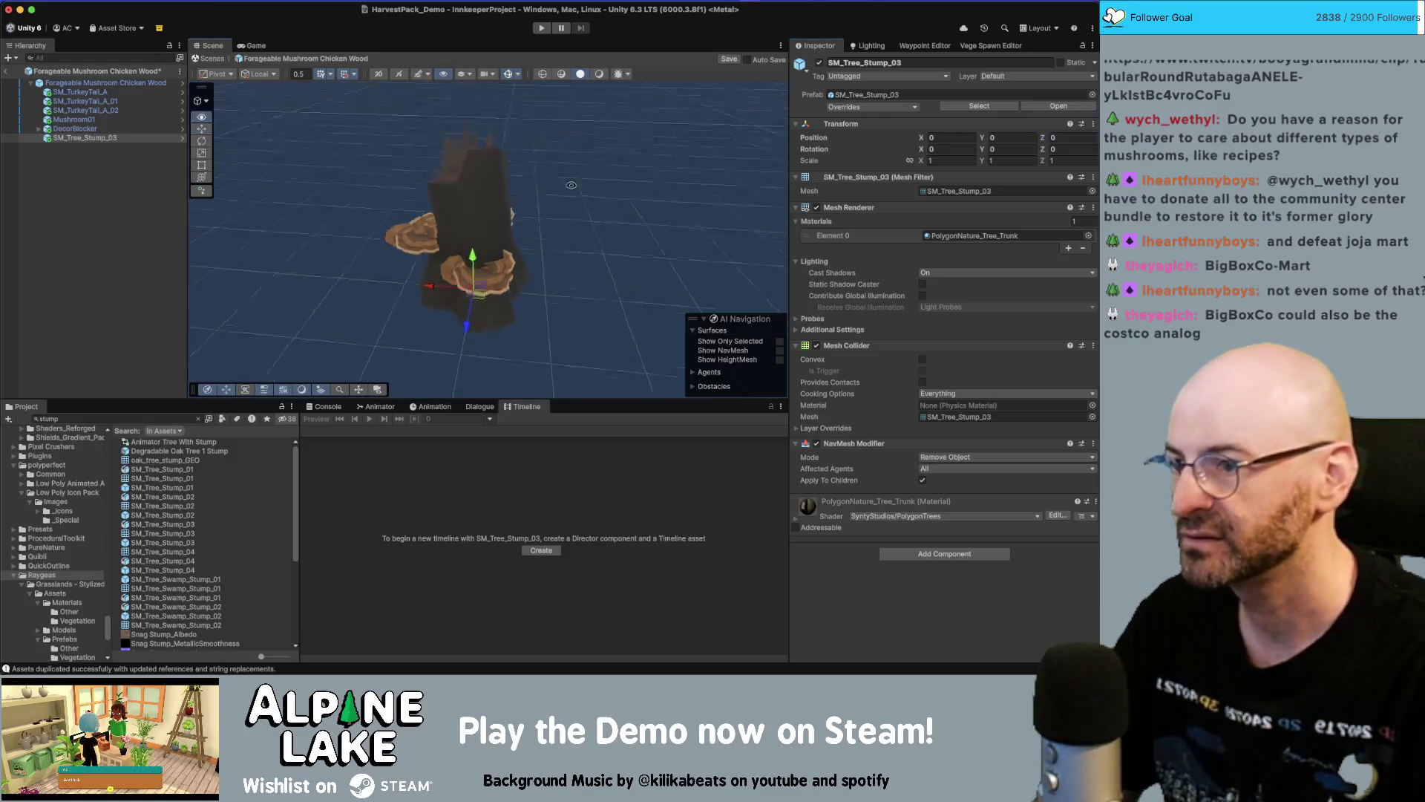
Check each of the three turkey-tail fungi around the stump and save the prefab
mouse_move(505, 223)
left_mouse_down()
mouse_move(546, 226)
mouse_move(483, 263)
mouse_move(468, 256)
mouse_move(437, 229)
mouse_move(494, 236)
mouse_move(429, 181)
left_mouse_up()
left_click(495, 236)
left_click(475, 228)
mouse_move(476, 229)
left_mouse_down()
mouse_move(487, 238)
mouse_move(458, 240)
mouse_move(586, 273)
mouse_move(512, 282)
mouse_move(436, 175)
mouse_move(401, 216)
mouse_move(416, 231)
mouse_move(487, 199)
left_mouse_up()
left_click(534, 275)
left_click(583, 265)
scroll(475, 238, "down", 3)
key("super+s")
Orbit to a high, top-down view to inspect the stump and fungi
scroll(486, 199, "up", 3)
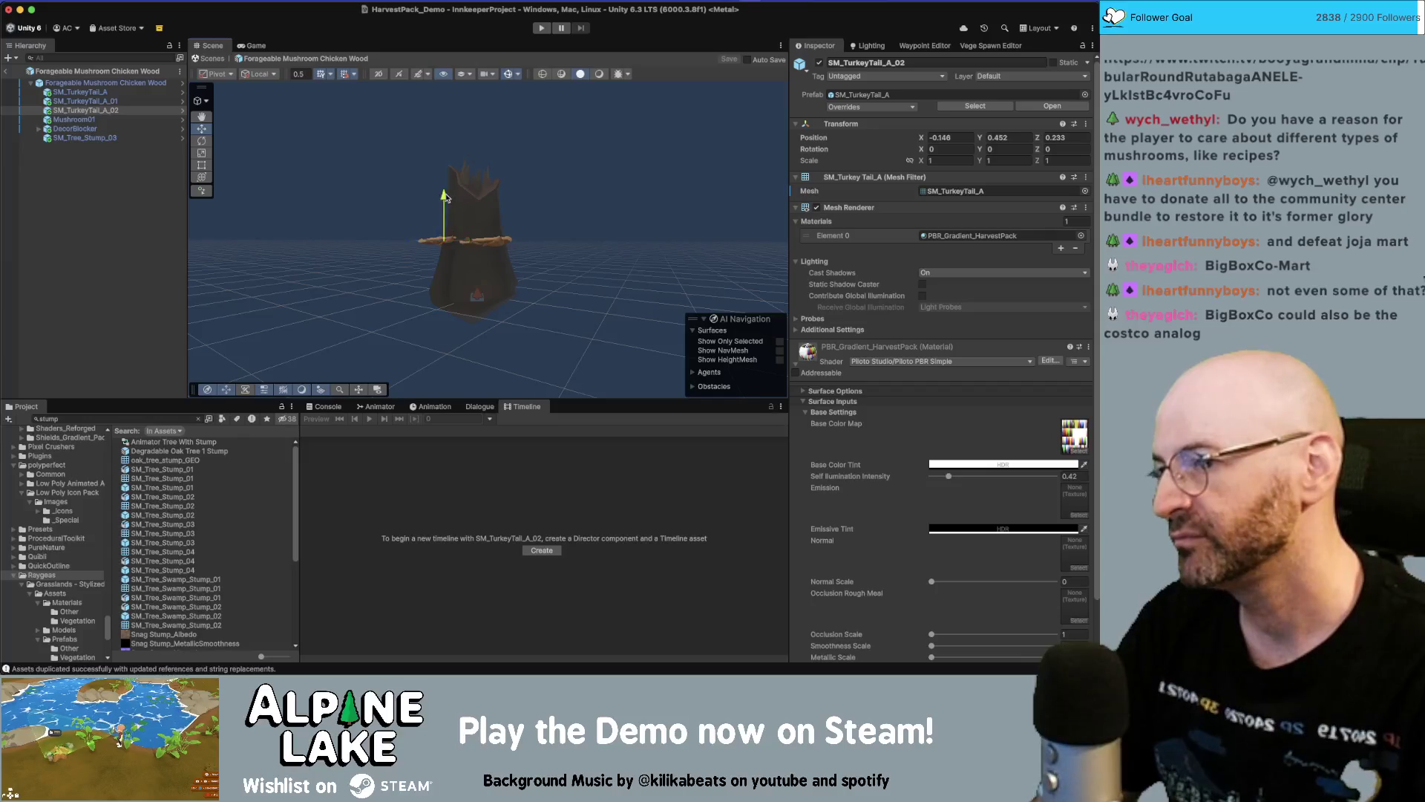
left_click(468, 278)
left_click_drag(416, 245, 391, 246)
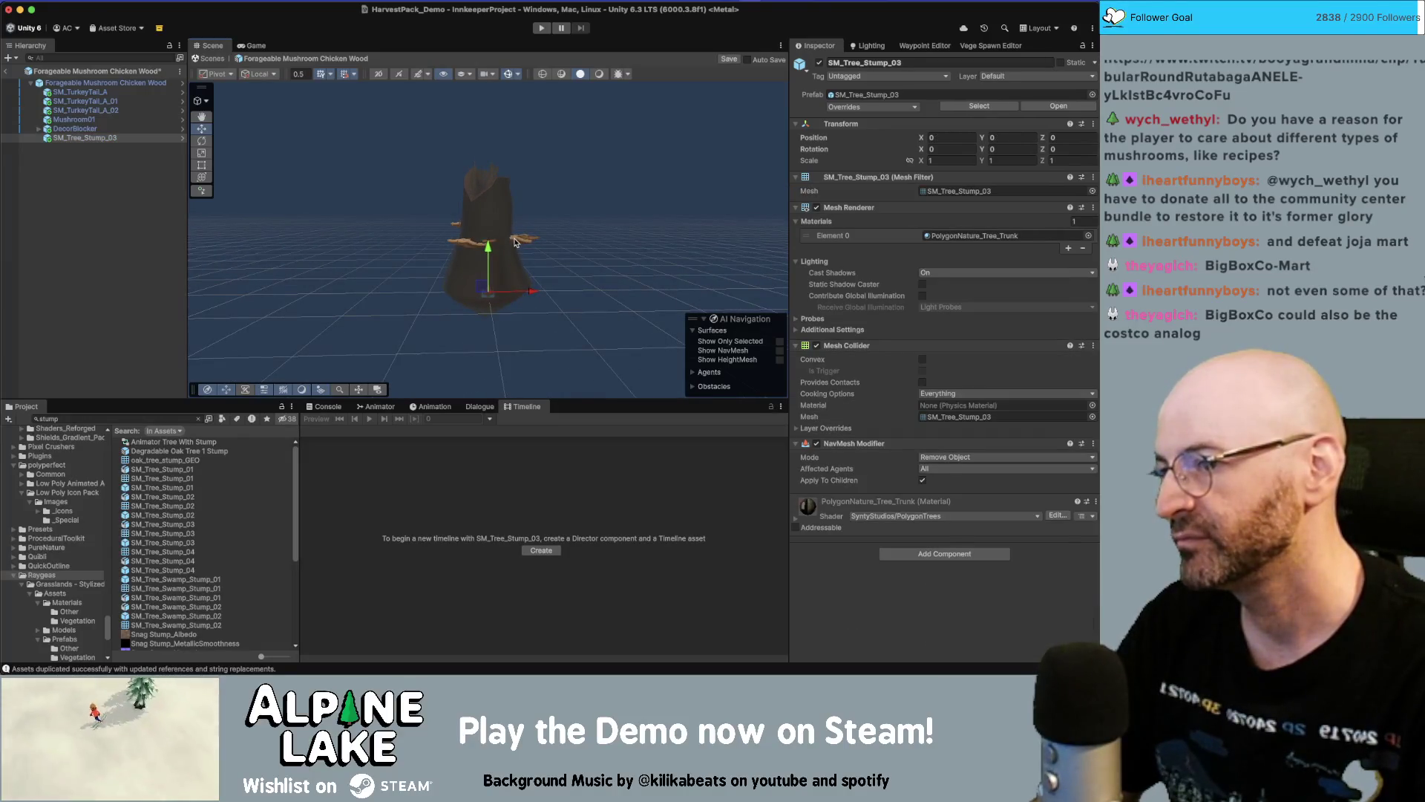
left_click(445, 312)
mouse_move(446, 311)
left_mouse_down()
mouse_move(446, 368)
mouse_move(455, 161)
mouse_move(473, 247)
left_mouse_up()
left_click(472, 247)
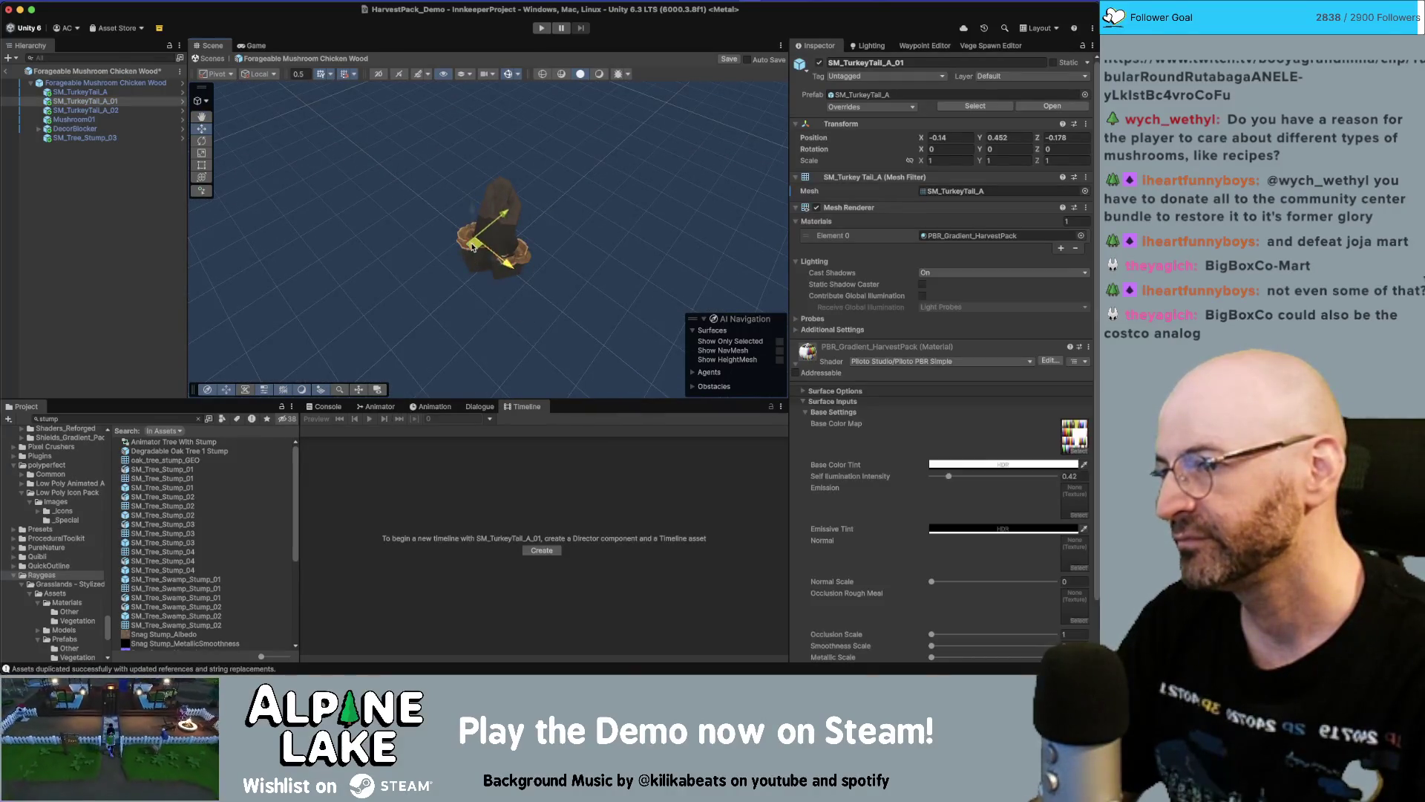
left_click(533, 230)
mouse_move(533, 230)
left_mouse_down()
mouse_move(555, 297)
mouse_move(465, 269)
left_mouse_up()
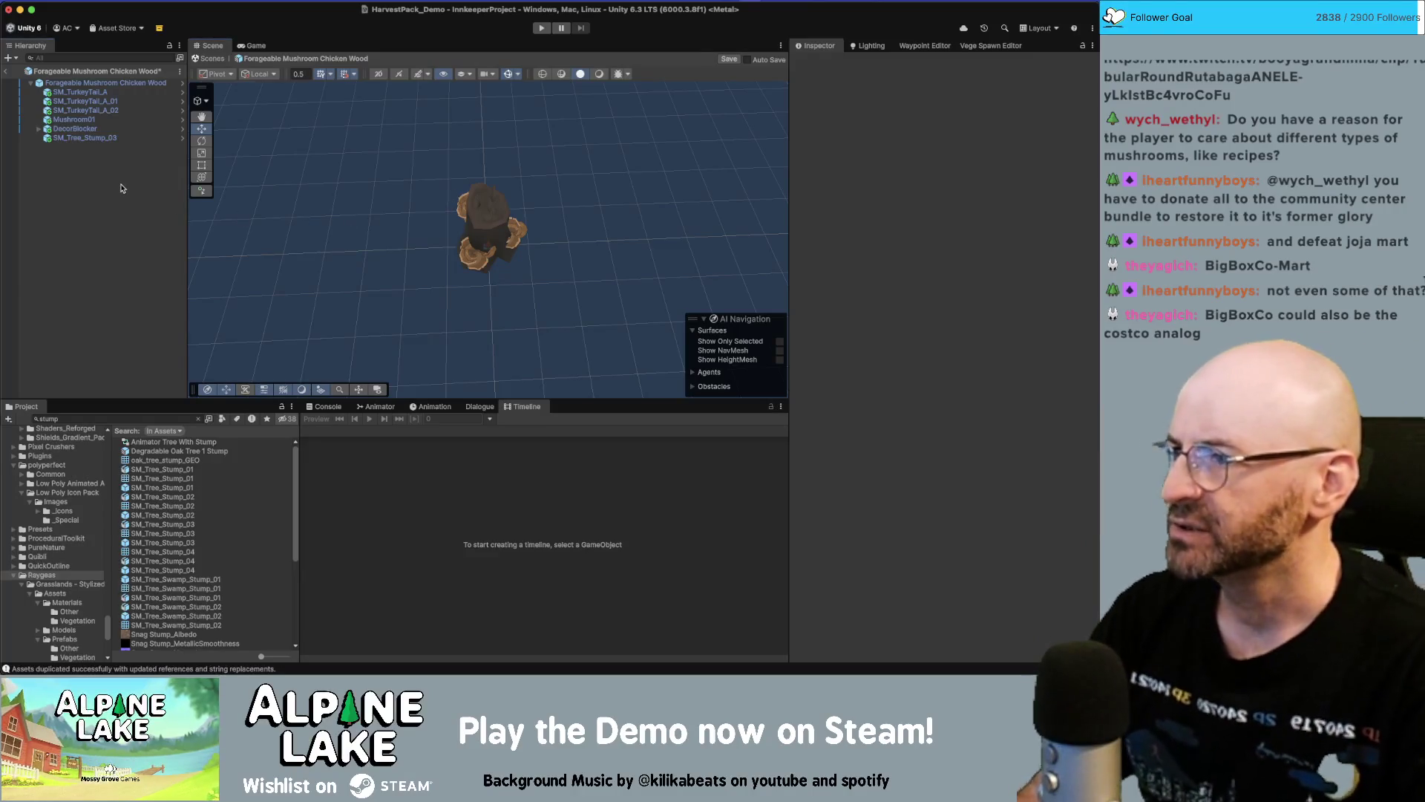
Save the prefab and search the project assets for 'degradable log'
key("ctrl+s")
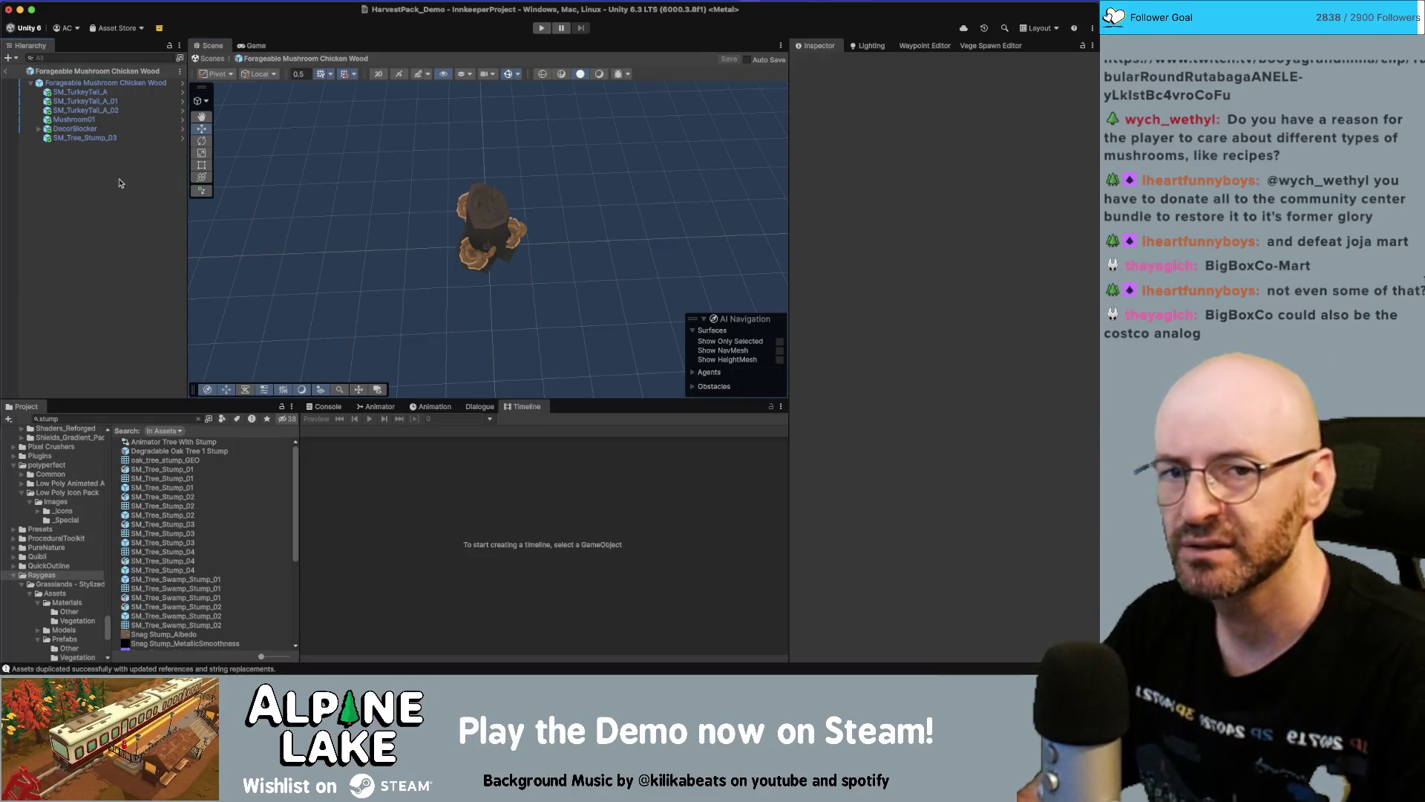
left_click(119, 83)
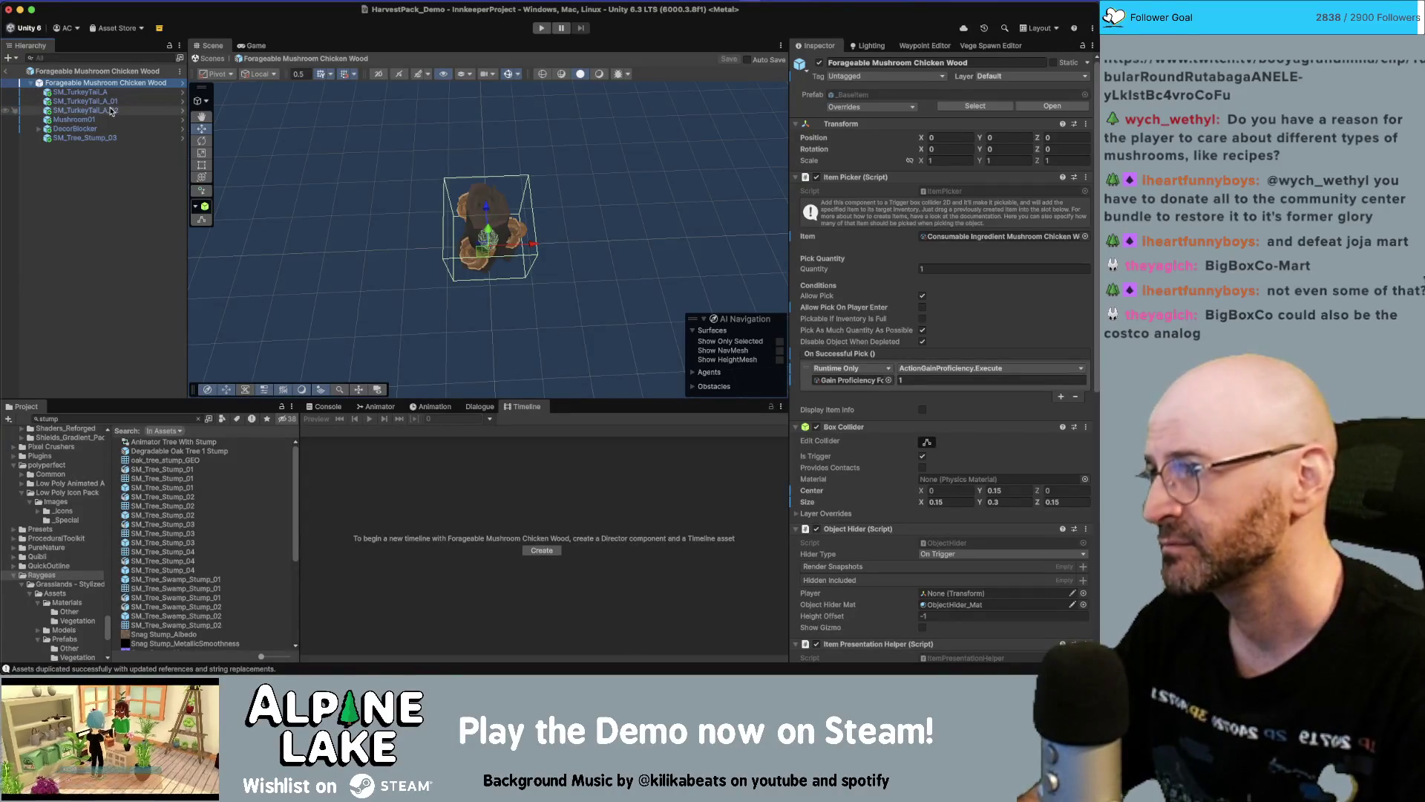
left_click(104, 152)
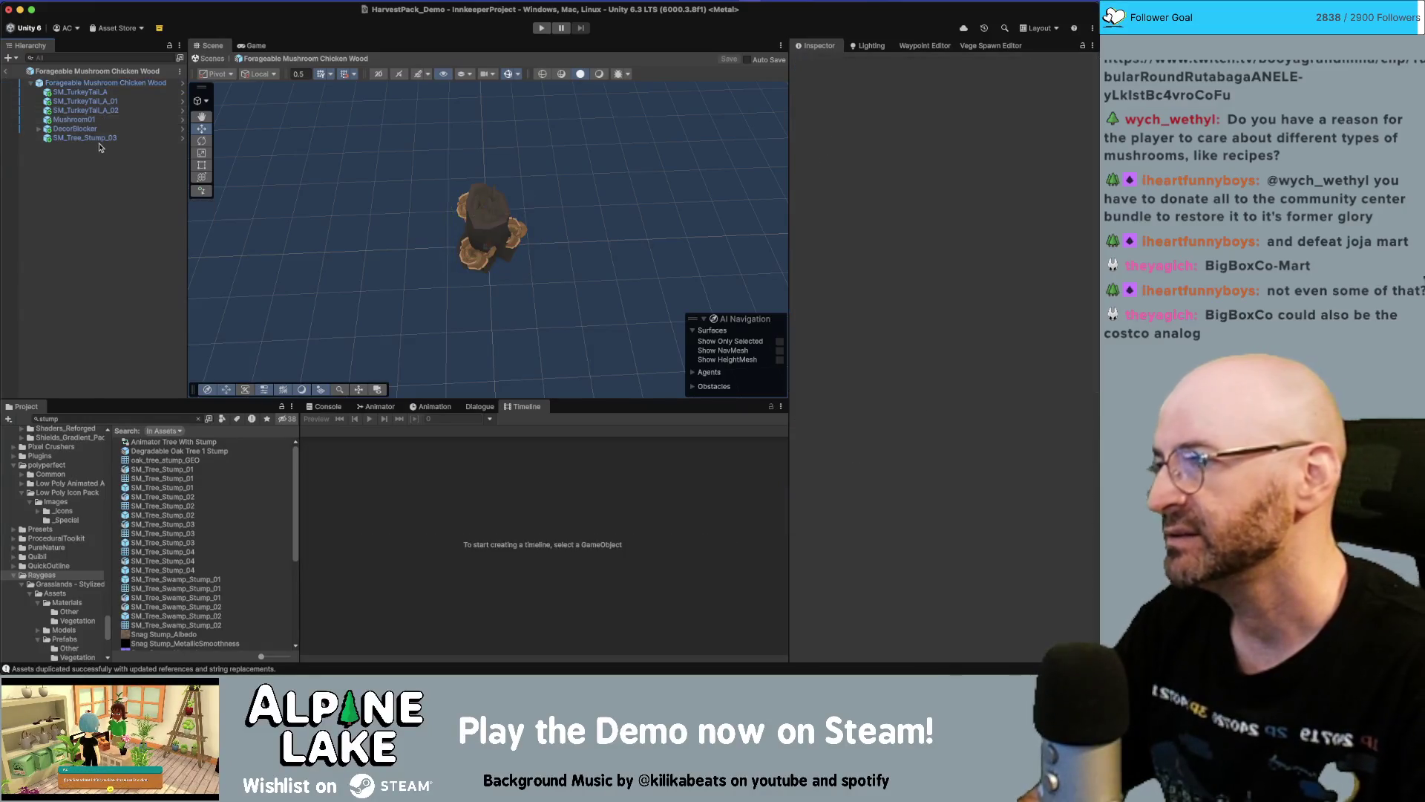
left_click(122, 419)
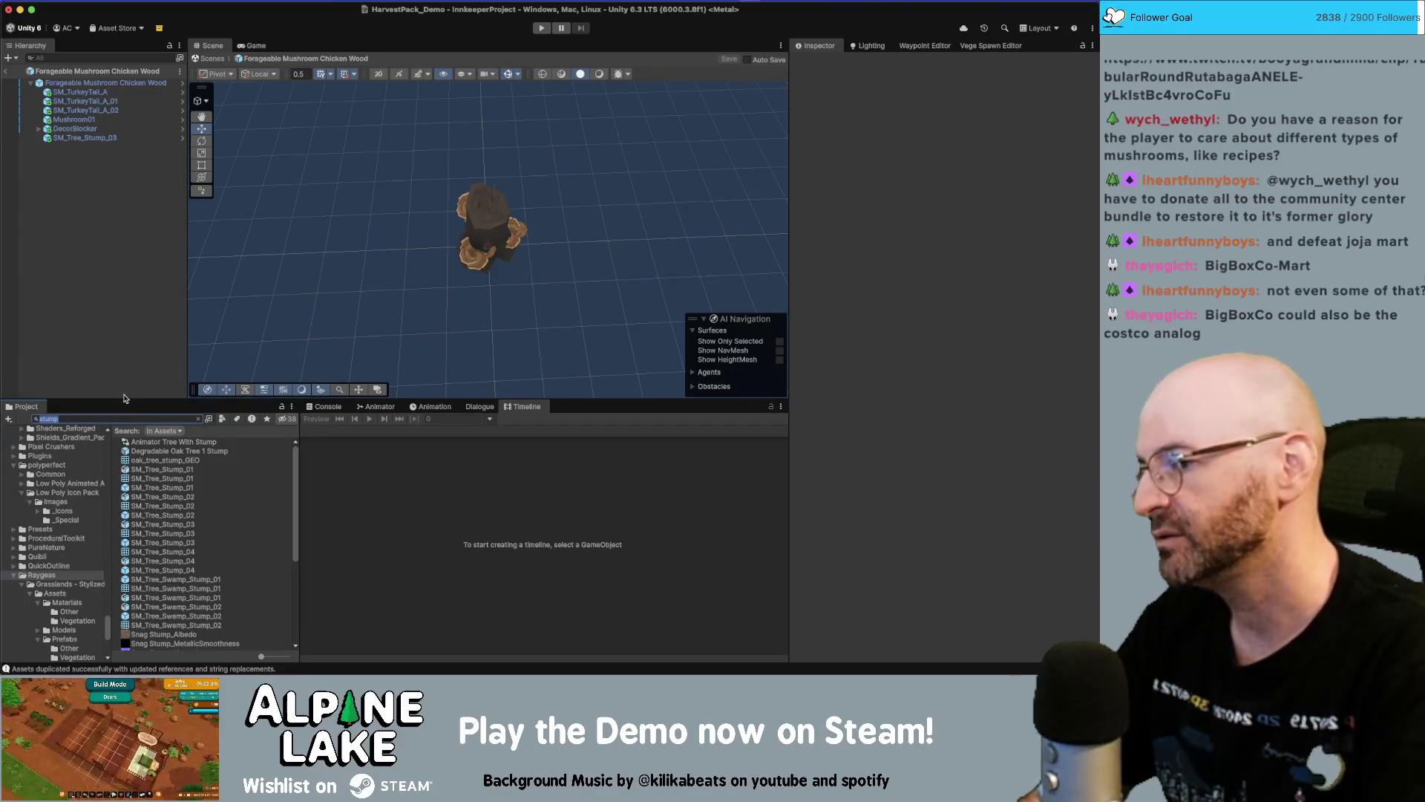
type("l")
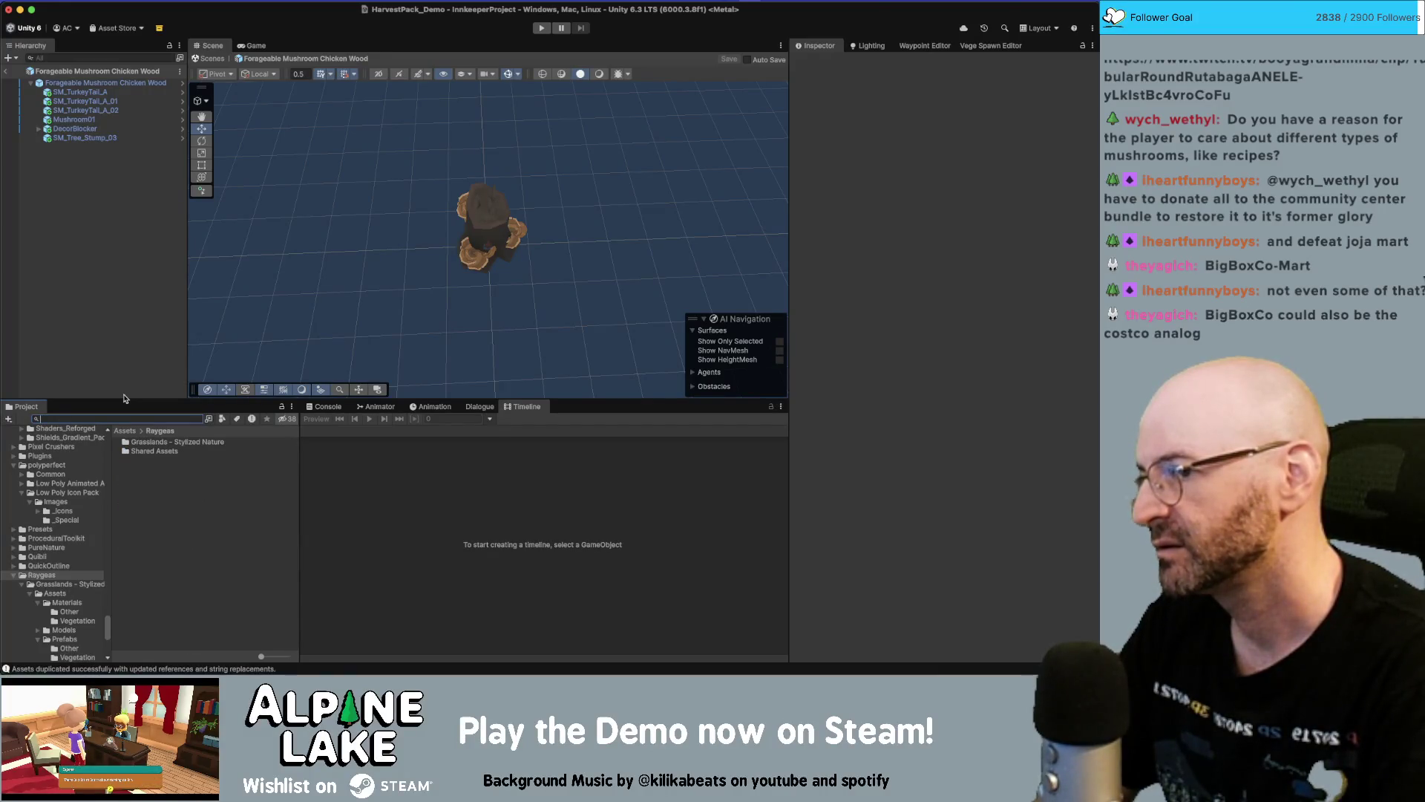
type("egr")
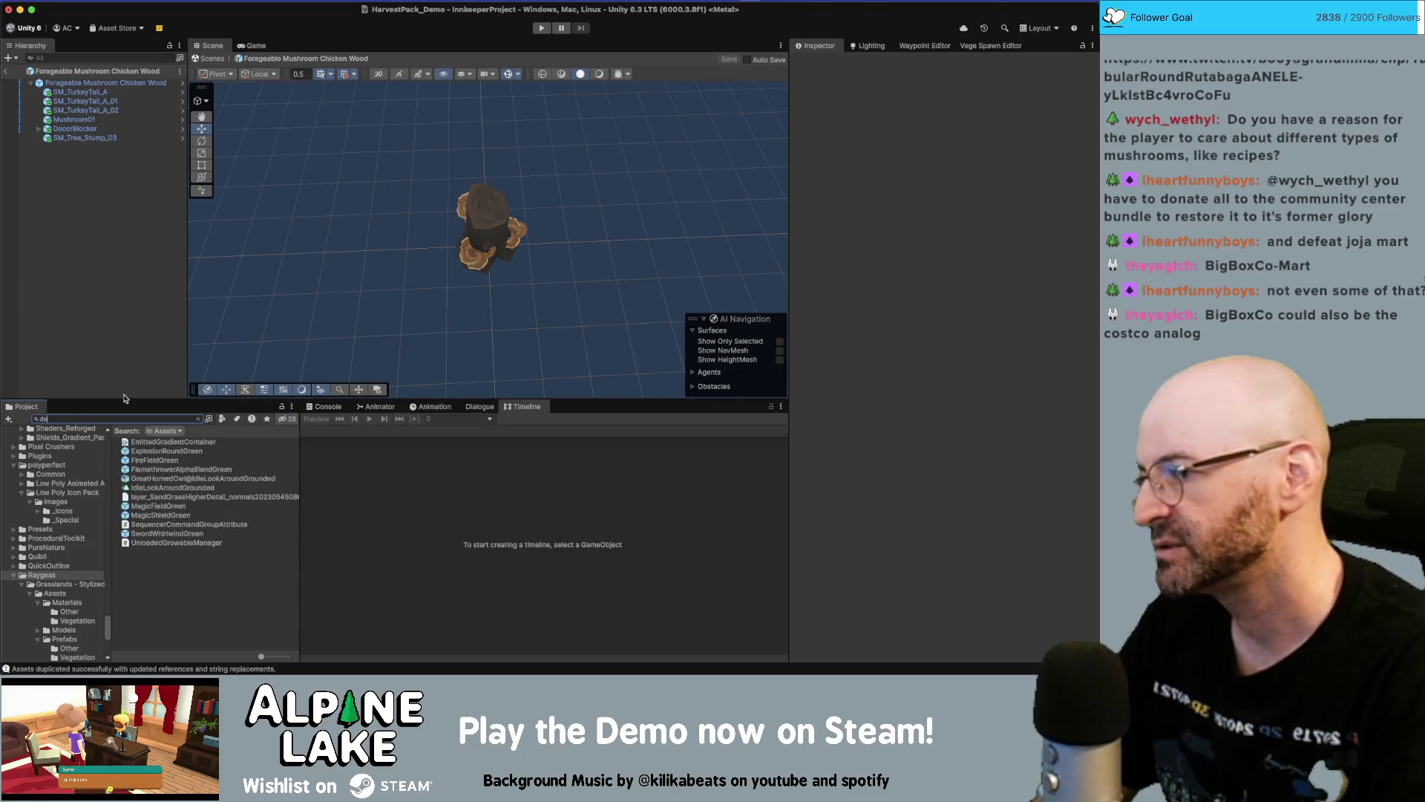
left_click(97, 137)
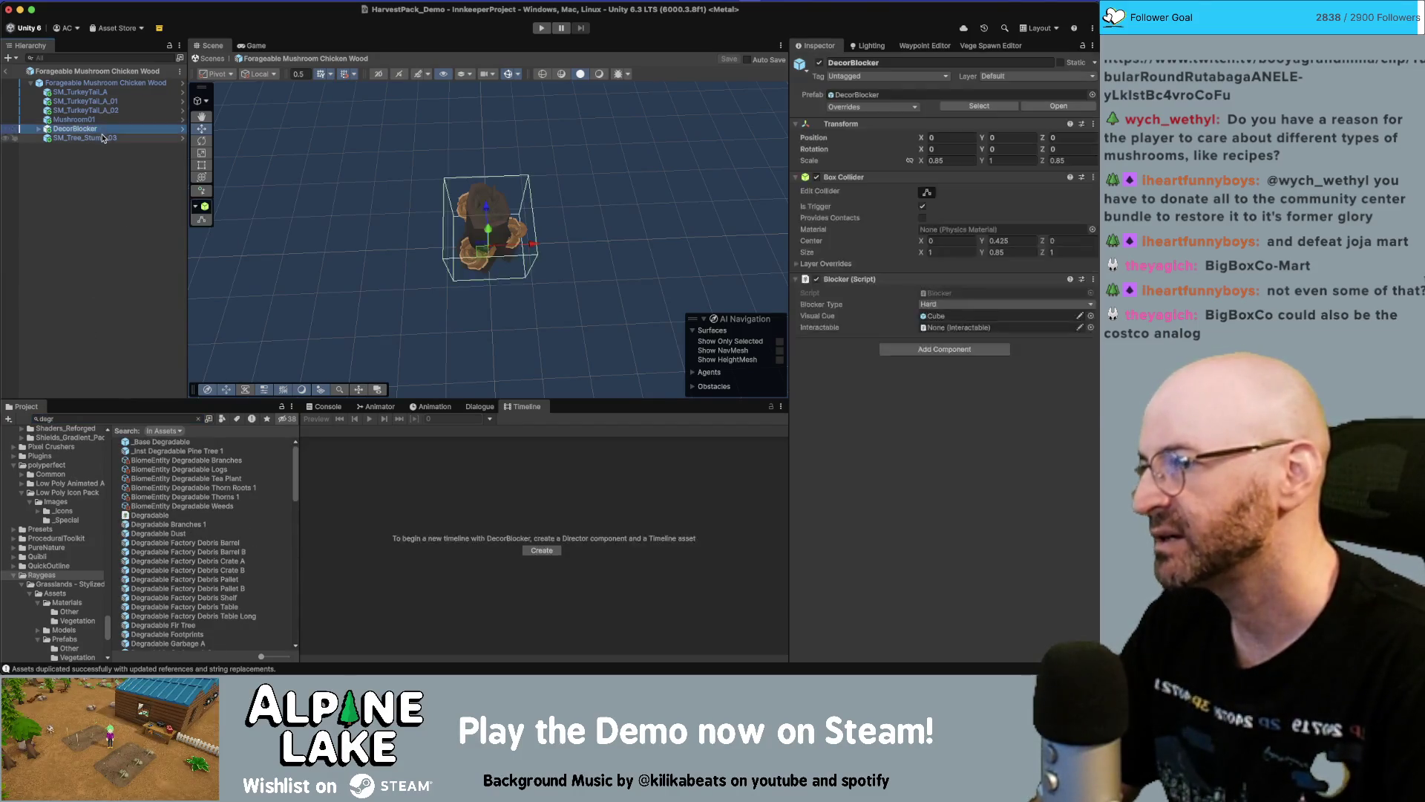
left_click(101, 418)
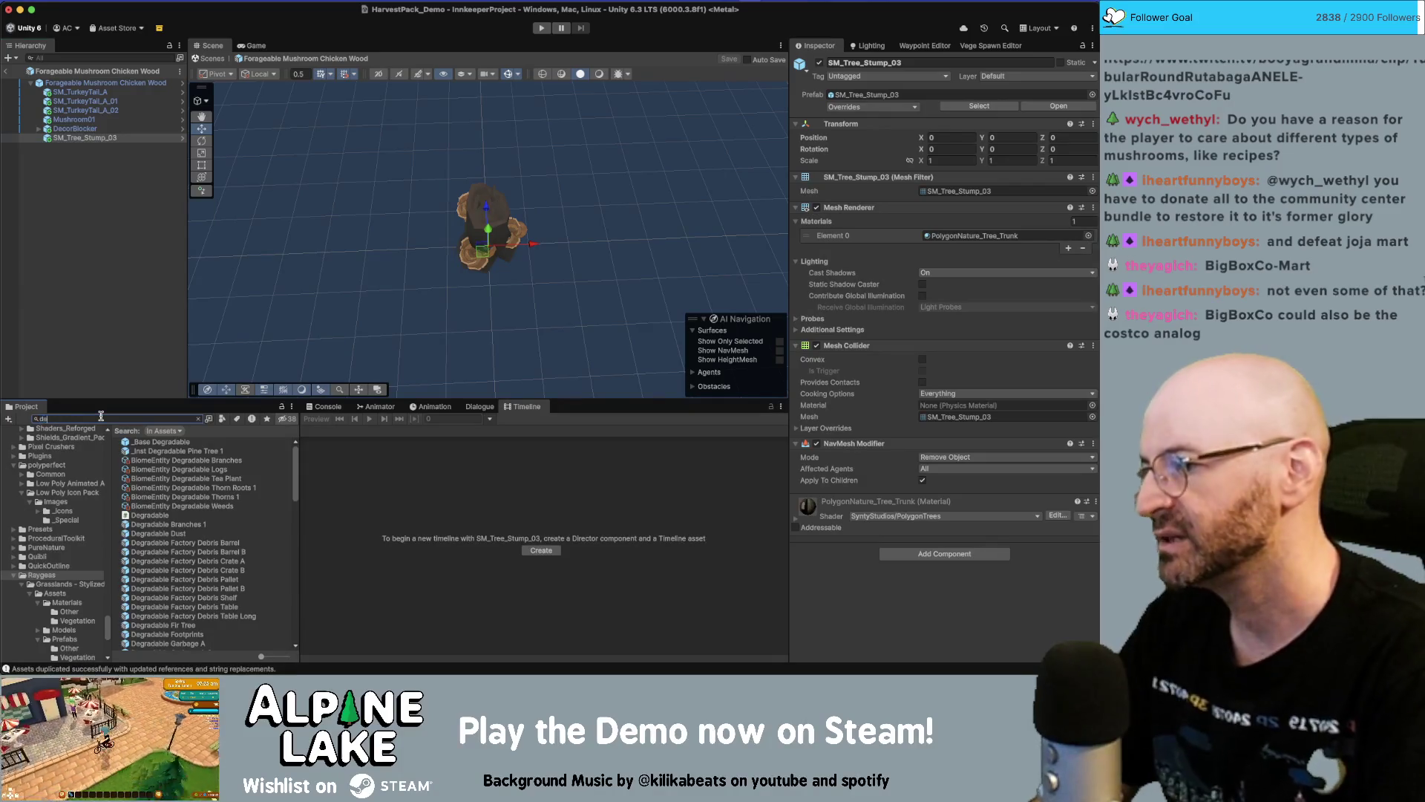
type("degradable")
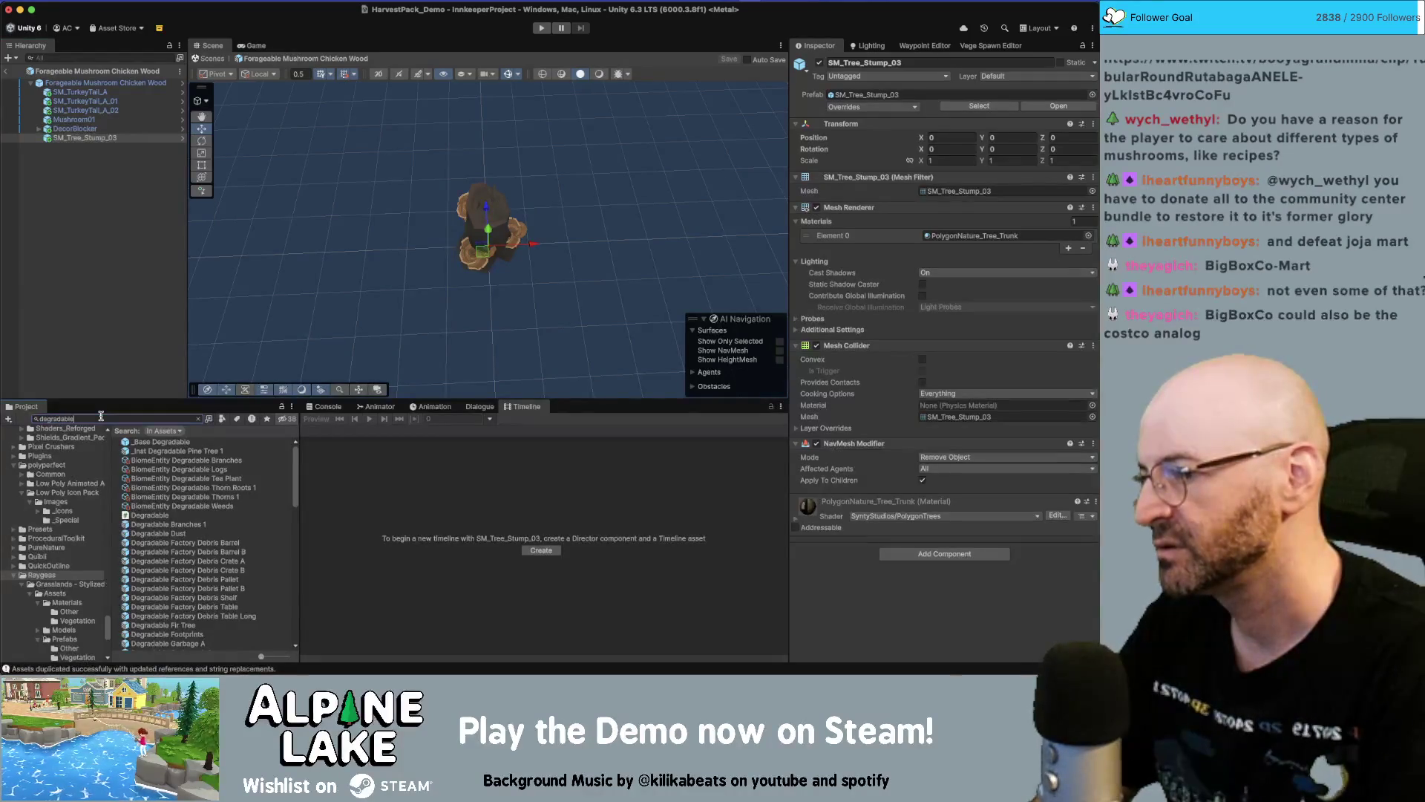
type(" log")
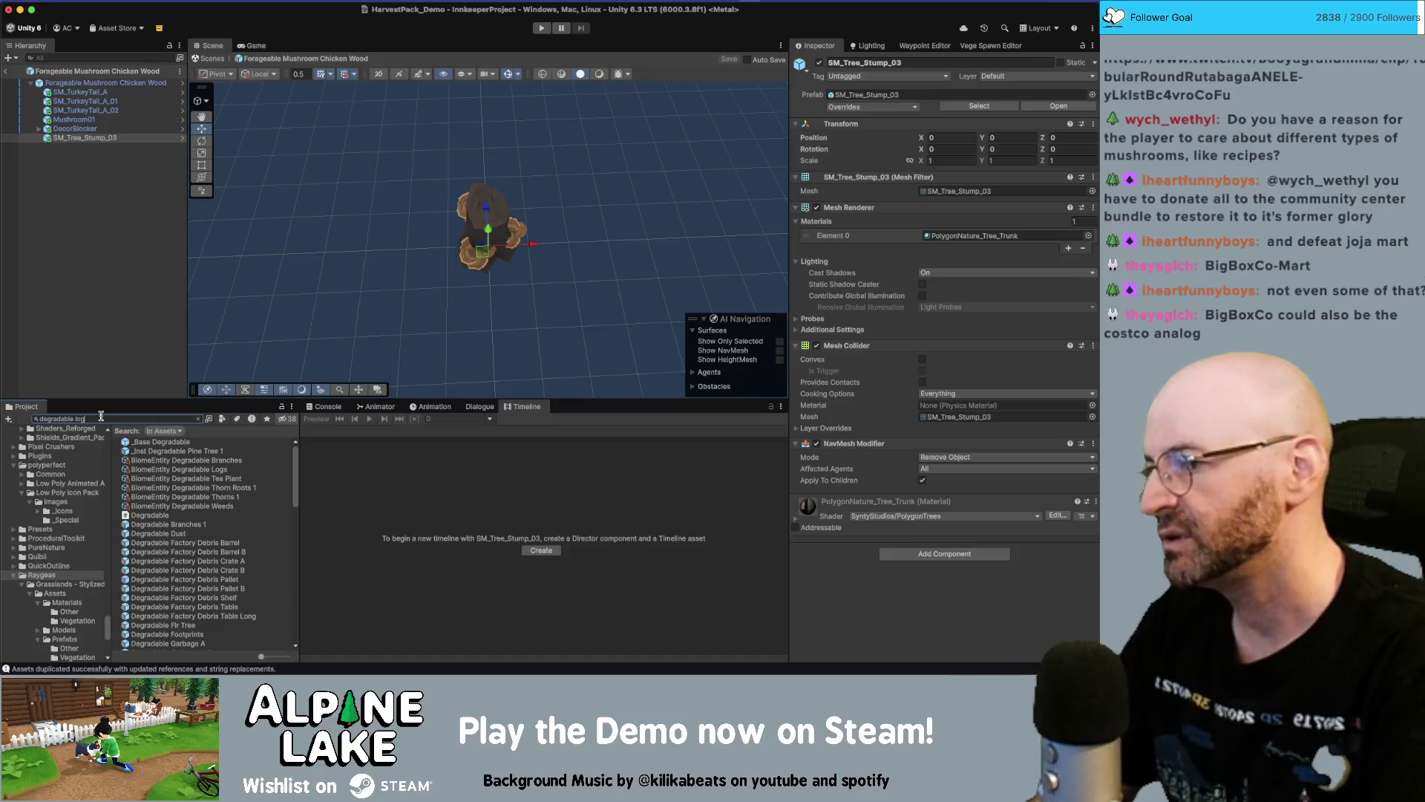
Select Degradable Log 1 and SP Degradable Log 1 together and bring up their context menu
left_click(152, 469)
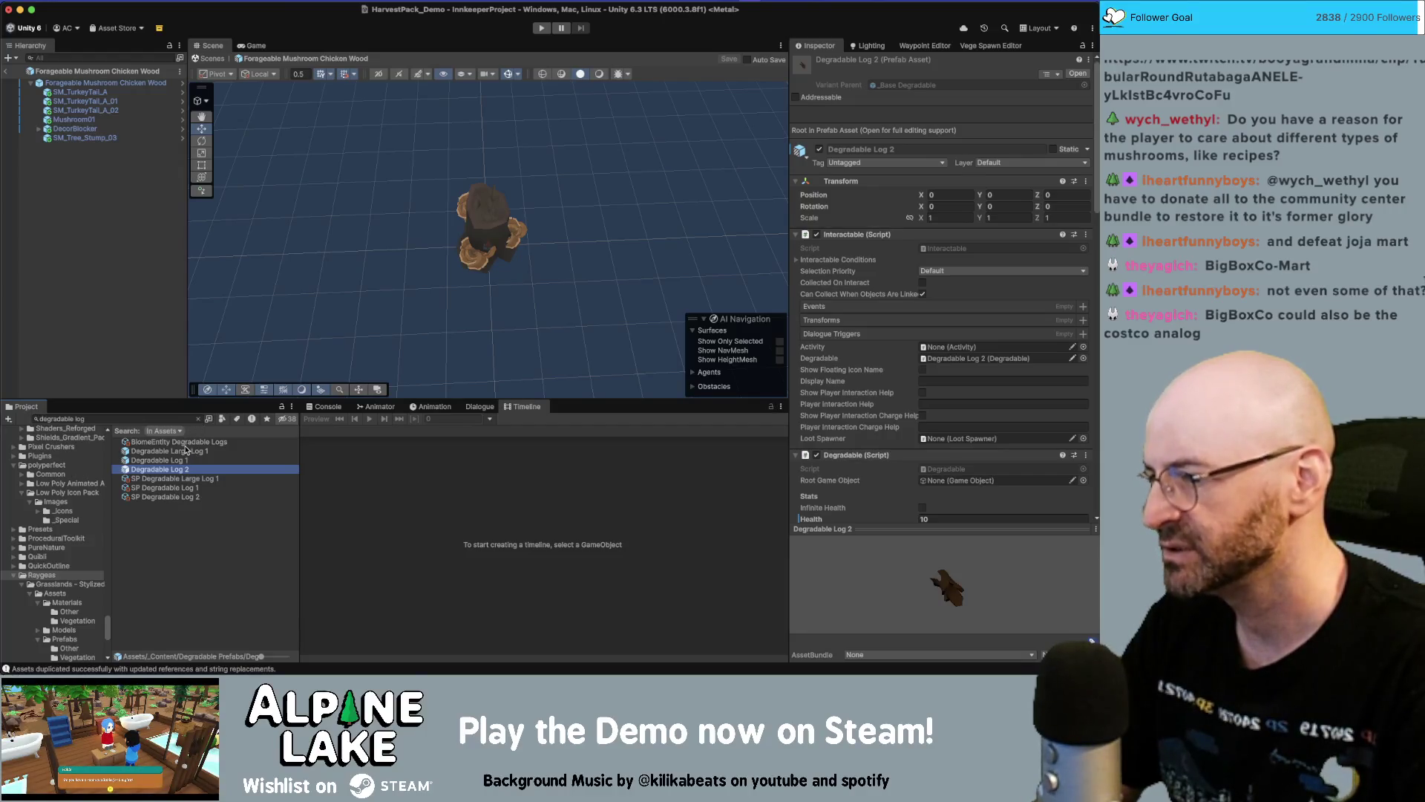
left_click(190, 446)
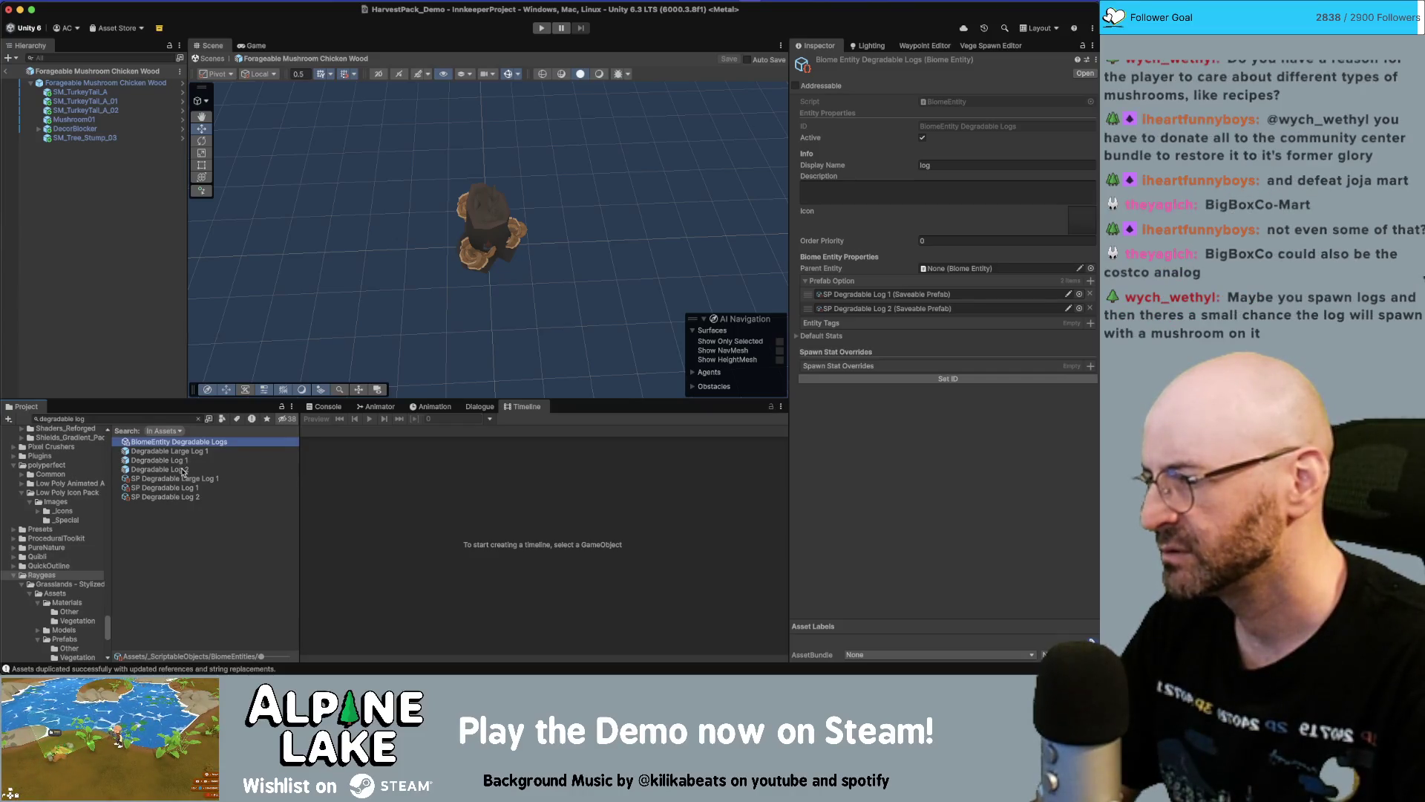
left_click(186, 469, "super")
left_click(190, 498, "super")
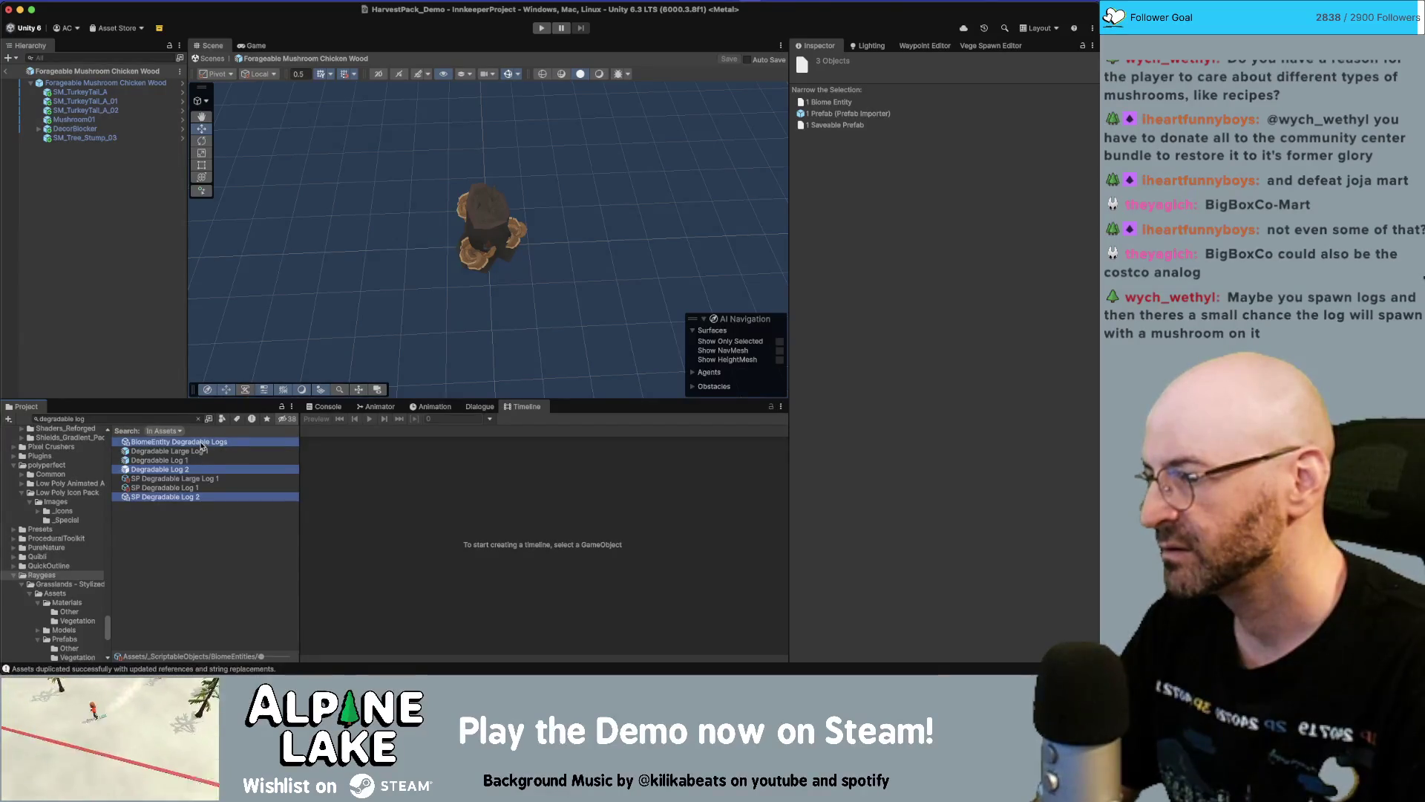
left_click(201, 444)
left_click(187, 460, "super")
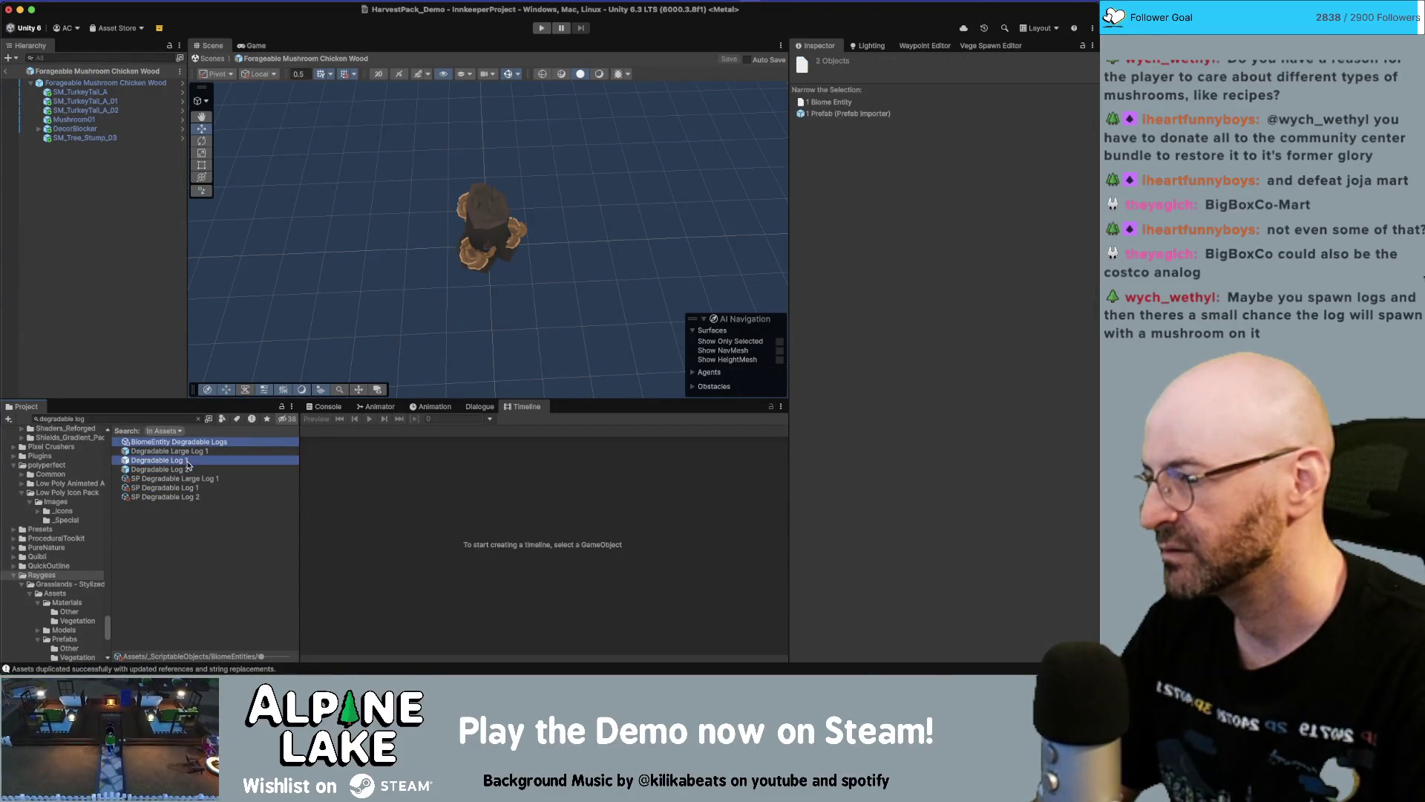
left_click(192, 488, "super")
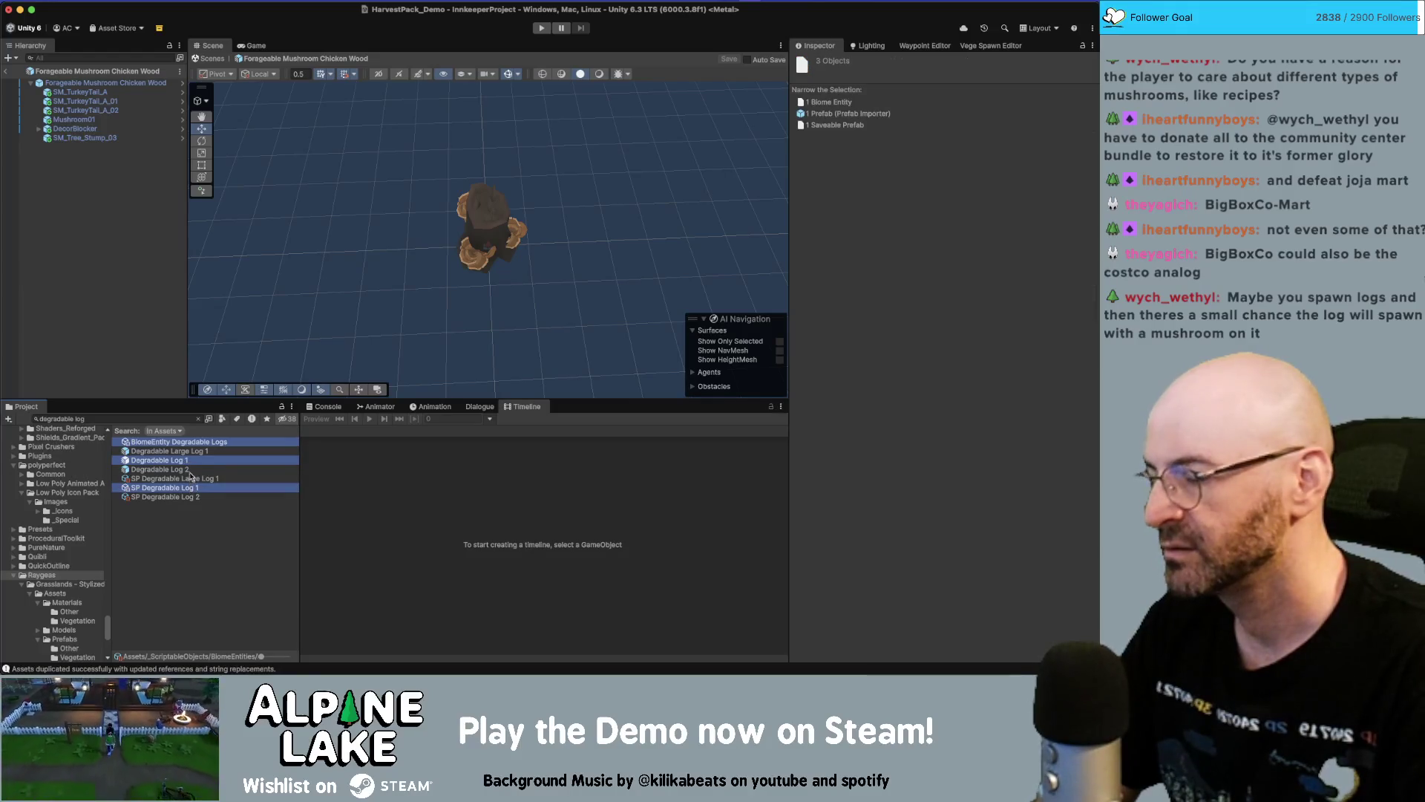
left_click(191, 451)
left_click(178, 442)
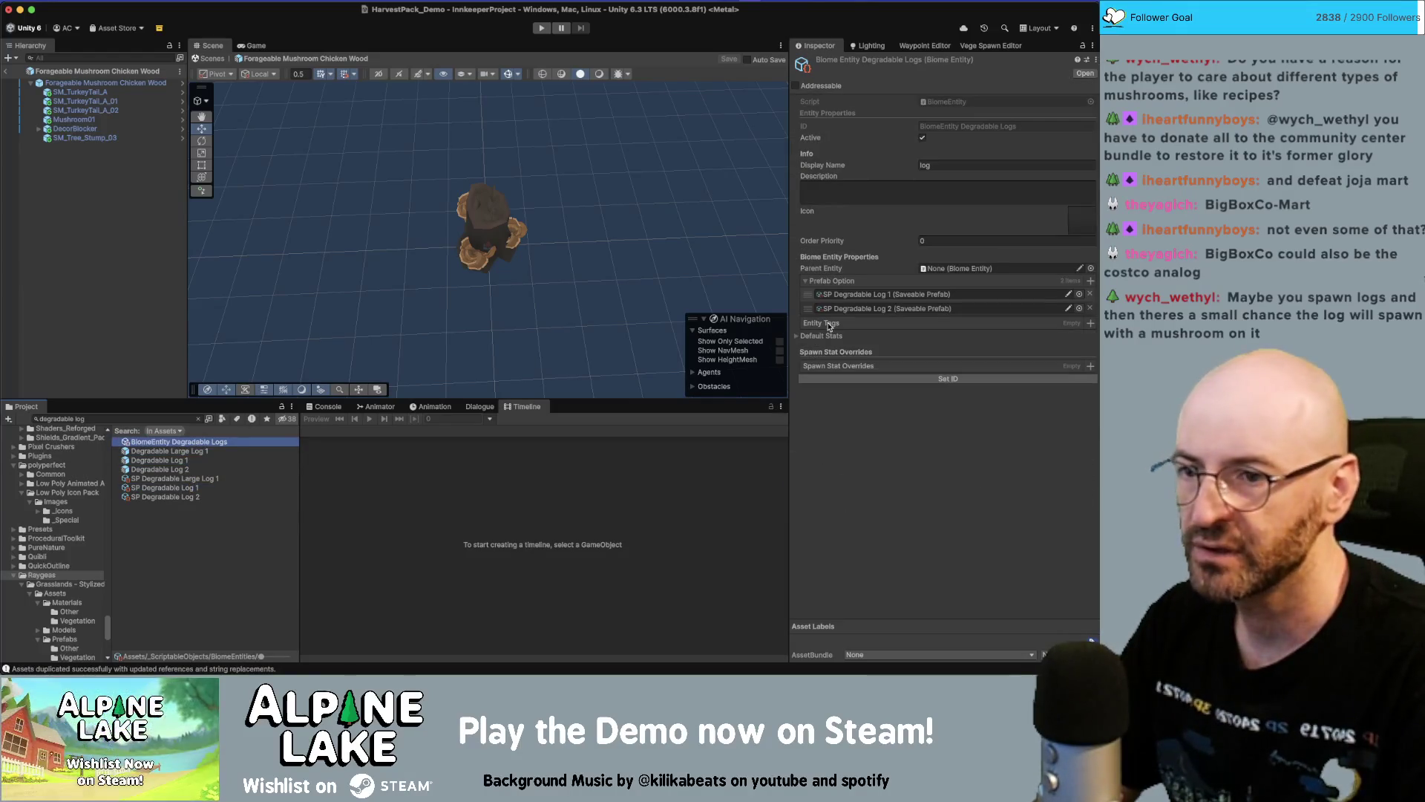
left_click(172, 460)
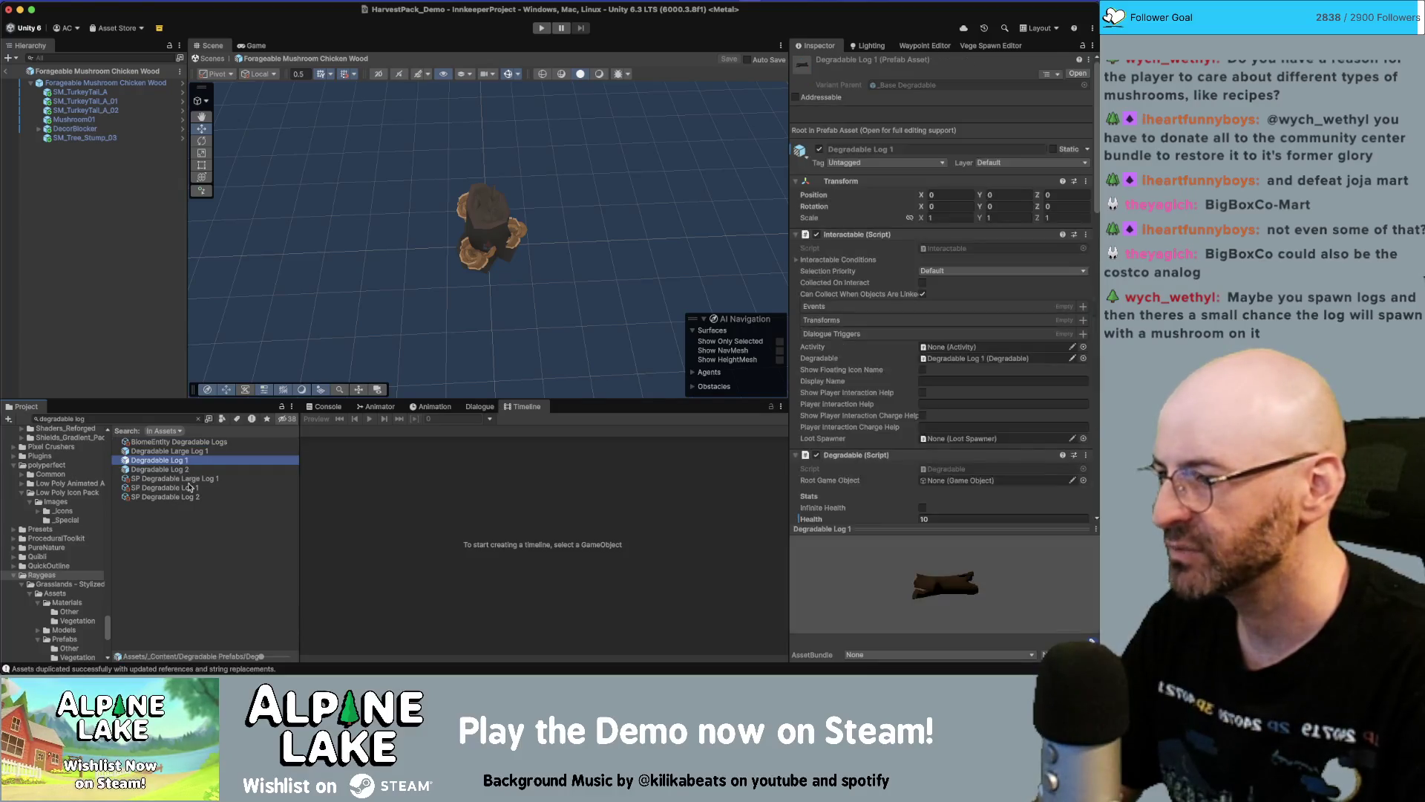
left_click(195, 487, "super")
right_click(142, 460)
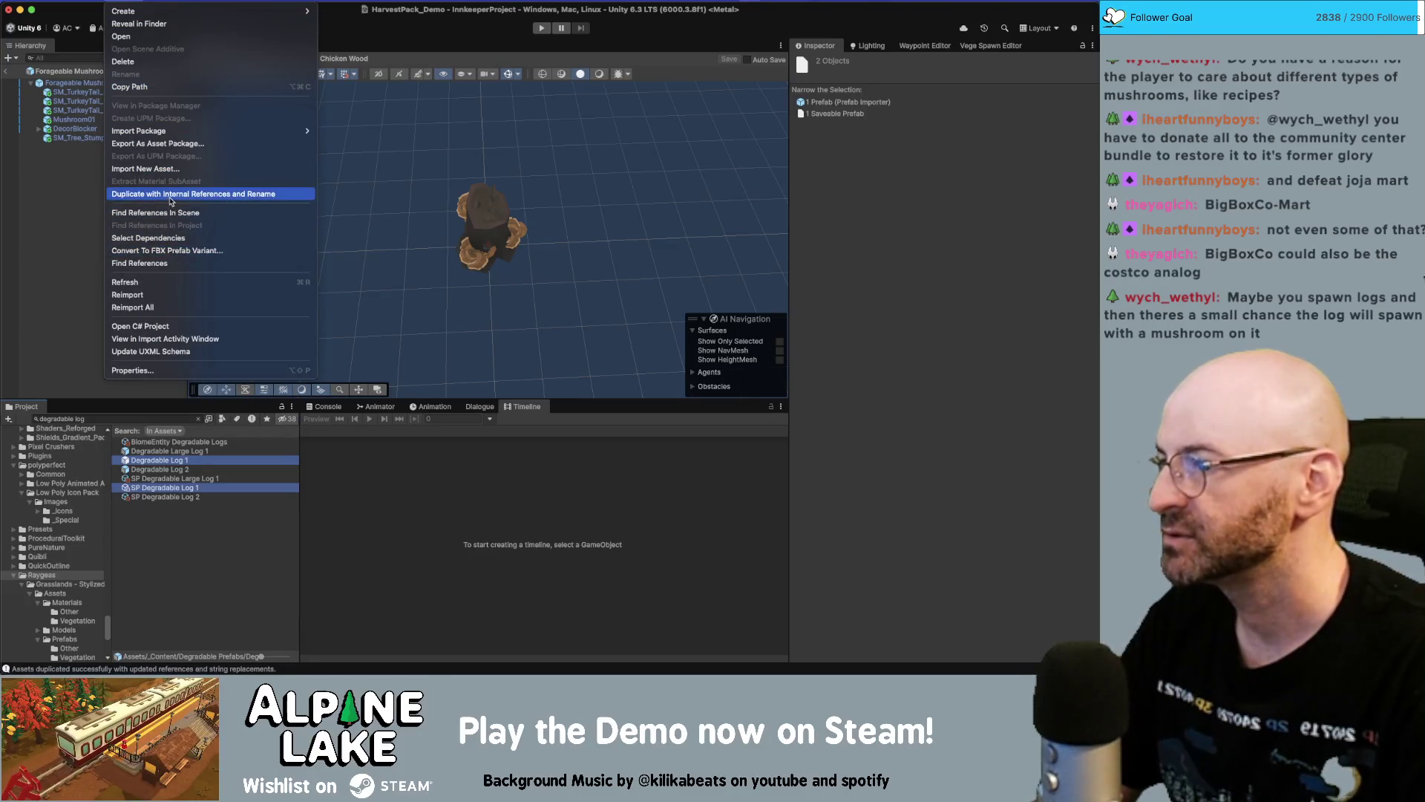
Duplicate the log assets with internal references, replacing 'Log 1' with 'Stump' in their names
left_click(170, 194)
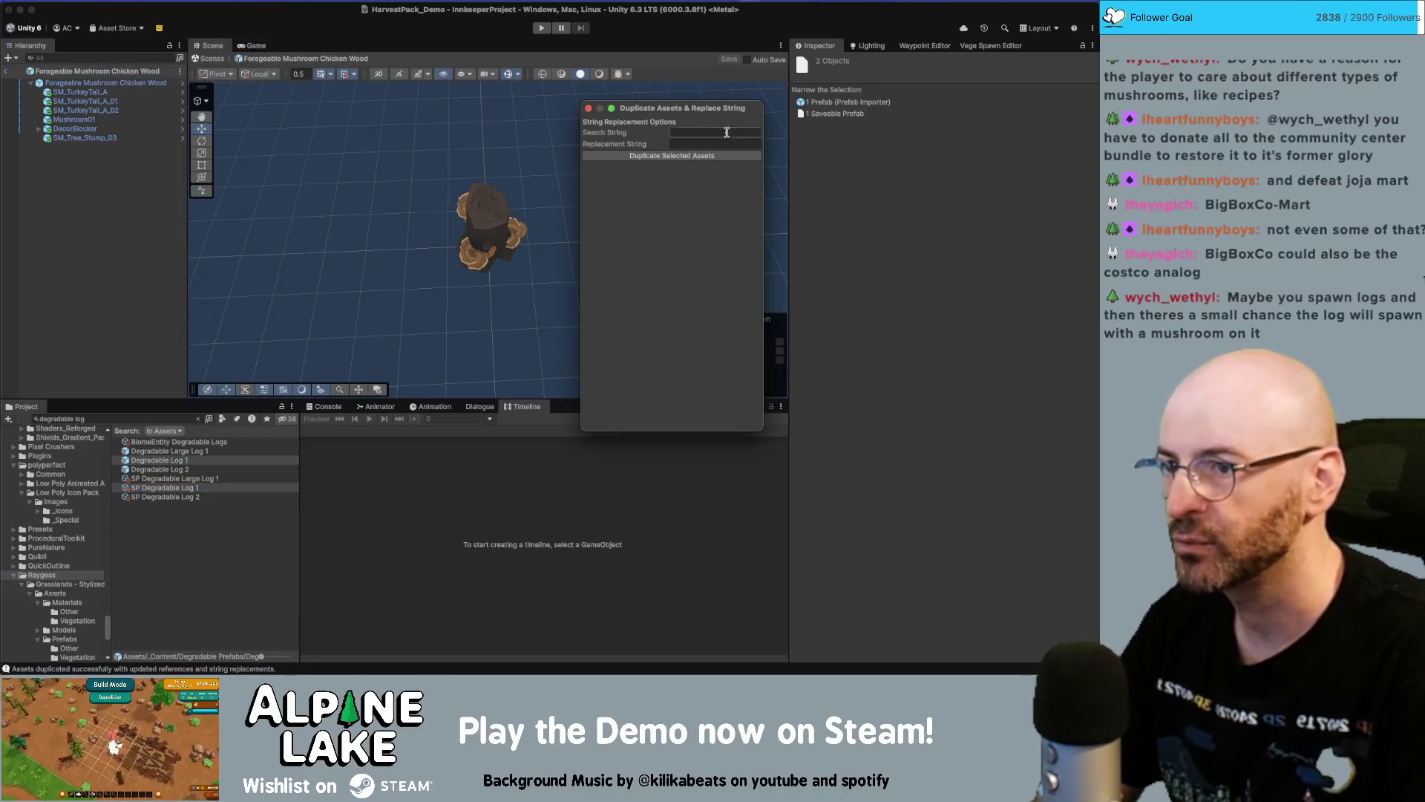
type("Log 1")
key("Tab")
type("St")
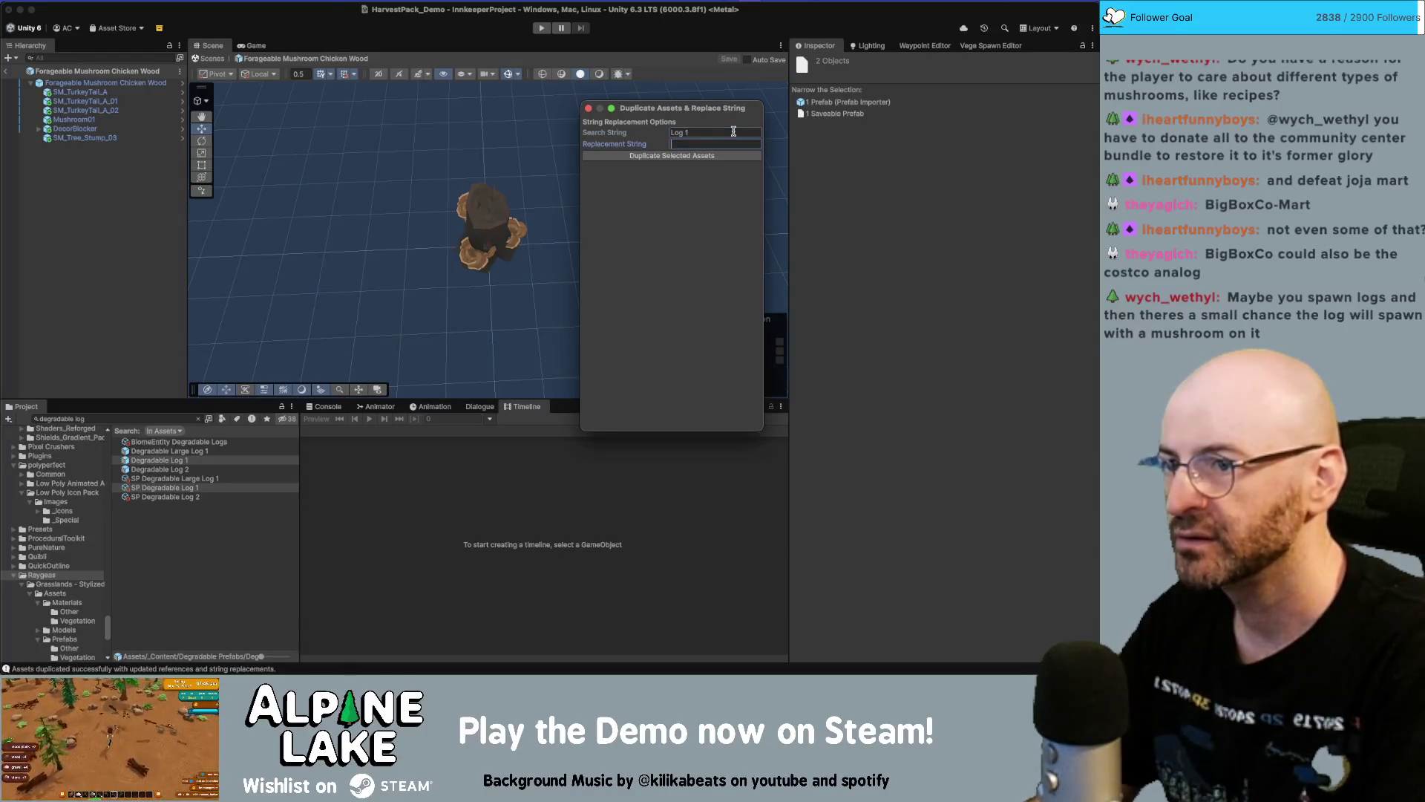
type("ump")
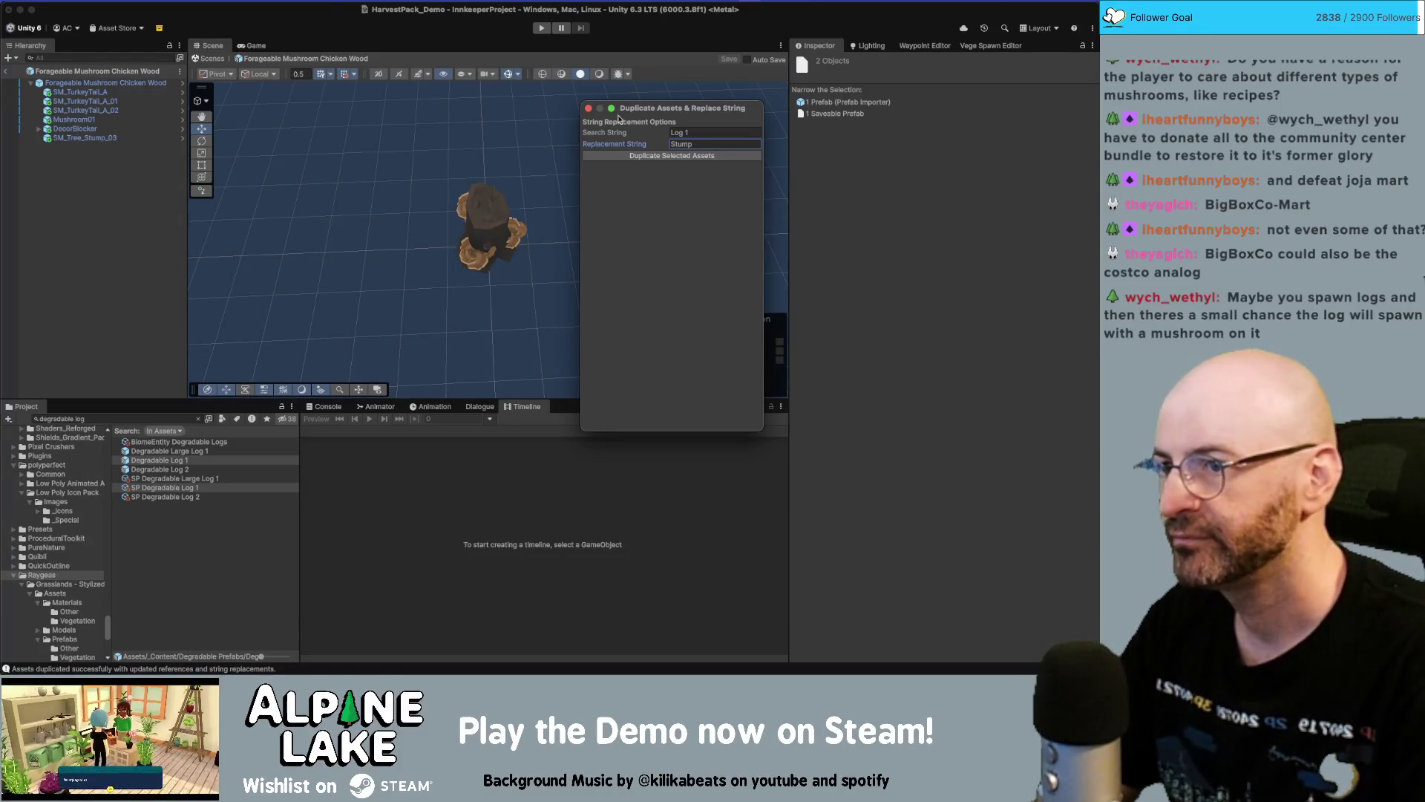
left_click(598, 155)
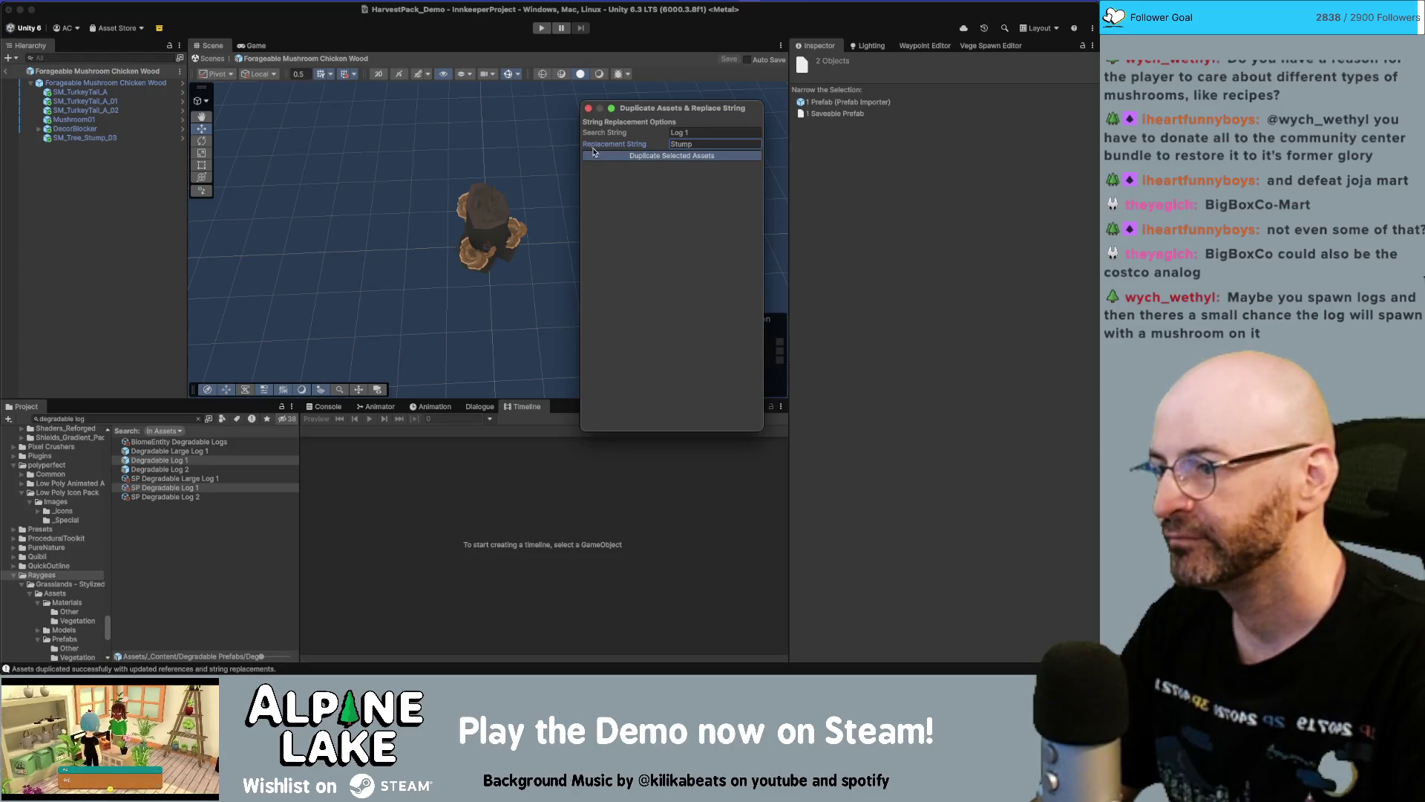
left_click(590, 108)
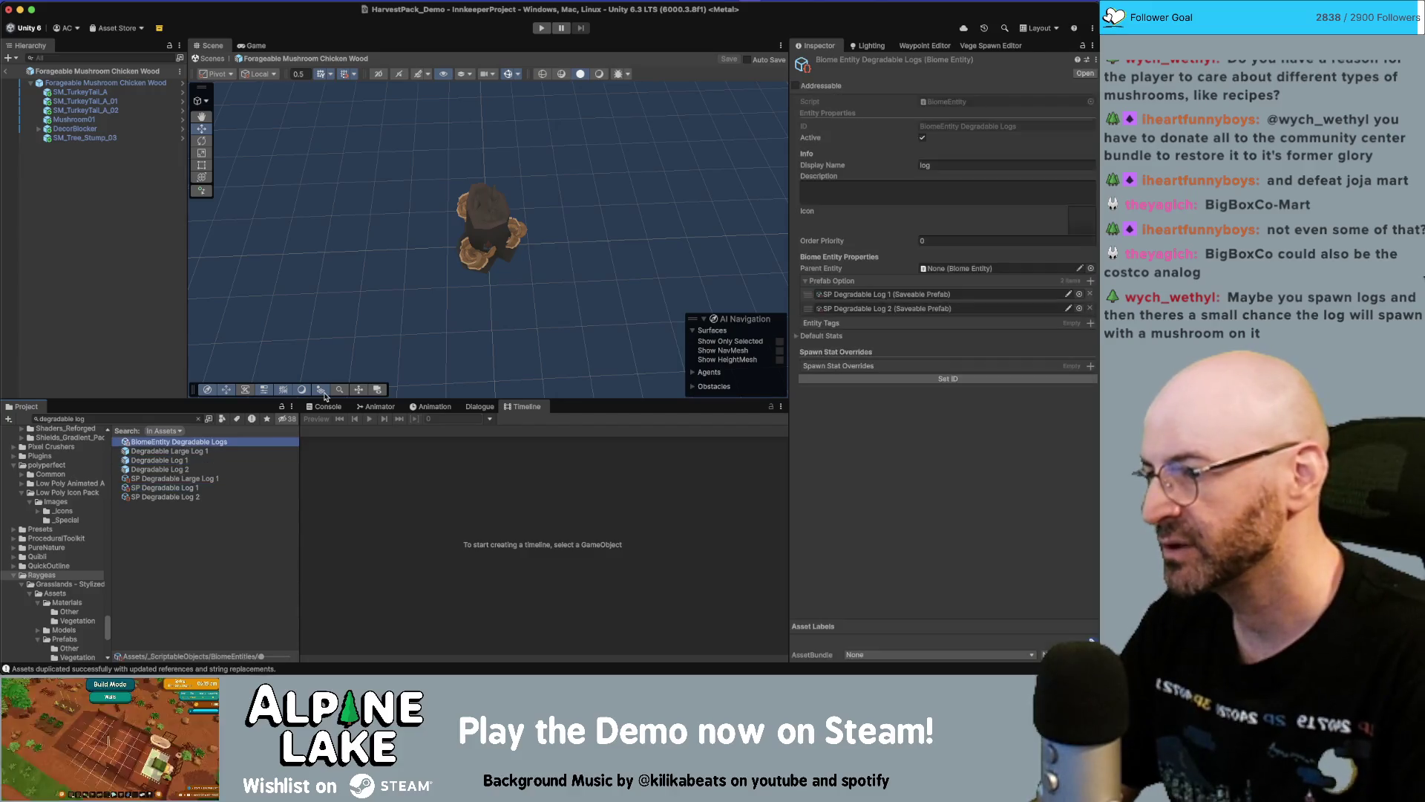
Rename the duplicated biome entity to BiomeEntity Degradable Stump
key("Return")
key("Right")
key("BackSpace")
key("BackSpace")
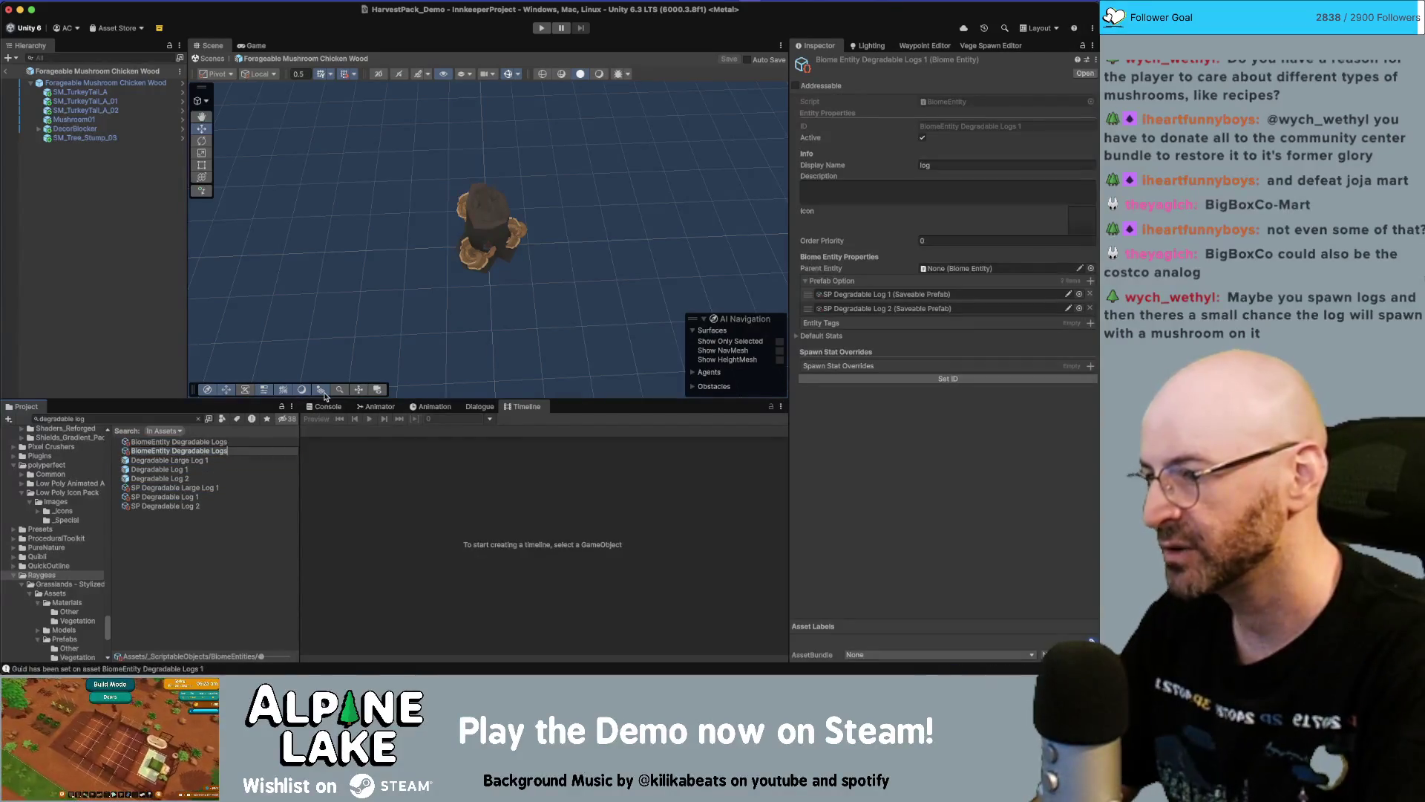
type("mp")
key("Return")
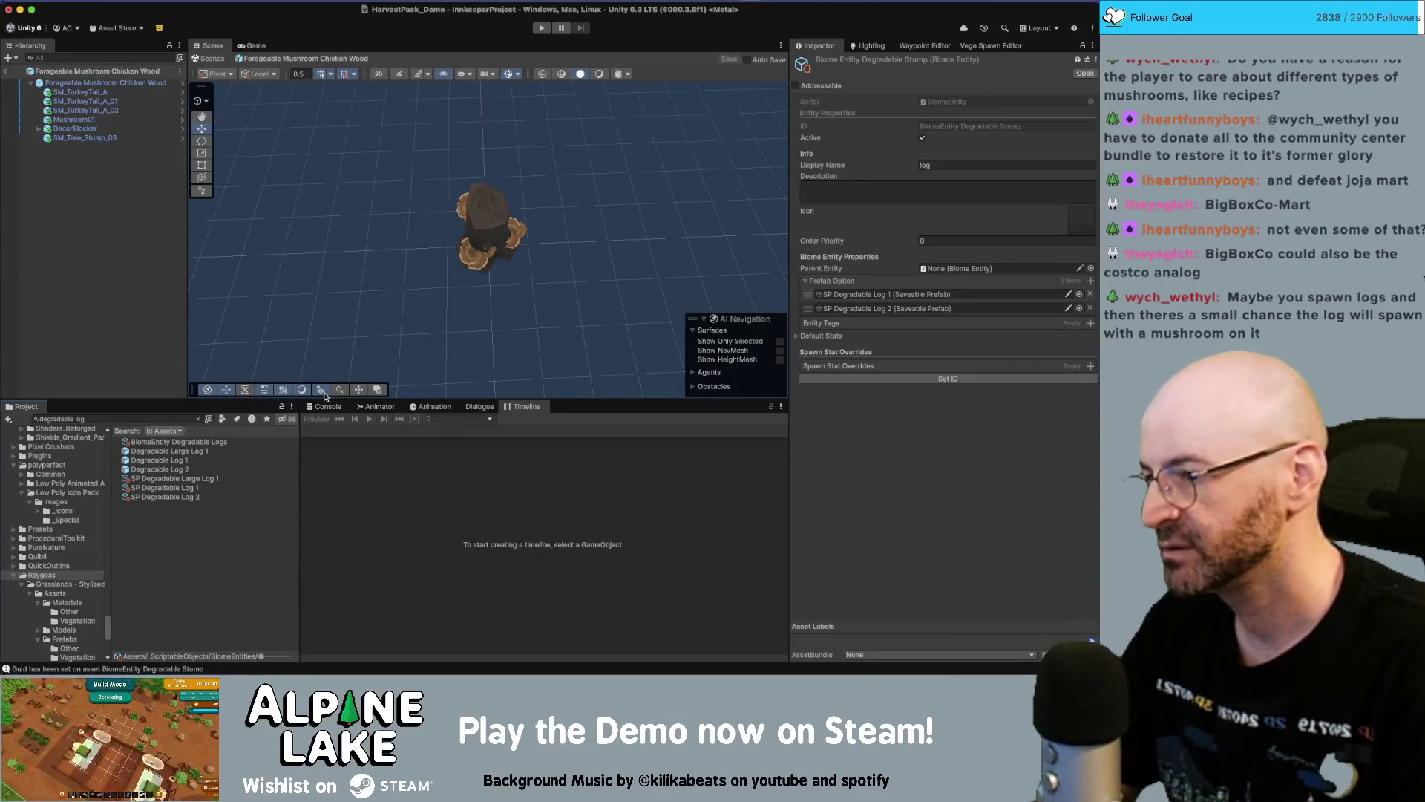
Search for the Degradable Stump prefab and open it in Prefab Mode
left_click(178, 421)
type("stru")
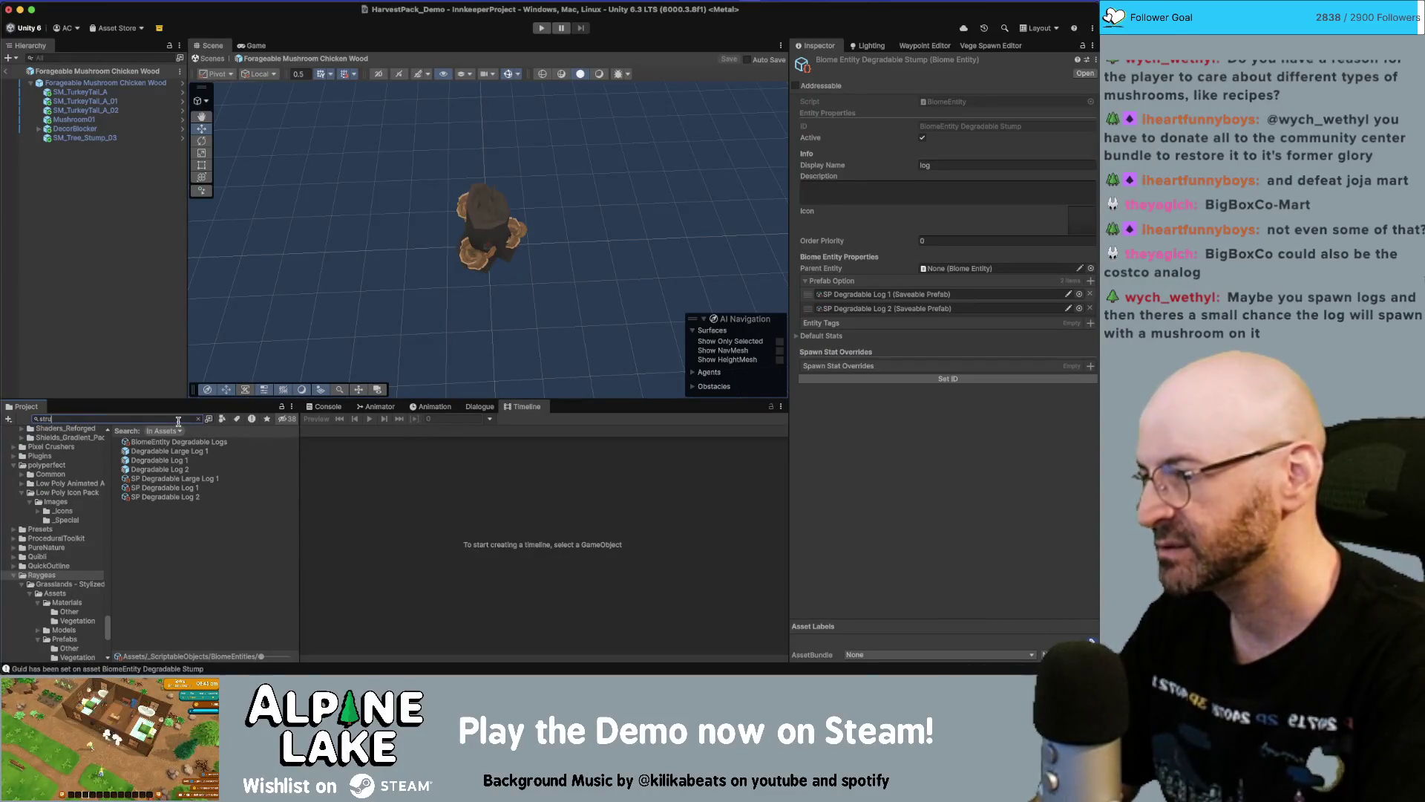
key("BackSpace")
key("BackSpace")
type("a")
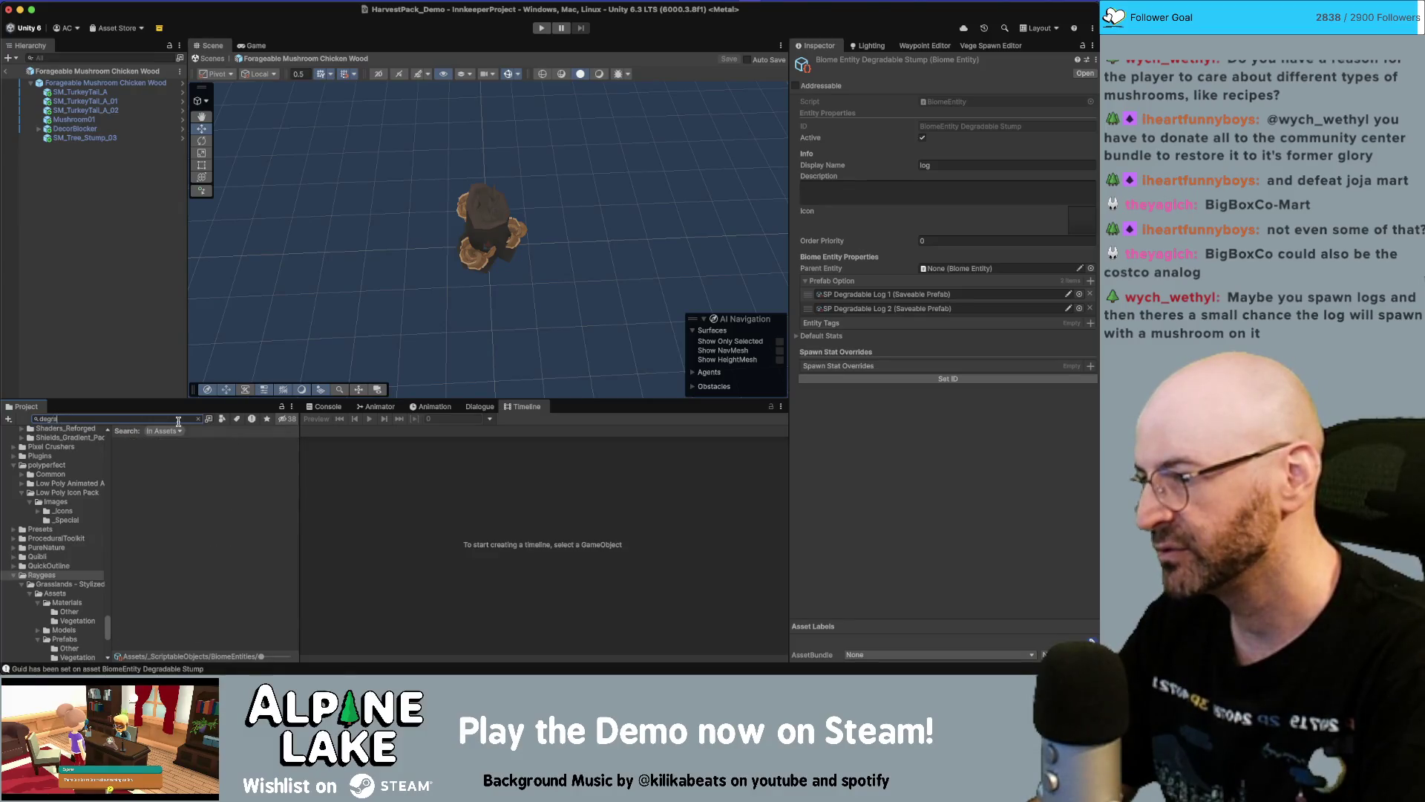
type("mp")
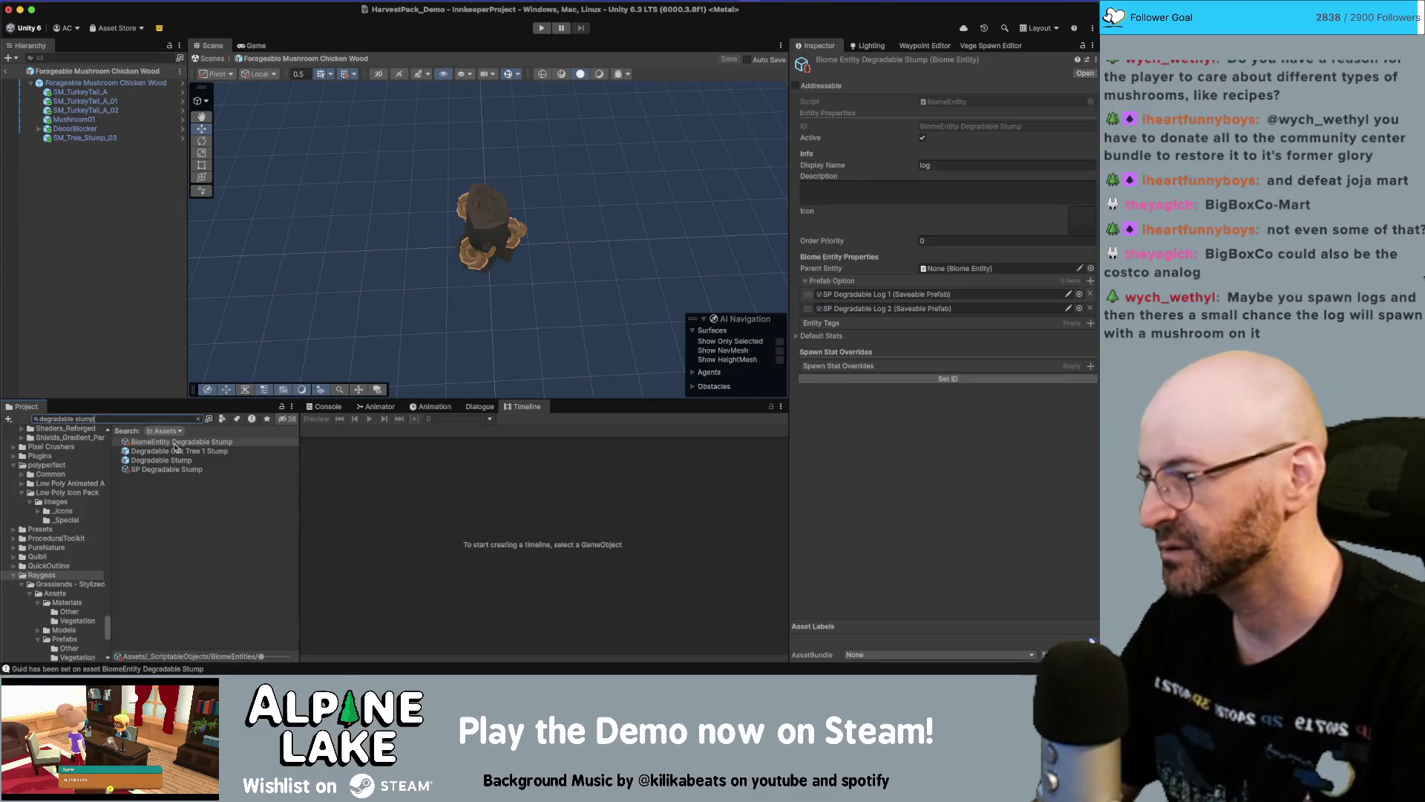
left_click(179, 461)
double_click(178, 460)
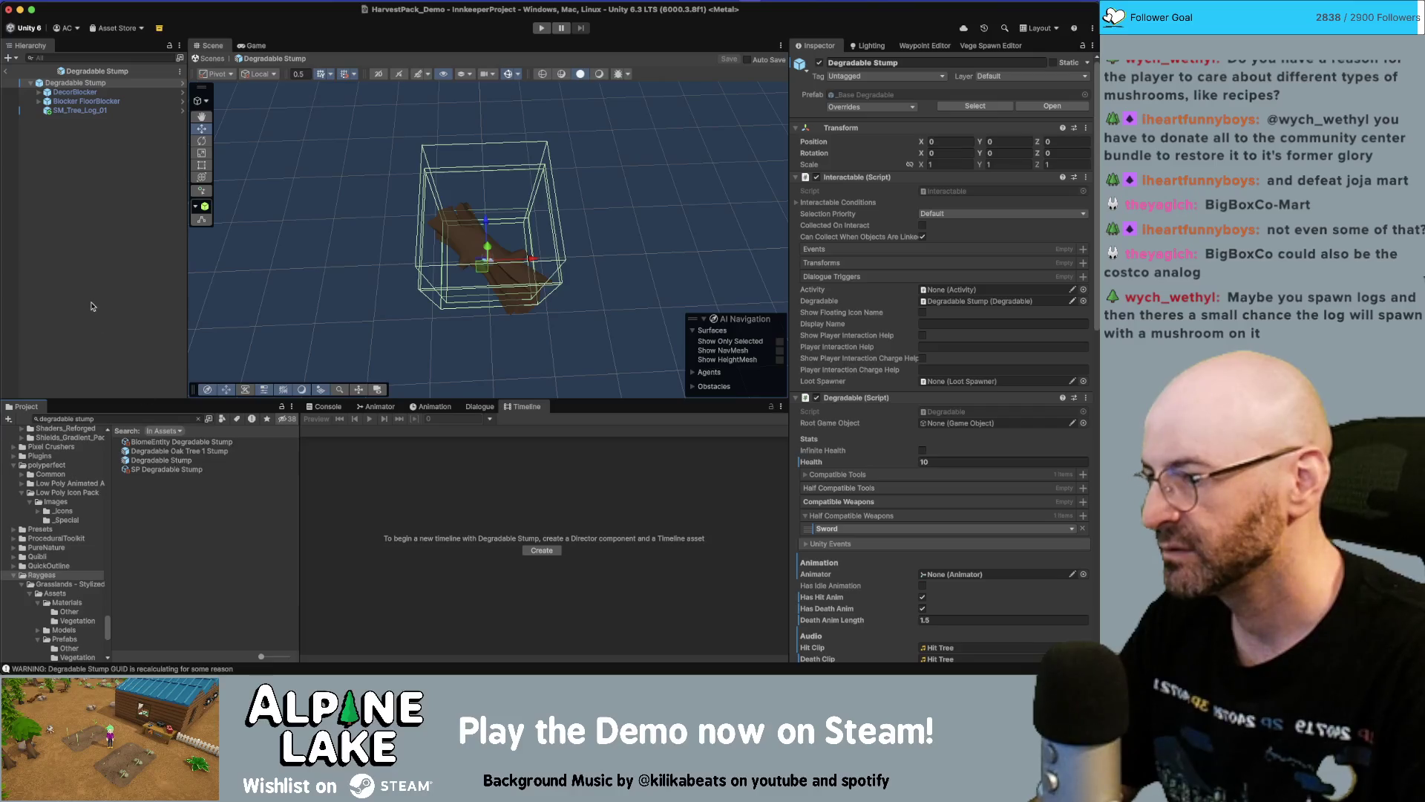
Delete the leftover SM_Tree_Log_01 mesh from the Degradable Stump prefab
left_click(156, 452)
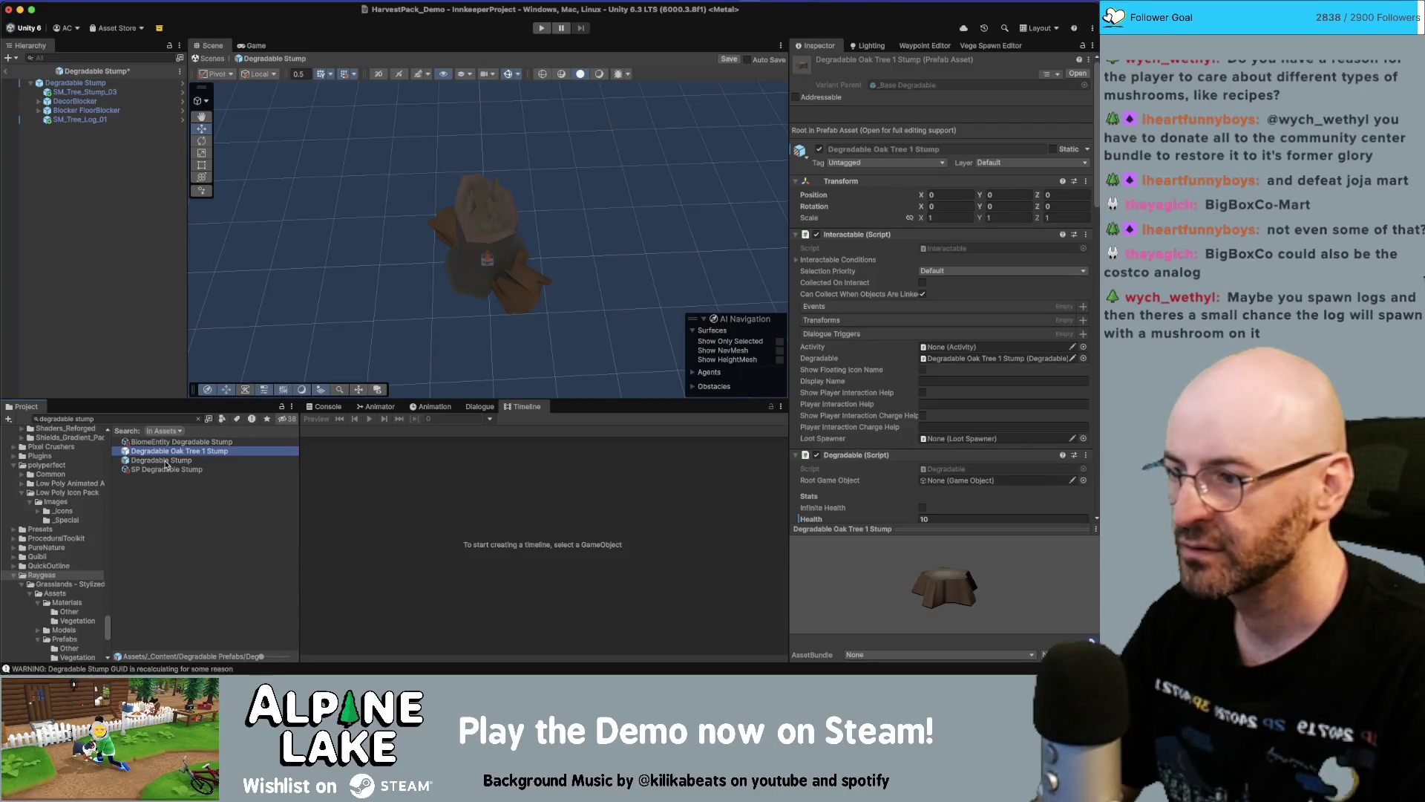
left_click(166, 461)
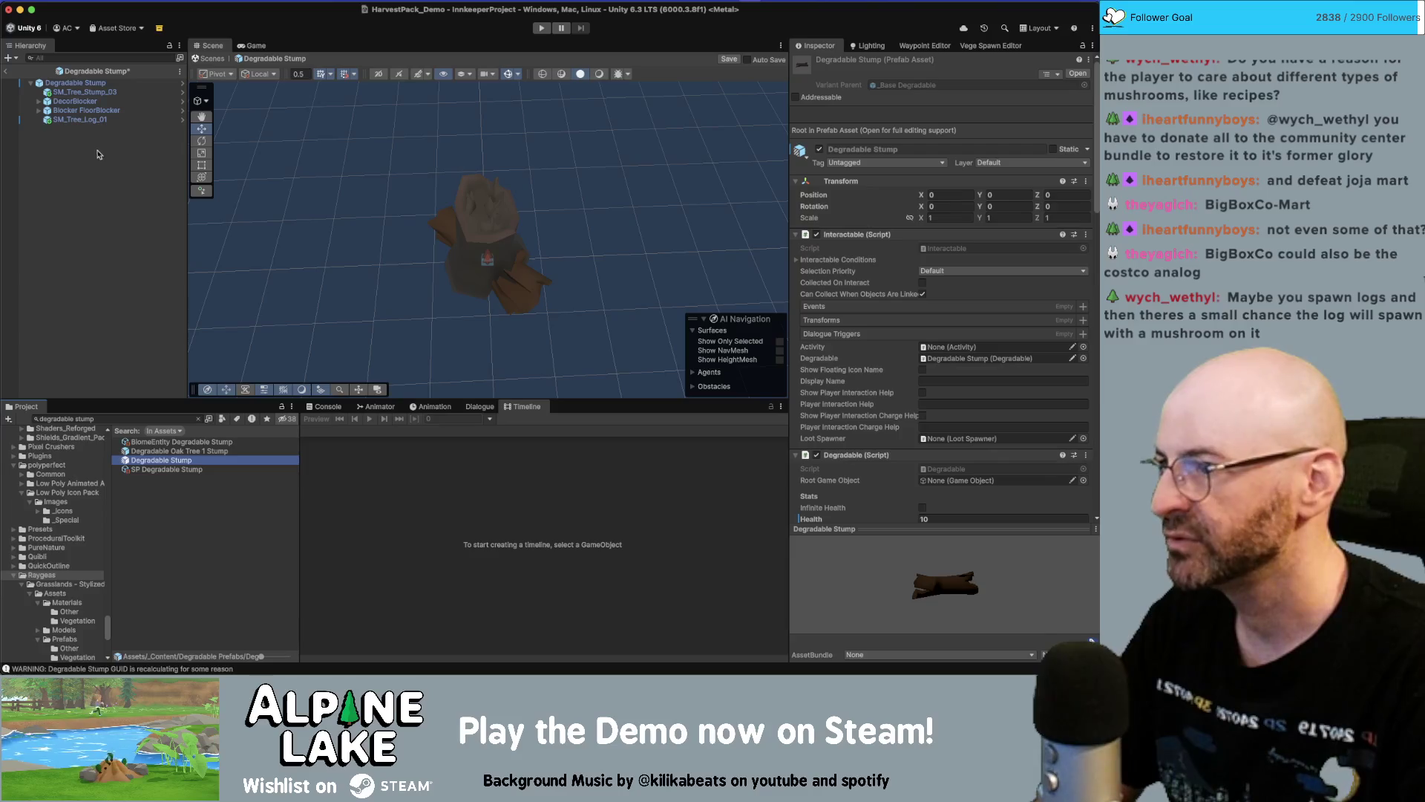
left_click(89, 92)
left_click(94, 121)
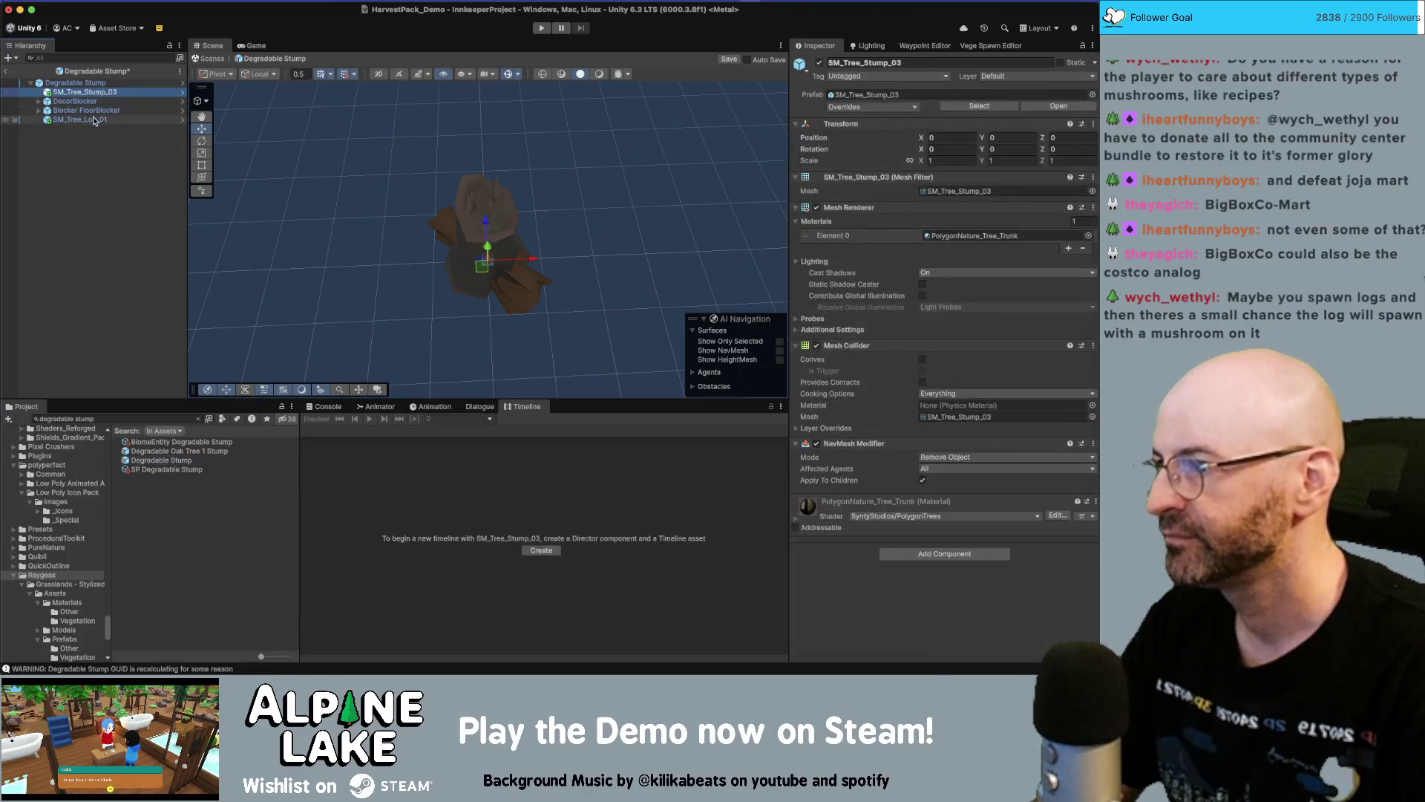
key("Delete")
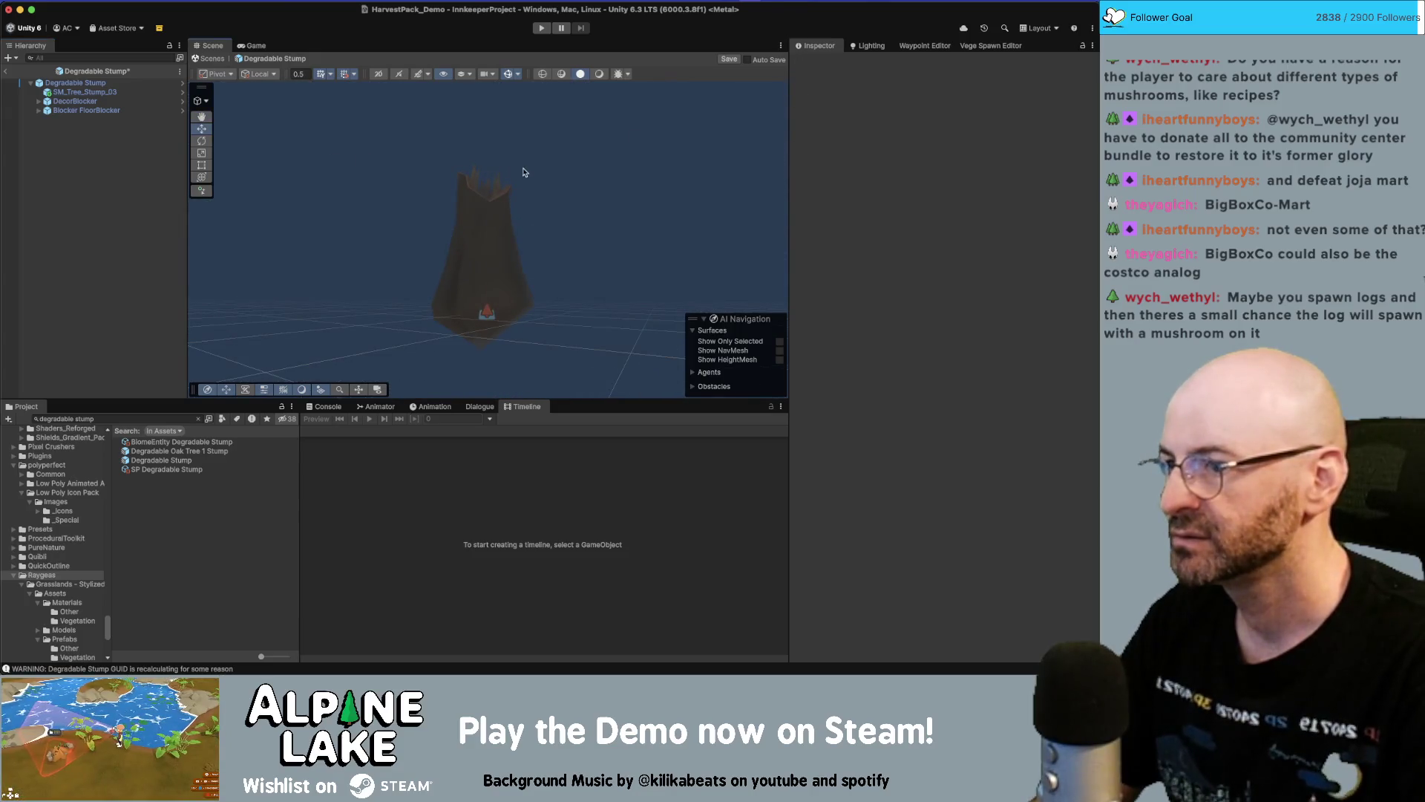
Save the stump prefab and return to the HarvestPack_Demo scene
left_click(479, 226)
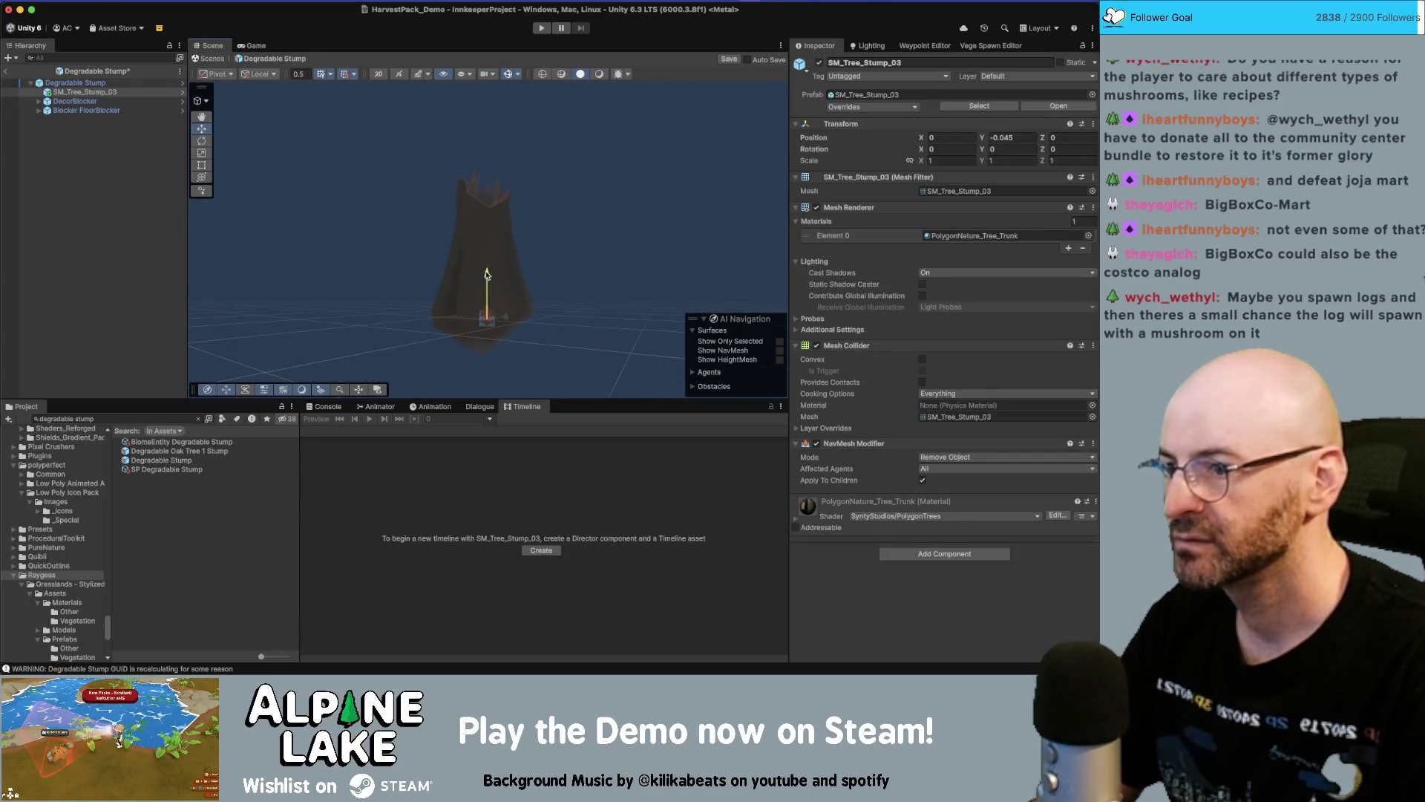
left_click(599, 245)
key("super+s")
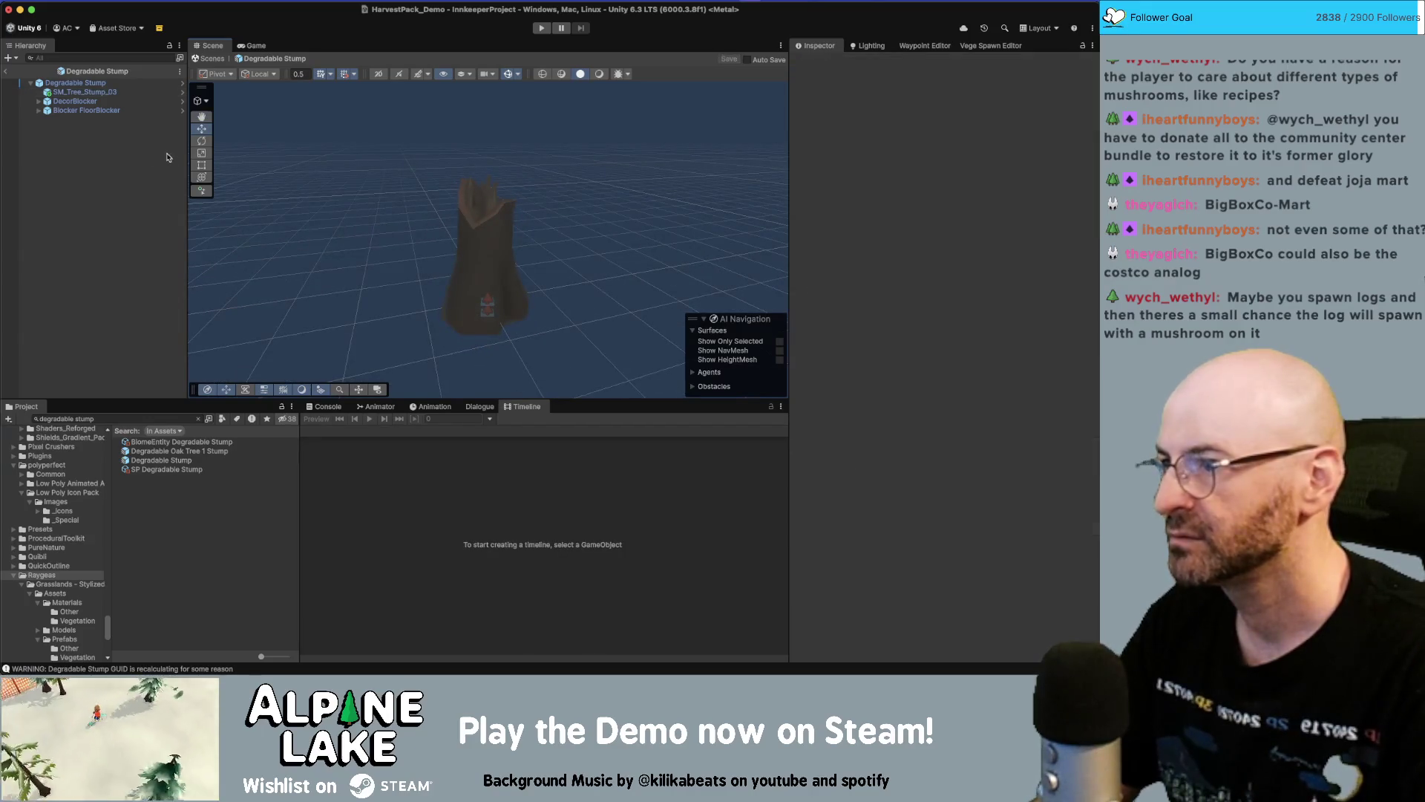
left_click(7, 71)
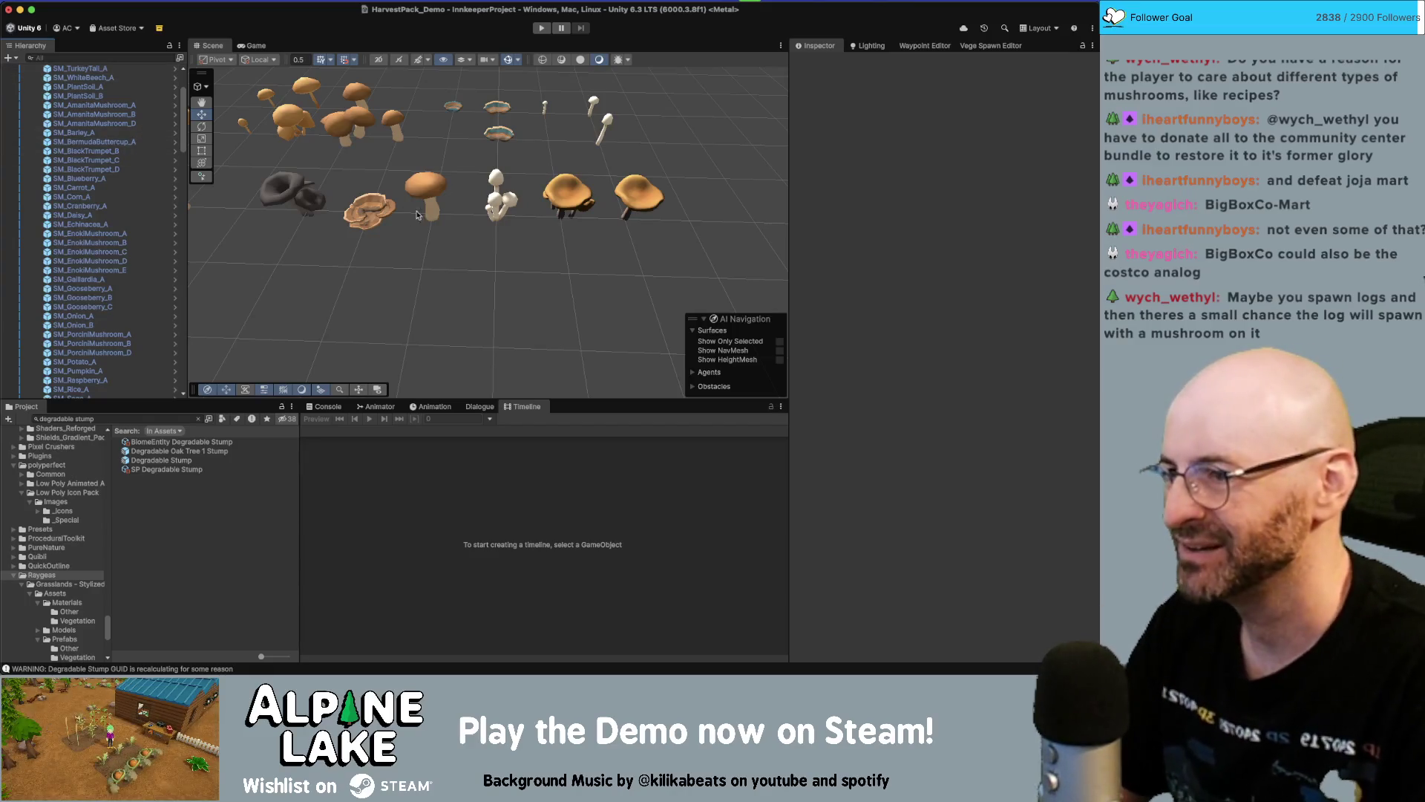
Zoom out and reframe the Scene view on the full row of mushroom models
scroll(526, 206, "down", 5)
left_click_drag(454, 199, 390, 246)
left_click(148, 417)
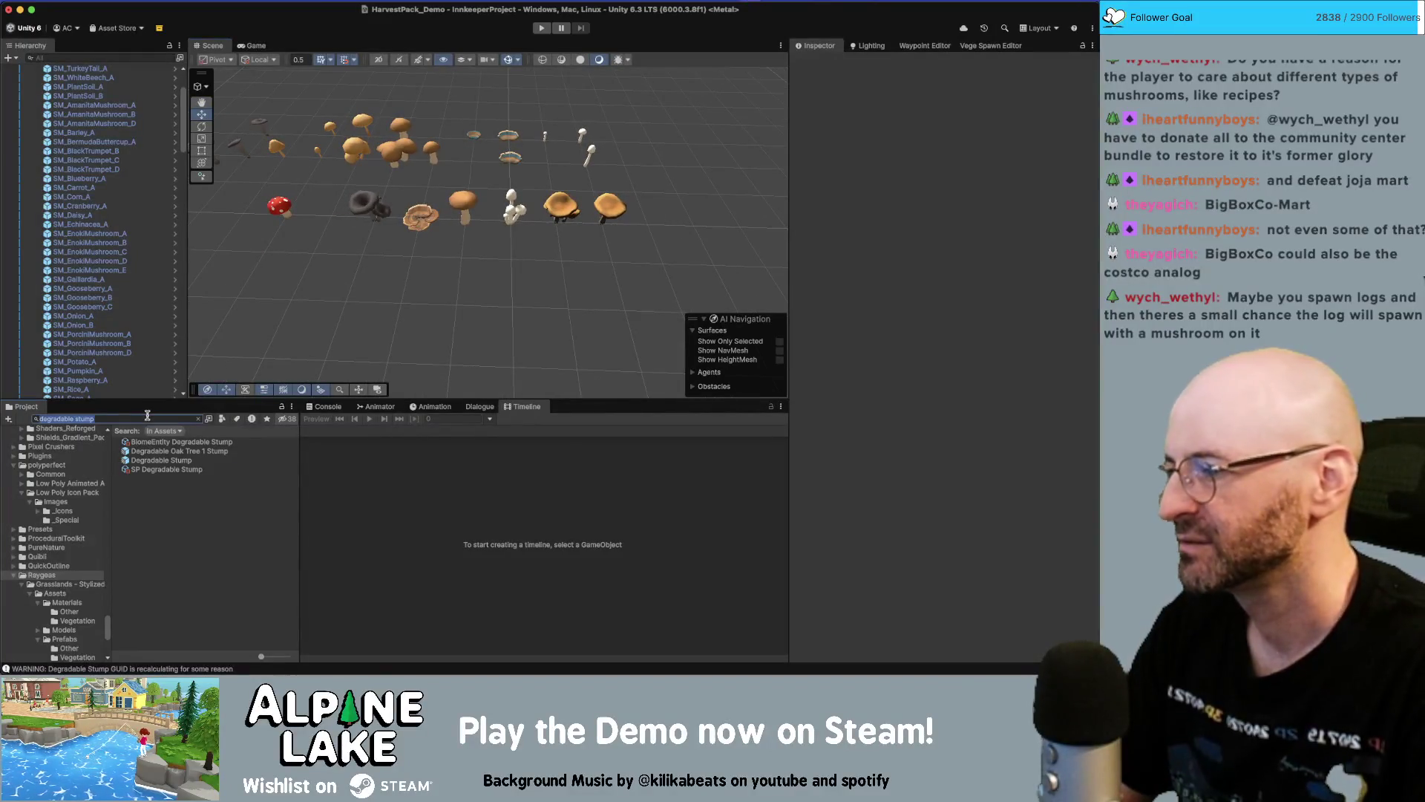
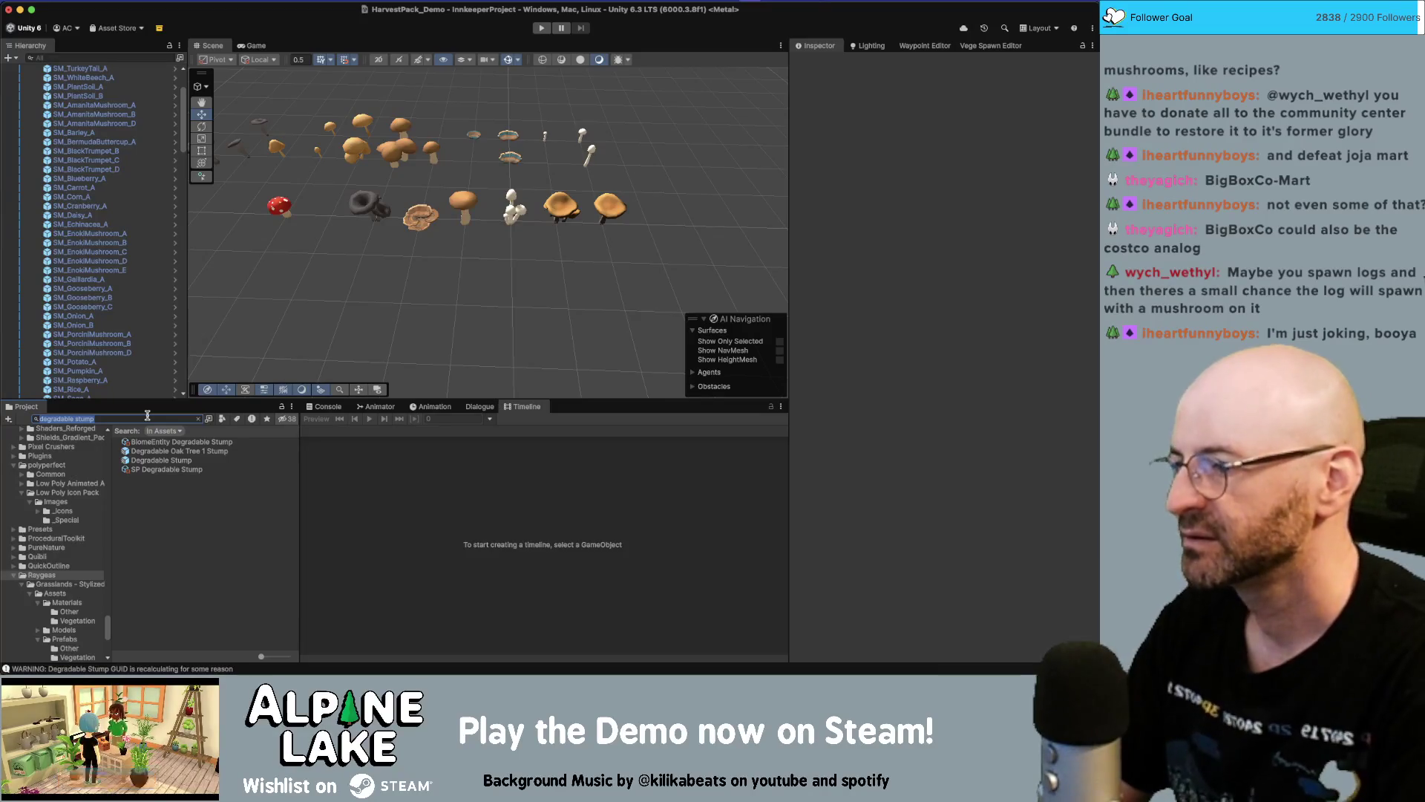
Search the Project for 'mushroom' and set the Black Trumpet entity's display name to 'black trumpet'
type("mushroom")
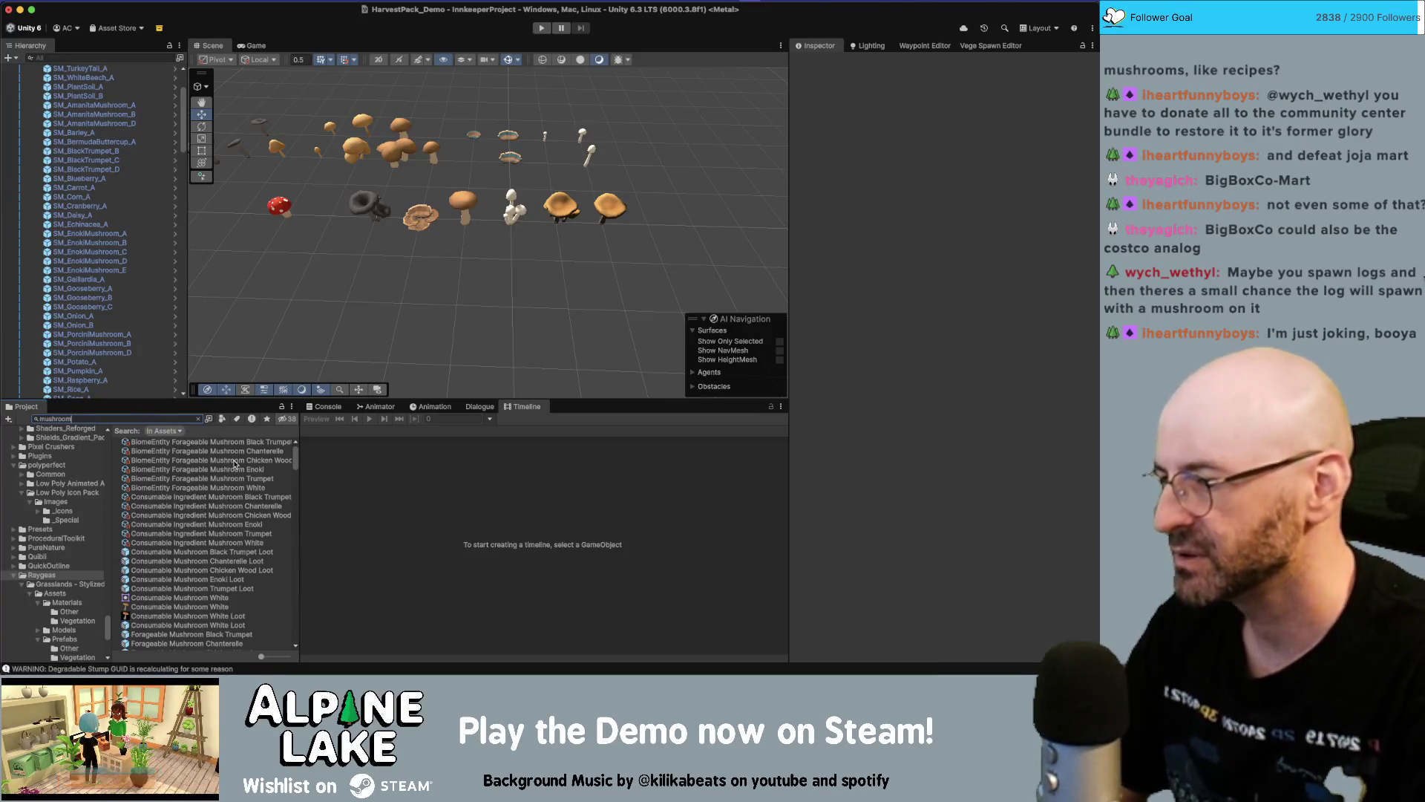
key("Down")
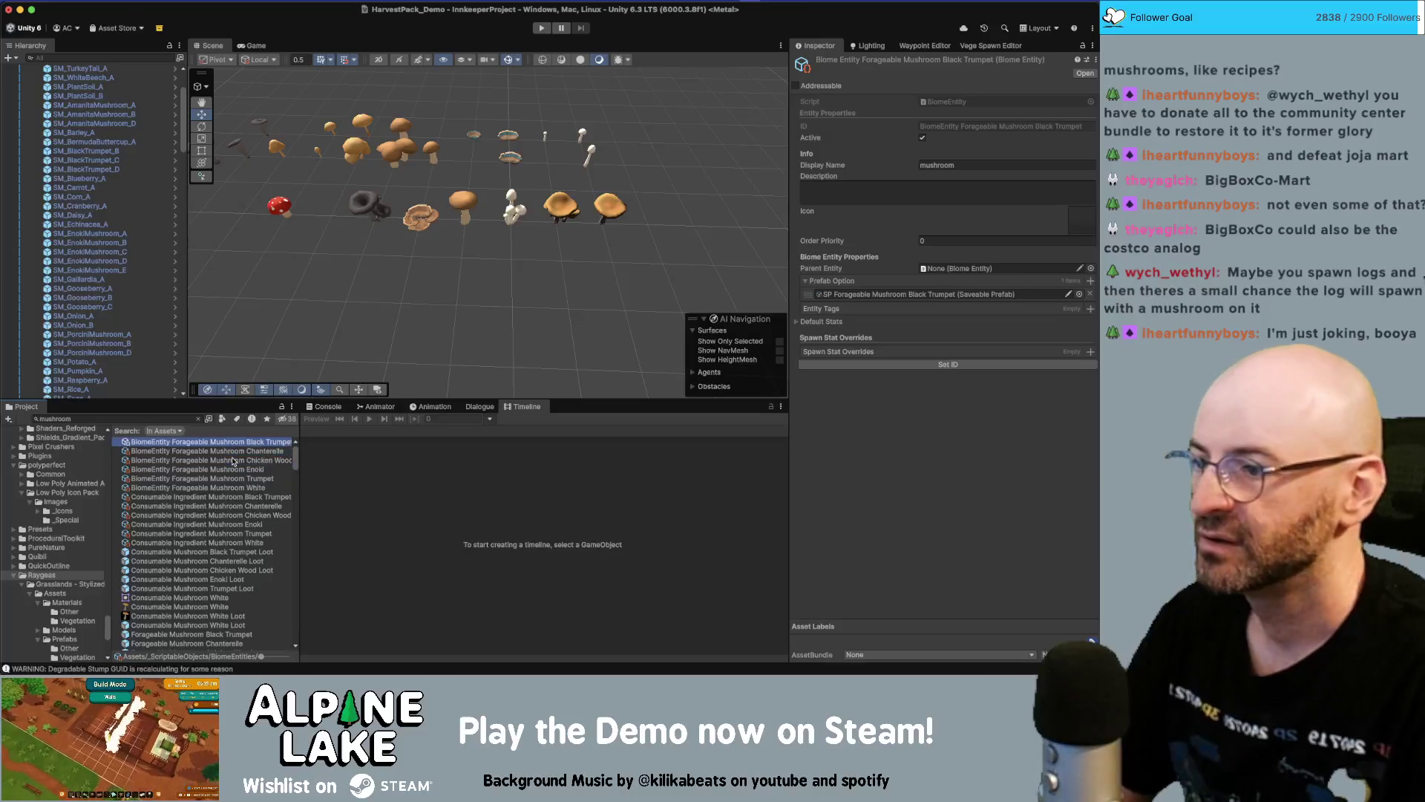
left_click(1057, 162)
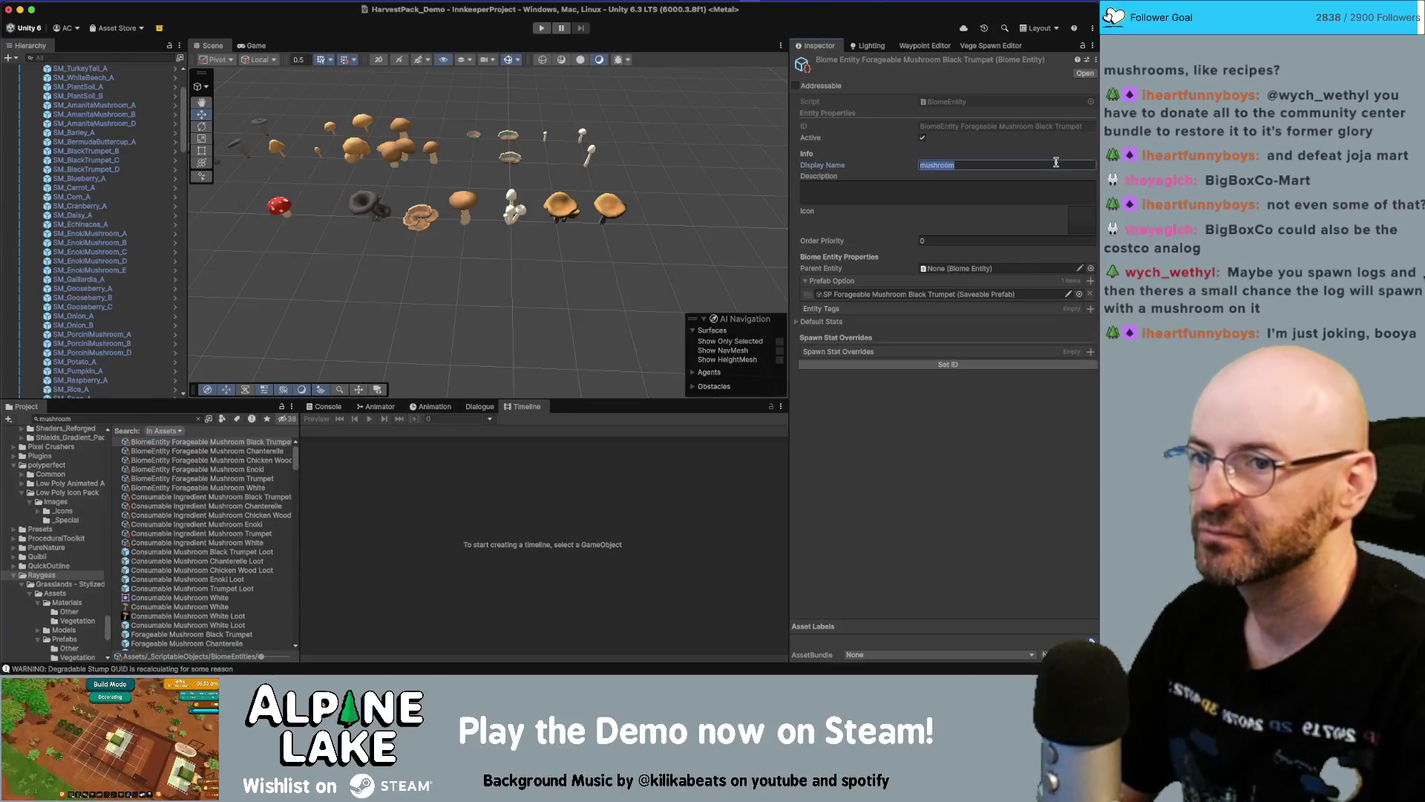
type("Black Trumpet")
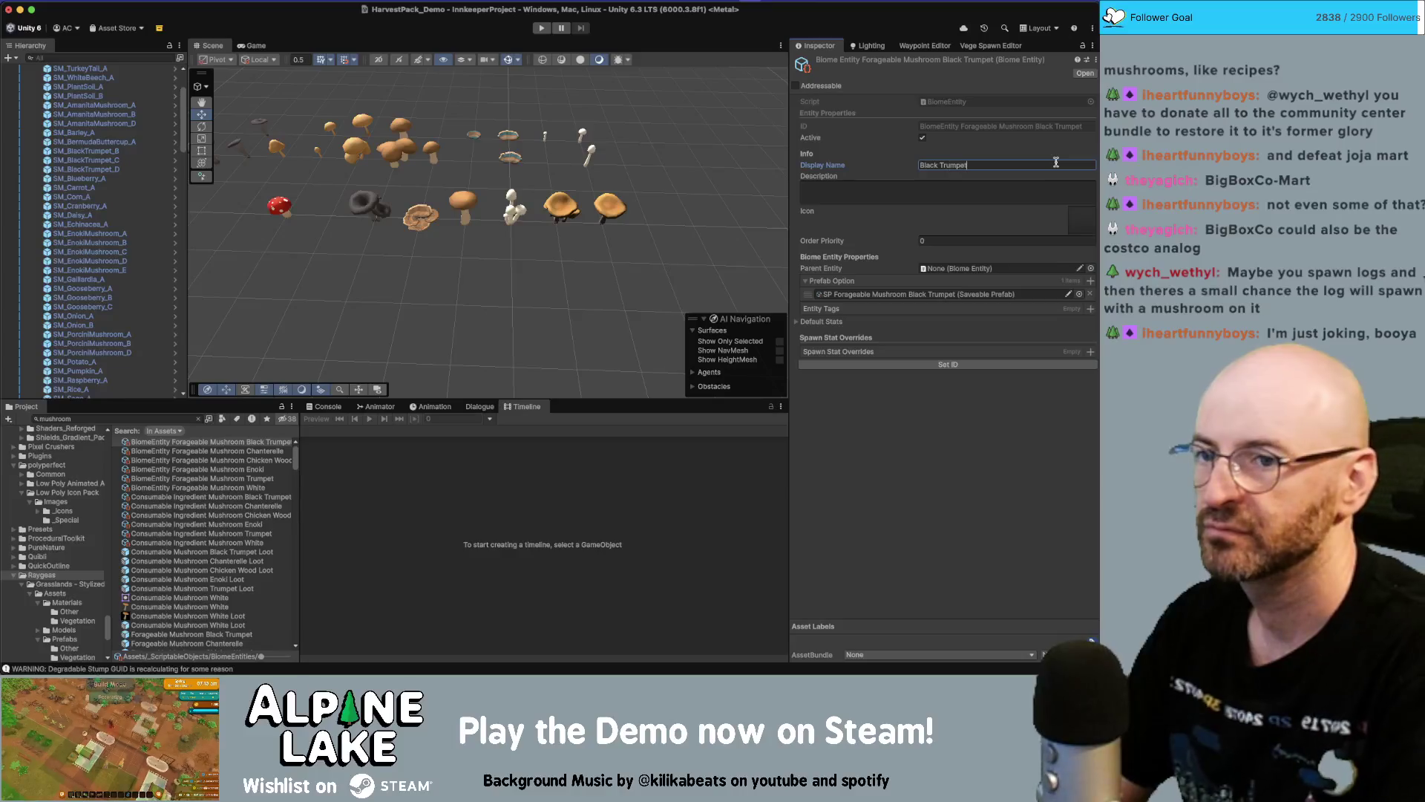
key("super+a")
type("black trumpet")
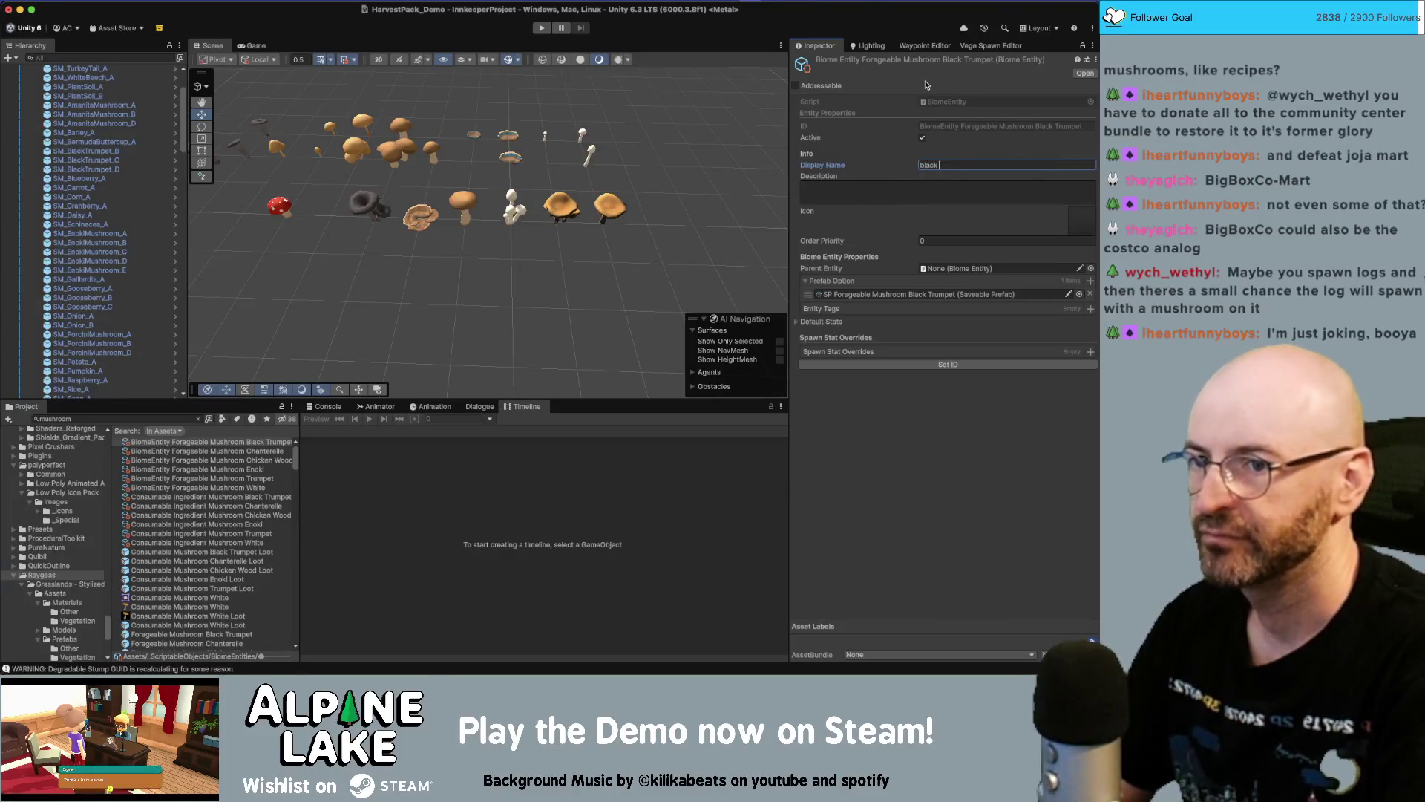
Set the Chanterelle and Chicken Wood entities' display names to 'chanterelle' and 'chicken wood'
left_click(286, 452)
left_click(937, 164)
key("super+a")
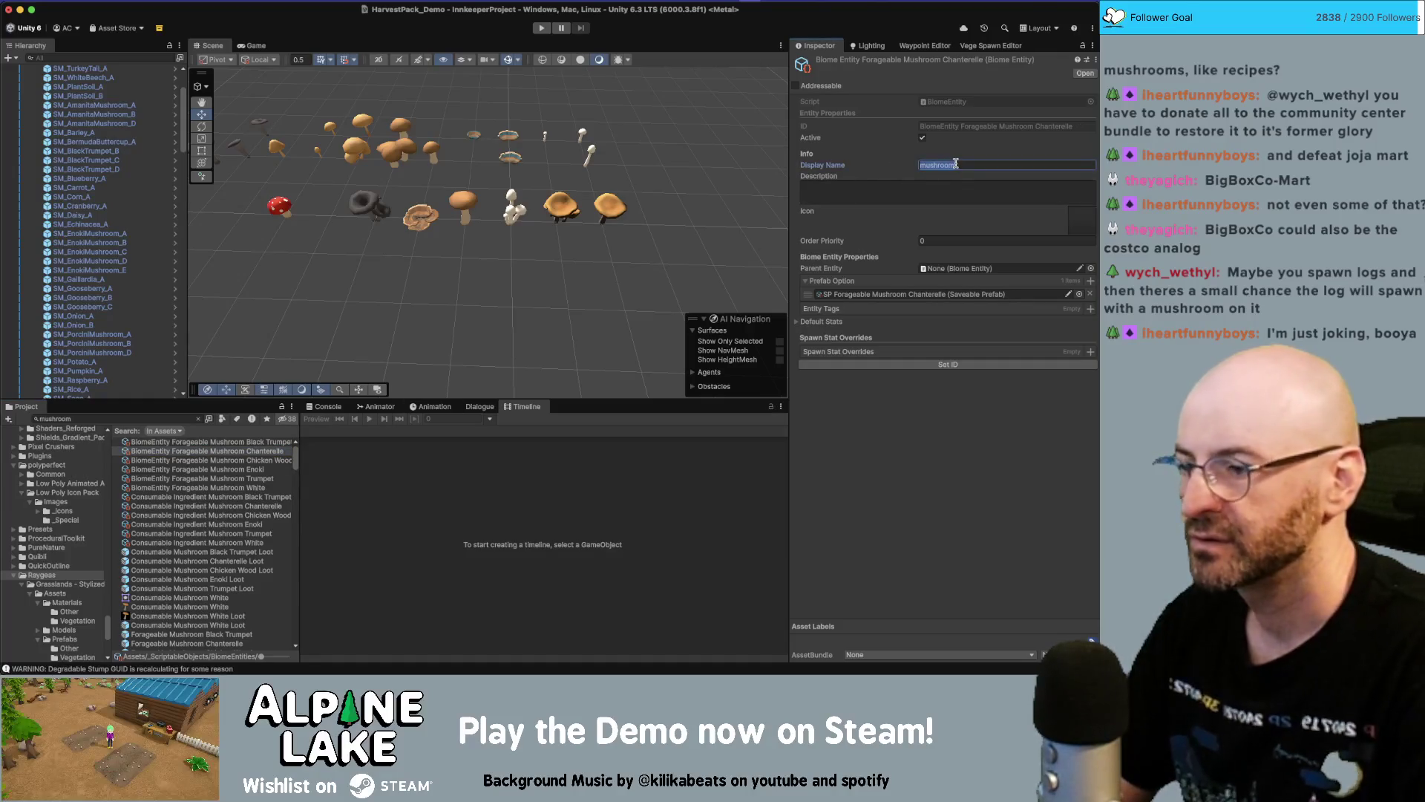
type("chanterelle")
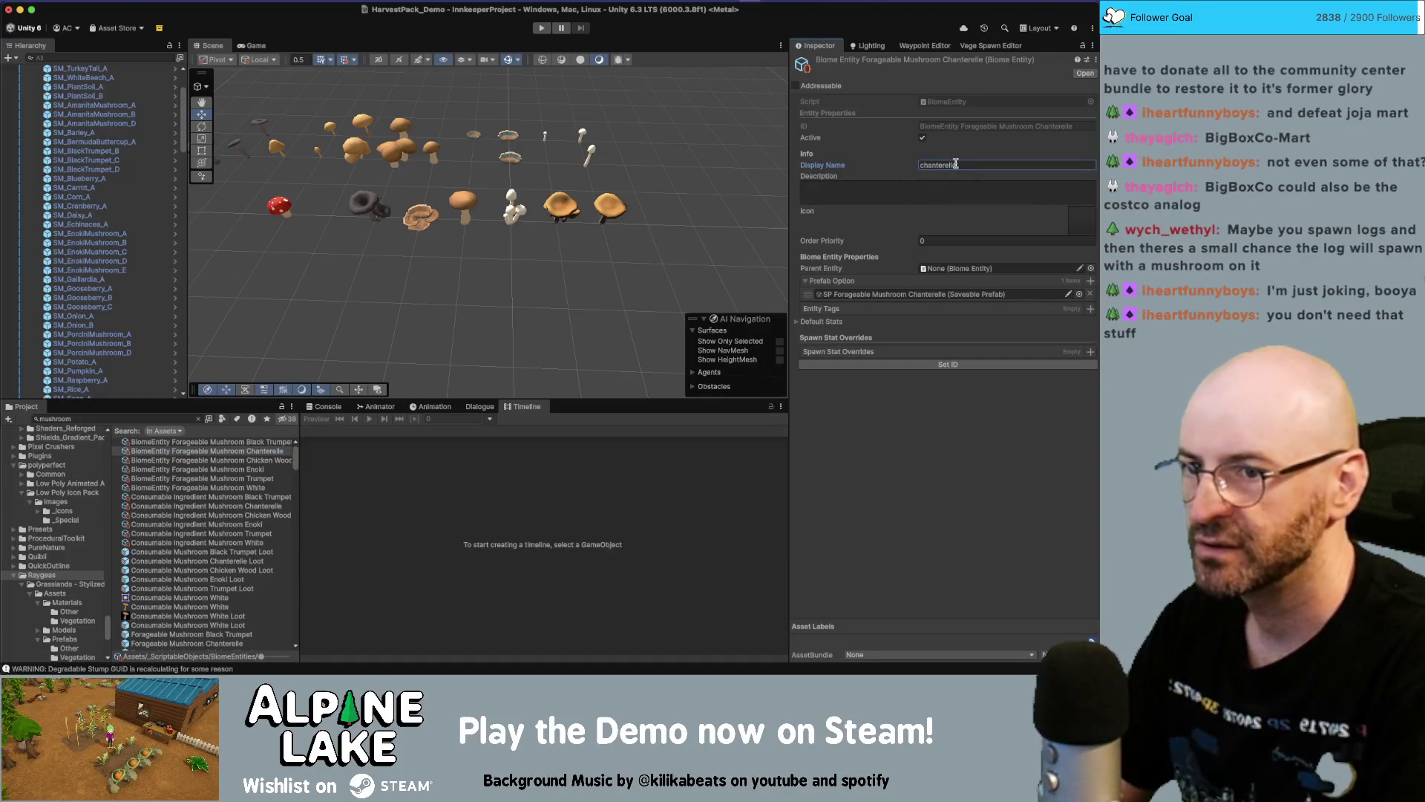
left_click(281, 462)
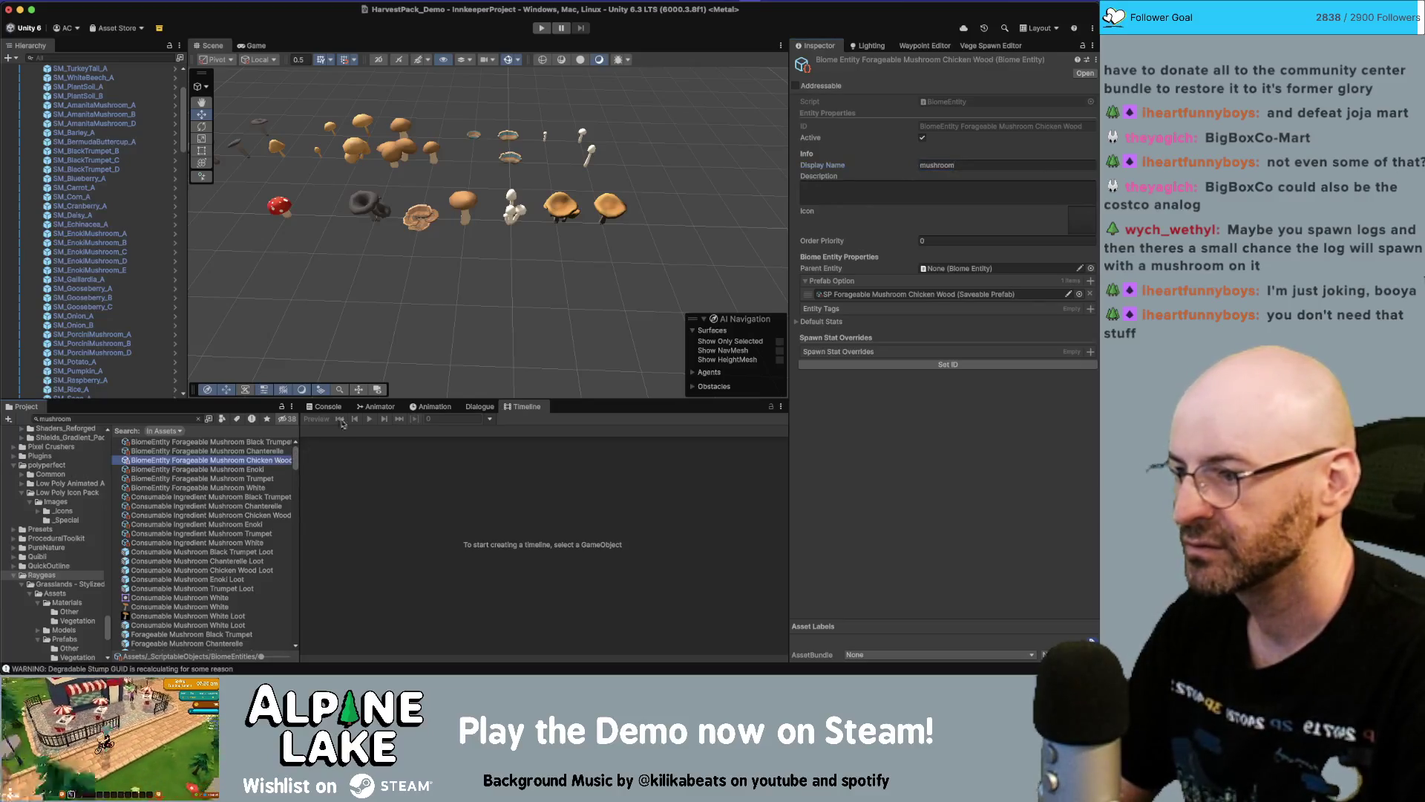
left_click(969, 163)
key("super+a")
type("chicken ")
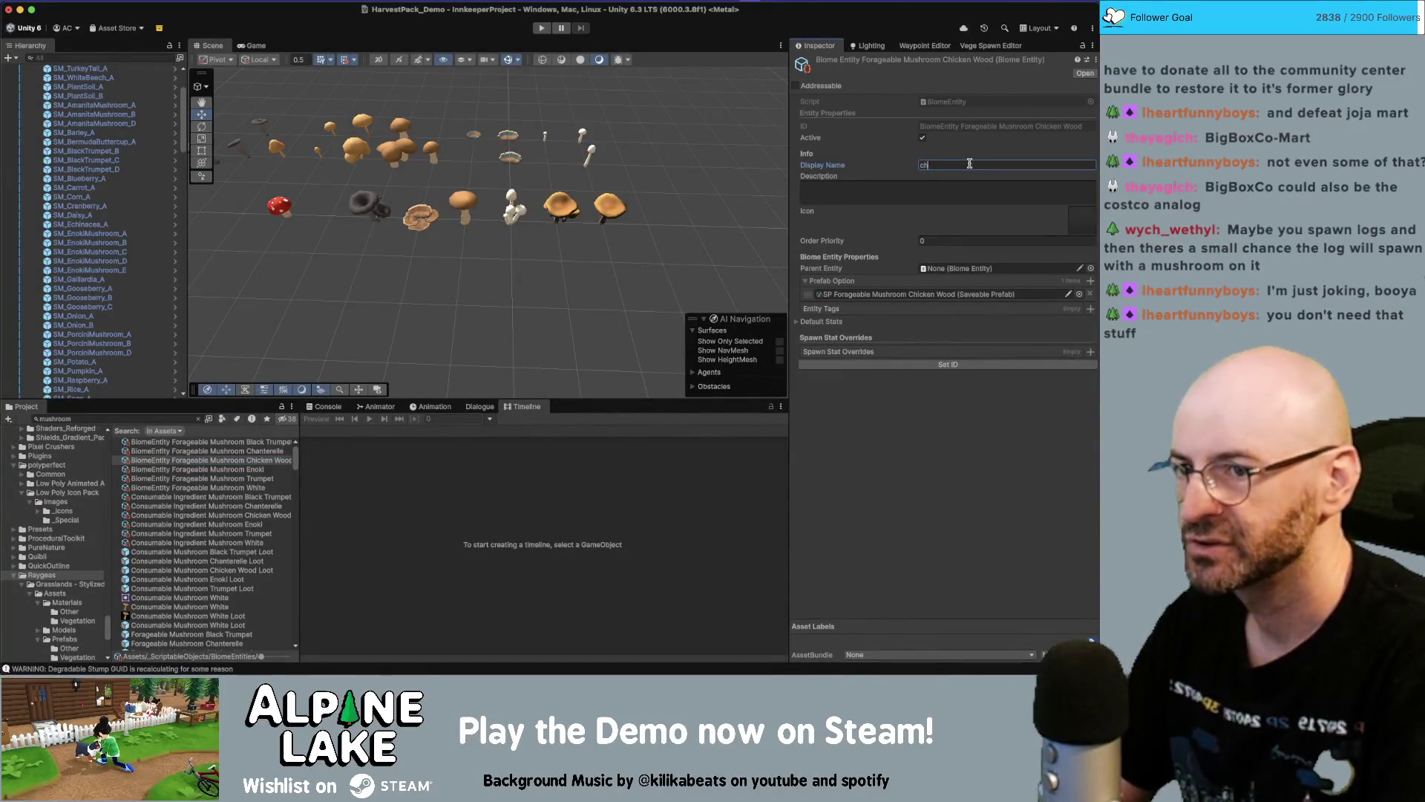
type("wood")
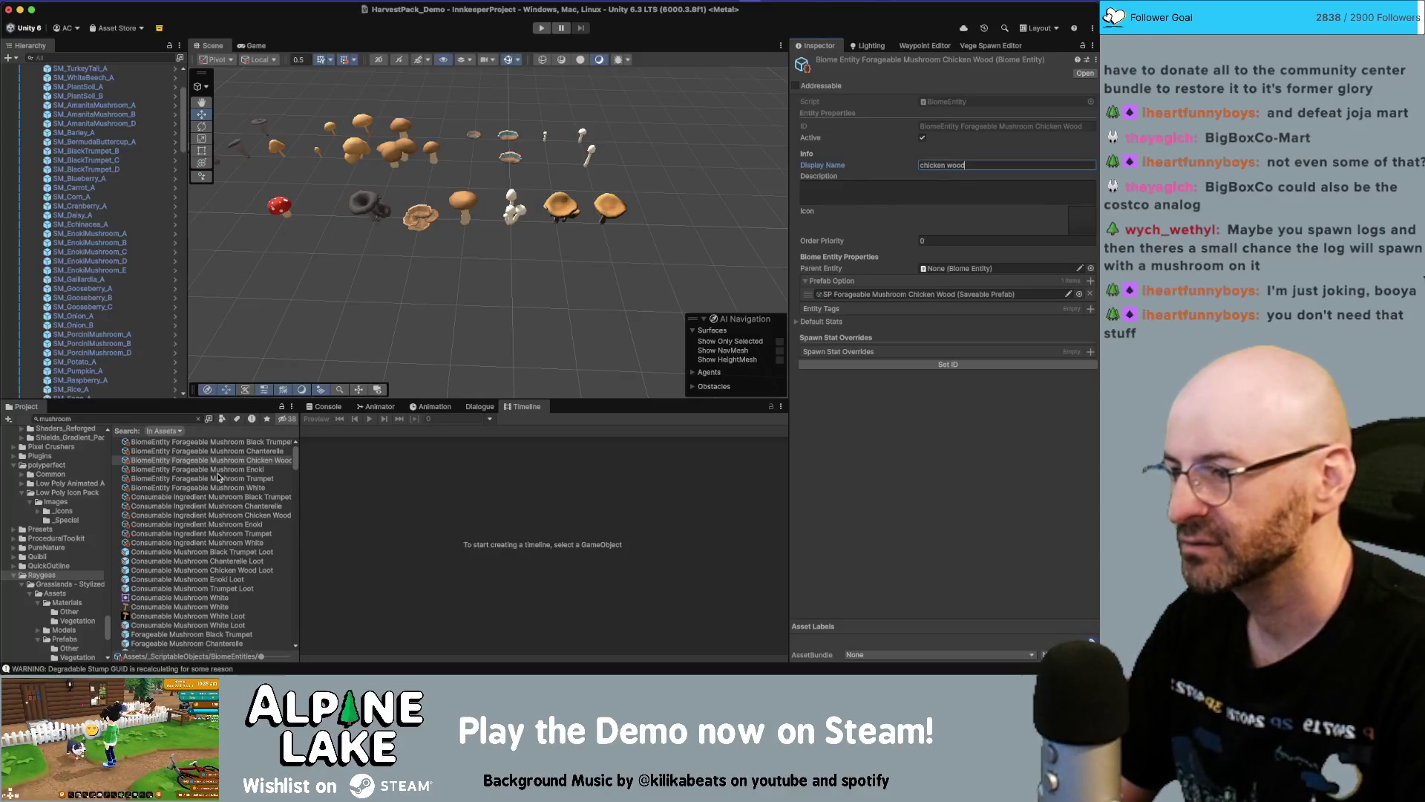
Set the Enoki and Trumpet entities' display names to 'enoki' and 'trumpet'
left_click(218, 478)
left_click(276, 470)
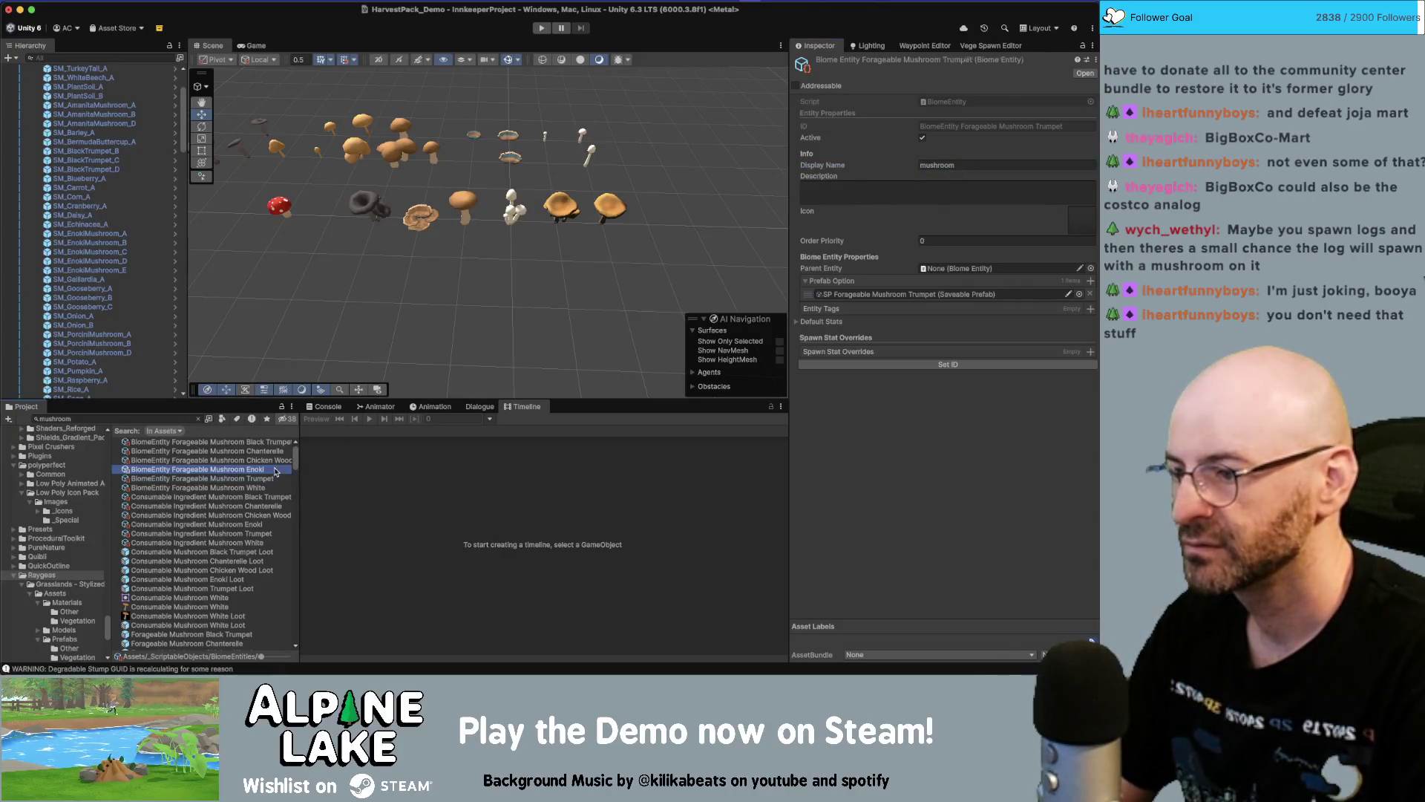
left_click(963, 165)
type("enoki")
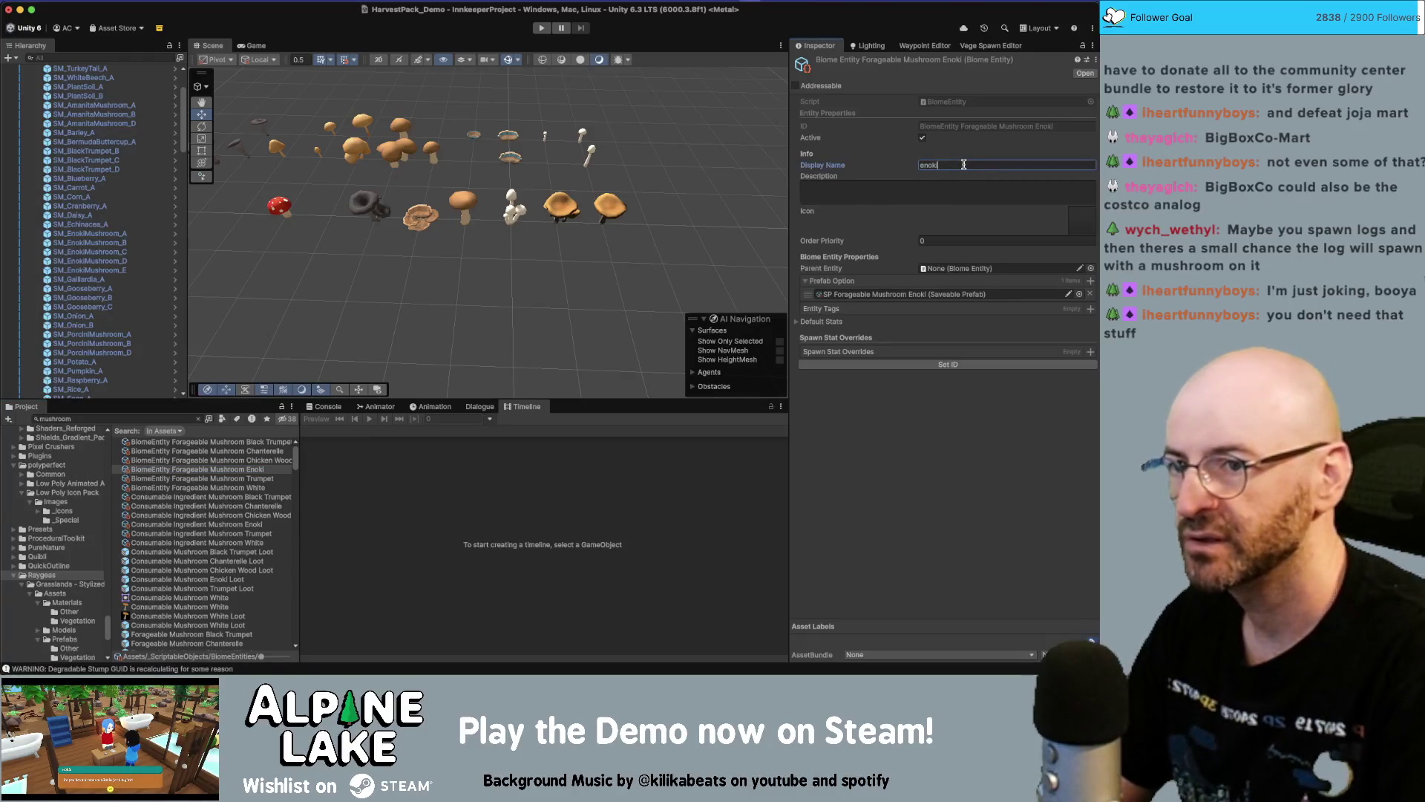
left_click(201, 478)
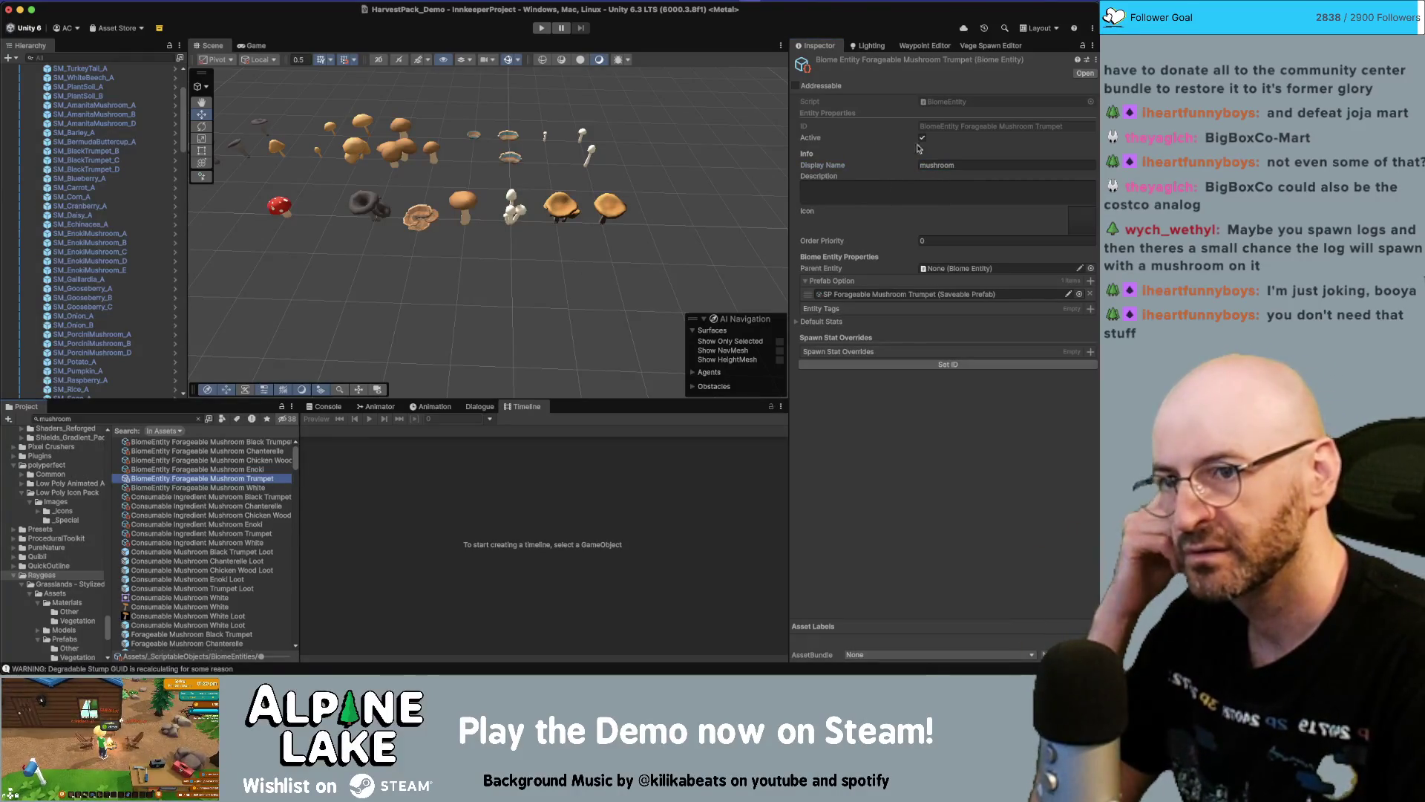
left_click(965, 165)
type("trumpet")
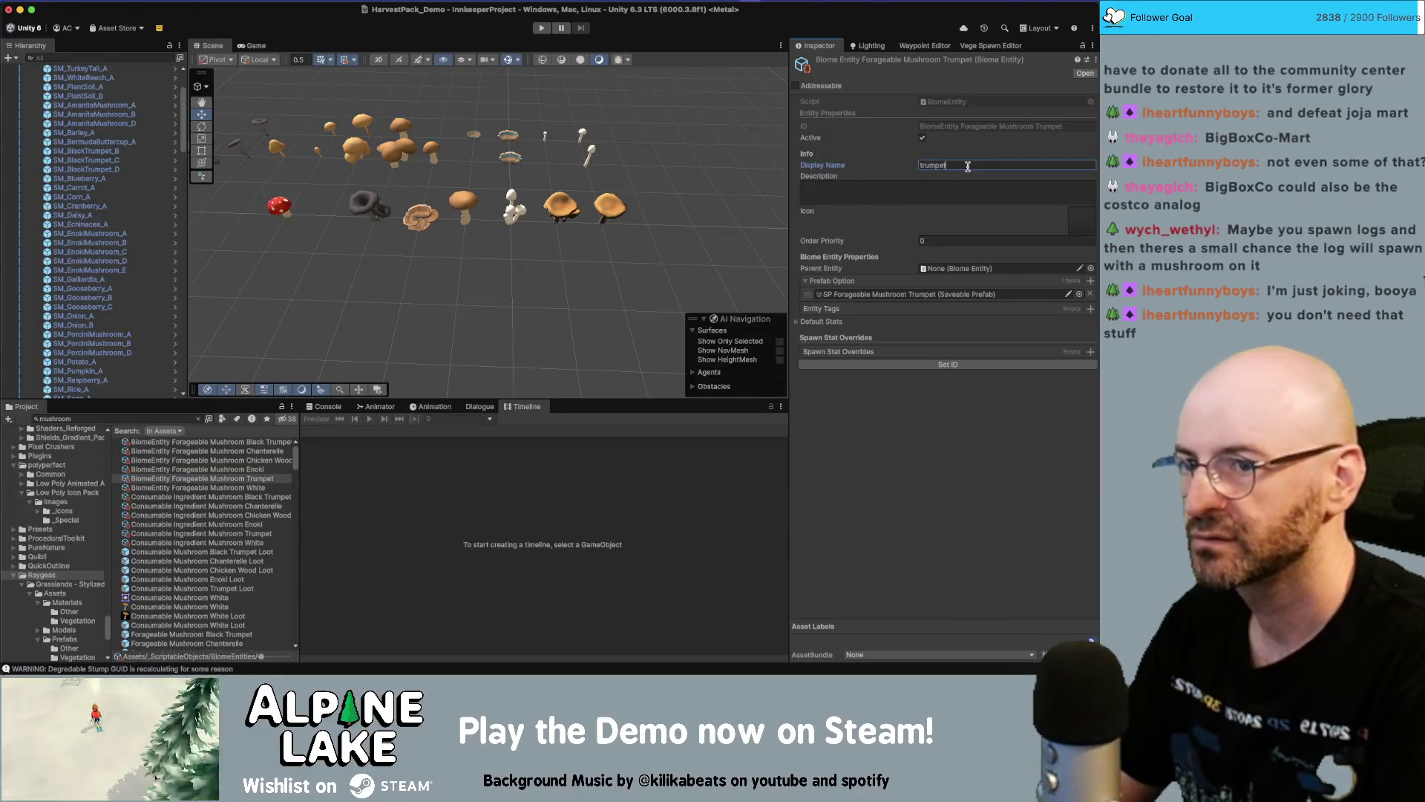
Set the White entity's display name to 'white', then view the Consumable Ingredient Mushroom White item
left_click(263, 487)
left_click(979, 164)
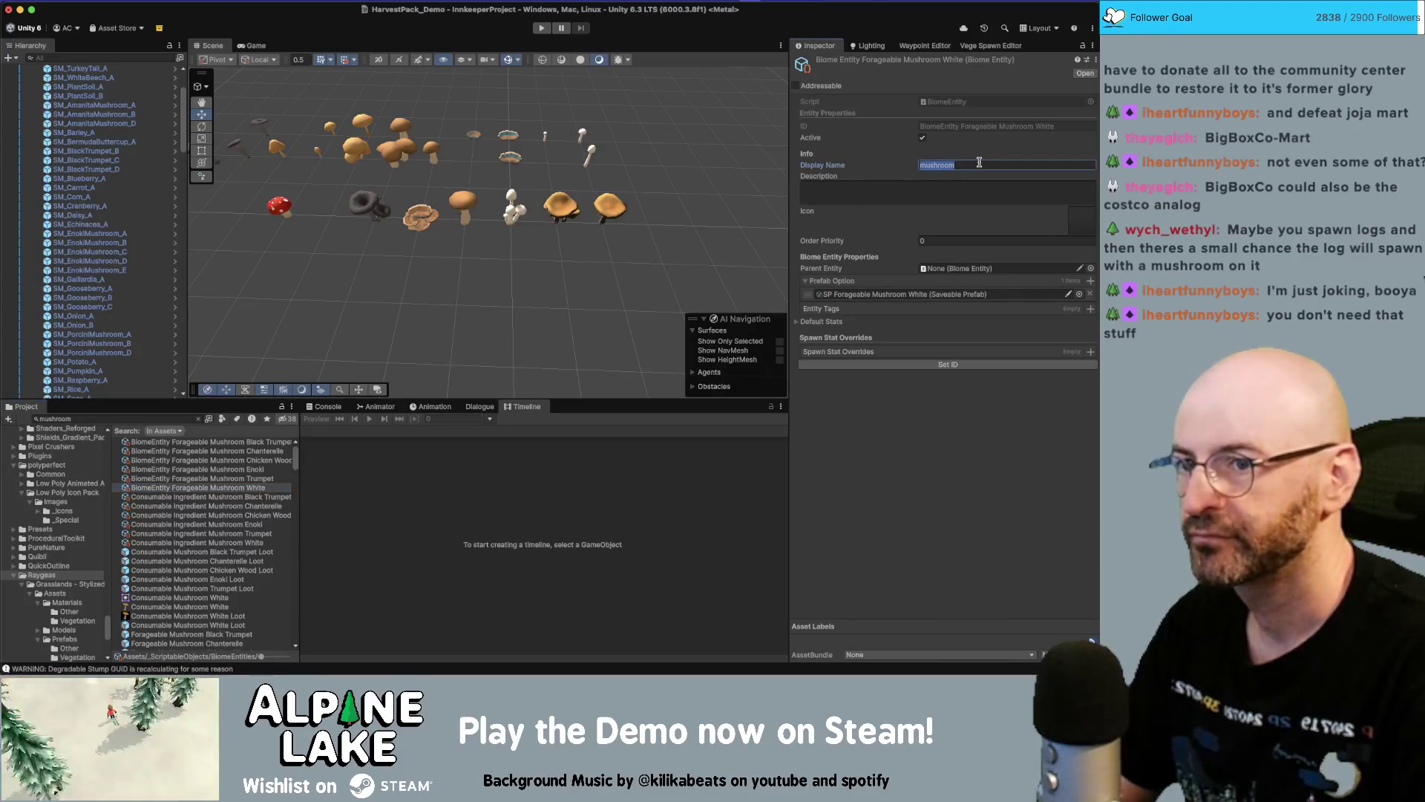
type("white")
left_click(269, 479)
left_click(263, 489)
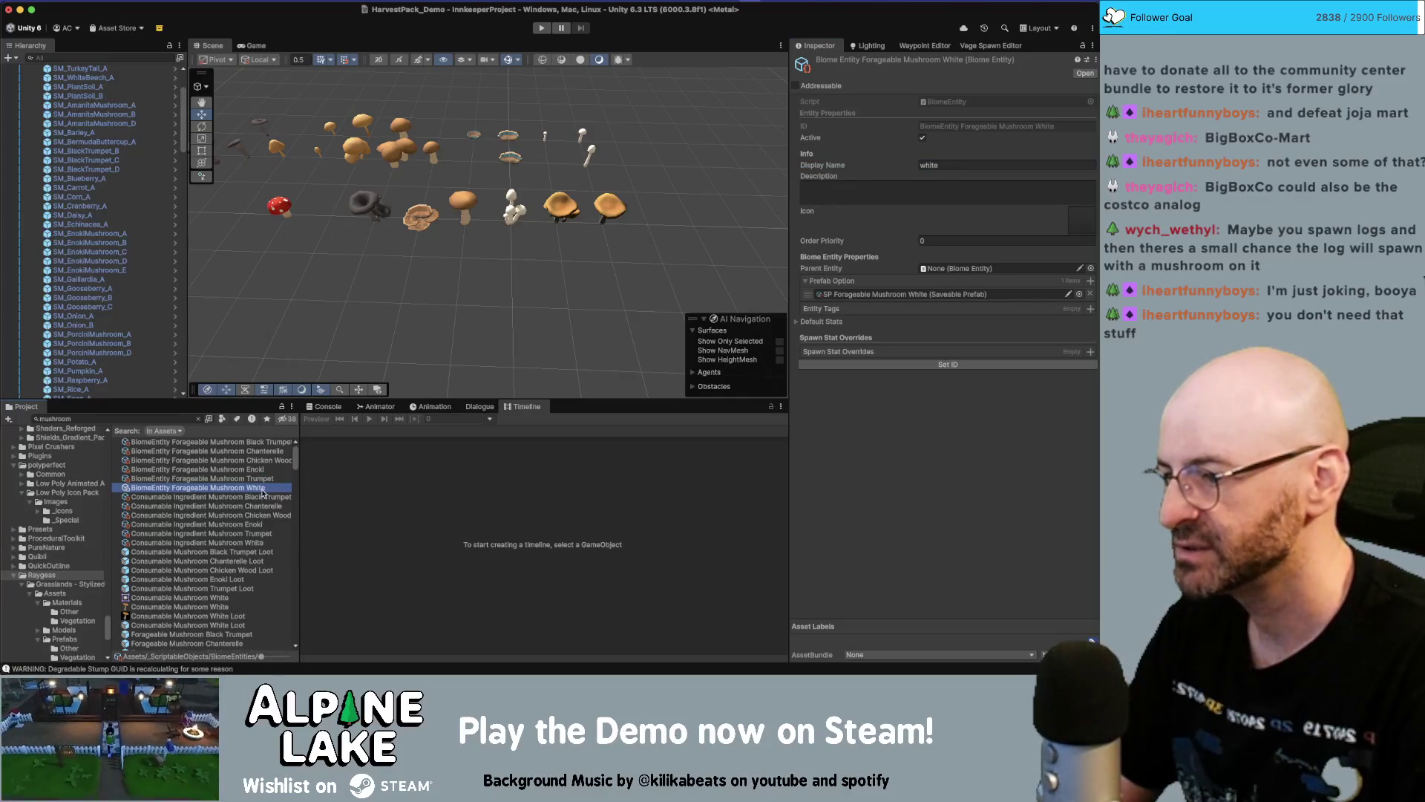
left_click(261, 543)
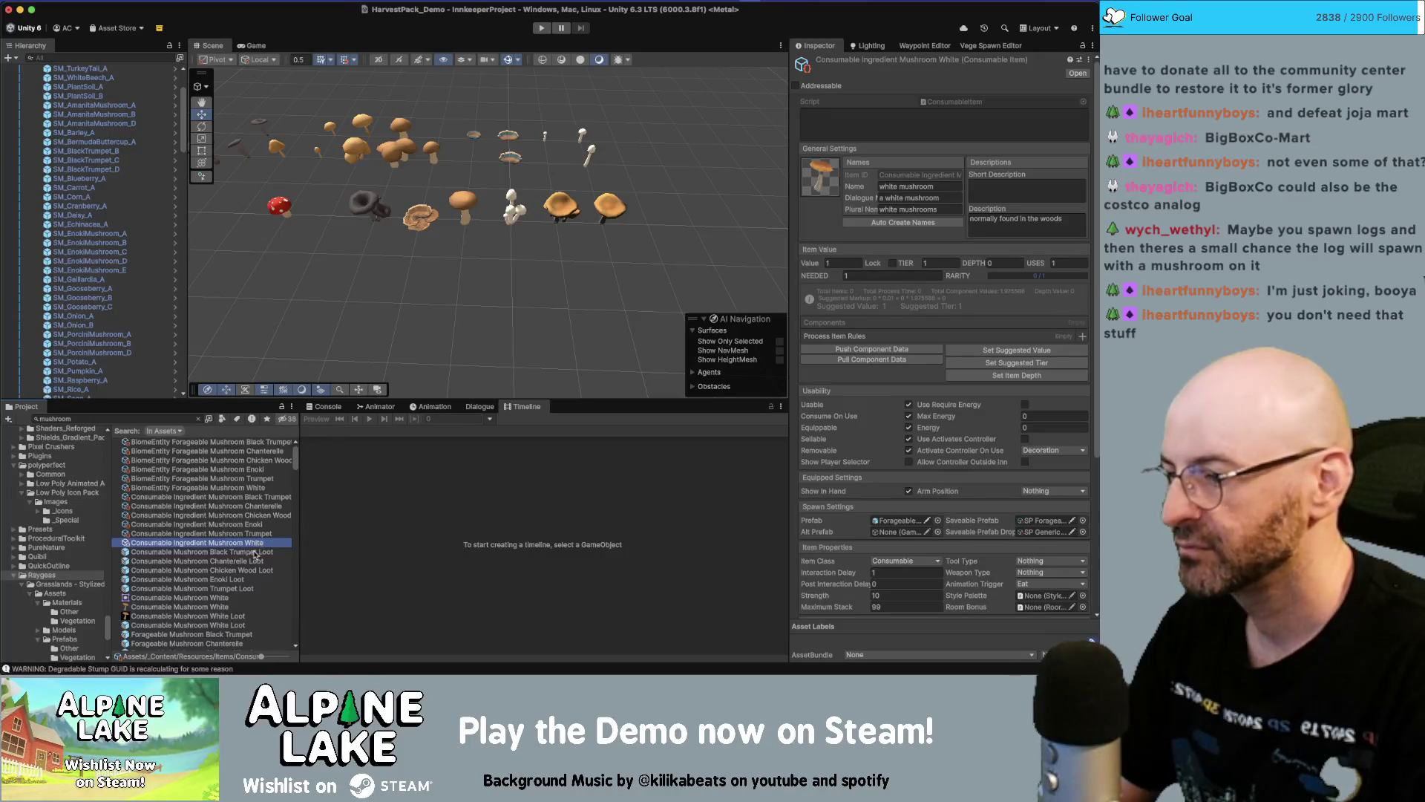
Open the Consumable Mushroom White Loot prefab for editing
scroll(230, 582, "down", 1)
left_click(219, 596)
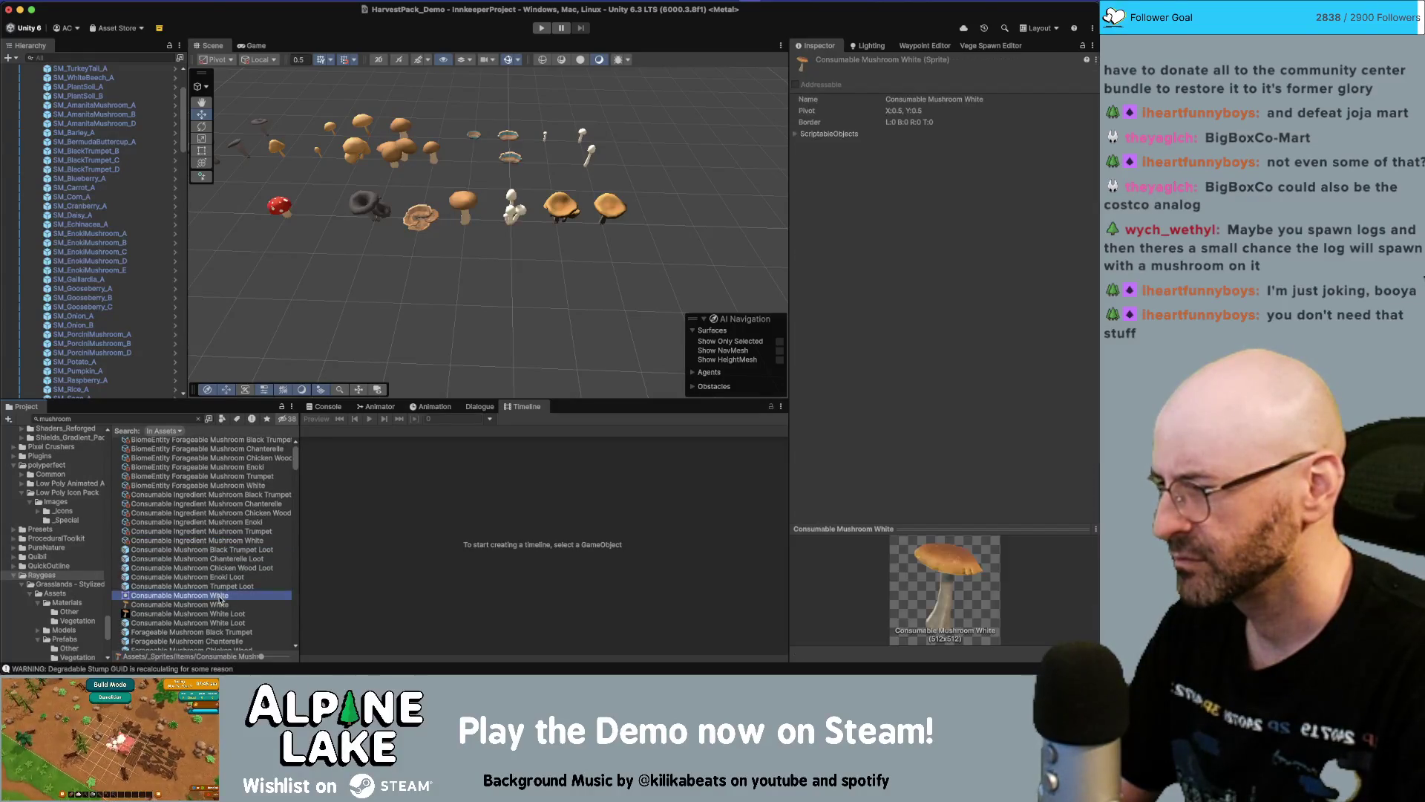
left_click(226, 624)
scroll(227, 622, "down", 3)
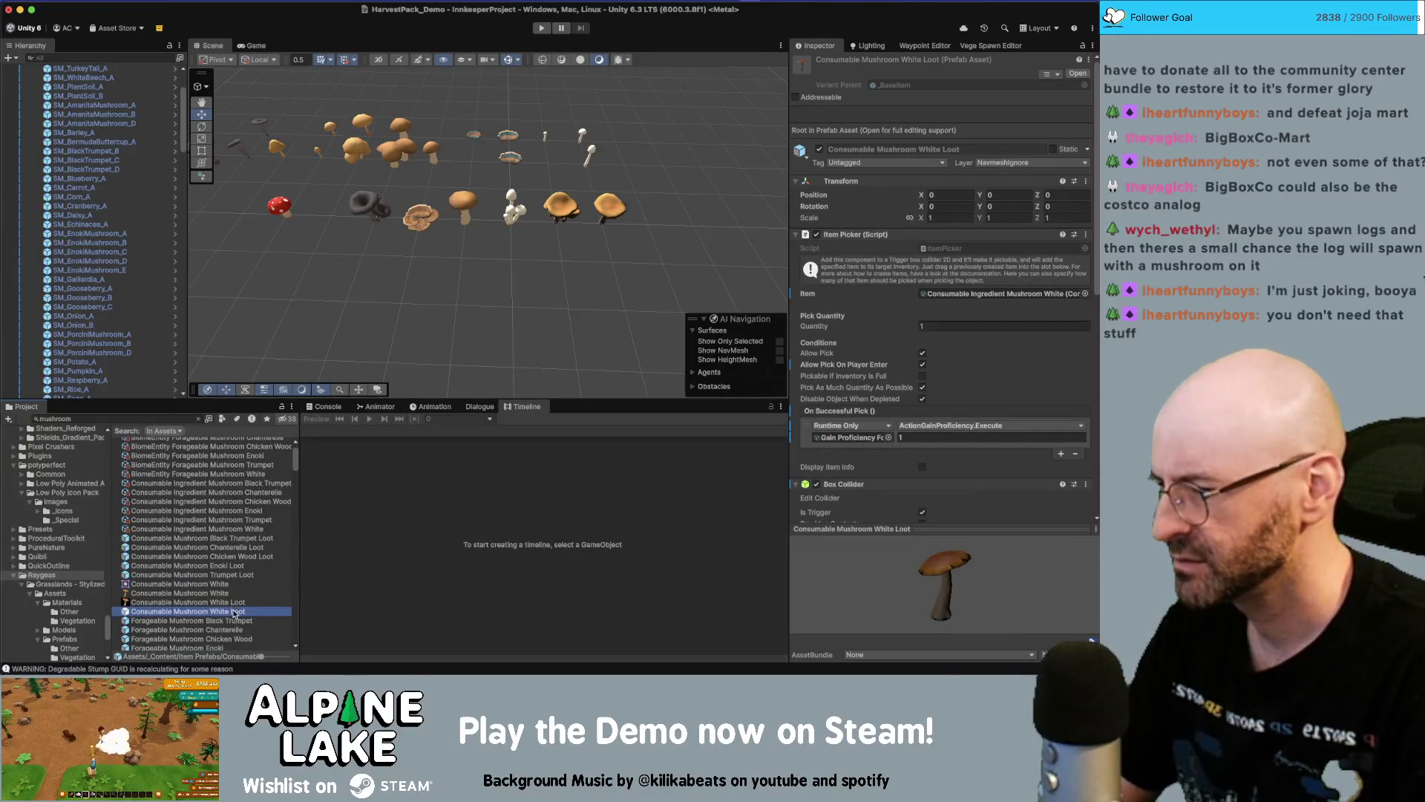
double_click(234, 613)
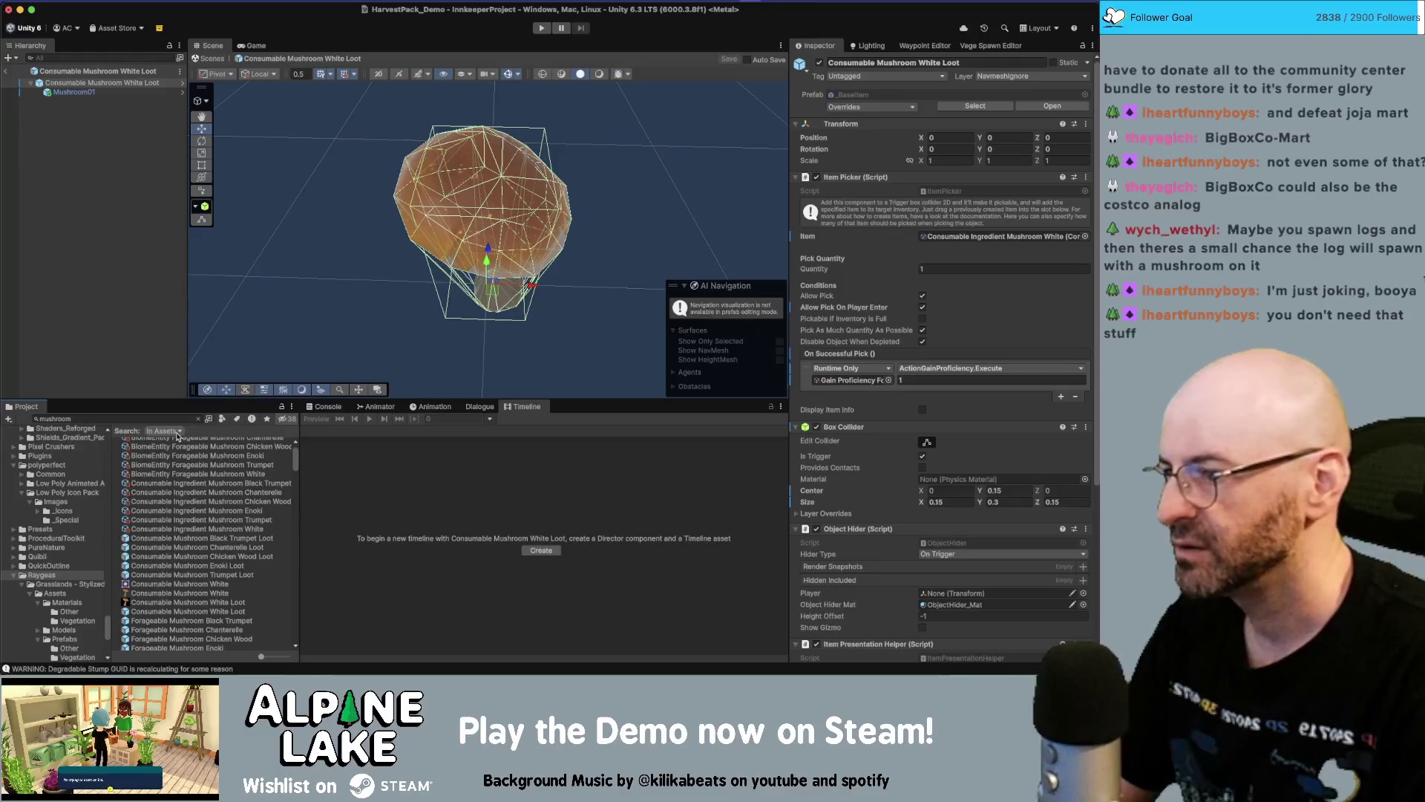
Search 'white mushroom', add the Mushroom_White model to the prefab, and zero its Position
left_click(177, 421)
type("white m")
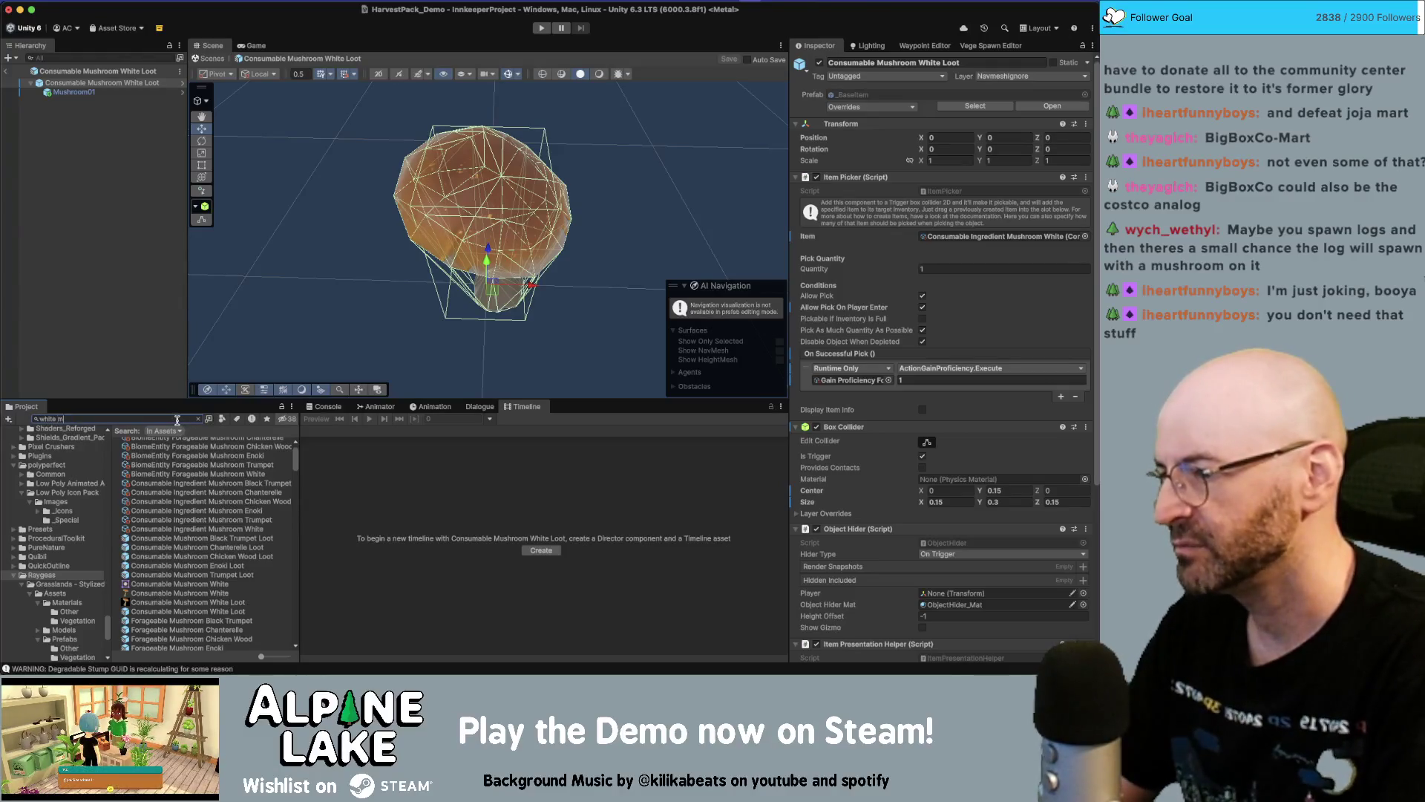
type("ushroom")
mouse_move(174, 527)
left_mouse_down()
mouse_move(148, 416)
mouse_move(475, 238)
mouse_move(451, 230)
left_mouse_up()
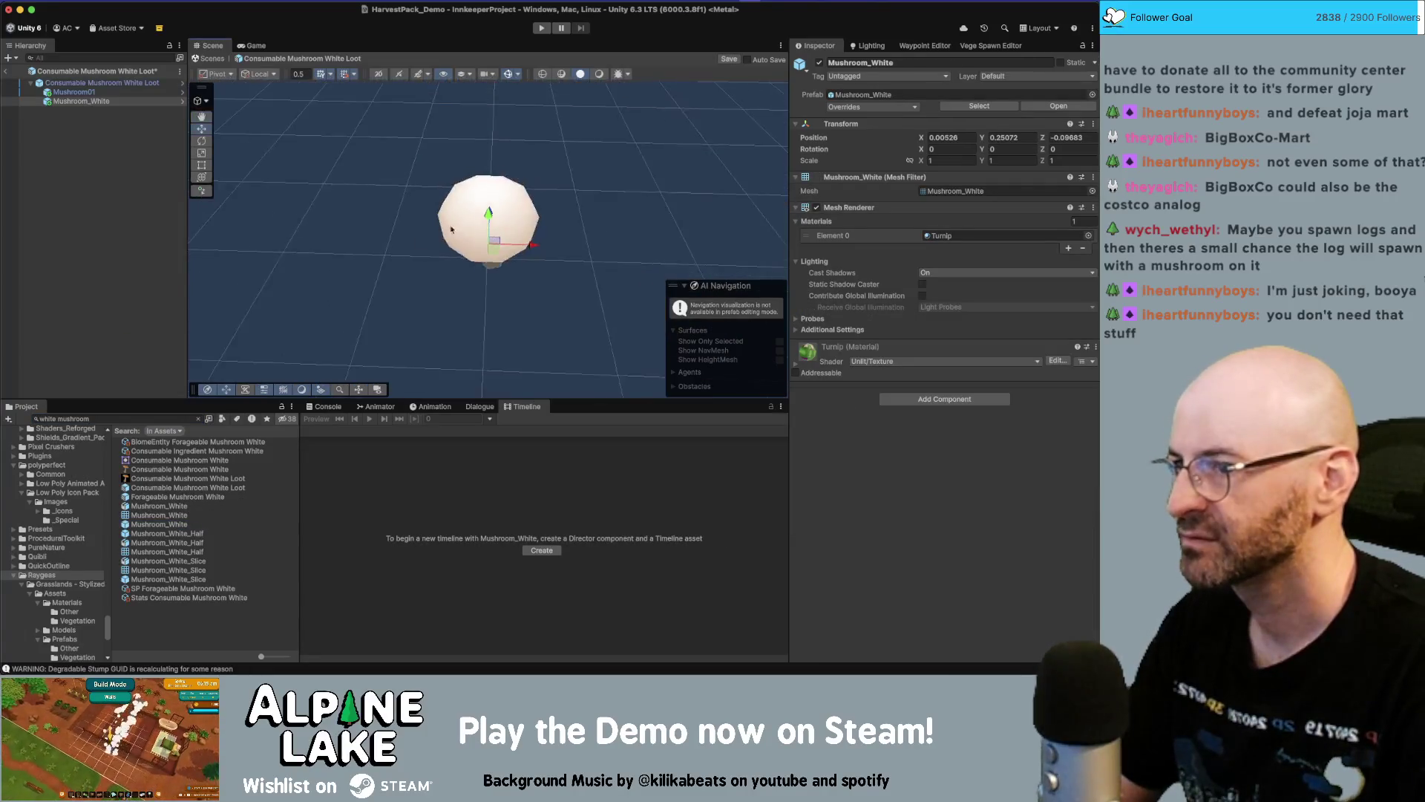
key("f")
left_click(963, 136)
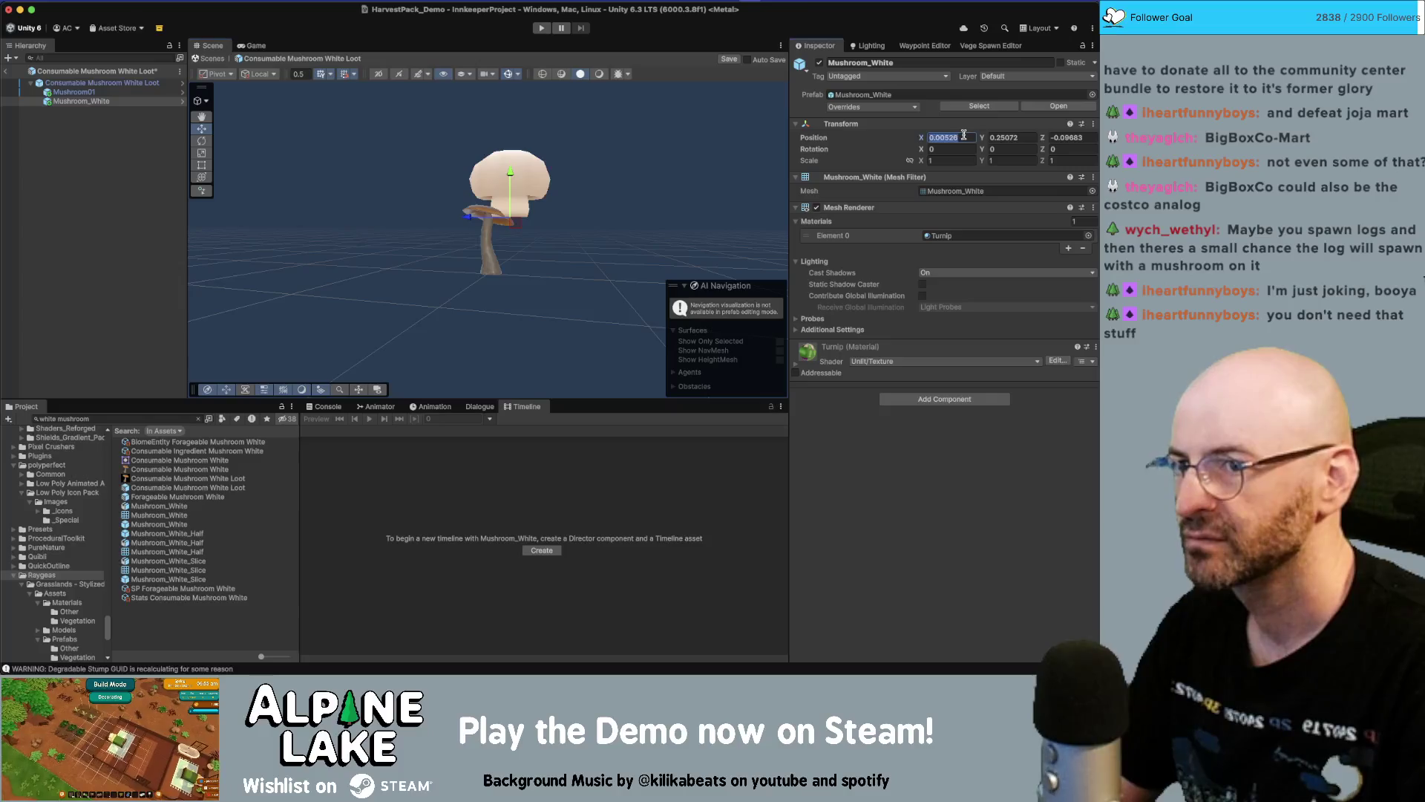
type("0")
key("Tab")
type("0")
key("Tab")
type("0")
key("Return")
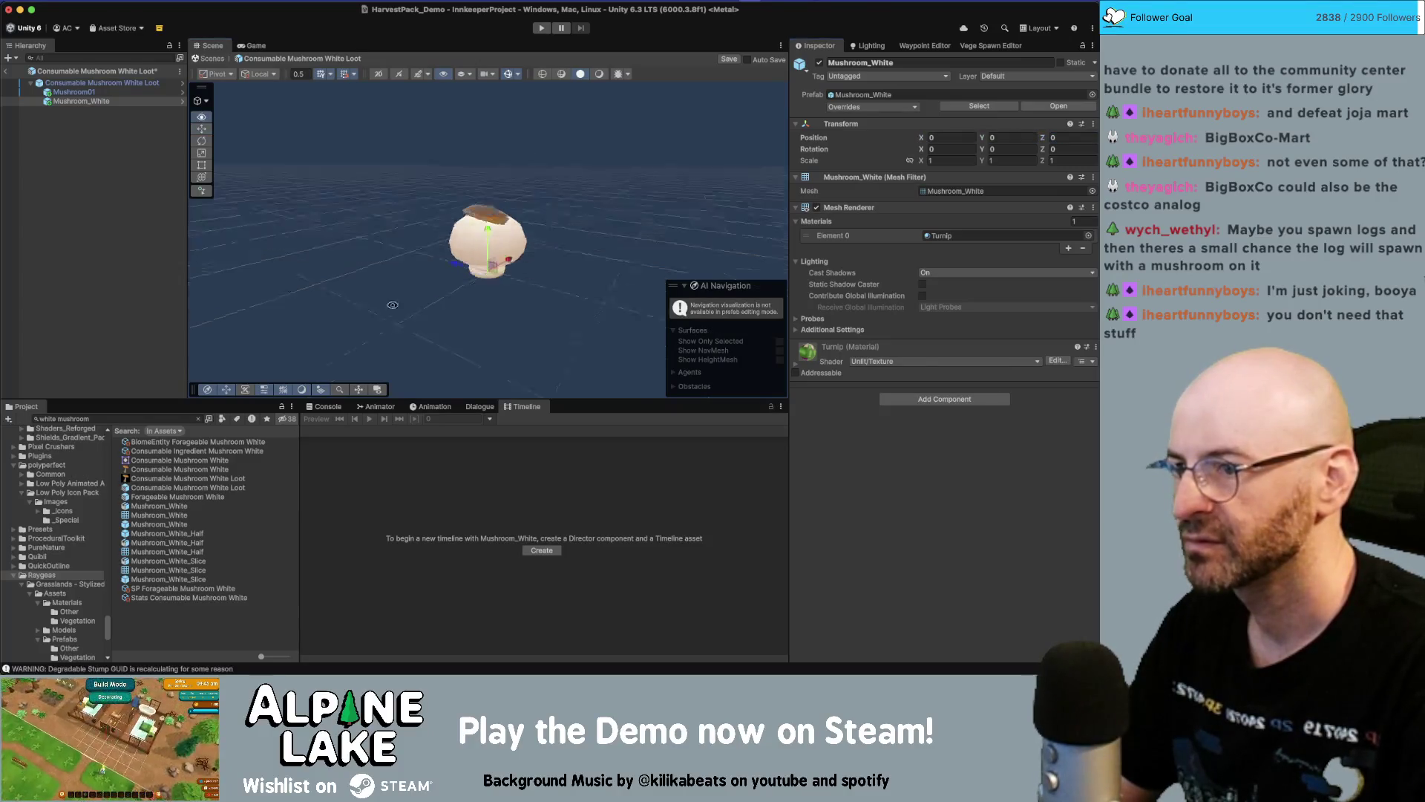
Delete the Mushroom_White model from the prefab, leaving only Mushroom01
left_click(594, 245)
left_click_drag(594, 245, 561, 265)
left_click(524, 261)
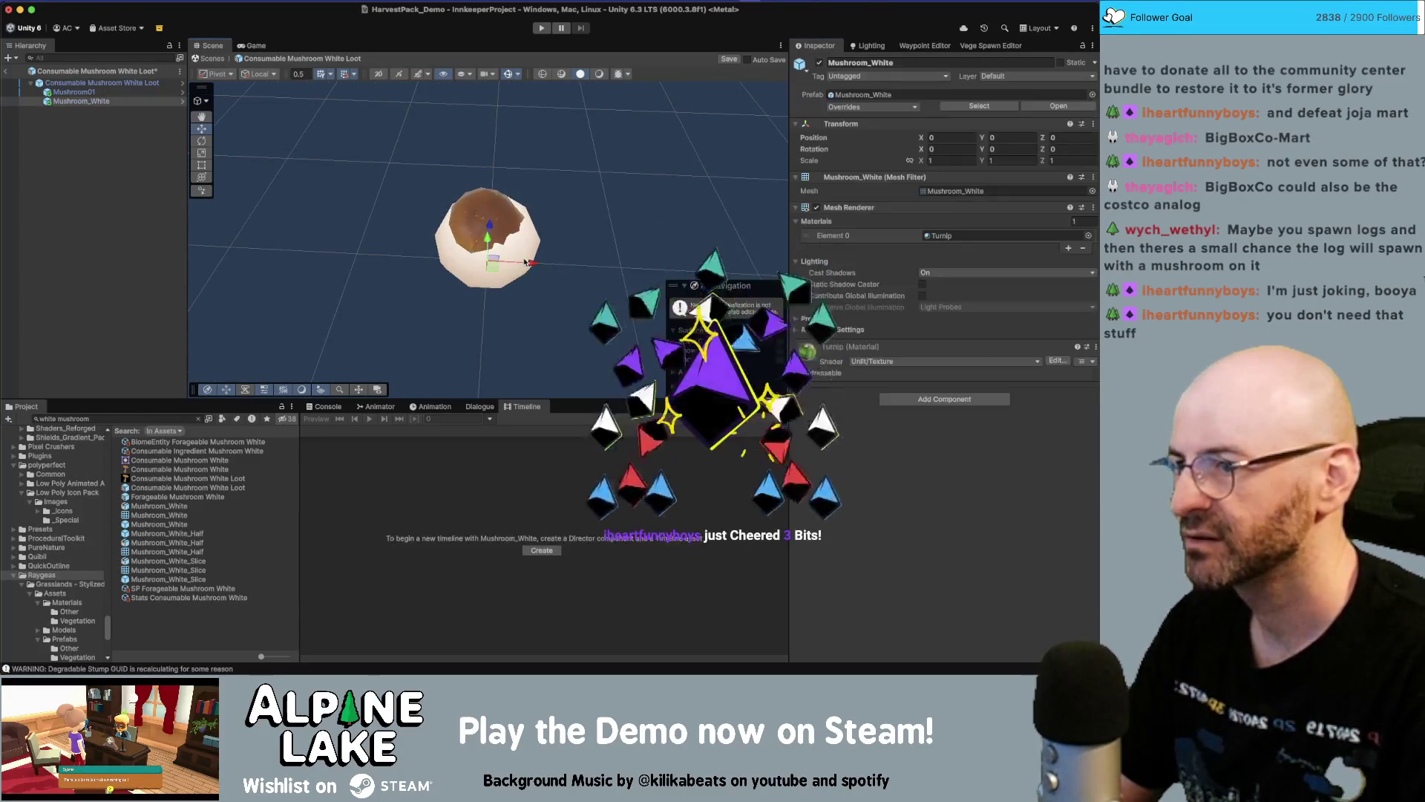
key("Delete")
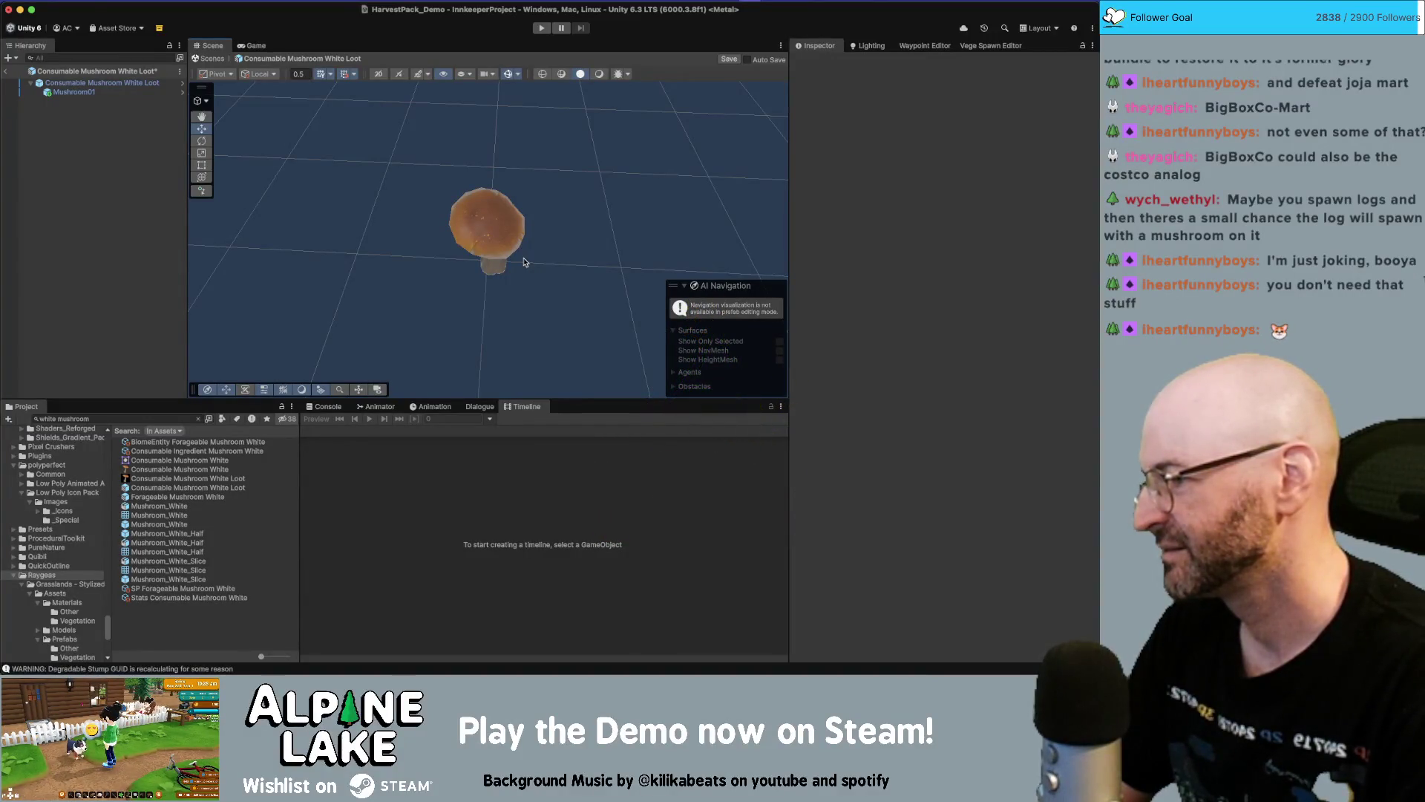
Select Mushroom01 and compare its source prefab with the other mushroom prefabs
left_click(99, 92)
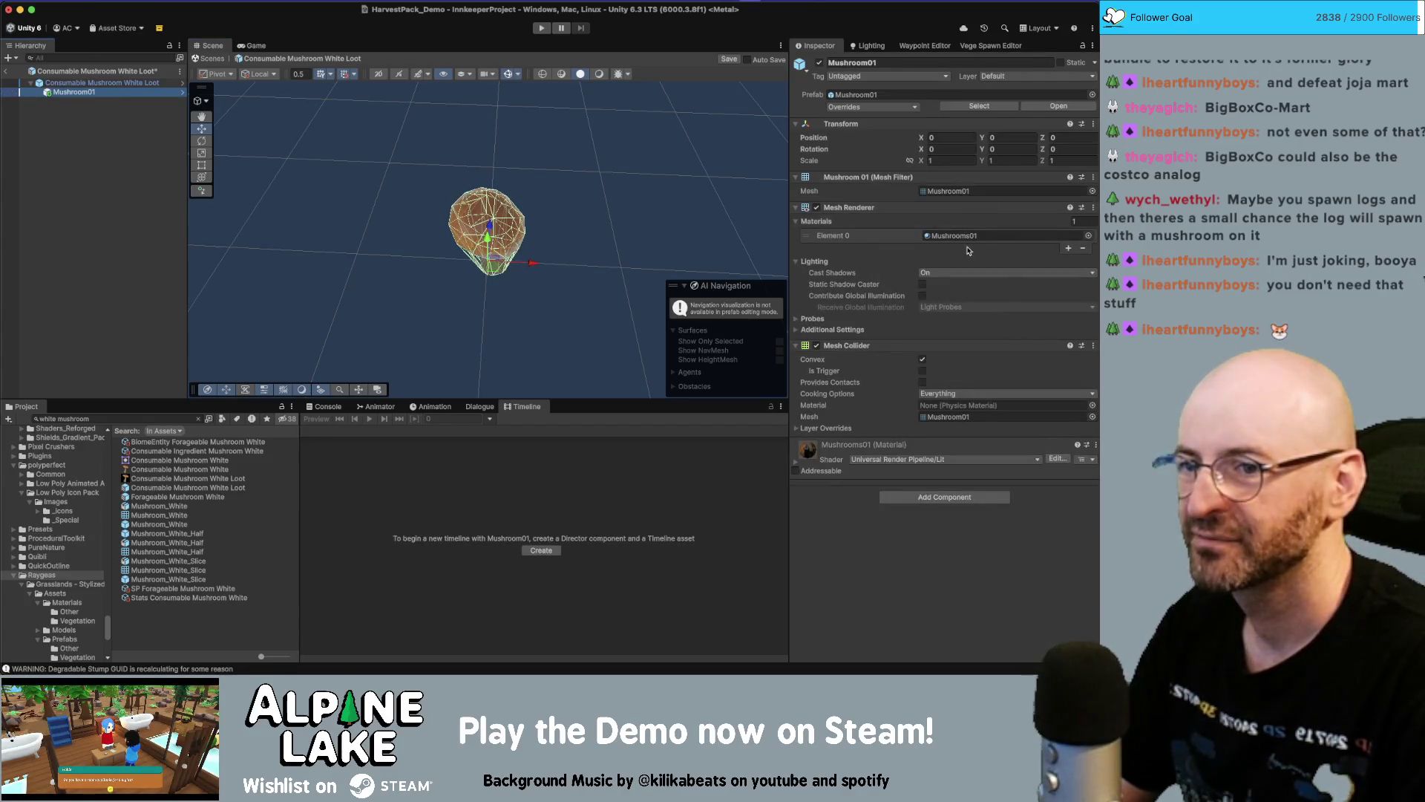
left_click(978, 106)
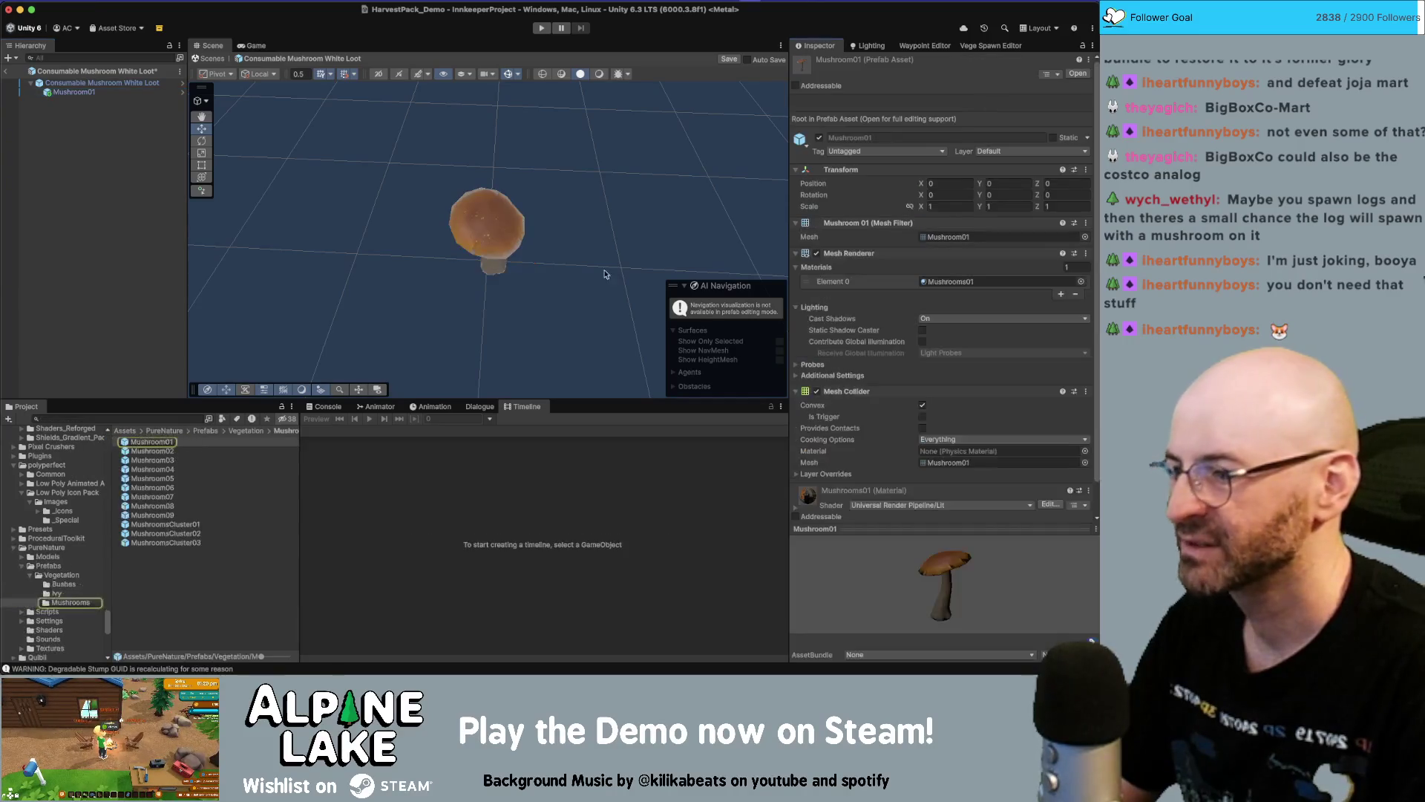
key("Down")
key("Down")
key("Down")
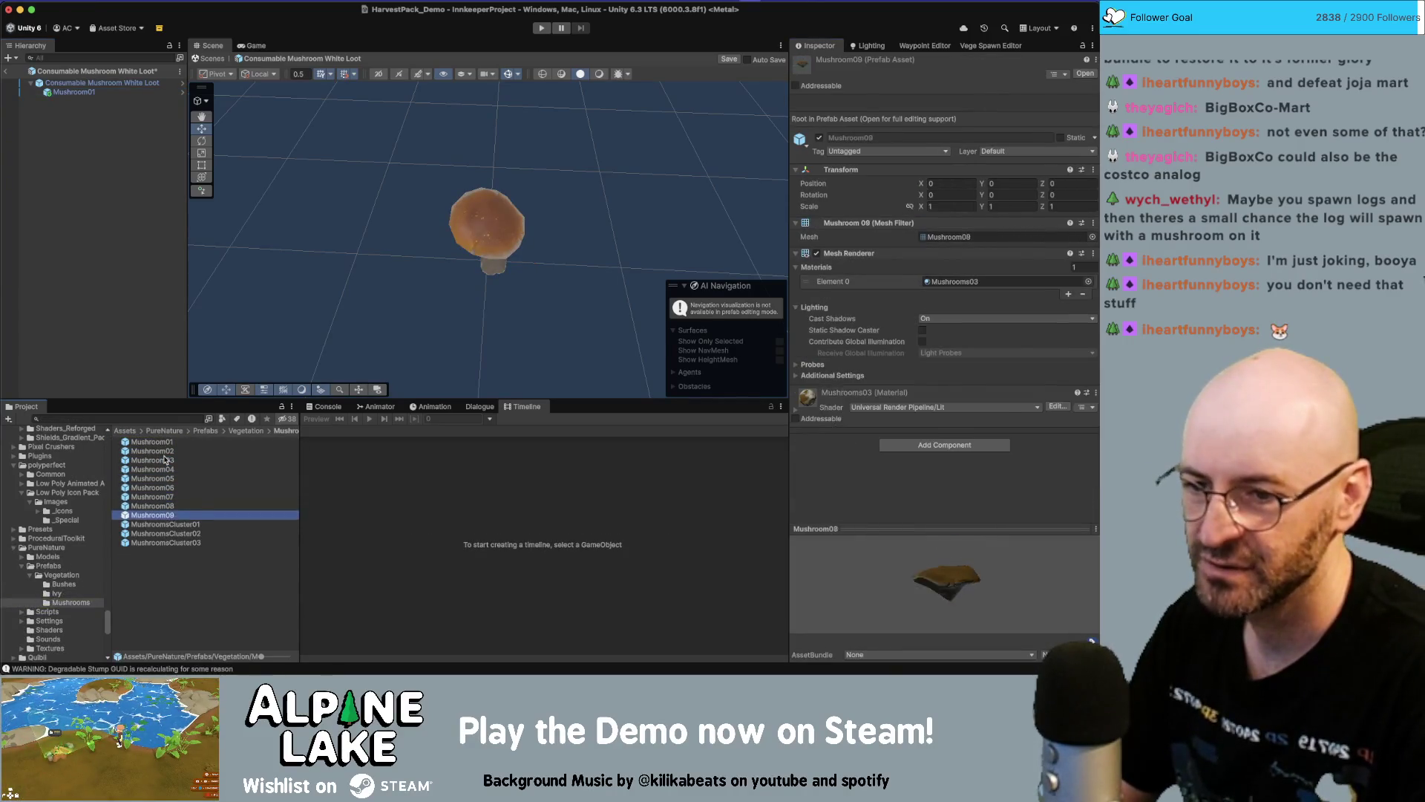
key("Up")
key("Up")
key("Up")
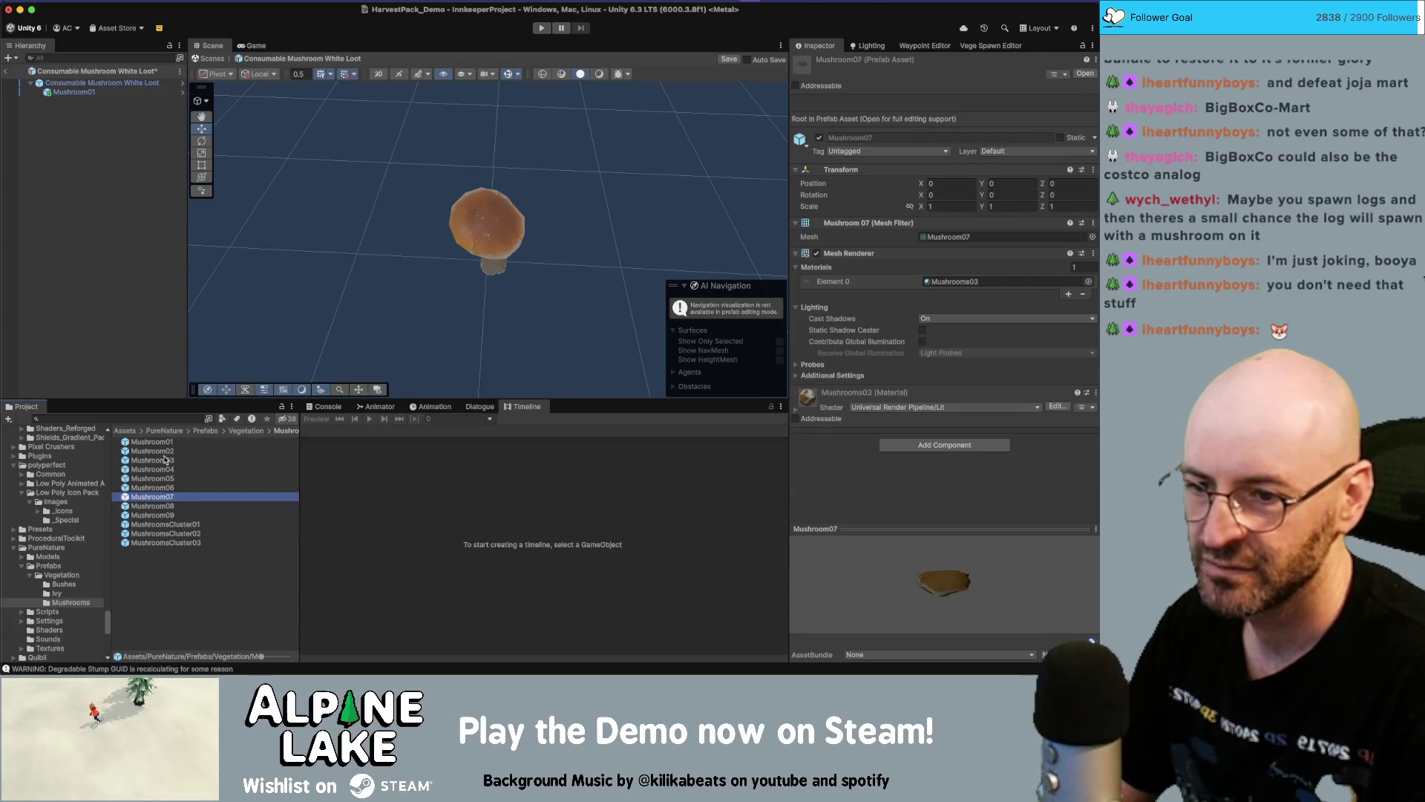
key("Down")
key("Down")
key("Down")
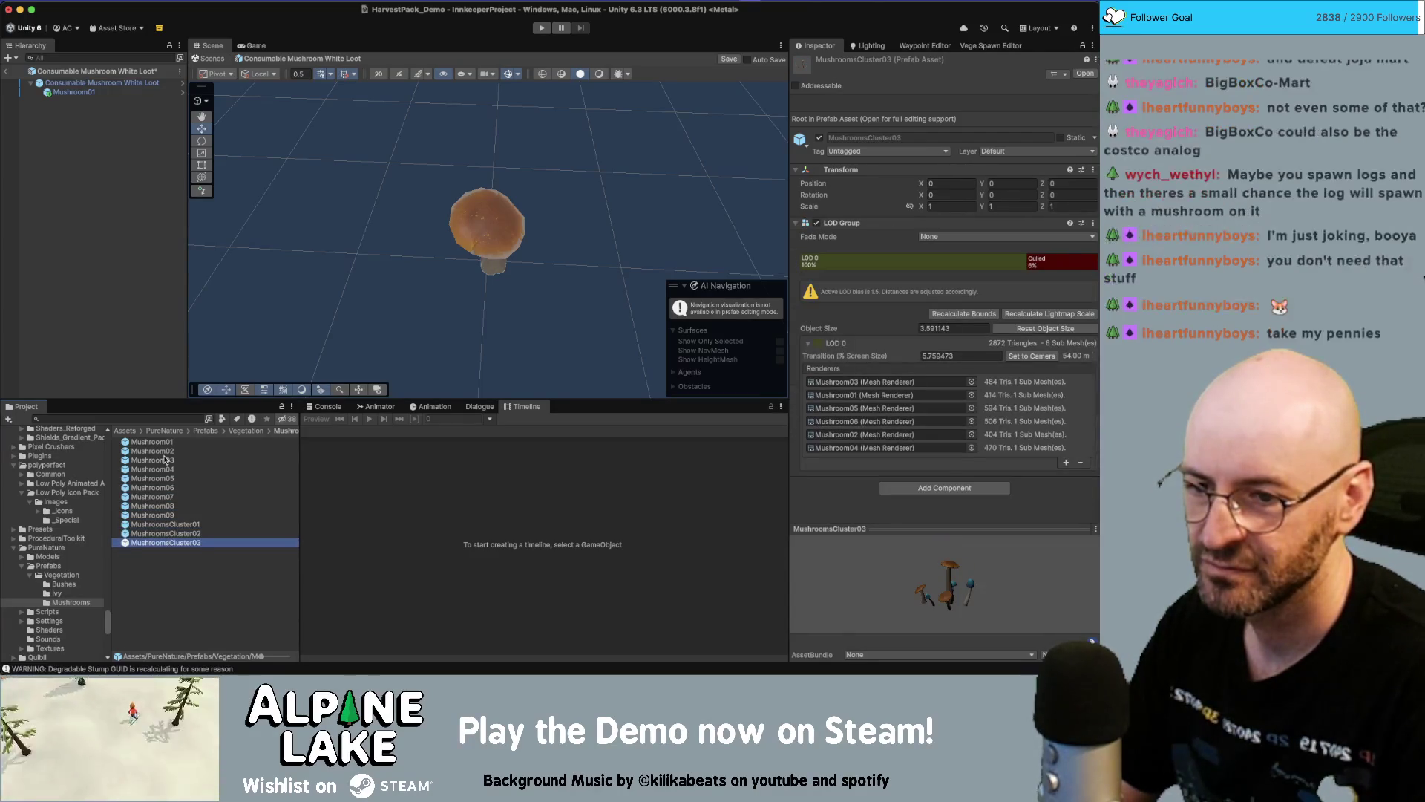
key("Up")
key("Up")
key("Up")
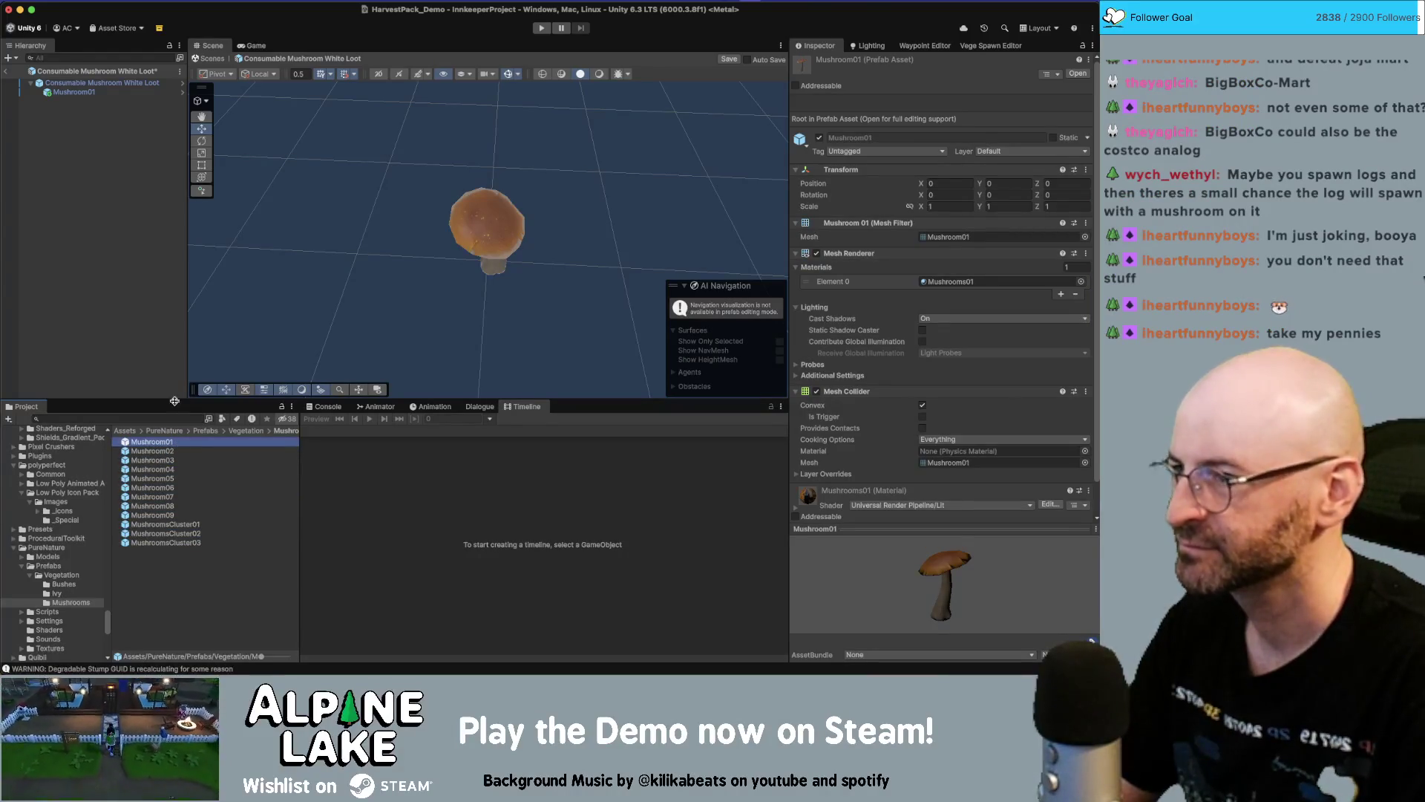
left_click(75, 110)
Remove the Mesh Collider component from Mushroom01
left_click_drag(452, 239, 497, 220)
left_click(497, 221)
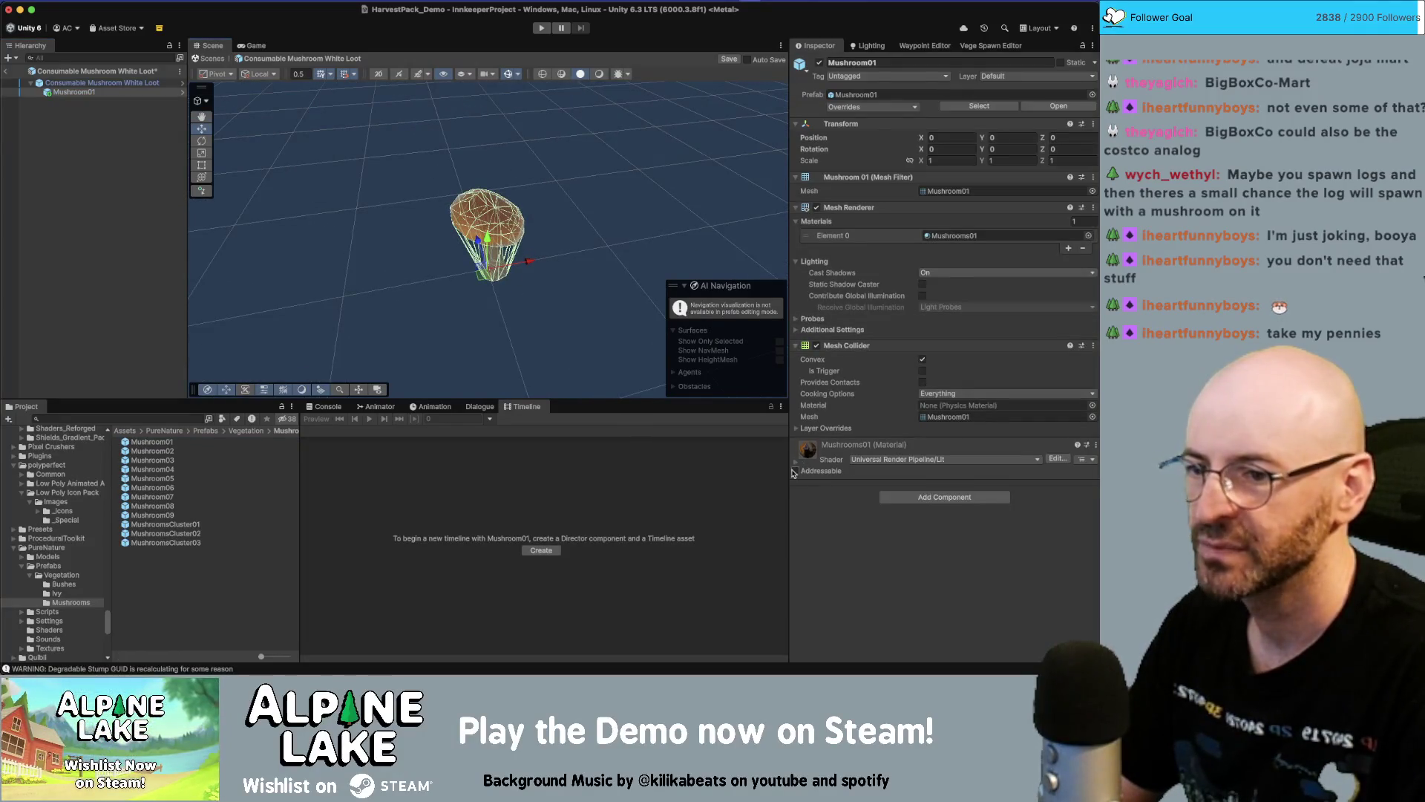
right_click(854, 346)
left_click(909, 366)
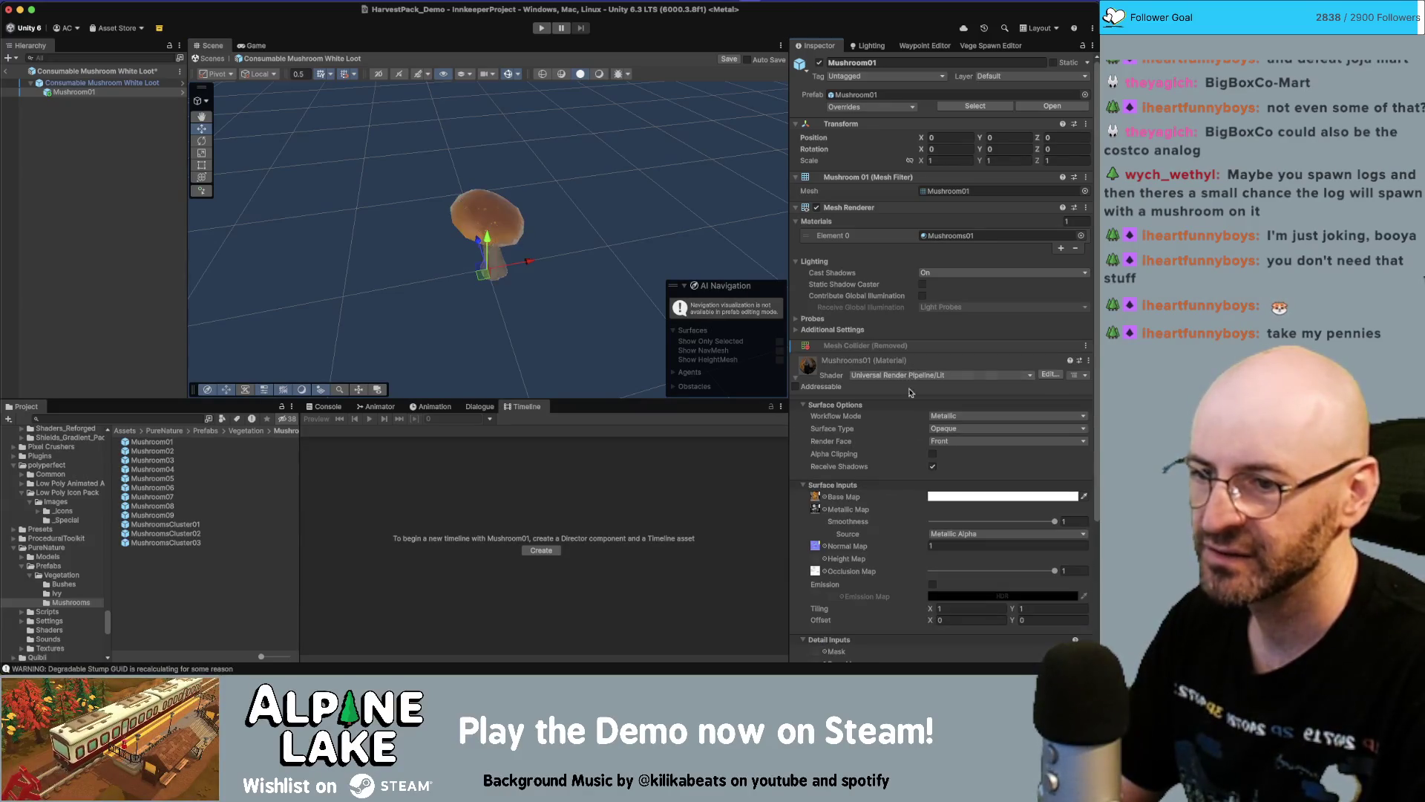
Set the Mushrooms01 material's Smoothness and Normal Map strength to 0
left_click_drag(1015, 522, 837, 535)
left_click_drag(445, 238, 542, 190)
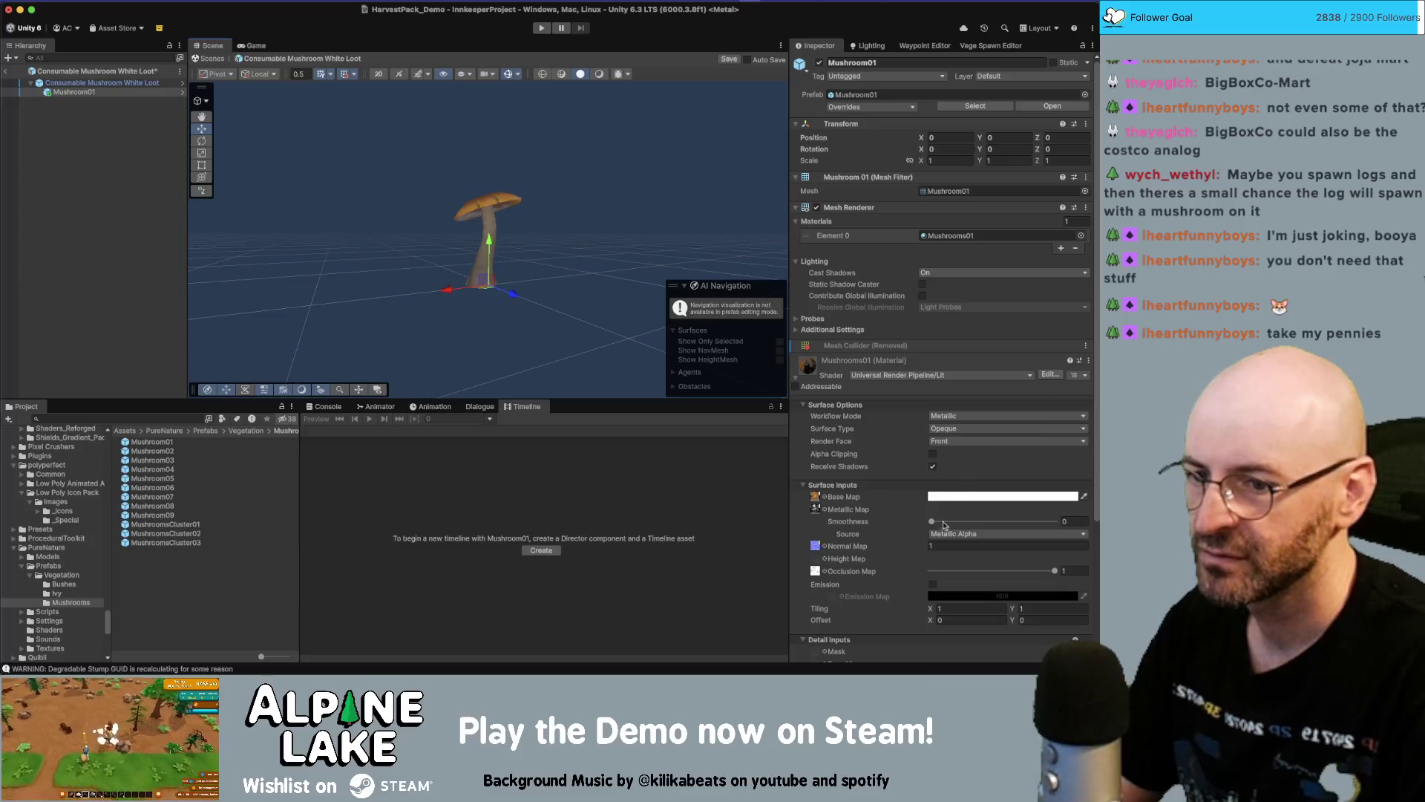
mouse_move(937, 522)
left_mouse_down()
mouse_move(1022, 523)
mouse_move(783, 554)
left_mouse_up()
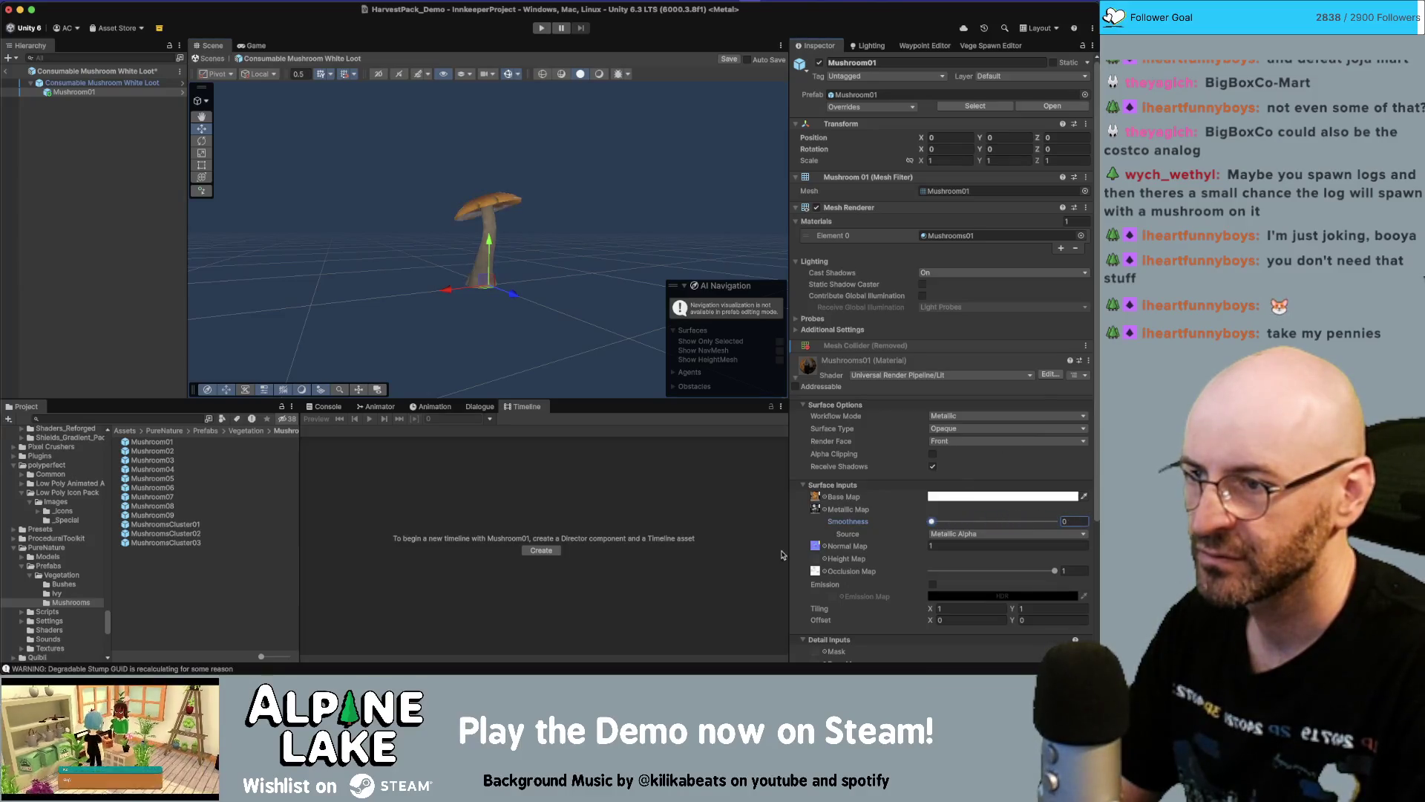
mouse_move(498, 321)
left_mouse_down()
mouse_move(395, 475)
mouse_move(795, 408)
mouse_move(582, 305)
mouse_move(534, 254)
left_mouse_up()
left_click(938, 544)
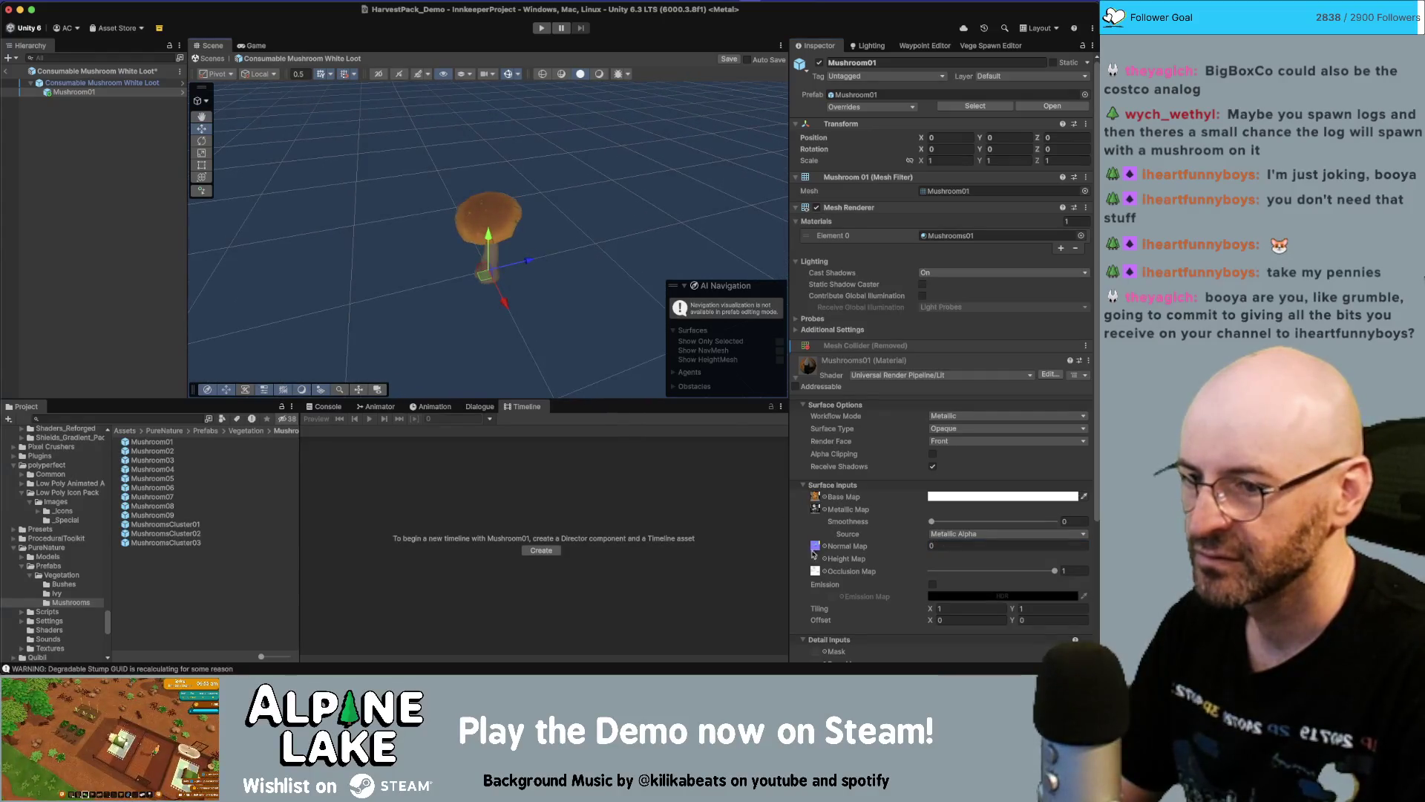
left_click(819, 501)
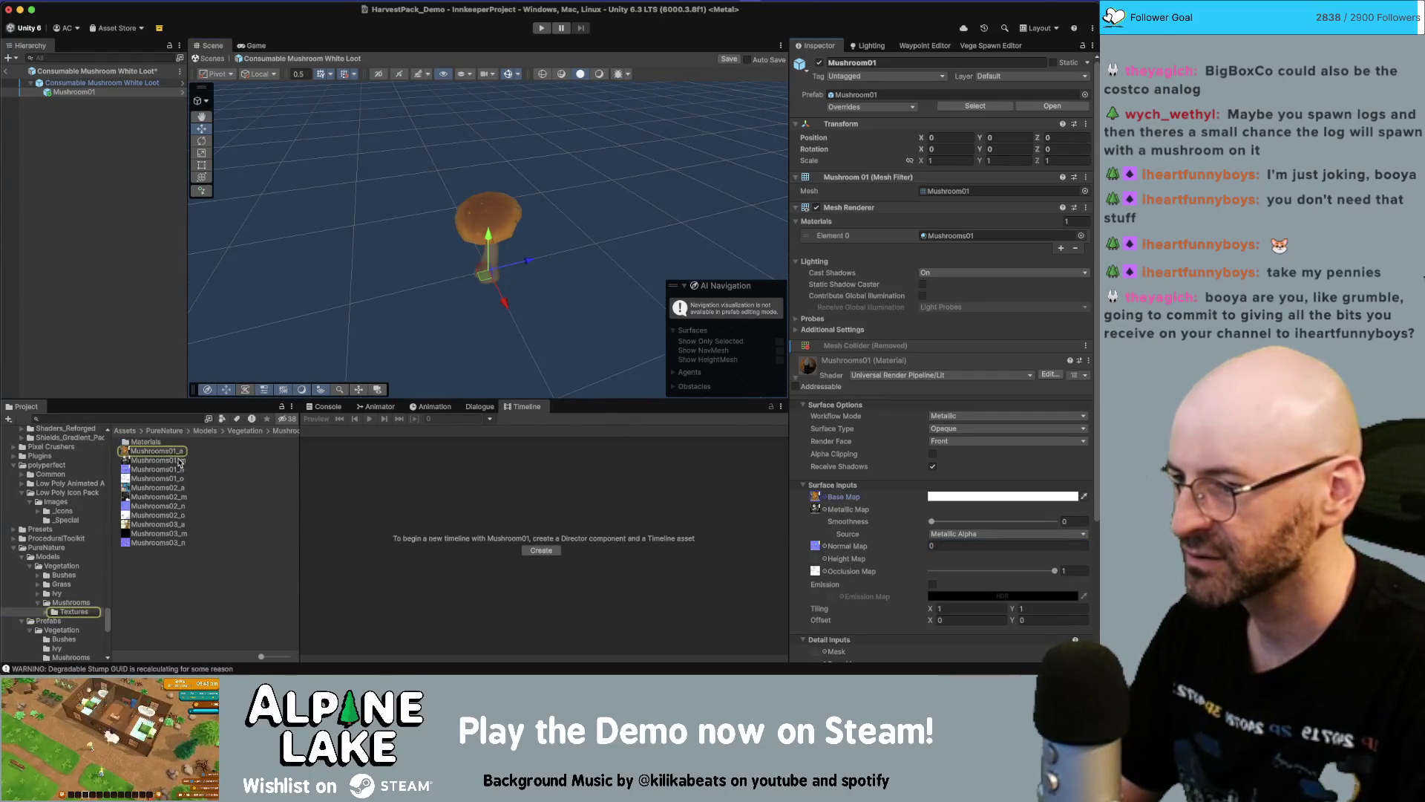
Limit the Mushrooms01_a texture's Max Size to 64 and apply it
left_click(178, 451)
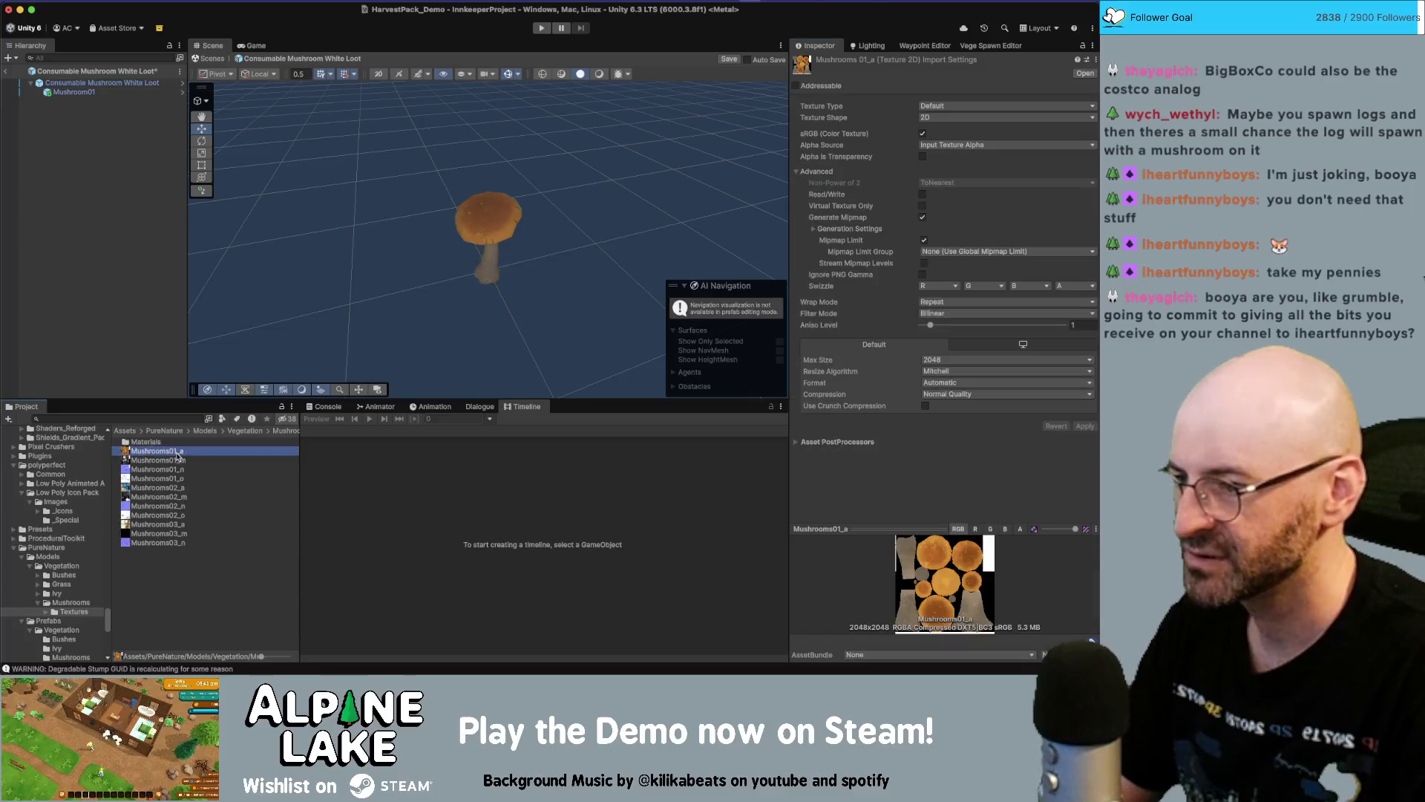
left_click(955, 360)
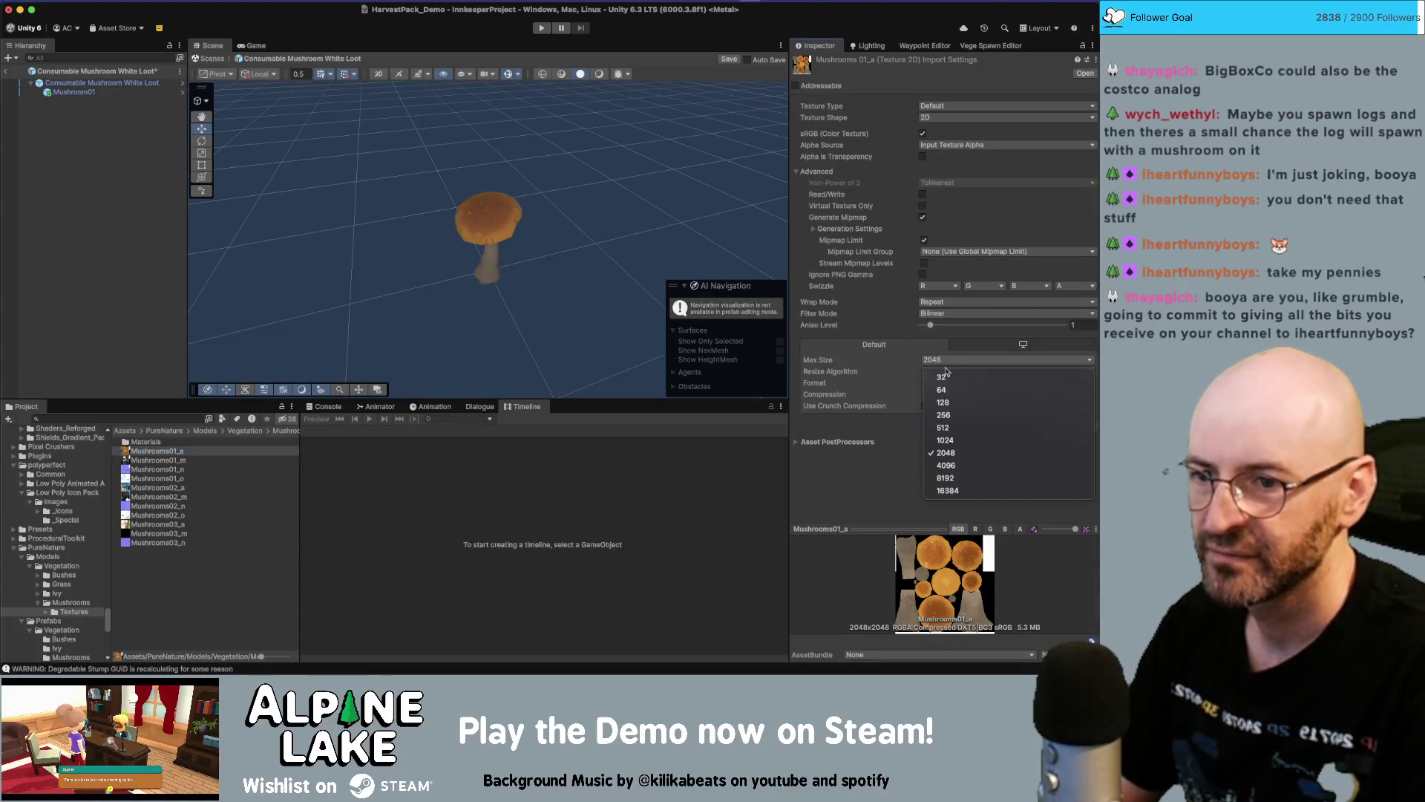
left_click(978, 414)
left_click(1080, 426)
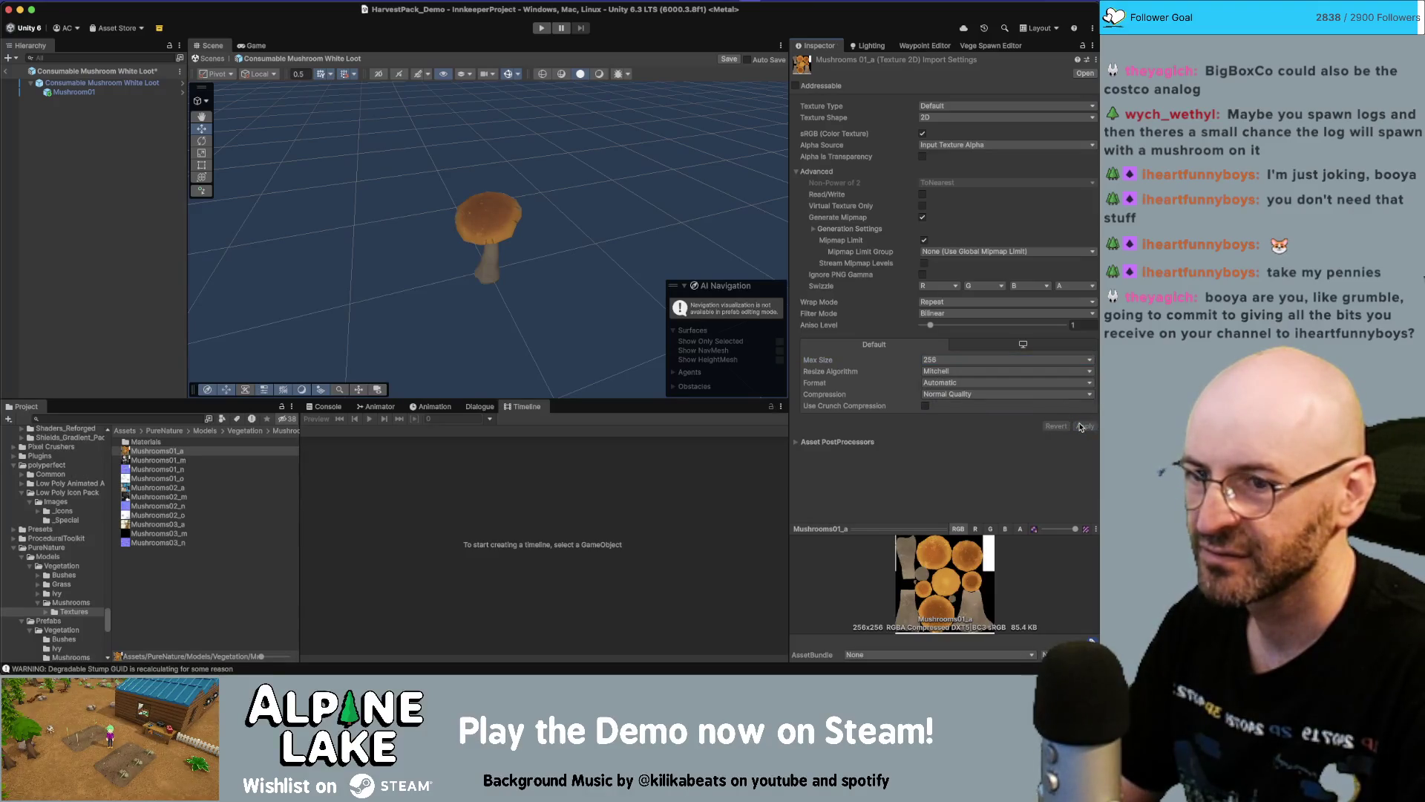
left_click(992, 362)
left_click(974, 387)
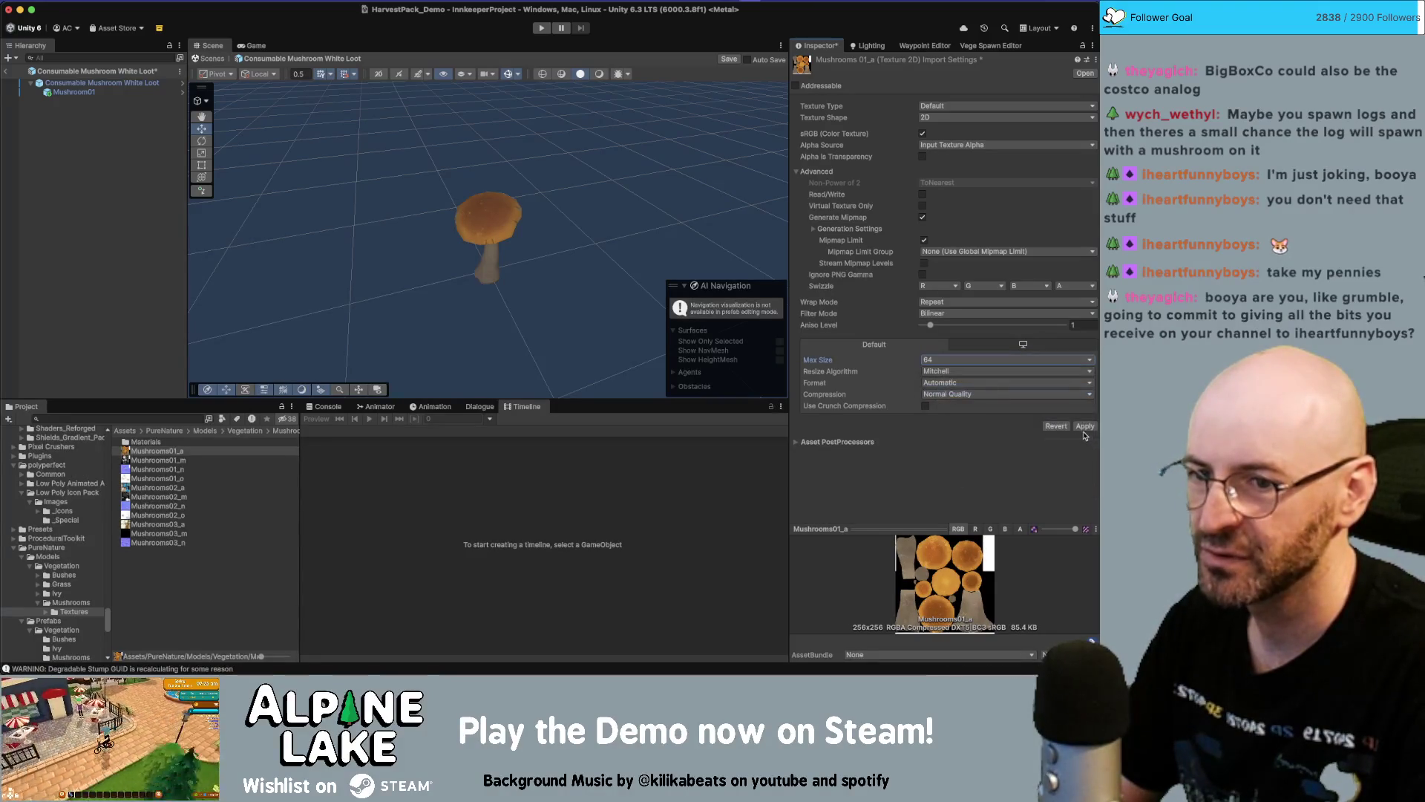
left_click(1085, 427)
Save the Consumable Mushroom White Loot prefab
left_click_drag(594, 241, 521, 245)
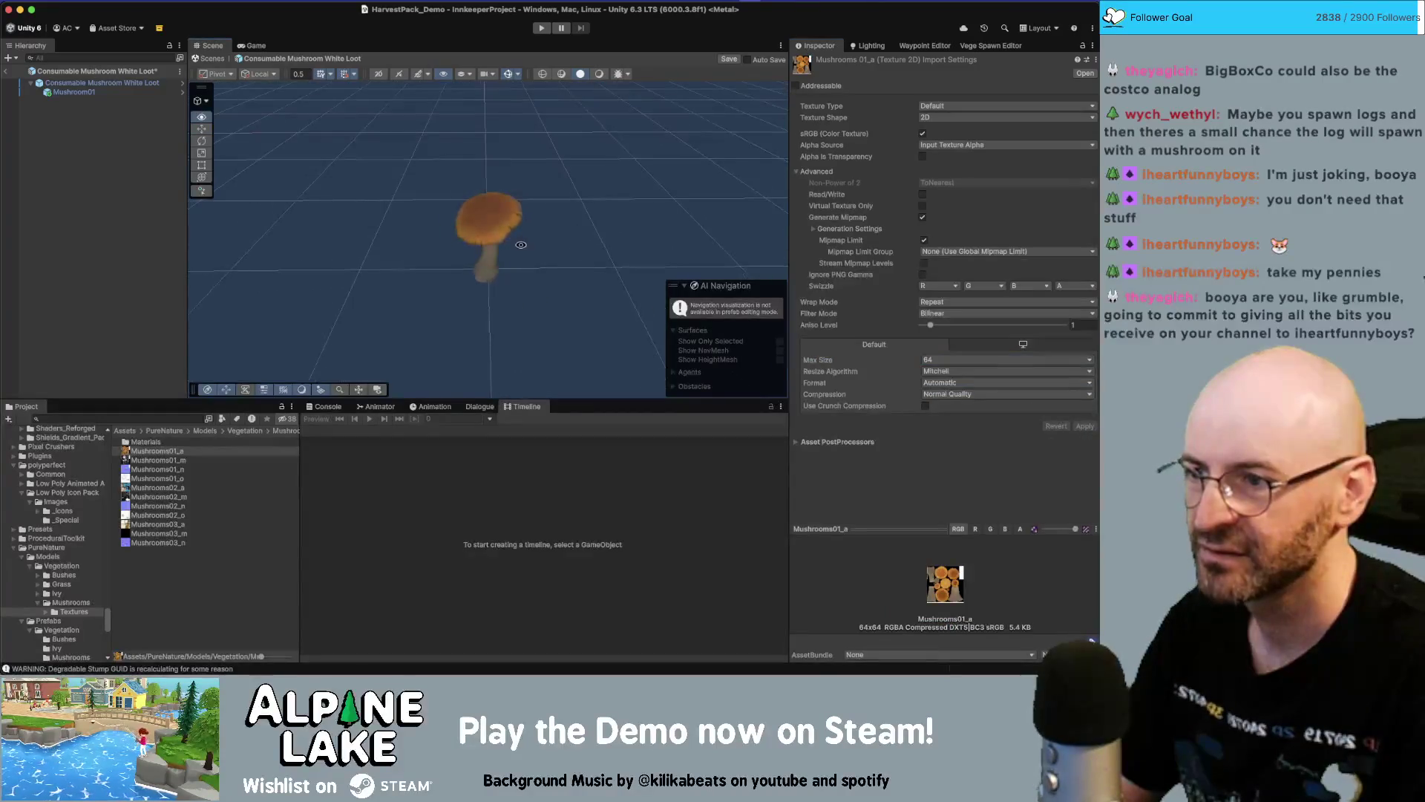
mouse_move(735, 200)
left_mouse_down()
mouse_move(717, 219)
mouse_move(613, 226)
mouse_move(772, 219)
mouse_move(608, 111)
mouse_move(535, 148)
mouse_move(498, 70)
mouse_move(592, 197)
left_mouse_up()
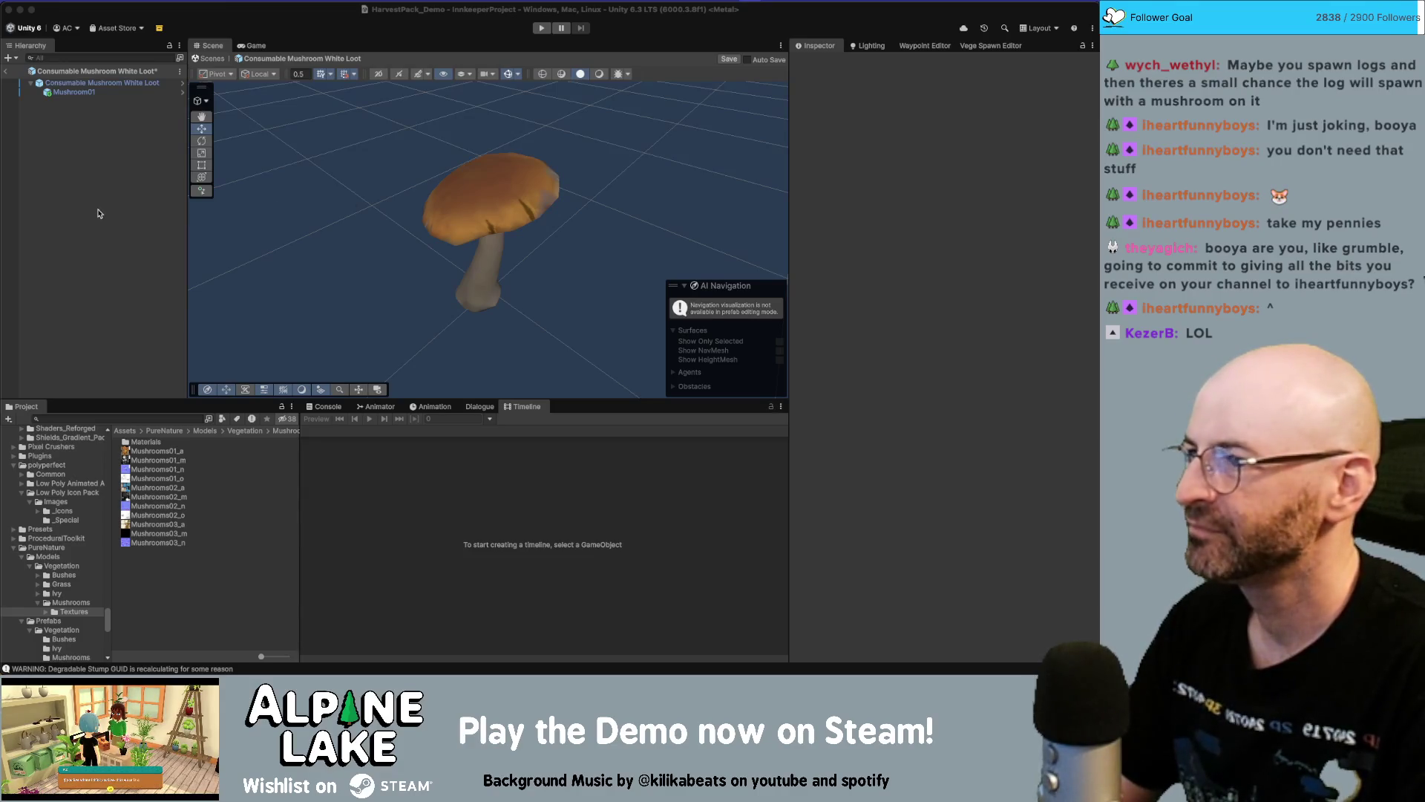
key("super+s")
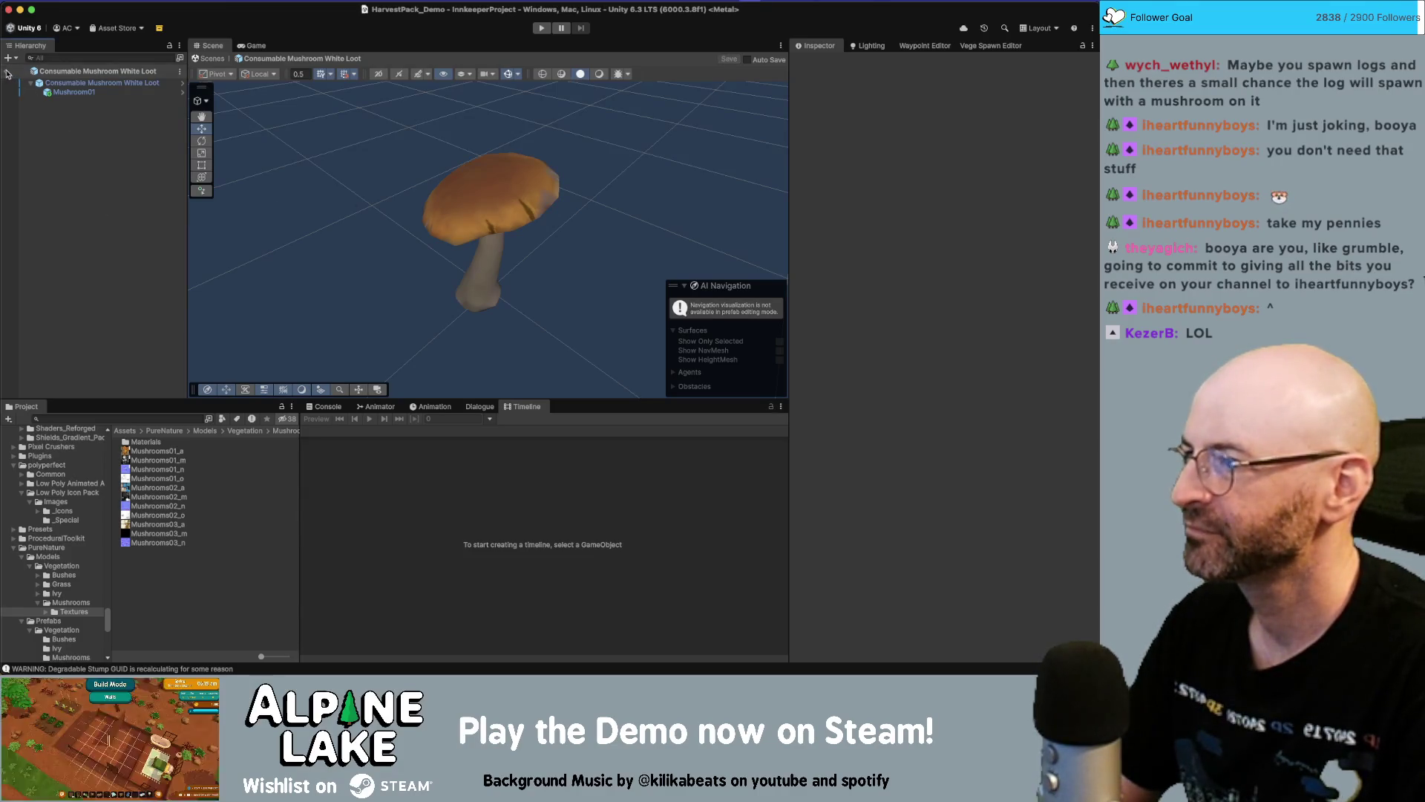
Return to the mushroom scene and search the Project for mushroom assets
left_click(7, 72)
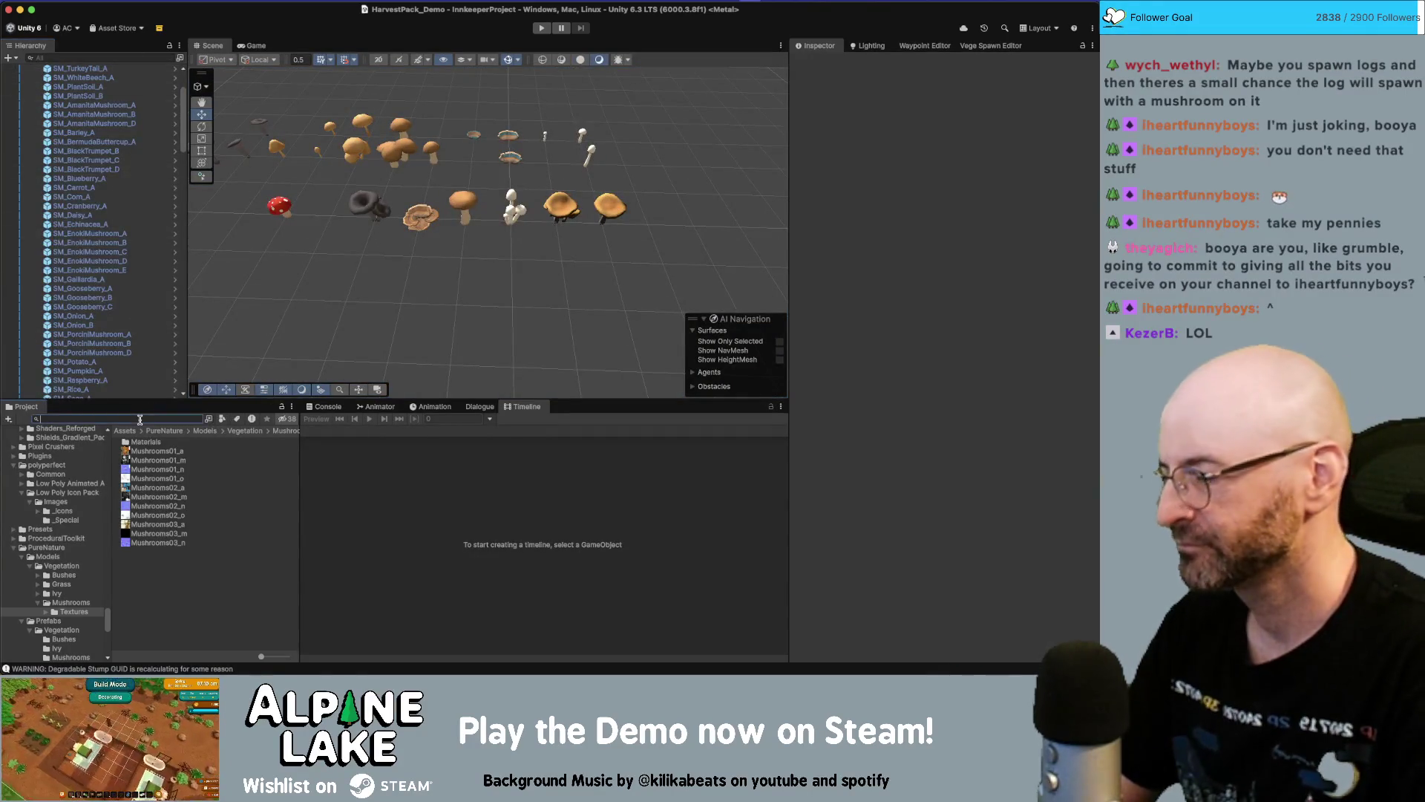
left_click(139, 420)
type("mushroom")
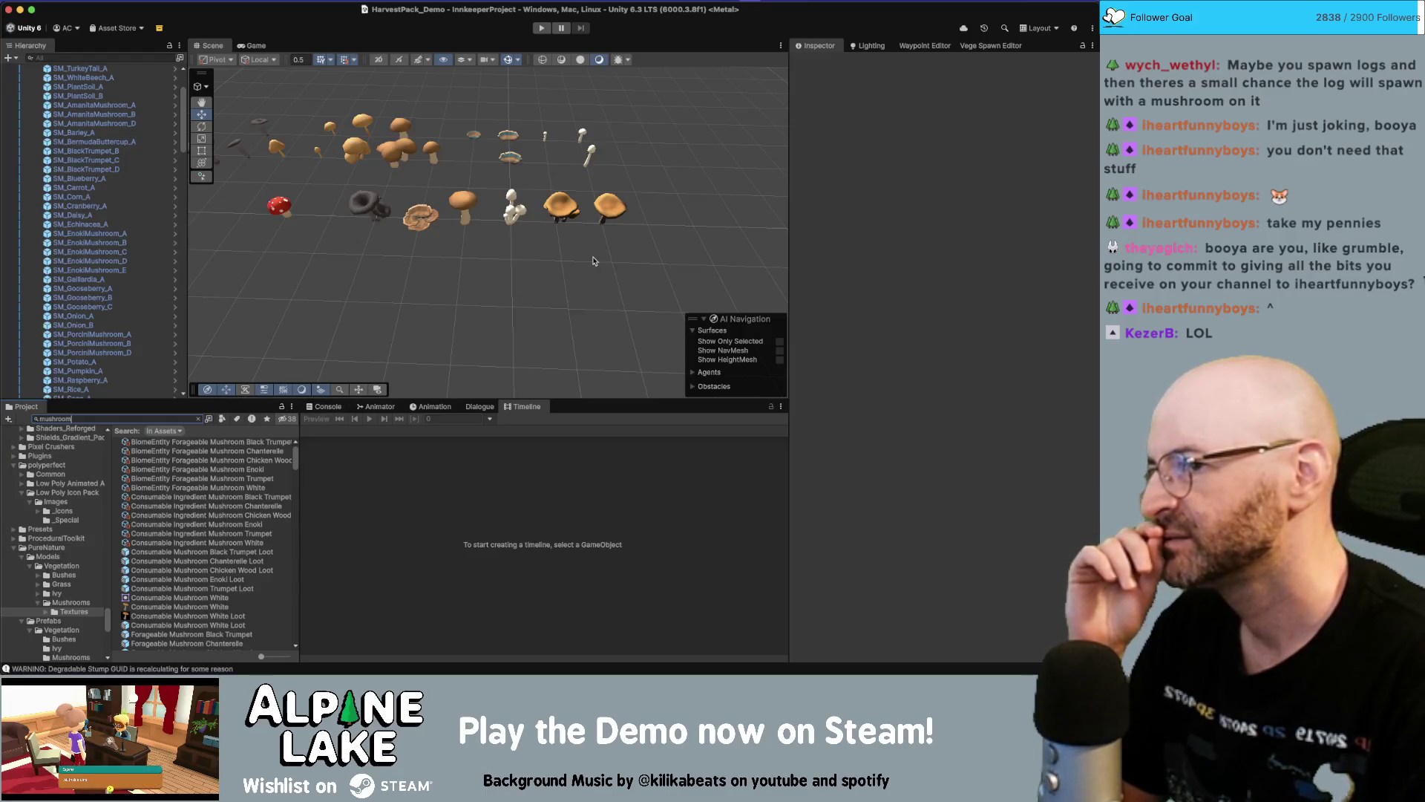
mouse_move(468, 217)
left_mouse_down()
mouse_move(400, 191)
mouse_move(614, 180)
left_mouse_up()
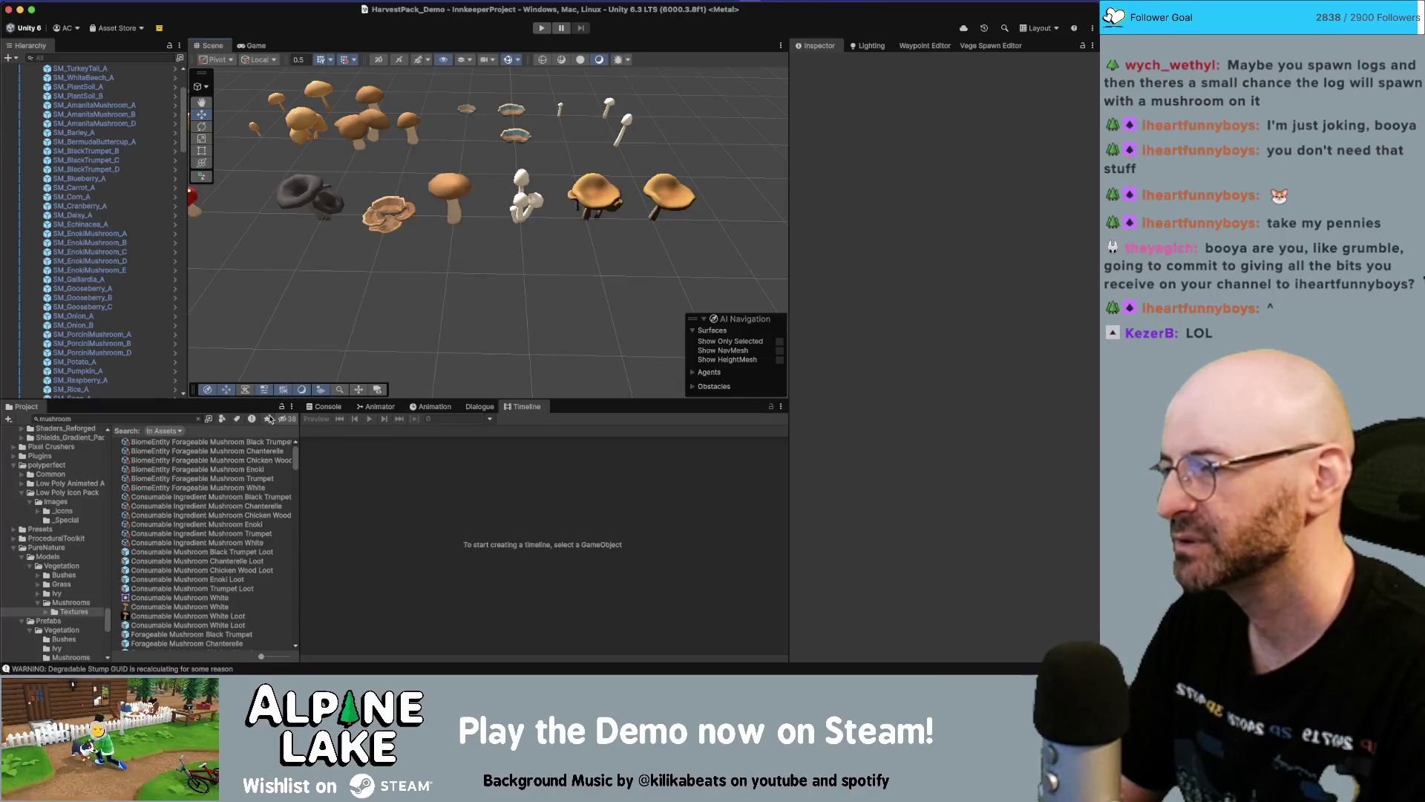
left_click_drag(469, 295, 413, 298)
scroll(204, 490, "down", 6)
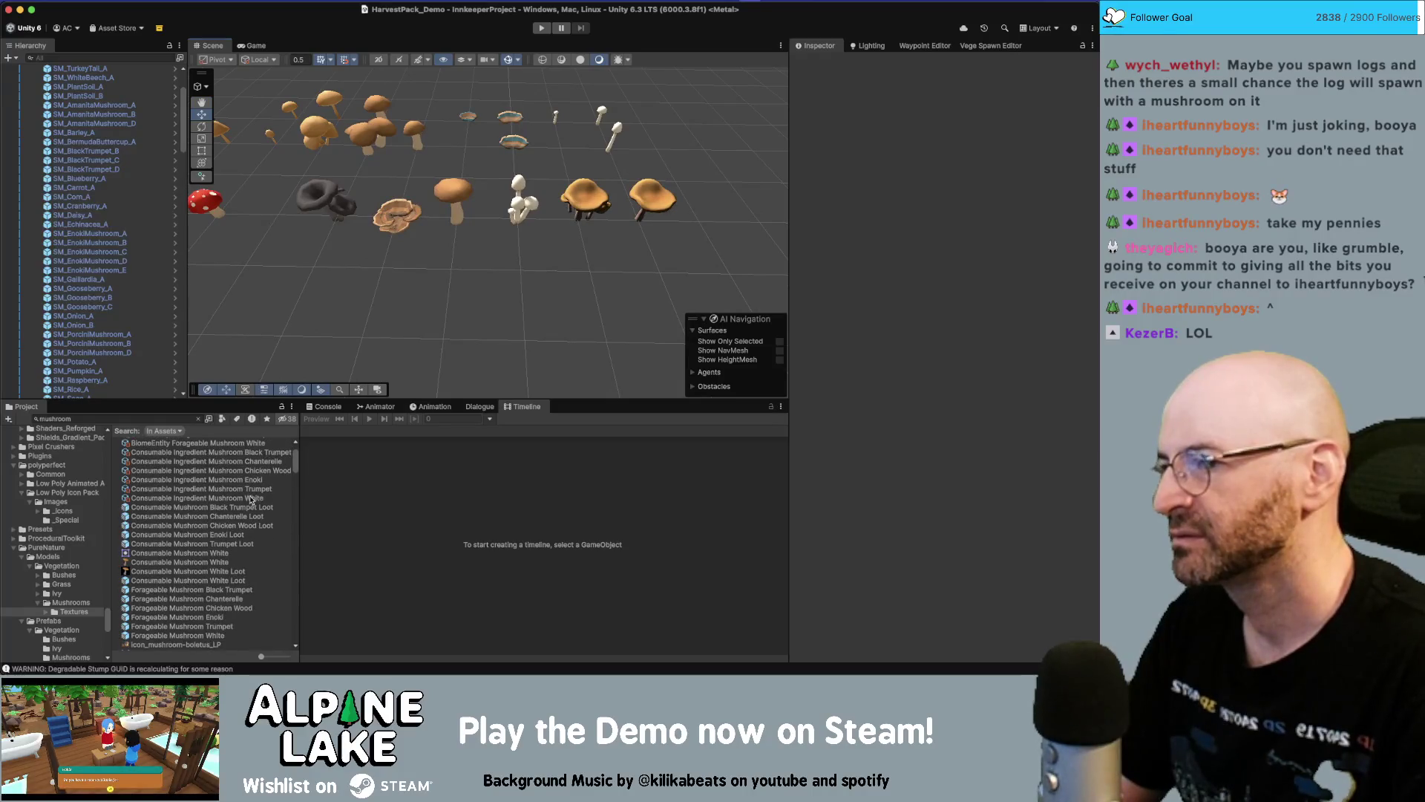
scroll(204, 497, "down", 15)
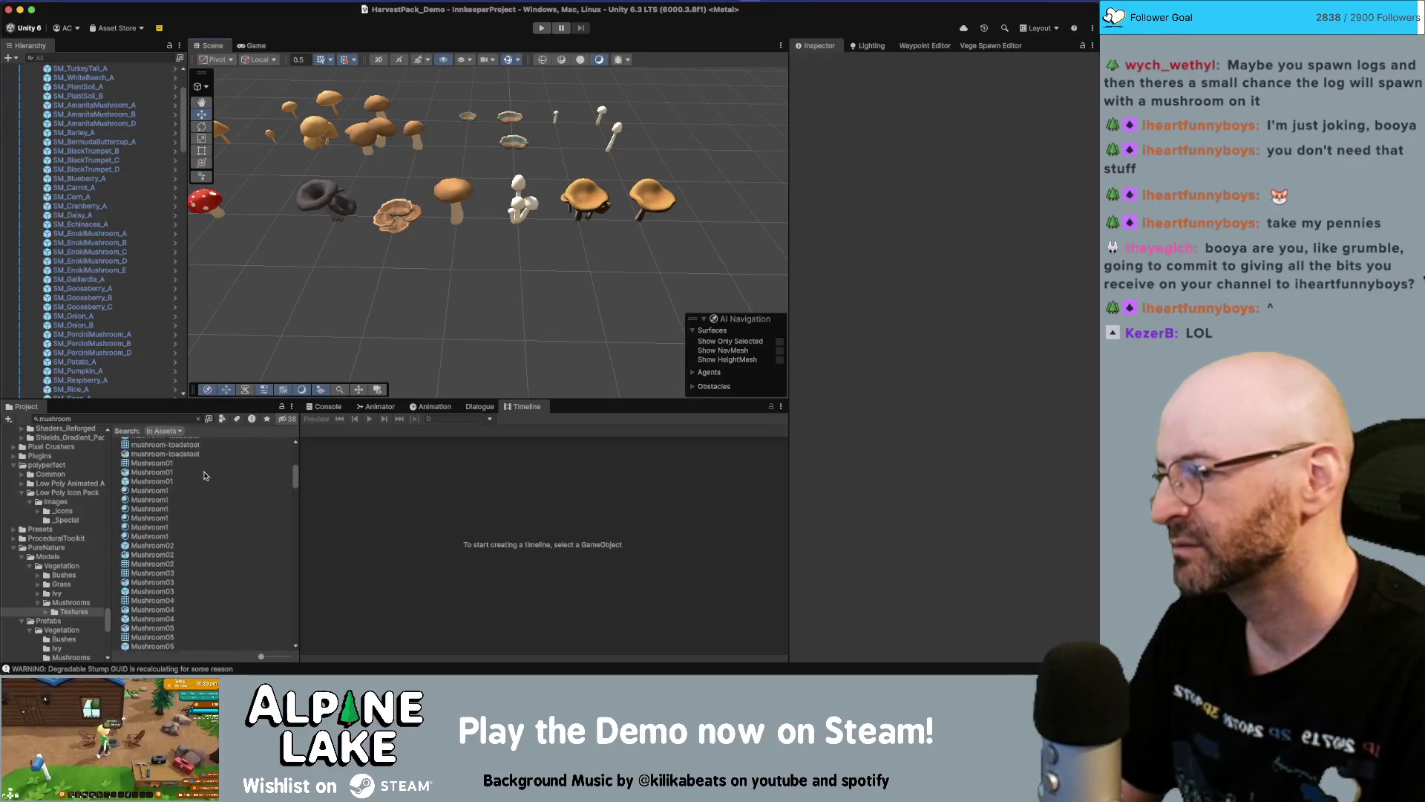
scroll(213, 494, "down", 10)
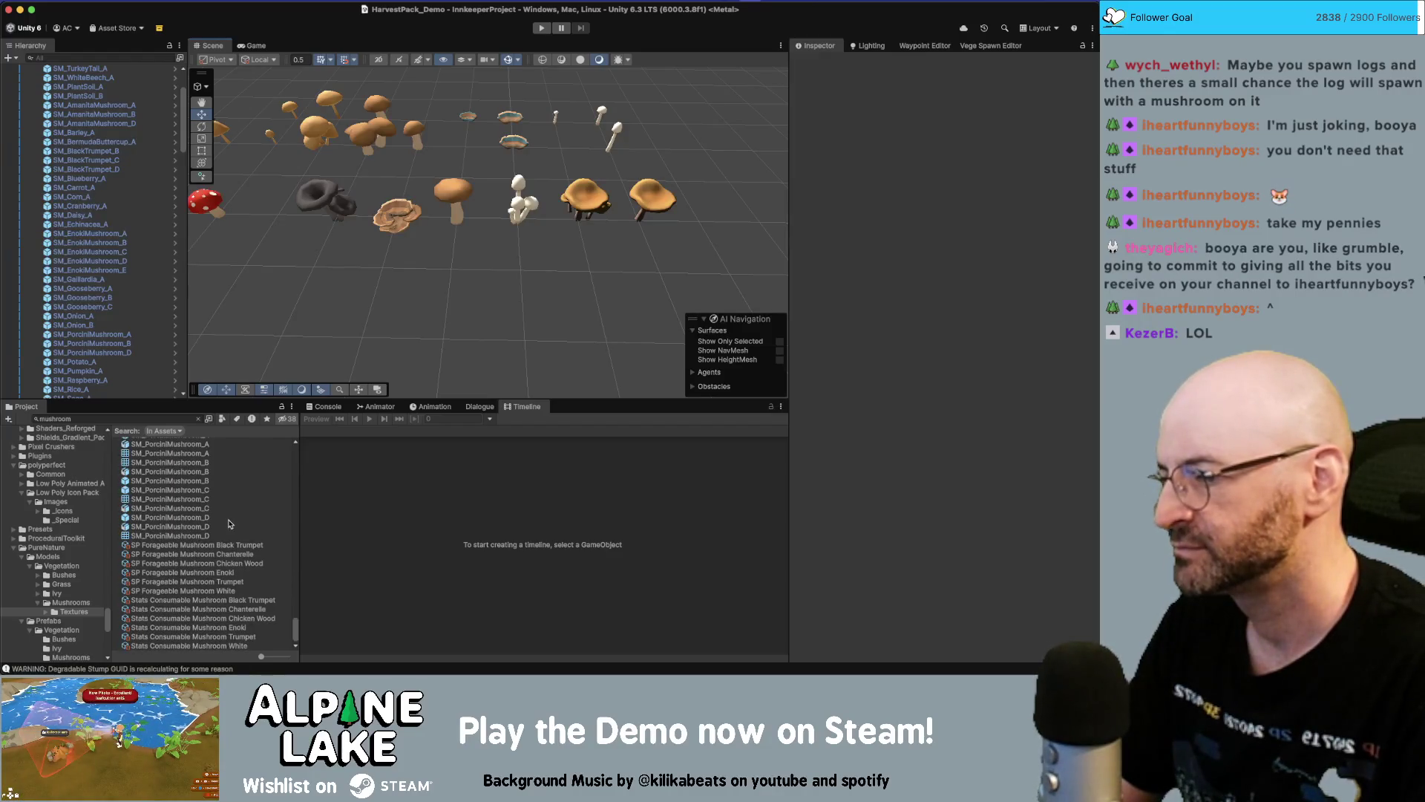
Inspect the Stats Consumable Mushroom assets, ending on the Trumpet stats asset
left_click(232, 544)
key("Down")
key("Down")
key("Down")
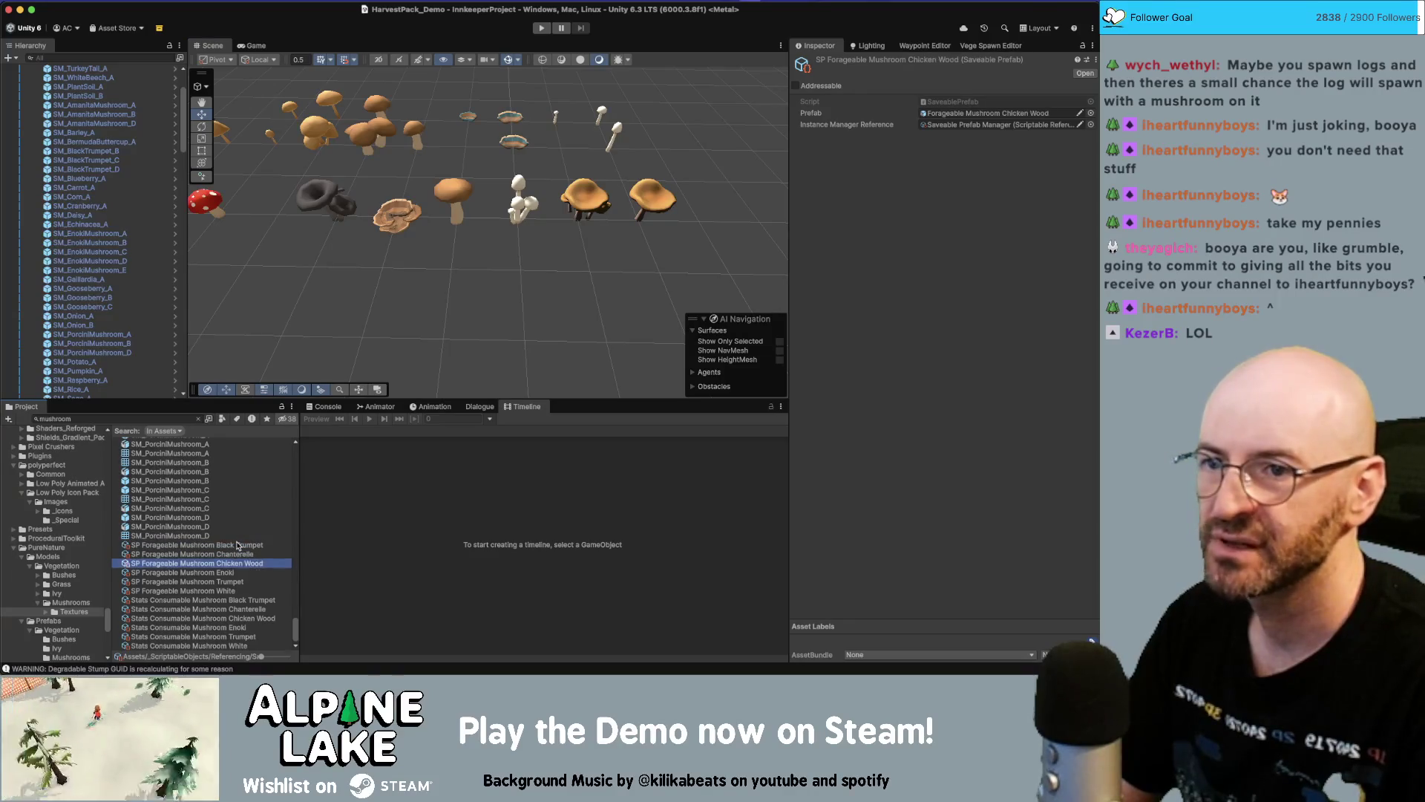
key("Down")
key("Down")
key("Down")
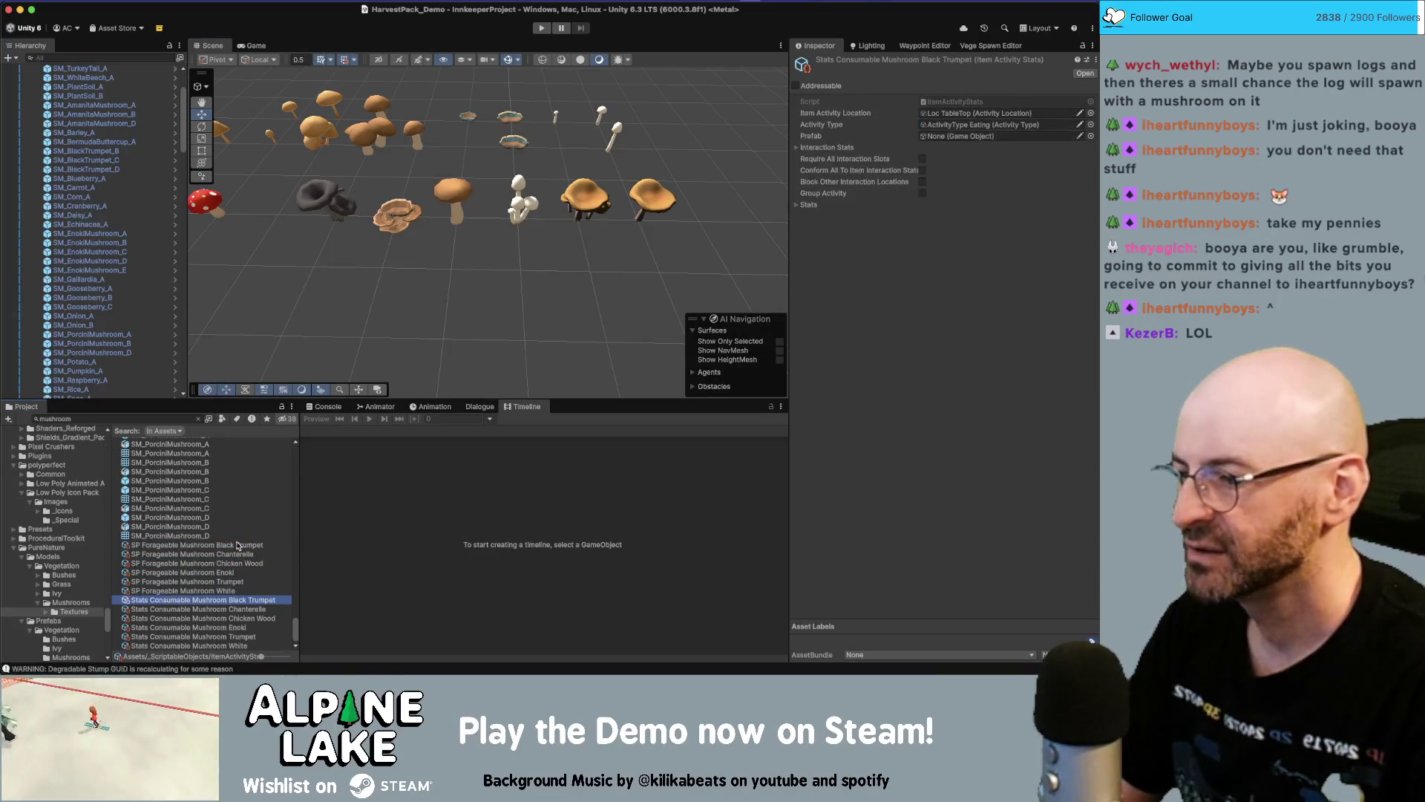
key("Down")
key("Down")
key("Down")
key("Up")
key("Up")
key("Up")
key("Down")
key("Down")
key("Down")
key("Down")
key("Down")
scroll(236, 545, "up", 10)
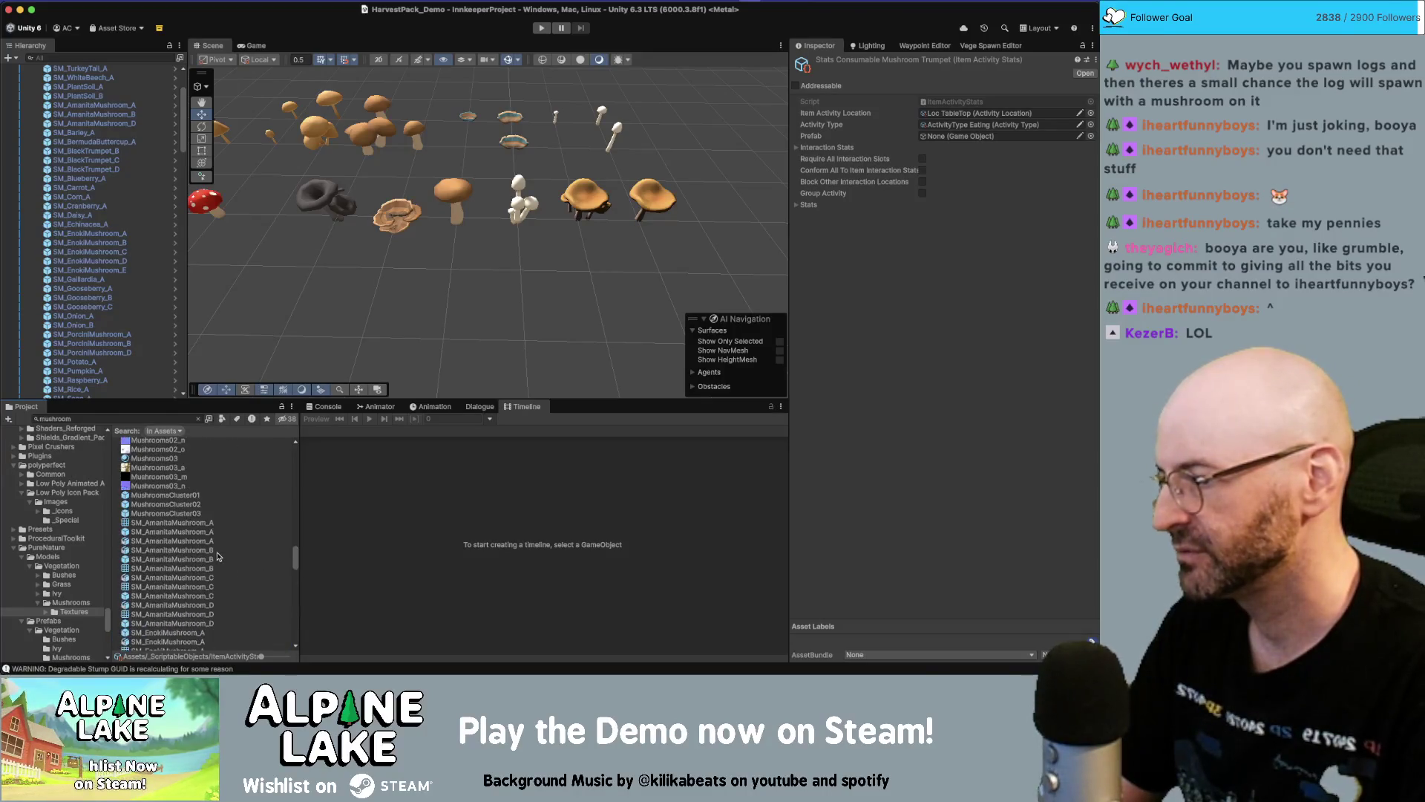
scroll(216, 549, "up", 10)
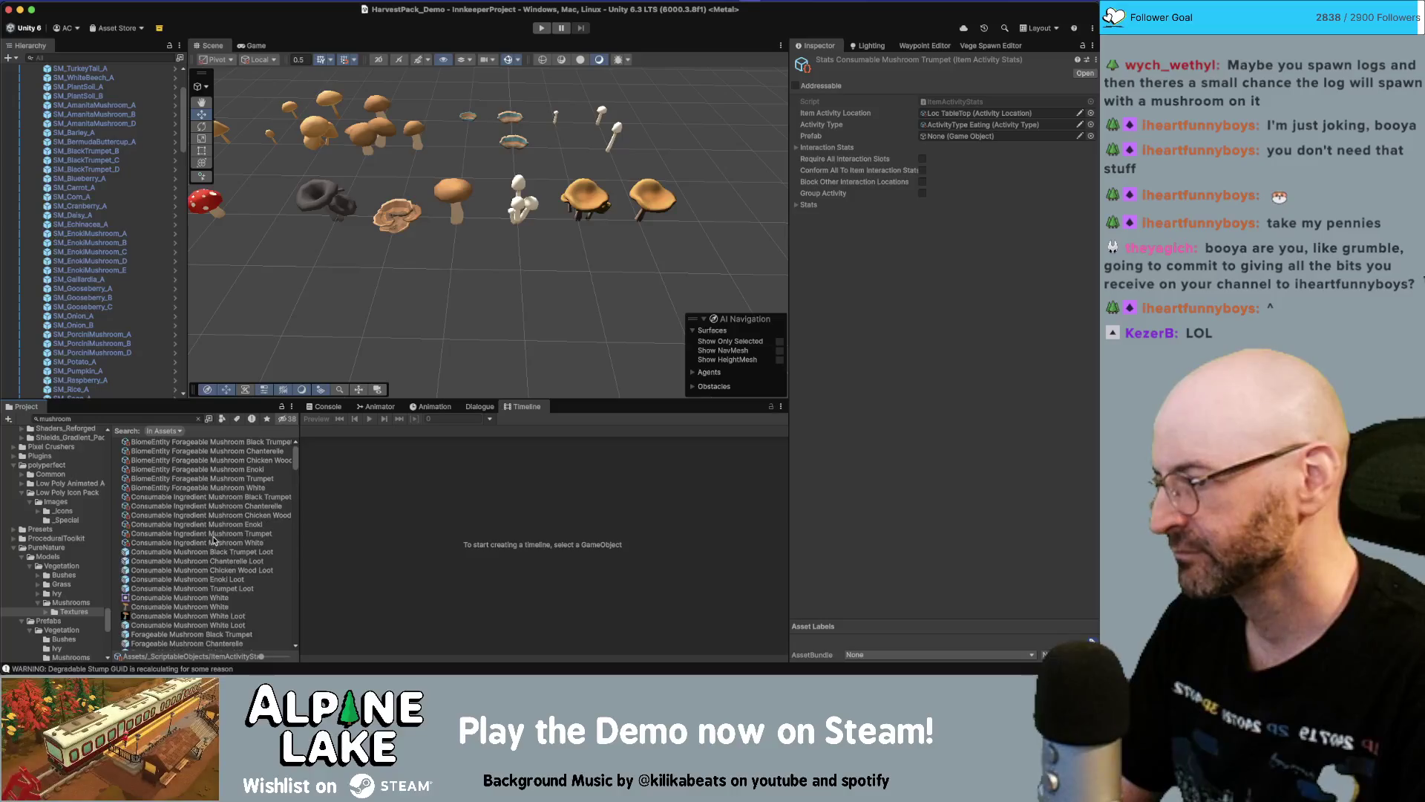
Name the Black Trumpet item, with dialogue name 'a black trumpet' and plural 'black trumpets'
left_click(220, 533)
key("Up")
key("Up")
key("Up")
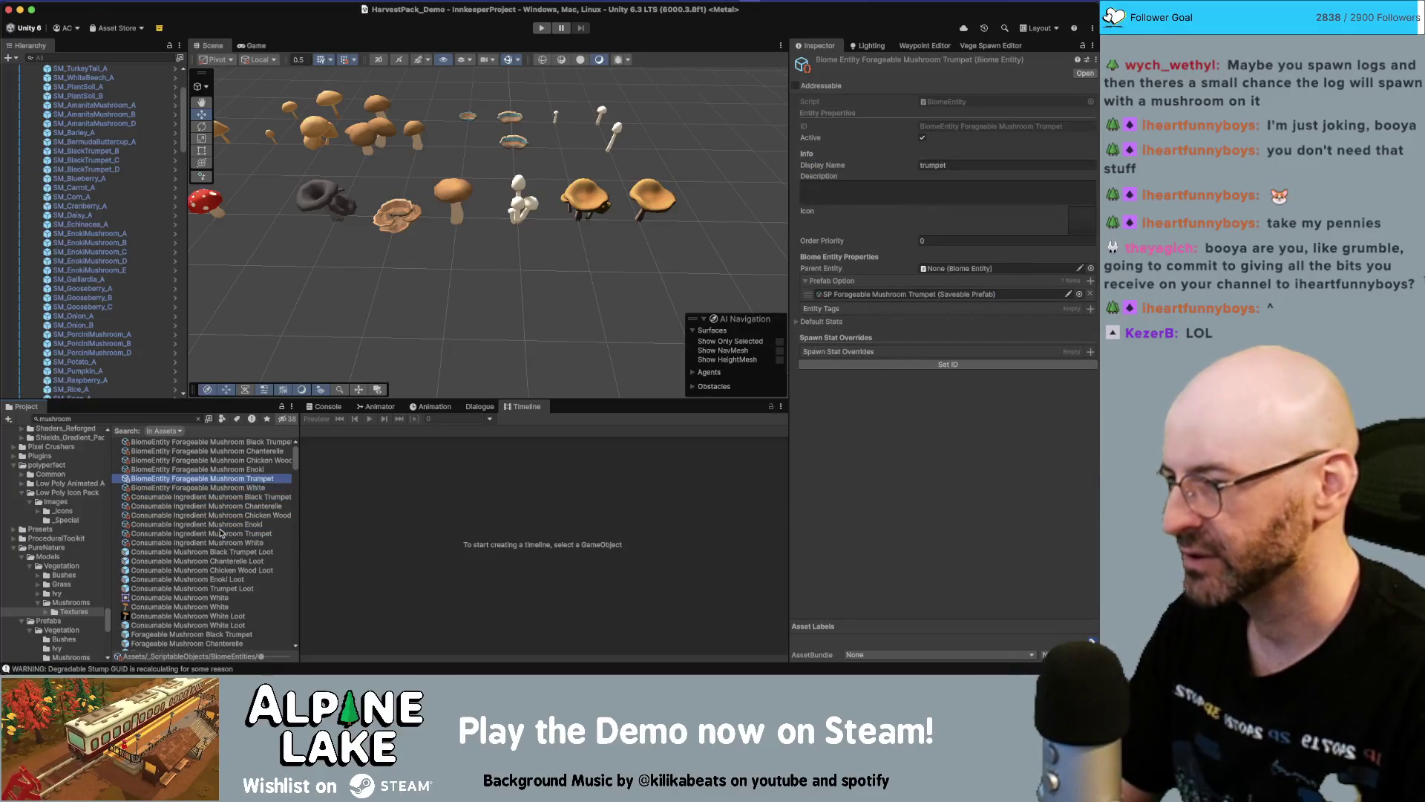
key("Down")
key("Down")
left_click(957, 186)
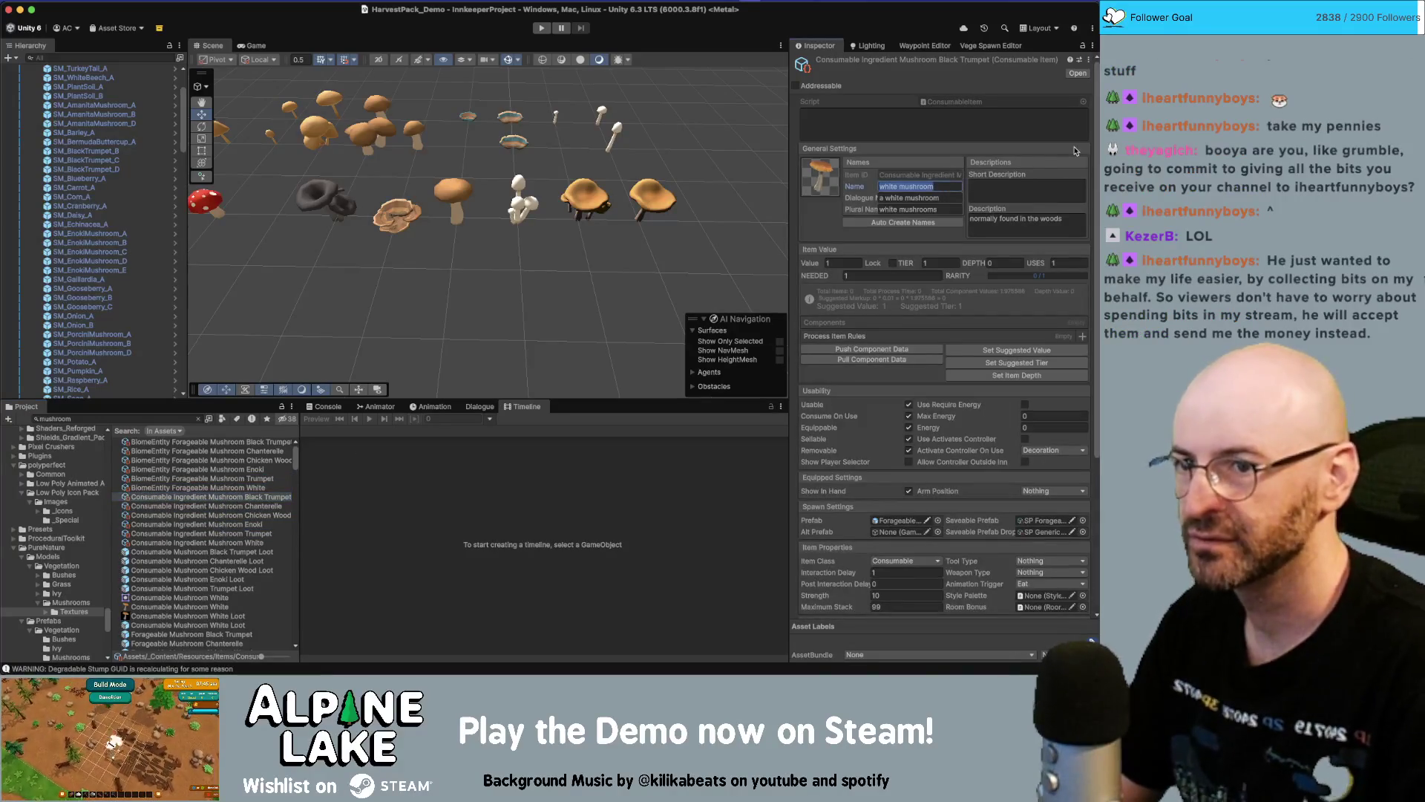
type("black trumpet")
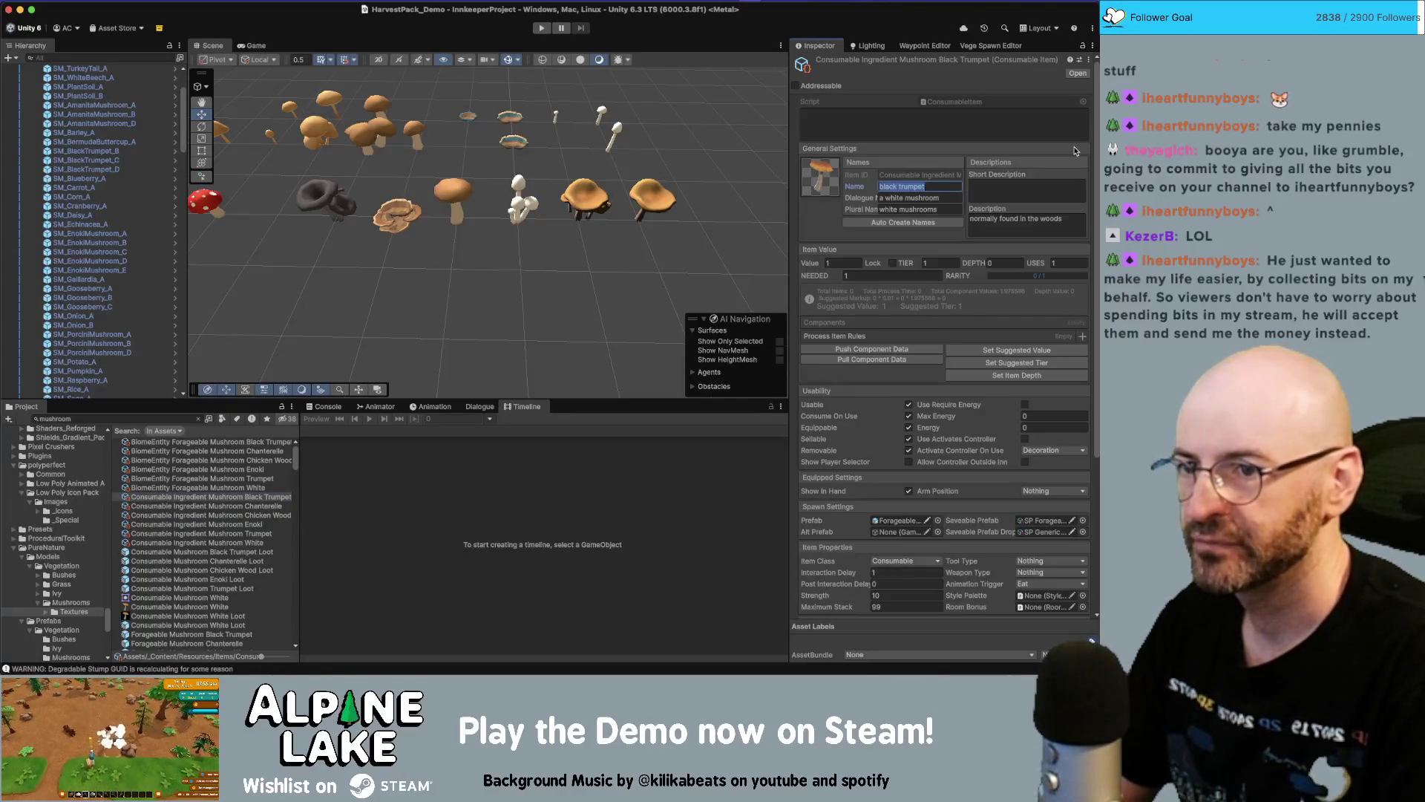
key("Tab")
type("a black trumpet")
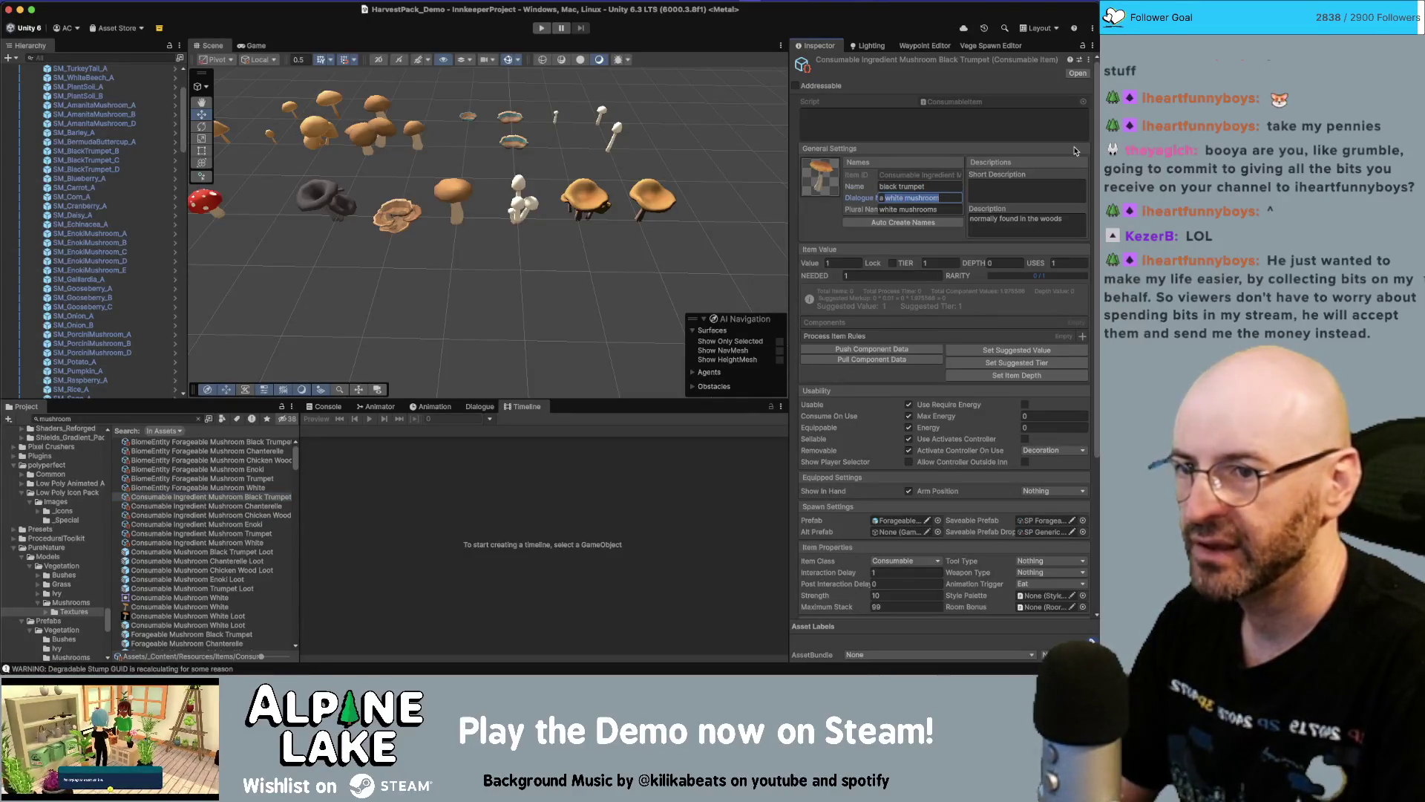
key("Tab")
type("black trumpets")
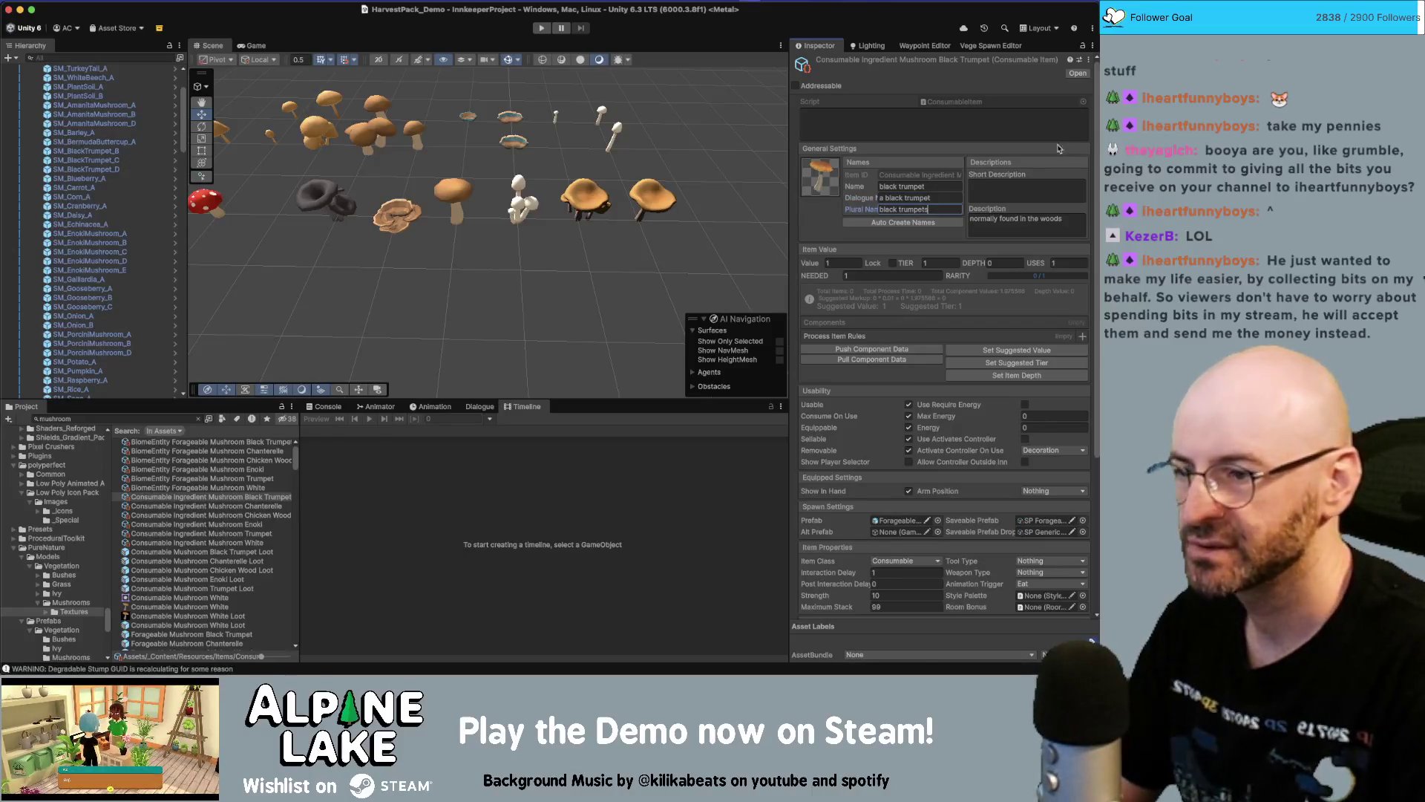
Rename the Chanterelle, Chicken Wood and Enoki items and auto-create their dialogue and plural names
left_click(250, 506)
left_click(944, 186)
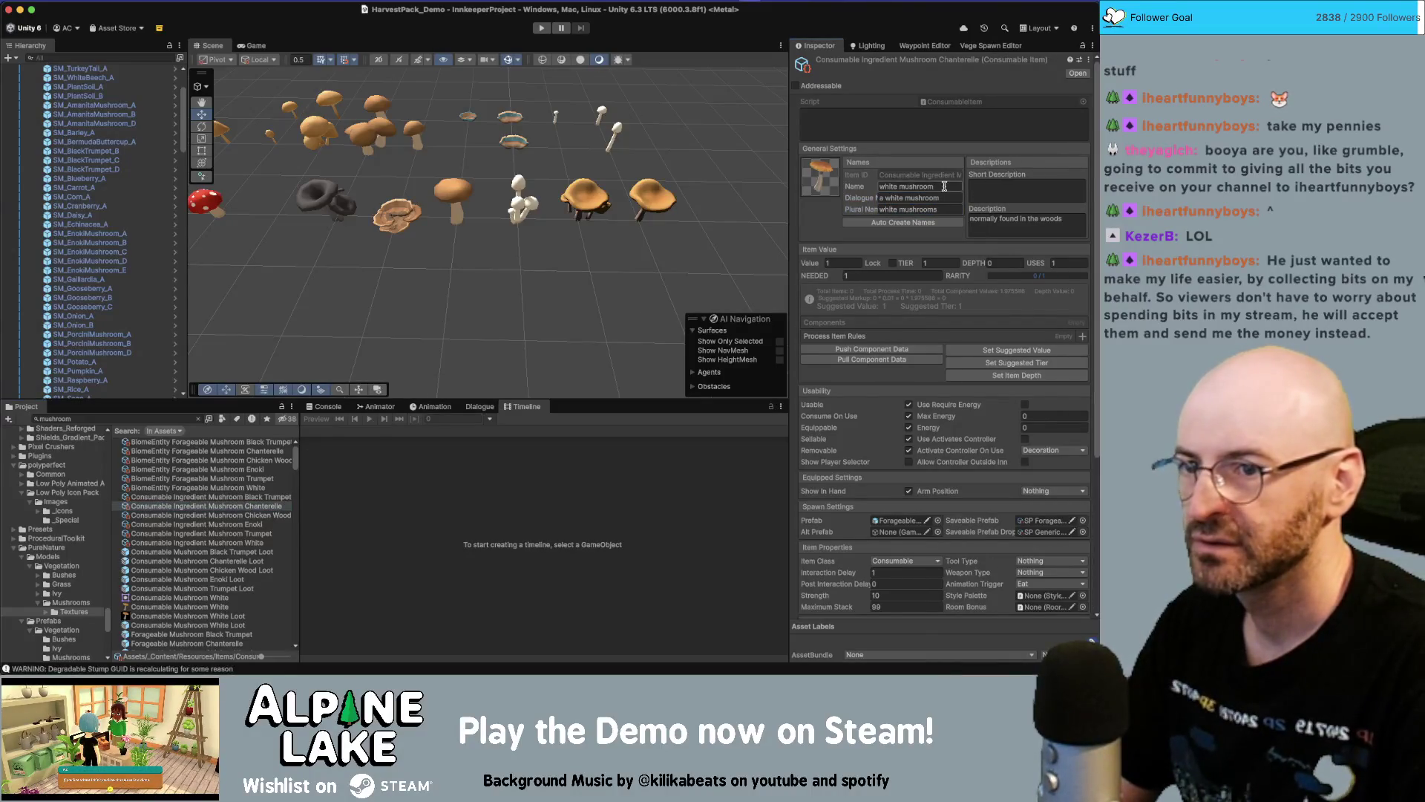
type("chanterelle")
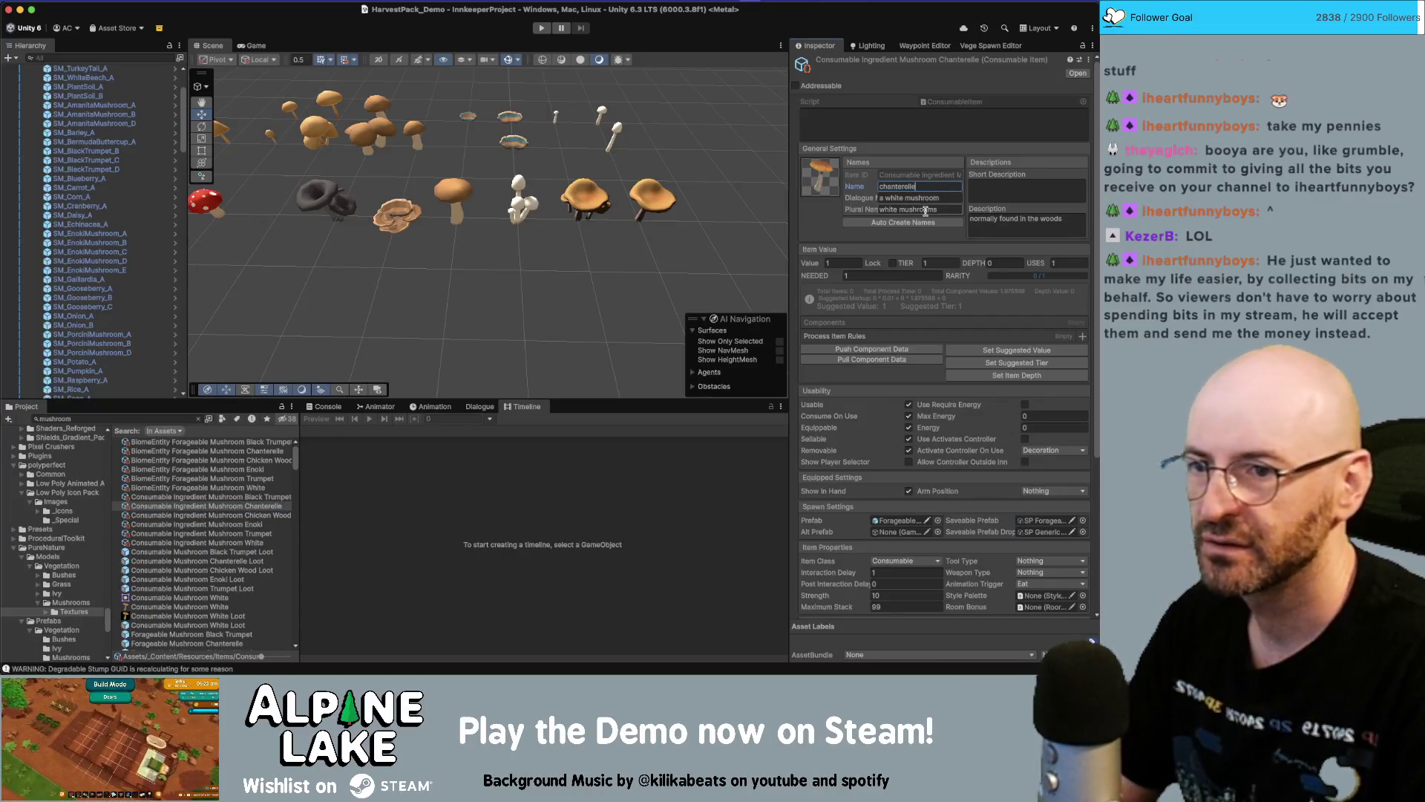
left_click(903, 222)
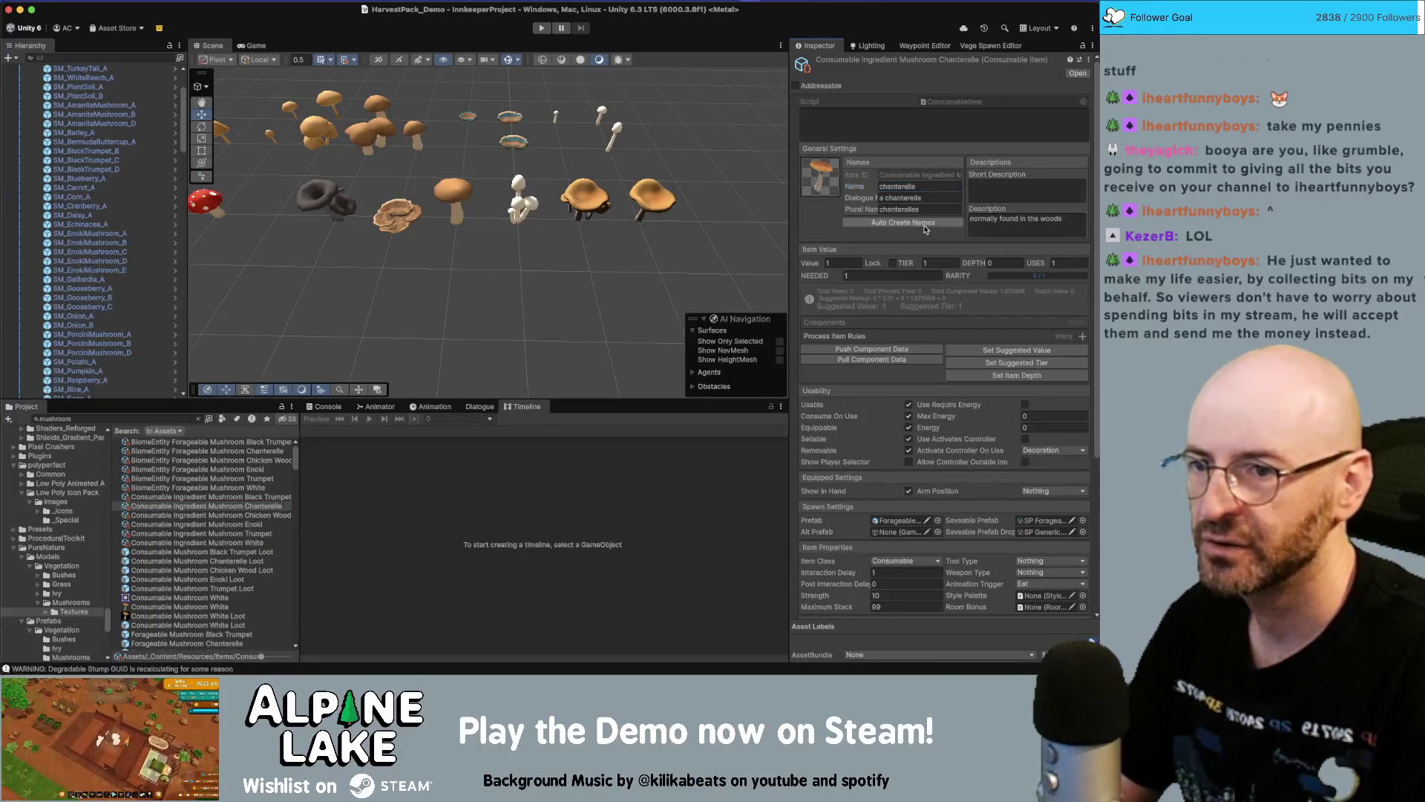
left_click(208, 515)
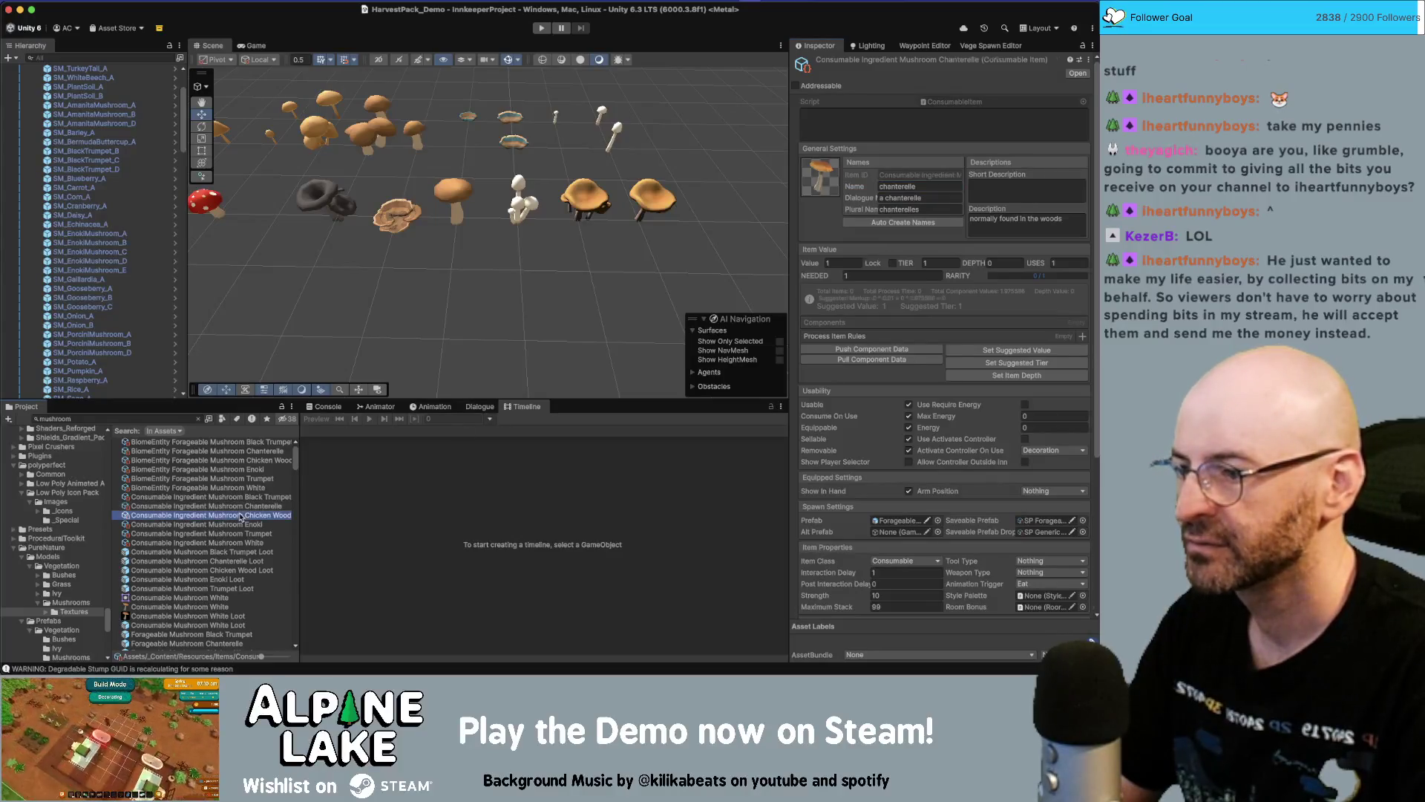
left_click(939, 187)
type("chicken wood")
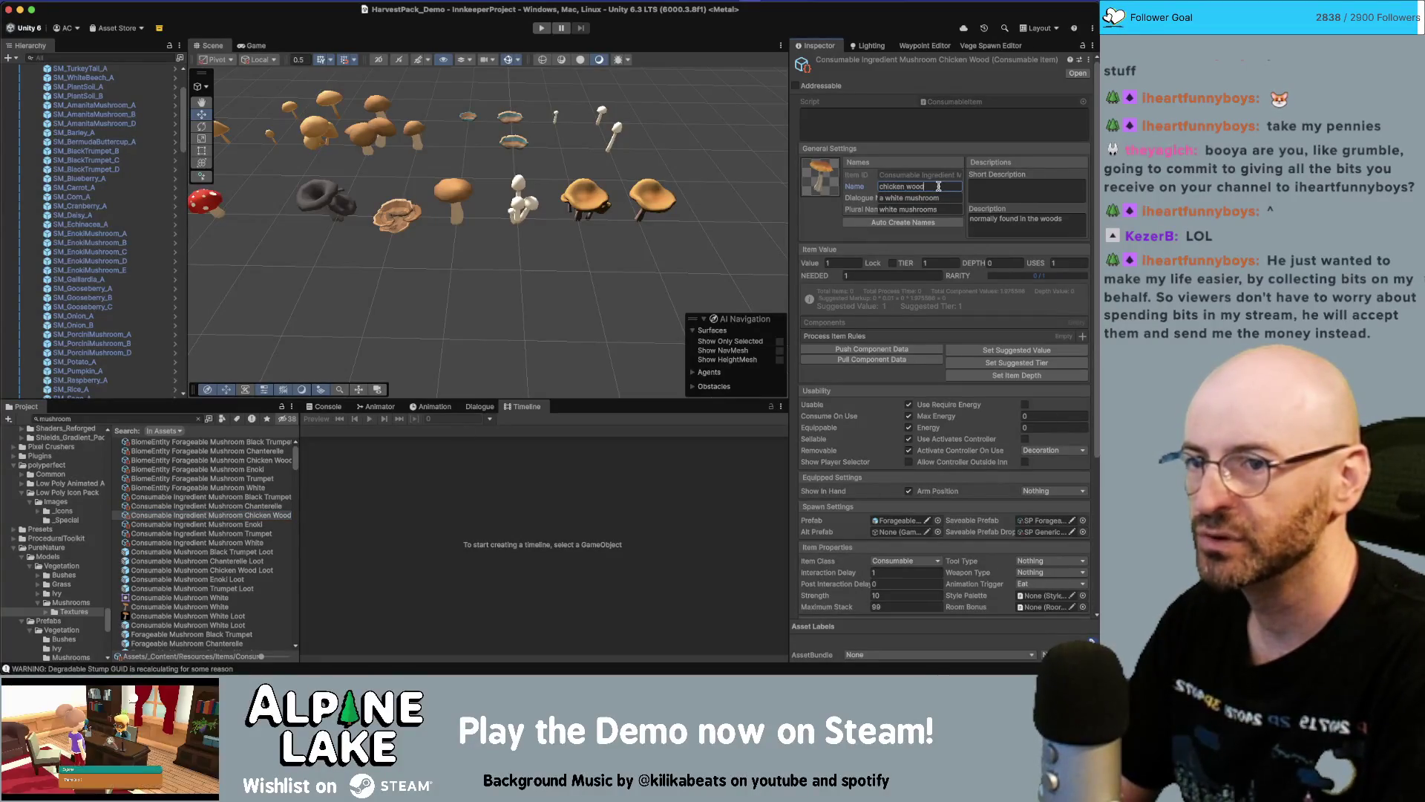
left_click(934, 223)
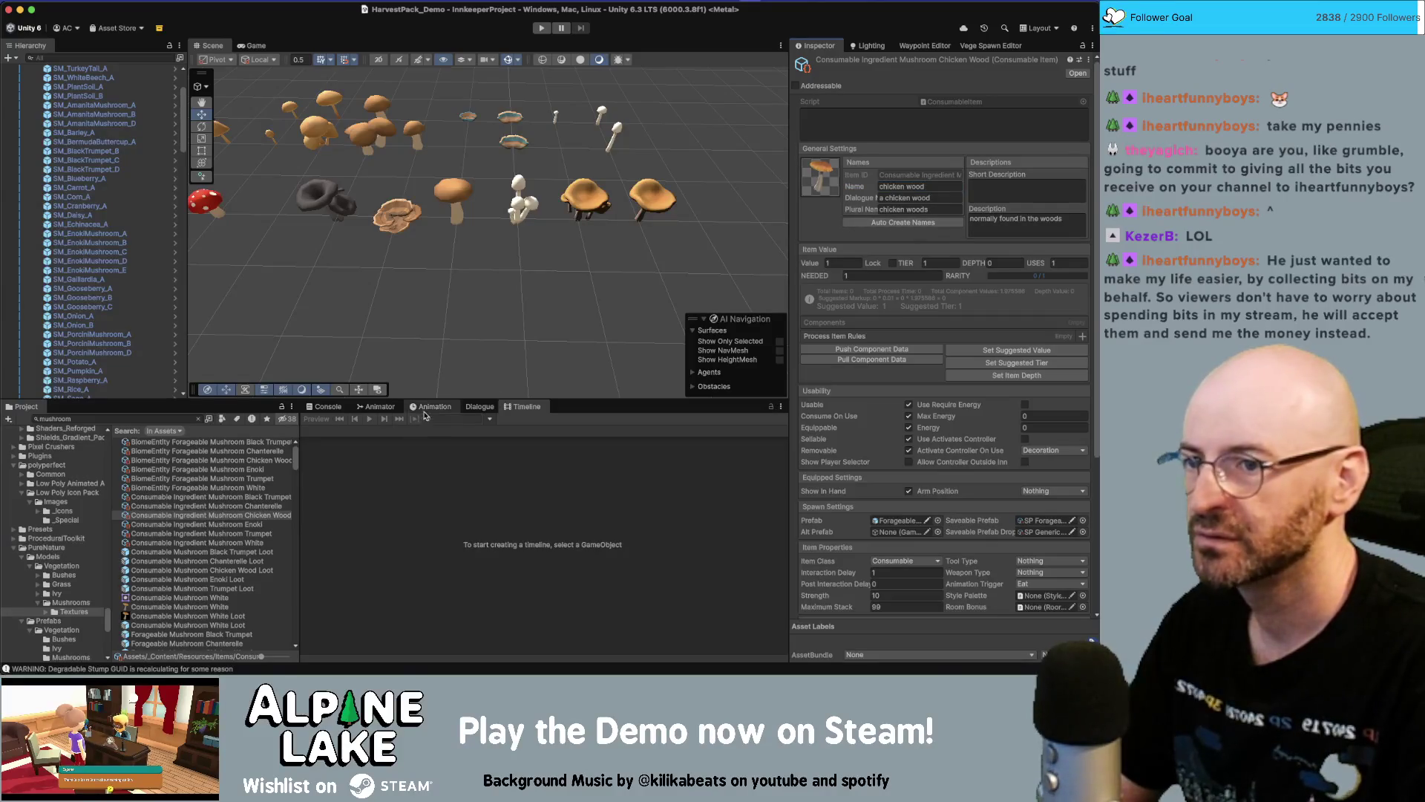
left_click(237, 524)
left_click(937, 186)
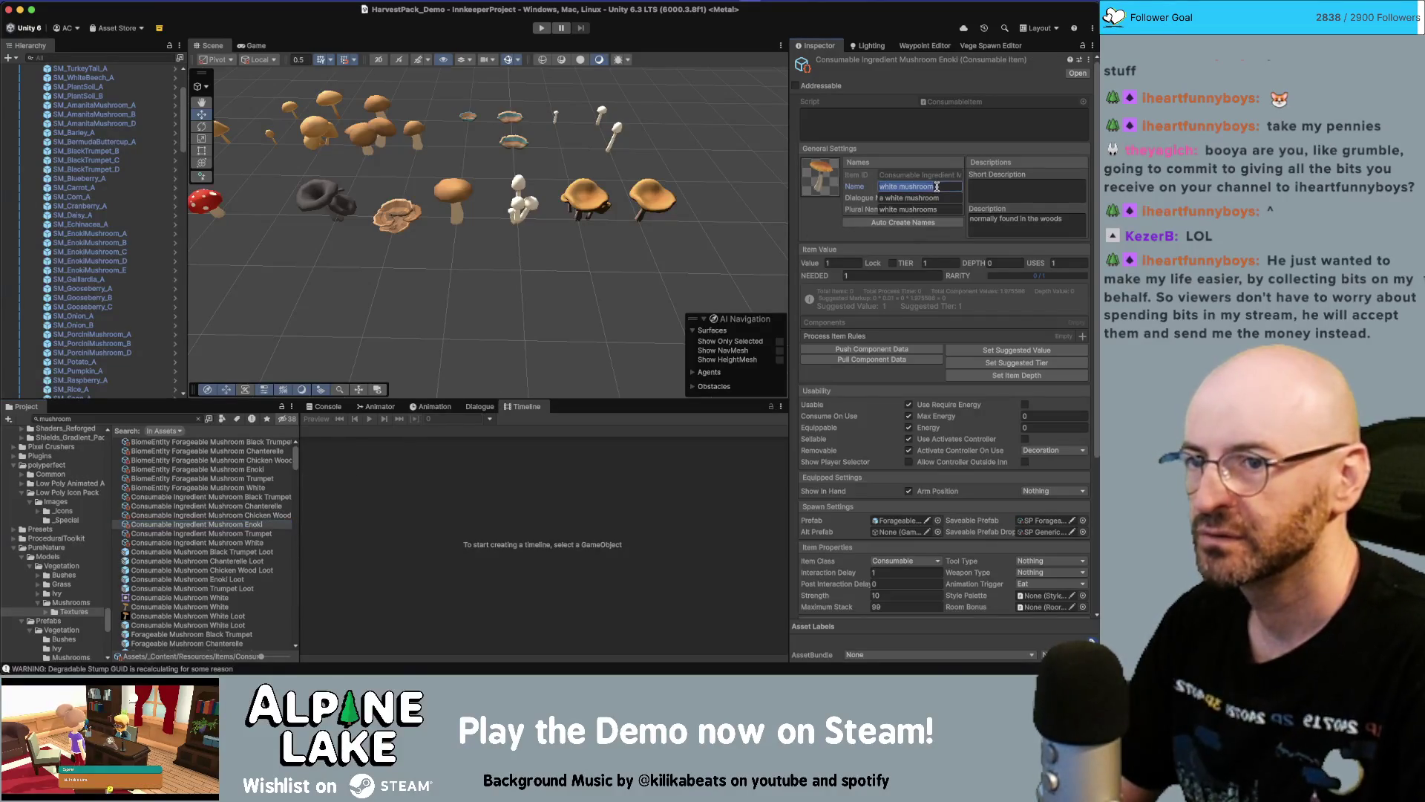
type("enoki")
left_click(921, 223)
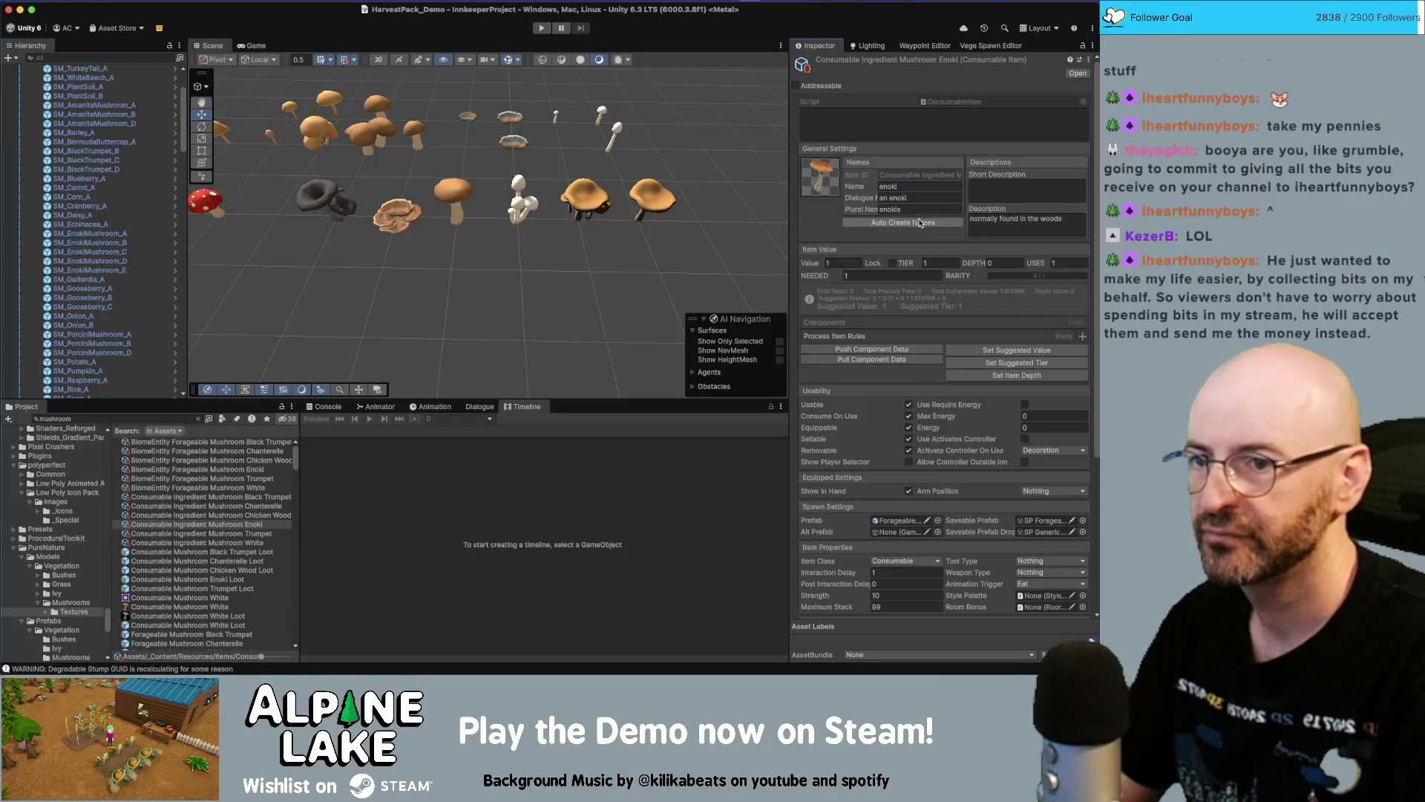
Rename the Trumpet item to 'trumpet mushroom' and auto-create its dialogue and plural names
left_click(222, 533)
left_click(920, 186)
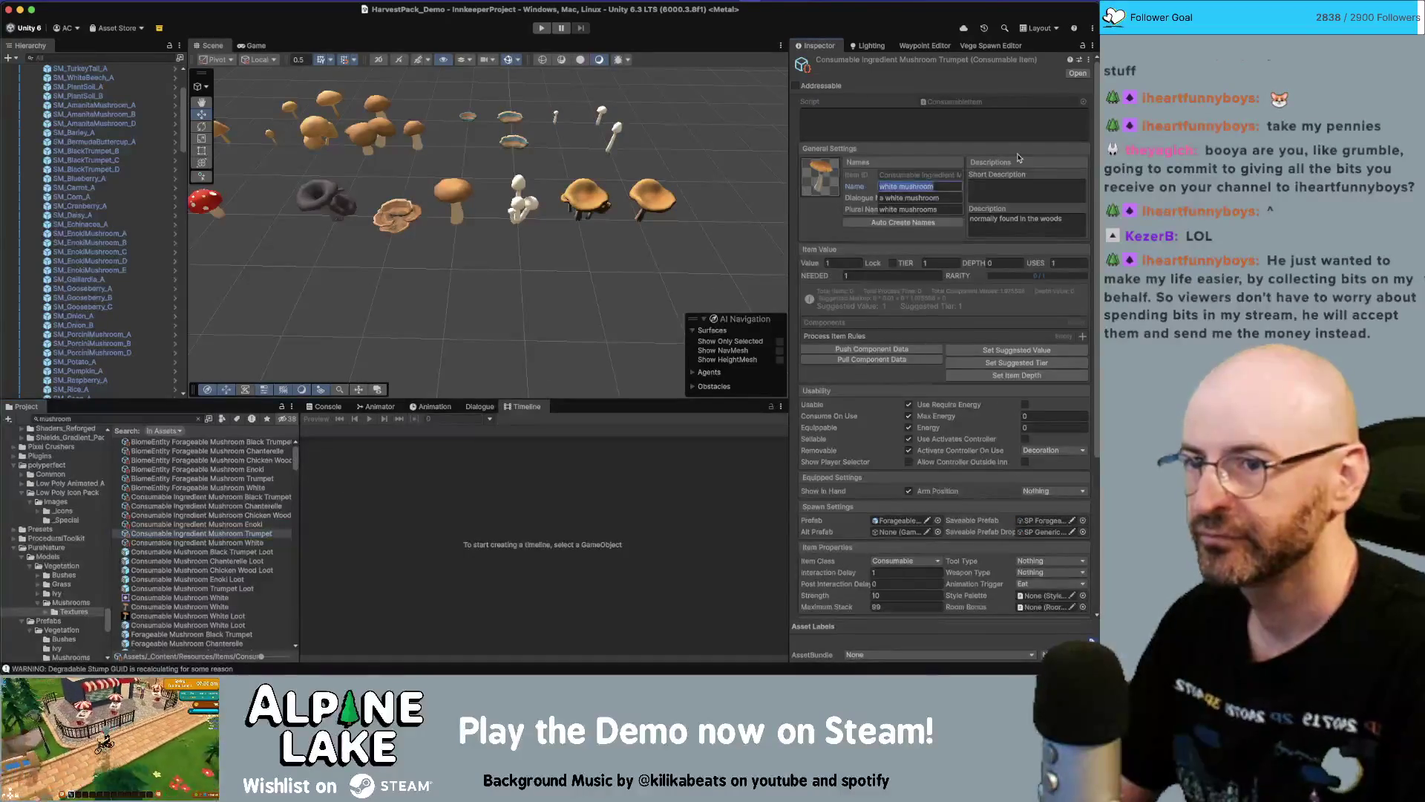
type("trumpet")
left_click(928, 223)
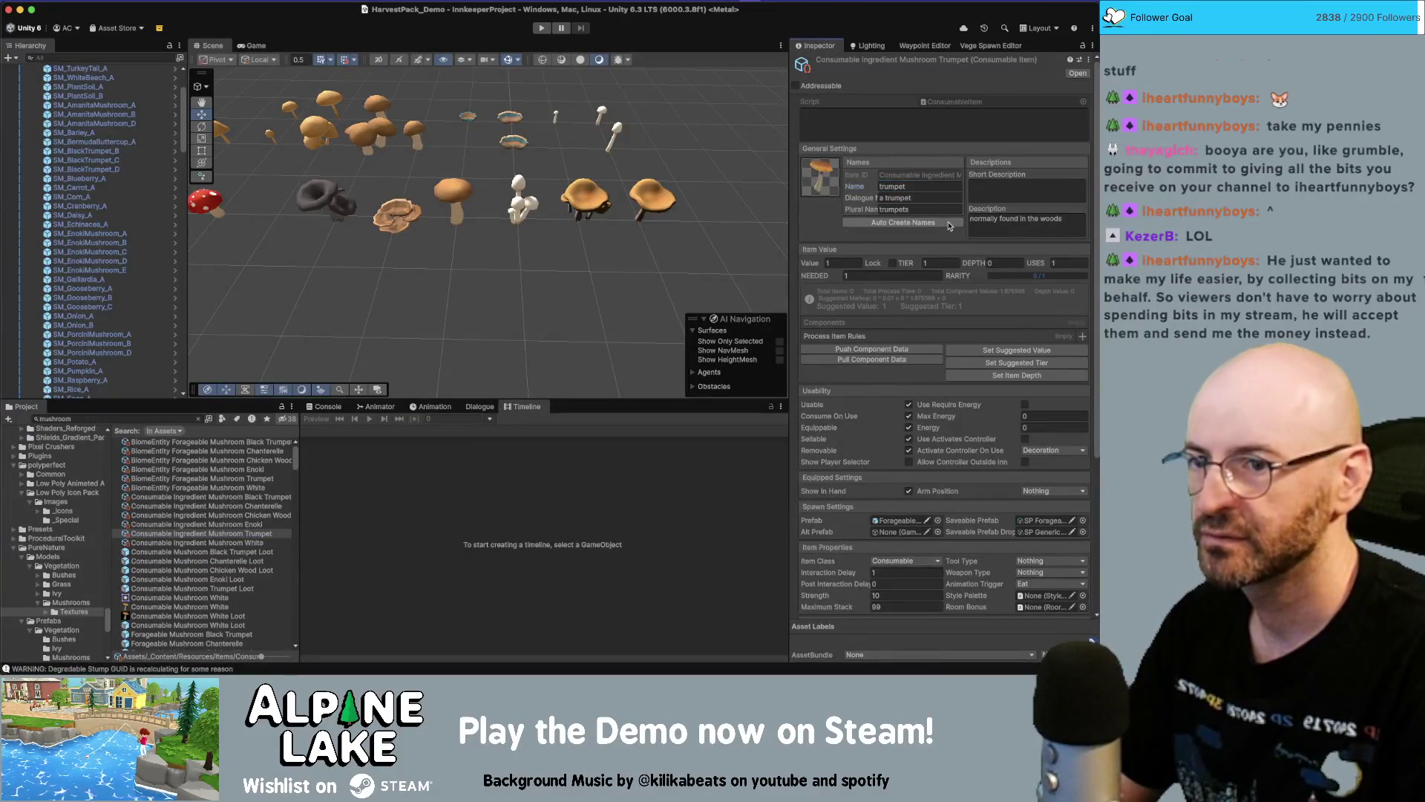
left_click(942, 186)
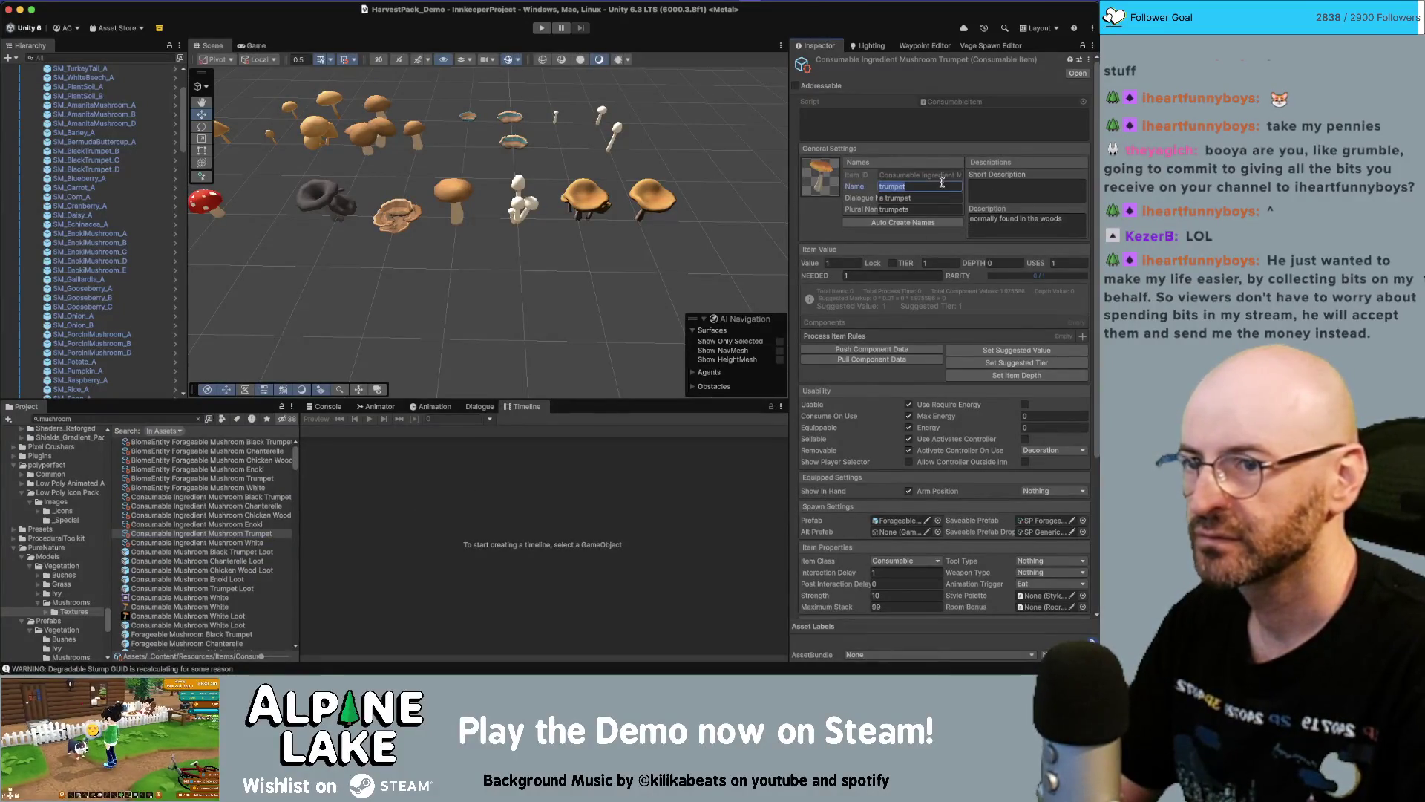
type("mushroom")
left_click(916, 221)
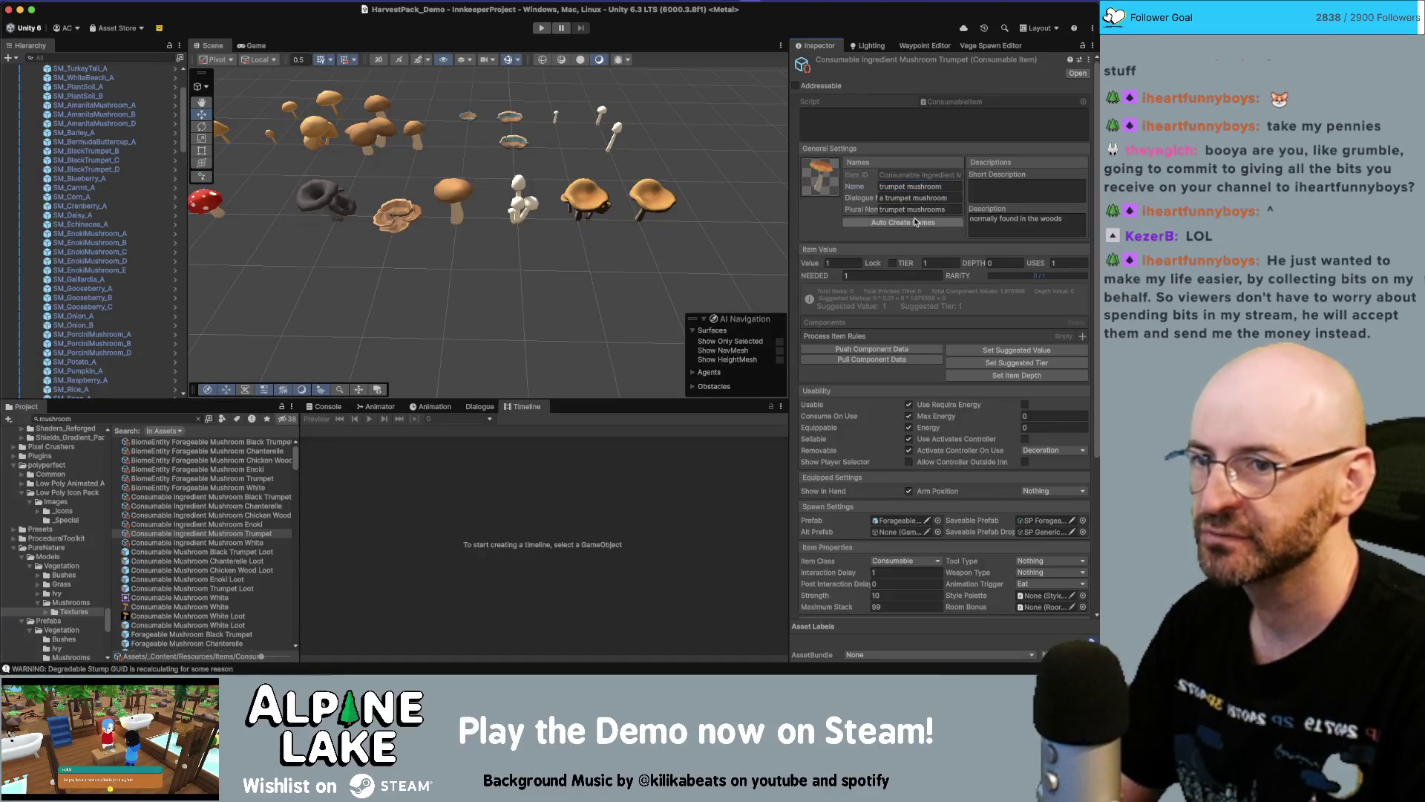
Review the renamed mushroom items and check the Black Trumpet and Chanterelle Loot prefabs
left_click(241, 543)
left_click(261, 507)
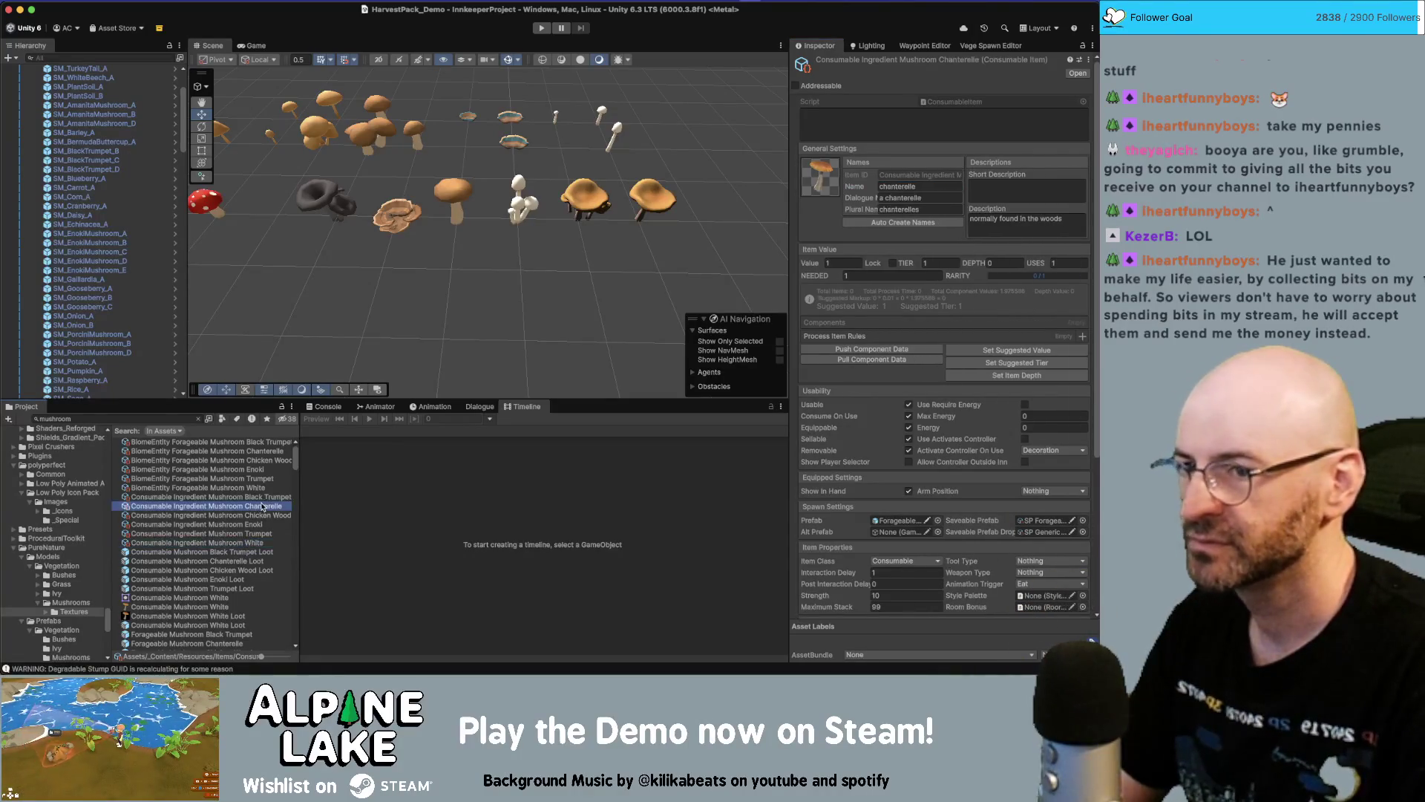
left_click(285, 499)
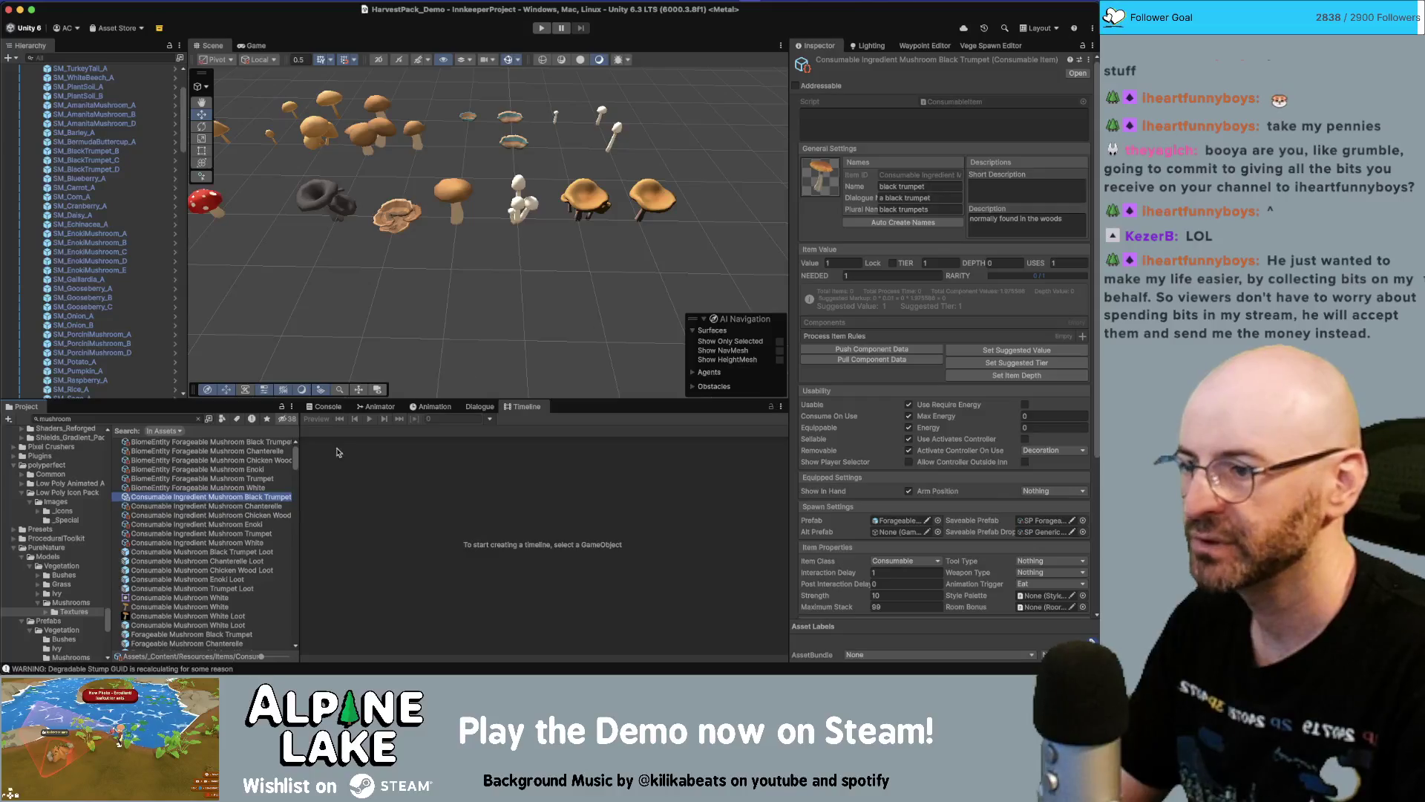
left_click(280, 517)
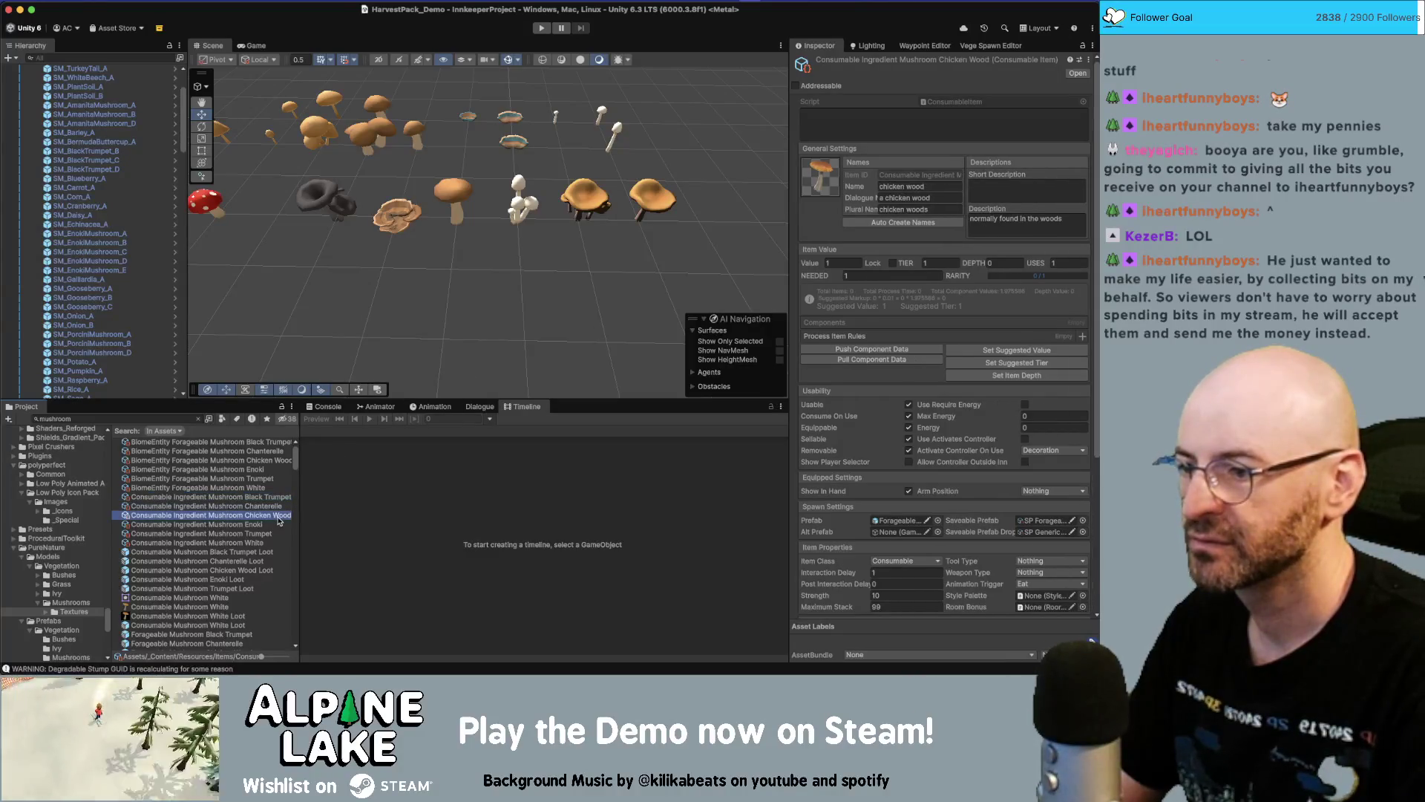
left_click(261, 525)
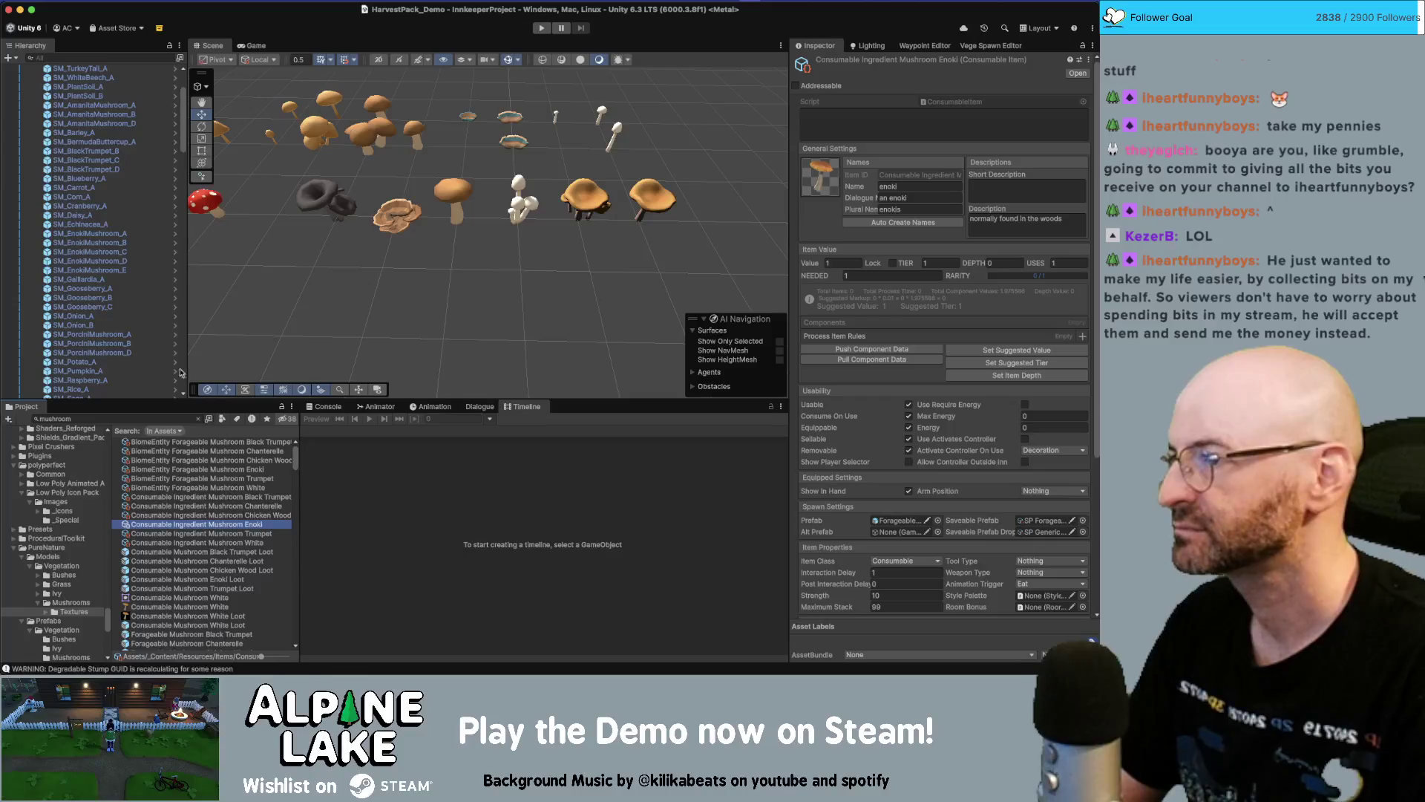
left_click(82, 214)
left_click(216, 497)
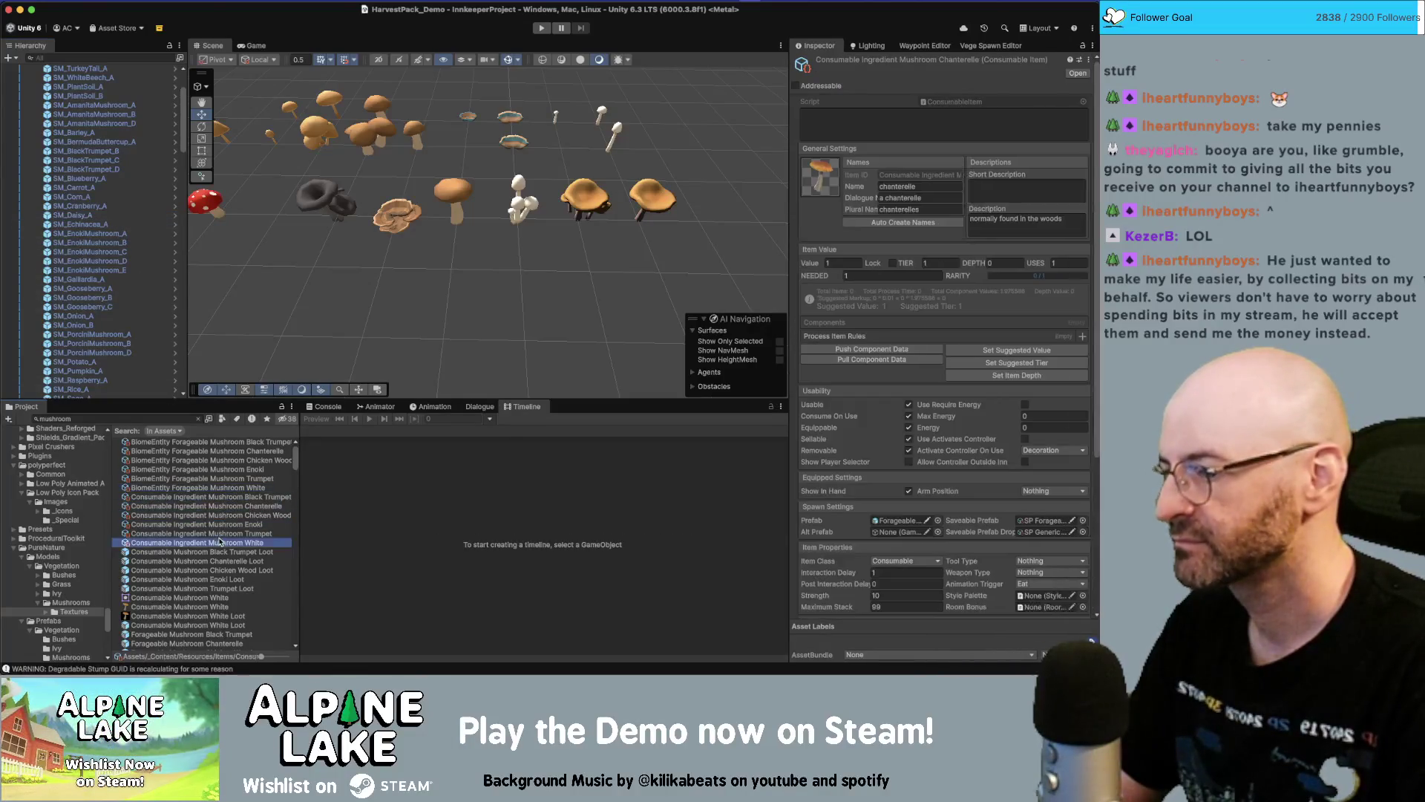
left_click(222, 551)
left_click(231, 559)
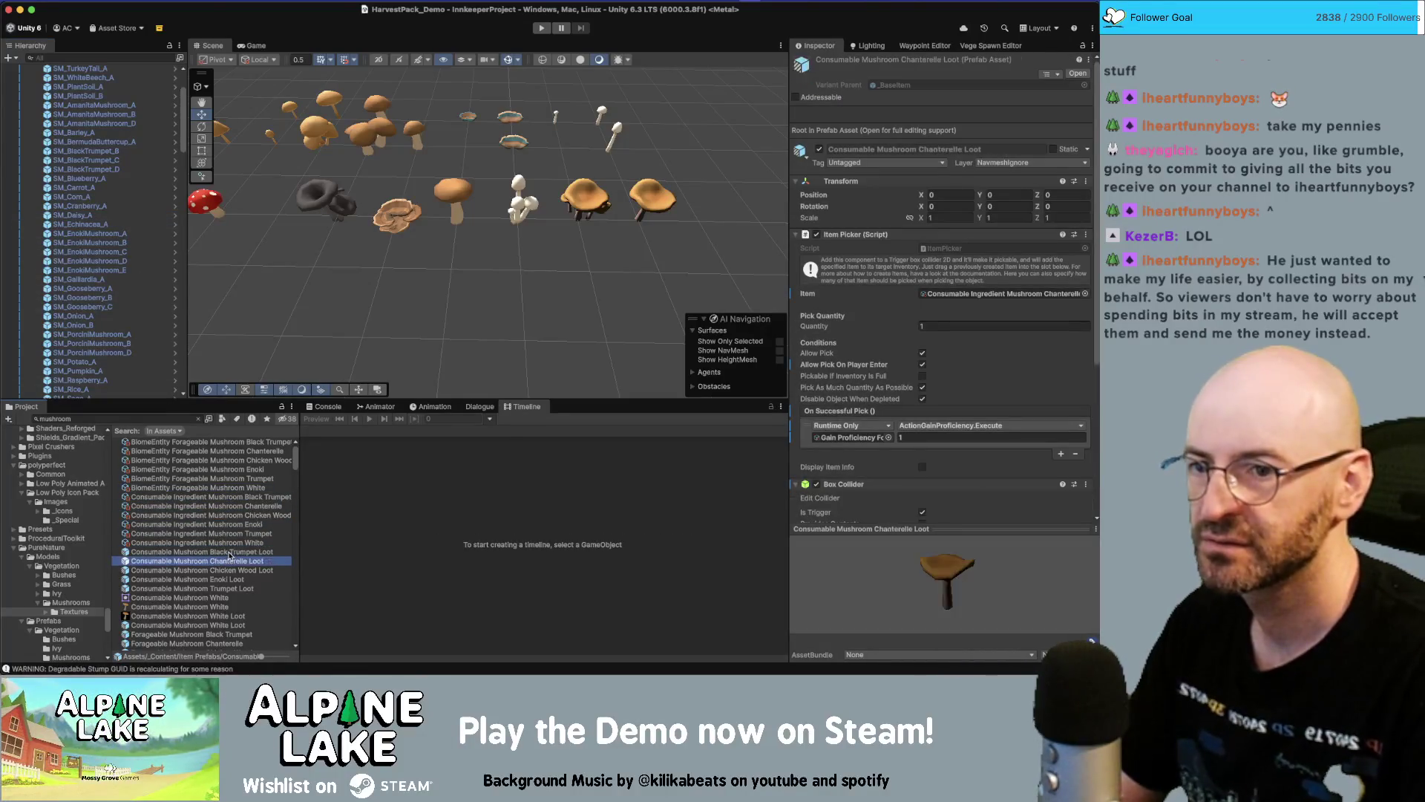
Search the Project for 'screenshot' and open Item_Screenshot_Scene
left_click(223, 588)
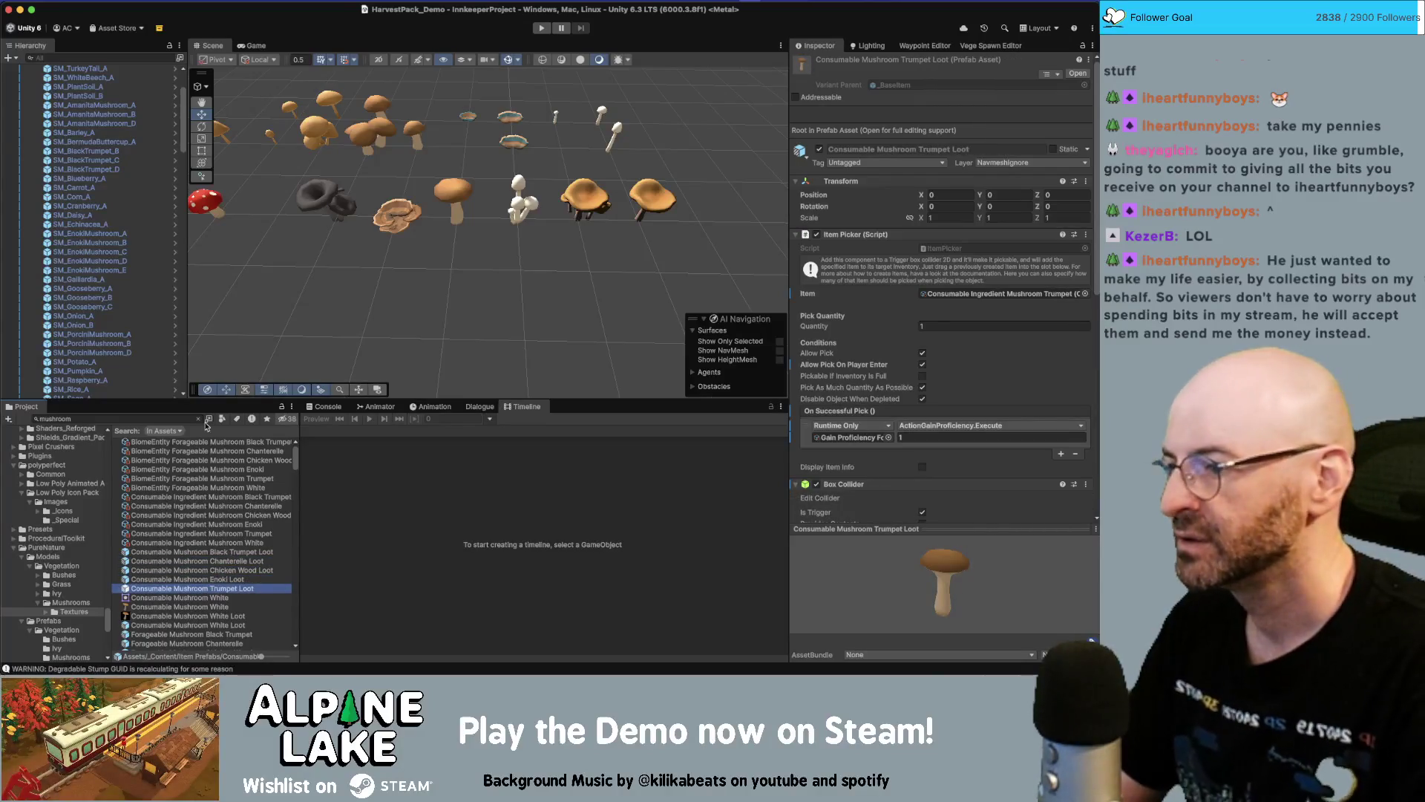
left_click(152, 417)
left_click(354, 290)
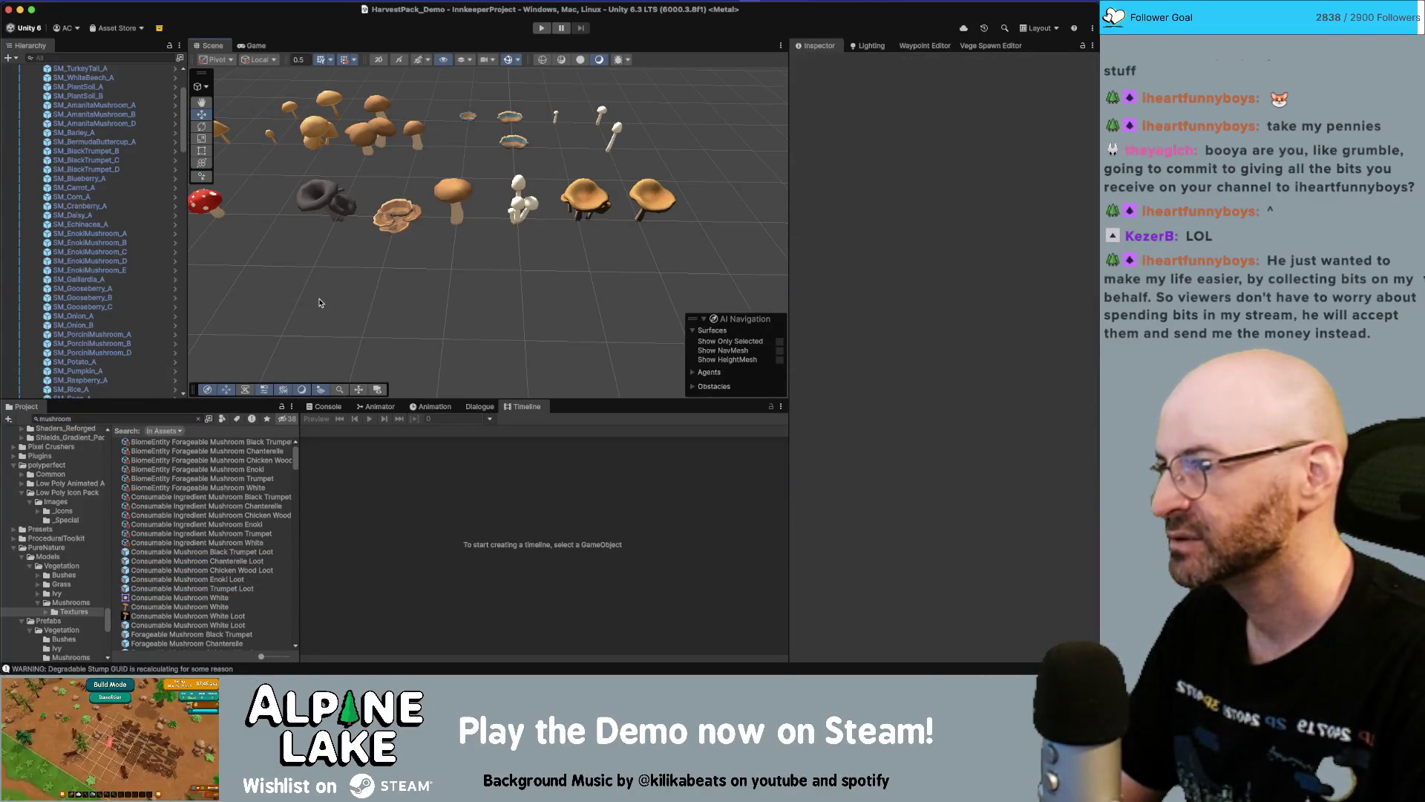
left_click(150, 416)
type("sc")
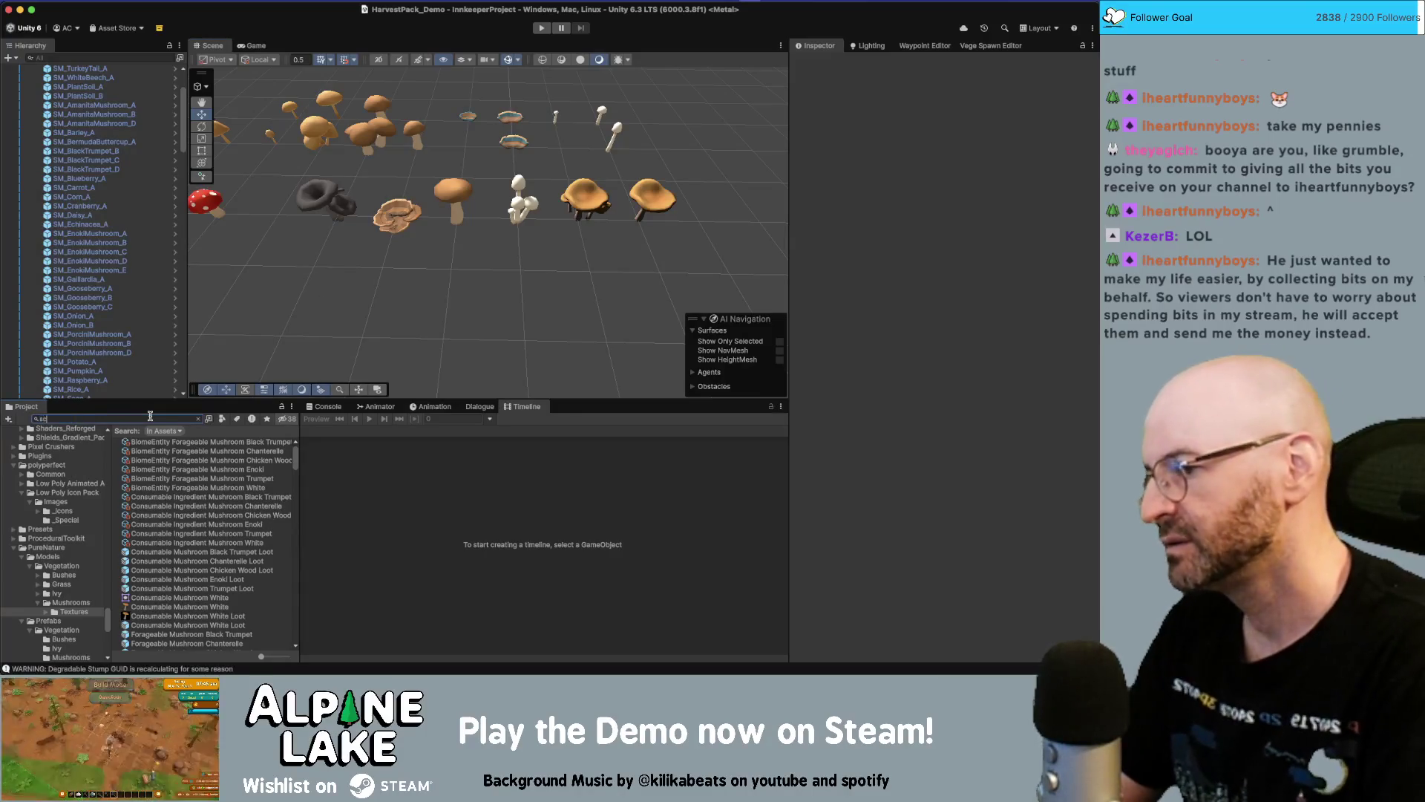
type("reenshot")
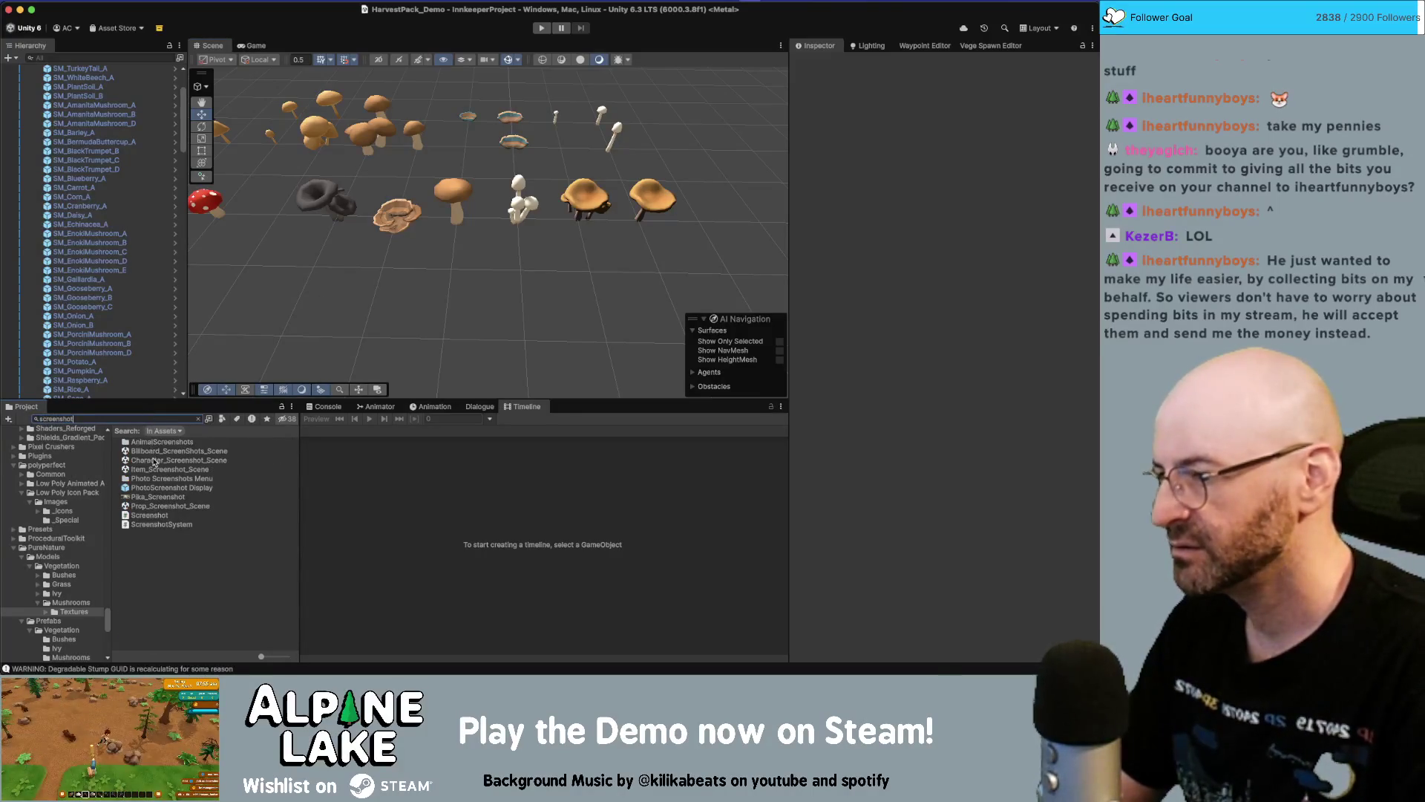
left_click(155, 471)
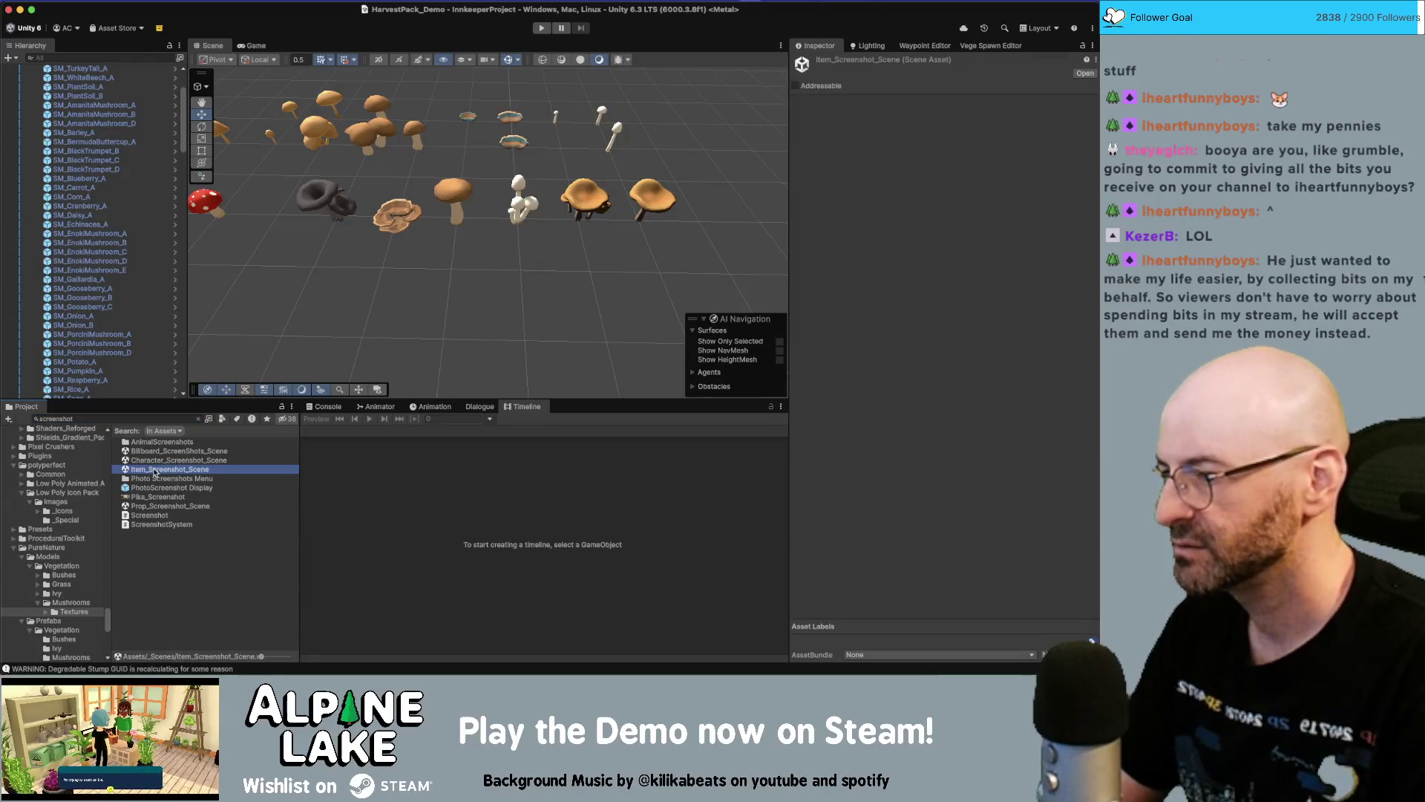
double_click(155, 470)
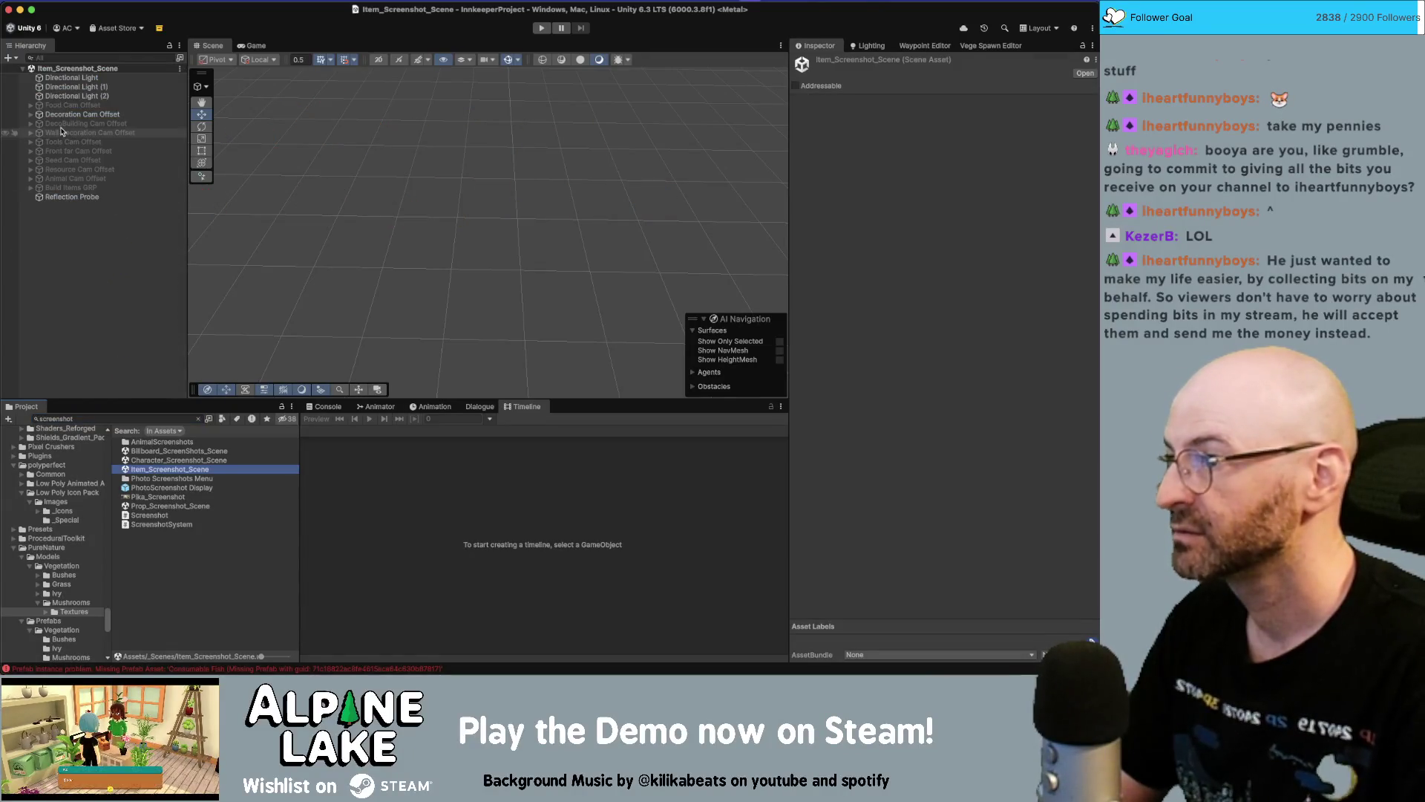
Deactivate Decoration Cam Offset and activate Food Cam Offset with its camera
left_click(64, 118)
key("alt+shift+a")
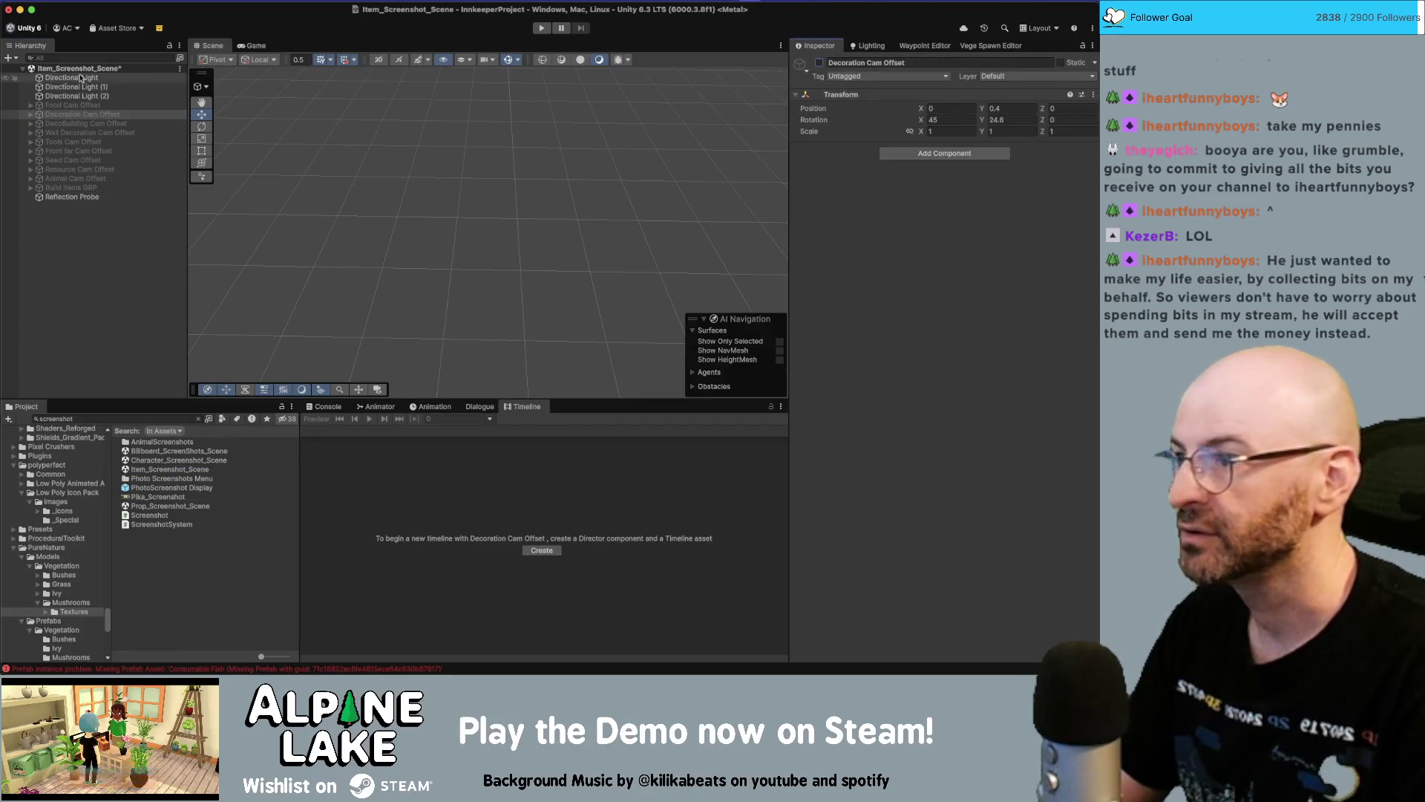
left_click(23, 107)
key("Right")
left_click(821, 62)
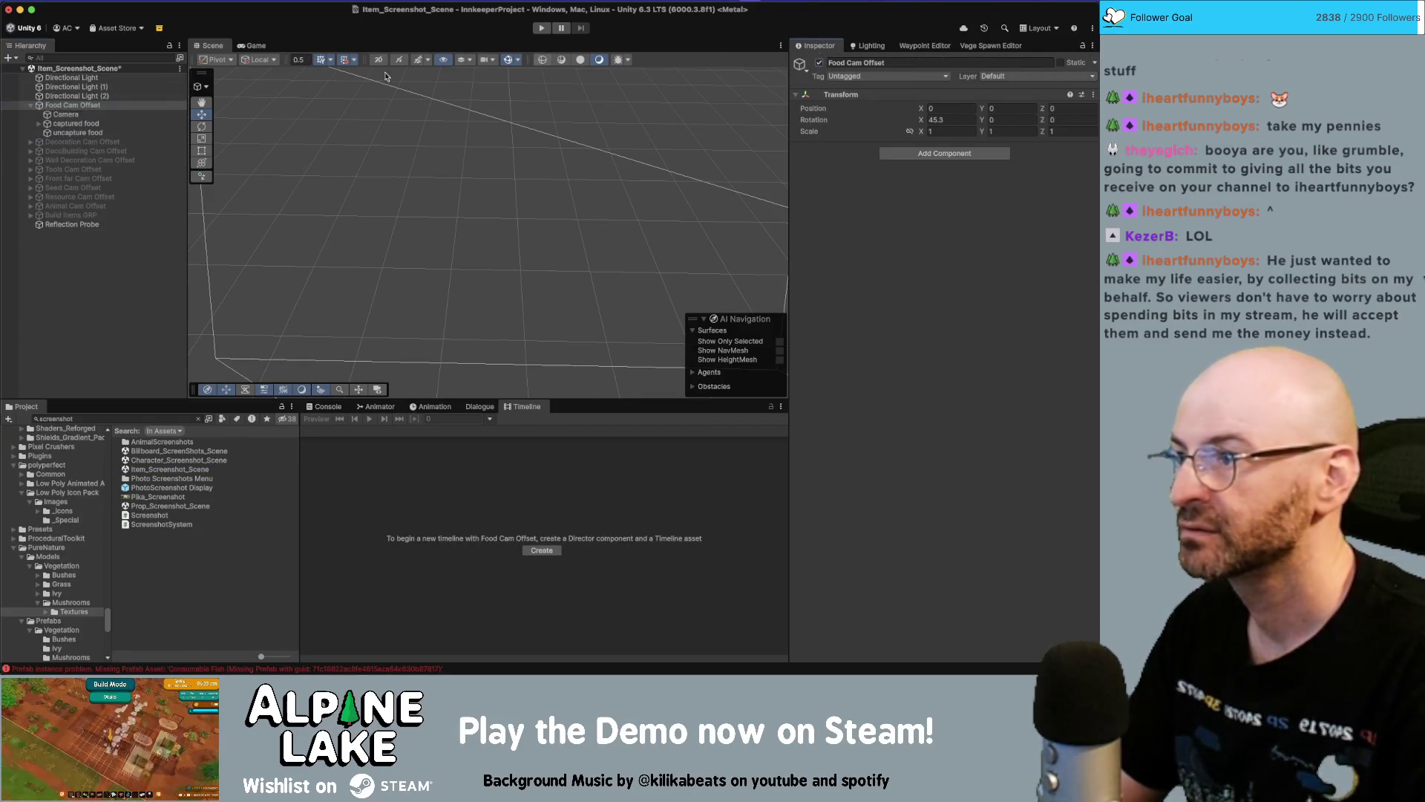
Delete the missing-prefab Consumable Fish object from the captured food list
left_click(37, 124)
scroll(138, 219, "down", 10)
scroll(137, 219, "down", 5)
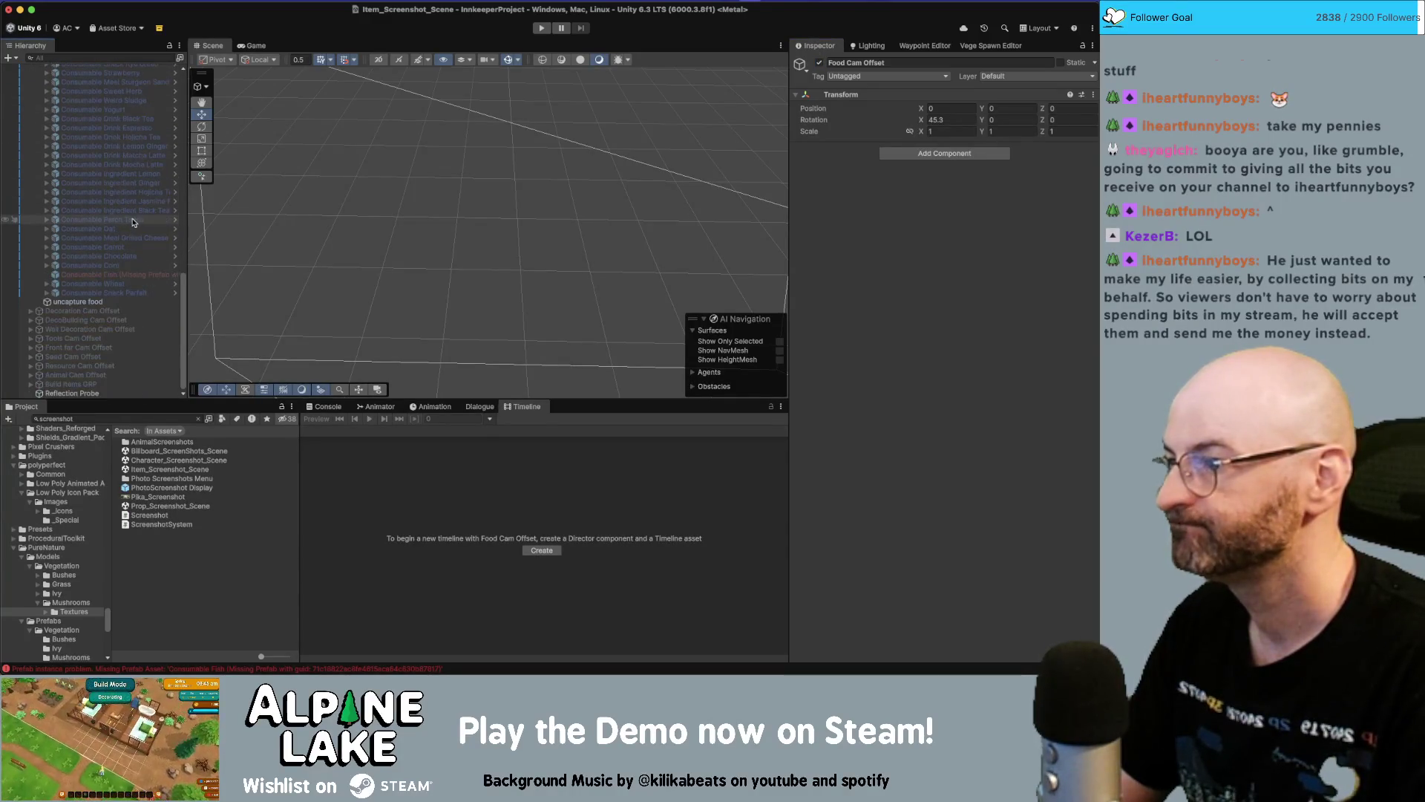
left_click(134, 274)
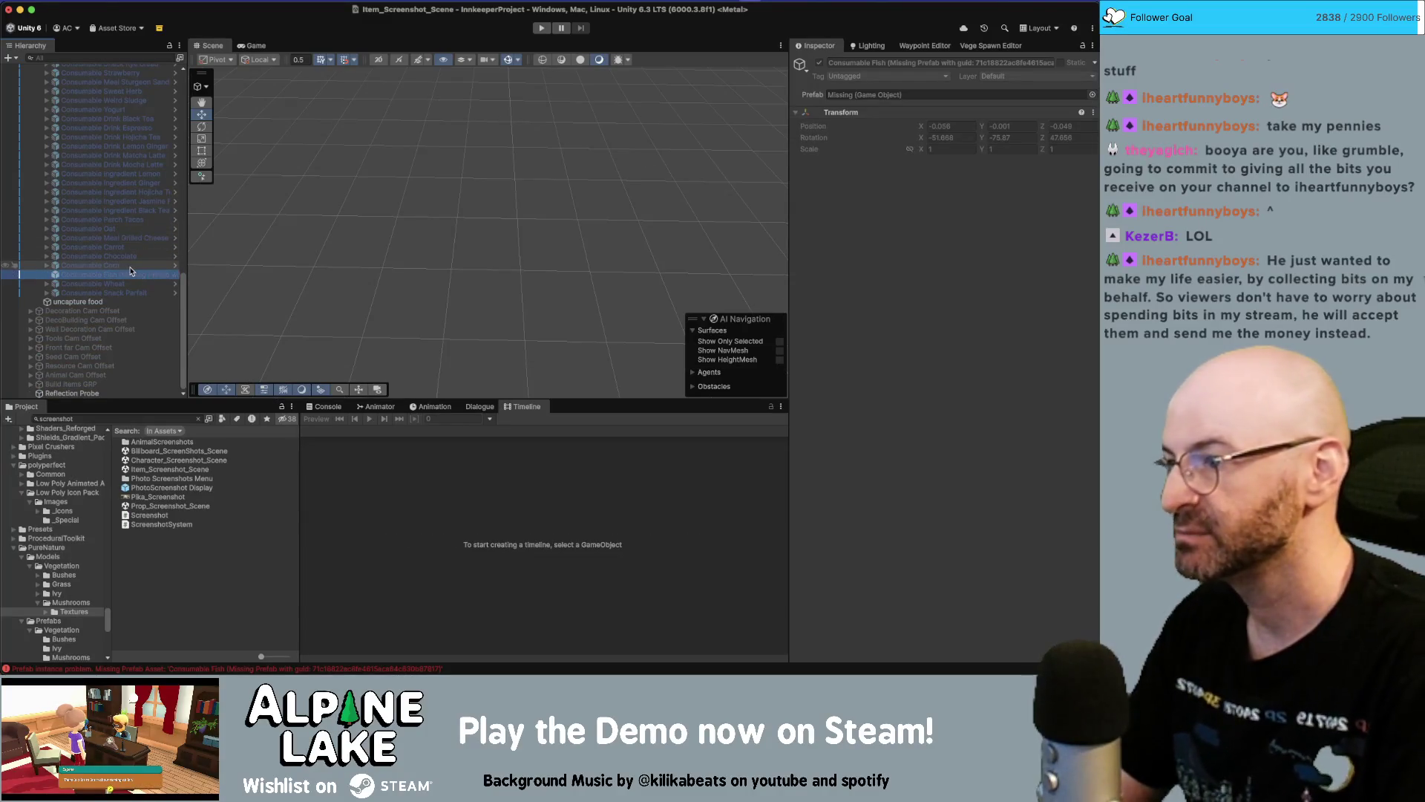
key("super+BackSpace")
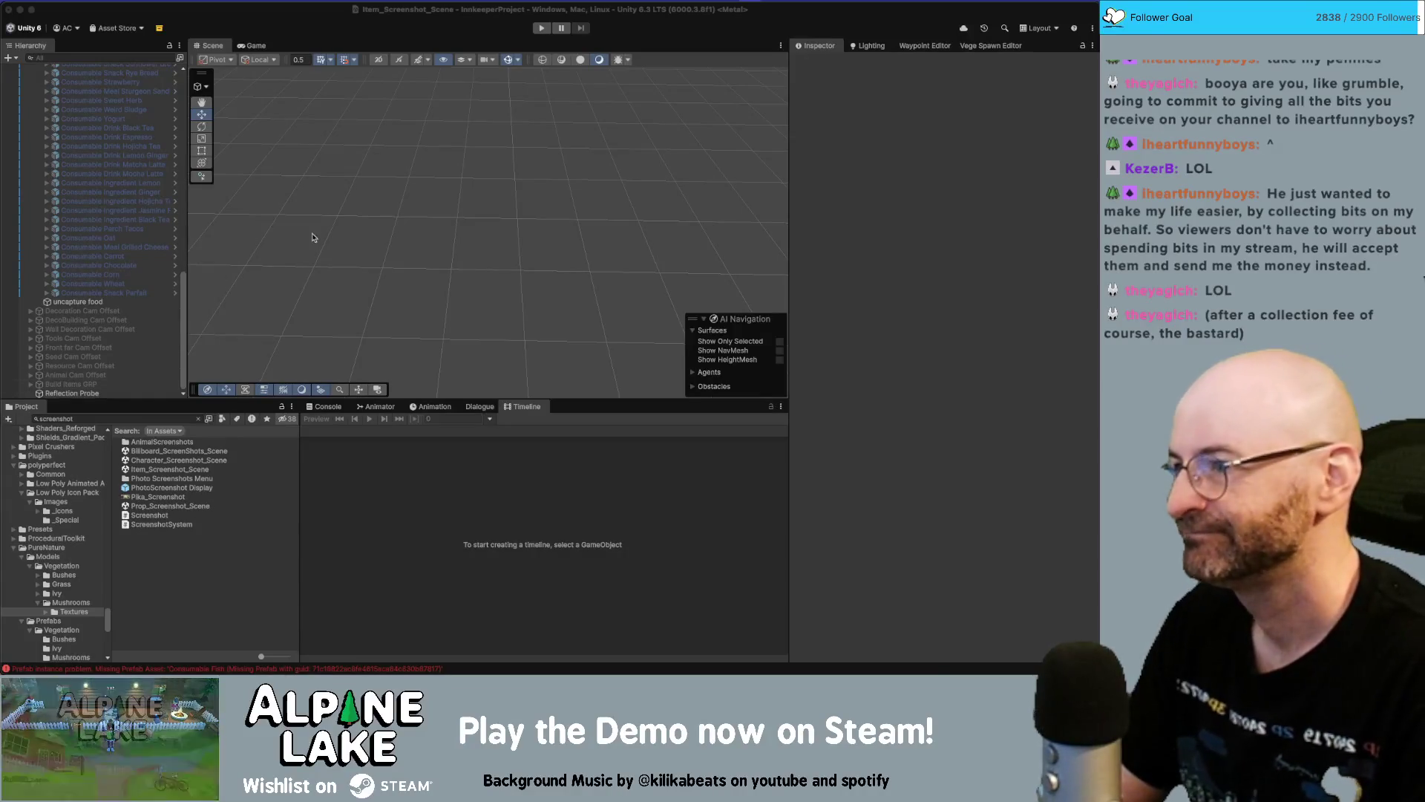
scroll(102, 253, "up", 10)
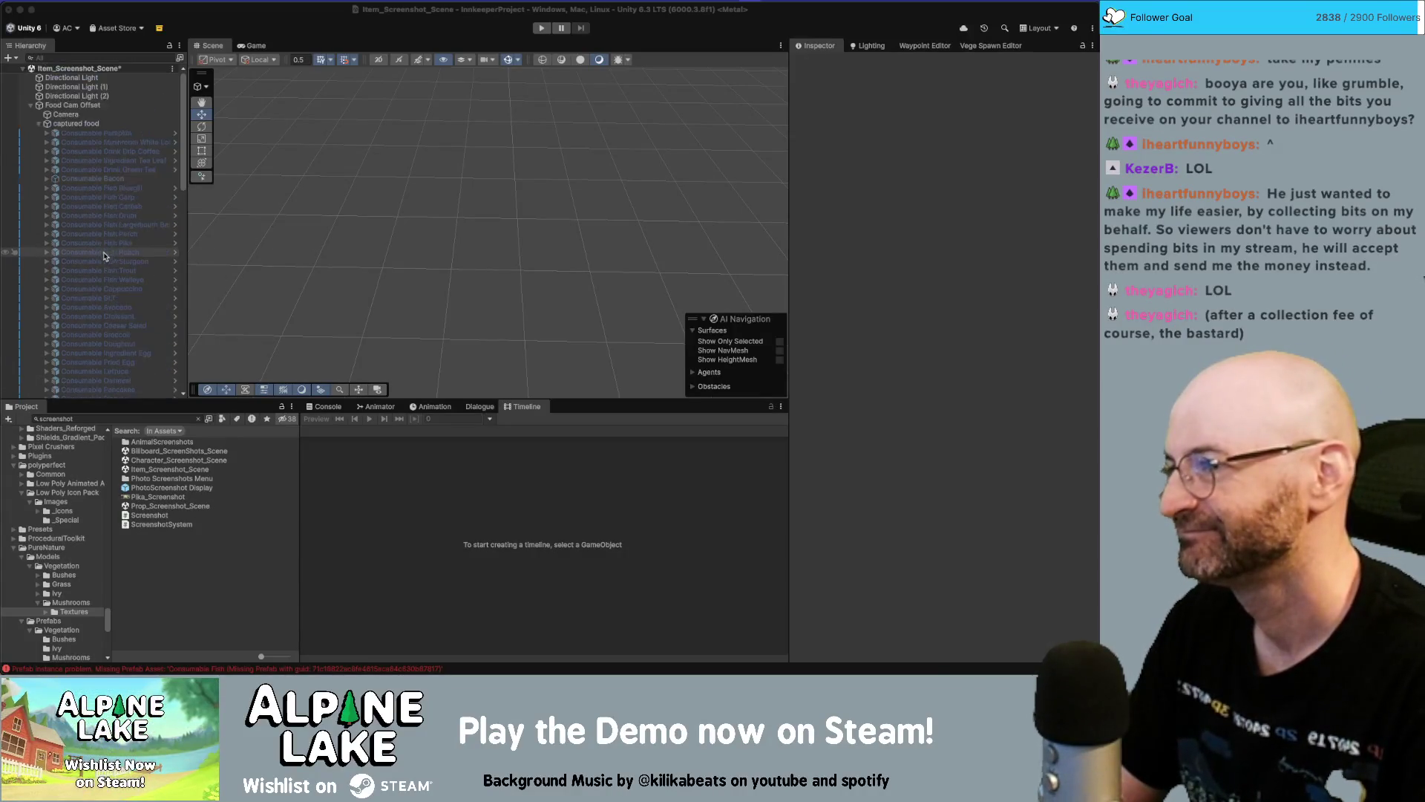
scroll(158, 237, "down", 10)
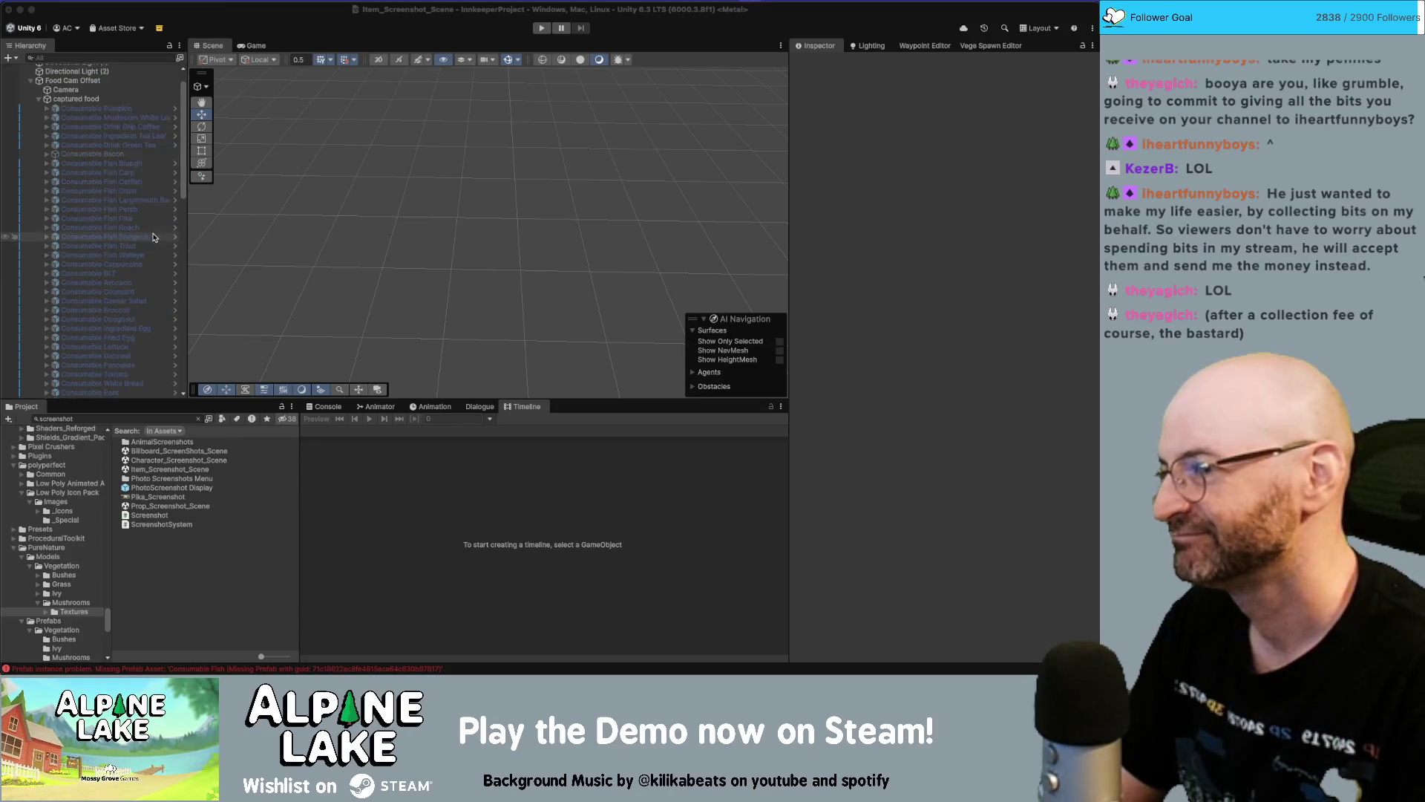
scroll(112, 237, "up", 10)
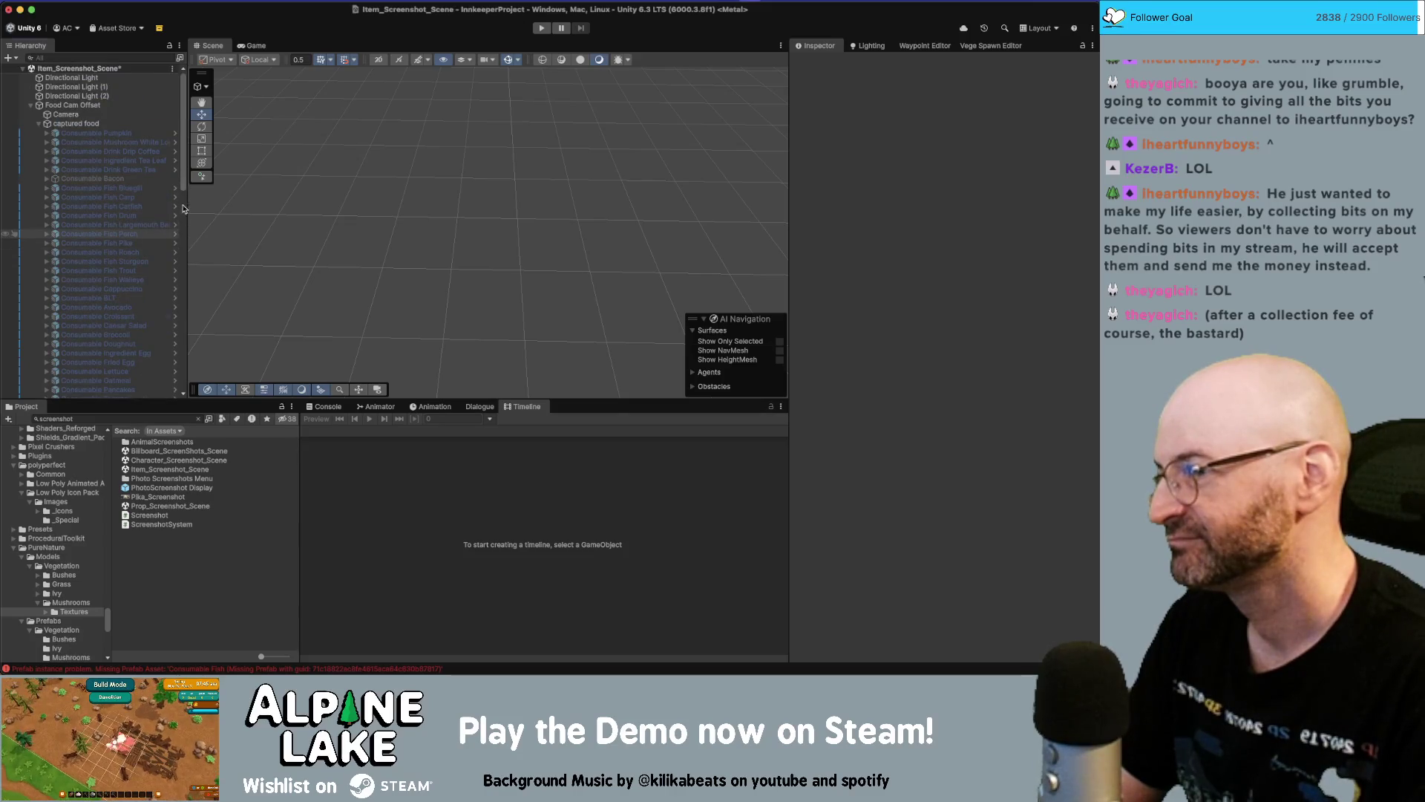
scroll(178, 223, "down", 5)
scroll(181, 207, "up", 1)
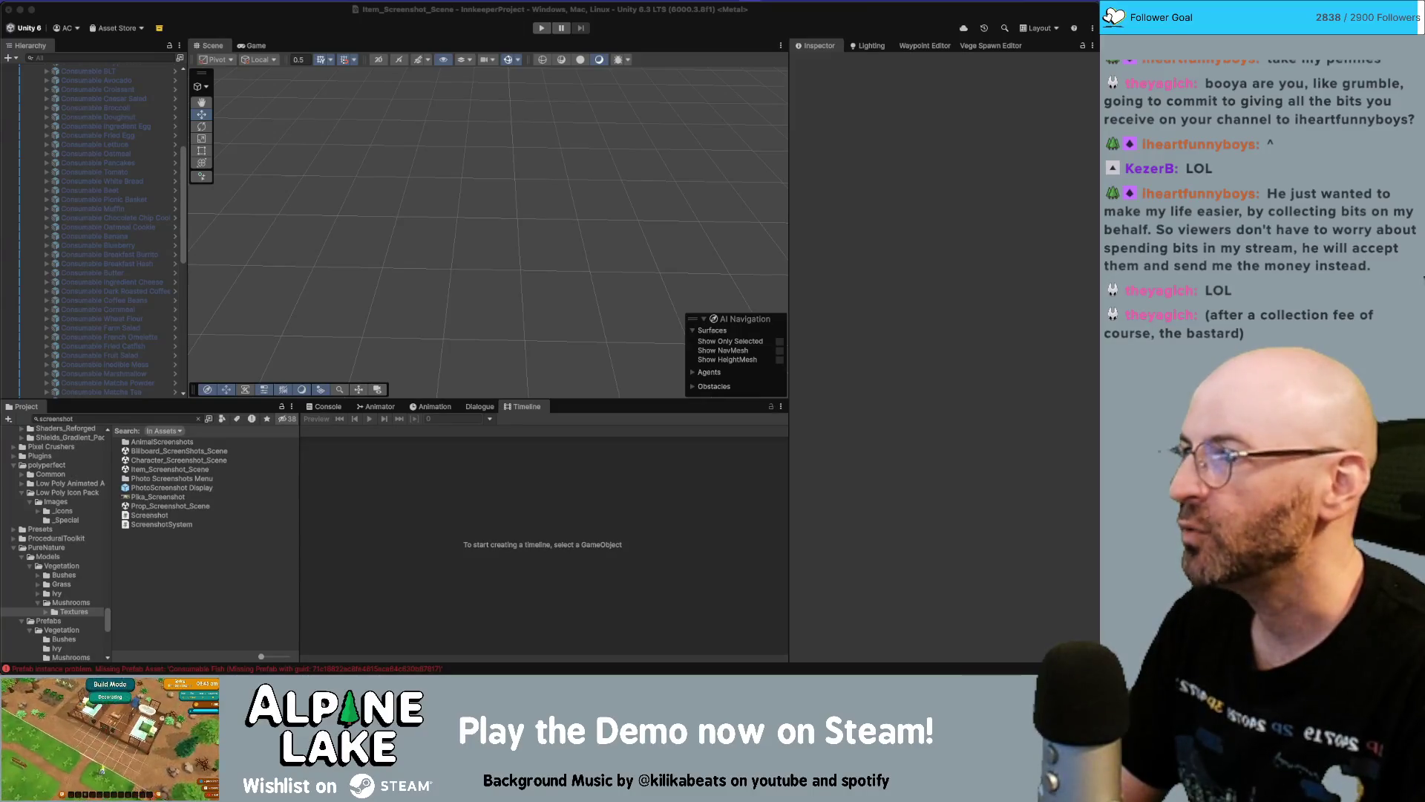
left_click(229, 11)
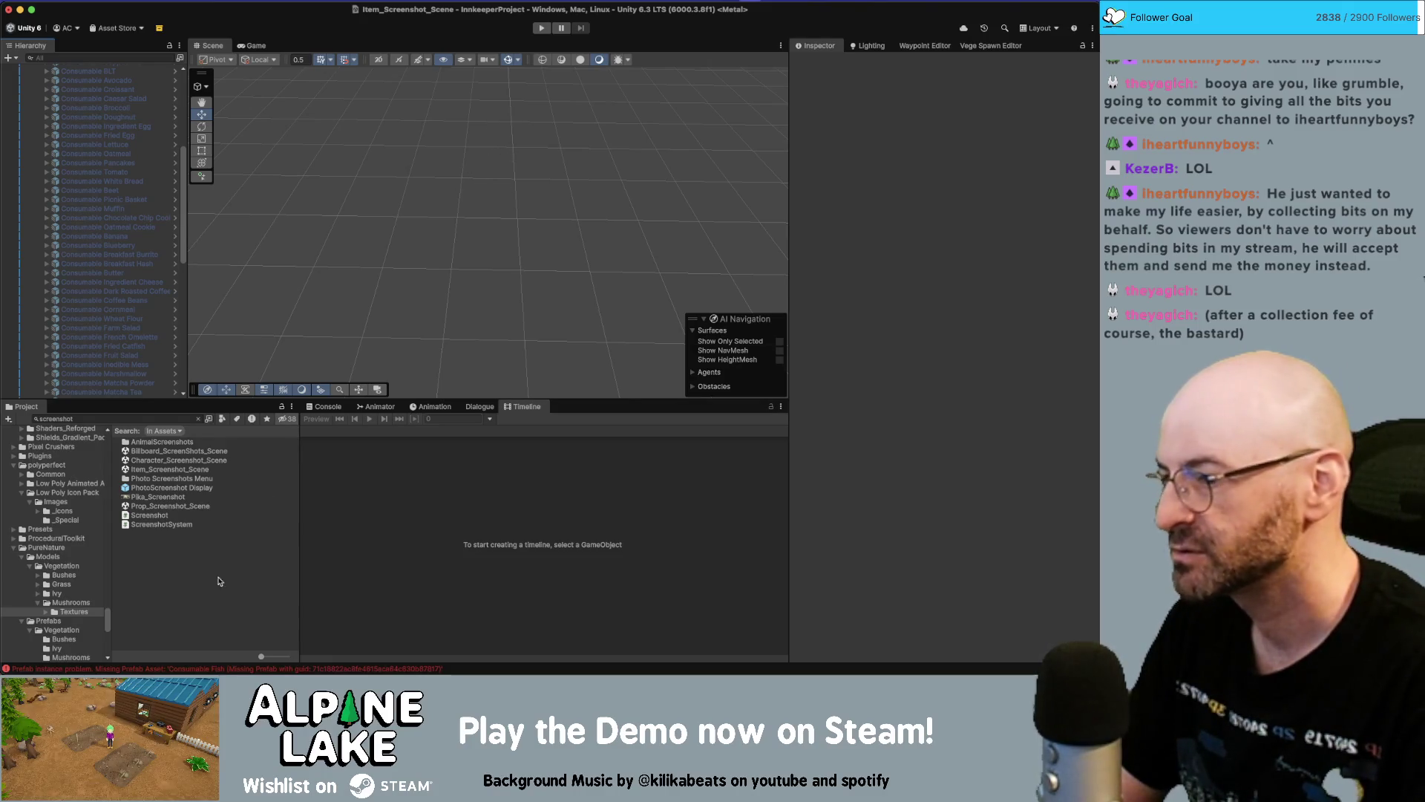
scroll(134, 241, "up", 5)
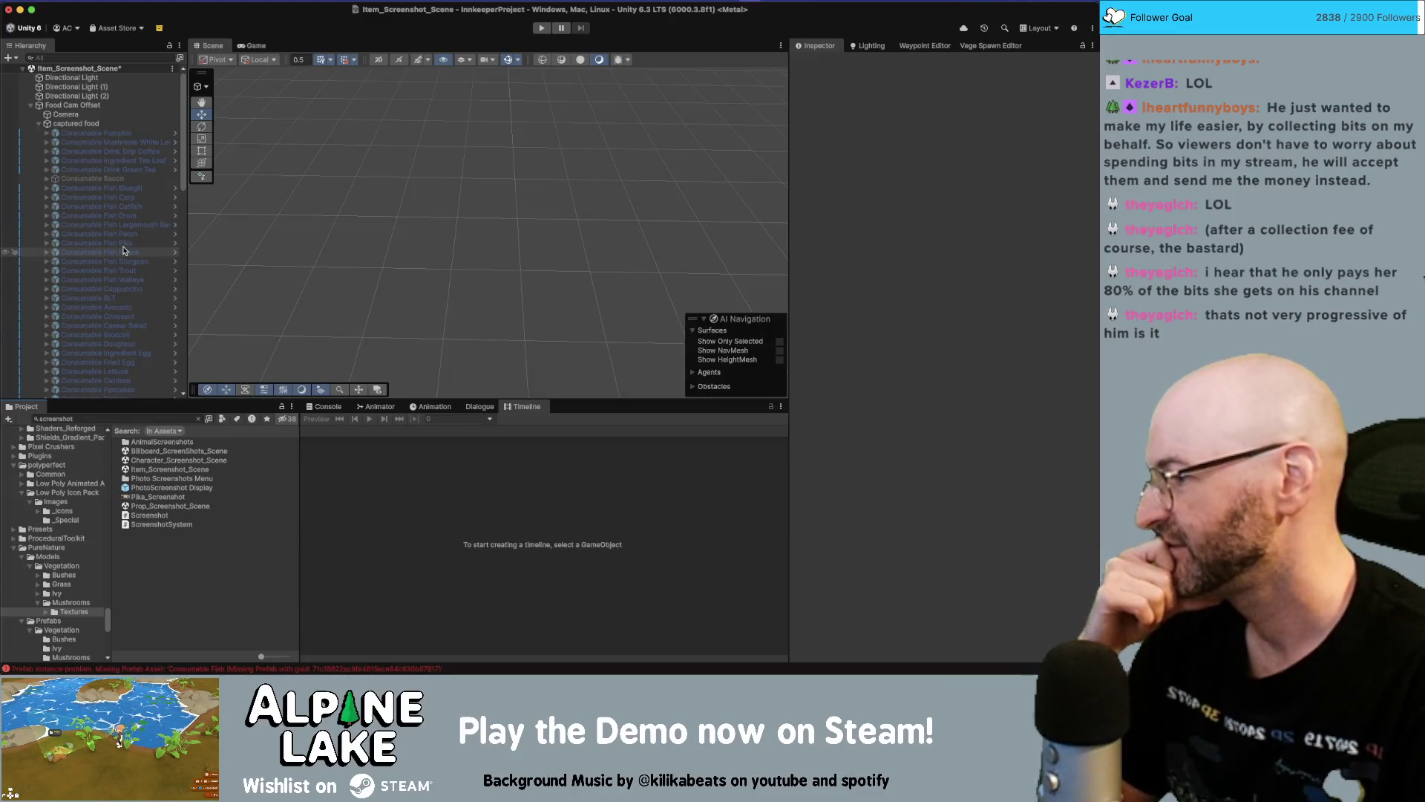
scroll(124, 250, "down", 10)
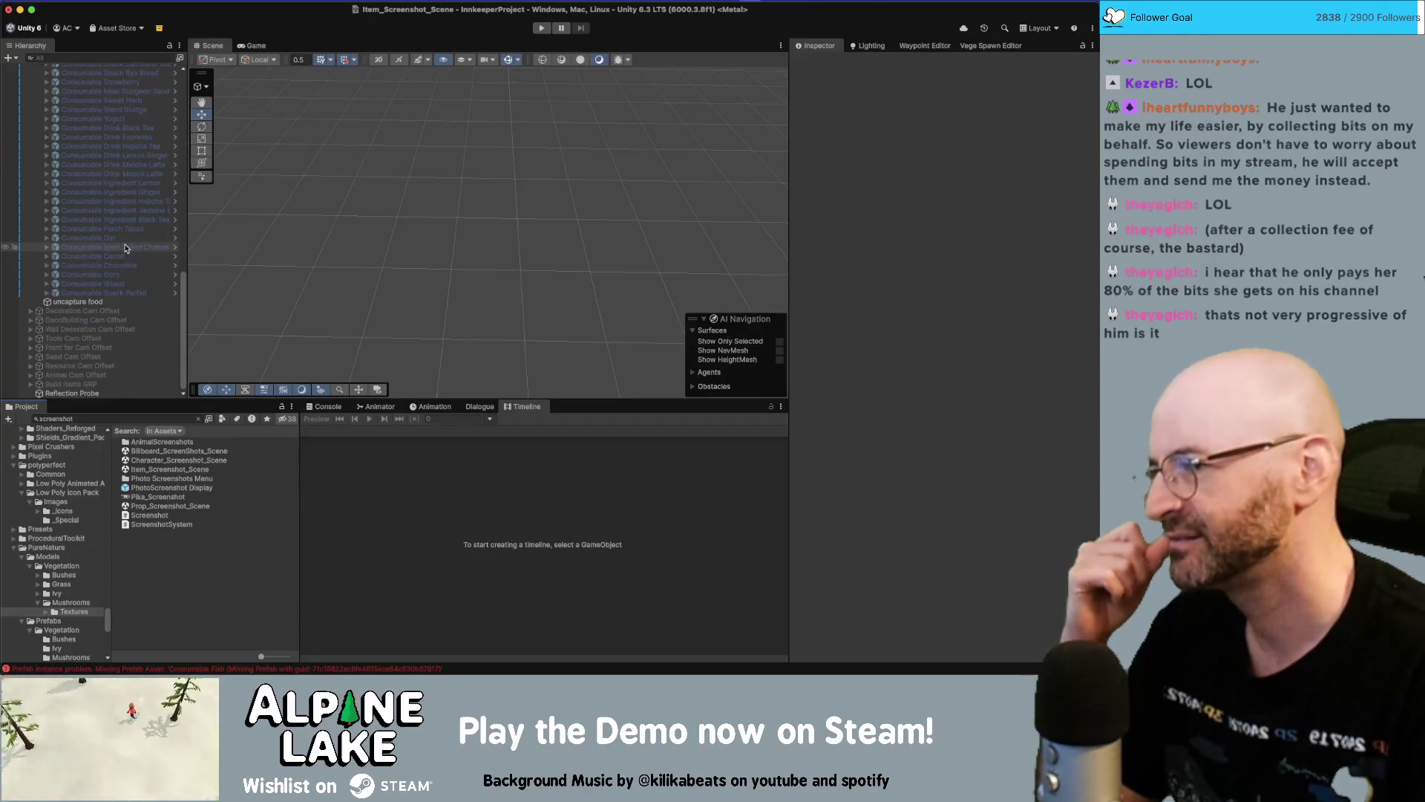
scroll(128, 245, "up", 5)
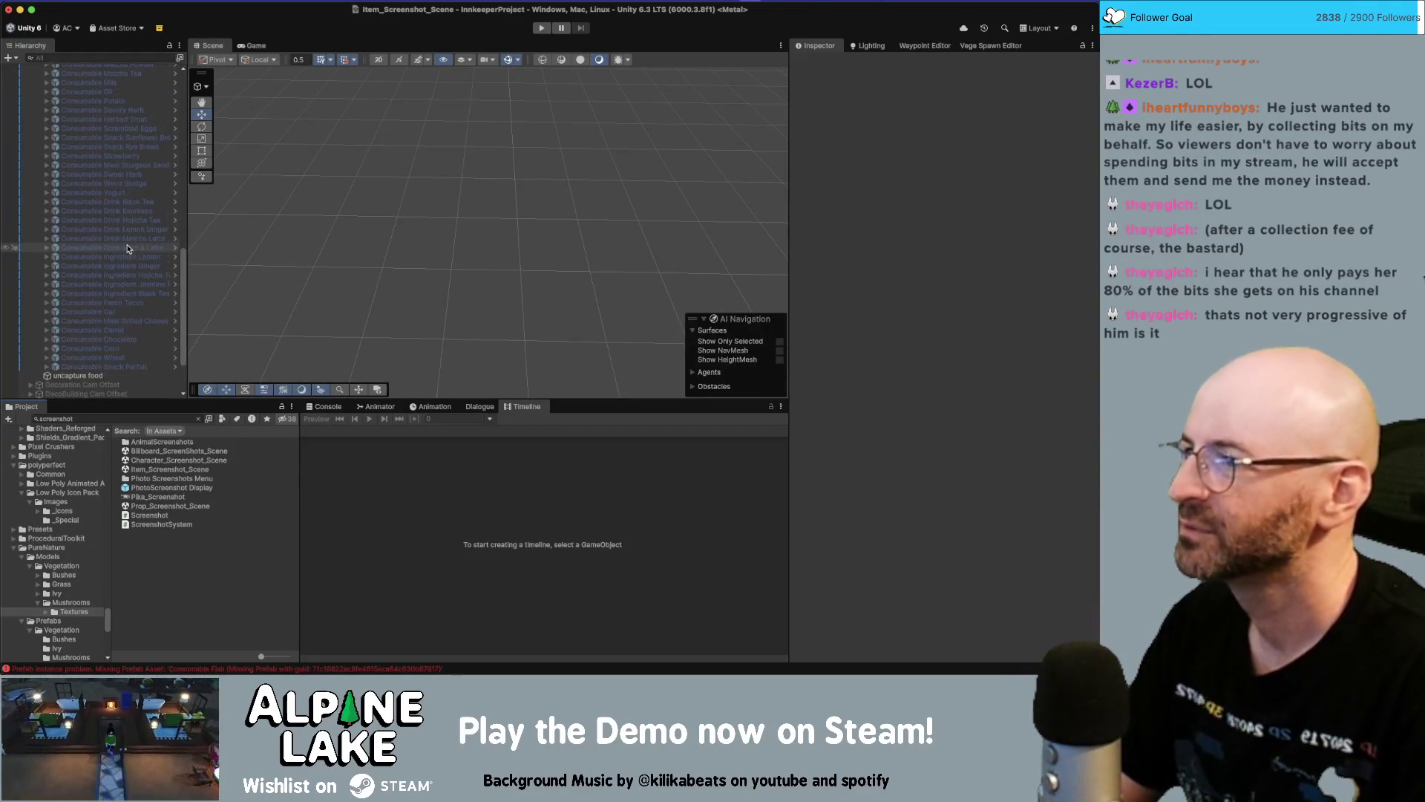
scroll(127, 248, "up", 5)
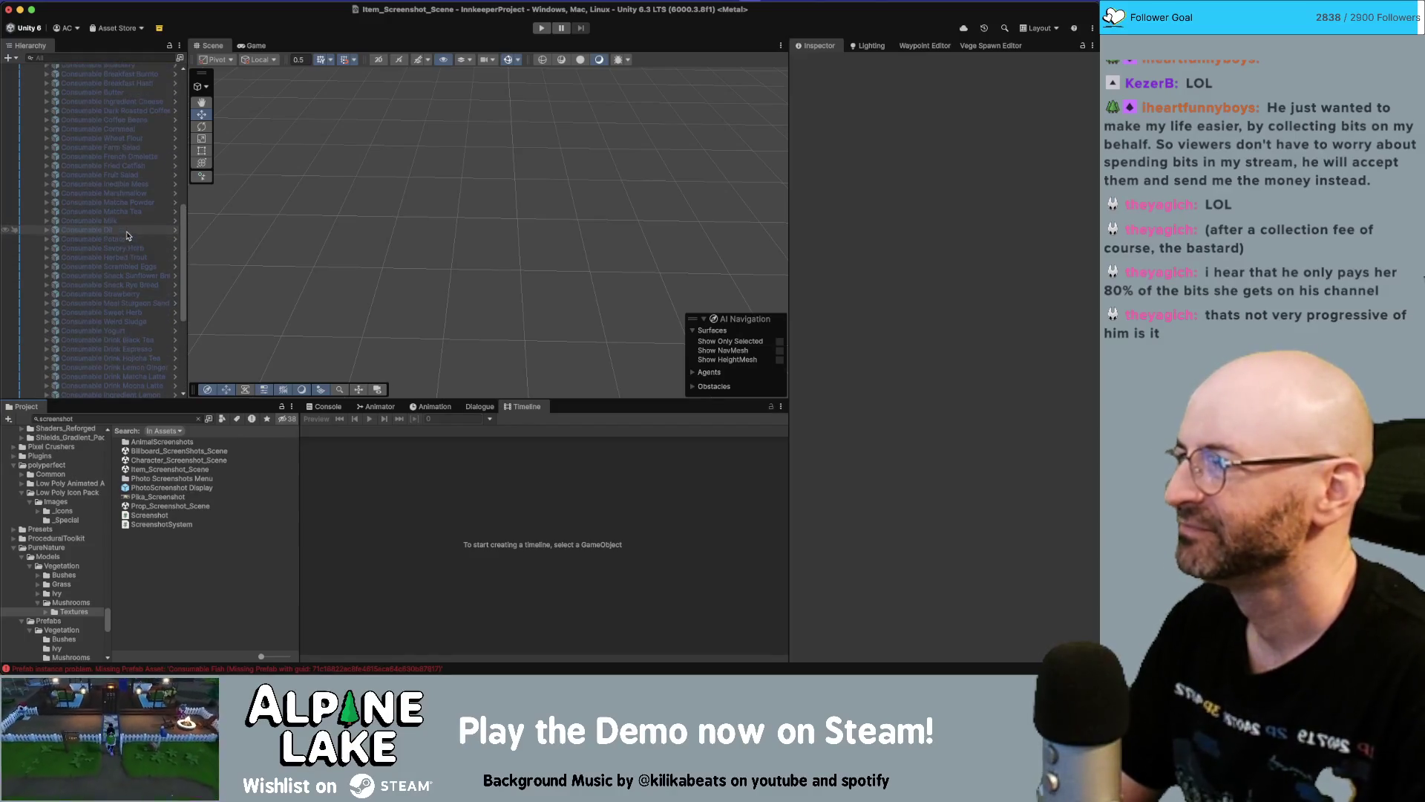
scroll(127, 149, "up", 3)
scroll(128, 97, "up", 4)
left_click(130, 59)
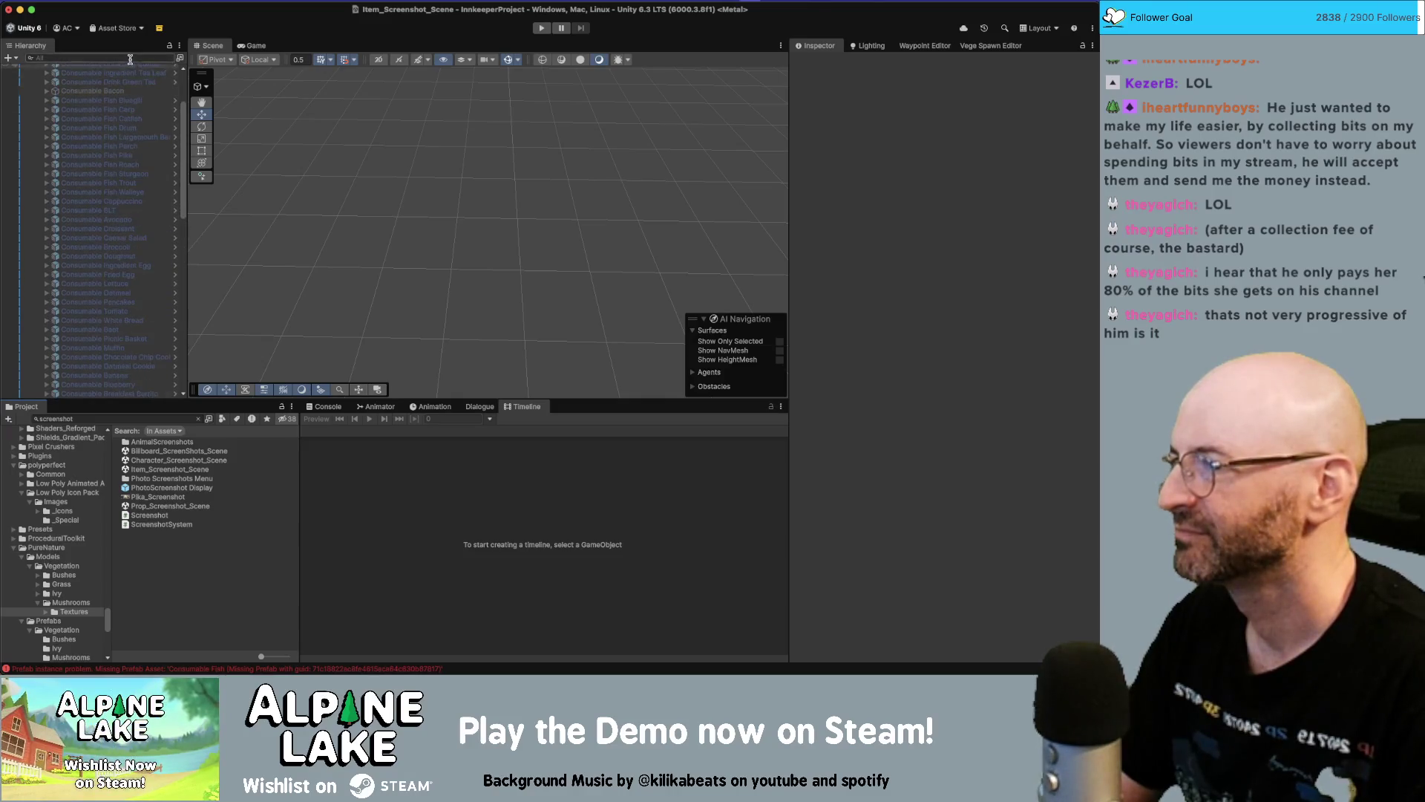
Find Consumable Mushroom White Loot via a 'mushroom' hierarchy search, enable it, and frame it
type("mushroom")
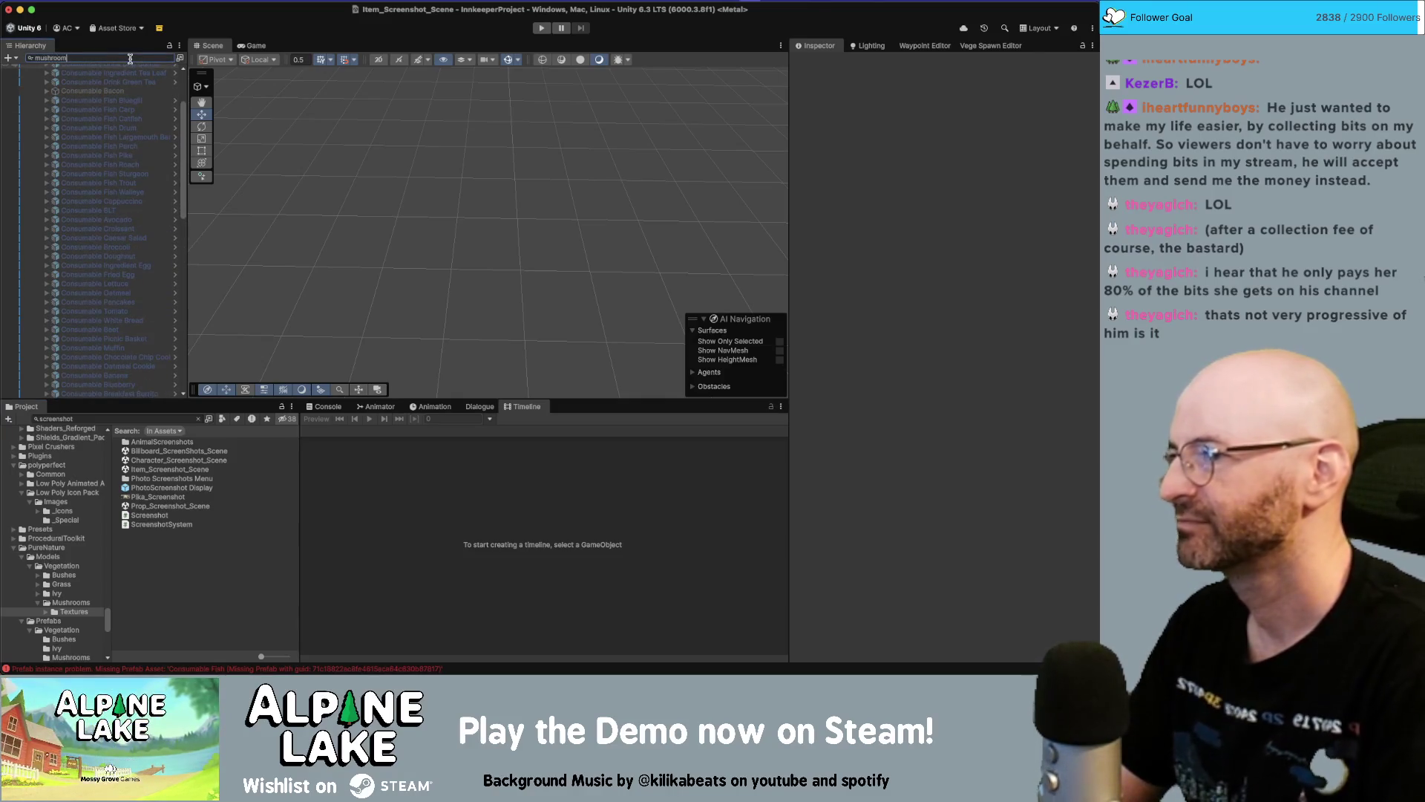
left_click(127, 78)
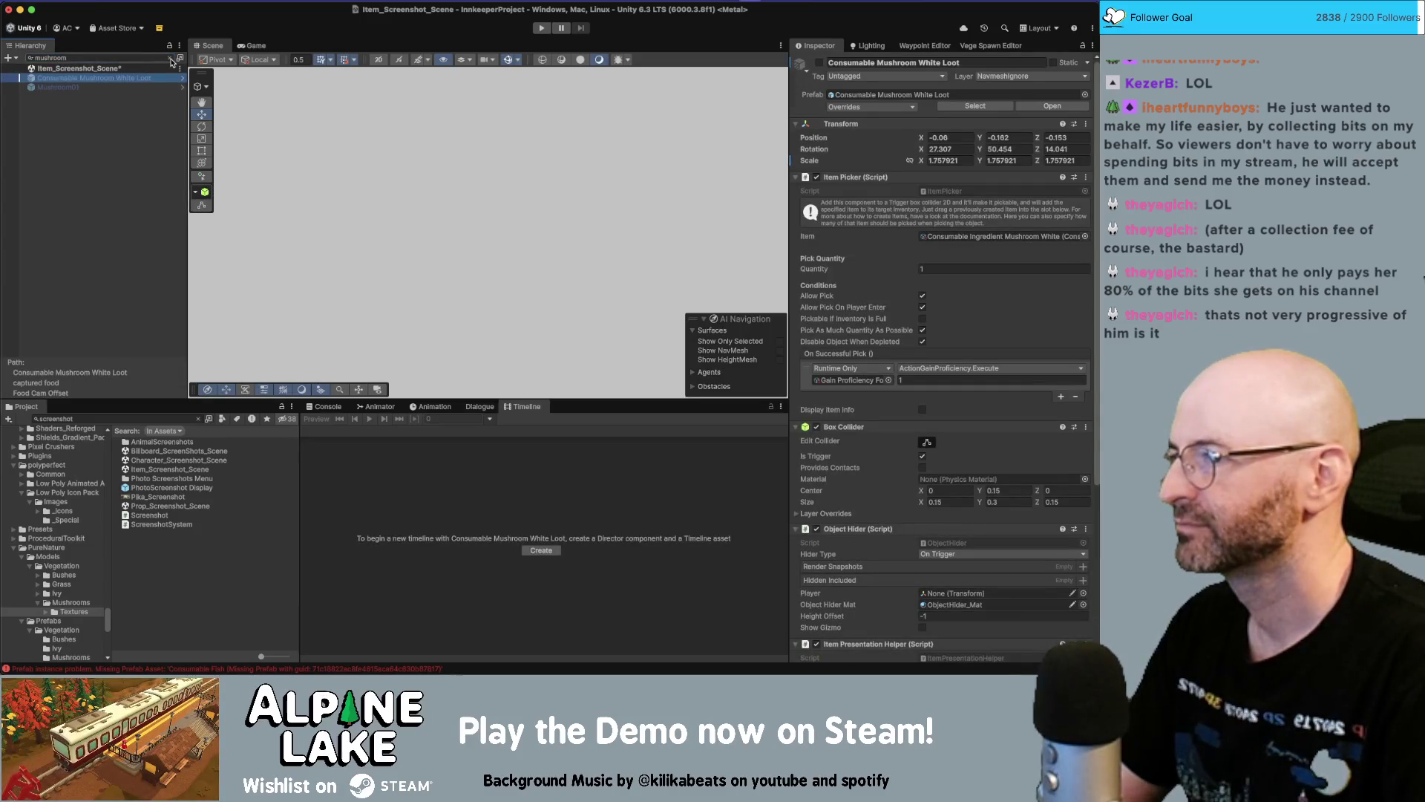
left_click(171, 59)
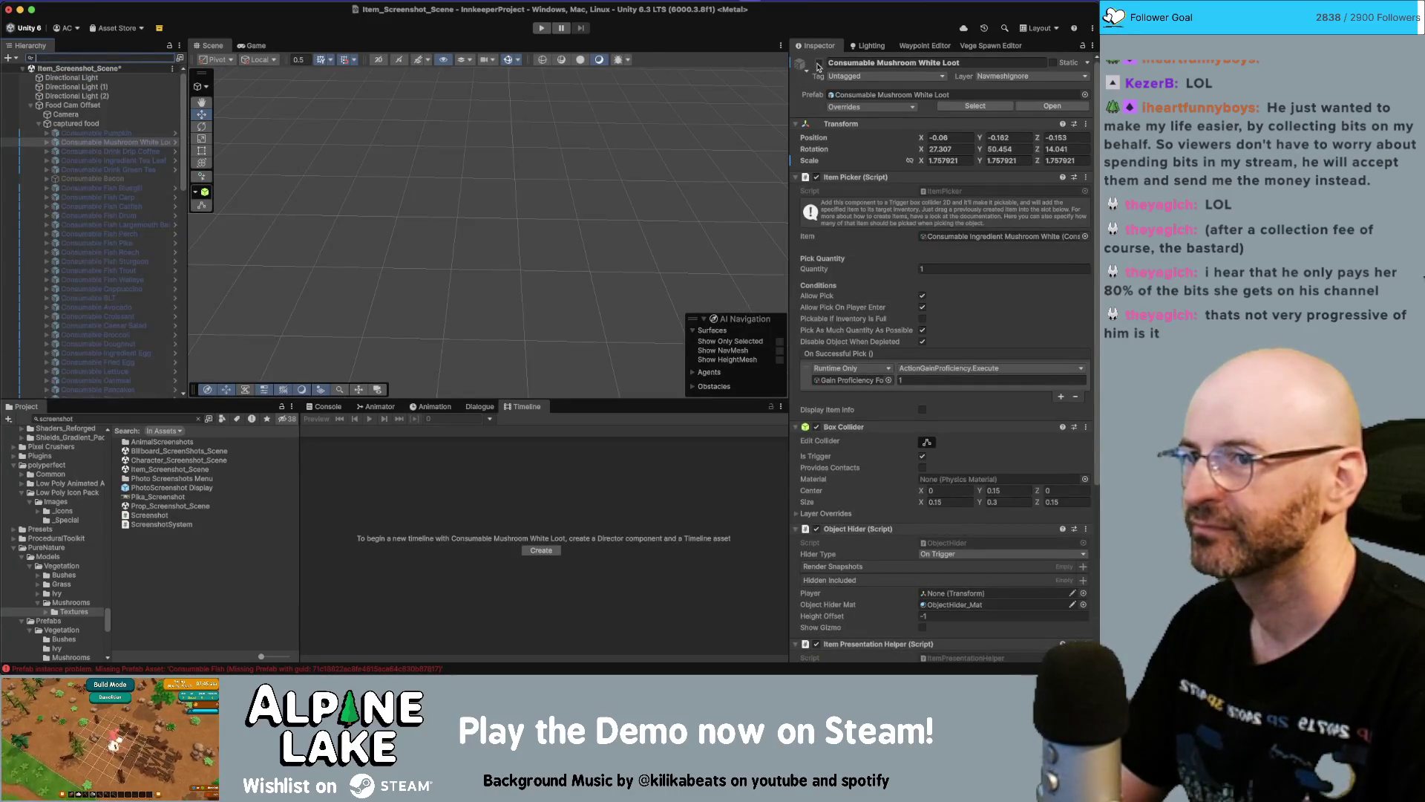
left_click(819, 63)
key("f")
Search the project assets for 'mushroom loot' to list the mushroom loot prefabs
scroll(617, 184, "up", 3)
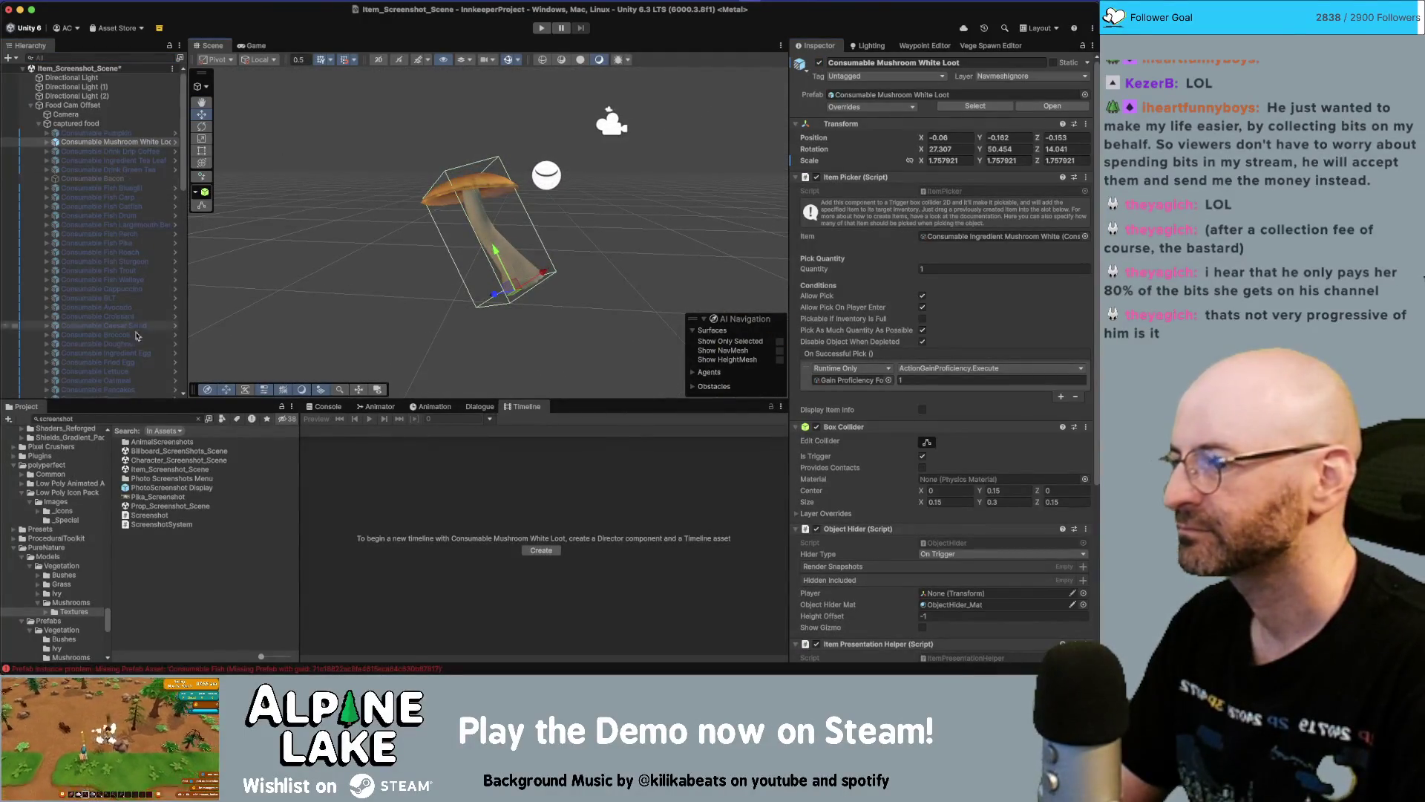
left_click(123, 418)
type("mushroom loot")
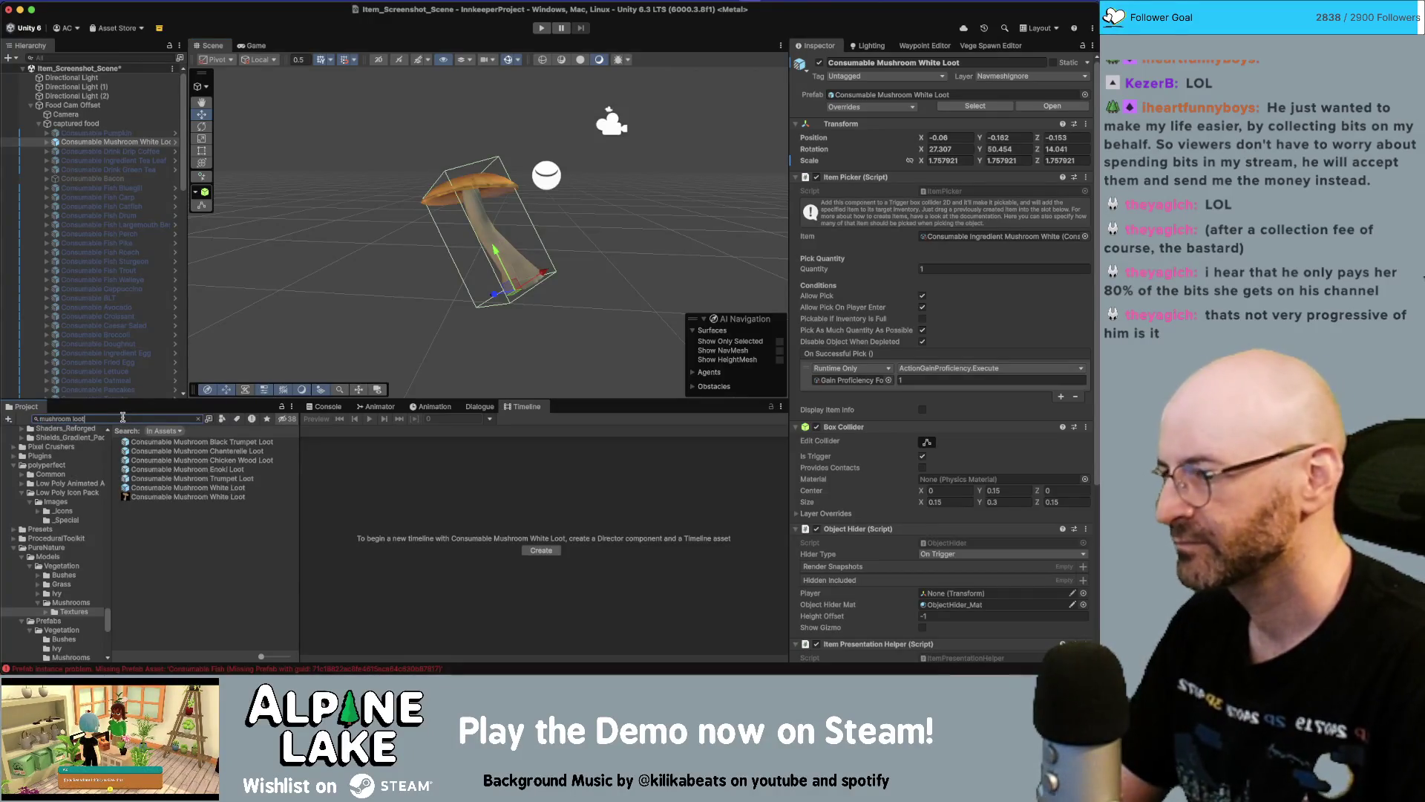